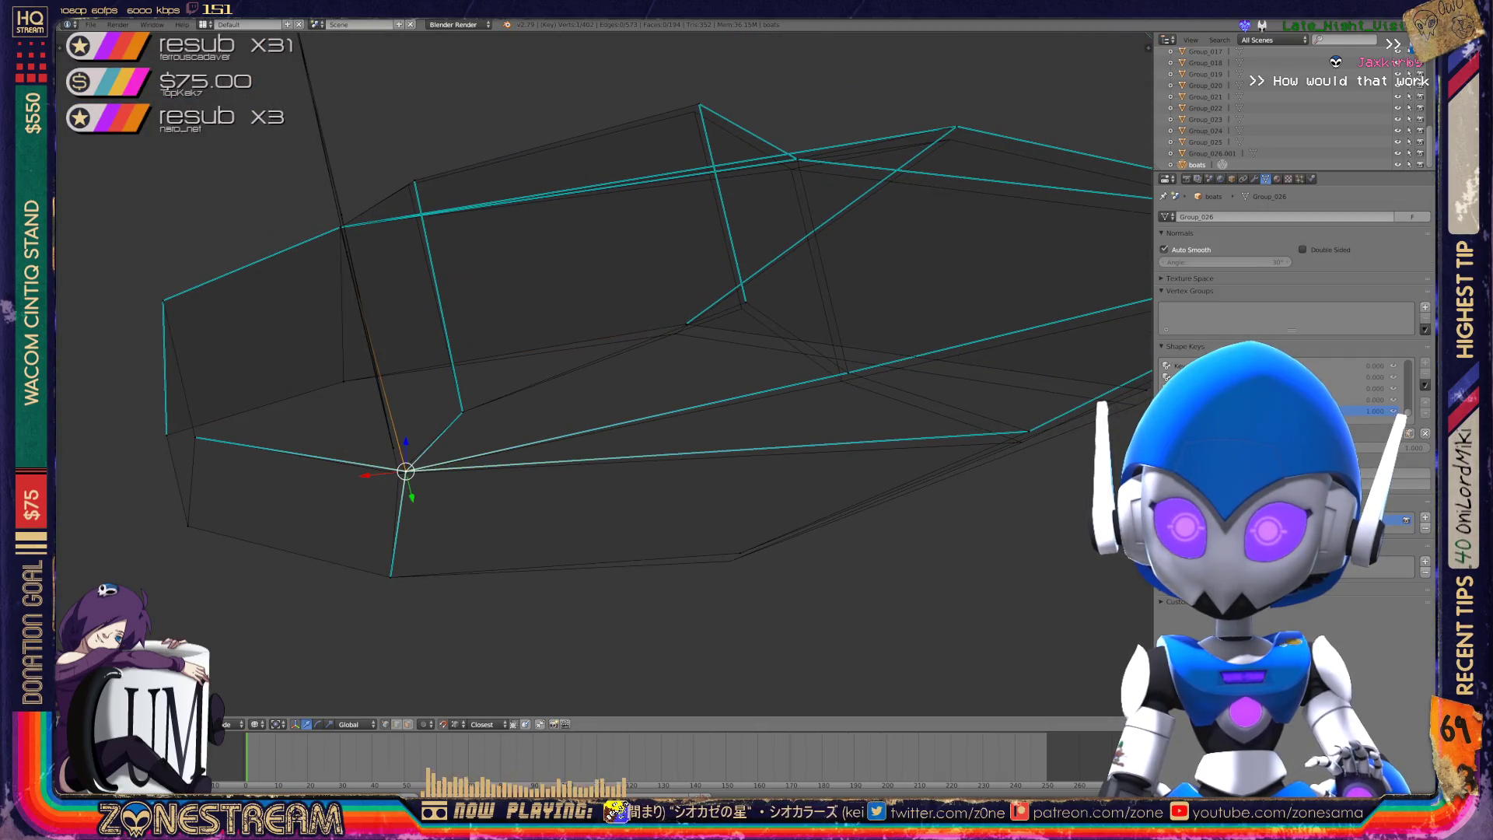
# - Nudge and raise one hull vertex, then lower a second hull vertex slightly
pyautogui.rightClick(398, 472)
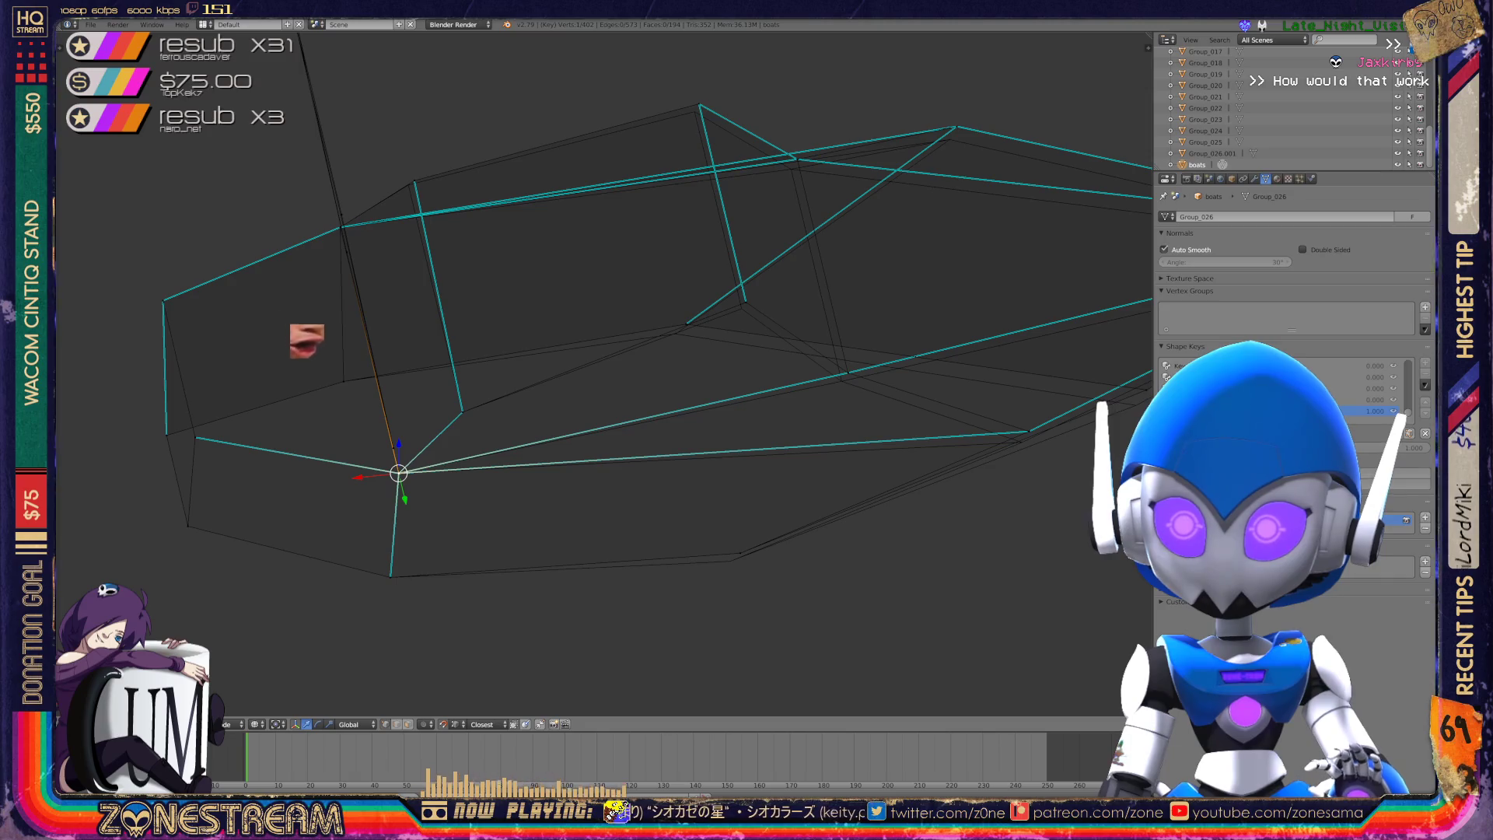
pyautogui.keyDown('shift'); pyautogui.moveTo(300, 333); pyautogui.dragTo(360, 394, button='middle'); pyautogui.keyUp('shift')
pyautogui.moveTo(435, 287); pyautogui.dragTo(428, 292)
pyautogui.moveTo(591, 404); pyautogui.dragTo(544, 389, button='middle')
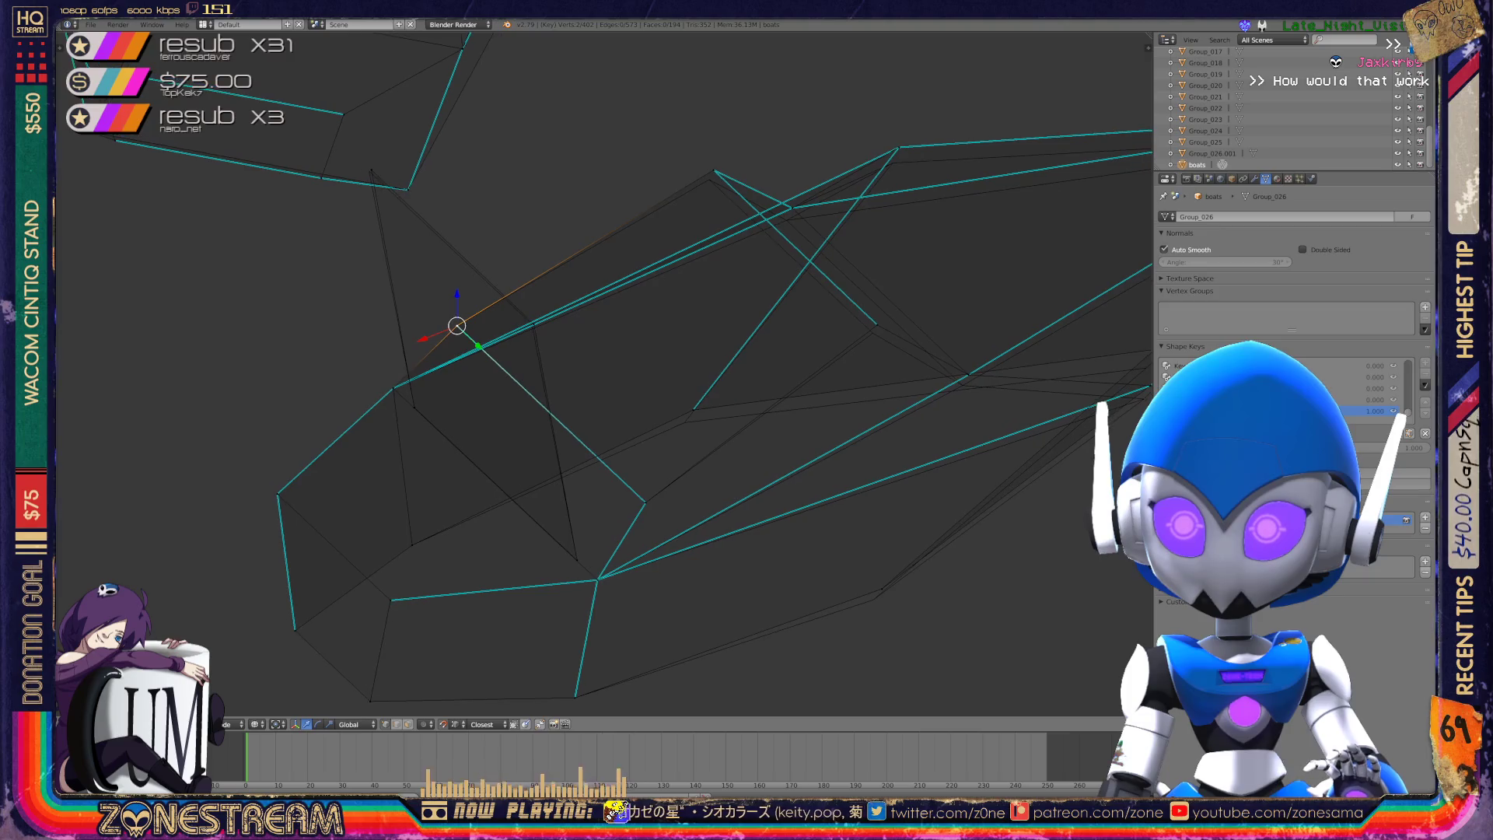
pyautogui.moveTo(456, 325)
pyautogui.mouseDown()
pyautogui.moveTo(369, 171)
pyautogui.moveTo(532, 322)
pyautogui.mouseUp()
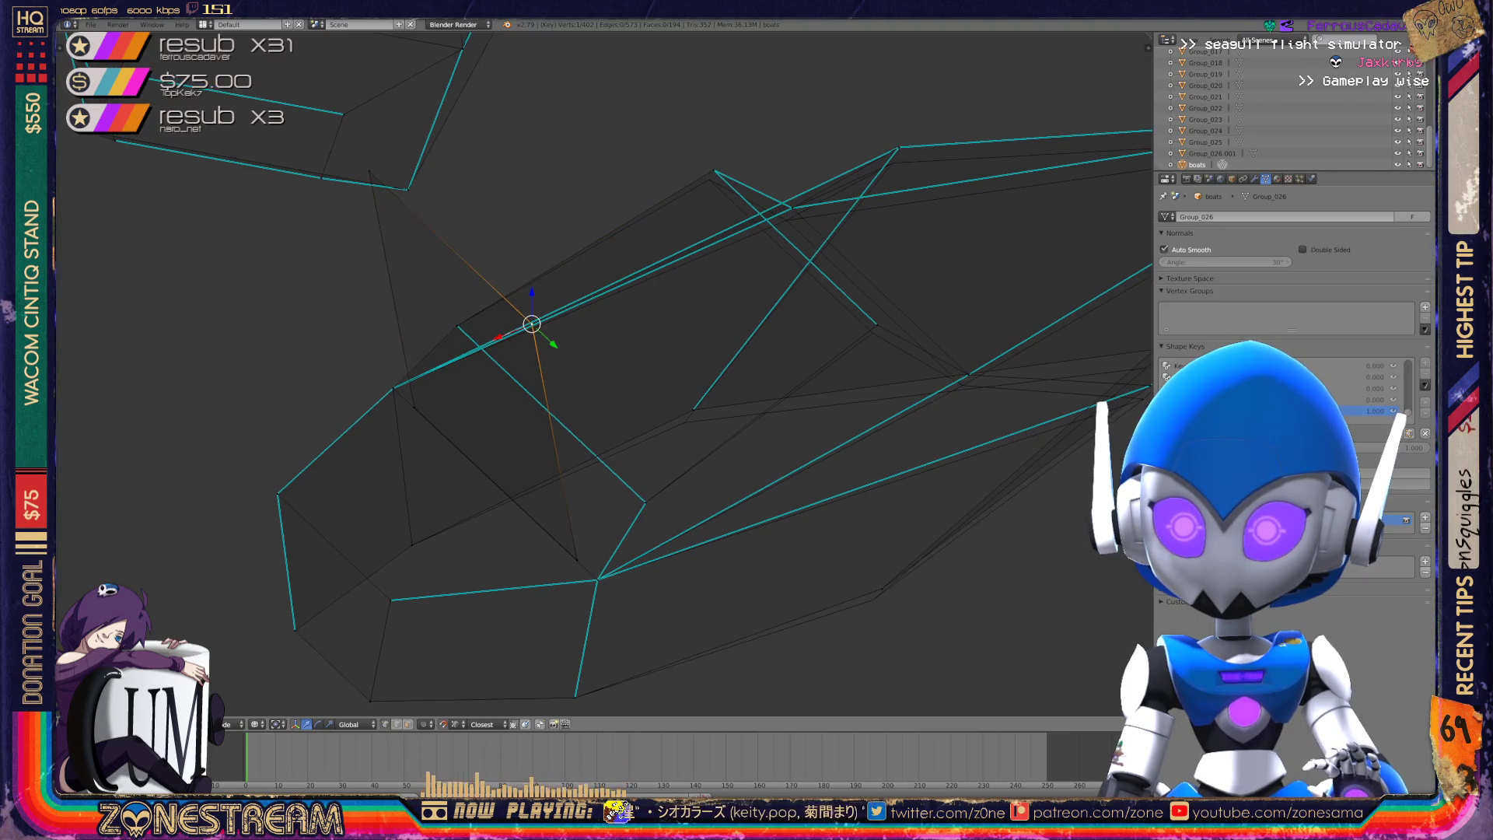
pyautogui.keyDown('shift'); pyautogui.moveTo(531, 323); pyautogui.dragTo(442, 348, button='middle'); pyautogui.keyUp('shift')
pyautogui.rightClick(787, 349)
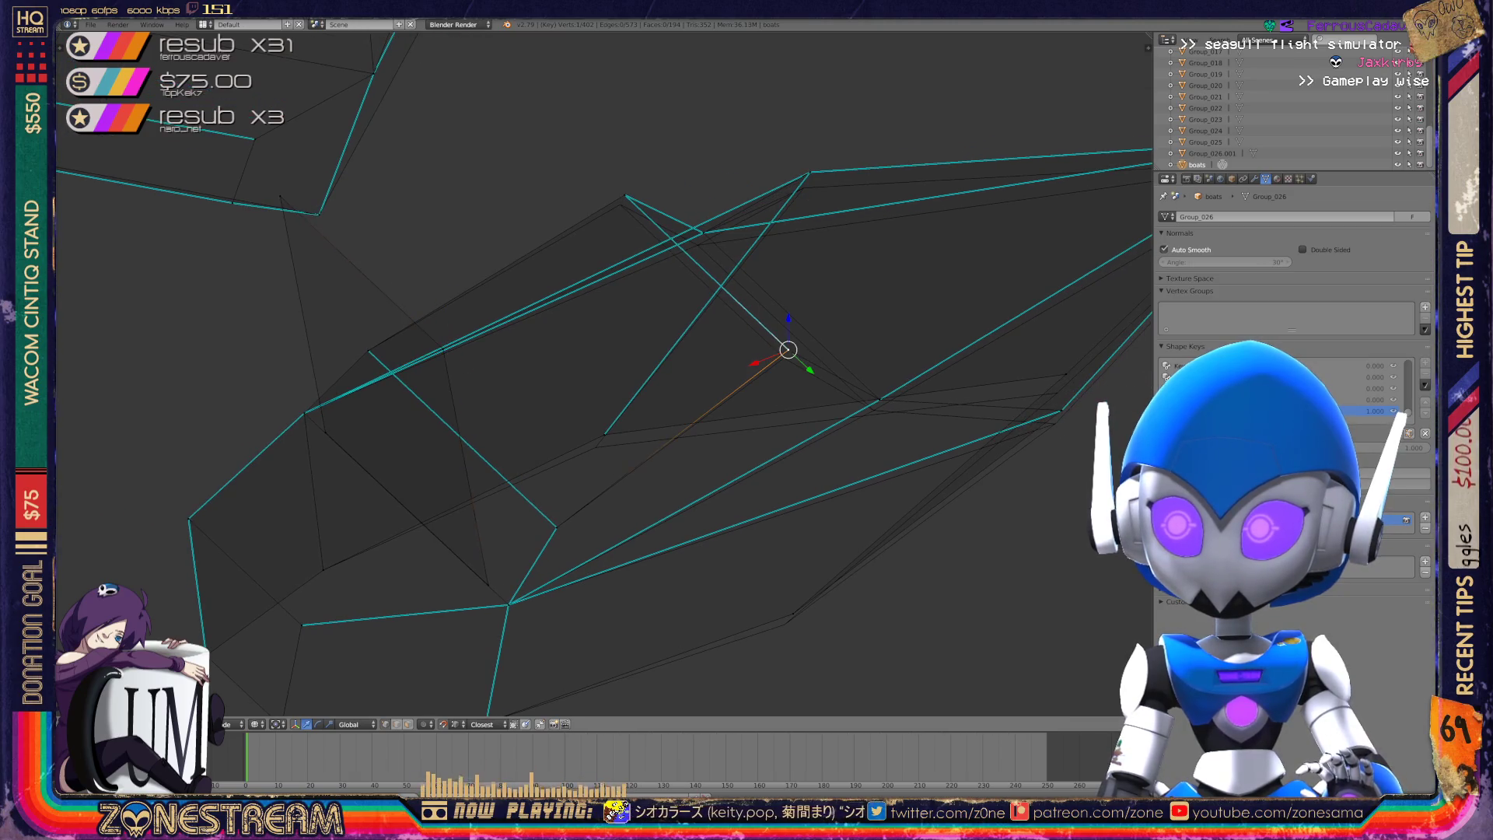
pyautogui.moveTo(787, 349); pyautogui.dragTo(784, 357)
# - Lower two consecutive vertices along the boat's edge slightly
pyautogui.press('a')
pyautogui.rightClick(625, 196)
pyautogui.moveTo(625, 203); pyautogui.dragTo(591, 257, button='middle')
pyautogui.scroll(6, 603, 374)
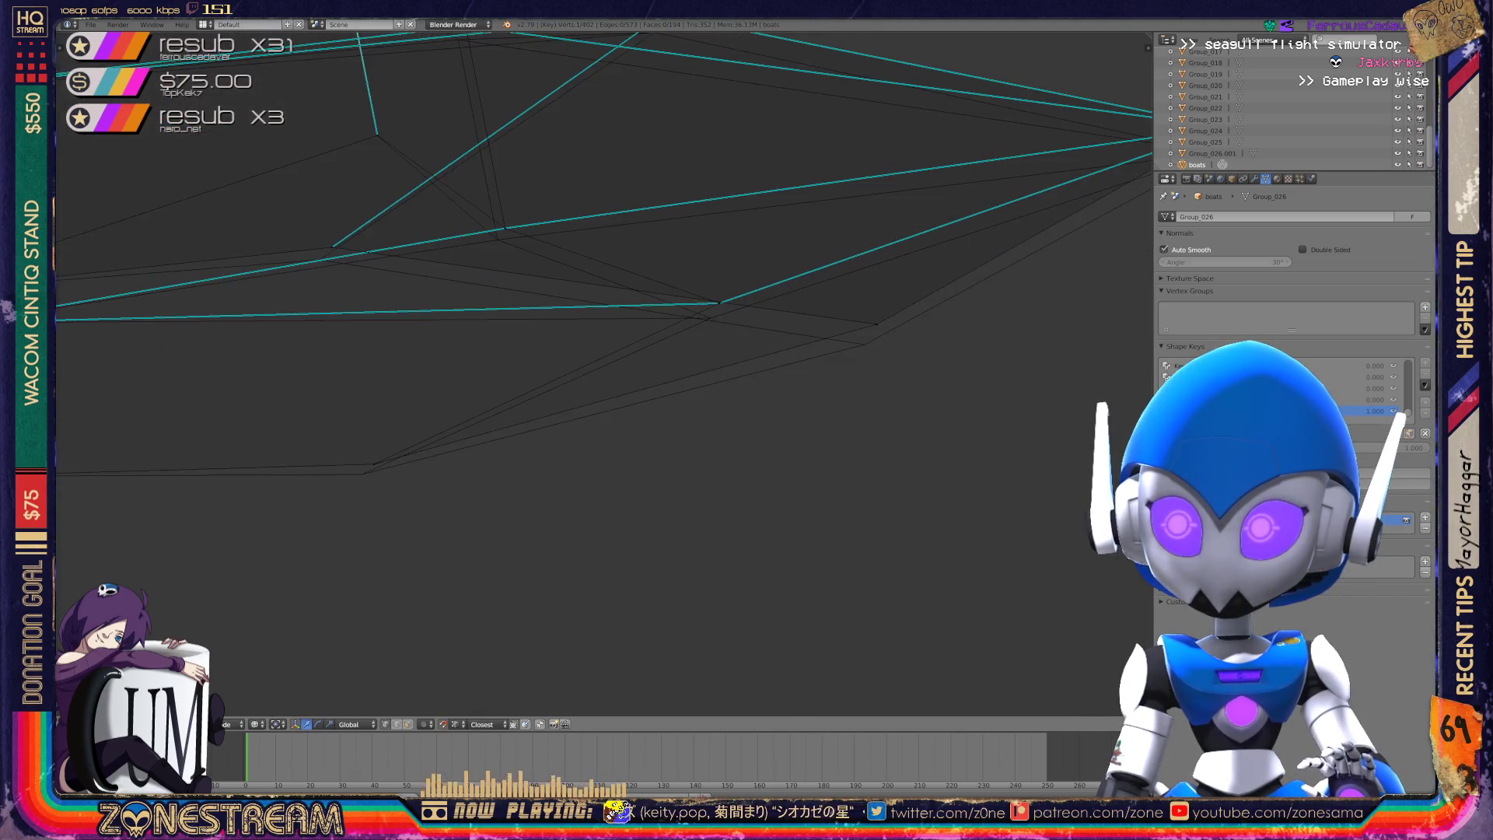
pyautogui.rightClick(515, 306)
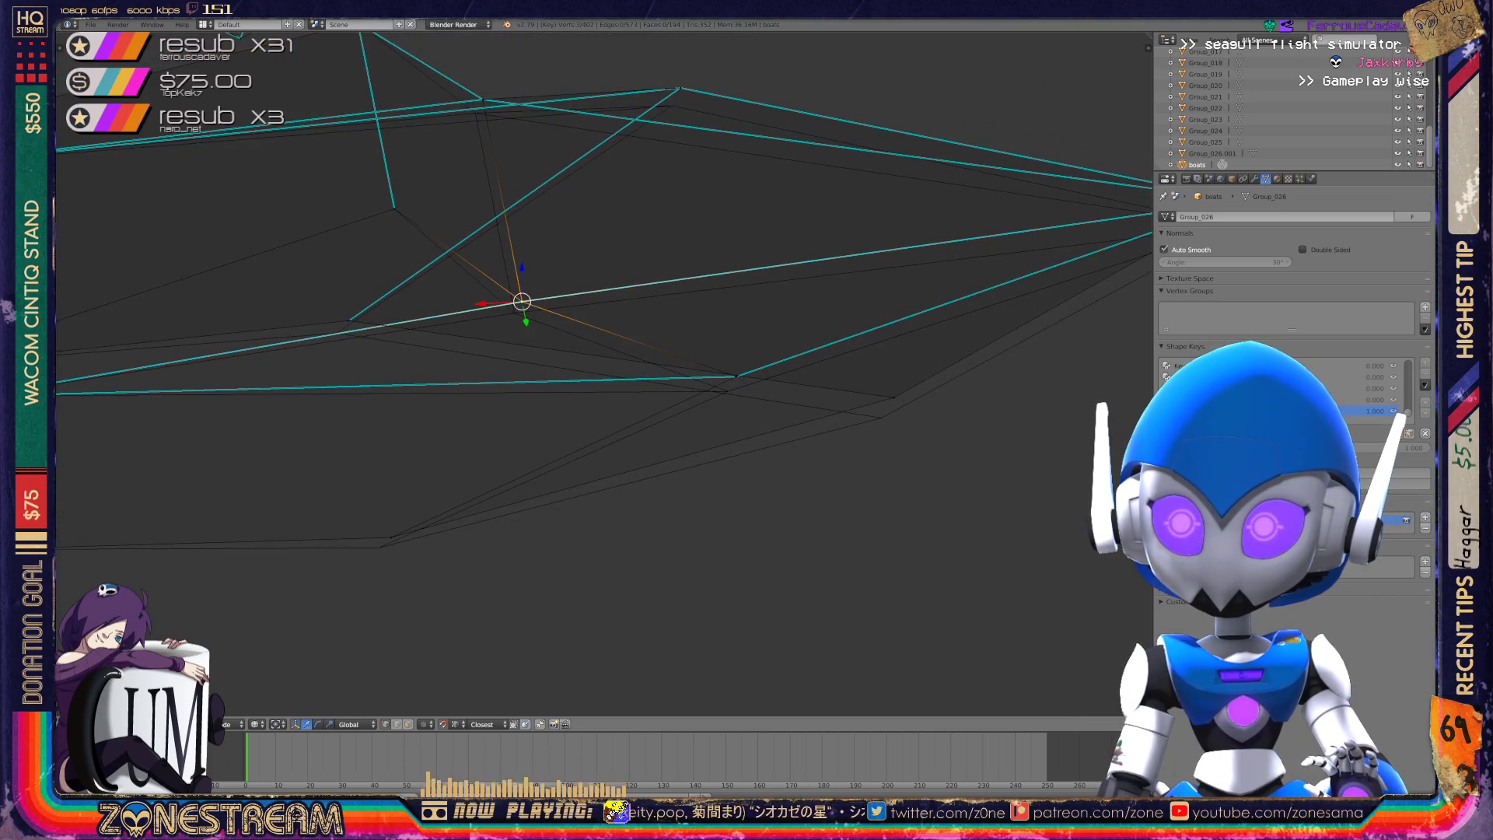
pyautogui.rightClick(736, 377)
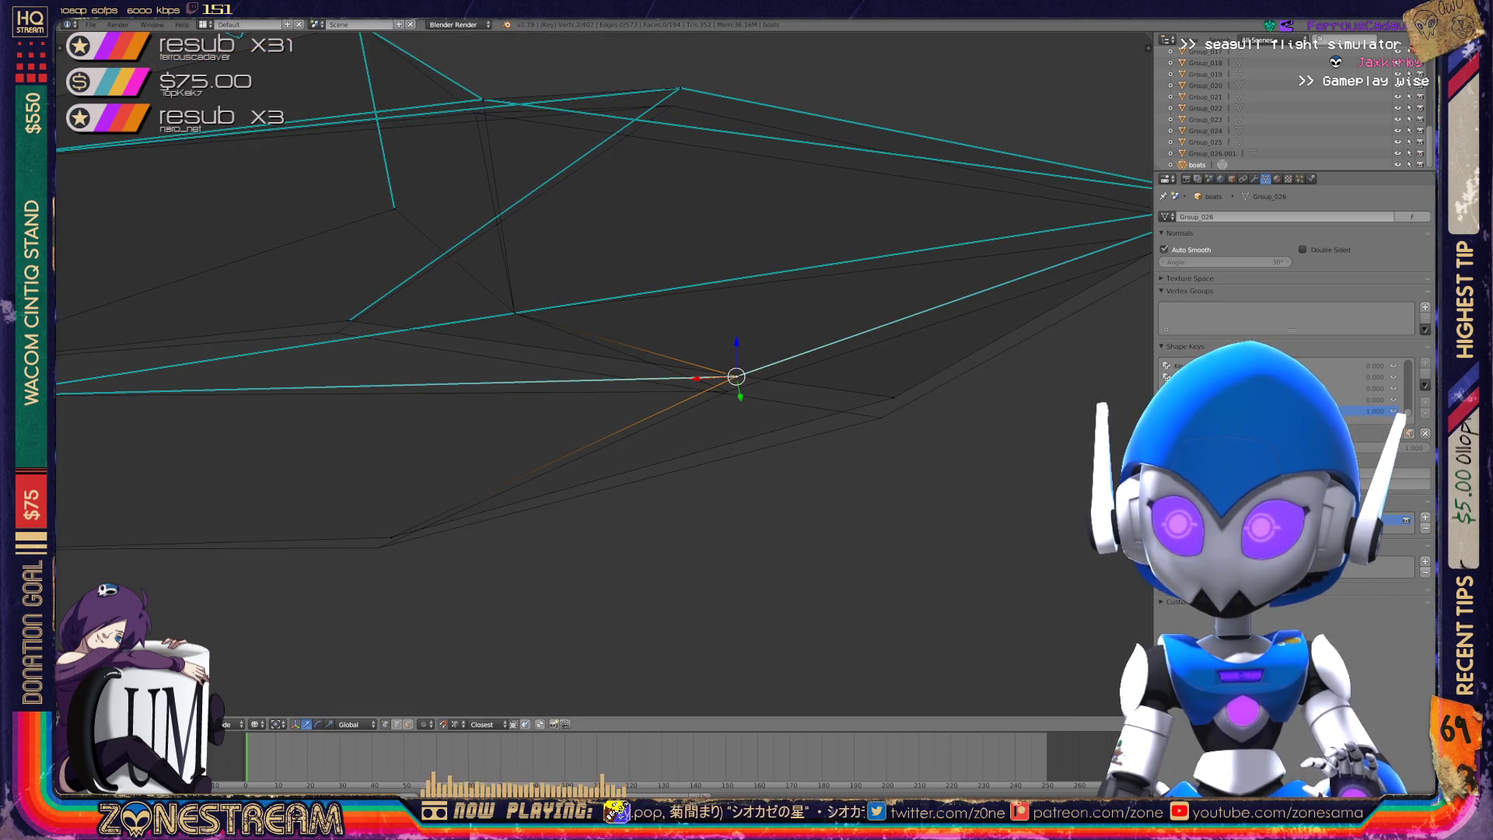
pyautogui.moveTo(735, 376); pyautogui.dragTo(727, 391)
pyautogui.rightClick(890, 400)
pyautogui.moveTo(889, 400); pyautogui.dragTo(881, 417)
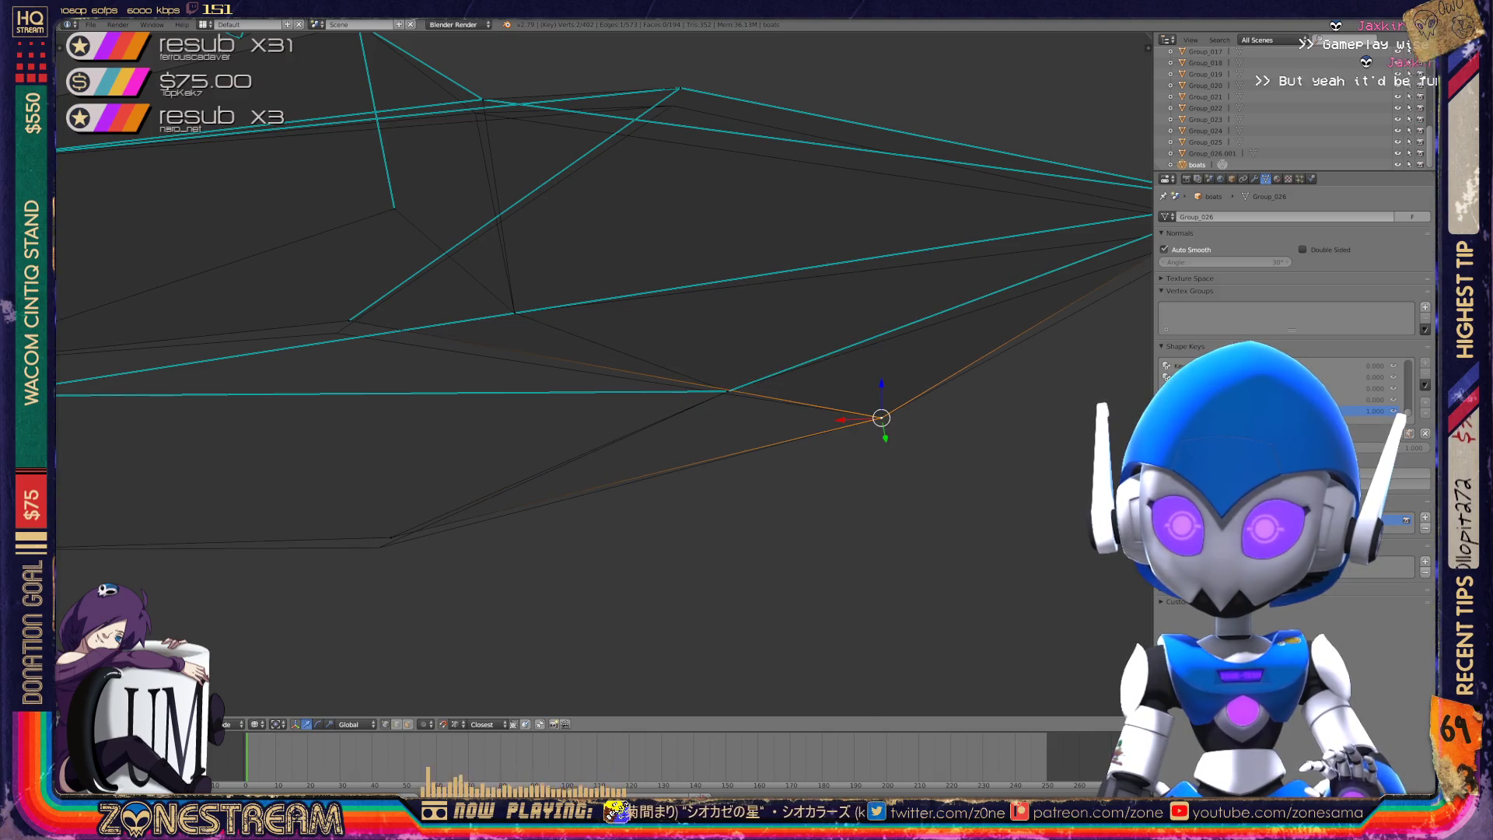
# - Nudge a lower-hull vertex and a bow vertex down and to the left
pyautogui.rightClick(391, 536)
pyautogui.moveTo(391, 536); pyautogui.dragTo(379, 547)
pyautogui.rightClick(349, 321)
pyautogui.moveTo(348, 321); pyautogui.dragTo(336, 334)
# - Snap the fan's apex vertex onto its bottom-left corner and return to Object Mode
pyautogui.moveTo(591, 373)
pyautogui.mouseDown(button='middle')
pyautogui.moveTo(537, 350)
pyautogui.moveTo(564, 303)
pyautogui.mouseUp(button='middle')
pyautogui.keyDown('shift'); pyautogui.rightClick(630, 286); pyautogui.keyUp('shift')
pyautogui.keyDown('shift'); pyautogui.rightClick(637, 296); pyautogui.keyUp('shift')
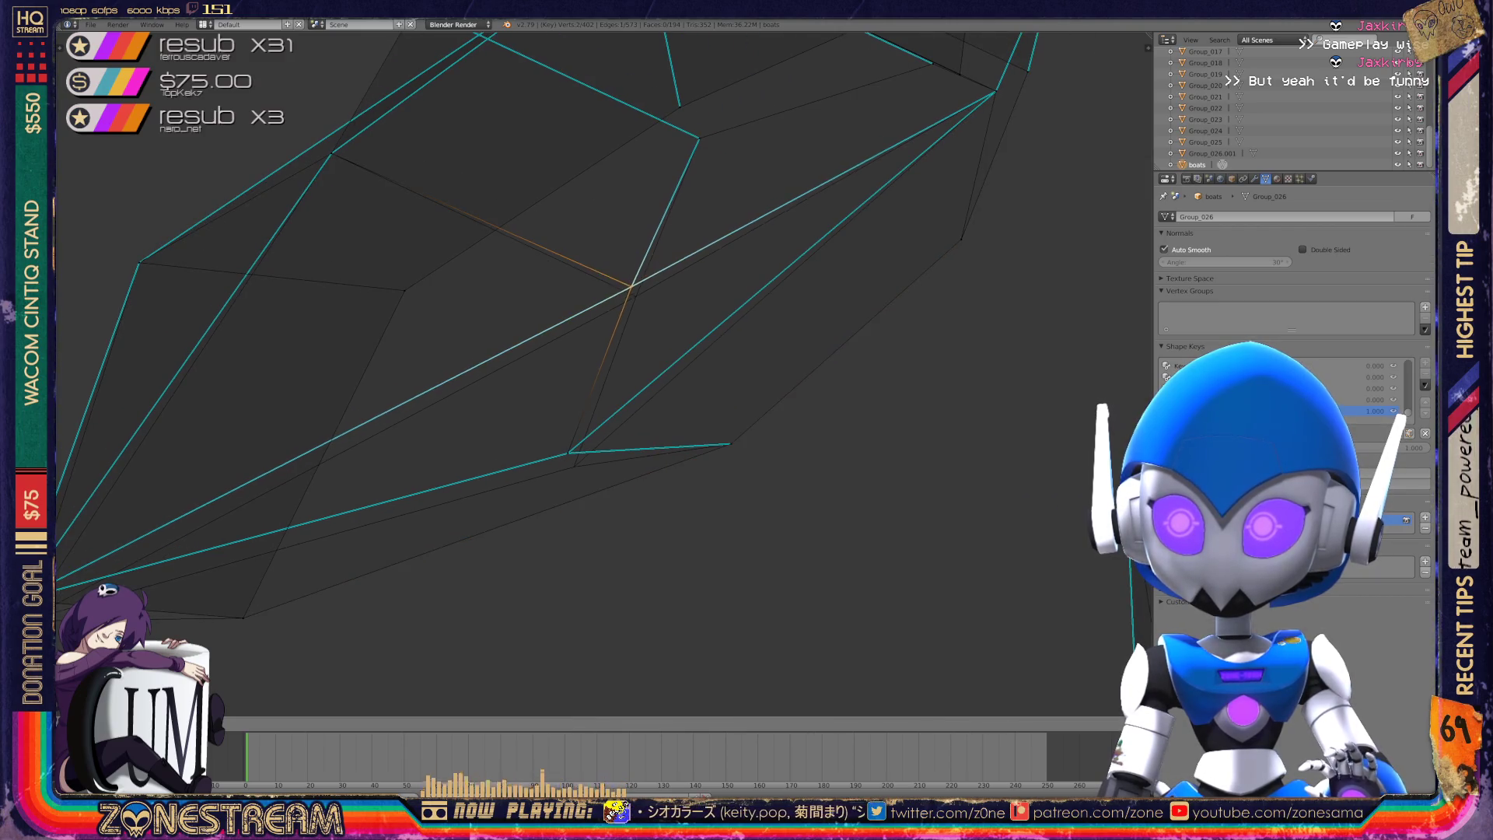
pyautogui.rightClick(574, 466)
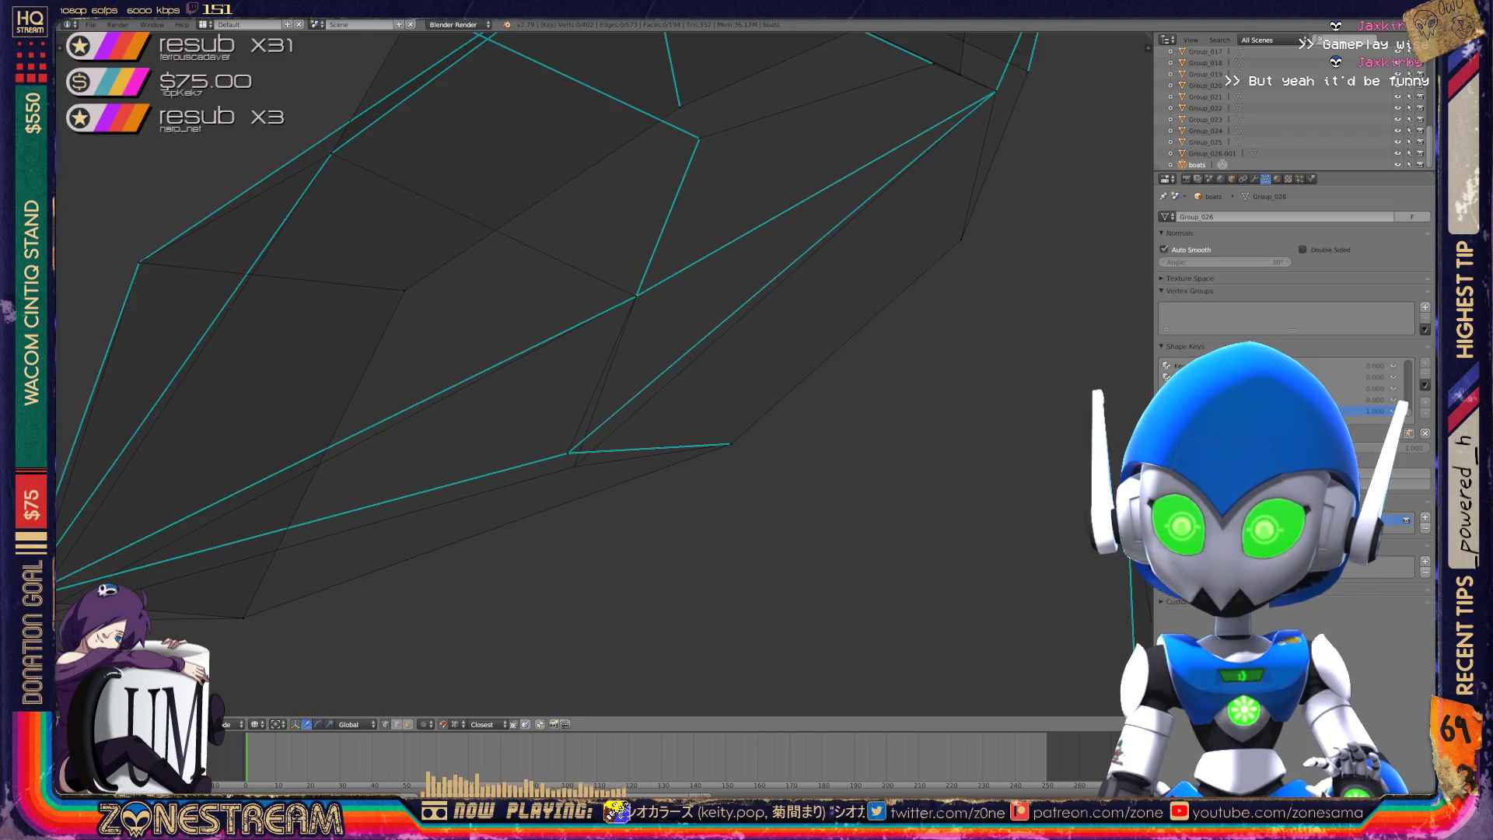
pyautogui.keyDown('shift'); pyautogui.moveTo(574, 465); pyautogui.dragTo(845, 363, button='middle'); pyautogui.keyUp('shift')
pyautogui.moveTo(289, 494); pyautogui.dragTo(295, 518, button='right')
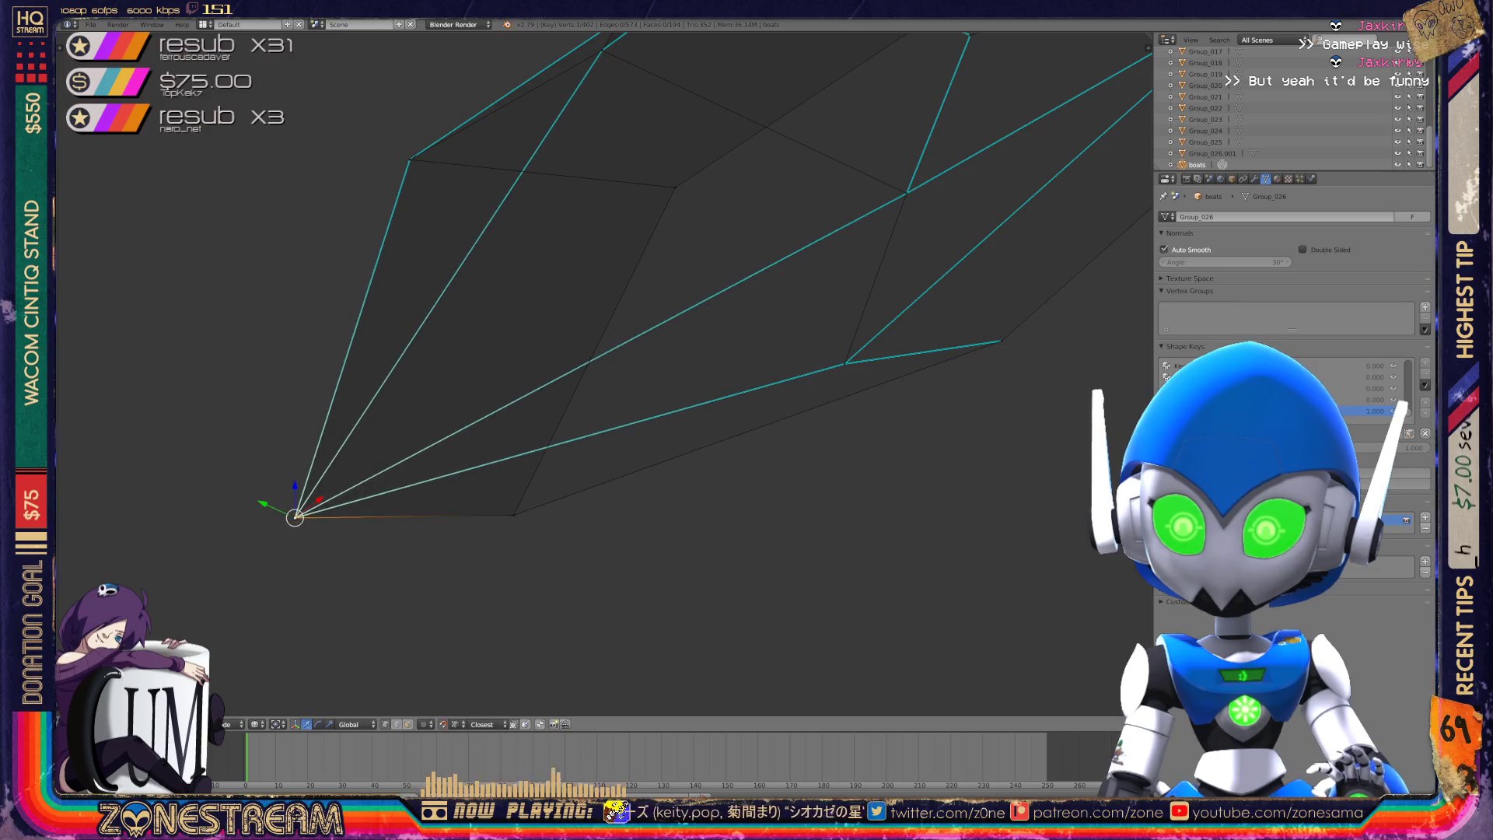
pyautogui.scroll(-3, 746, 389)
pyautogui.press('Tab')
# - Orbit and zoom along the row of boats, rotating the view with numpad 4
pyautogui.scroll(-3, 746, 389)
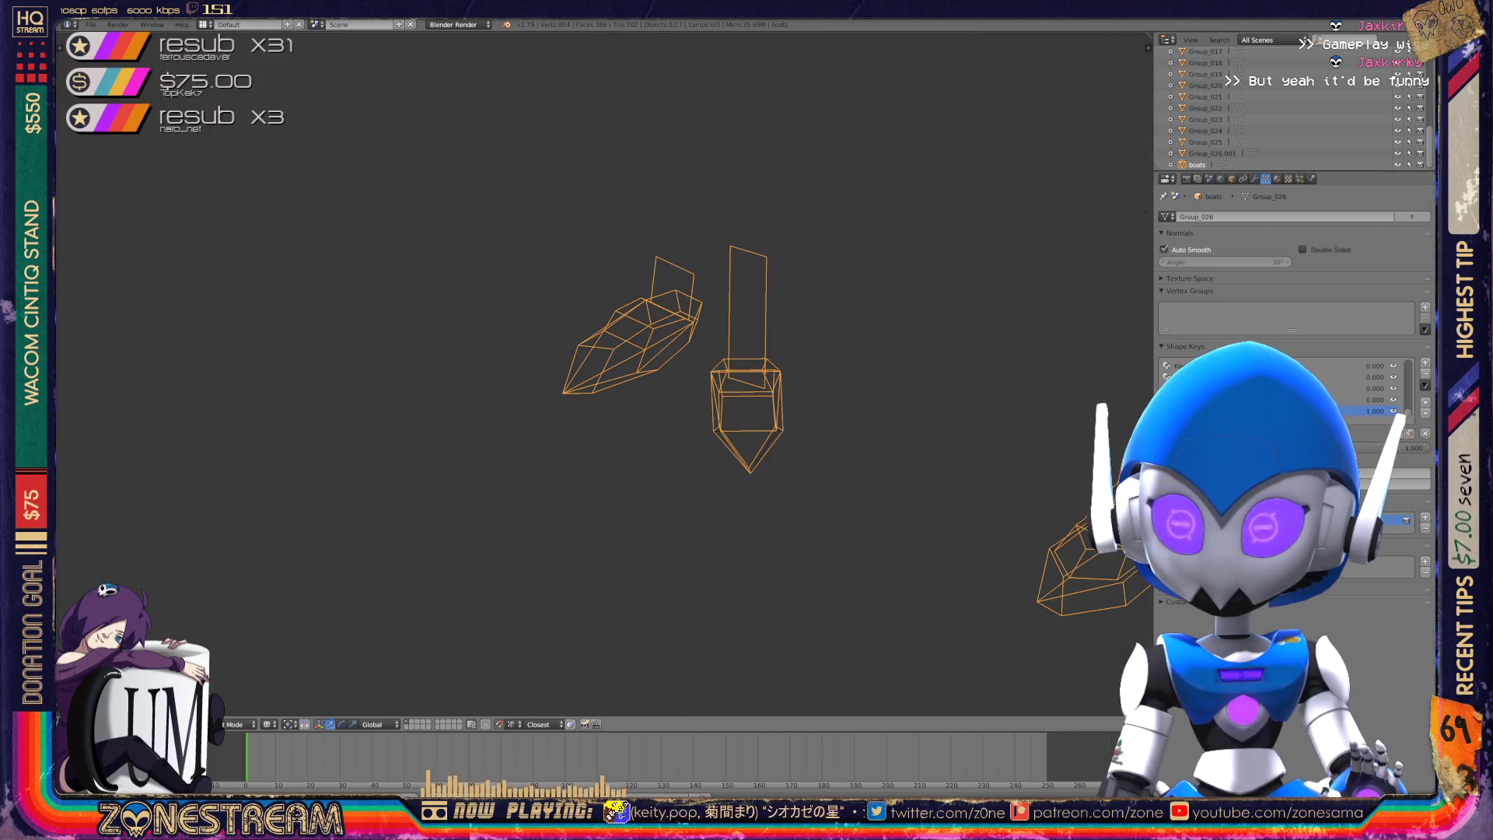
pyautogui.scroll(-4, 614, 443)
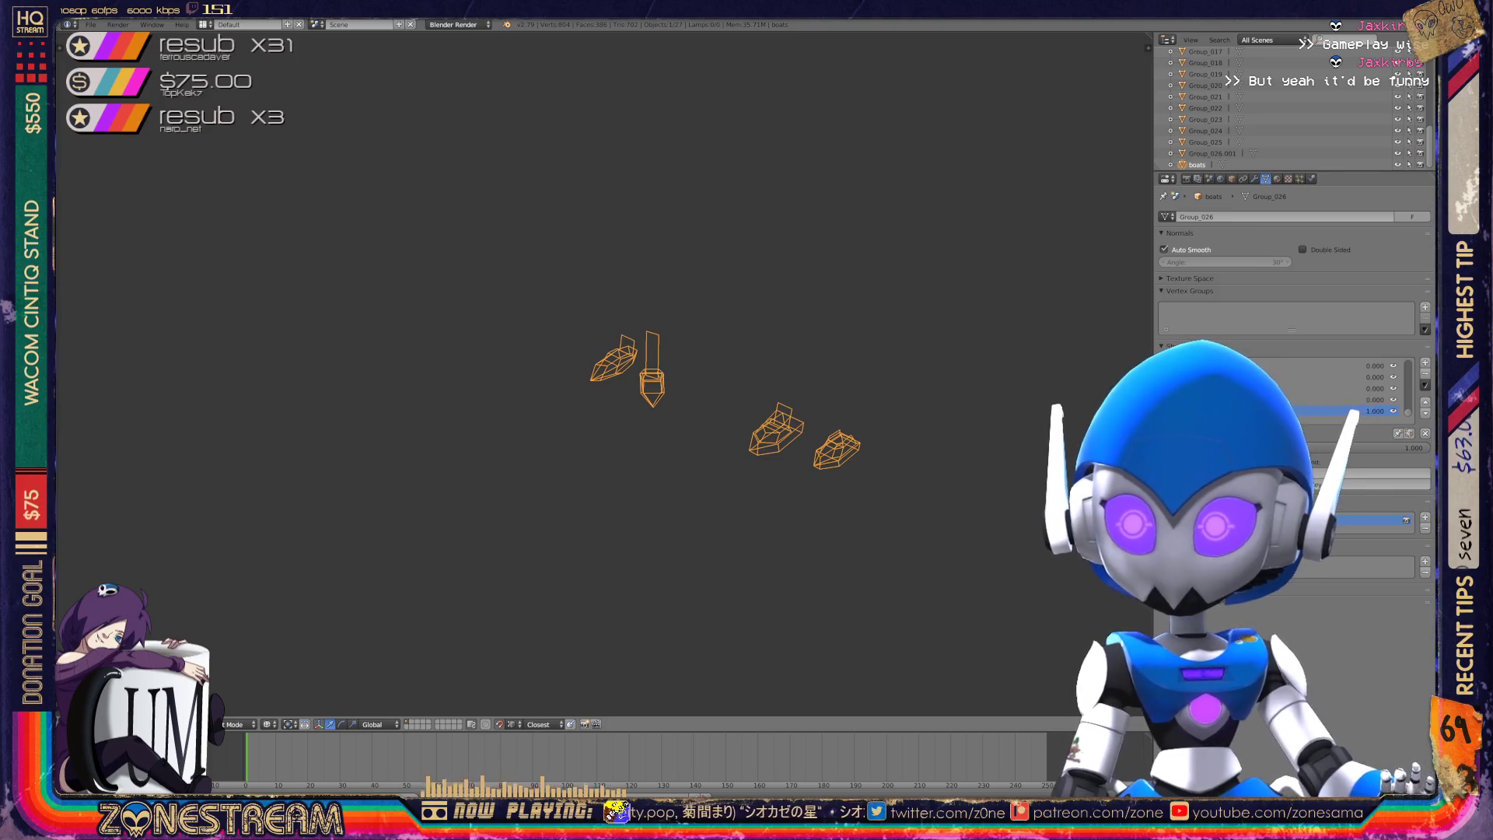
pyautogui.scroll(4, 700, 389)
pyautogui.moveTo(700, 389); pyautogui.dragTo(420, 389, button='middle')
pyautogui.scroll(3, 615, 389)
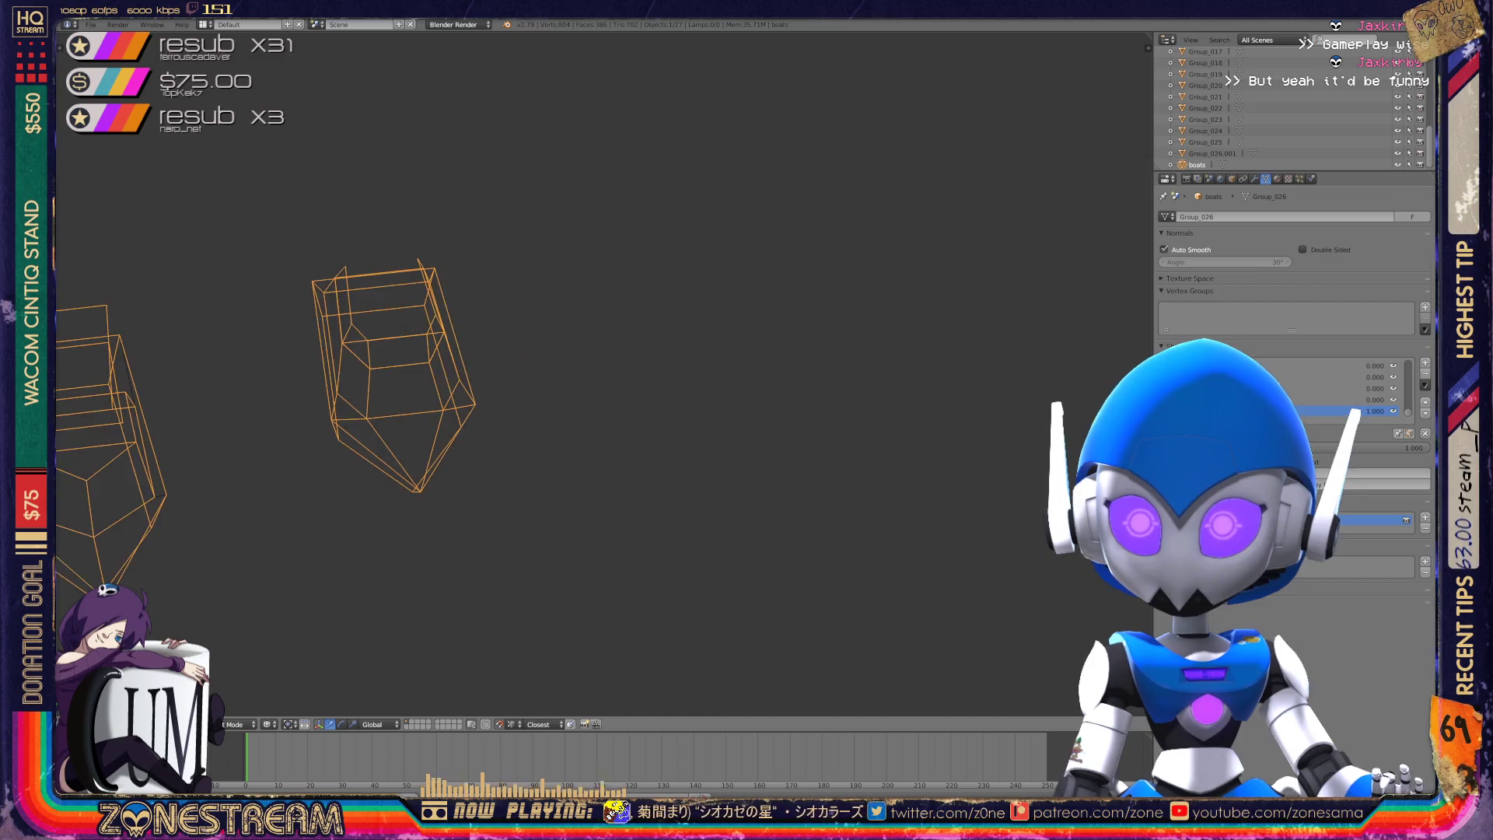
pyautogui.scroll(-2, 544, 373)
pyautogui.moveTo(544, 389); pyautogui.dragTo(233, 389, button='middle')
pyautogui.press('KP_4')
pyautogui.press('KP_4')
pyautogui.press('KP_4')
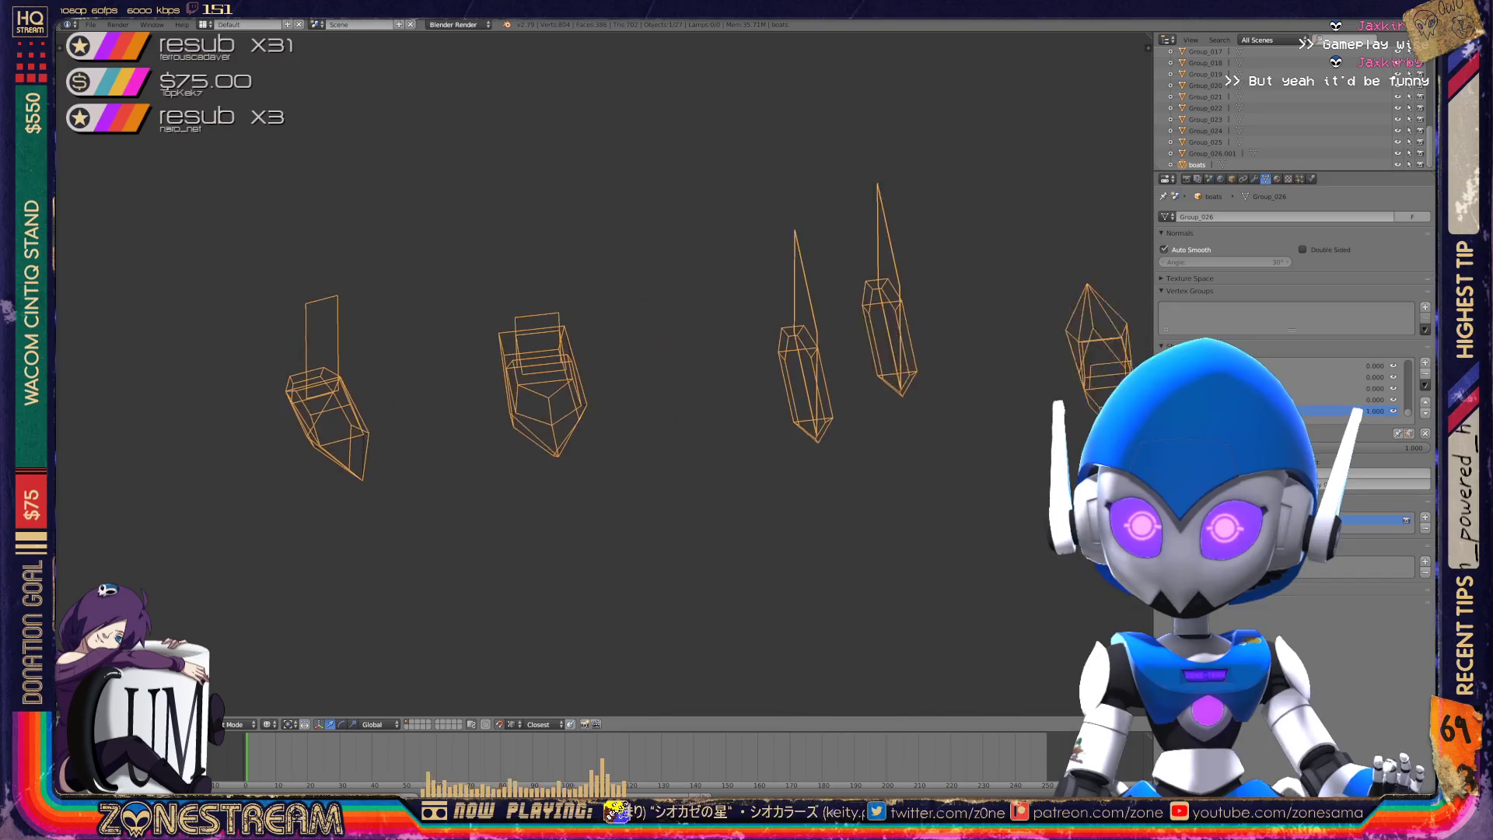
pyautogui.press('KP_4')
pyautogui.press('KP_4')
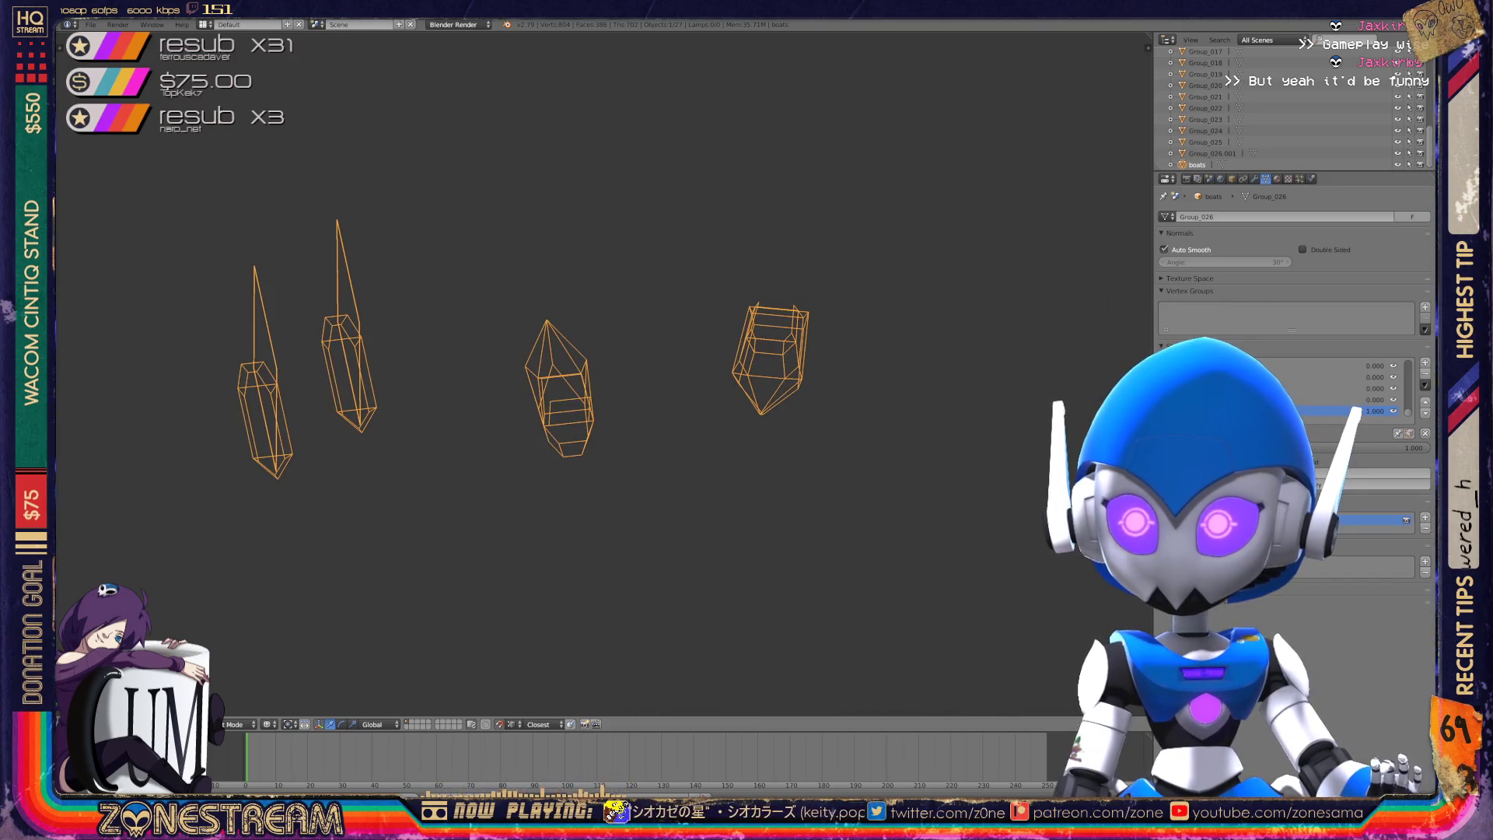
# - Leave Edit Mode, select the 26 boat objects and delete them
pyautogui.press('Tab')
pyautogui.press('Tab')
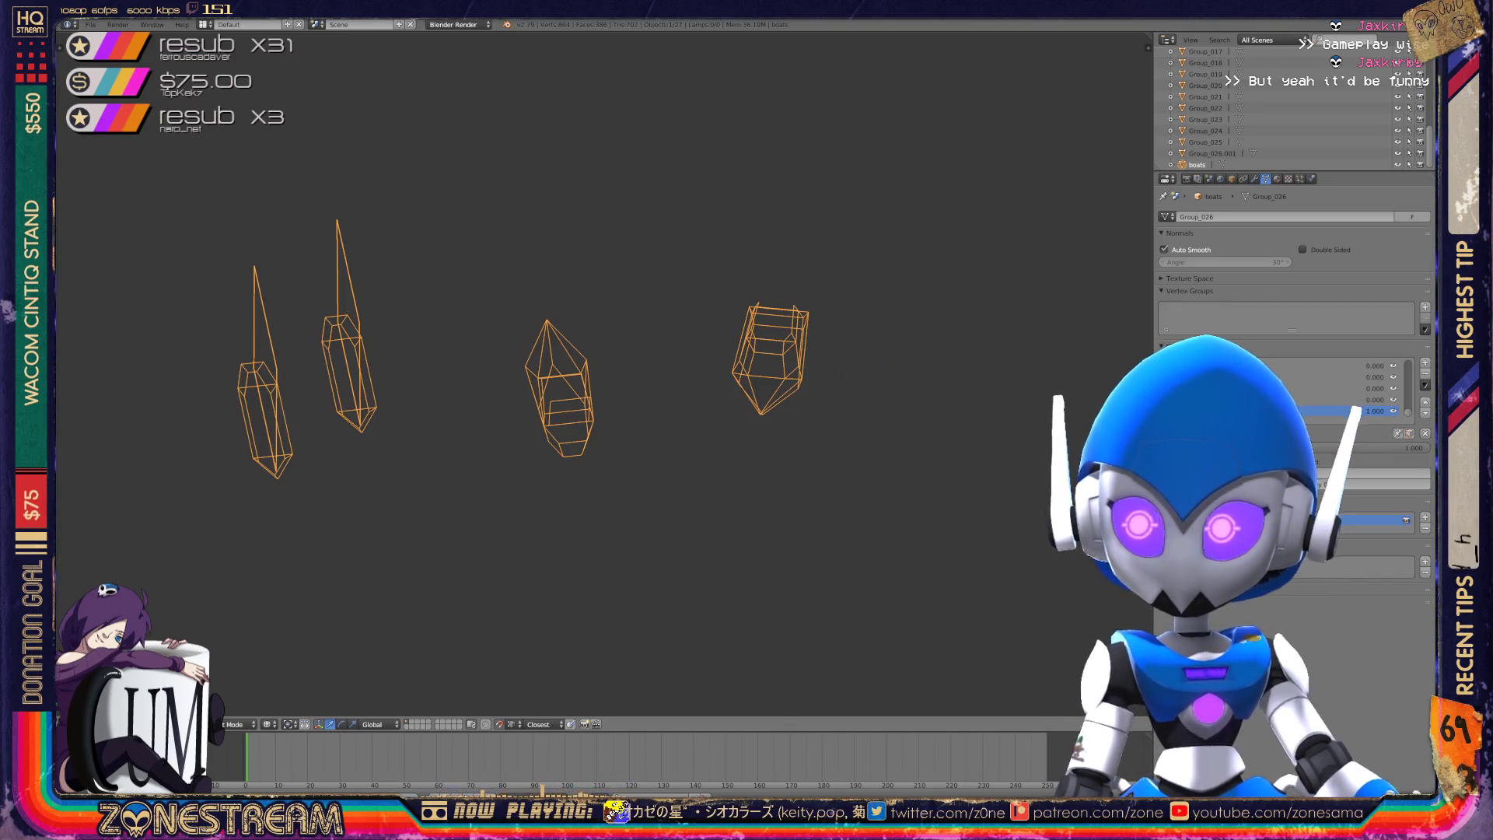
pyautogui.press('a')
pyautogui.press('a')
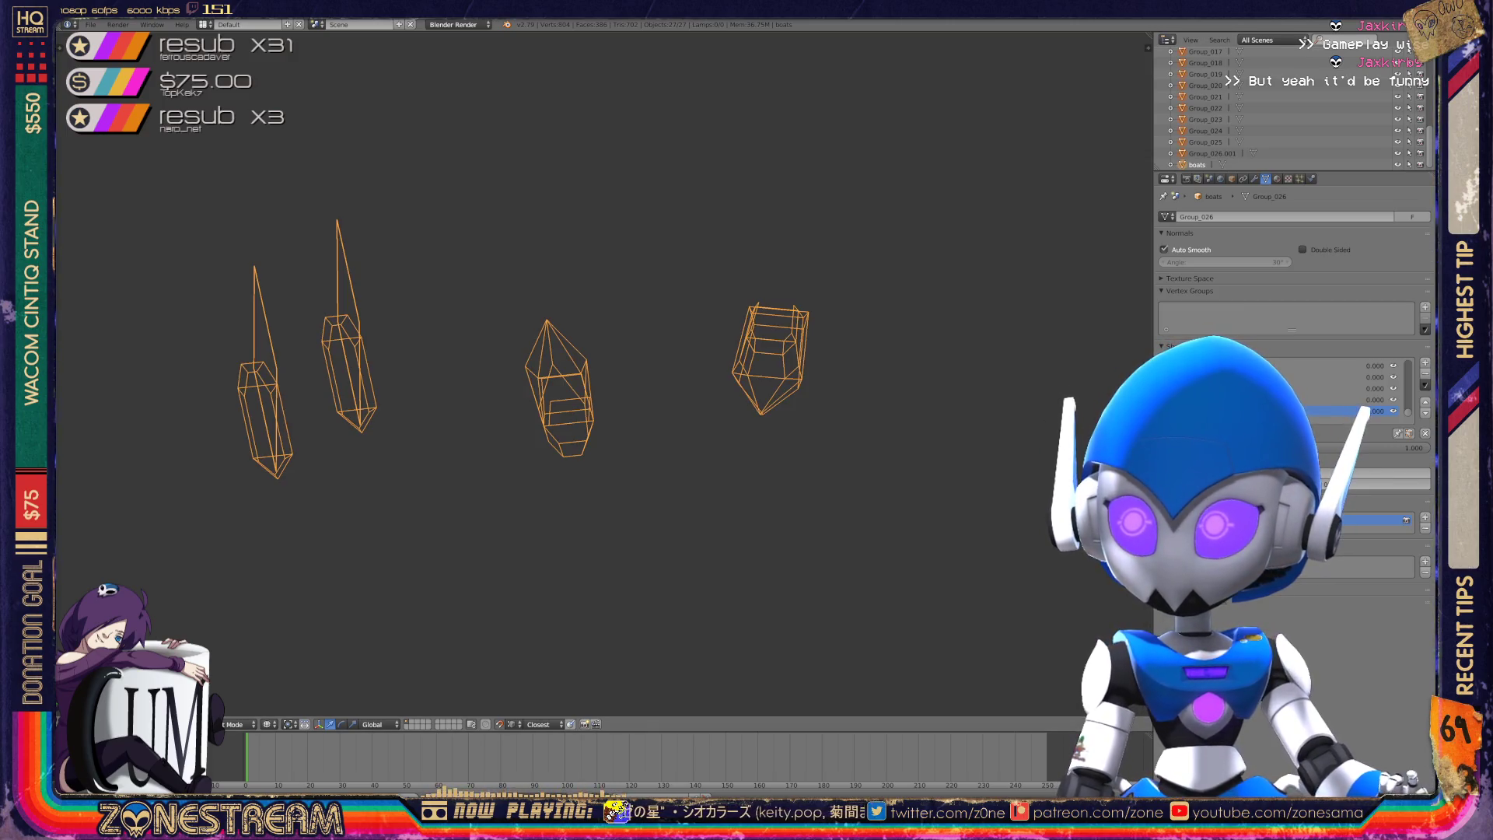
pyautogui.press('x')
pyautogui.click(739, 291)
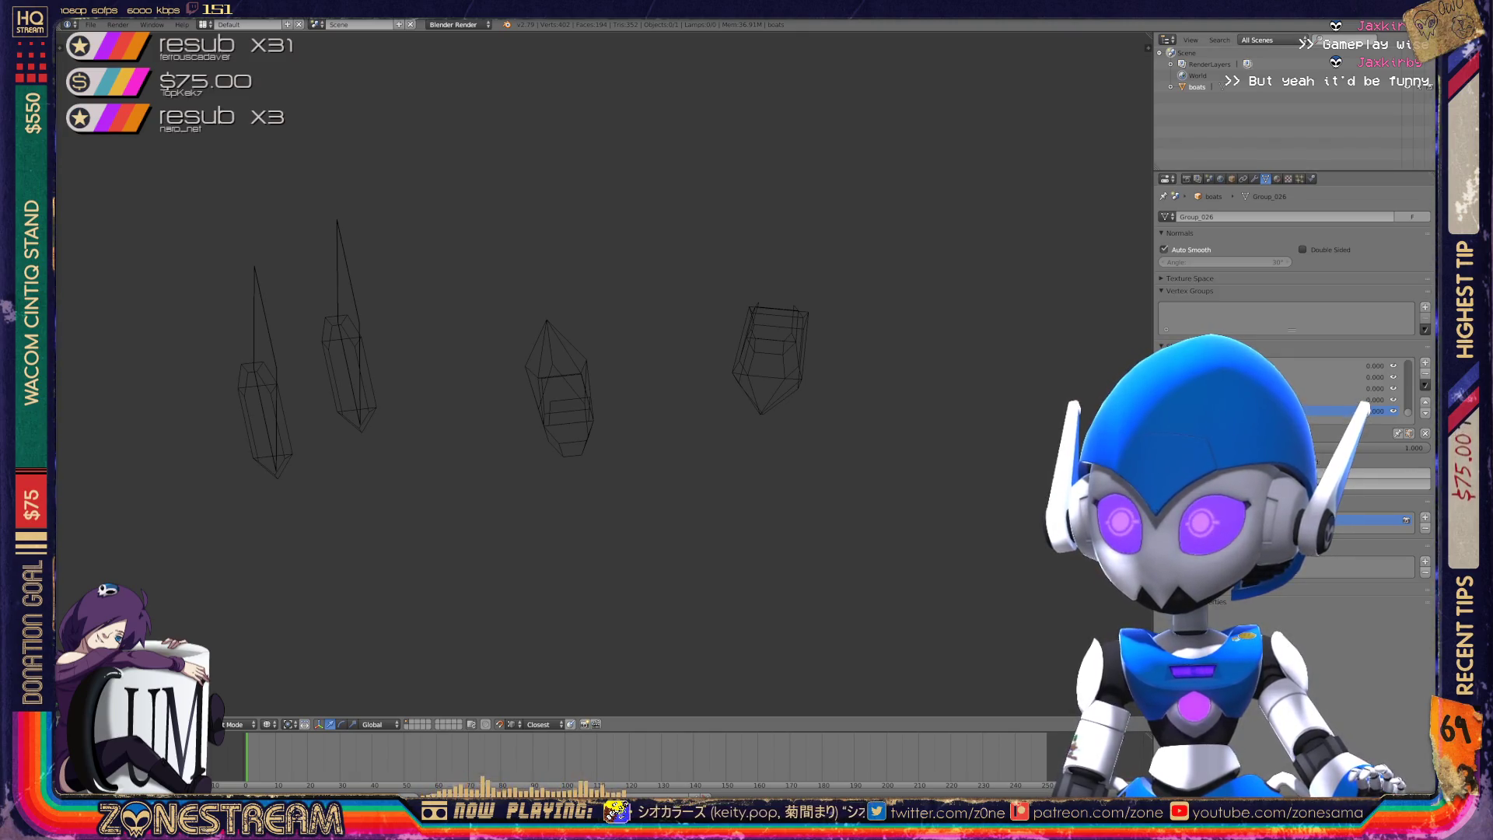
# - Purge the orphan meshes, textures and images from the Outliner's Orphan Data view
pyautogui.click(1268, 40)
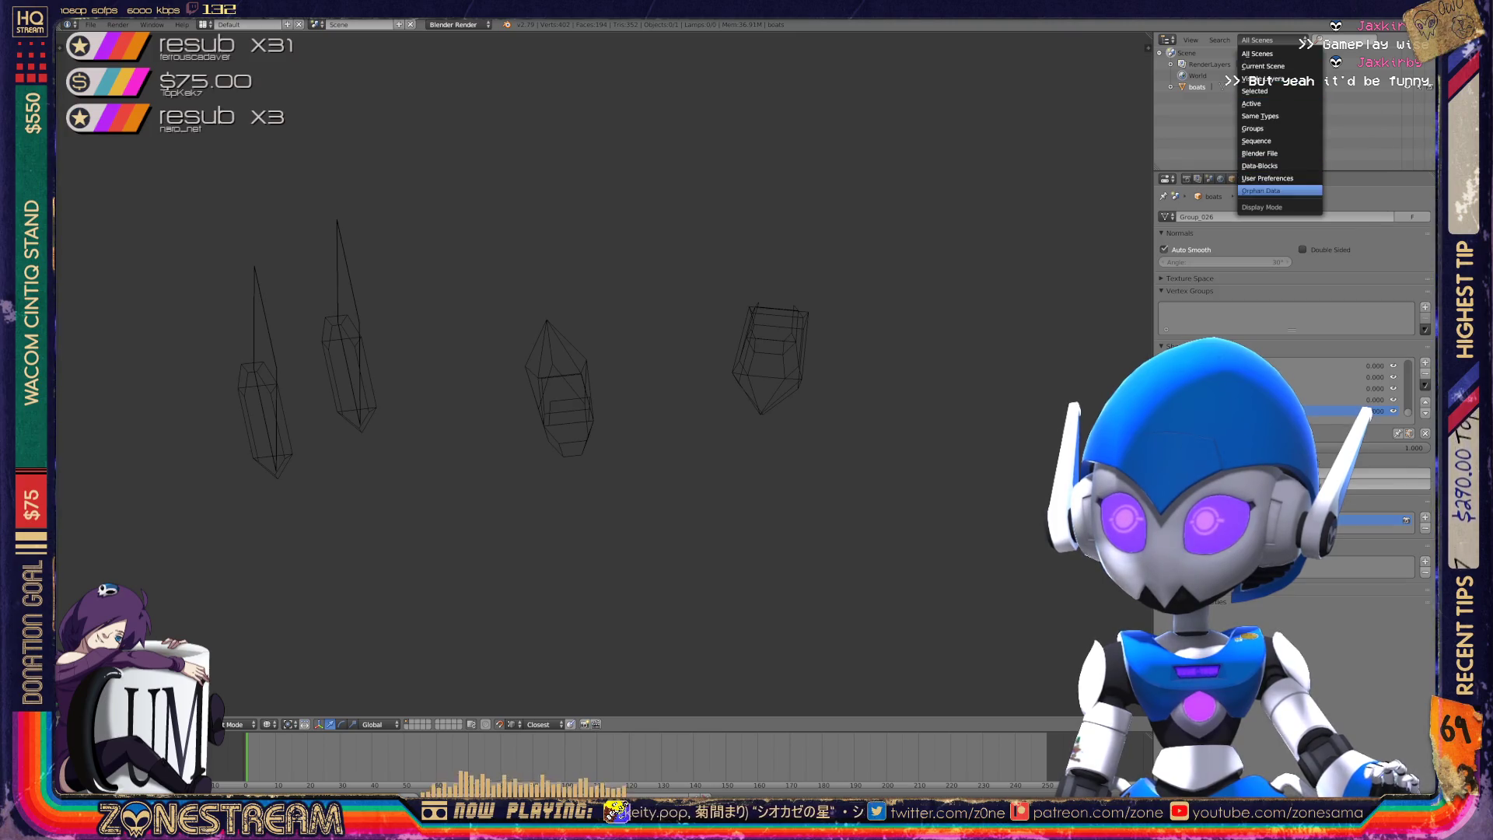
pyautogui.click(1262, 191)
pyautogui.click(1400, 40)
pyautogui.click(1400, 40)
pyautogui.click(1400, 46)
pyautogui.click(1400, 40)
pyautogui.click(1400, 46)
pyautogui.click(1400, 40)
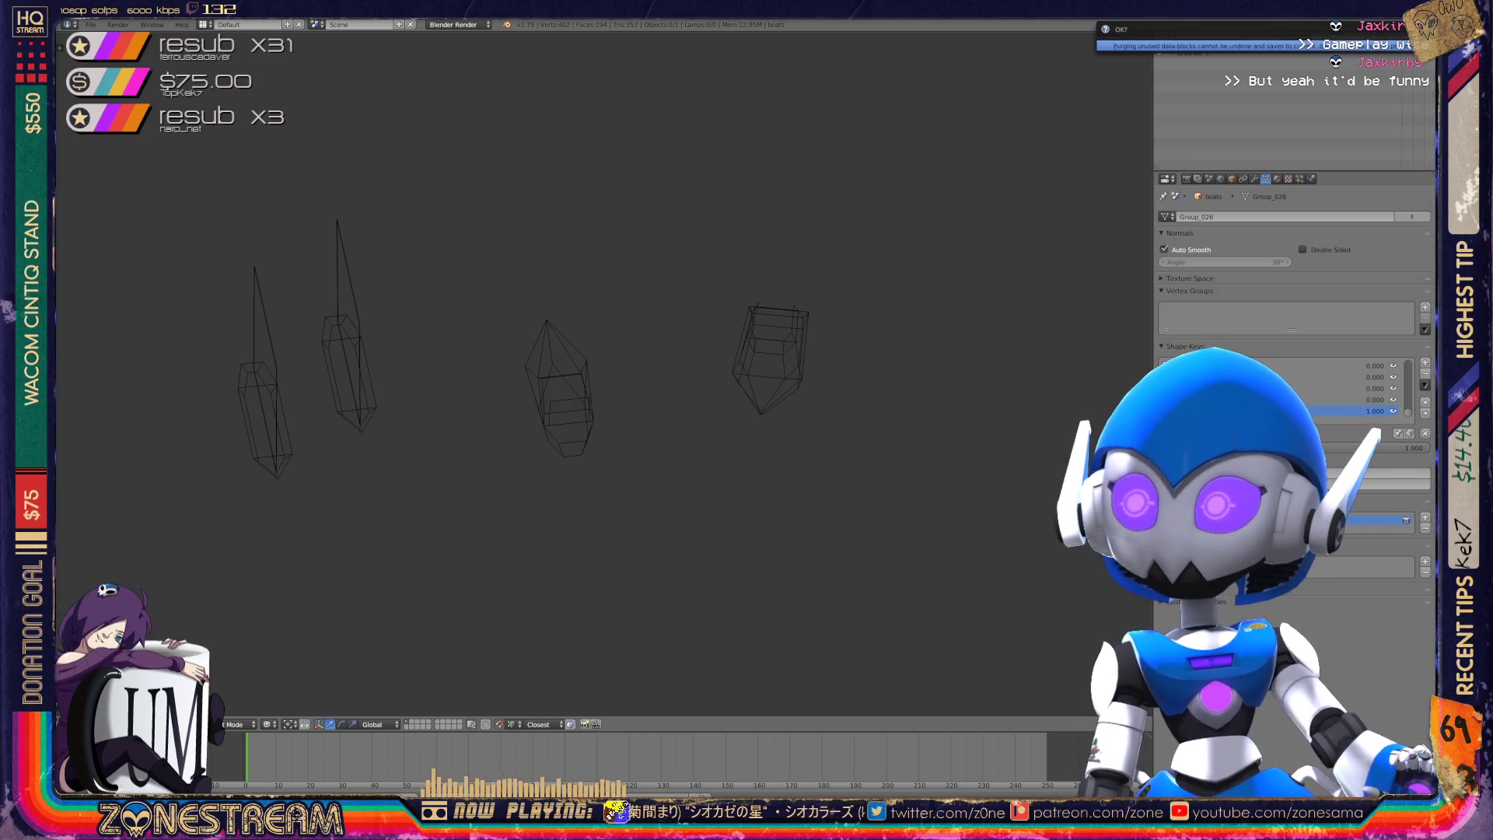
pyautogui.click(1400, 45)
# - Return the Outliner to All Scenes and save over boats.blend
pyautogui.click(1267, 40)
pyautogui.click(1260, 45)
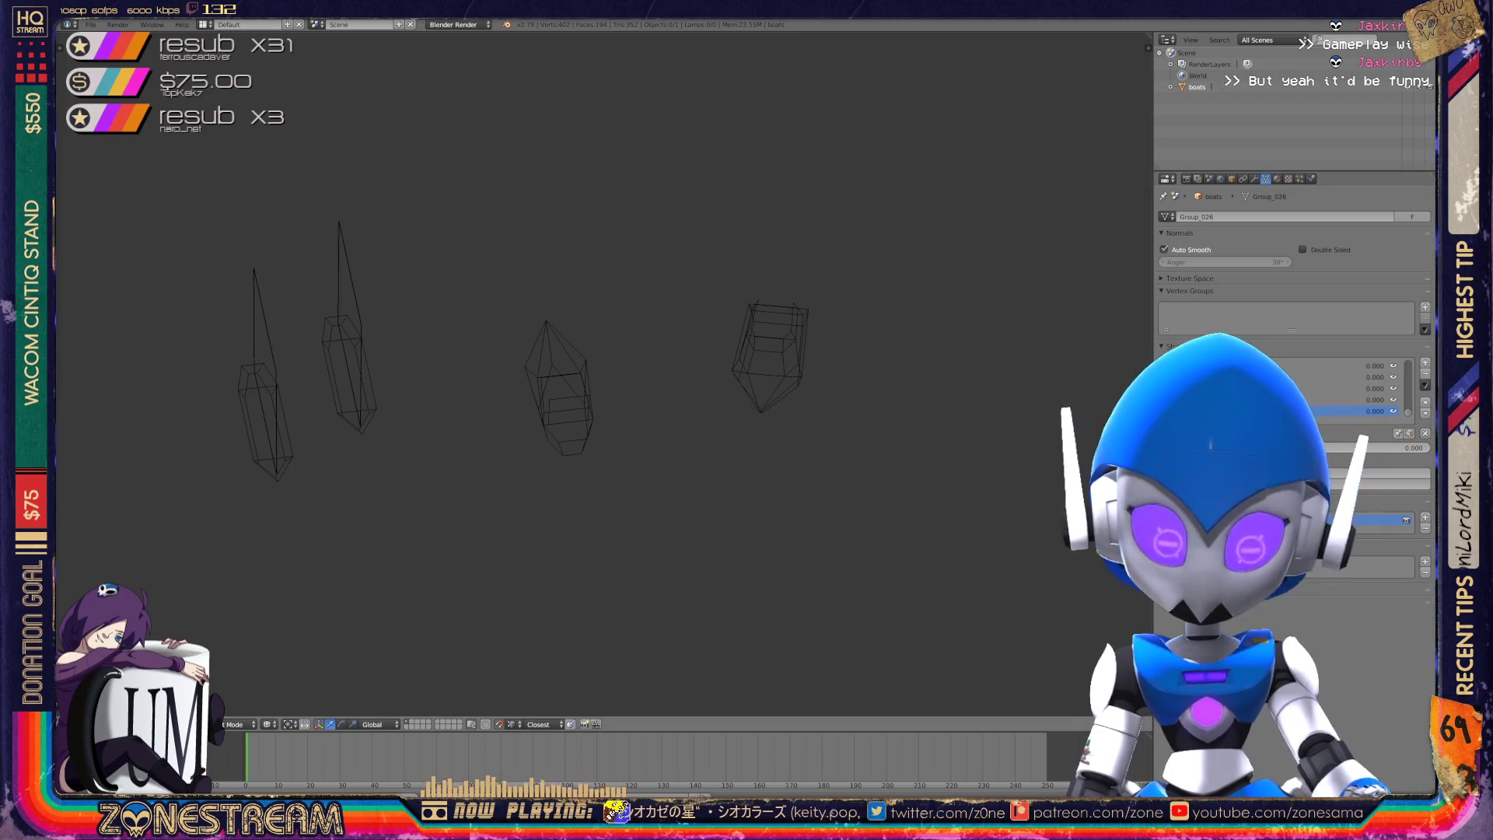
pyautogui.hotkey('ctrl', 's')
pyautogui.press('Return')
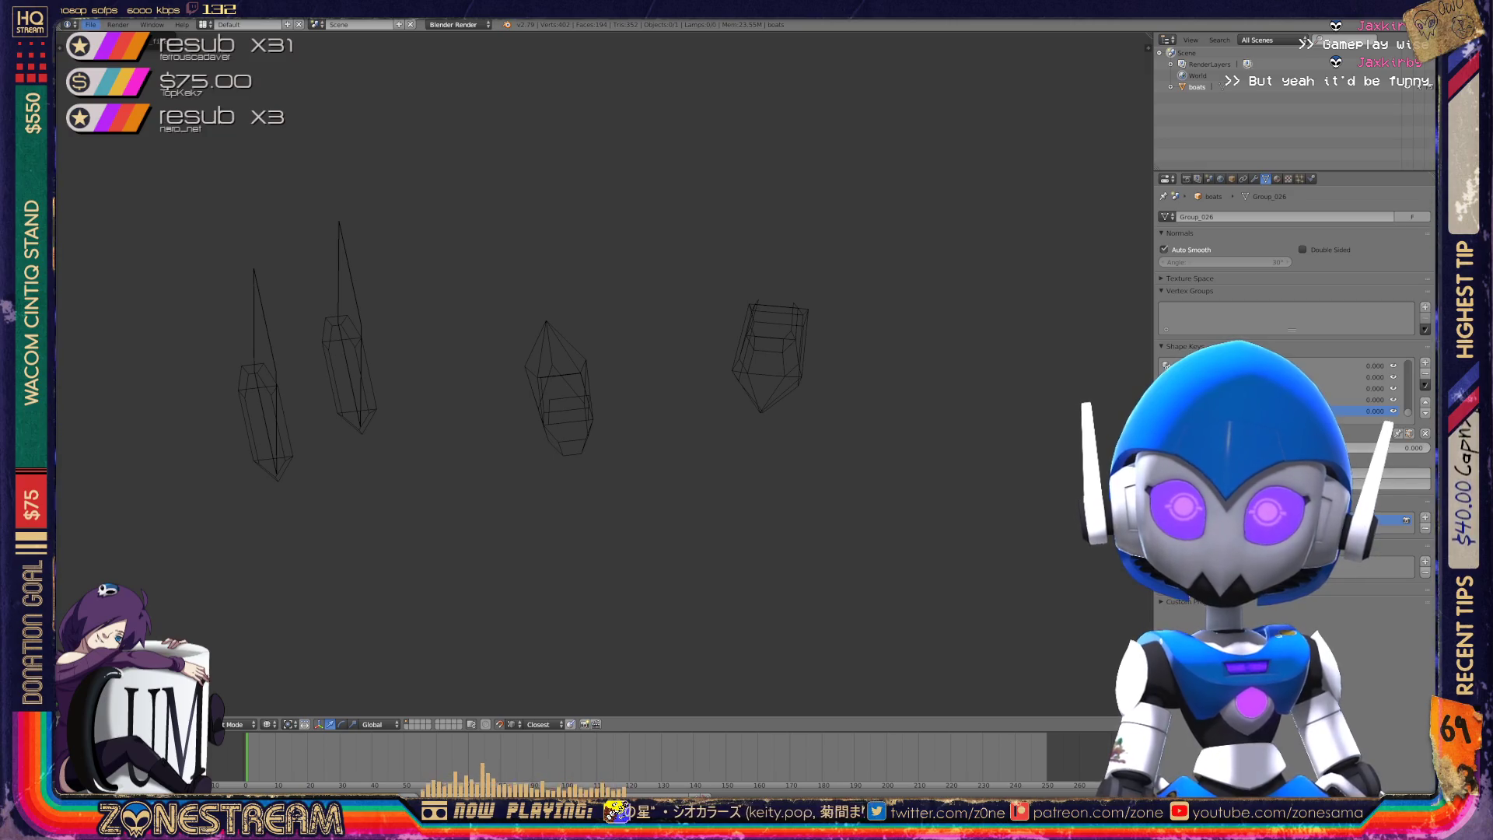
# - Import 01171.obj as a Wavefront OBJ and zoom in on the imported wireframes
pyautogui.click(91, 25)
pyautogui.moveTo(140, 240)
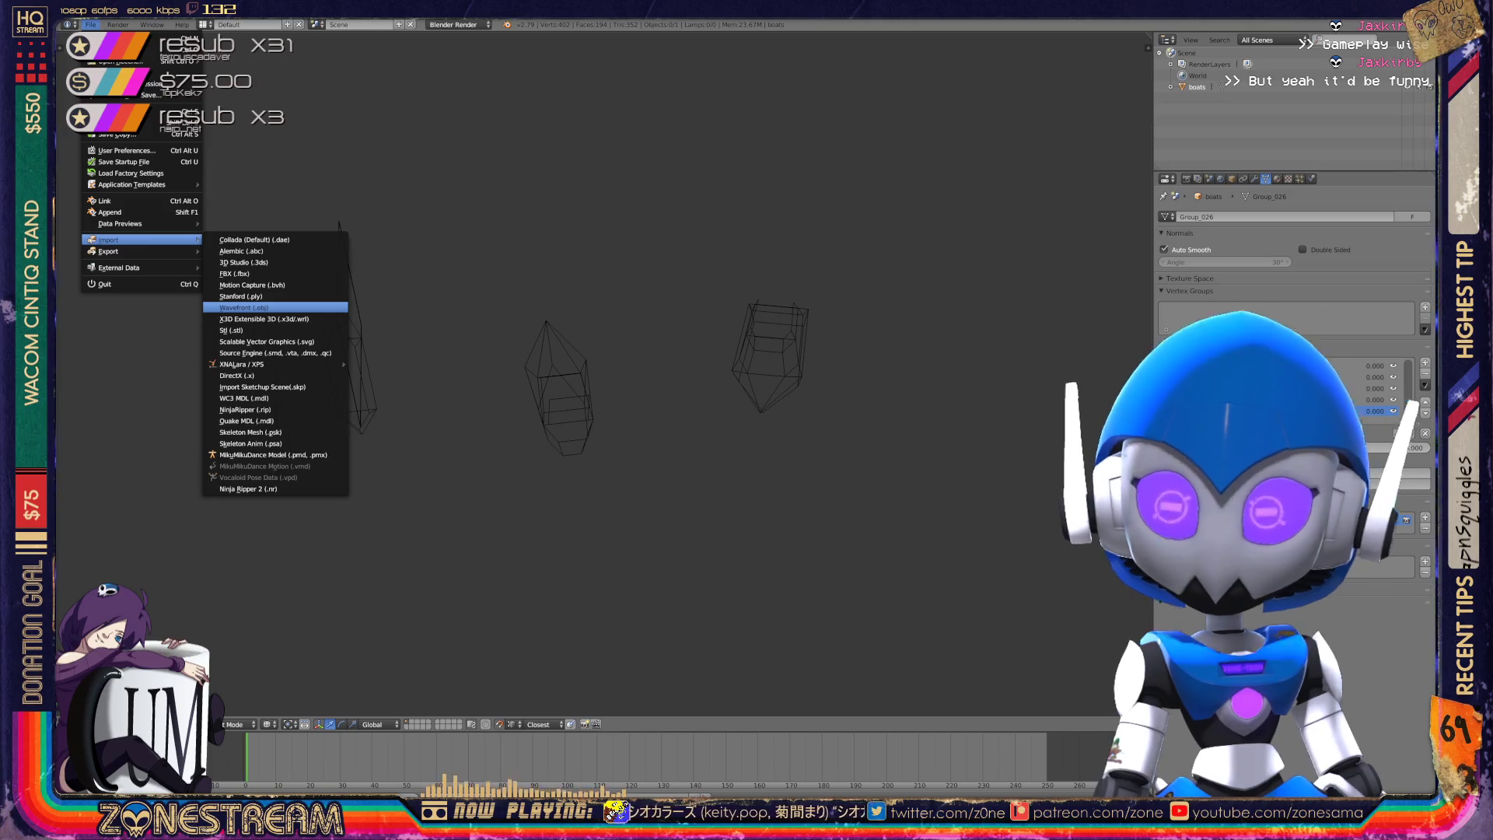
pyautogui.click(244, 307)
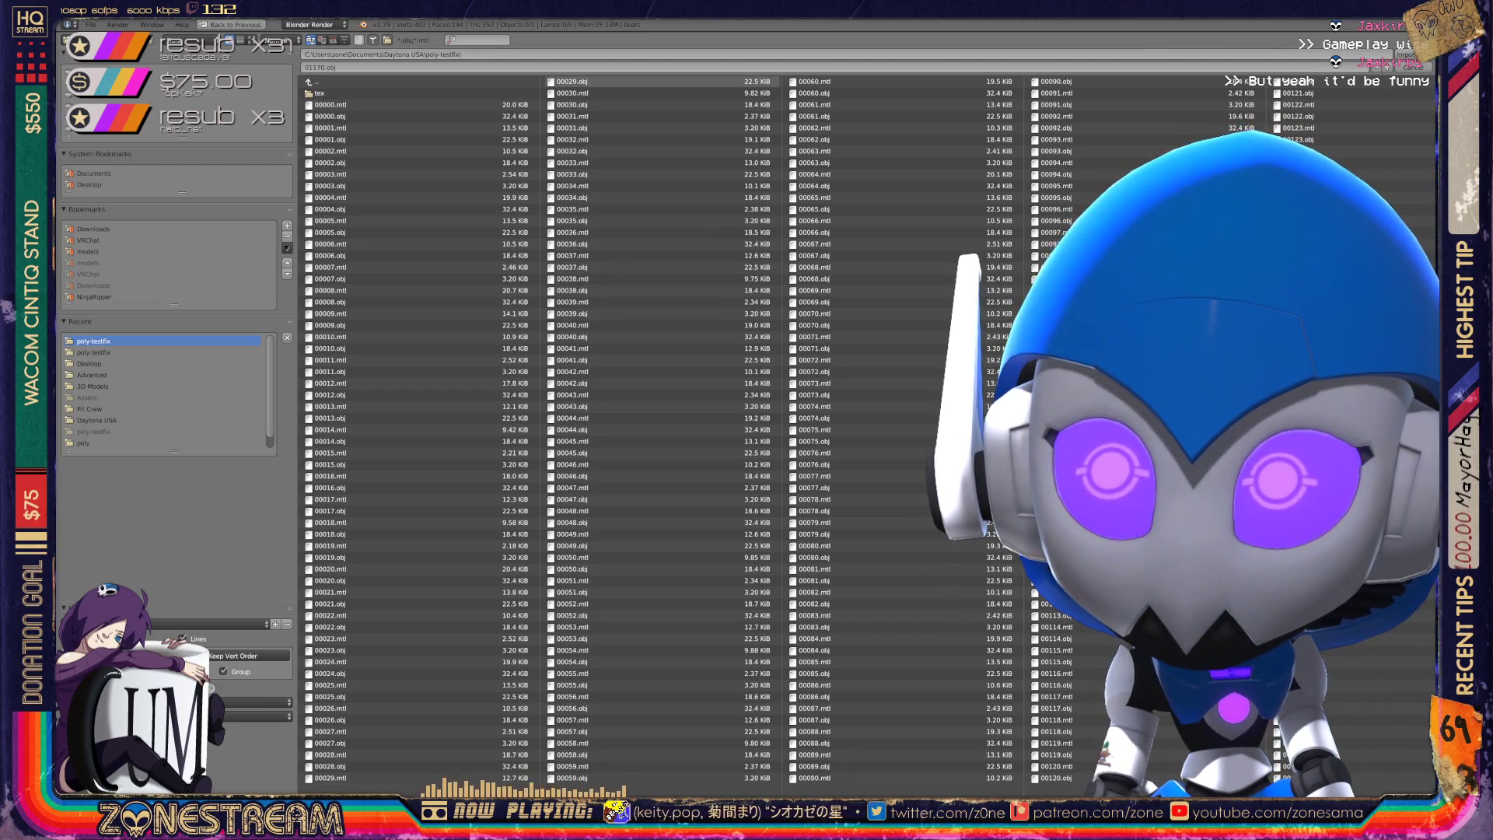
pyautogui.scroll(-10, 623, 428)
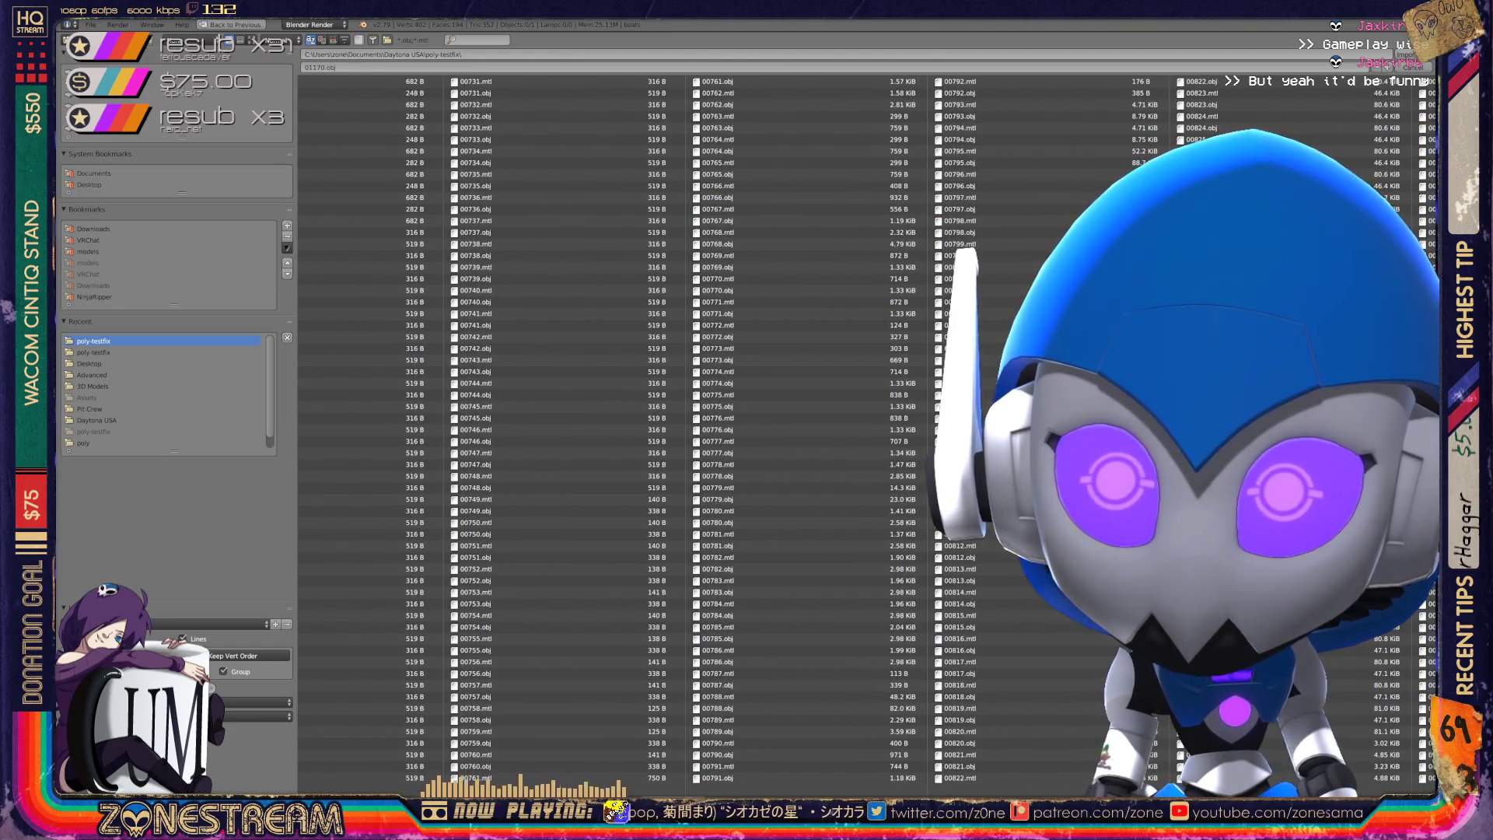
pyautogui.scroll(-3, 622, 428)
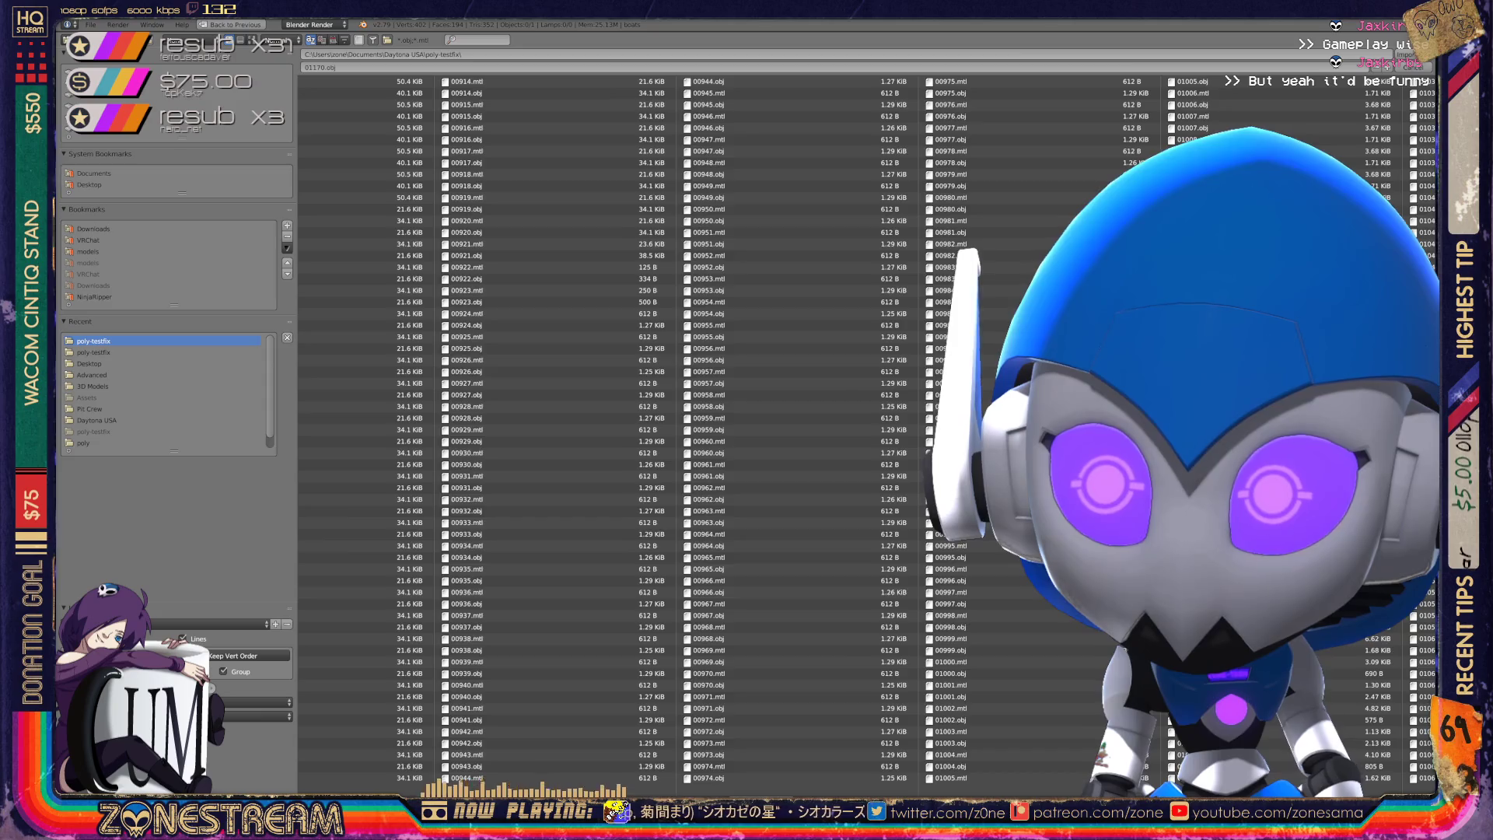
pyautogui.scroll(-3, 622, 428)
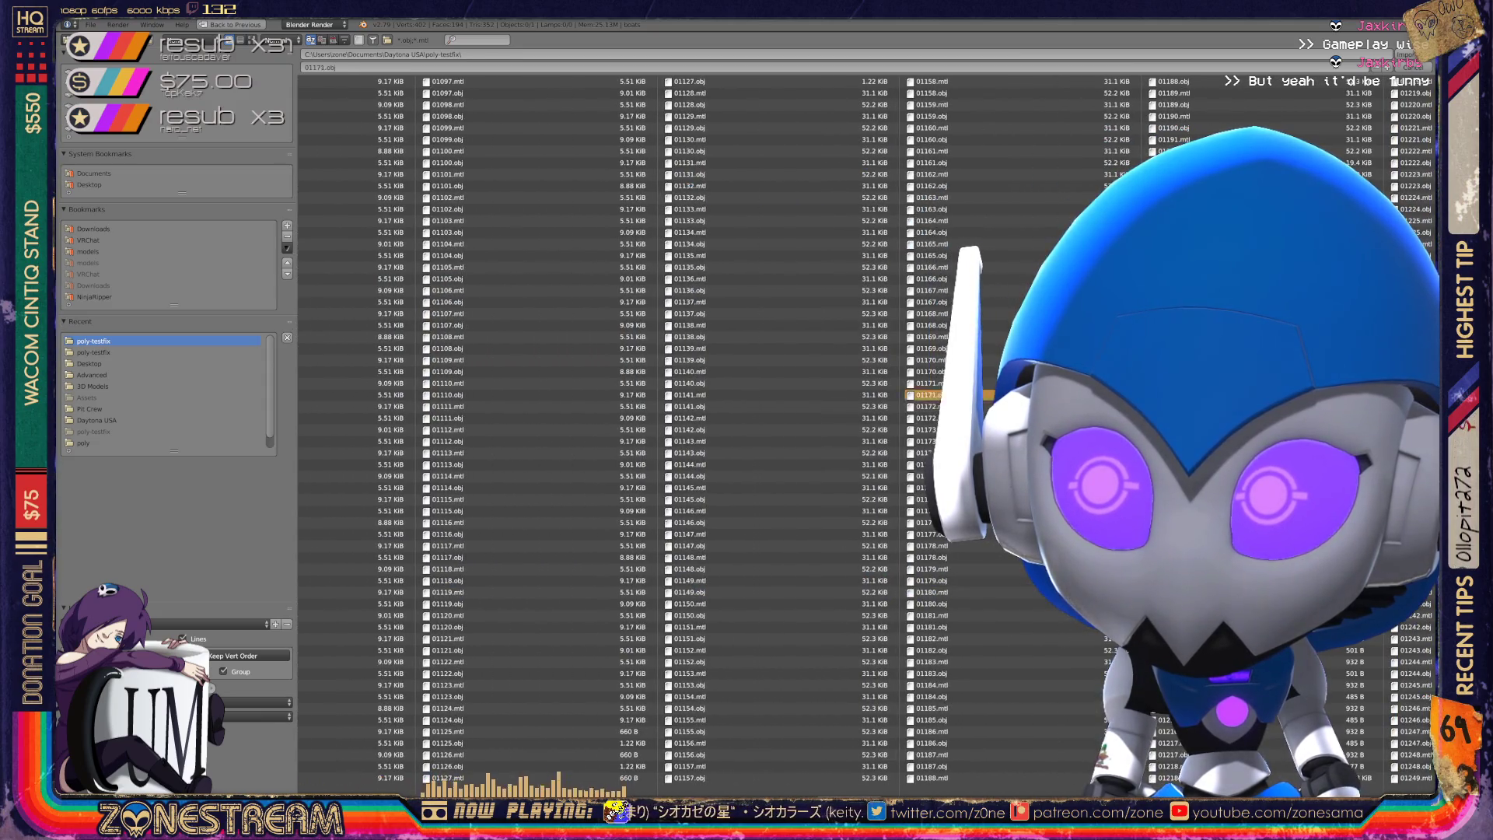
pyautogui.press('Return')
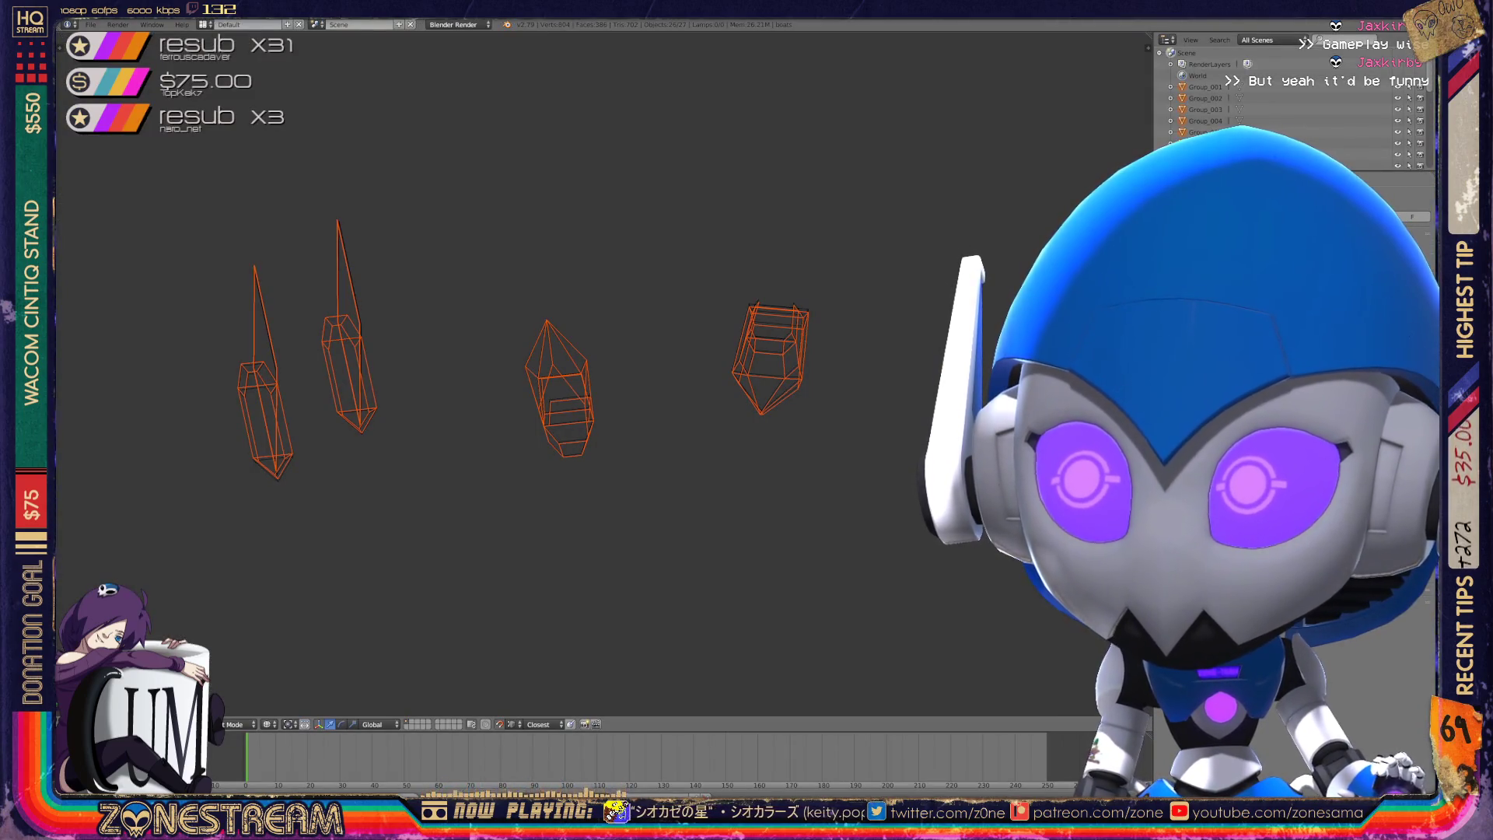
pyautogui.press('KP_Decimal')
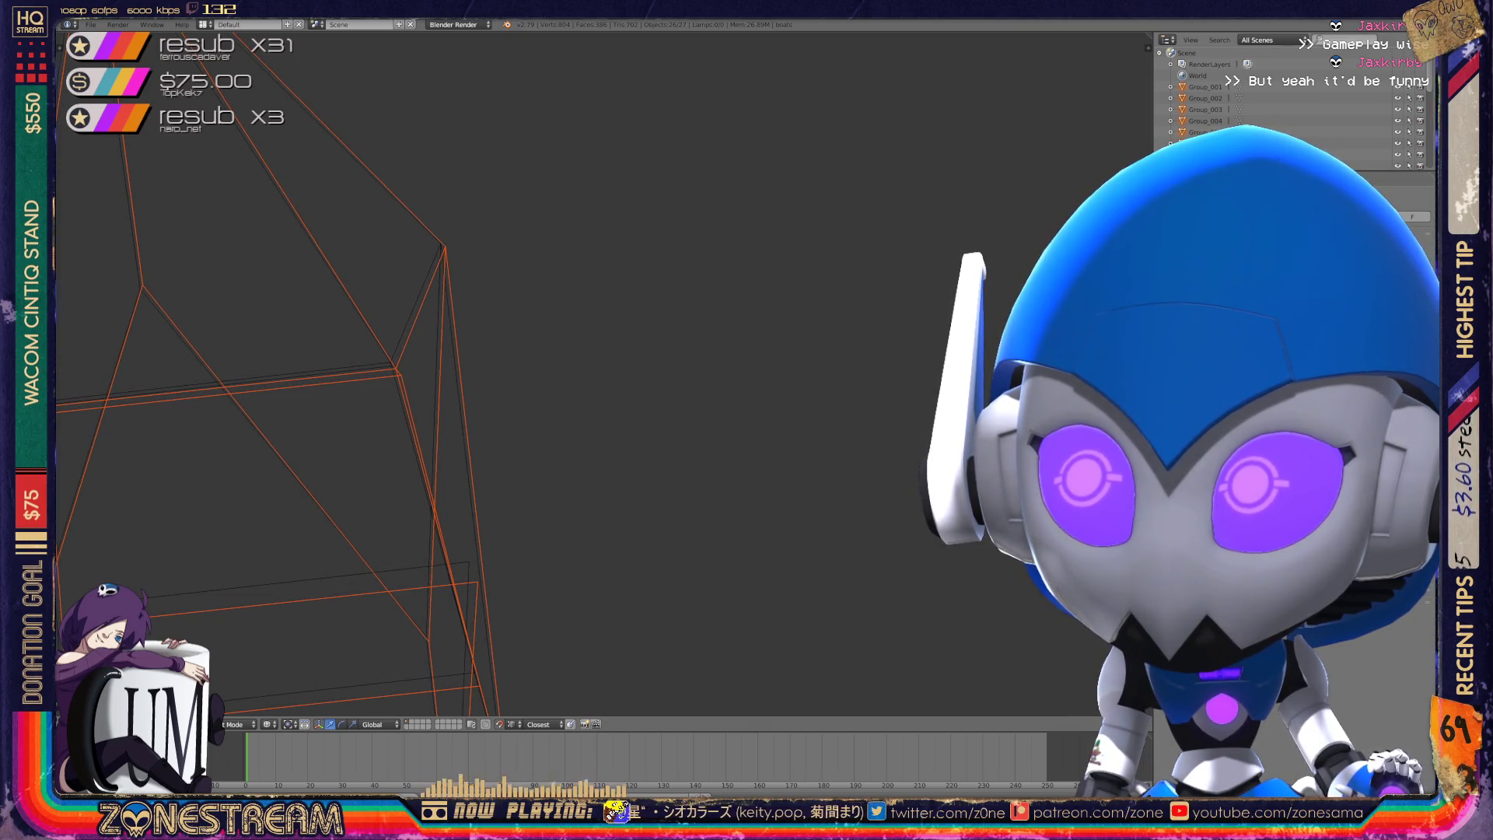
# - Select one imported boat, frame and orbit the view onto it, and enter Edit Mode
pyautogui.rightClick(395, 365)
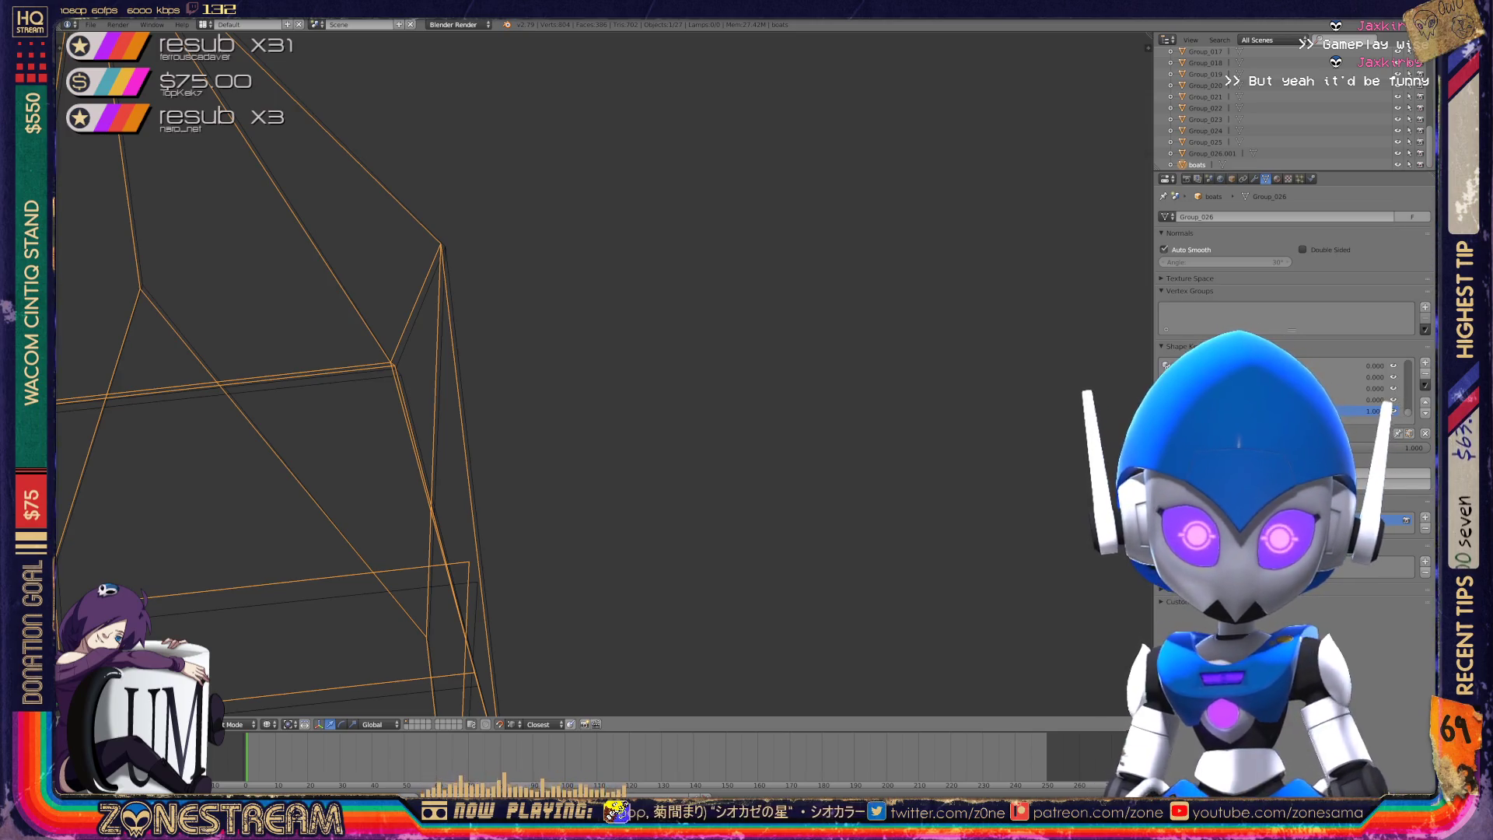
pyautogui.press('Home')
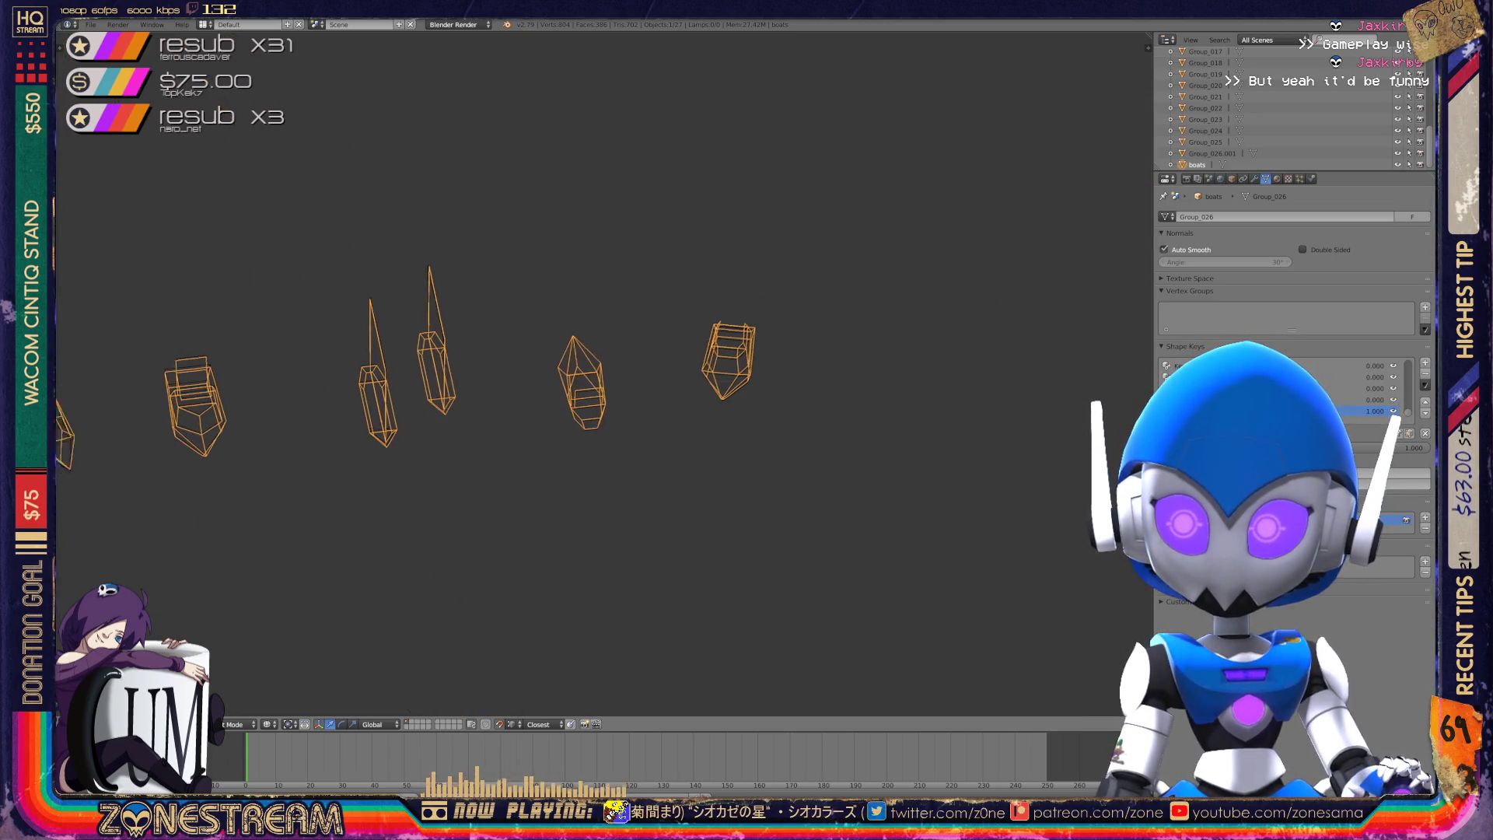
pyautogui.scroll(-5, 591, 366)
pyautogui.moveTo(591, 365); pyautogui.dragTo(685, 342, button='middle')
pyautogui.scroll(10, 603, 373)
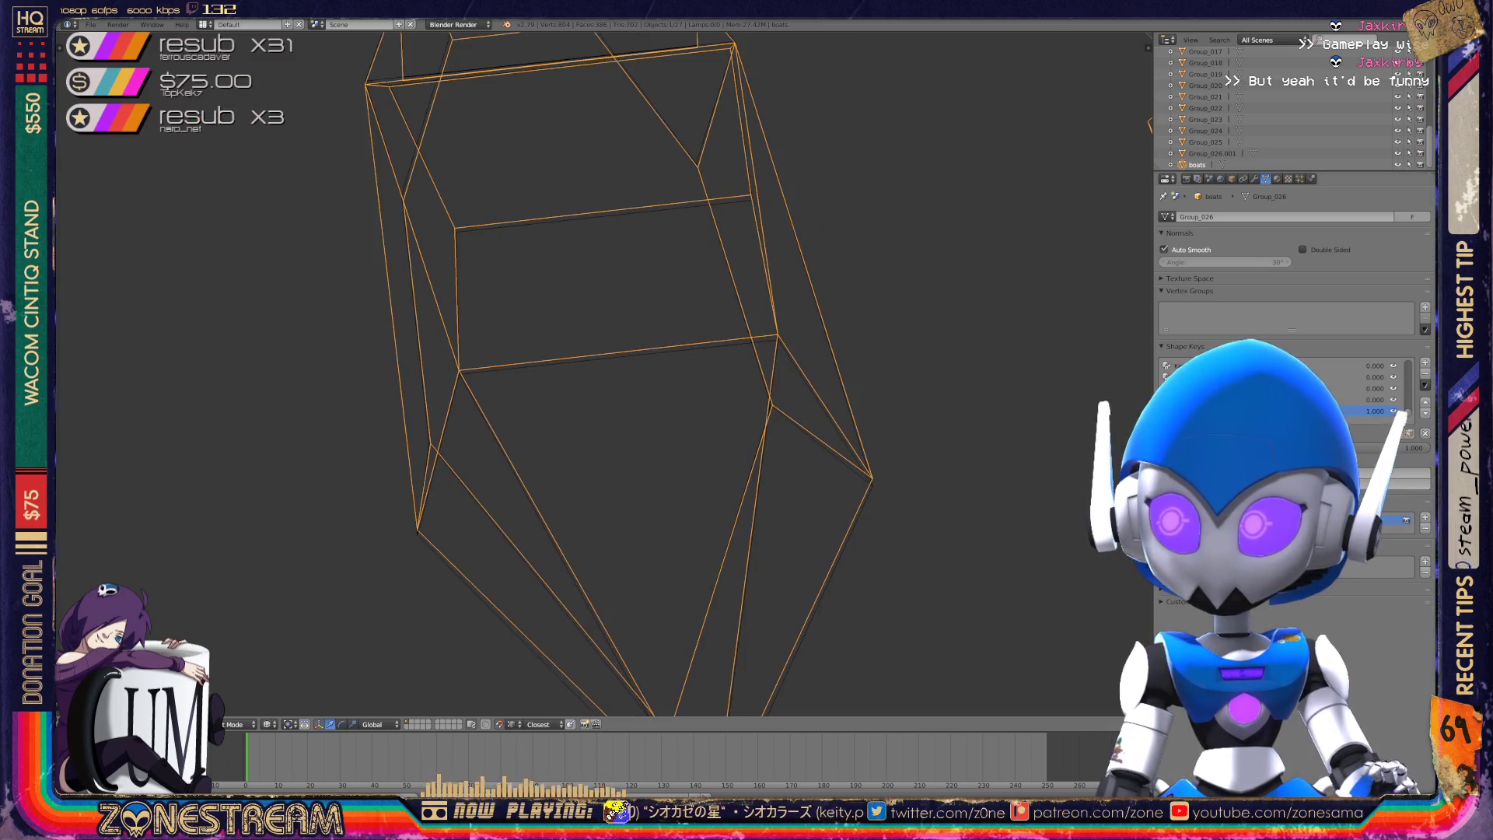
pyautogui.press('Tab')
# - Nudge the upper vertex on the hull's left side slightly up-left
pyautogui.keyDown('shift'); pyautogui.moveTo(603, 467); pyautogui.dragTo(559, 282, button='middle'); pyautogui.keyUp('shift')
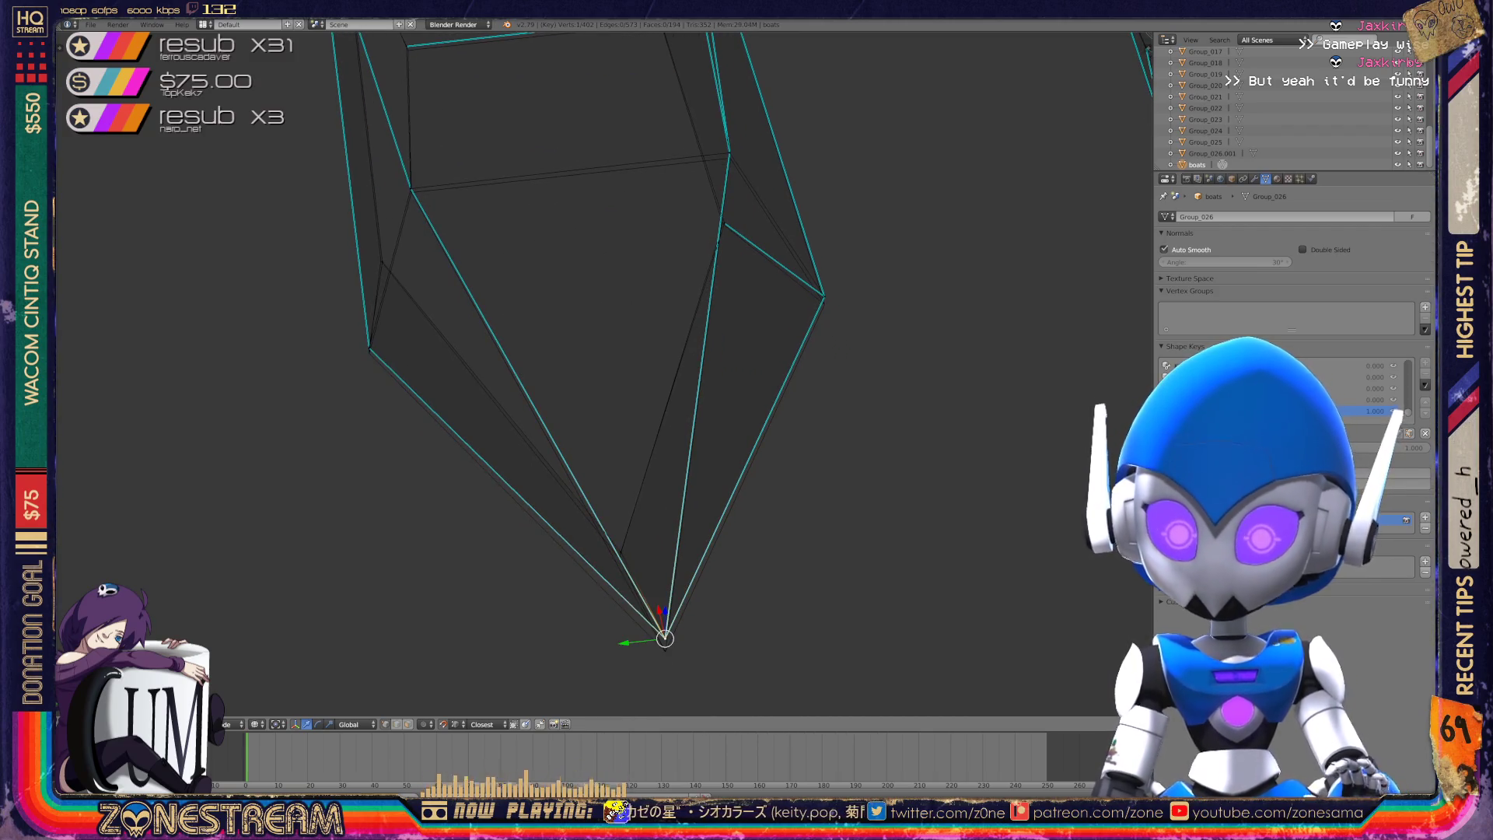
pyautogui.rightClick(620, 551)
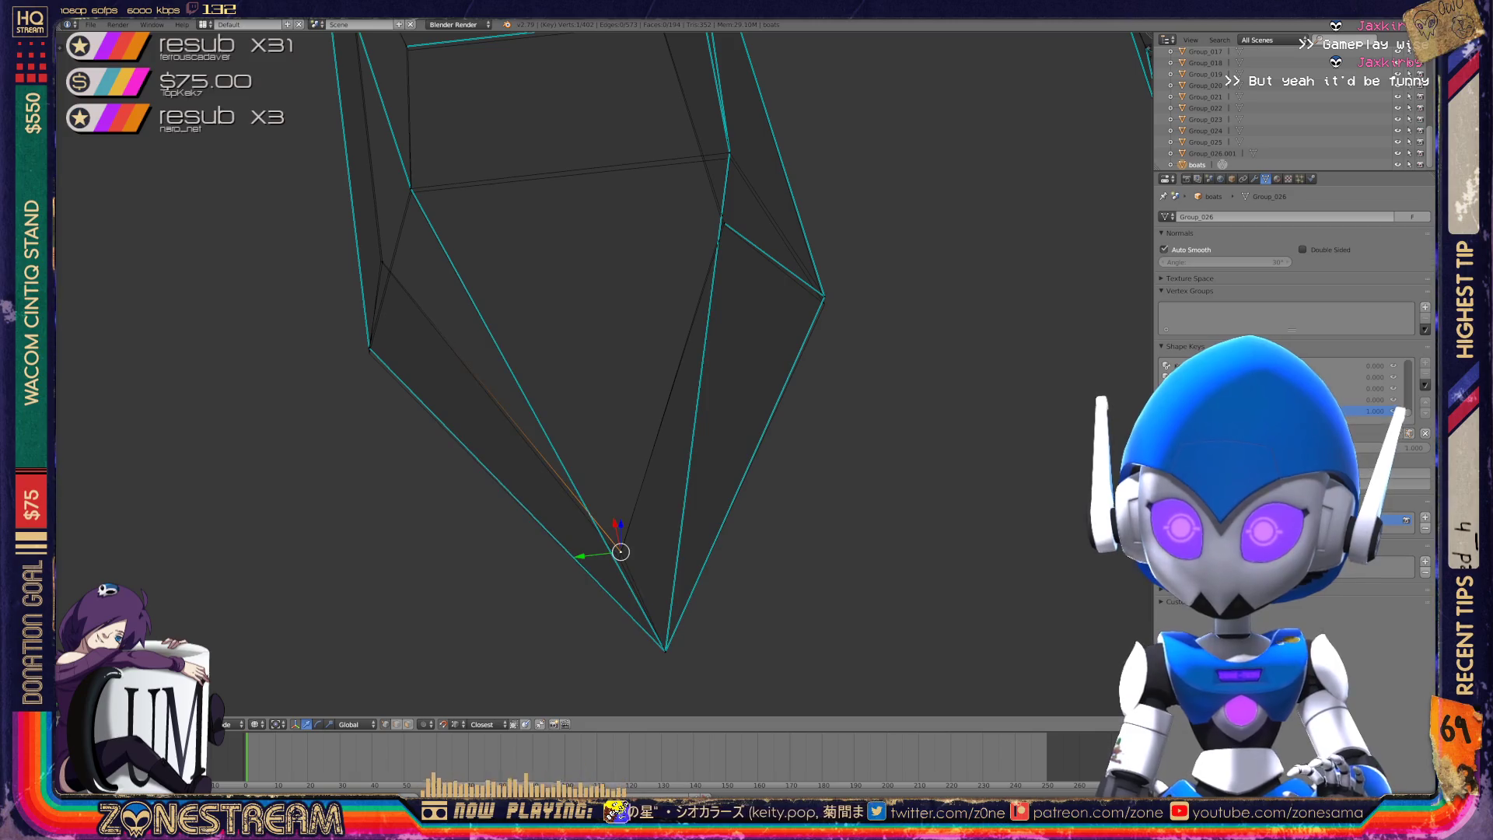
pyautogui.rightClick(619, 558)
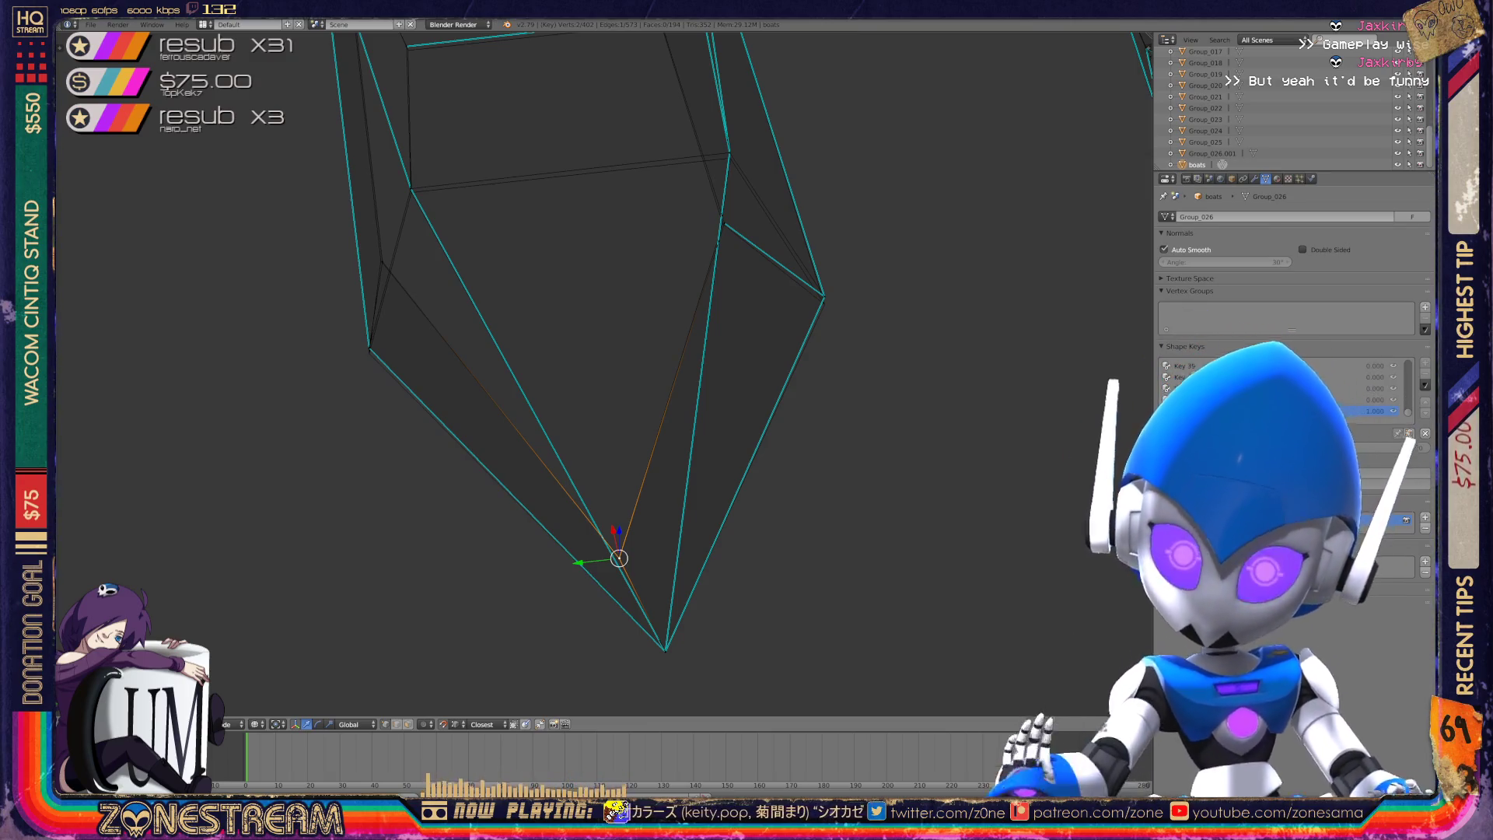
pyautogui.rightClick(368, 348)
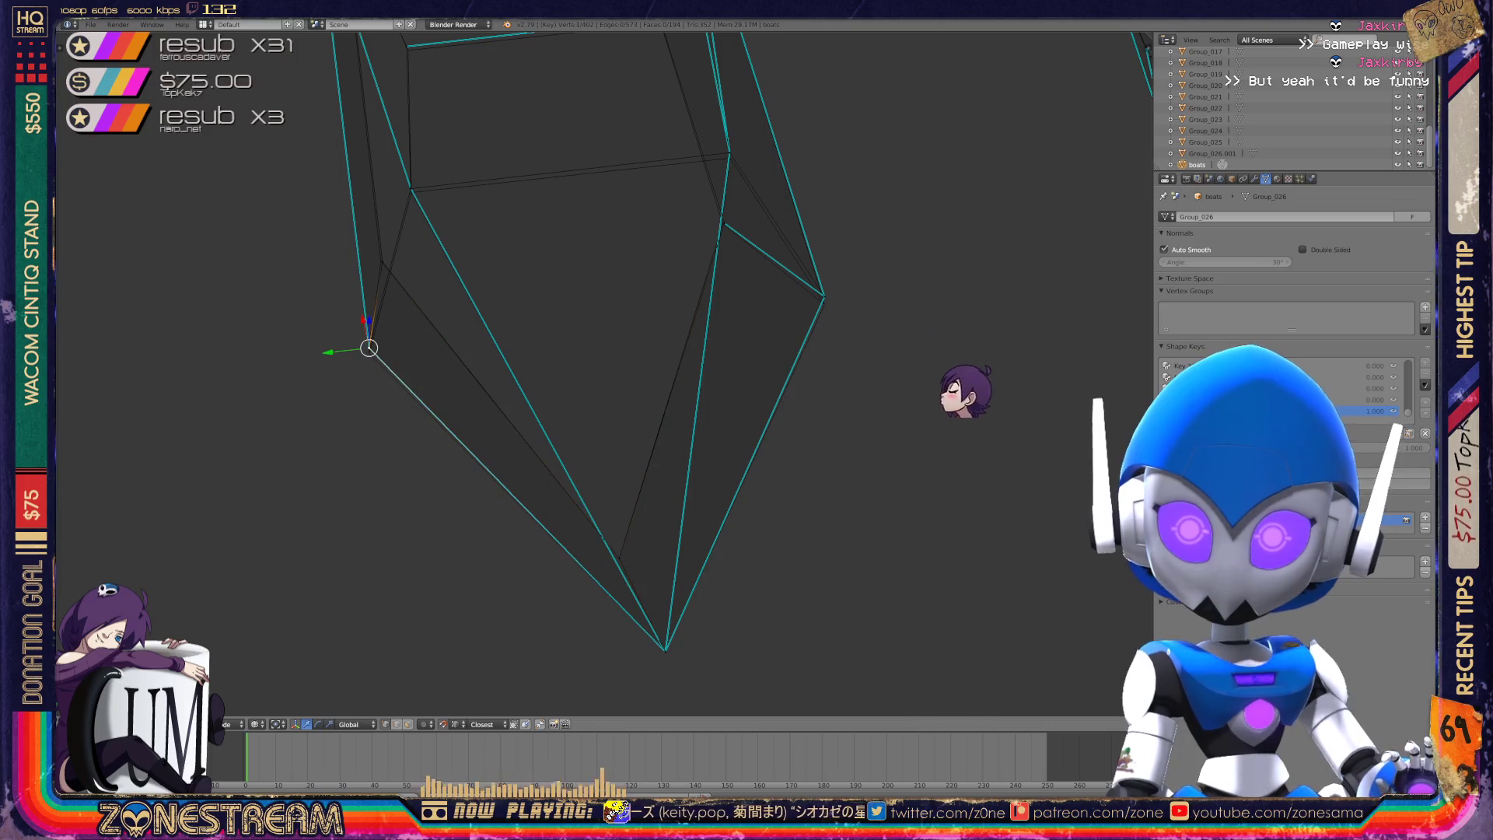
pyautogui.rightClick(382, 263)
pyautogui.press('g')
pyautogui.press('Return')
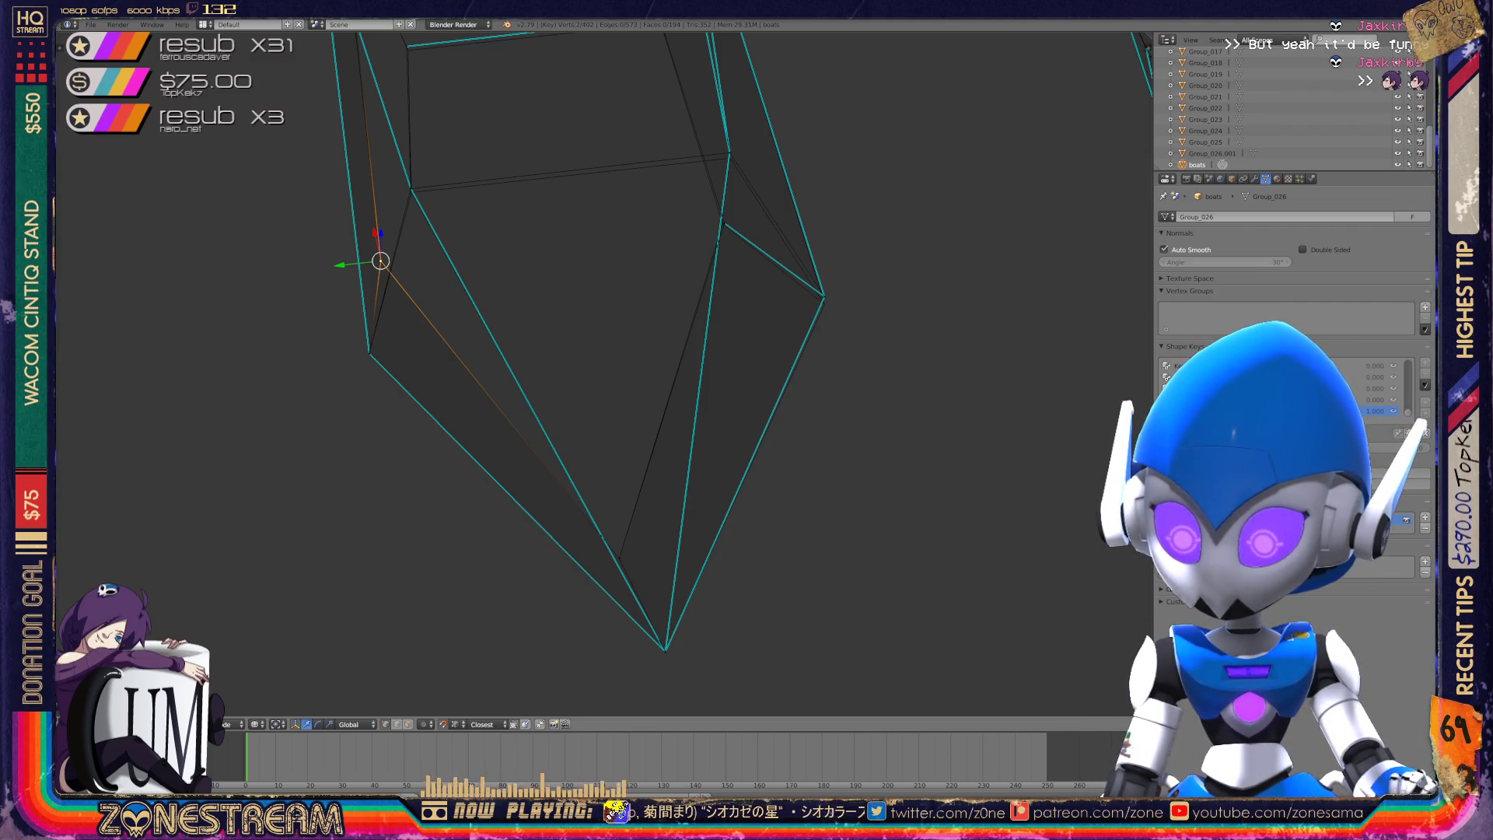
# - Pull a right-side hull vertex slightly down and nudge another vertex left and down
pyautogui.rightClick(824, 297)
pyautogui.keyDown('shift'); pyautogui.rightClick(824, 296); pyautogui.keyUp('shift')
pyautogui.rightClick(823, 296)
pyautogui.moveTo(823, 296); pyautogui.dragTo(824, 304)
pyautogui.moveTo(823, 304); pyautogui.dragTo(700, 257, button='middle')
pyautogui.rightClick(577, 224)
pyautogui.moveTo(578, 223); pyautogui.dragTo(571, 226)
pyautogui.rightClick(370, 258)
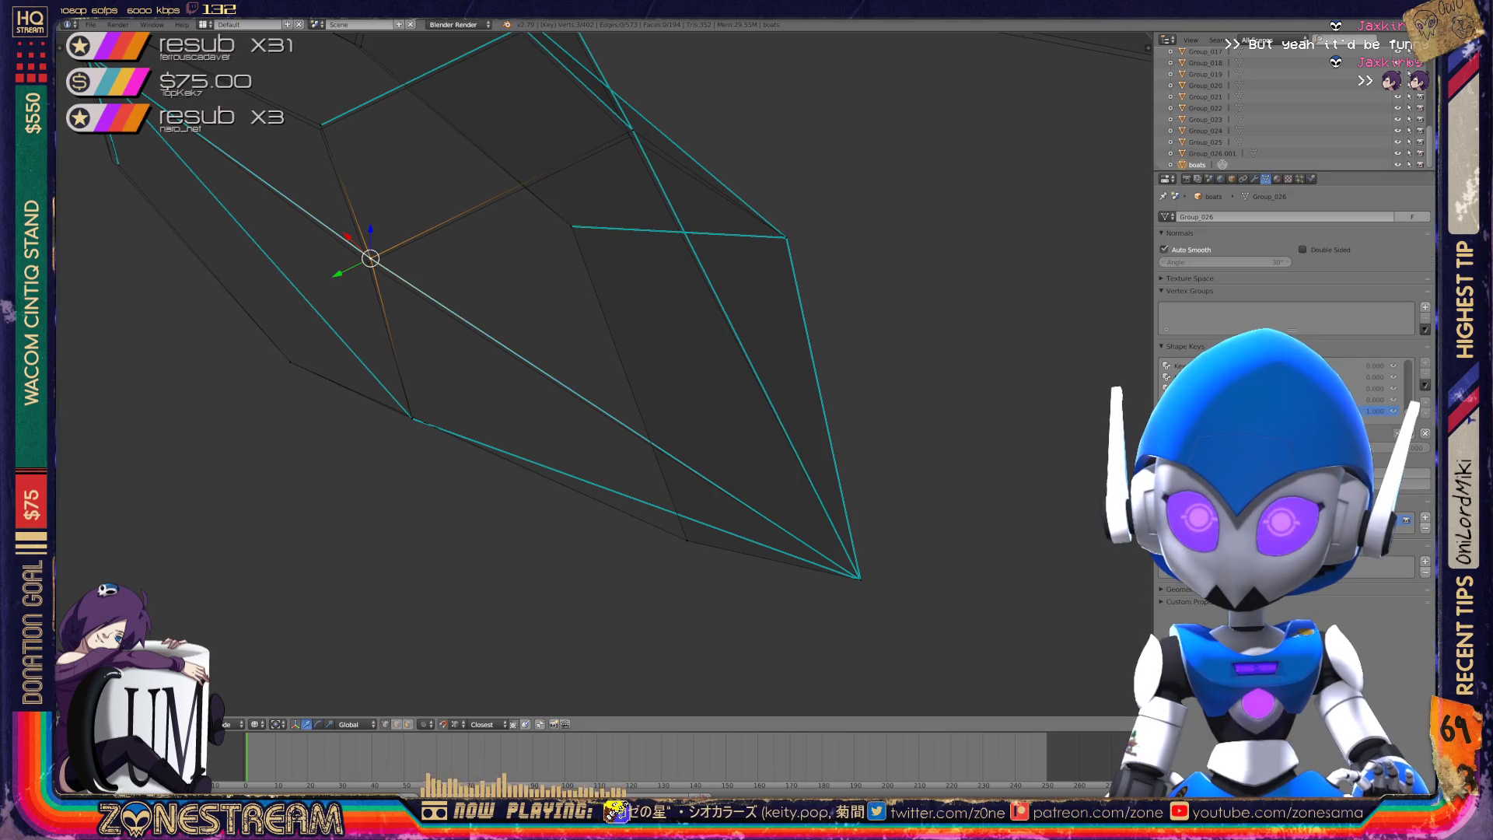
# - Merge two vertices on the hull's right side into one with Alt+M
pyautogui.keyDown('shift'); pyautogui.moveTo(545, 311); pyautogui.dragTo(524, 410, button='middle'); pyautogui.keyUp('shift')
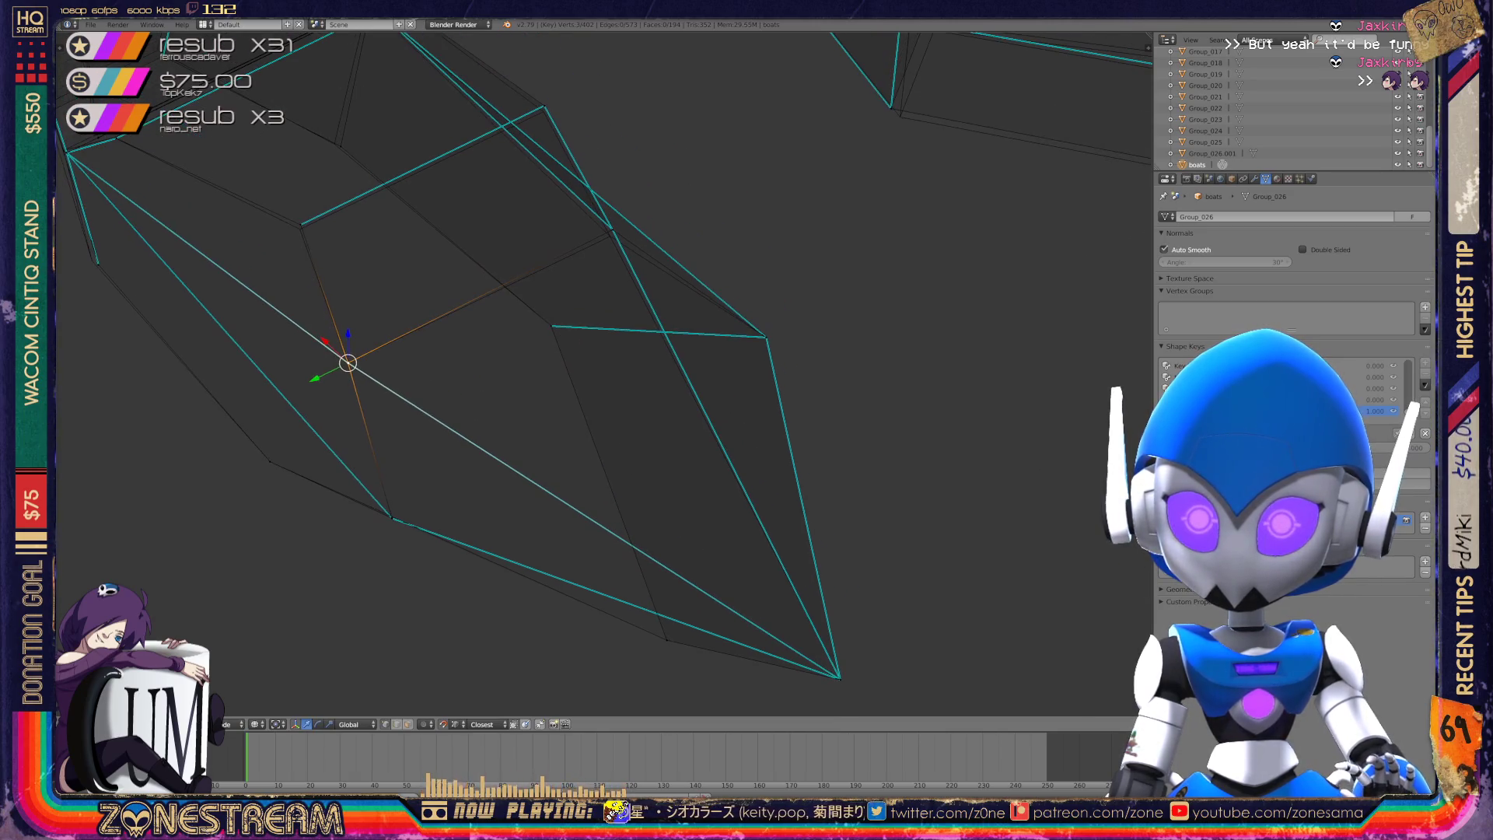
pyautogui.moveTo(591, 373); pyautogui.dragTo(490, 326, button='middle')
pyautogui.rightClick(673, 351)
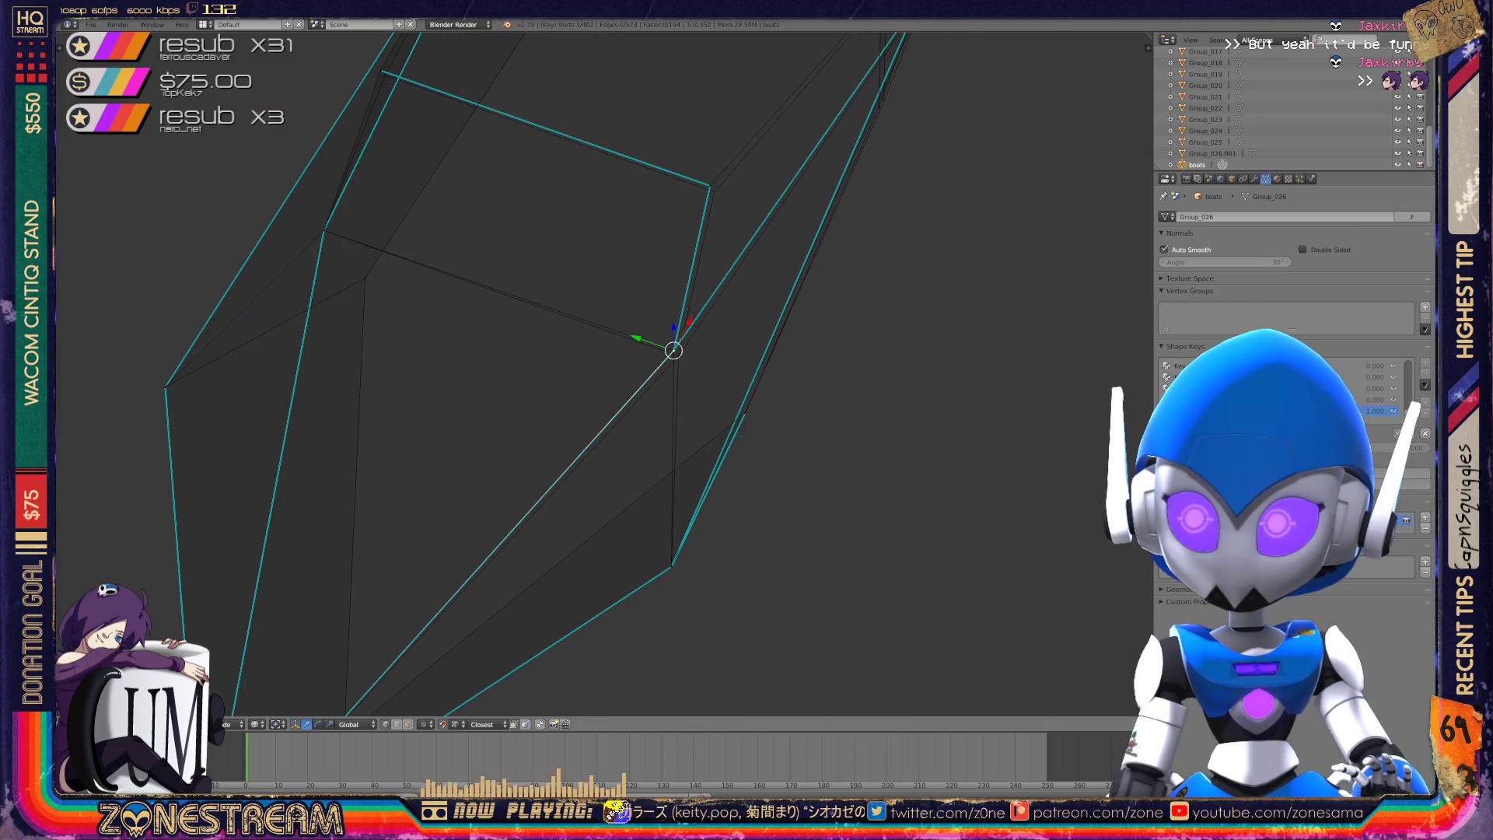
pyautogui.hotkey('shift', 'g')
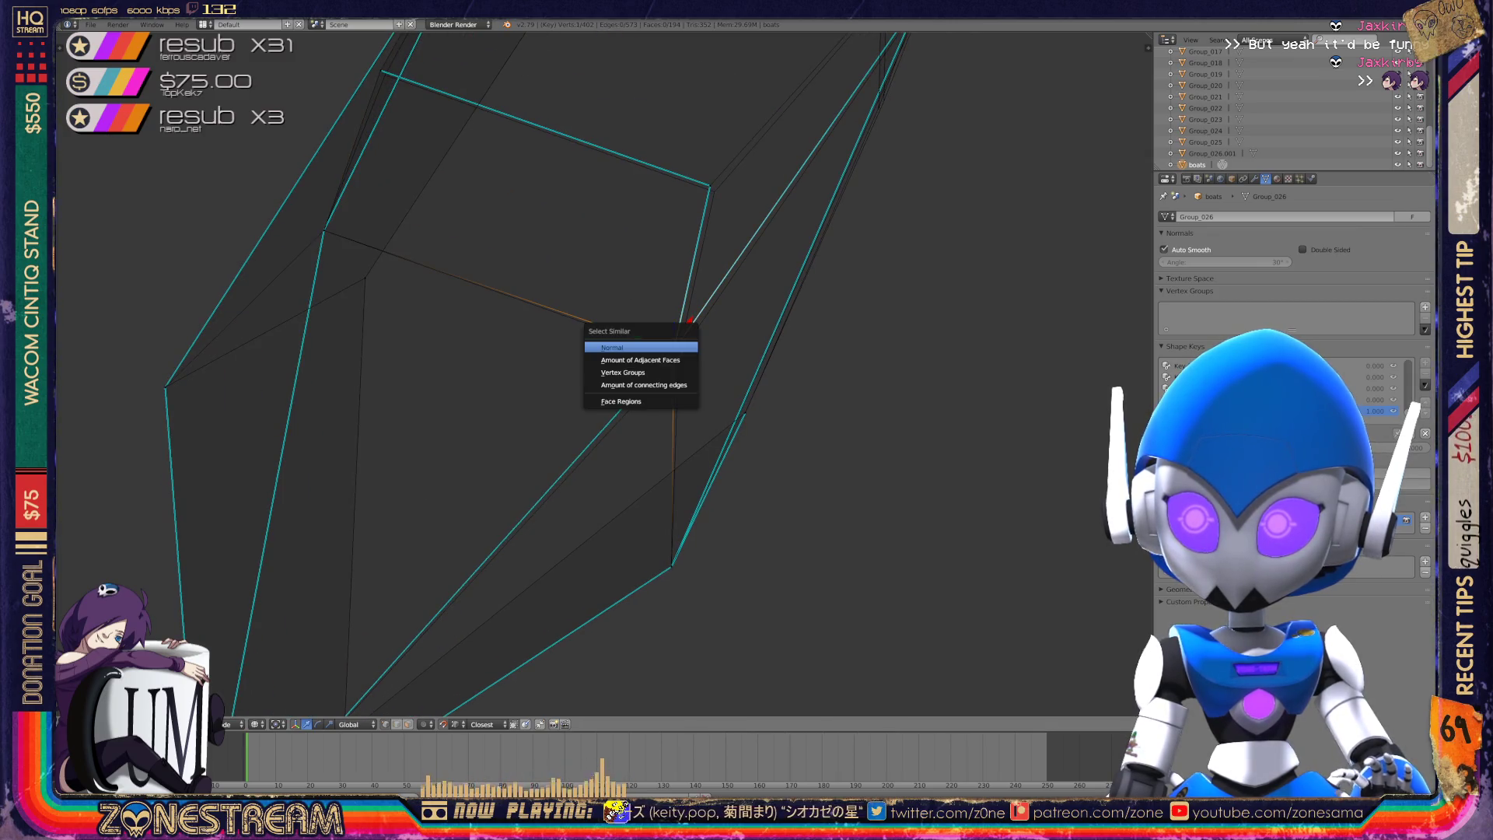
pyautogui.press('Escape')
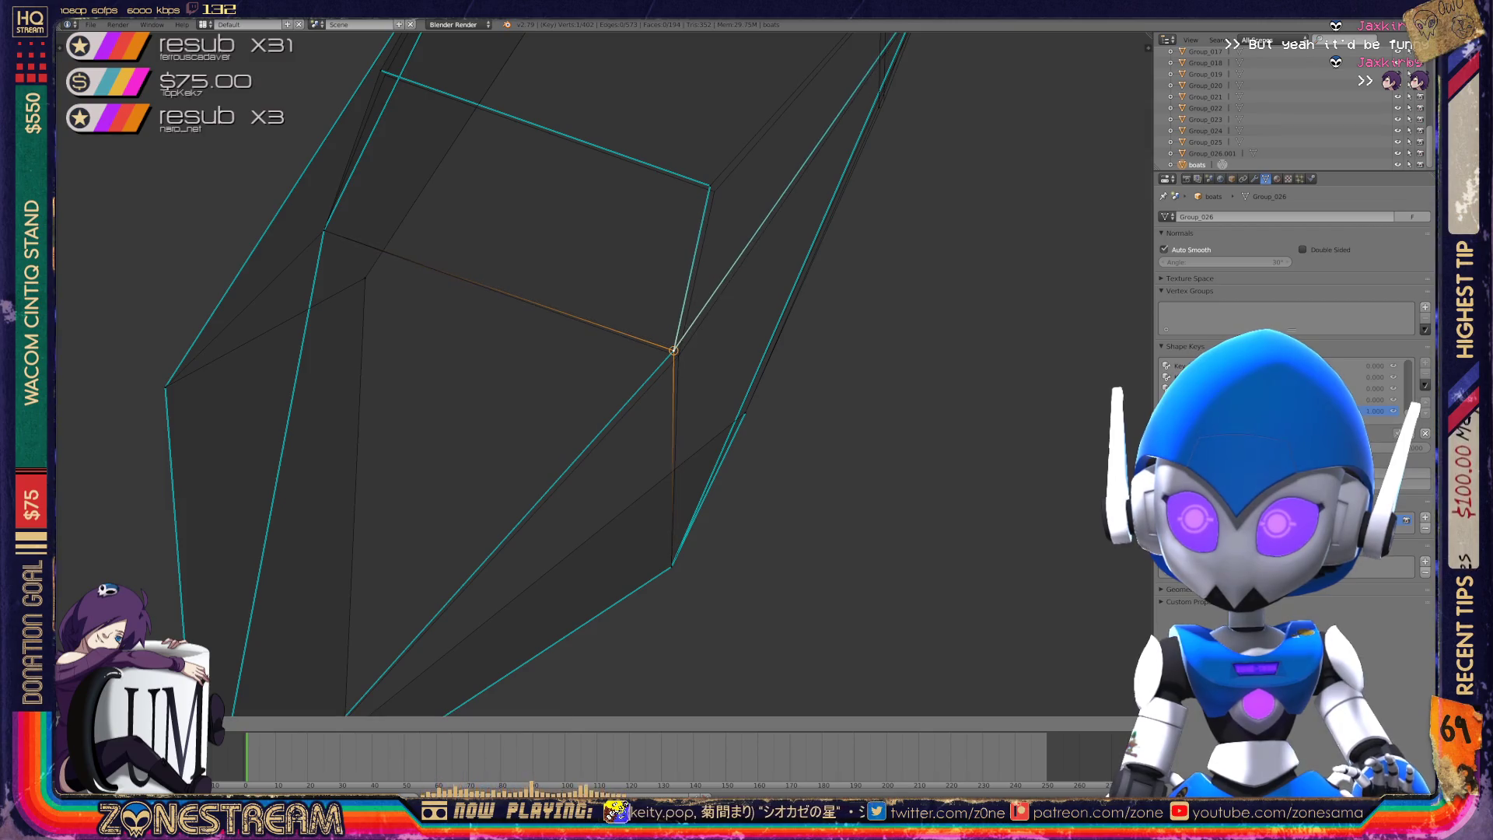
pyautogui.keyDown('shift'); pyautogui.rightClick(674, 350); pyautogui.keyUp('shift')
pyautogui.hotkey('alt', 'm')
pyautogui.click(661, 356)
# - Clear the selection and nudge the hull's bottom vertex slightly left
pyautogui.moveTo(678, 356); pyautogui.dragTo(604, 319, button='middle')
pyautogui.rightClick(268, 371)
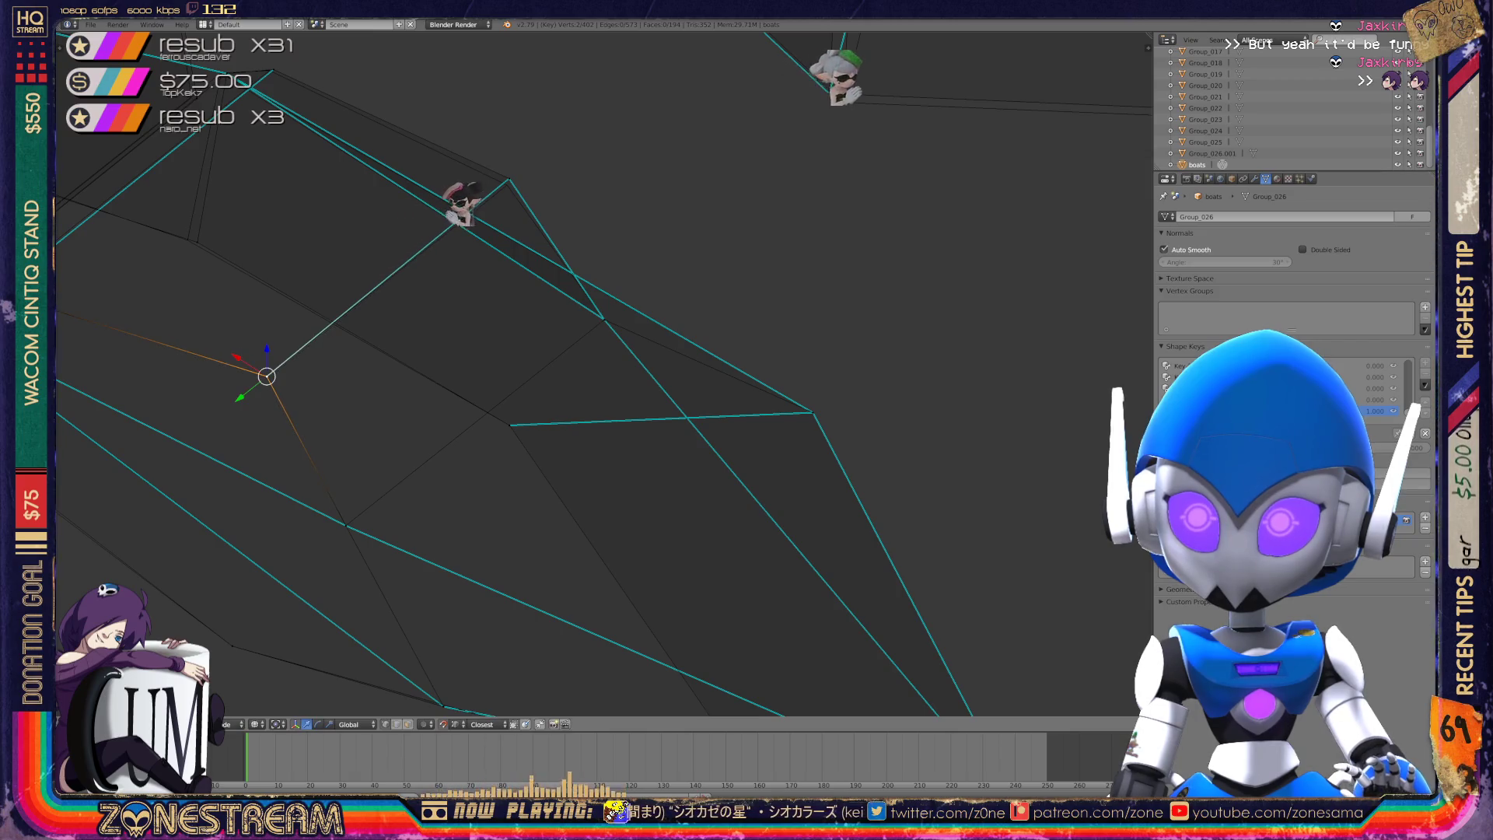
pyautogui.press('a')
pyautogui.rightClick(509, 181)
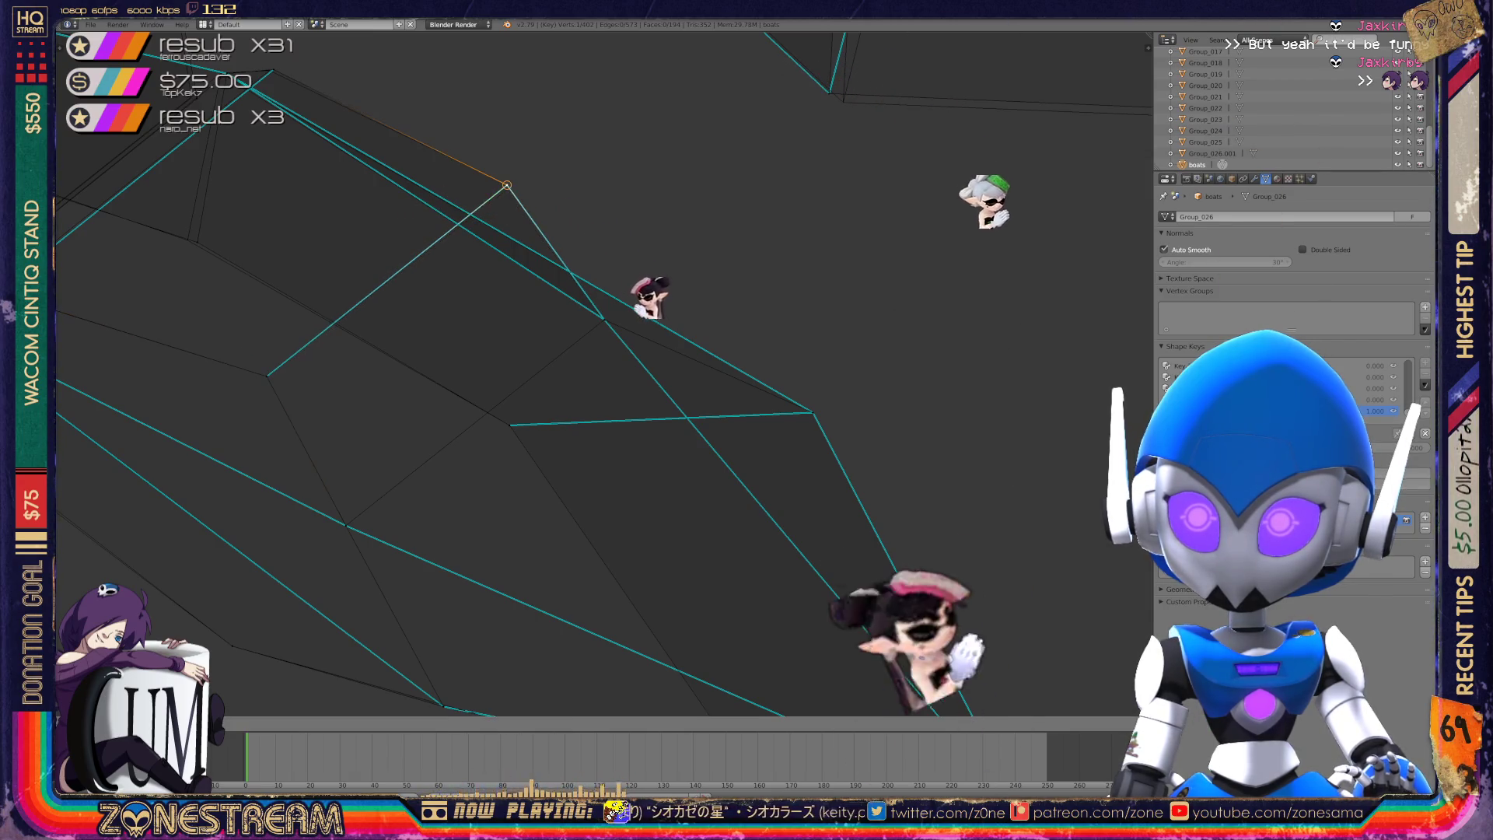
pyautogui.scroll(-2, 605, 374)
pyautogui.moveTo(760, 534)
pyautogui.mouseDown(button='middle')
pyautogui.moveTo(591, 537)
pyautogui.moveTo(498, 513)
pyautogui.mouseUp(button='middle')
pyautogui.rightClick(561, 472)
pyautogui.keyDown('shift'); pyautogui.rightClick(561, 472); pyautogui.keyUp('shift')
pyautogui.rightClick(562, 472)
pyautogui.moveTo(561, 472); pyautogui.dragTo(549, 479, button='right')
# - Nudge the middle and upper hull vertices slightly left
pyautogui.rightClick(578, 313)
pyautogui.keyDown('shift'); pyautogui.rightClick(579, 312); pyautogui.keyUp('shift')
pyautogui.rightClick(579, 312)
pyautogui.moveTo(579, 312); pyautogui.dragTo(570, 317, button='right')
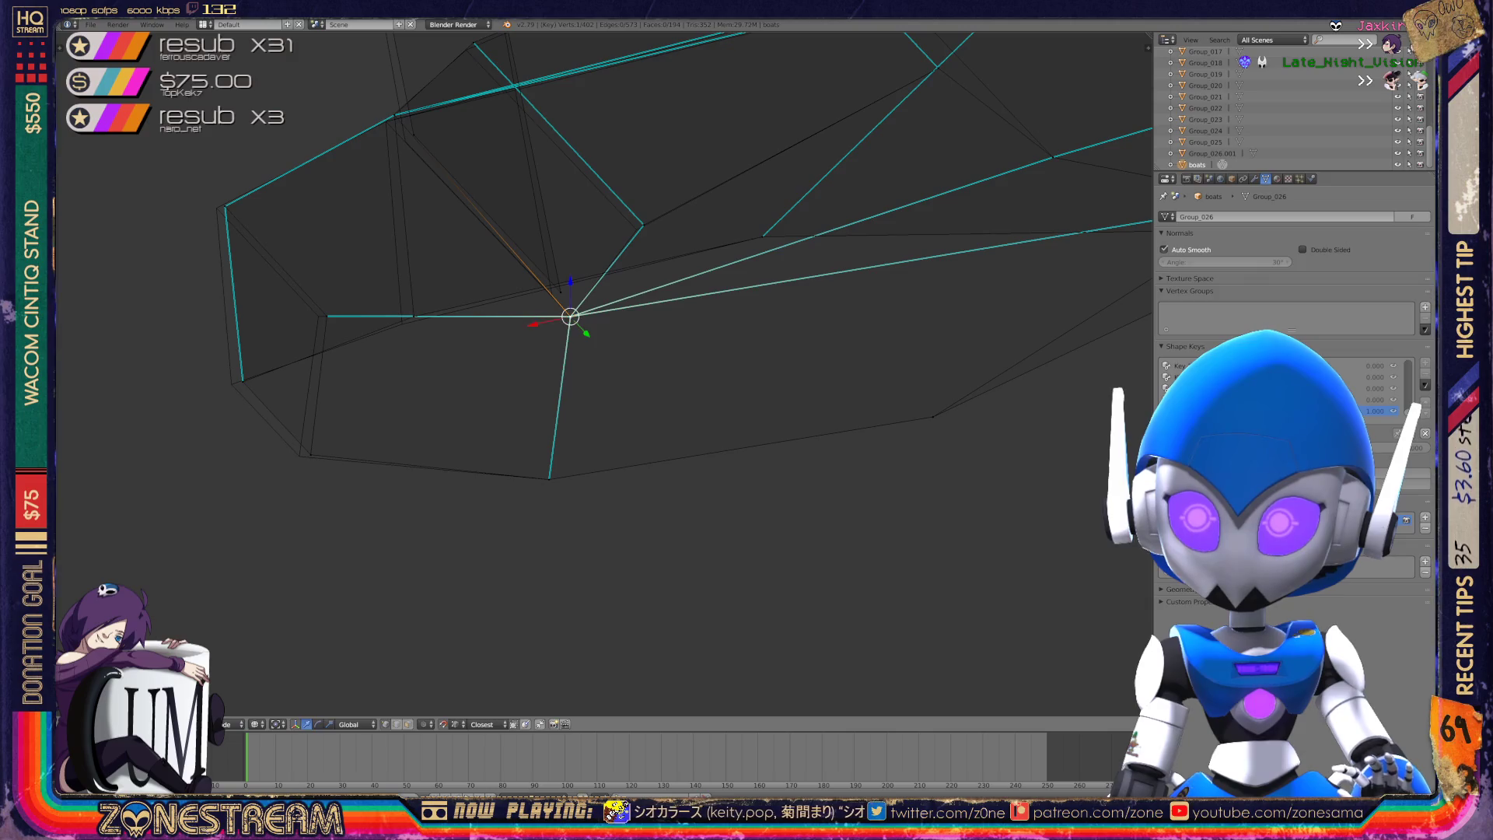
pyautogui.rightClick(643, 227)
pyautogui.keyDown('shift'); pyautogui.rightClick(643, 227); pyautogui.keyUp('shift')
pyautogui.rightClick(643, 226)
pyautogui.moveTo(643, 226); pyautogui.dragTo(637, 229, button='right')
# - Shift the middle-edge, lower-left and left hull vertices a little further left
pyautogui.rightClick(327, 318)
pyautogui.moveTo(326, 318); pyautogui.dragTo(319, 317, button='right')
pyautogui.rightClick(310, 455)
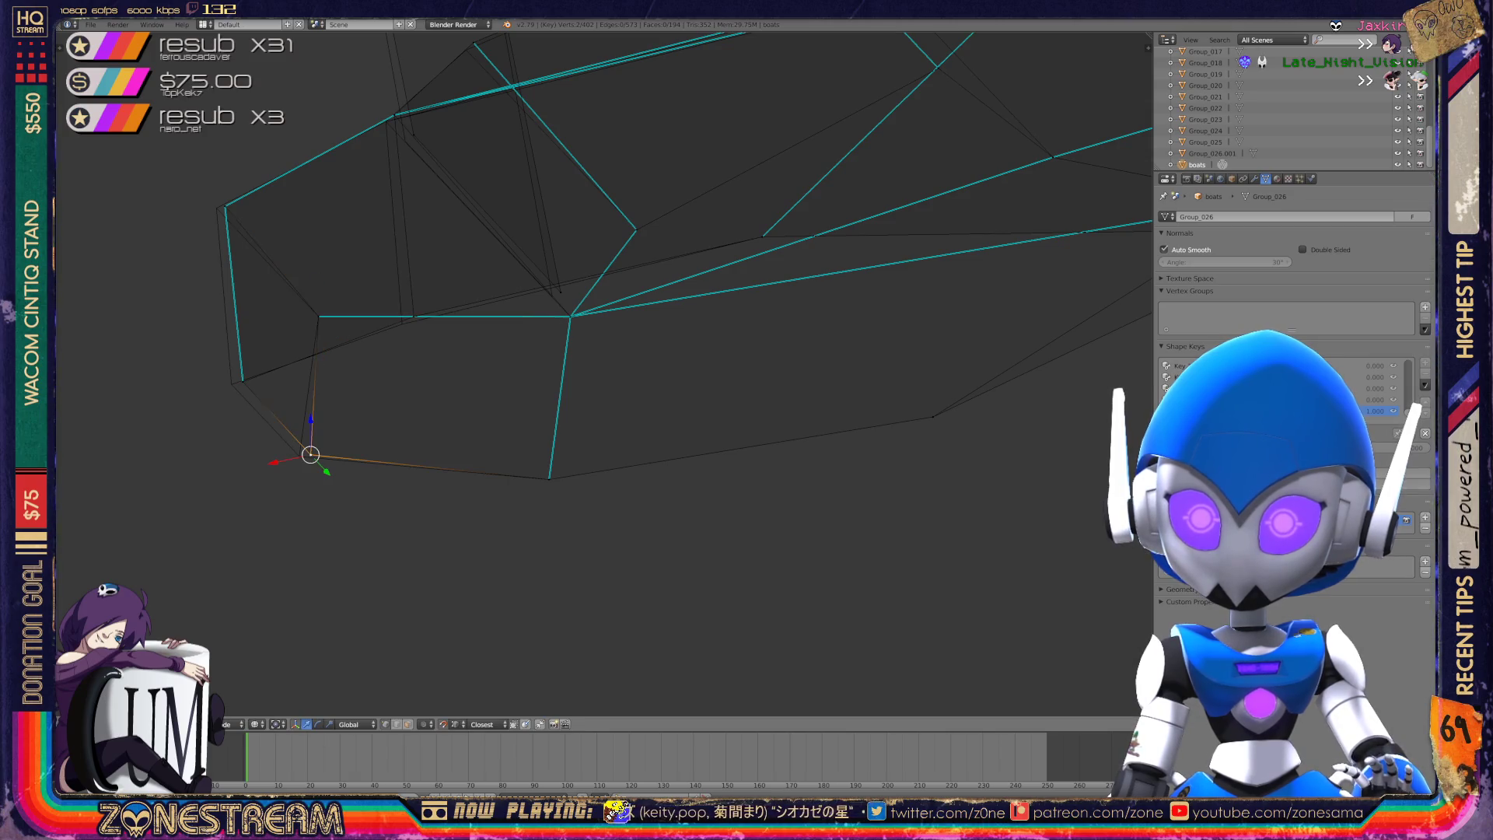
pyautogui.moveTo(310, 455); pyautogui.dragTo(299, 456, button='right')
pyautogui.rightClick(242, 381)
pyautogui.moveTo(243, 381); pyautogui.dragTo(231, 384, button='right')
pyautogui.rightClick(414, 316)
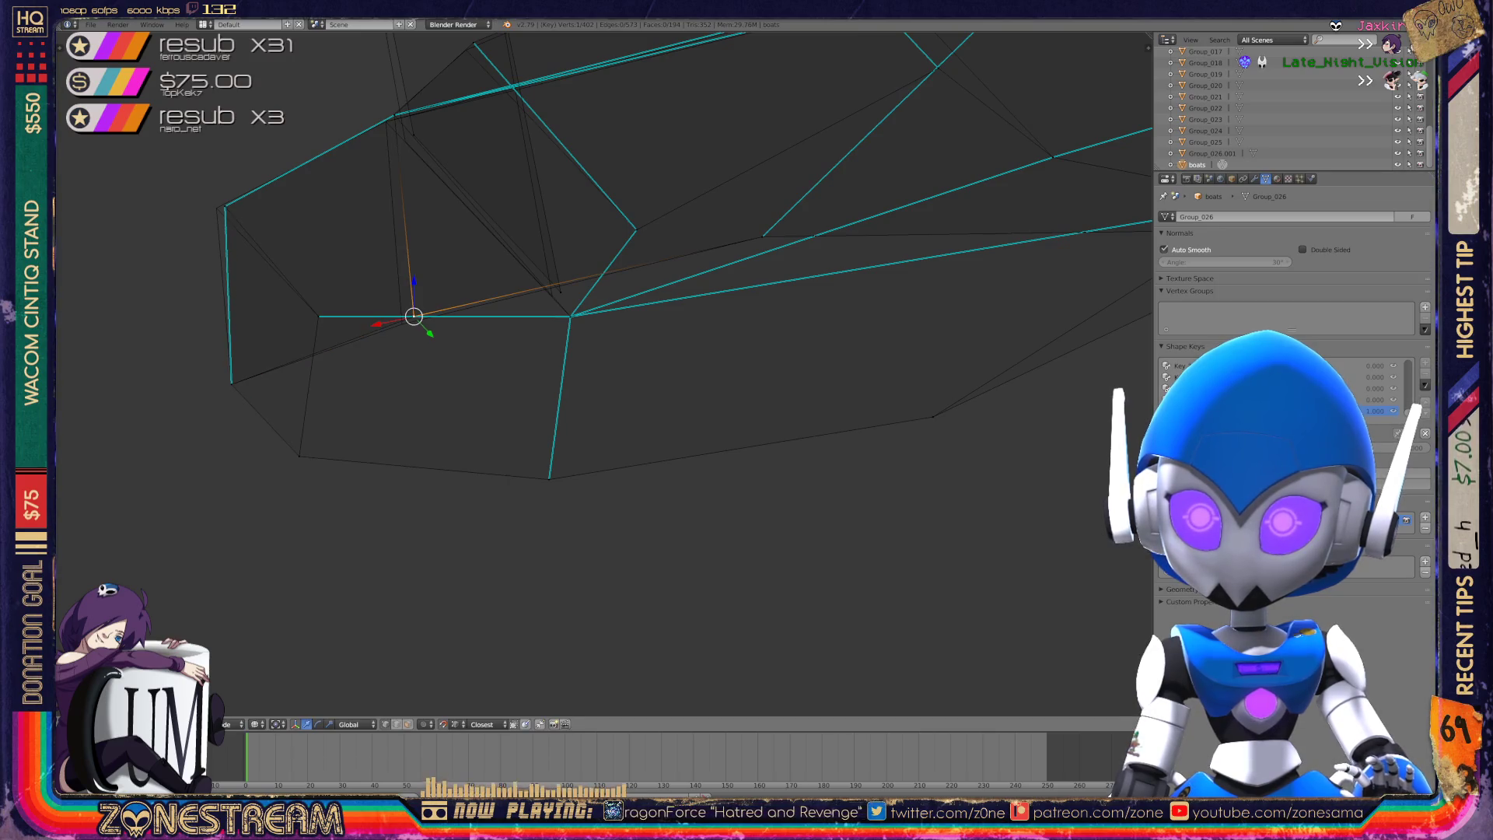
pyautogui.moveTo(414, 316); pyautogui.dragTo(402, 323, button='right')
# - Check several upper and left vertices, then move the hull's left vertex slightly
pyautogui.moveTo(622, 388)
pyautogui.keyDown('shift'); pyautogui.mouseDown(button='middle')
pyautogui.moveTo(725, 472)
pyautogui.moveTo(661, 366)
pyautogui.moveTo(700, 342)
pyautogui.moveTo(766, 426)
pyautogui.mouseUp(button='middle'); pyautogui.keyUp('shift')
pyautogui.rightClick(651, 342)
pyautogui.rightClick(753, 177)
pyautogui.rightClick(415, 395)
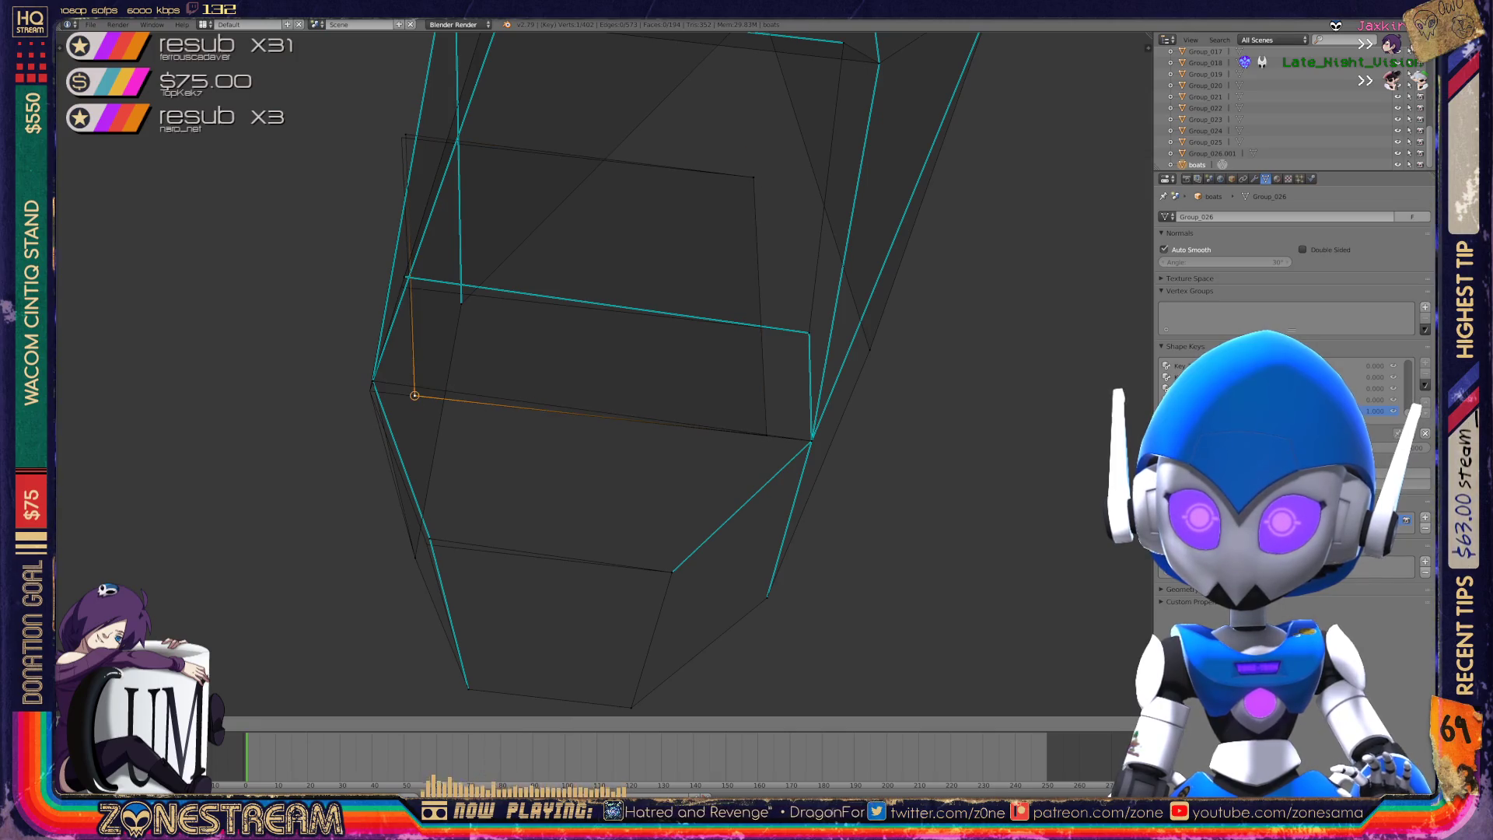
pyautogui.rightClick(401, 138)
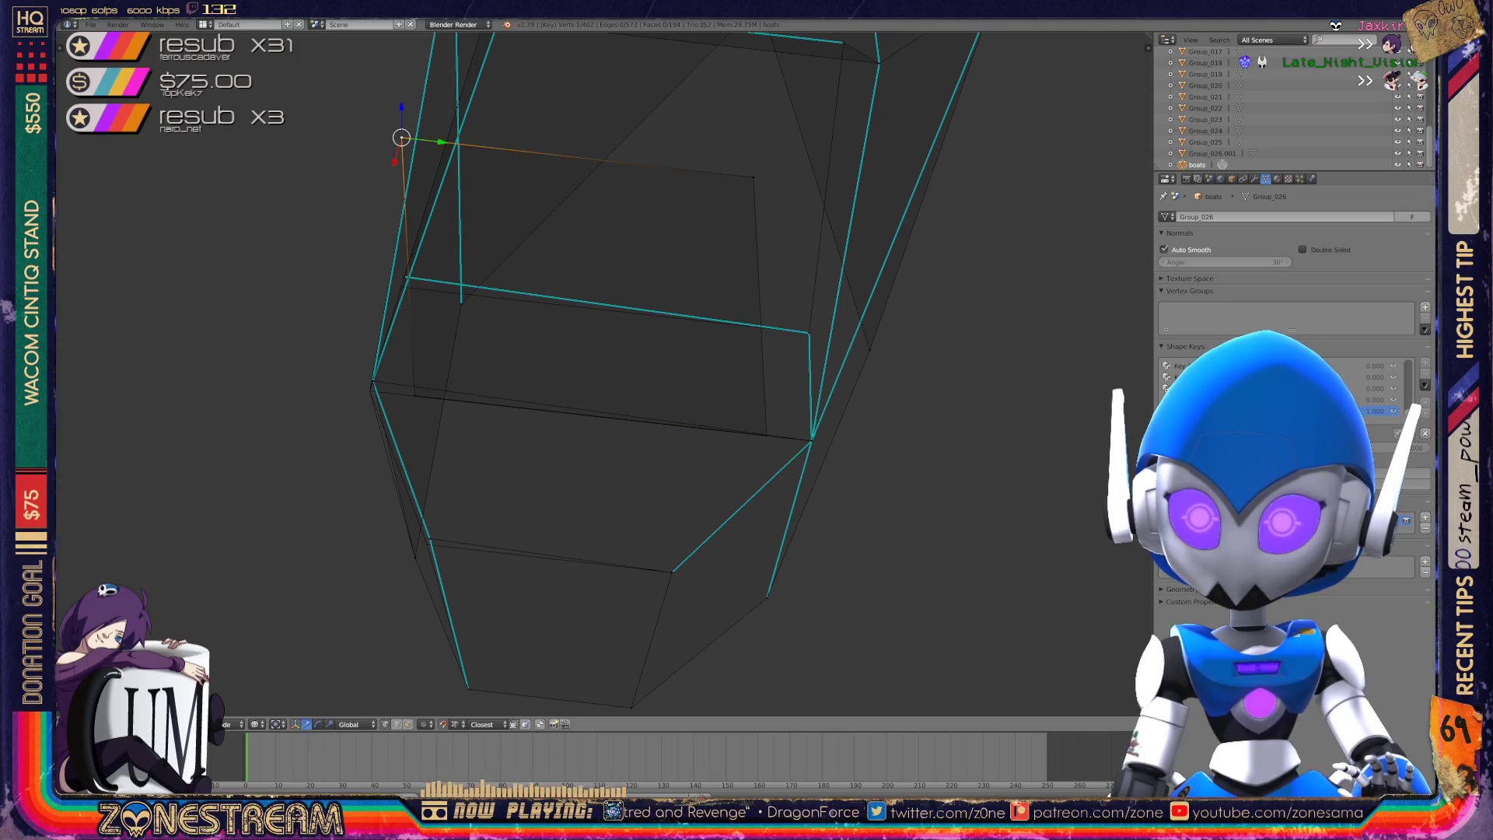
pyautogui.moveTo(591, 373); pyautogui.dragTo(513, 350, button='middle')
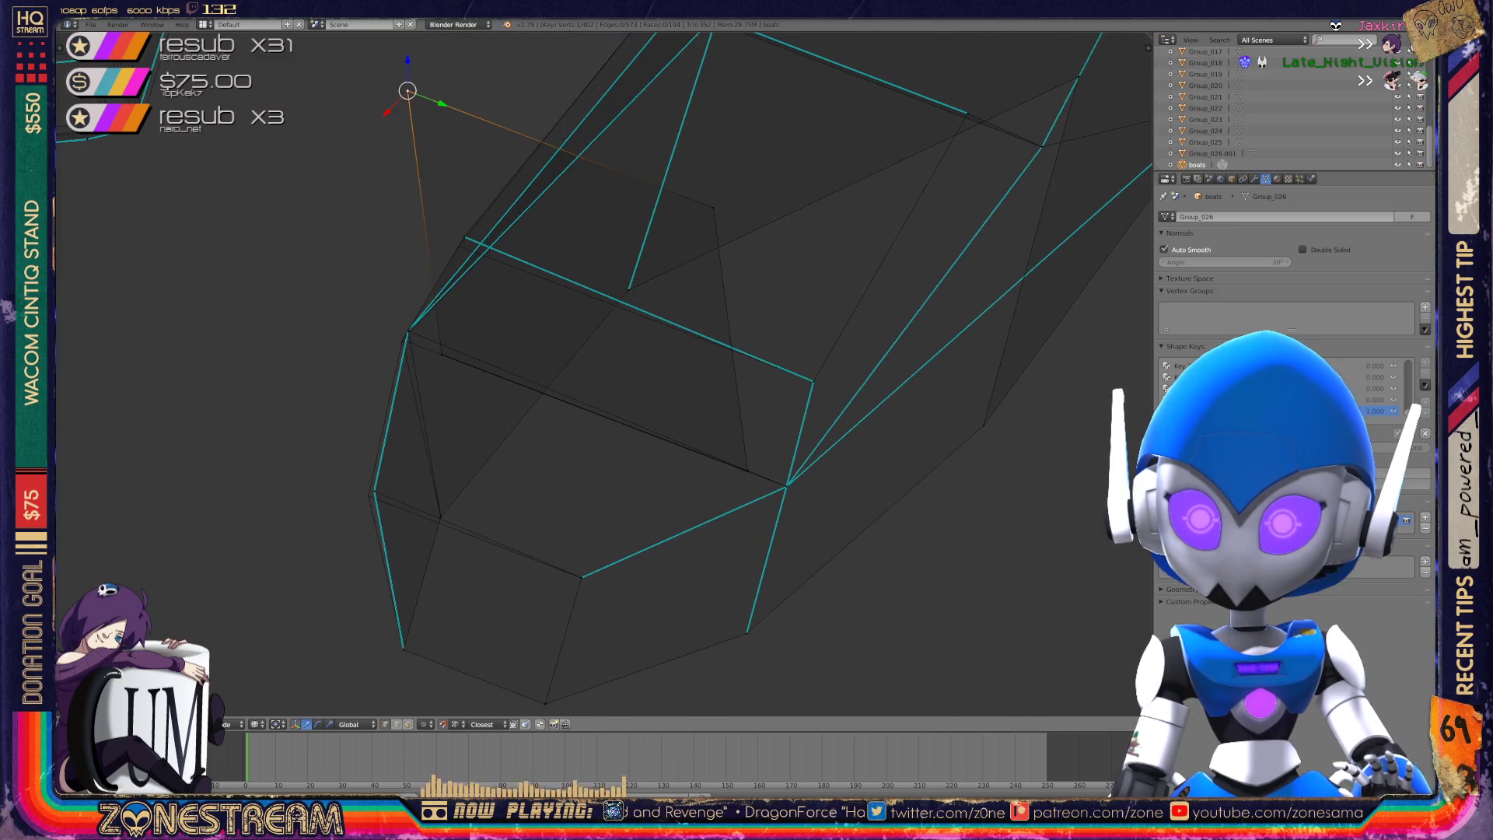
pyautogui.rightClick(374, 492)
pyautogui.press('g')
pyautogui.click(369, 495)
# - Move two left-side vertices together, then select another lower vertex
pyautogui.keyDown('shift'); pyautogui.rightClick(408, 332); pyautogui.keyUp('shift')
pyautogui.press('g')
pyautogui.click(402, 340)
pyautogui.rightClick(402, 340)
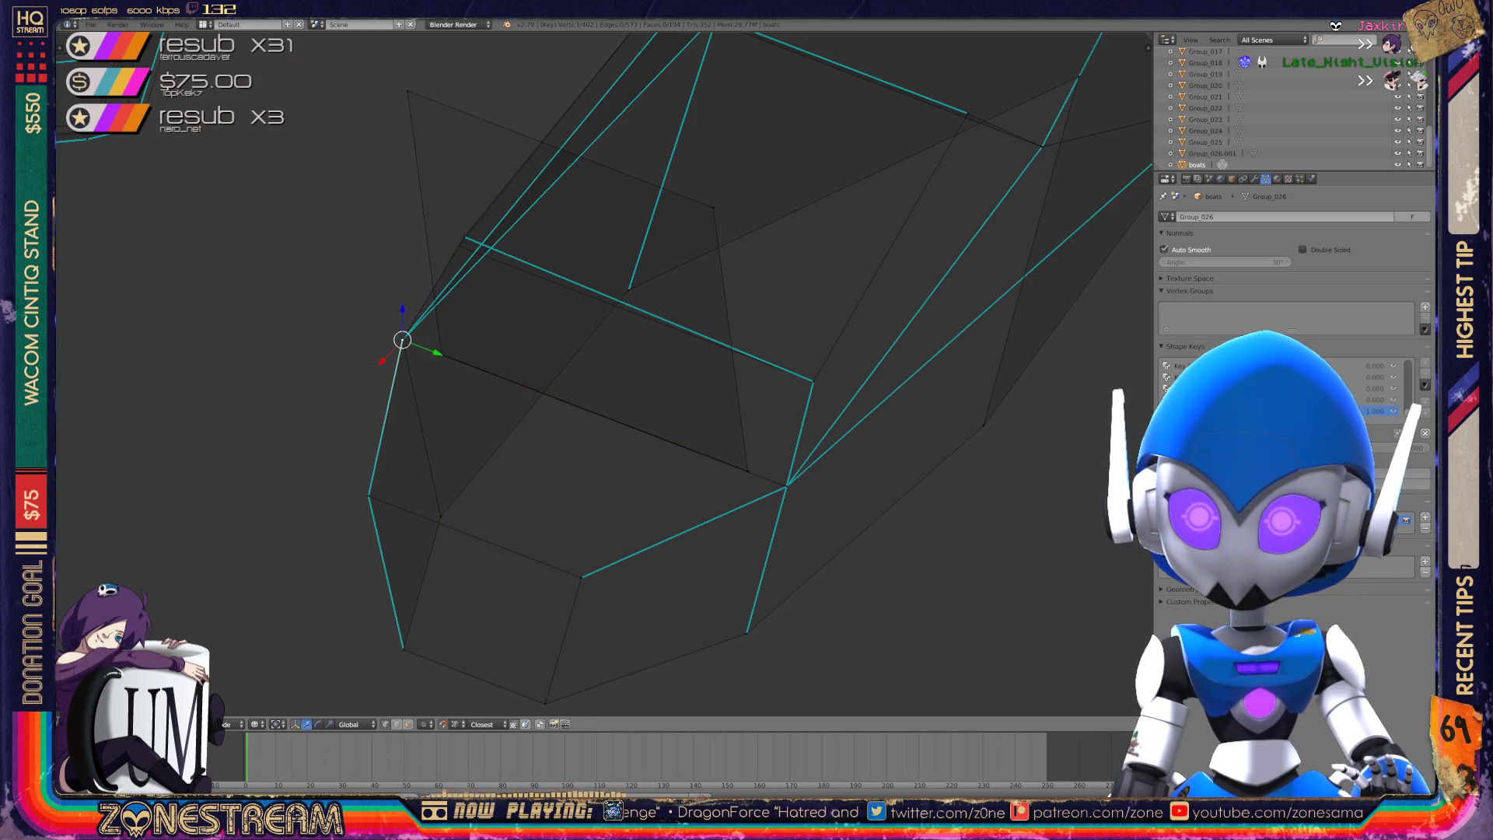
pyautogui.moveTo(591, 373); pyautogui.dragTo(537, 353, button='middle')
pyautogui.rightClick(398, 429)
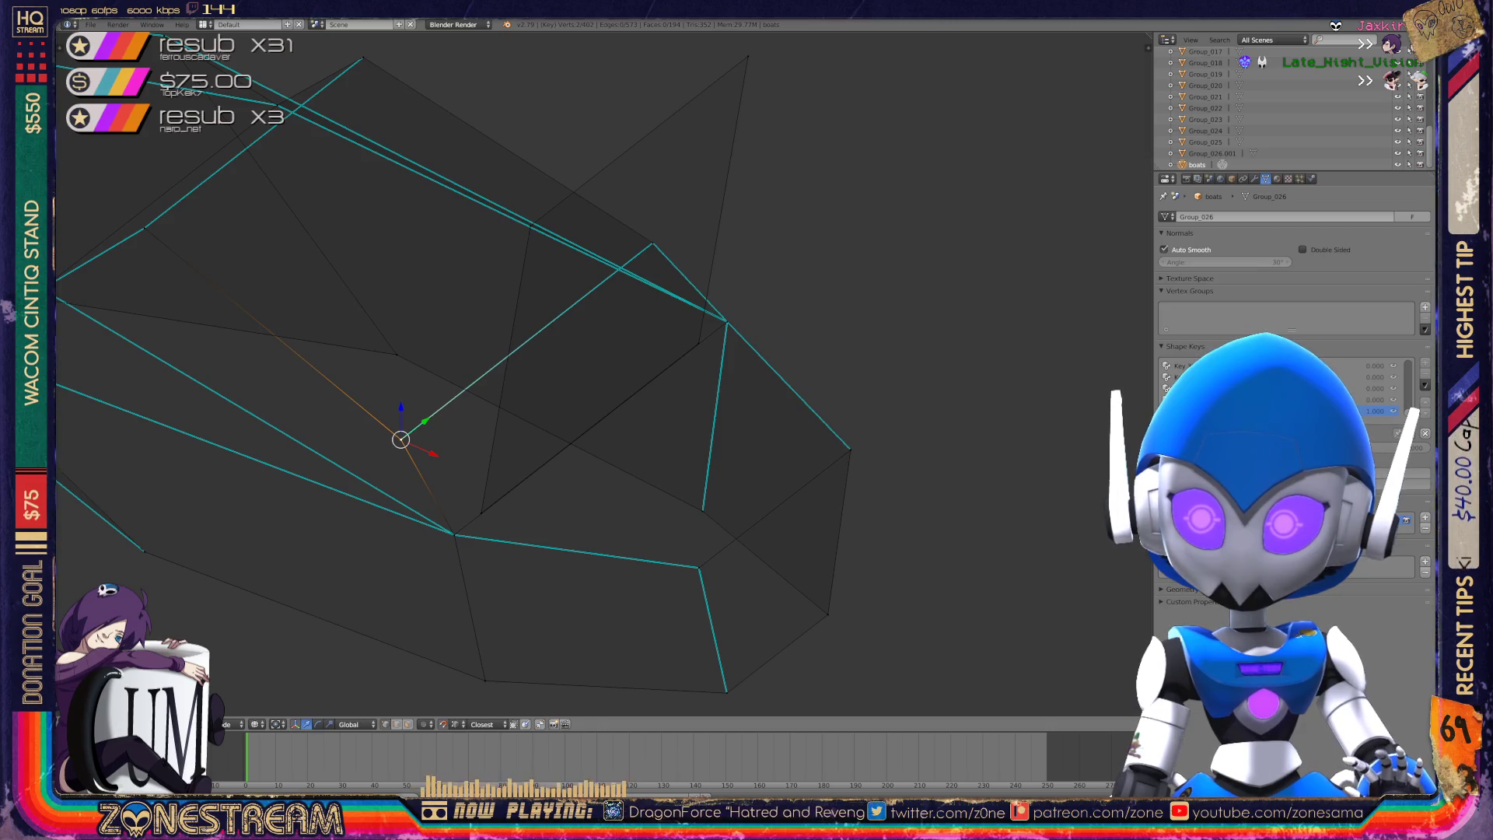
pyautogui.moveTo(545, 389); pyautogui.dragTo(676, 350, button='middle')
# - Toggle the boat out of and back into Edit Mode, then zoom in on its hull
pyautogui.press('Tab')
pyautogui.scroll(-5, 591, 373)
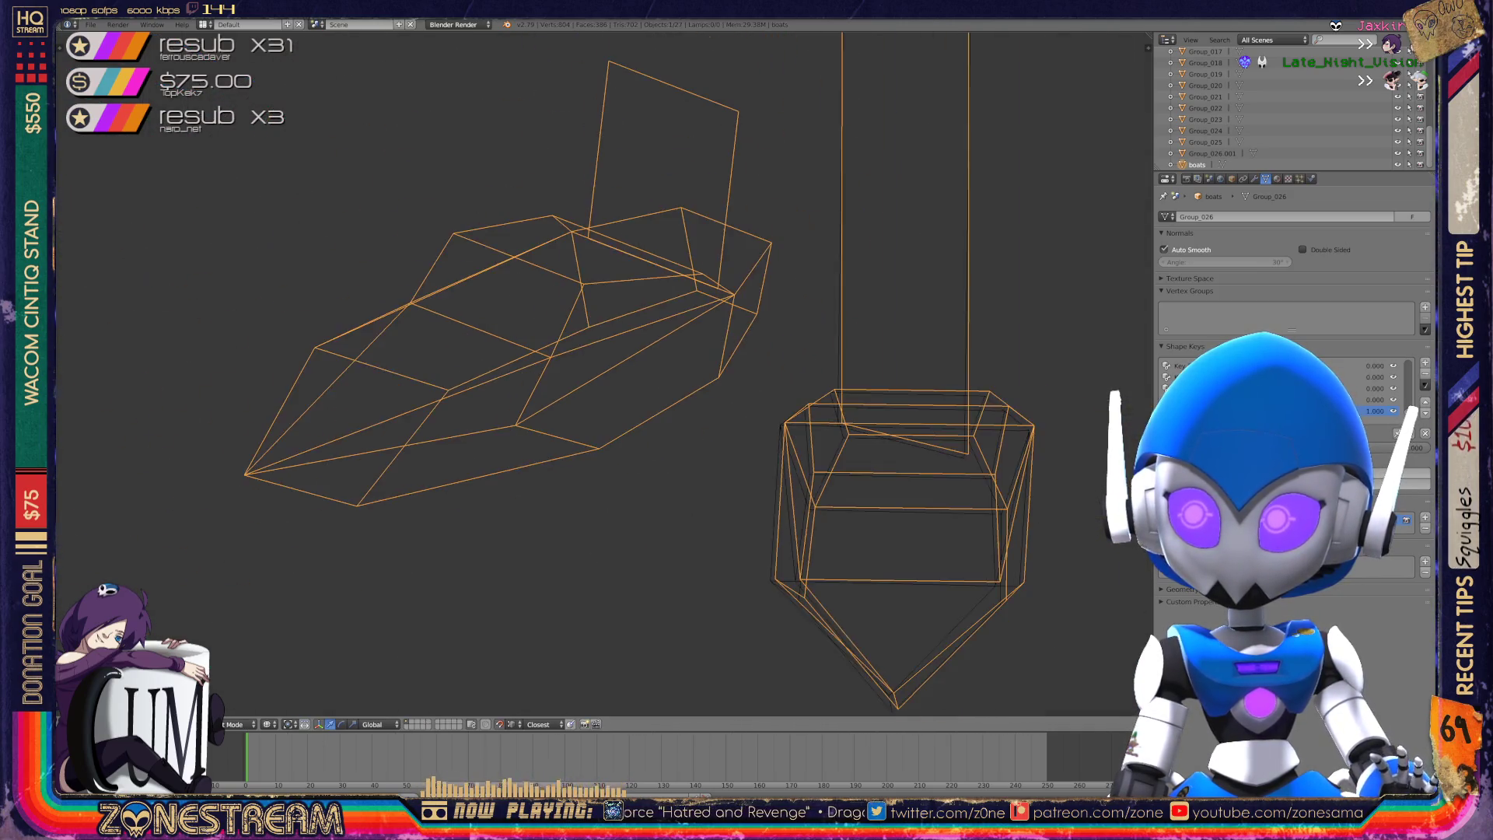
pyautogui.scroll(-2, 604, 377)
pyautogui.press('Tab')
pyautogui.scroll(3, 605, 376)
pyautogui.moveTo(604, 376); pyautogui.dragTo(575, 369, button='middle')
pyautogui.scroll(6, 605, 376)
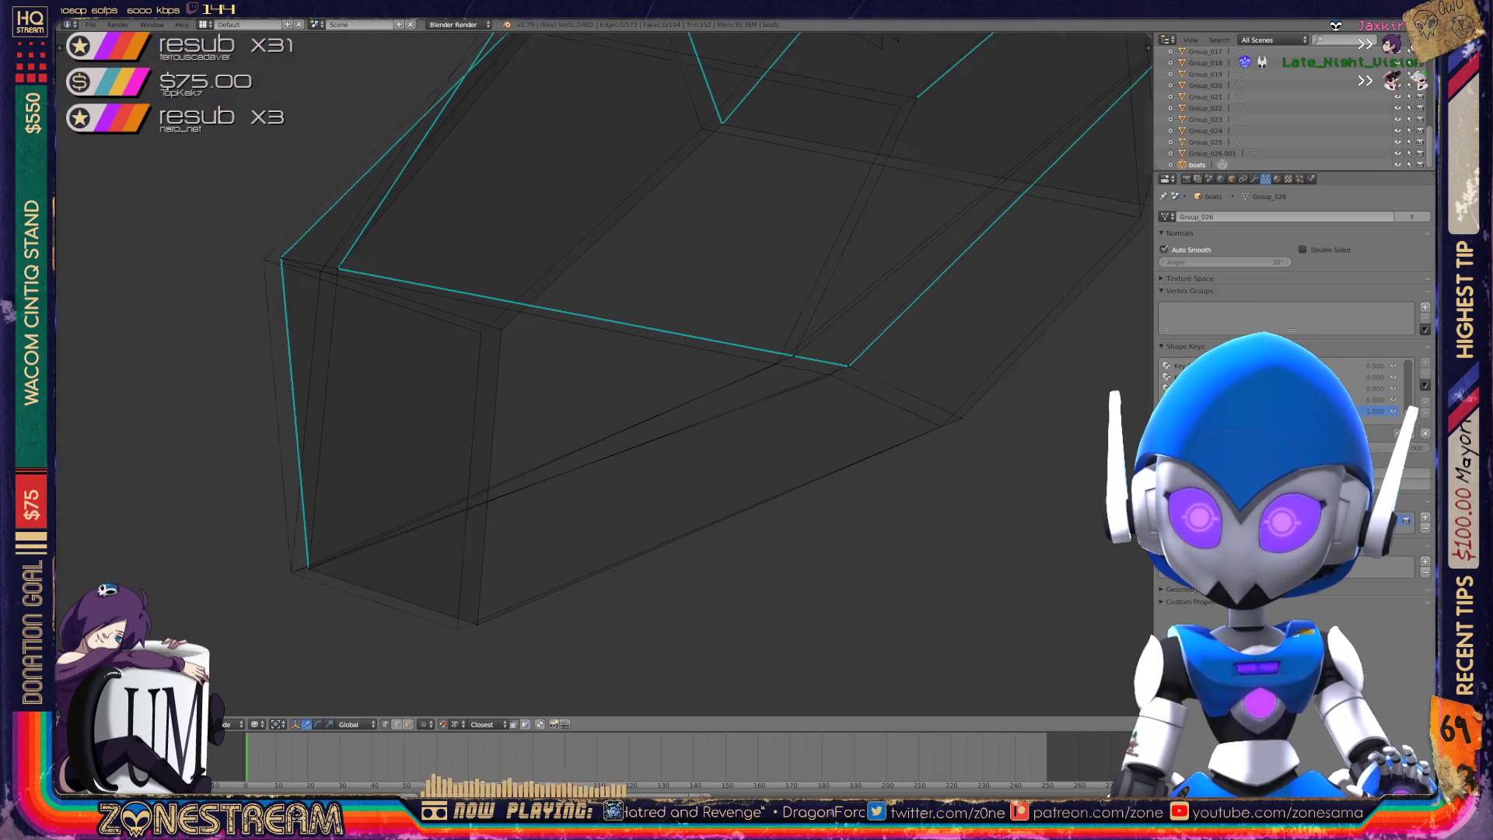
# - Move the hull's bottom-left corner vertex and snap the upper-left corner vertex onto its neighbour
pyautogui.rightClick(308, 566)
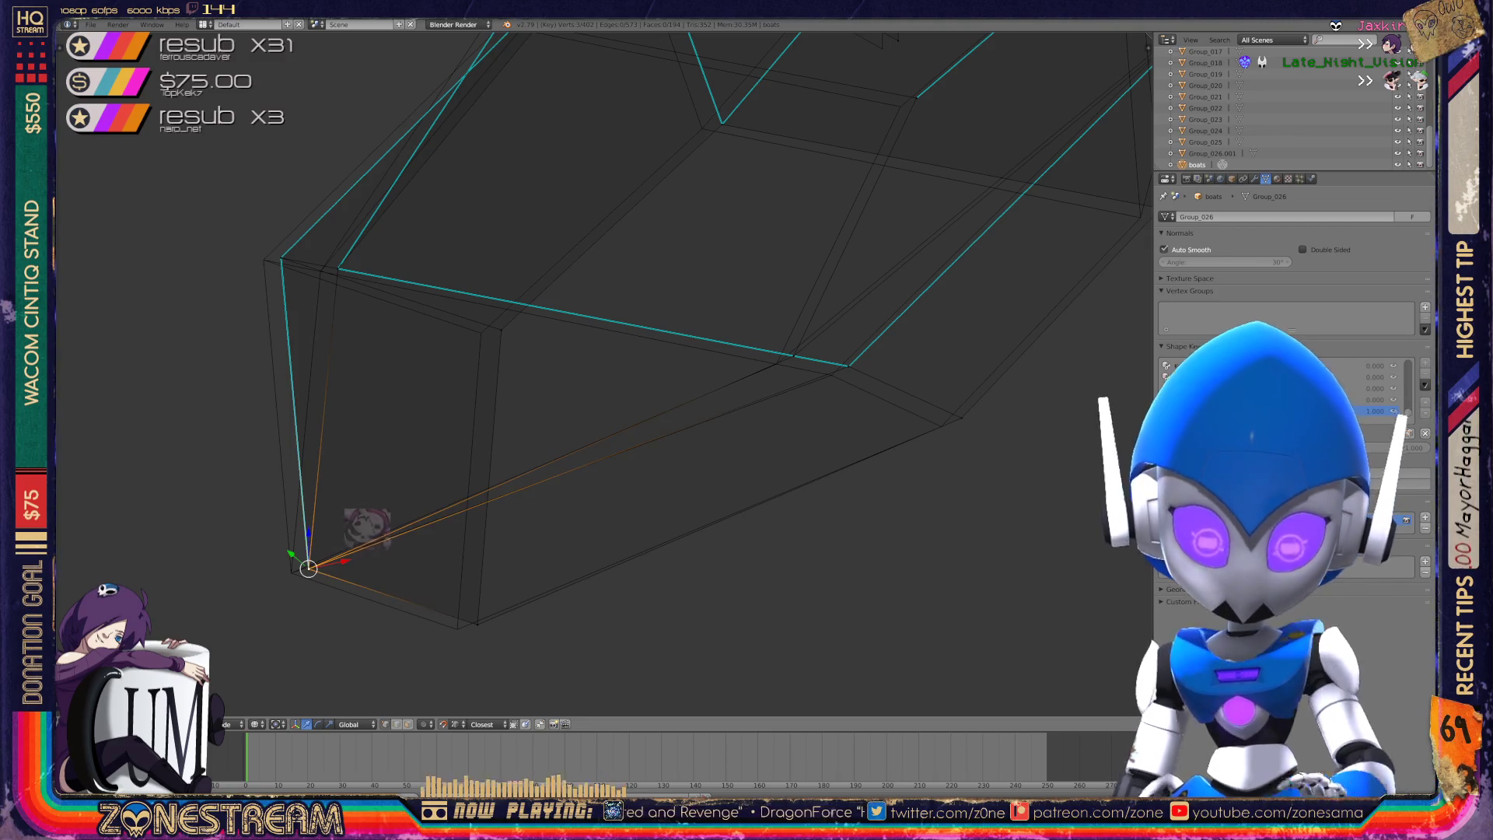
pyautogui.press('g')
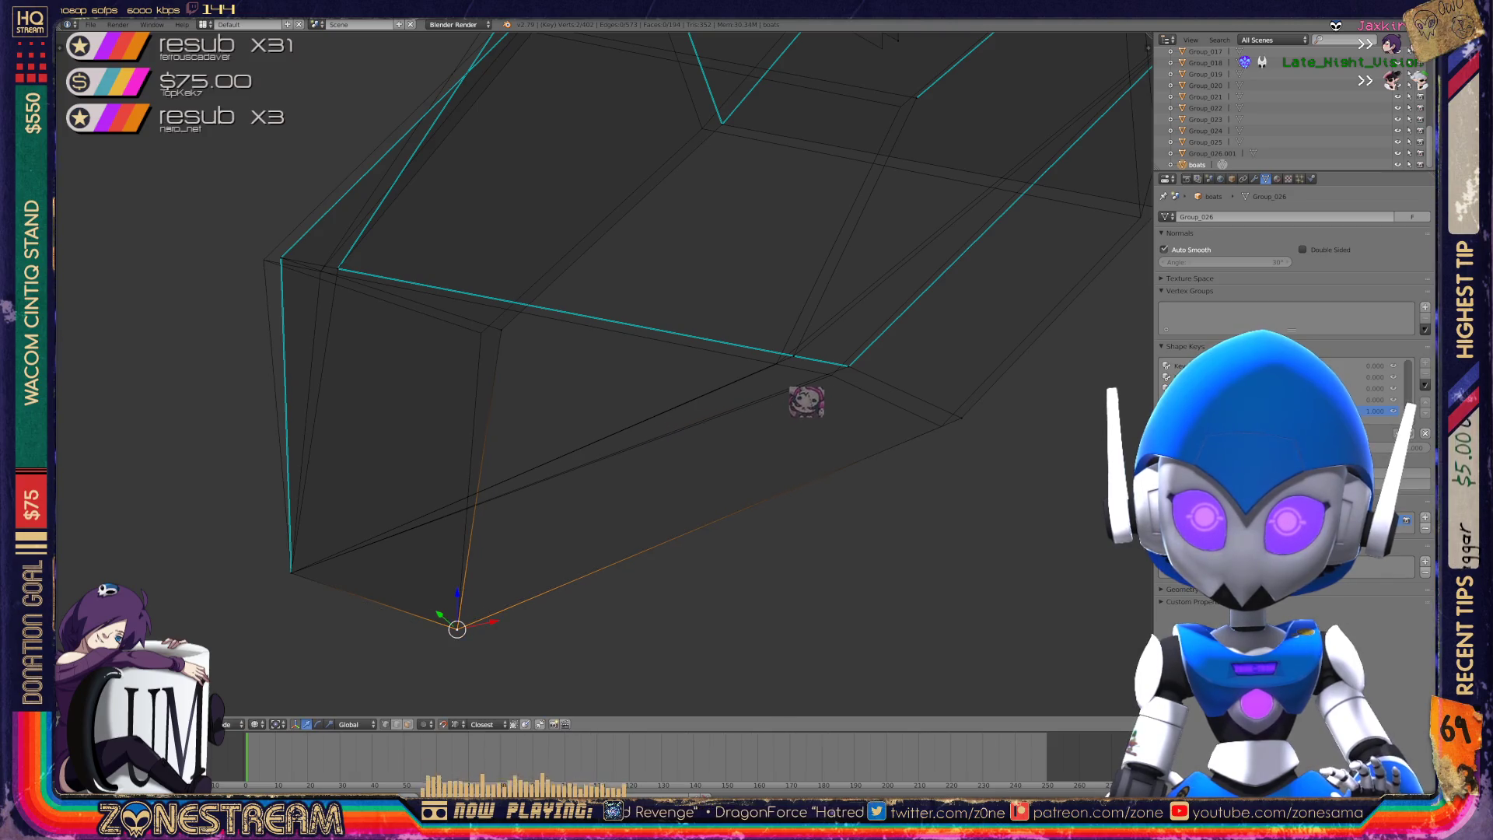
pyautogui.press('a')
pyautogui.rightClick(281, 258)
pyautogui.press('g')
pyautogui.click(265, 260)
# - Select the neighbouring vertices, then reposition a vertex on the hull's upper edge
pyautogui.rightClick(337, 269)
pyautogui.keyDown('shift'); pyautogui.rightClick(320, 271); pyautogui.keyUp('shift')
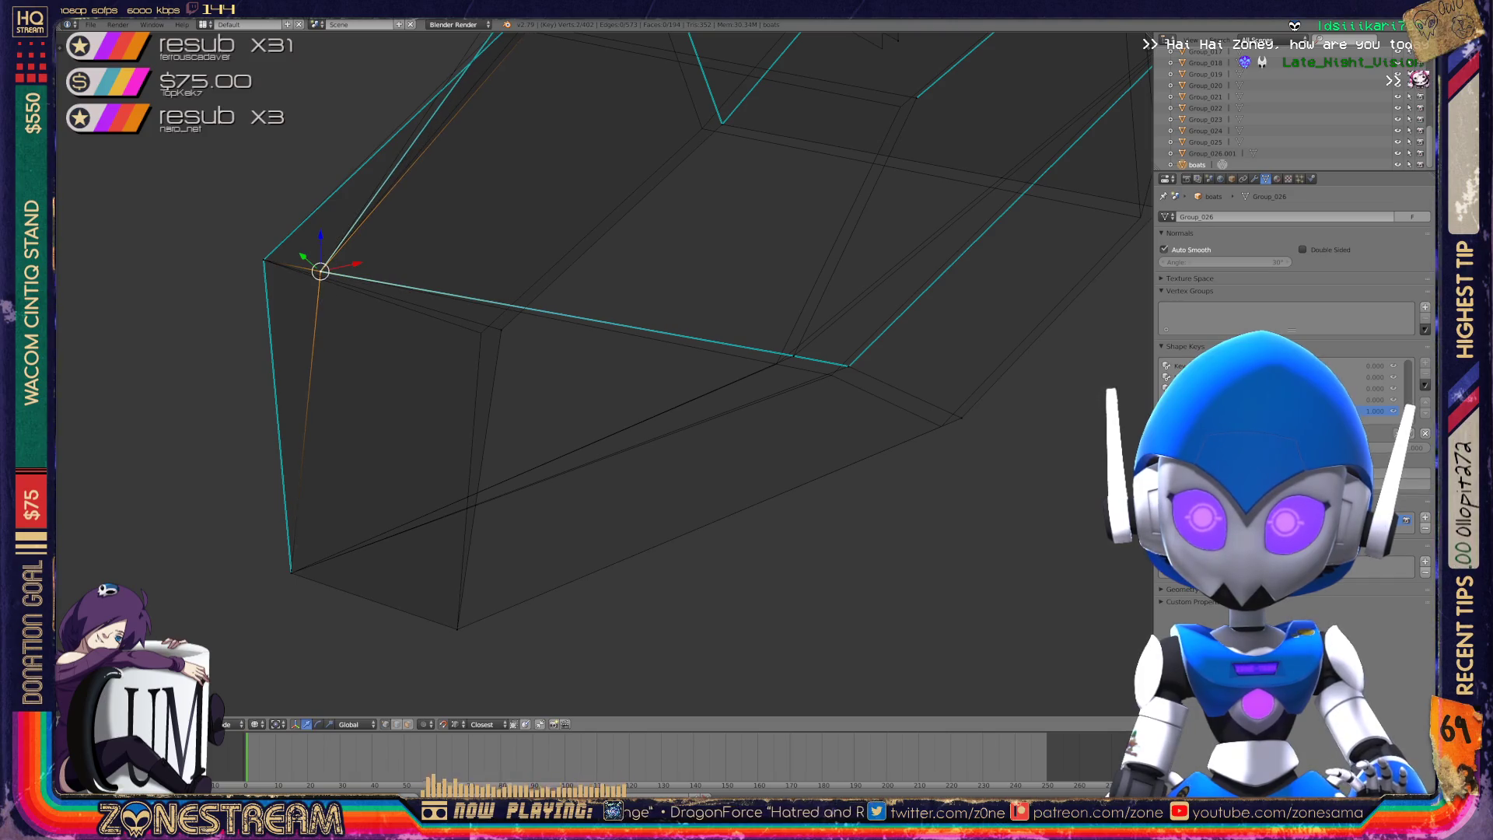
pyautogui.rightClick(481, 332)
pyautogui.press('g')
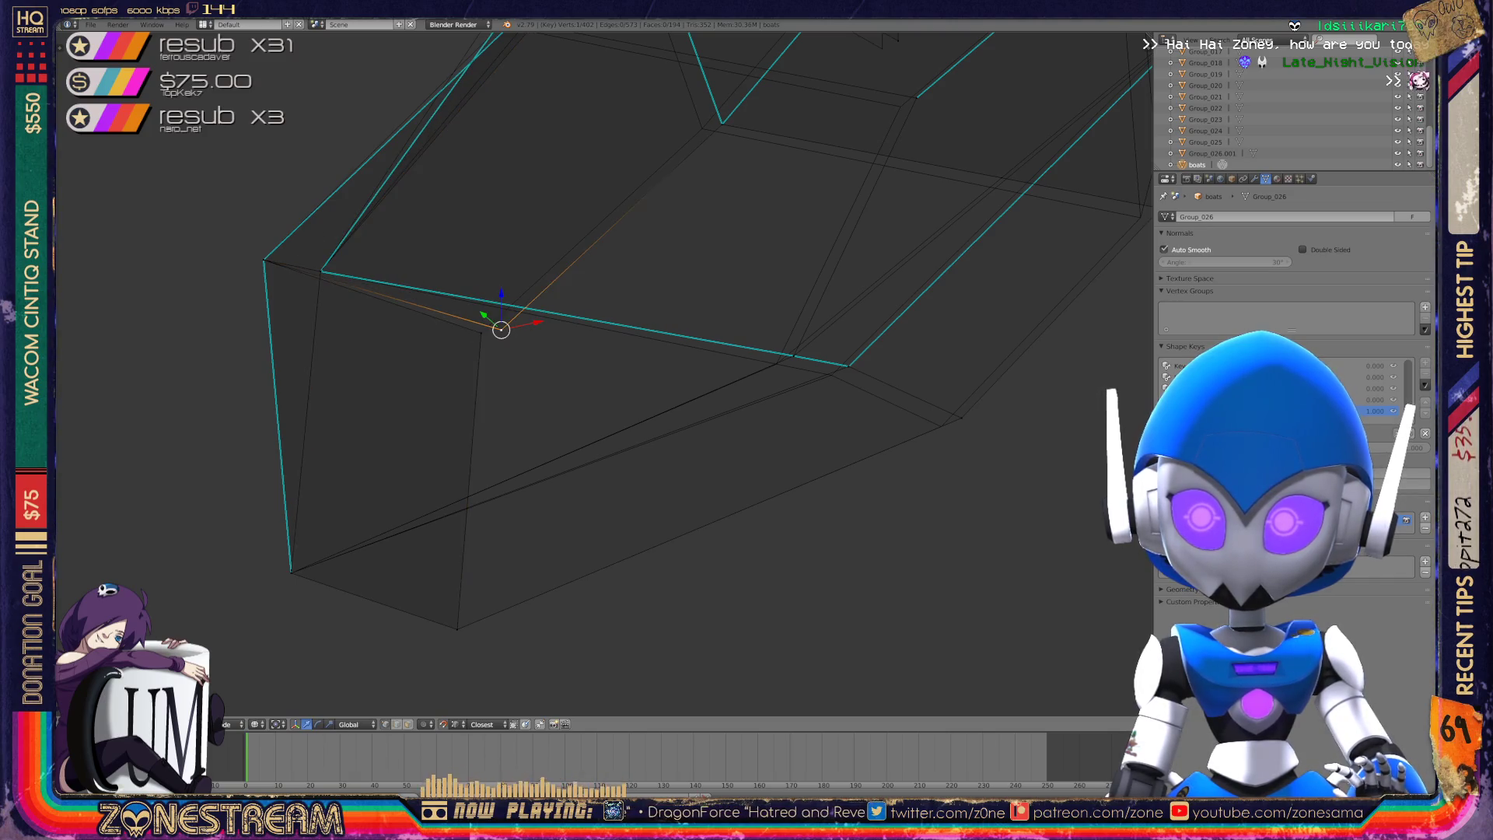
pyautogui.click(481, 333)
pyautogui.moveTo(481, 333)
pyautogui.mouseDown(button='middle')
pyautogui.moveTo(622, 326)
pyautogui.moveTo(544, 358)
pyautogui.mouseUp(button='middle')
# - Select the box corner vertices, then shift a lower hull vertex slightly down
pyautogui.rightClick(658, 395)
pyautogui.keyDown('shift'); pyautogui.rightClick(652, 419); pyautogui.keyUp('shift')
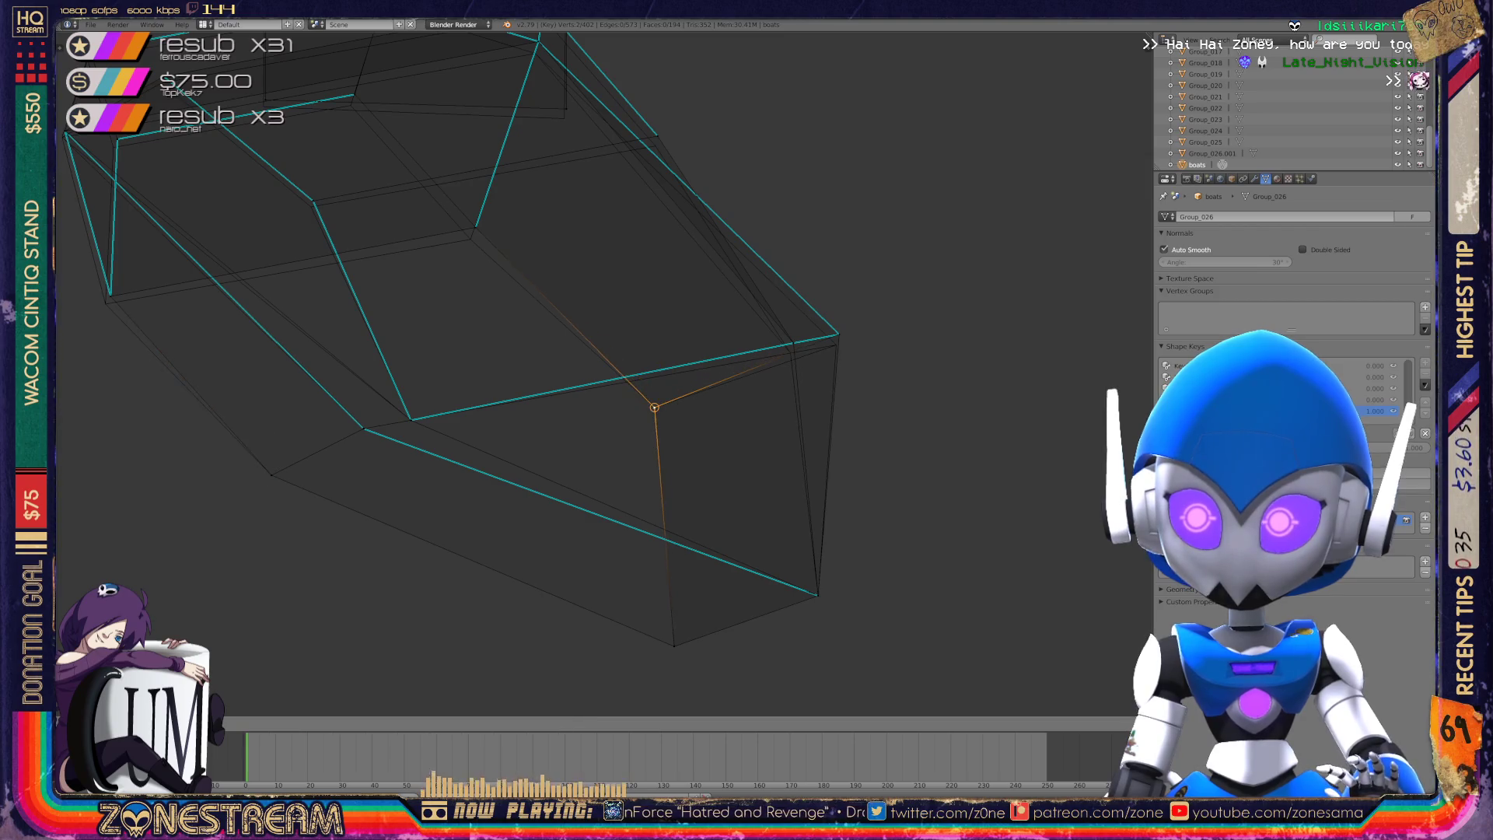
pyautogui.keyDown('shift'); pyautogui.moveTo(545, 350); pyautogui.dragTo(669, 405, button='middle'); pyautogui.keyUp('shift')
pyautogui.rightClick(236, 350)
pyautogui.press('a')
pyautogui.rightClick(235, 350)
pyautogui.press('g')
pyautogui.click(231, 358)
# - Slide a hull vertex further left along its edge in two moves
pyautogui.moveTo(544, 389)
pyautogui.mouseDown(button='middle')
pyautogui.moveTo(568, 241)
pyautogui.moveTo(579, 256)
pyautogui.mouseUp(button='middle')
pyautogui.scroll(4, 498, 311)
pyautogui.keyDown('shift'); pyautogui.rightClick(590, 435); pyautogui.keyUp('shift')
pyautogui.press('g')
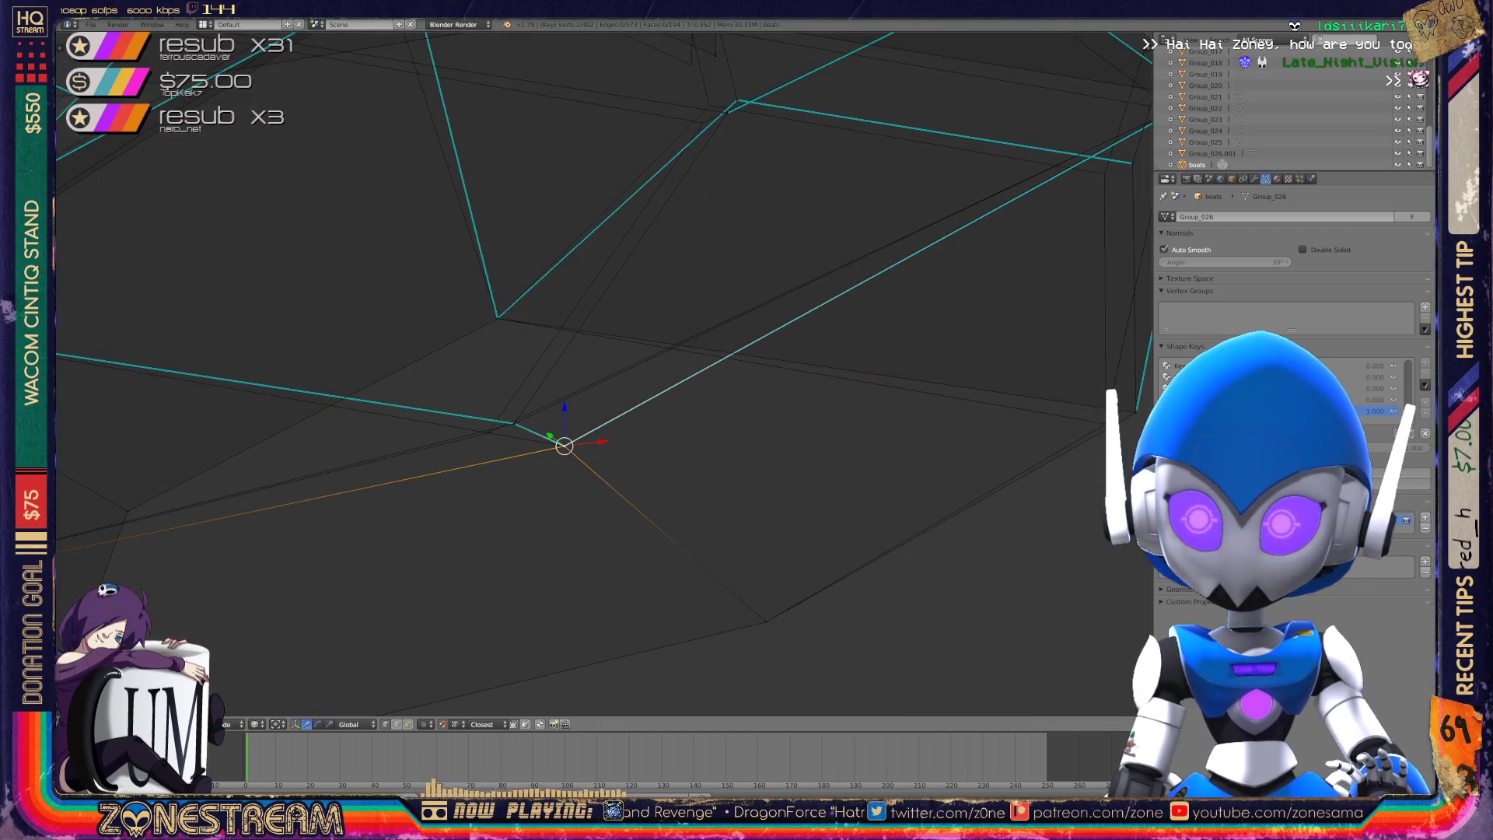
pyautogui.press('Return')
pyautogui.press('g')
pyautogui.press('Return')
pyautogui.moveTo(544, 350)
pyautogui.keyDown('shift'); pyautogui.mouseDown(button='middle')
pyautogui.moveTo(452, 418)
pyautogui.moveTo(505, 334)
pyautogui.moveTo(432, 310)
pyautogui.mouseUp(button='middle'); pyautogui.keyUp('shift')
# - Select several hull vertices one by one while panning along the hull
pyautogui.rightClick(679, 432)
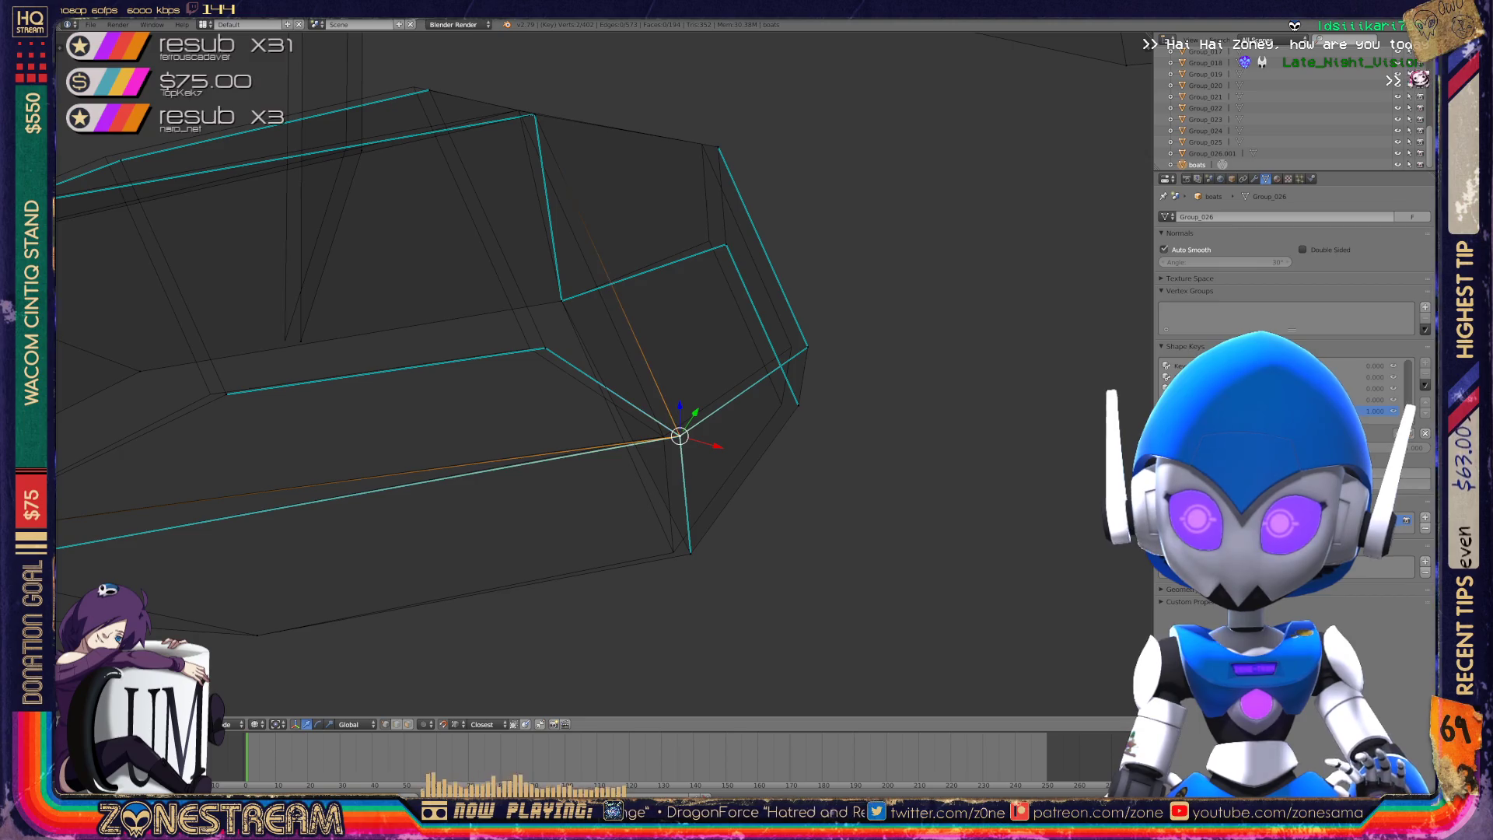
pyautogui.rightClick(544, 349)
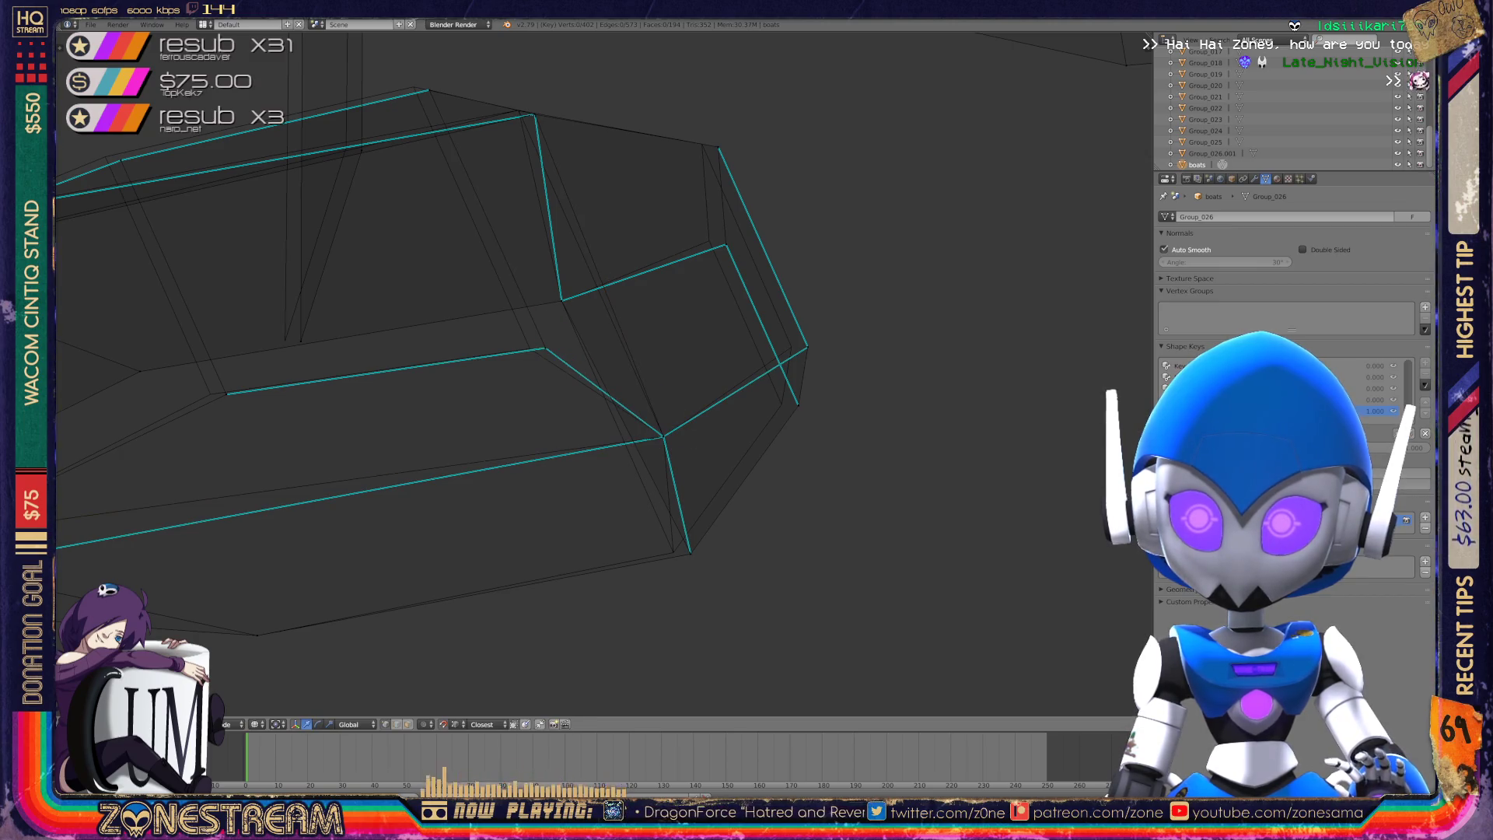
pyautogui.keyDown('shift'); pyautogui.moveTo(544, 349); pyautogui.dragTo(790, 376, button='middle'); pyautogui.keyUp('shift')
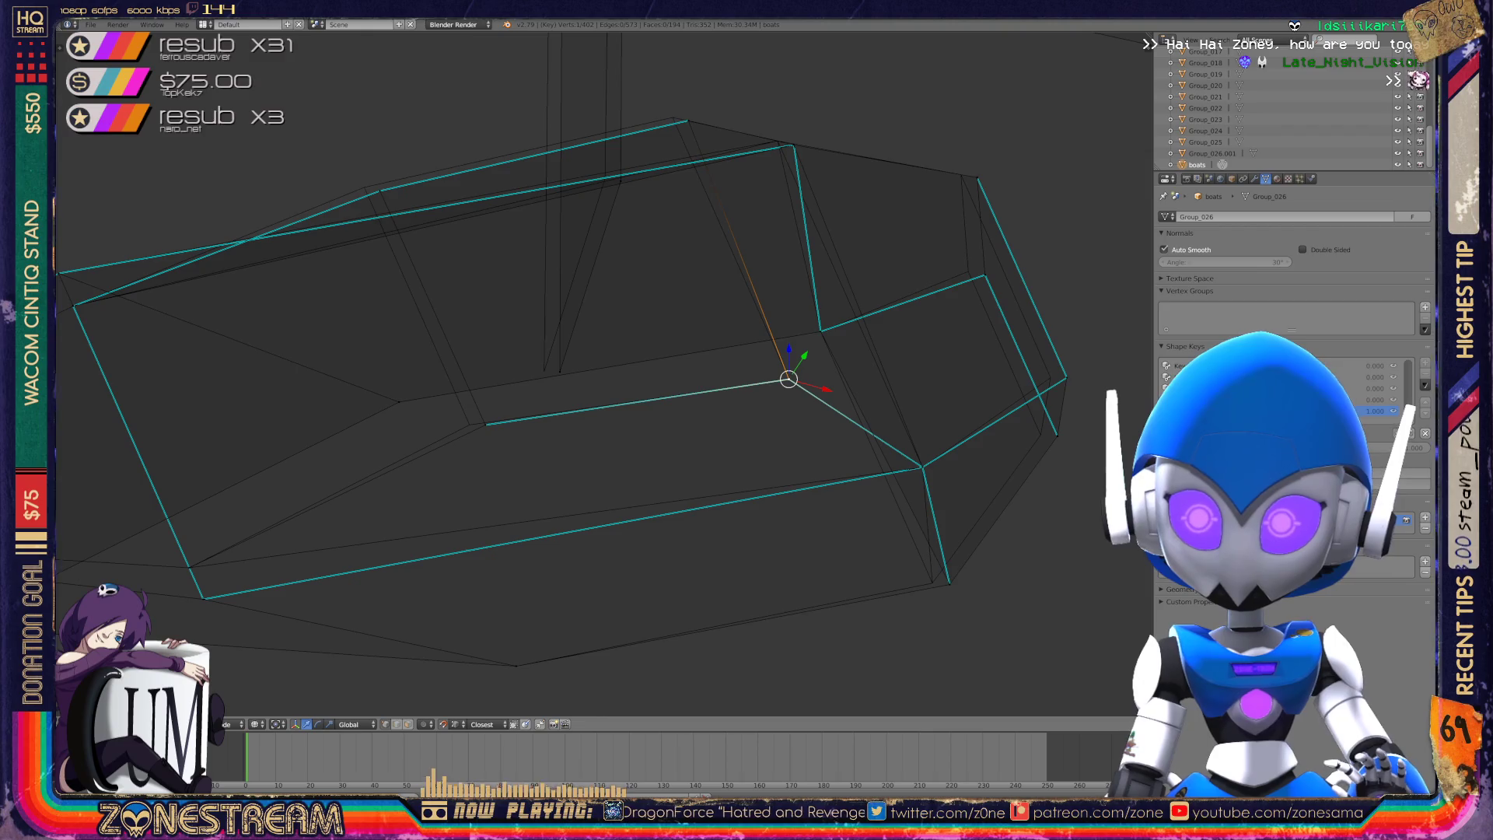
pyautogui.rightClick(469, 424)
pyautogui.rightClick(560, 372)
pyautogui.keyDown('shift'); pyautogui.moveTo(560, 372); pyautogui.dragTo(653, 437, button='middle'); pyautogui.keyUp('shift')
# - Nudge an upper hull vertex and the top edge's right end slightly left, adjust one more vertex, then zoom out
pyautogui.rightClick(478, 255)
pyautogui.moveTo(479, 256); pyautogui.dragTo(462, 252)
pyautogui.keyDown('shift'); pyautogui.rightClick(786, 185); pyautogui.keyUp('shift')
pyautogui.moveTo(786, 185); pyautogui.dragTo(771, 183)
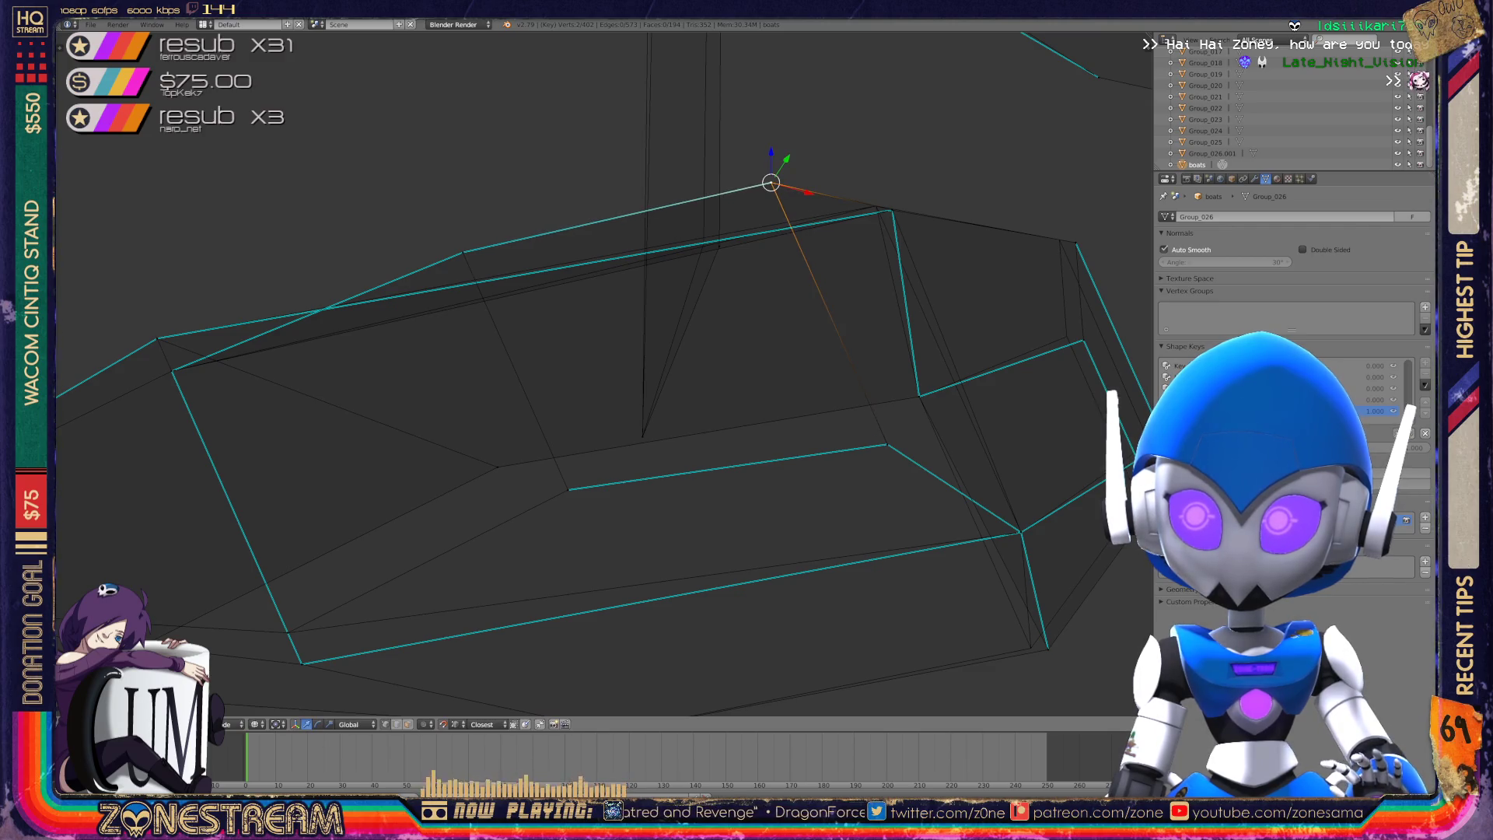
pyautogui.rightClick(710, 233)
pyautogui.moveTo(710, 233); pyautogui.dragTo(703, 241)
pyautogui.scroll(-4, 602, 373)
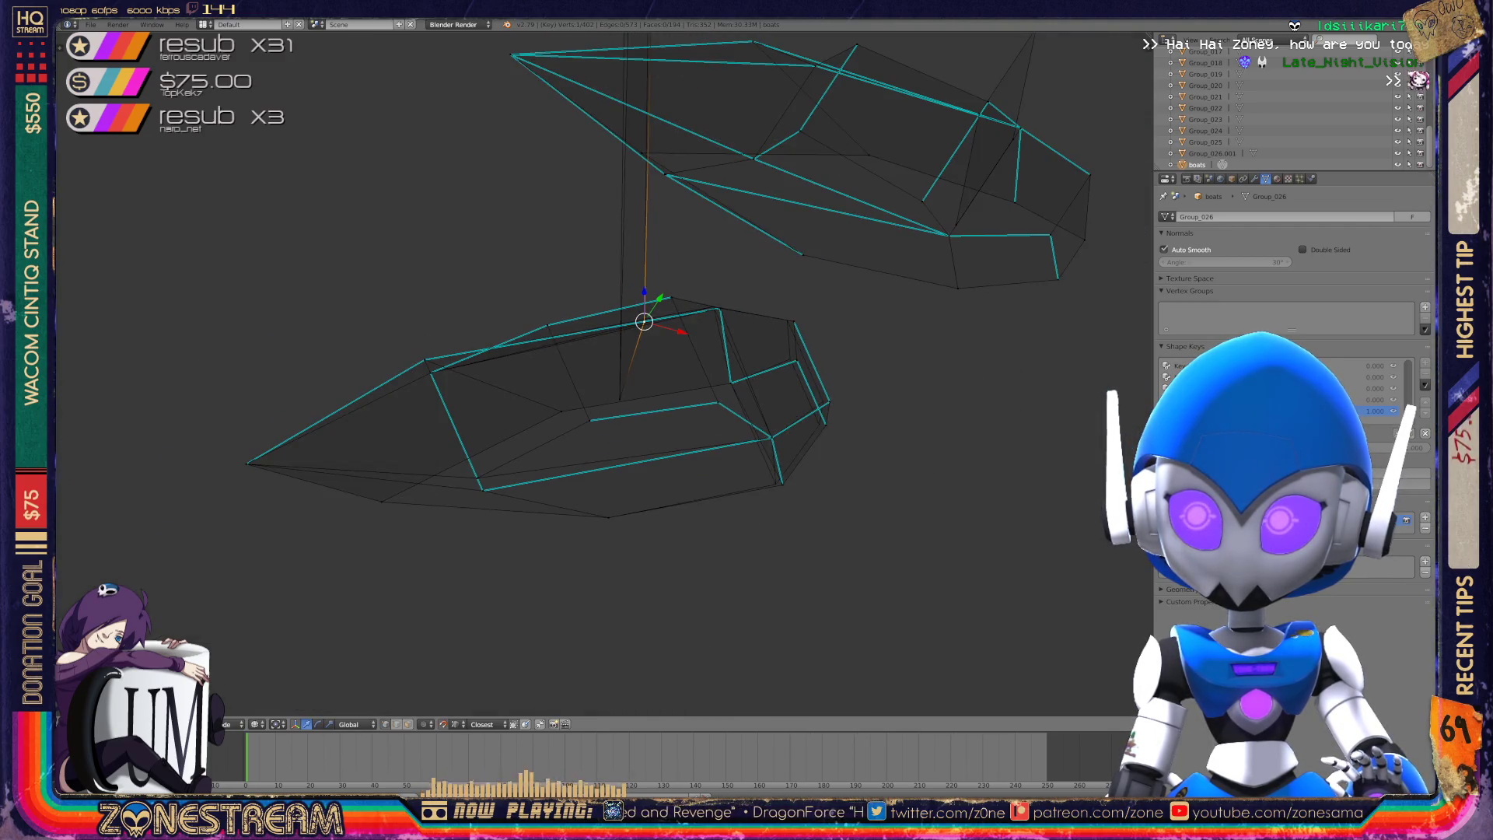
# - Slide a hull-side vertex up and left and nudge the bottom hull vertices slightly
pyautogui.scroll(4, 603, 373)
pyautogui.moveTo(603, 373); pyautogui.dragTo(522, 357, button='middle')
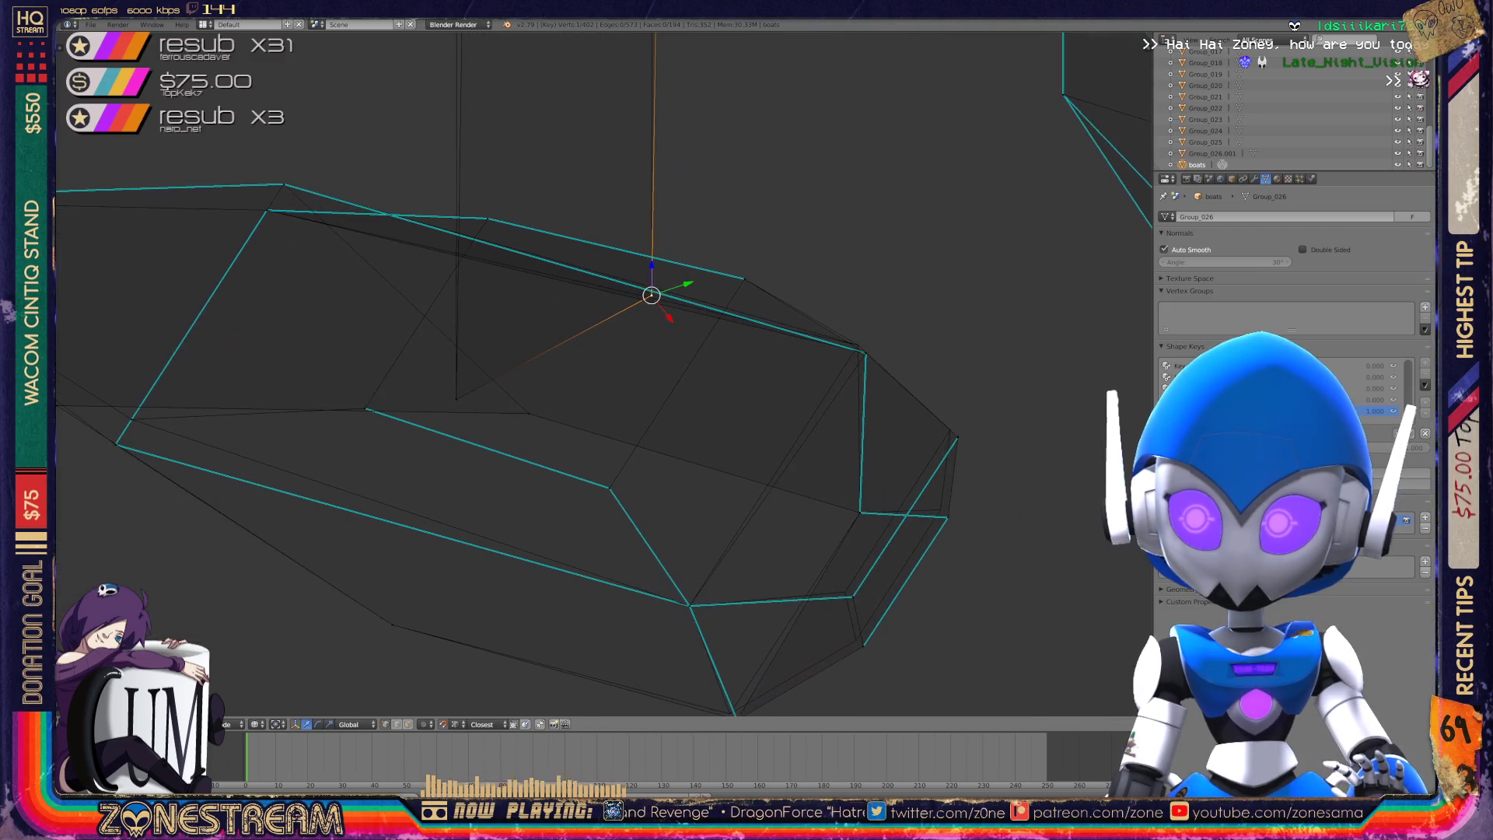
pyautogui.rightClick(865, 353)
pyautogui.moveTo(866, 354); pyautogui.dragTo(858, 344)
pyautogui.keyDown('shift'); pyautogui.moveTo(857, 344); pyautogui.dragTo(780, 256, button='middle'); pyautogui.keyUp('shift')
pyautogui.rightClick(659, 631)
pyautogui.moveTo(659, 631); pyautogui.dragTo(651, 624)
pyautogui.rightClick(786, 559)
pyautogui.moveTo(785, 558); pyautogui.dragTo(767, 506)
# - Deselect all, then nudge the higher hull-side vertices slightly up and left
pyautogui.press('a')
pyautogui.rightClick(773, 510)
pyautogui.rightClick(869, 430)
pyautogui.moveTo(866, 427); pyautogui.dragTo(861, 423)
pyautogui.rightClick(878, 351)
pyautogui.moveTo(877, 351); pyautogui.dragTo(872, 343)
# - Orbit to see the whole boat, then select the mast vertices and centre the view on them
pyautogui.moveTo(872, 343); pyautogui.dragTo(731, 374, button='middle')
pyautogui.scroll(-6, 591, 373)
pyautogui.moveTo(591, 373); pyautogui.dragTo(560, 404, button='middle')
pyautogui.scroll(8, 560, 404)
pyautogui.rightClick(549, 241)
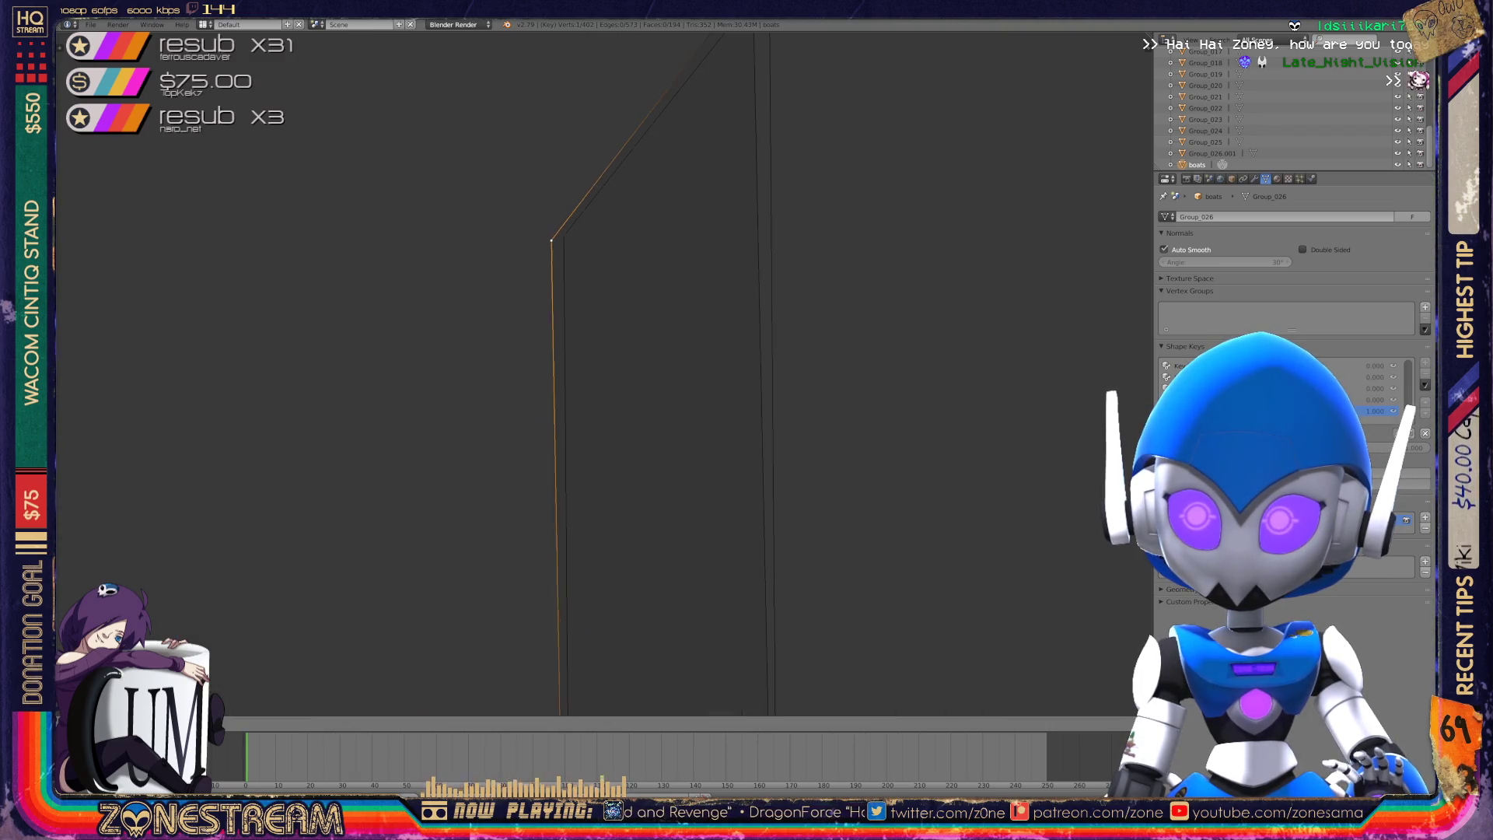
pyautogui.press('KP_Decimal')
pyautogui.rightClick(736, 143)
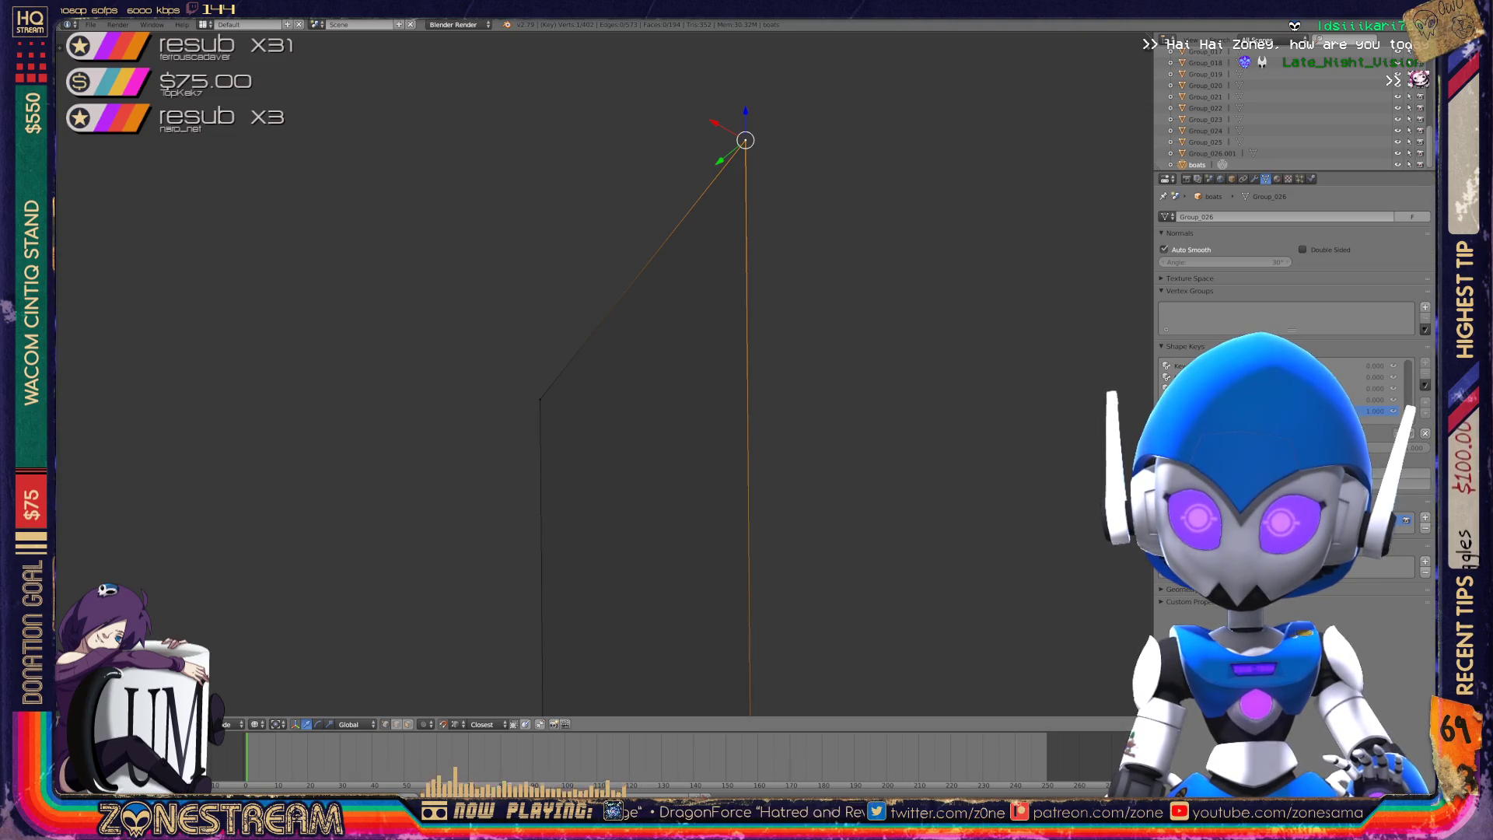
pyautogui.scroll(-2, 591, 373)
# - Return to Object Mode and save over the existing boat file
pyautogui.press('Tab')
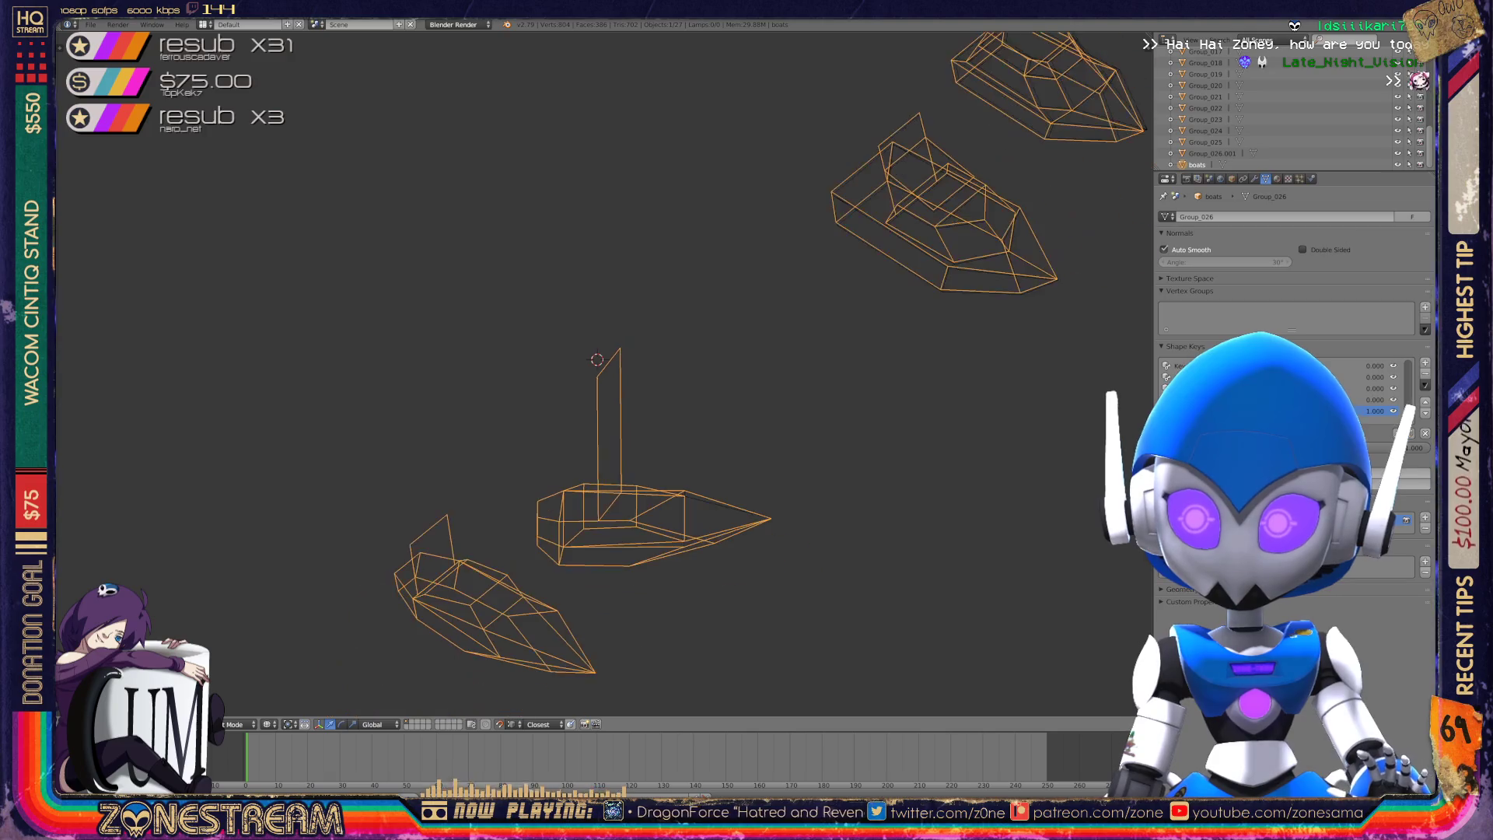
pyautogui.moveTo(544, 389); pyautogui.dragTo(613, 398, button='middle')
pyautogui.hotkey('ctrl', 's')
pyautogui.press('Return')
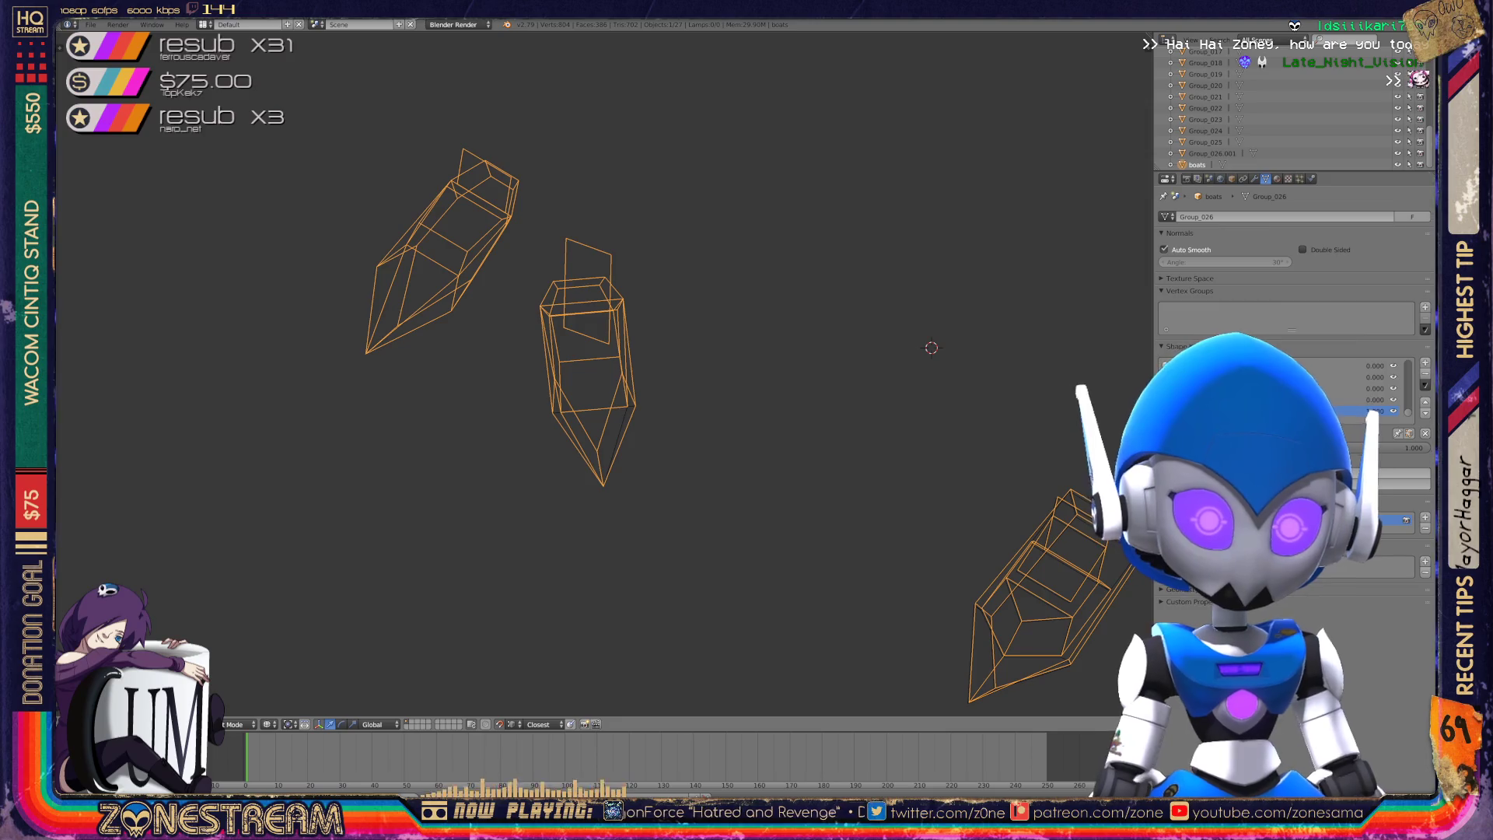
# - Orbit around the boats and switch the boat back into Edit Mode
pyautogui.scroll(4, 602, 375)
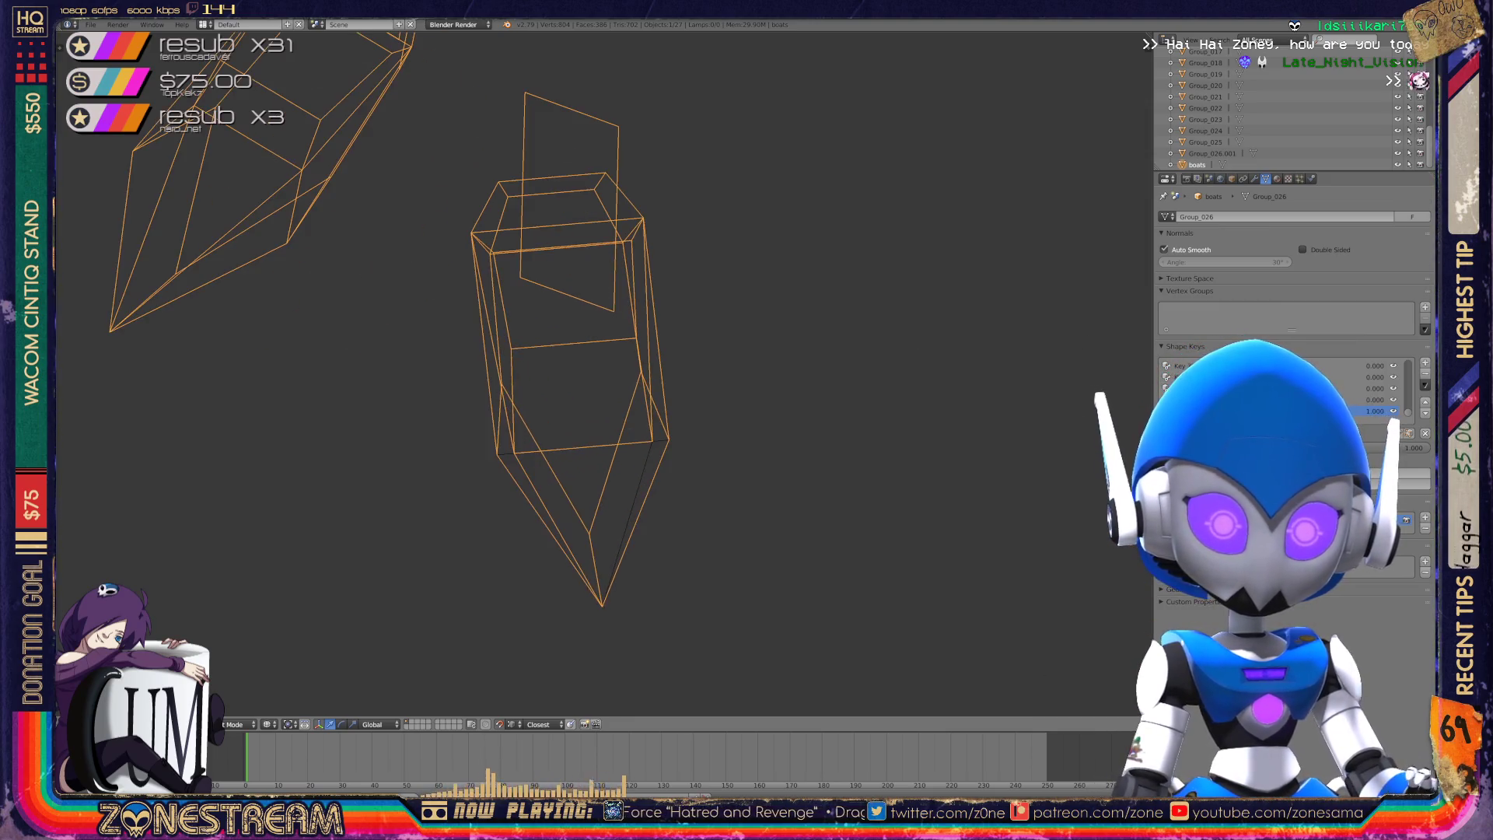
pyautogui.moveTo(603, 375)
pyautogui.mouseDown(button='middle')
pyautogui.moveTo(467, 342)
pyautogui.moveTo(589, 386)
pyautogui.mouseUp(button='middle')
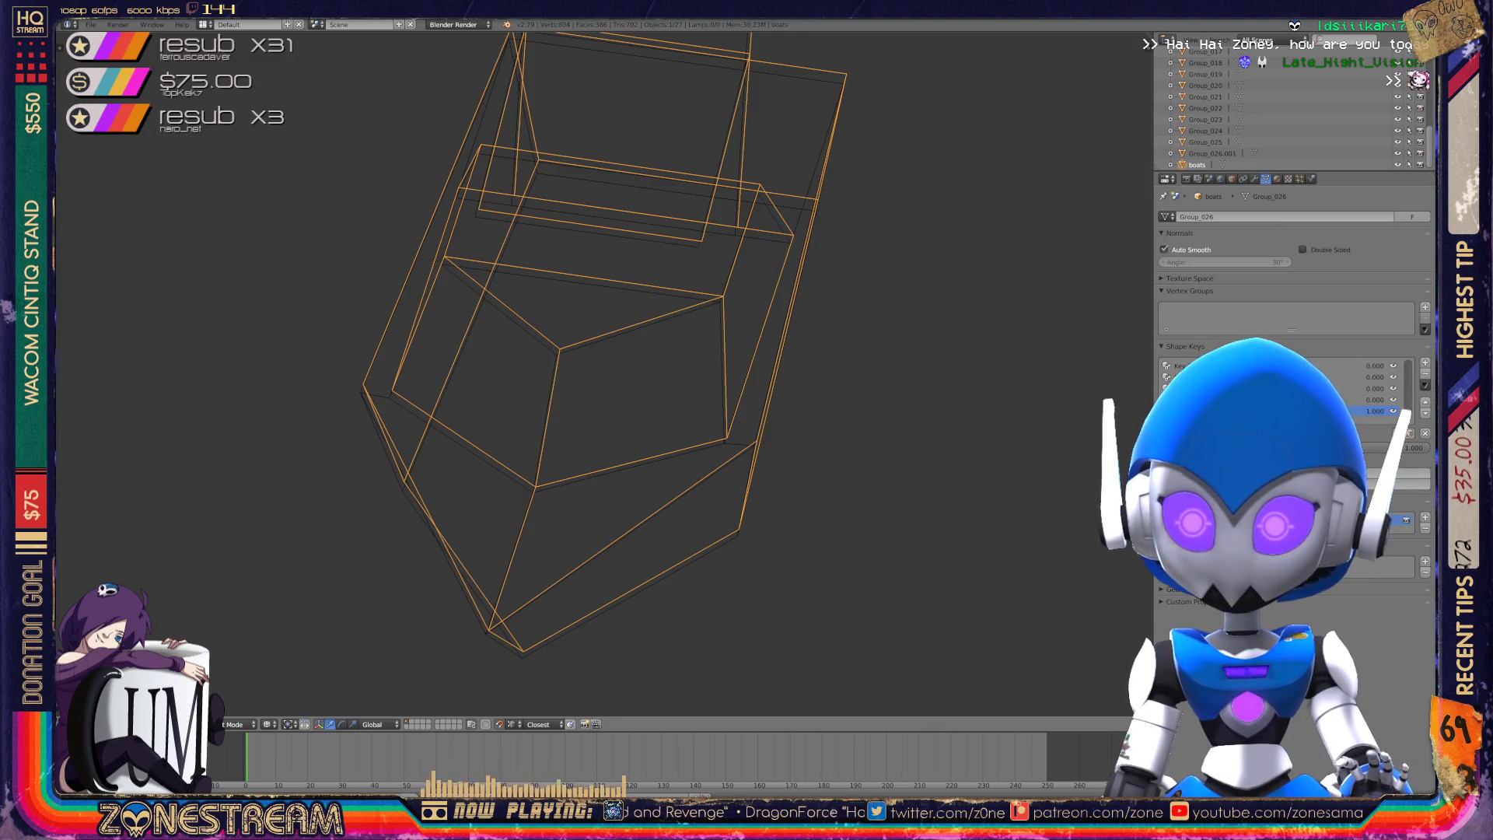
pyautogui.press('Tab')
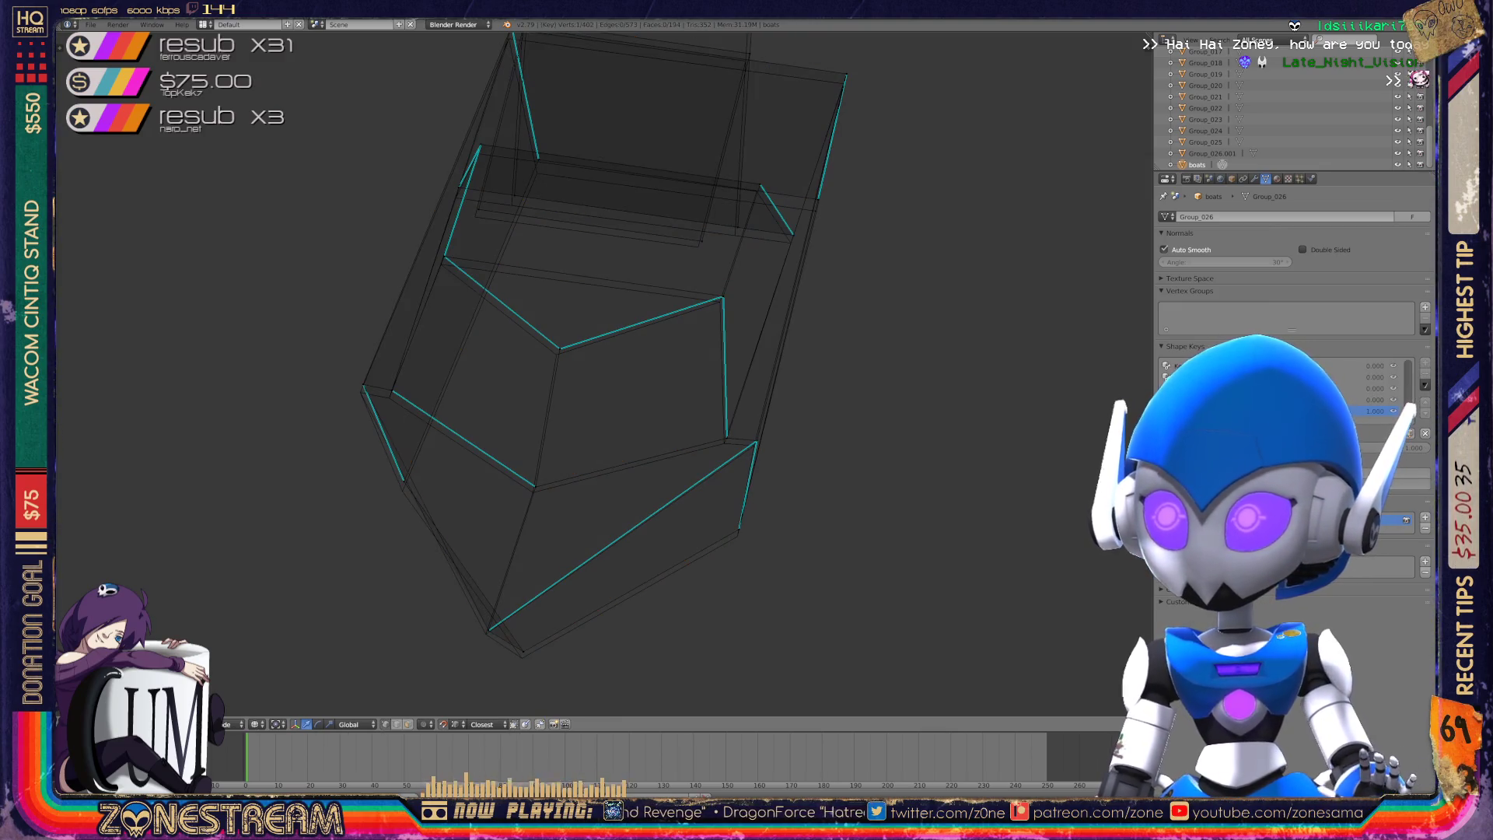
# - Move the hull's bottom vertex slightly down and a right-side vertex slightly down-left
pyautogui.rightClick(489, 630)
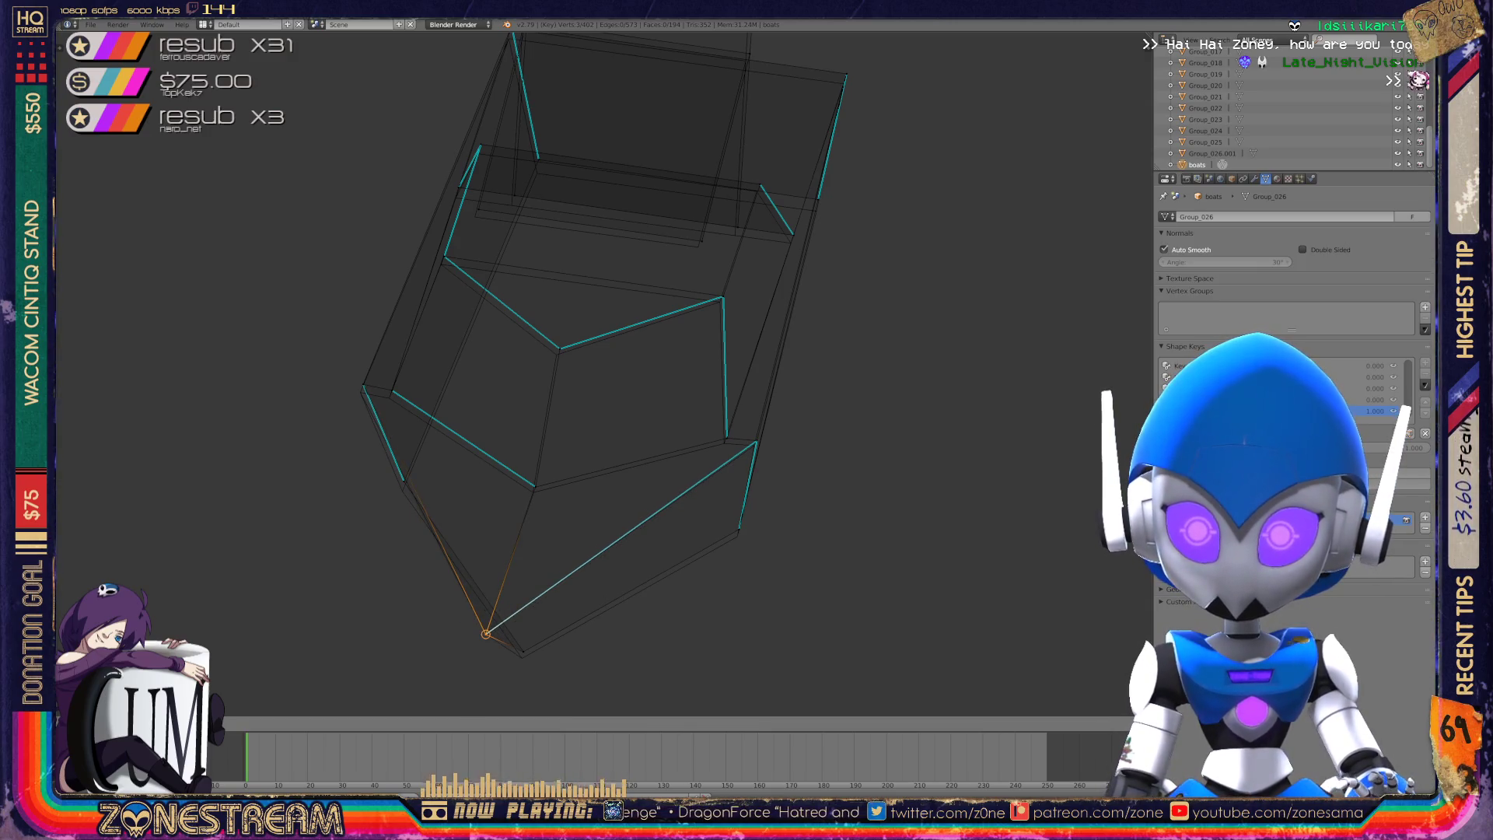
pyautogui.rightClick(523, 652)
pyautogui.moveTo(523, 651); pyautogui.dragTo(522, 658, button='right')
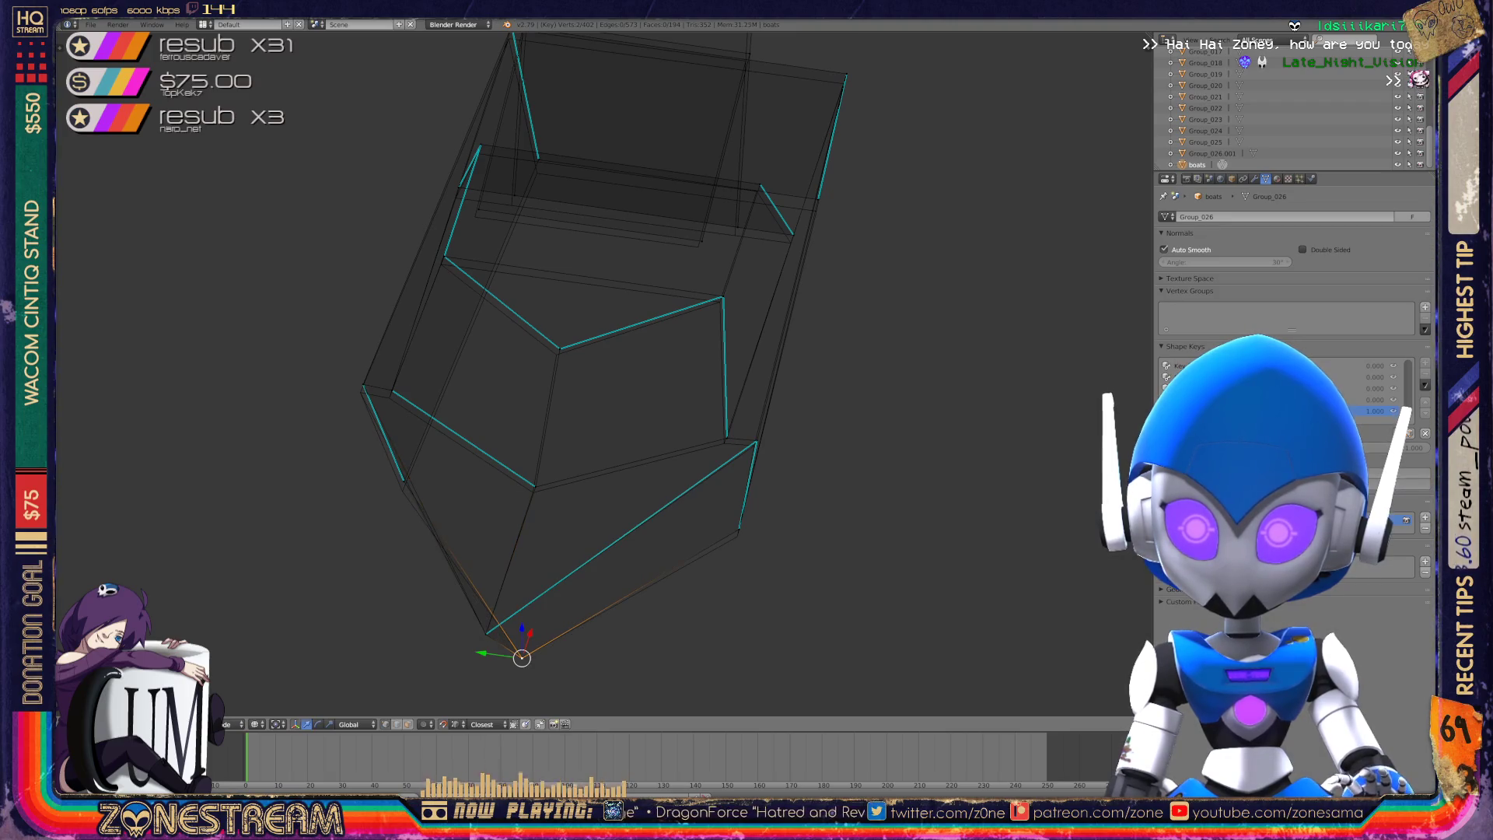
pyautogui.rightClick(737, 536)
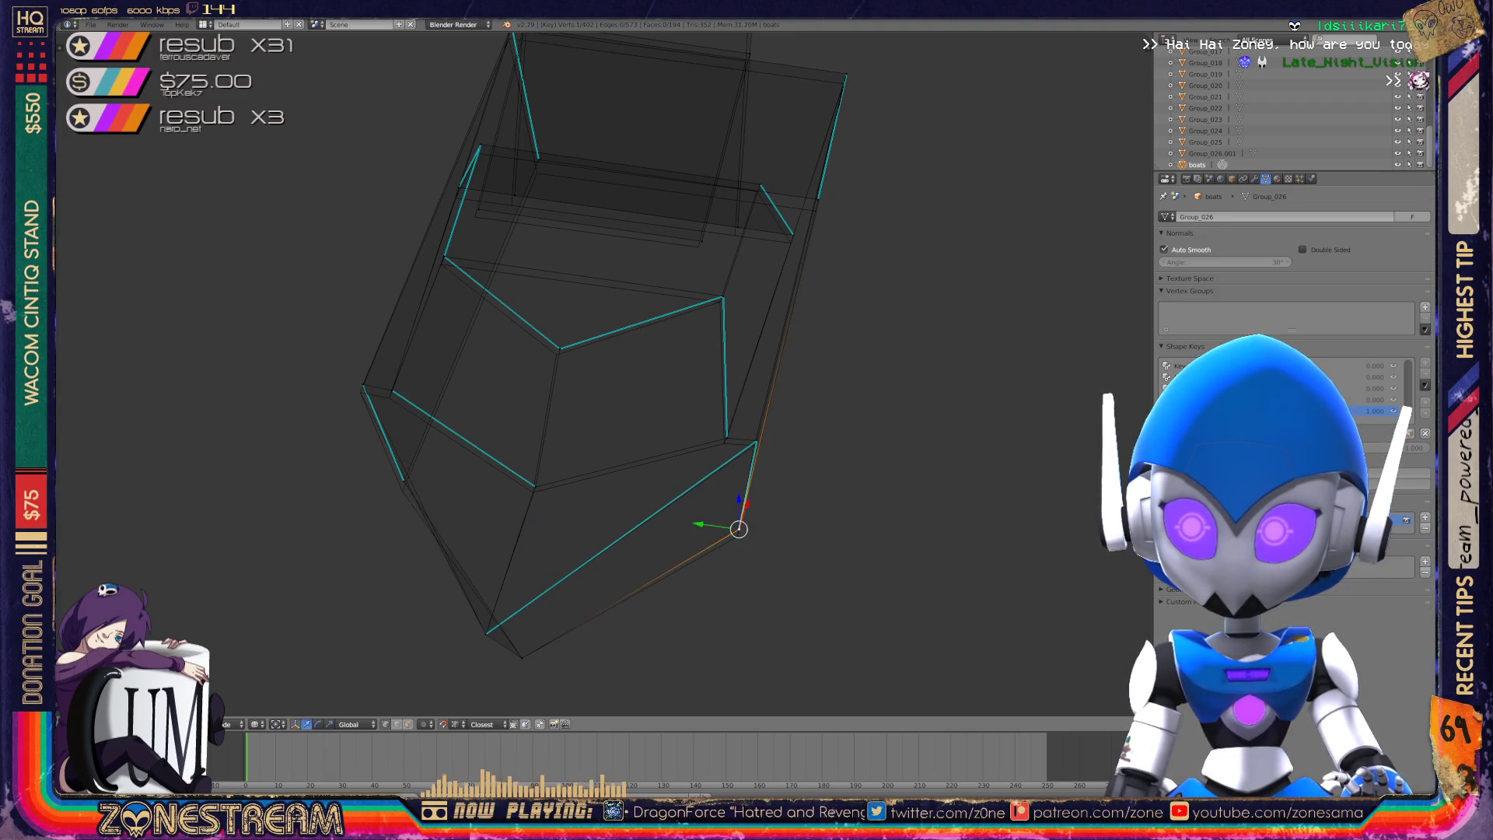
pyautogui.rightClick(754, 445)
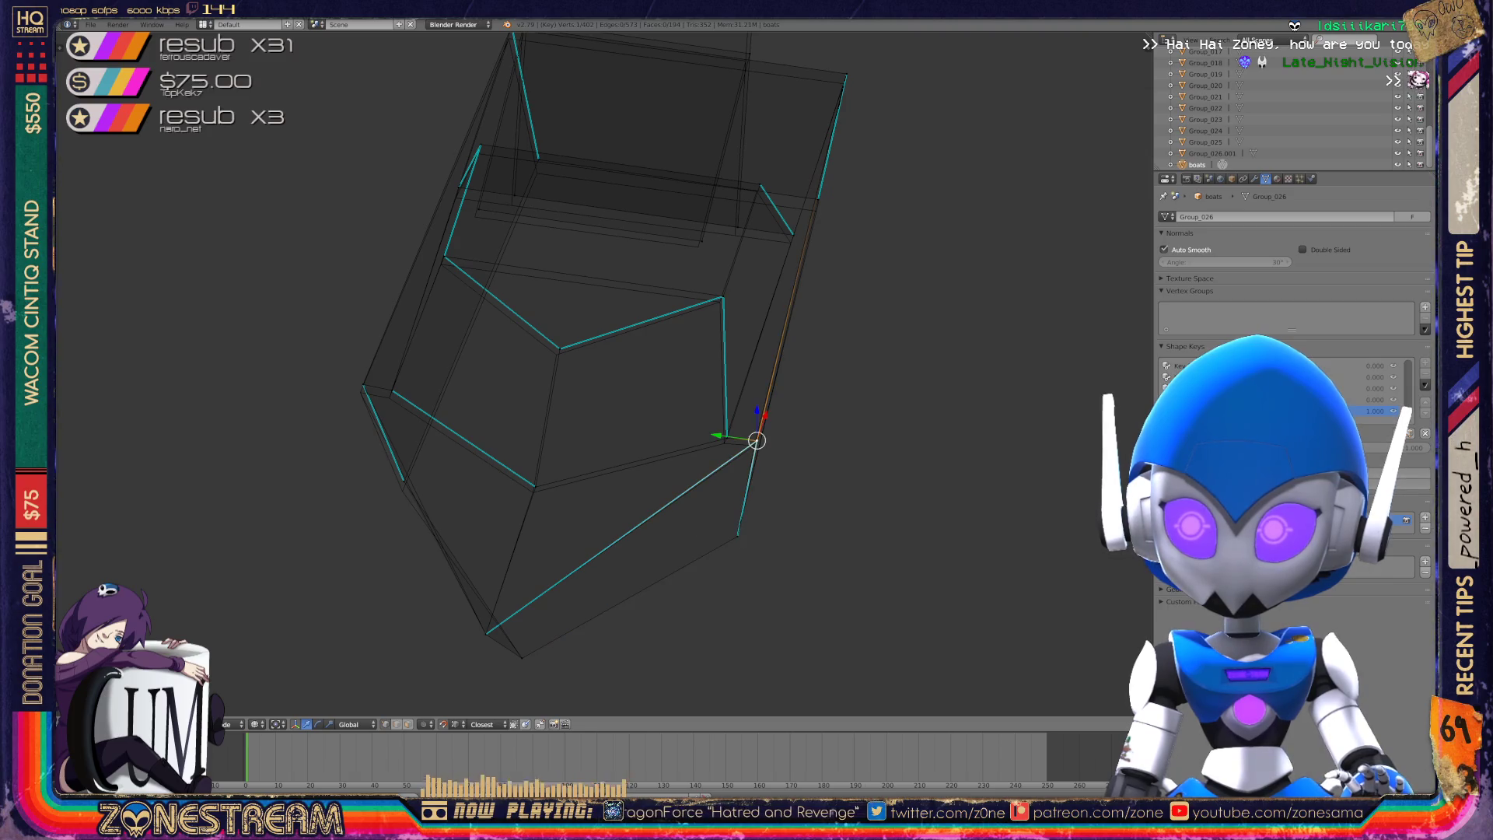
pyautogui.moveTo(755, 446); pyautogui.dragTo(700, 482, button='middle')
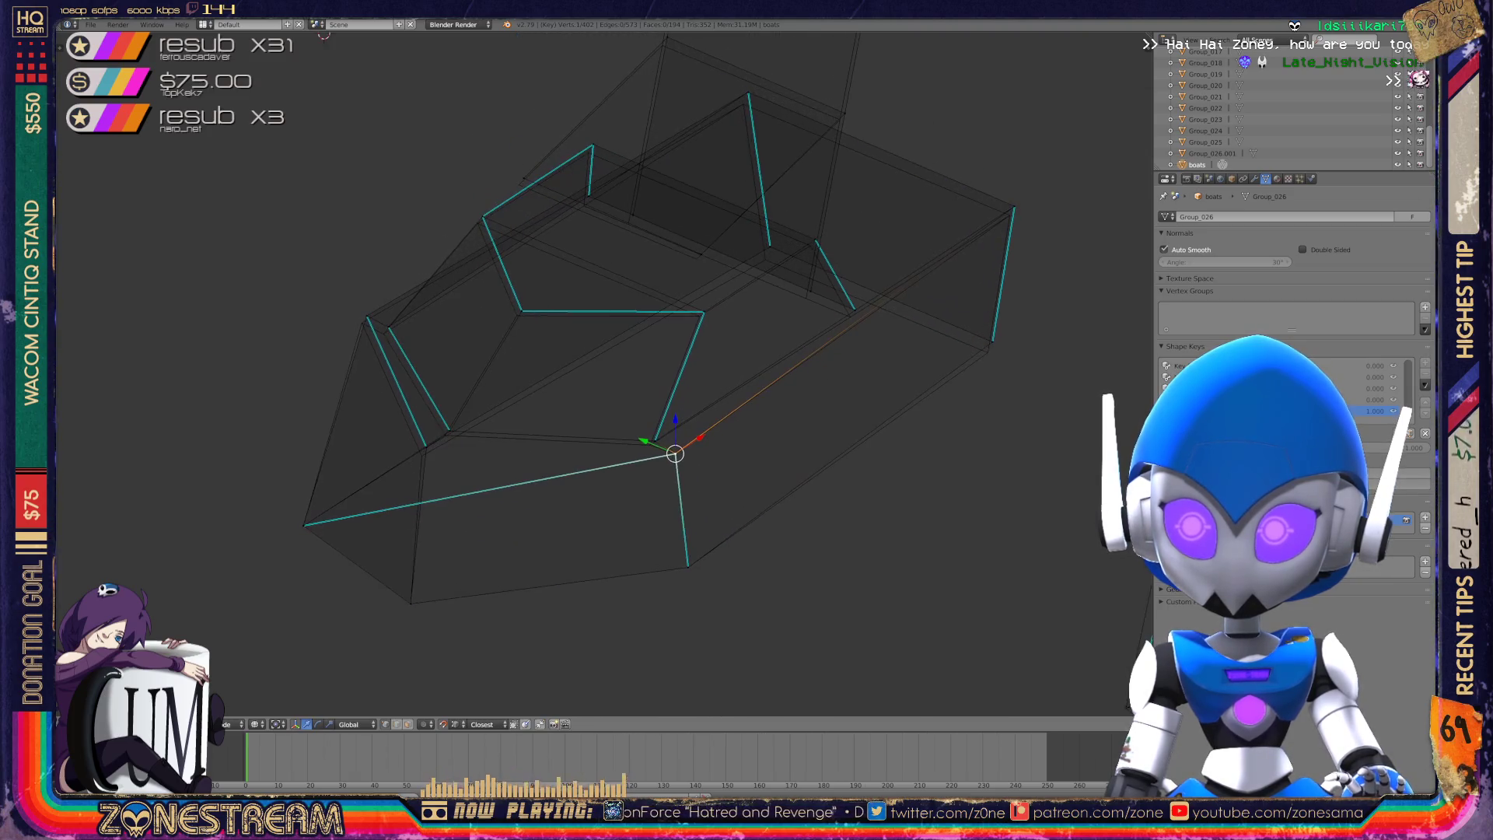
pyautogui.scroll(3, 726, 511)
pyautogui.rightClick(691, 488)
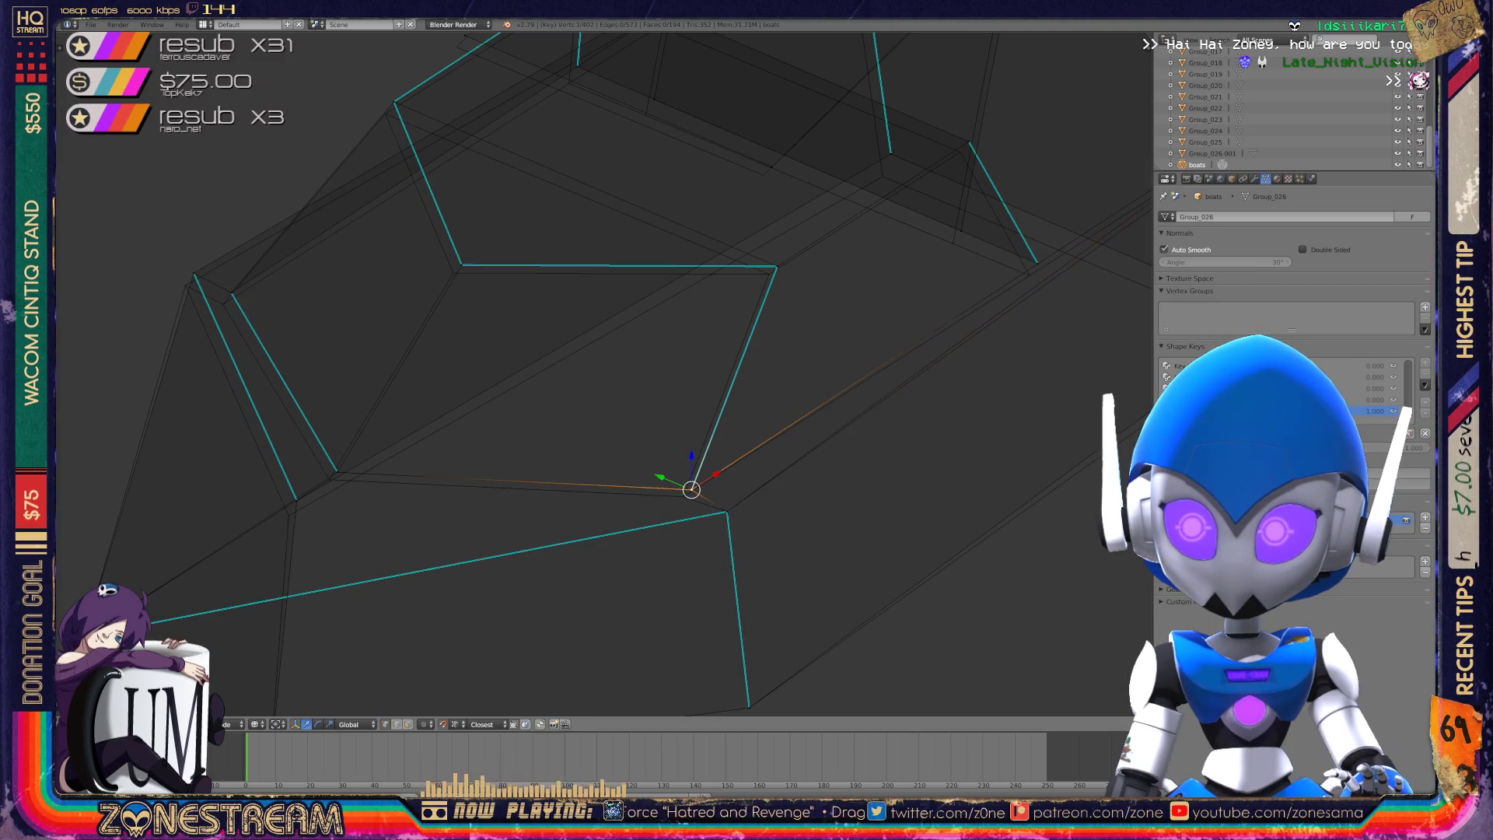
pyautogui.moveTo(692, 489); pyautogui.dragTo(682, 496, button='right')
# - Nudge the upper-right and far-left vertices down-left and lower their neighbouring vertex
pyautogui.rightClick(776, 267)
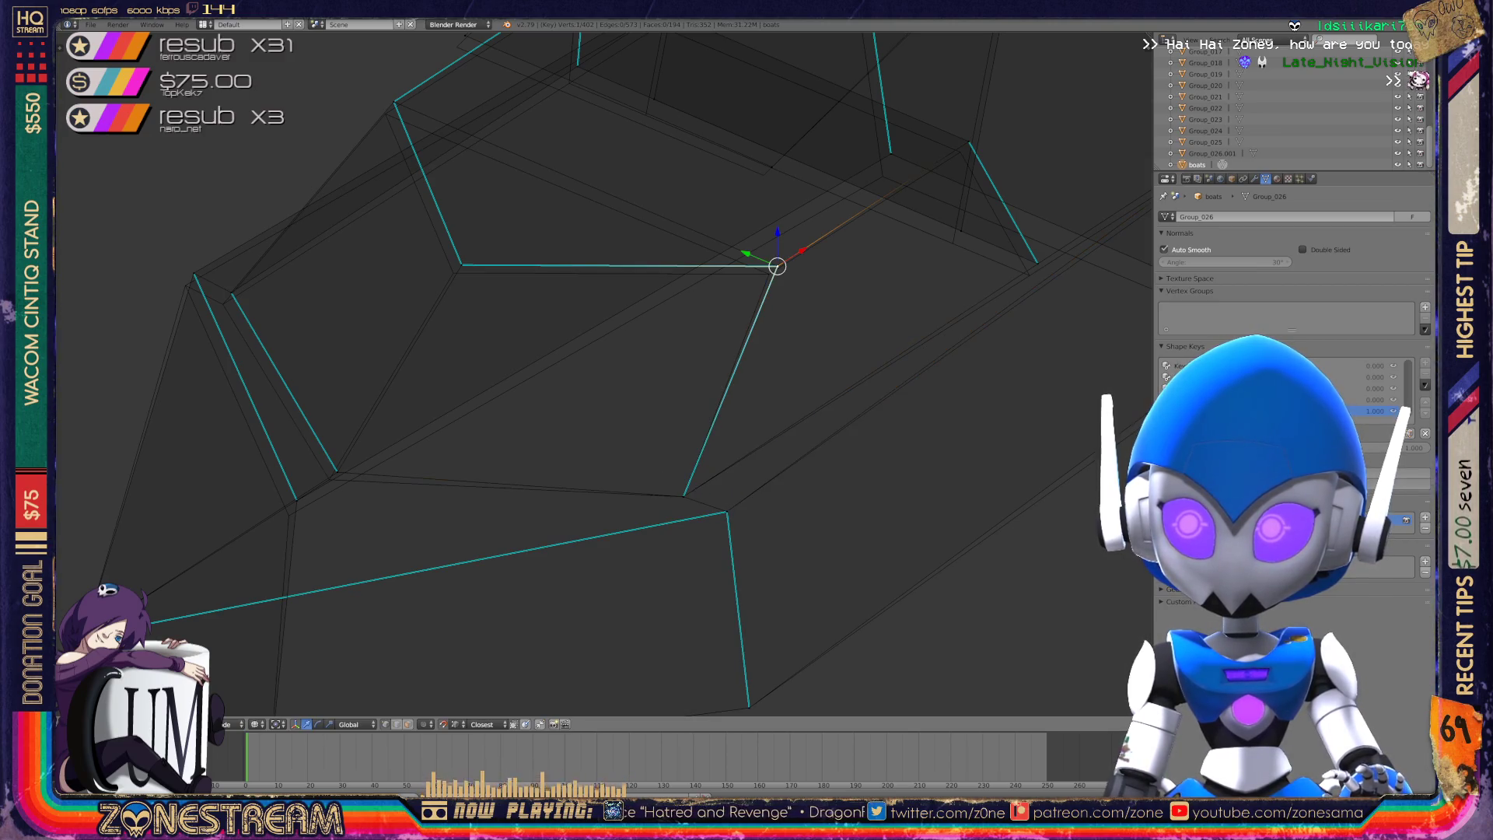
pyautogui.moveTo(776, 267); pyautogui.dragTo(768, 273, button='right')
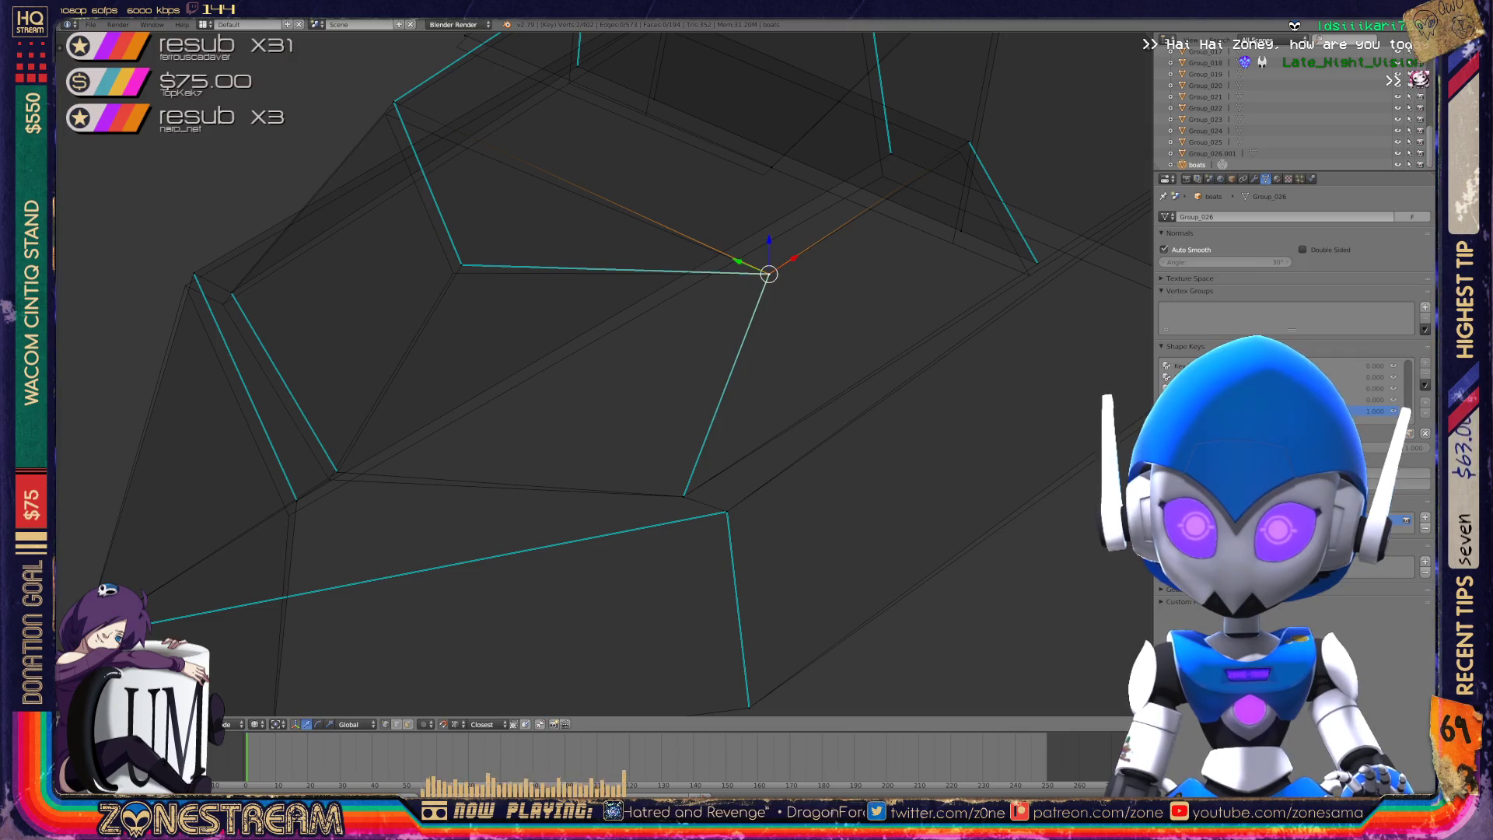
pyautogui.rightClick(194, 274)
pyautogui.moveTo(194, 273); pyautogui.dragTo(184, 286, button='right')
pyautogui.moveTo(183, 286)
pyautogui.mouseDown(button='middle')
pyautogui.moveTo(234, 327)
pyautogui.moveTo(256, 311)
pyautogui.mouseUp(button='middle')
pyautogui.rightClick(258, 413)
pyautogui.moveTo(258, 413); pyautogui.dragTo(256, 427, button='right')
# - Shift the lower vertex, the top vertex and a corner vertex slightly down-left
pyautogui.rightClick(545, 525)
pyautogui.moveTo(545, 525); pyautogui.dragTo(539, 532, button='right')
pyautogui.rightClick(555, 296)
pyautogui.moveTo(555, 295); pyautogui.dragTo(550, 305)
pyautogui.rightClick(319, 186)
pyautogui.moveTo(318, 187); pyautogui.dragTo(313, 200)
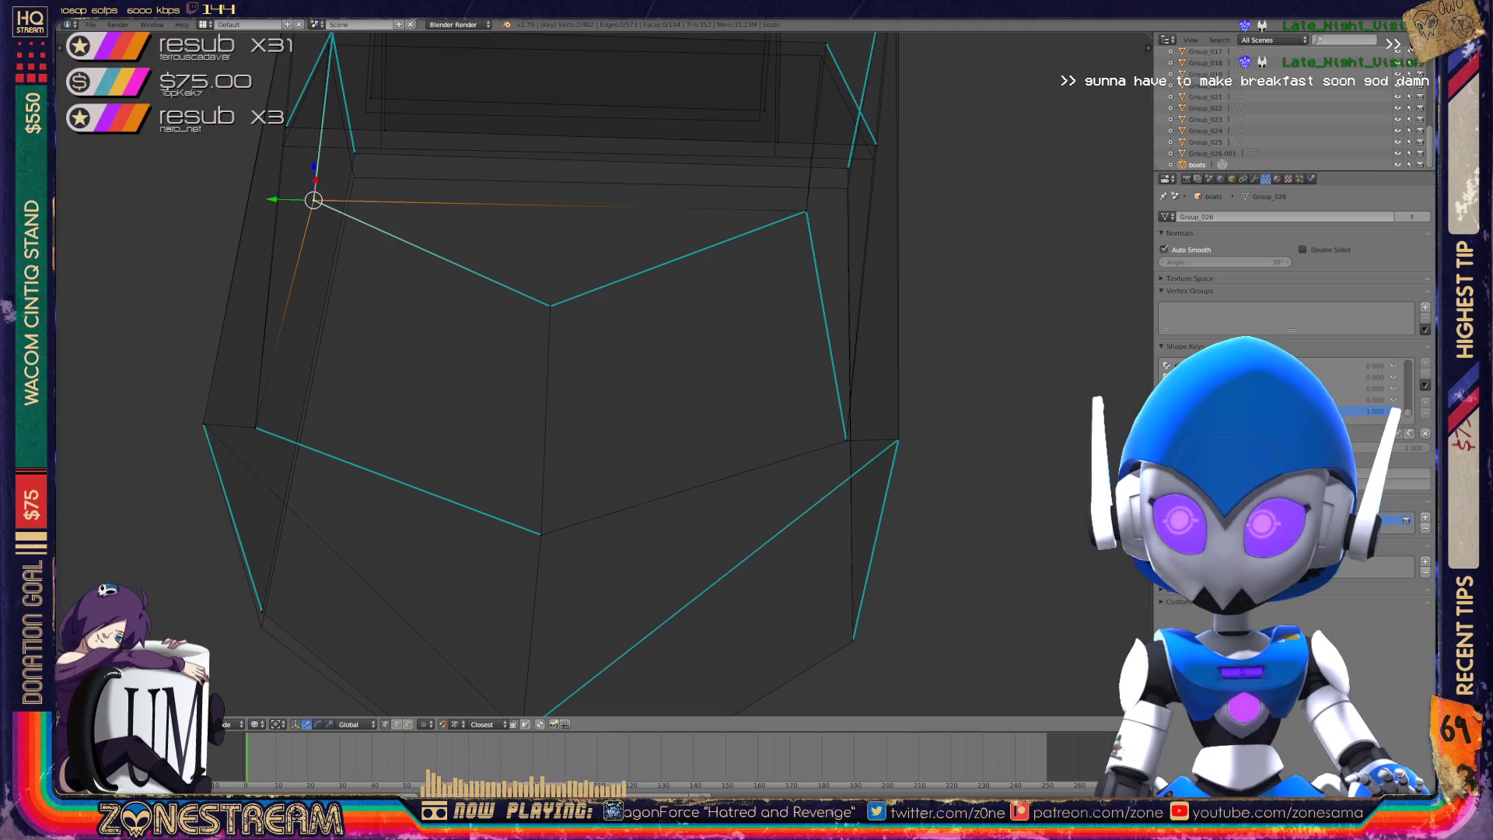
# - Move a bottom vertex down-right, then orbit to a steep view and start raising it
pyautogui.moveTo(544, 388); pyautogui.dragTo(413, 362, button='middle')
pyautogui.rightClick(438, 603)
pyautogui.moveTo(438, 603); pyautogui.dragTo(443, 614)
pyautogui.moveTo(545, 389); pyautogui.dragTo(451, 357, button='middle')
pyautogui.moveTo(544, 389)
pyautogui.mouseDown(button='middle')
pyautogui.moveTo(498, 467)
pyautogui.moveTo(545, 435)
pyautogui.moveTo(606, 504)
pyautogui.moveTo(576, 432)
pyautogui.mouseUp(button='middle')
pyautogui.press('g')
pyautogui.click(570, 413)
# - Place the bottom vertex higher up the hull, then select several surrounding hull vertices
pyautogui.press('g')
pyautogui.click(575, 424)
pyautogui.rightClick(370, 276)
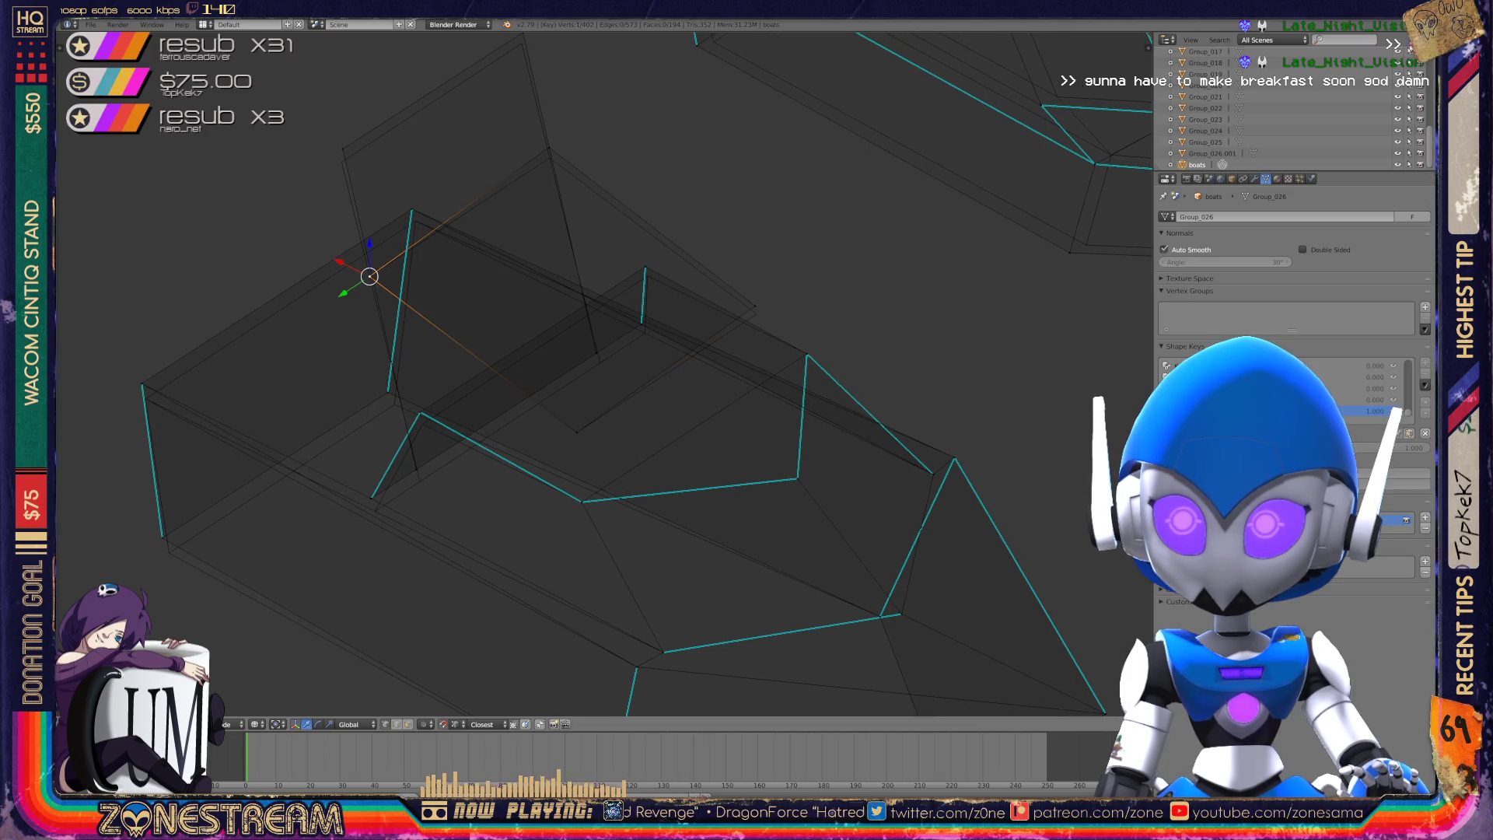
pyautogui.rightClick(550, 156)
pyautogui.rightClick(754, 310)
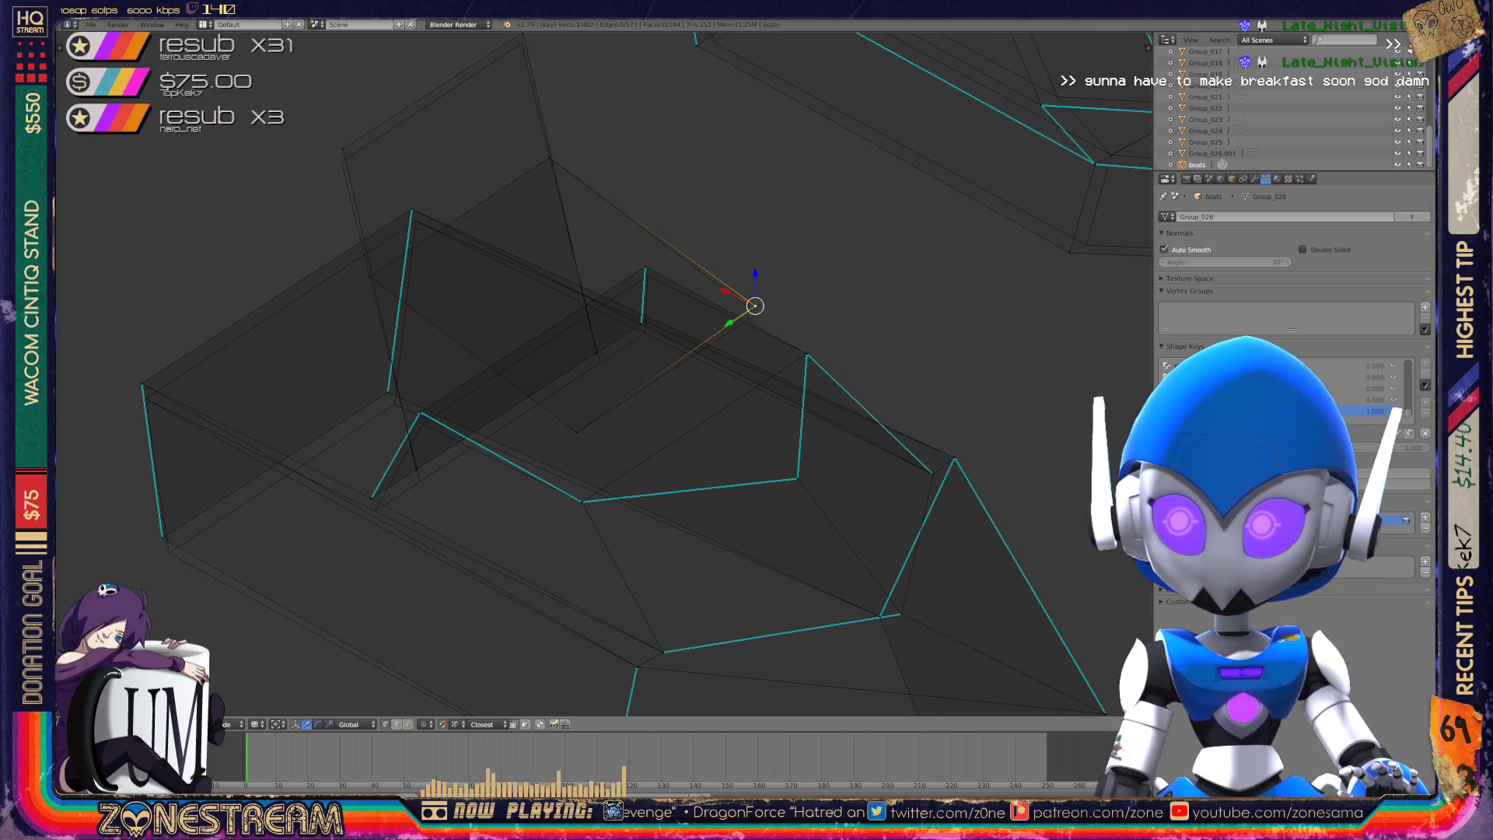
pyautogui.rightClick(420, 481)
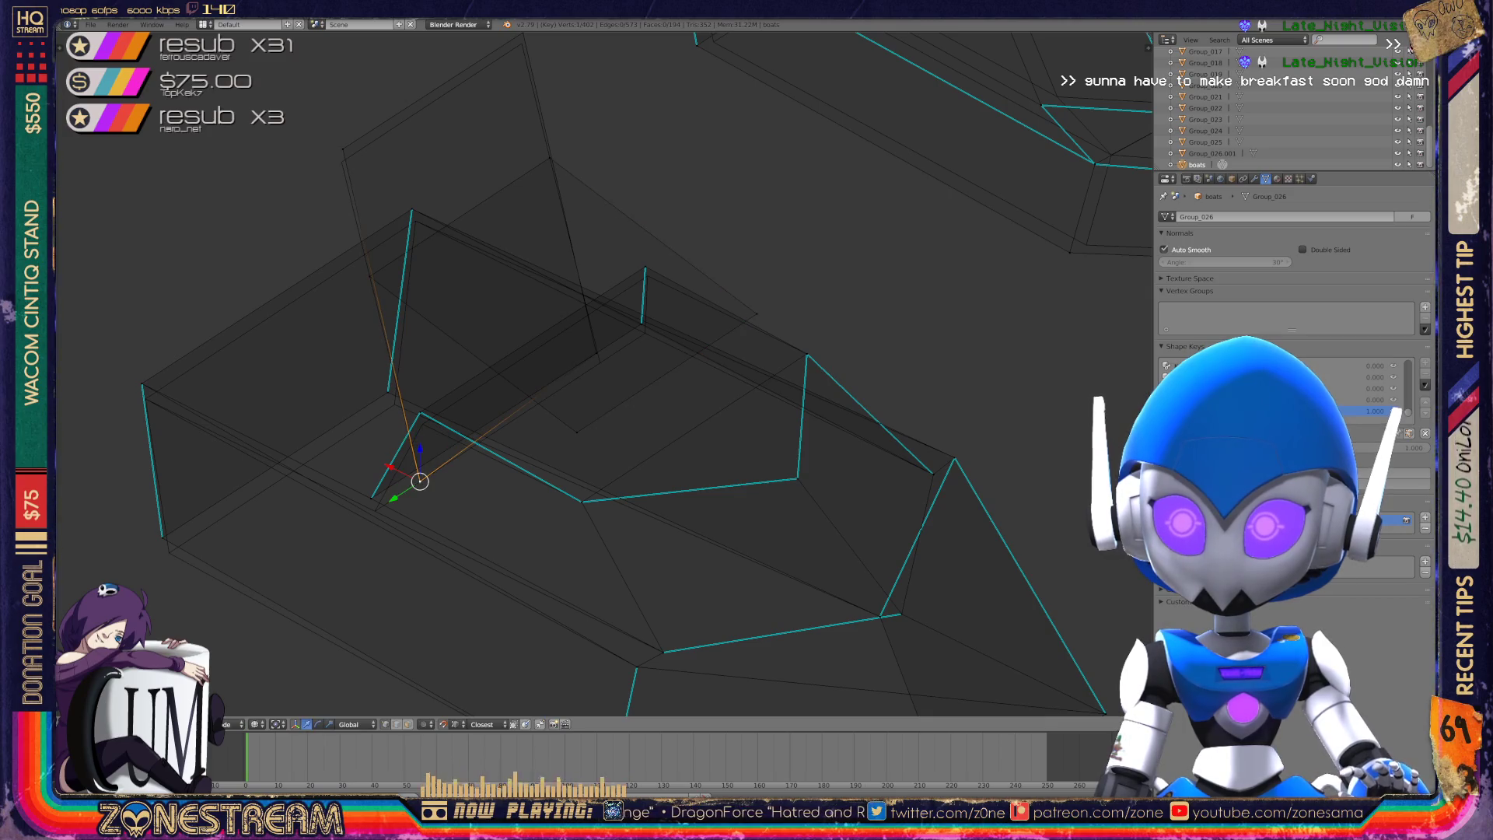
pyautogui.rightClick(599, 363)
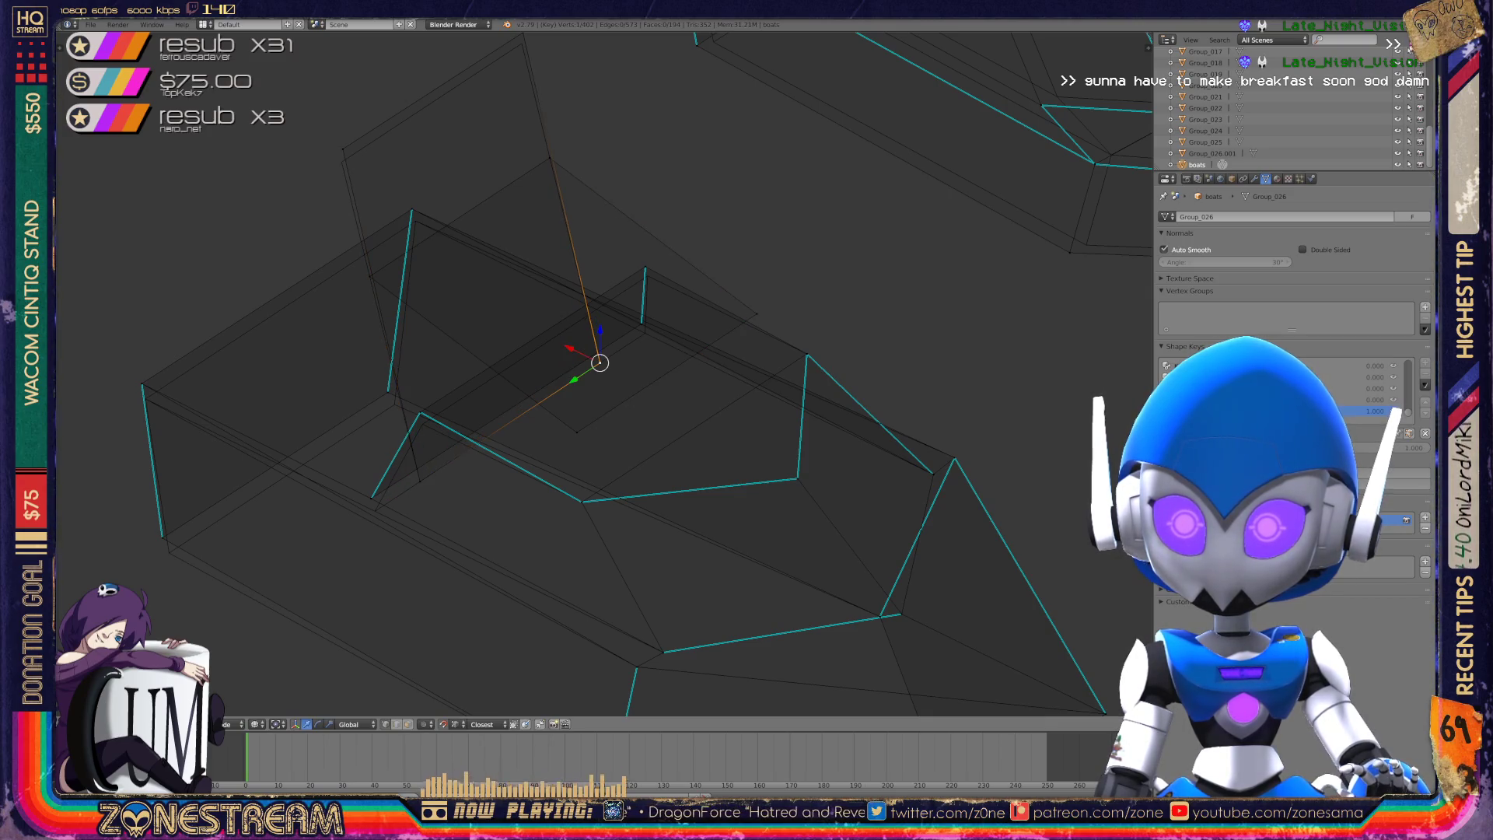
pyautogui.rightClick(375, 510)
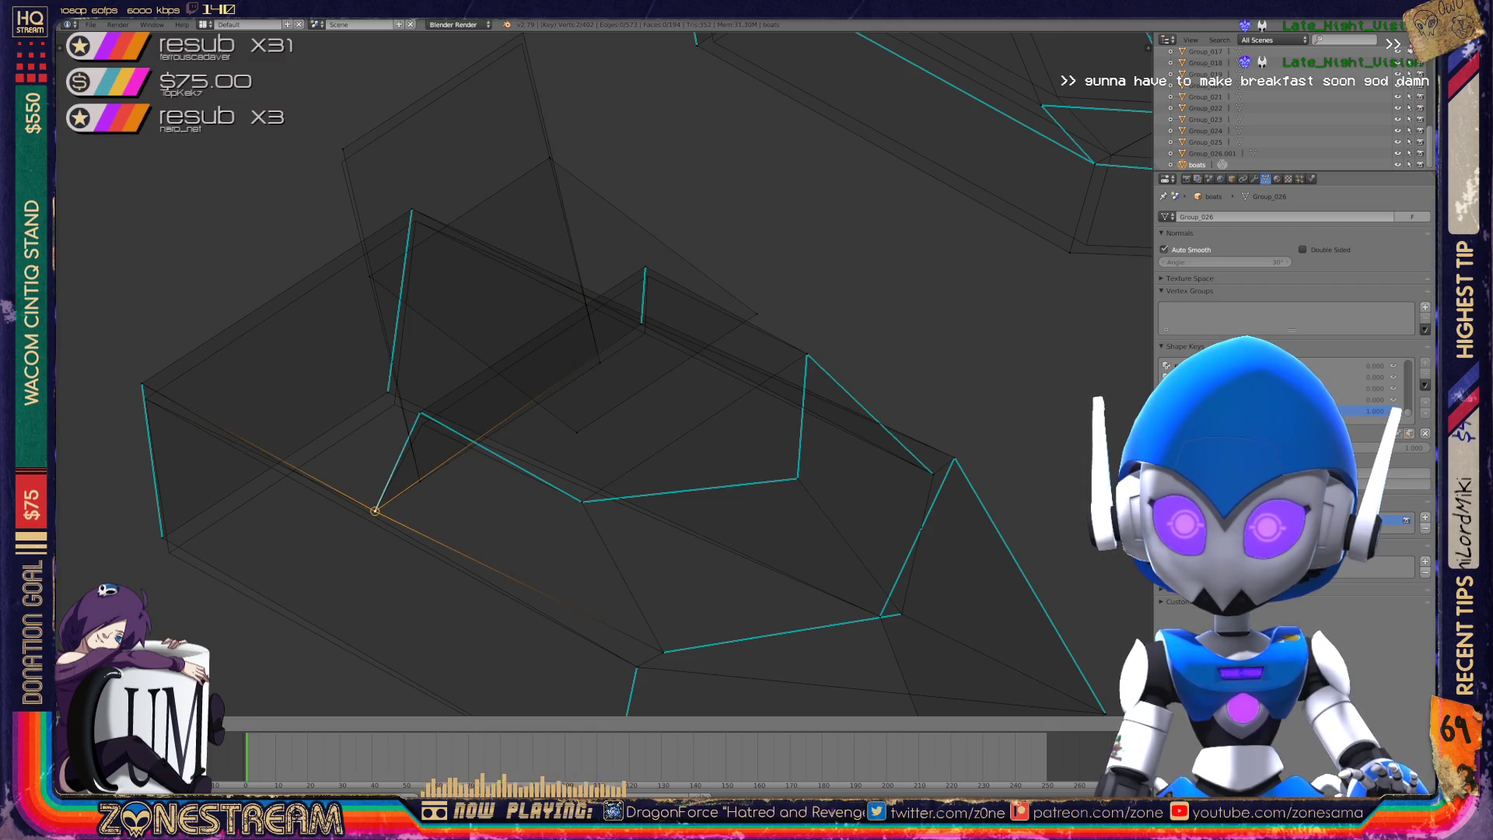
# - Nudge two hull vertices slightly down
pyautogui.rightClick(420, 413)
pyautogui.moveTo(420, 412); pyautogui.dragTo(422, 424)
pyautogui.rightClick(645, 267)
pyautogui.moveTo(644, 267); pyautogui.dragTo(647, 276)
pyautogui.moveTo(778, 389); pyautogui.dragTo(777, 435, button='middle')
pyautogui.keyDown('shift'); pyautogui.moveTo(545, 466); pyautogui.dragTo(700, 317, button='middle'); pyautogui.keyUp('shift')
# - Nudge three more hull vertices down-right and down, and select an upper-deck vertex
pyautogui.rightClick(311, 469)
pyautogui.moveTo(311, 470); pyautogui.dragTo(319, 484)
pyautogui.rightClick(480, 363)
pyautogui.moveTo(480, 363); pyautogui.dragTo(487, 373)
pyautogui.rightClick(297, 290)
pyautogui.moveTo(297, 290); pyautogui.dragTo(301, 305)
pyautogui.rightClick(498, 161)
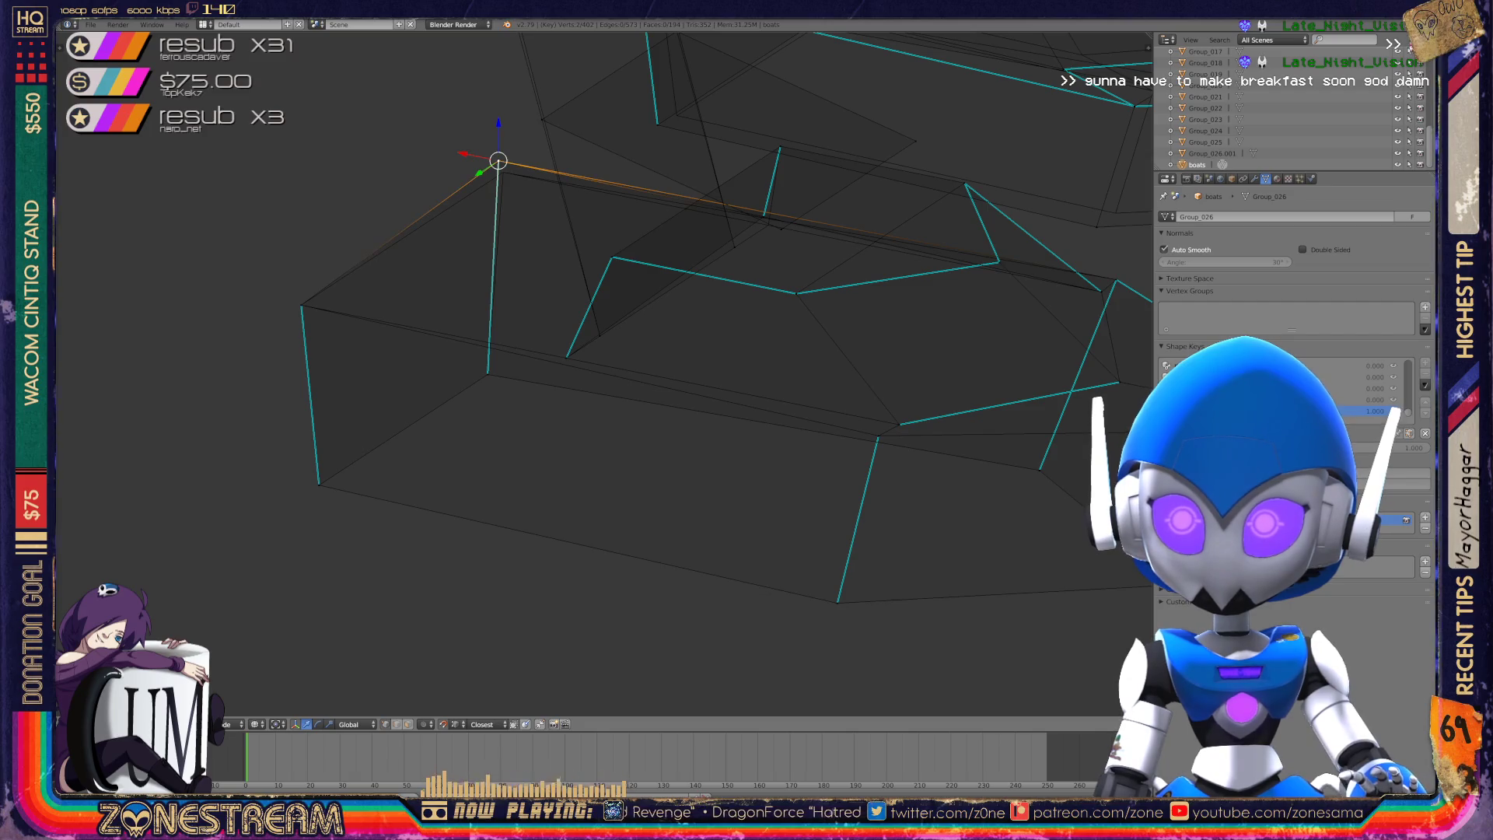
# - Move a top vertex of the hull to a new position
pyautogui.moveTo(591, 373)
pyautogui.mouseDown(button='middle')
pyautogui.moveTo(576, 366)
pyautogui.moveTo(529, 436)
pyautogui.moveTo(560, 459)
pyautogui.mouseUp(button='middle')
pyautogui.rightClick(477, 218)
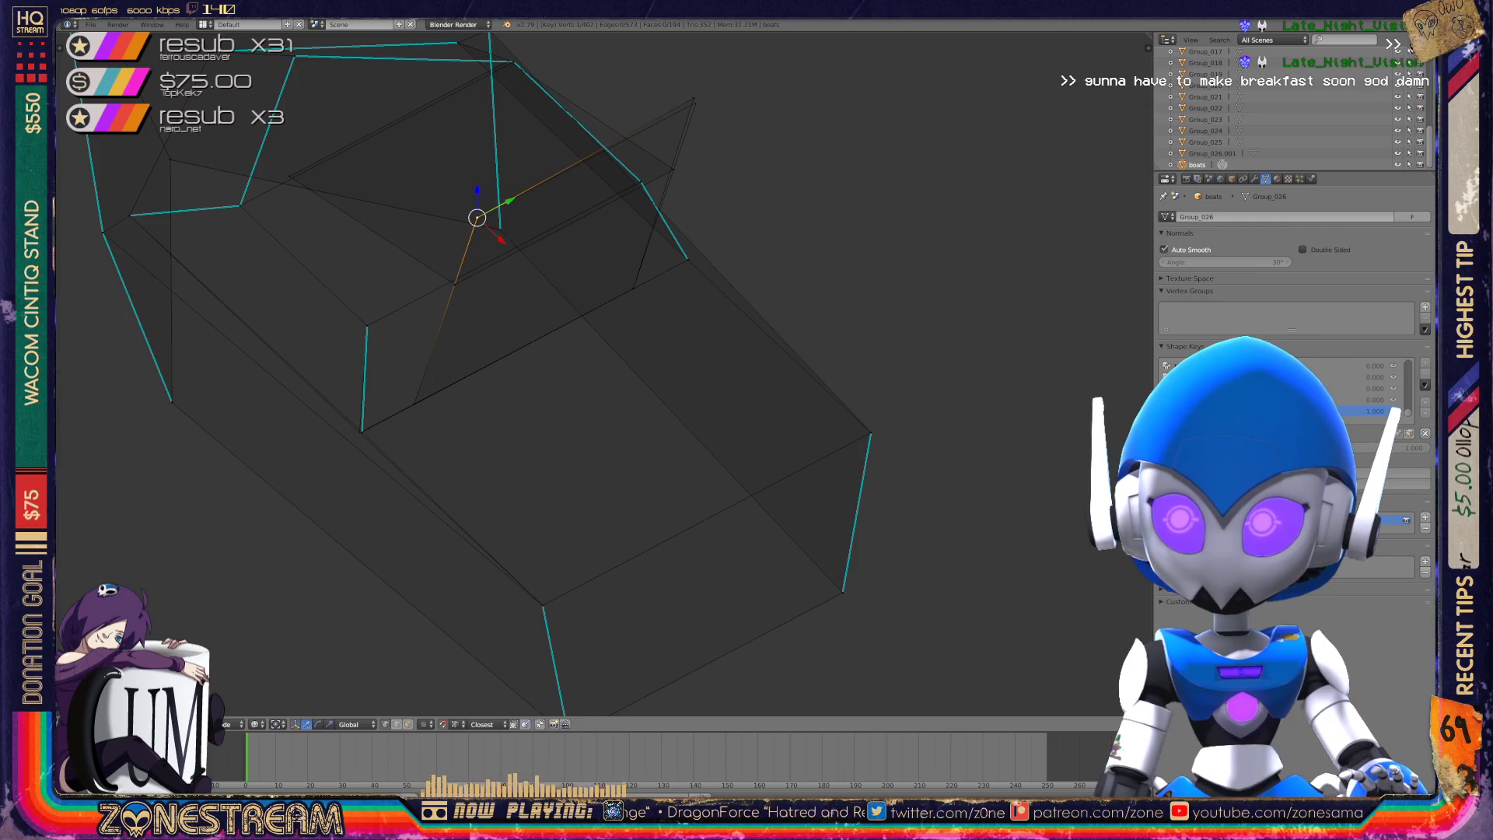
pyautogui.press('g')
pyautogui.click(696, 102)
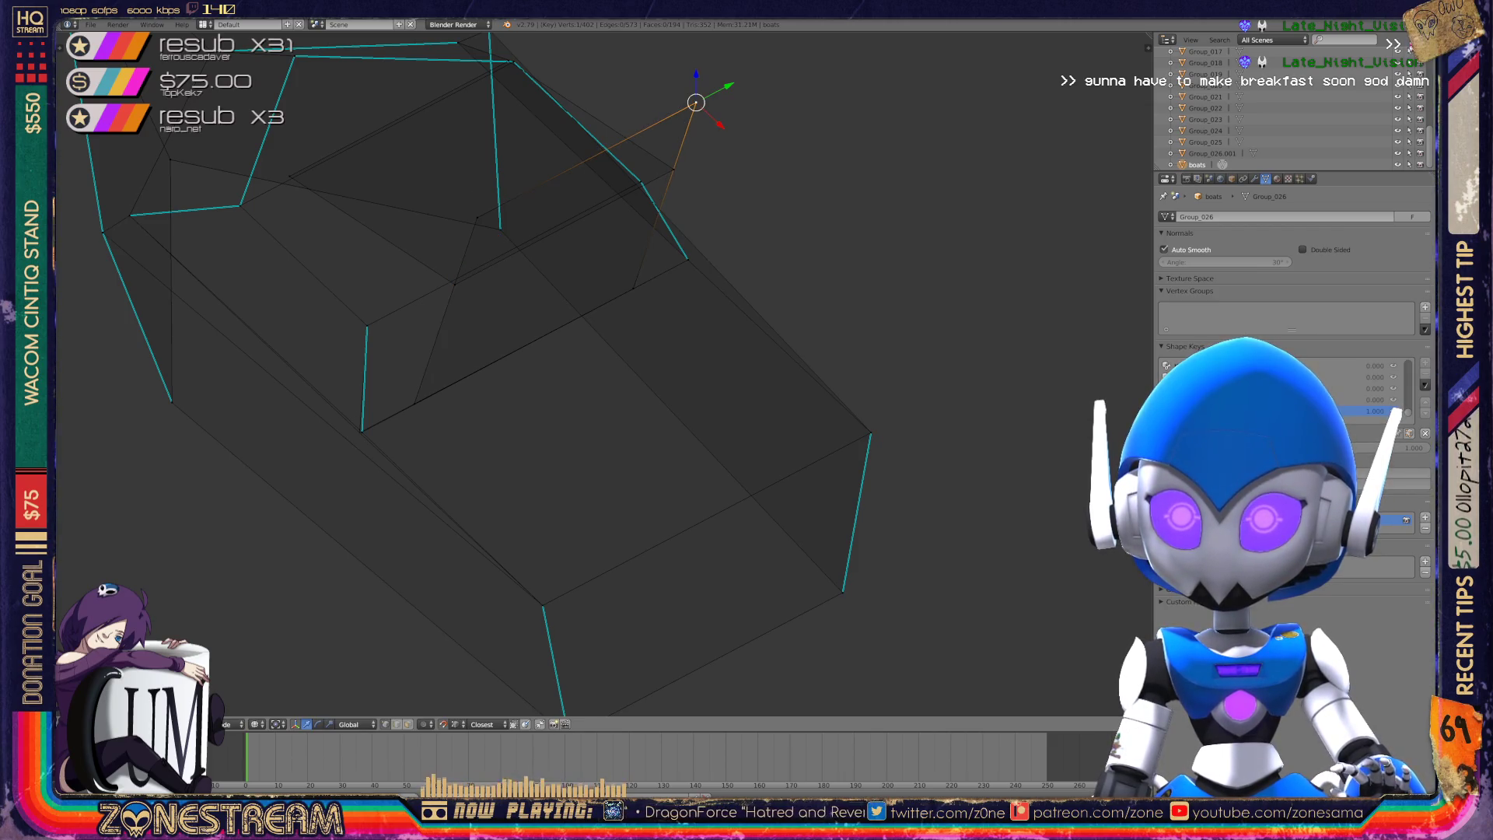
pyautogui.moveTo(696, 102); pyautogui.dragTo(653, 209, button='middle')
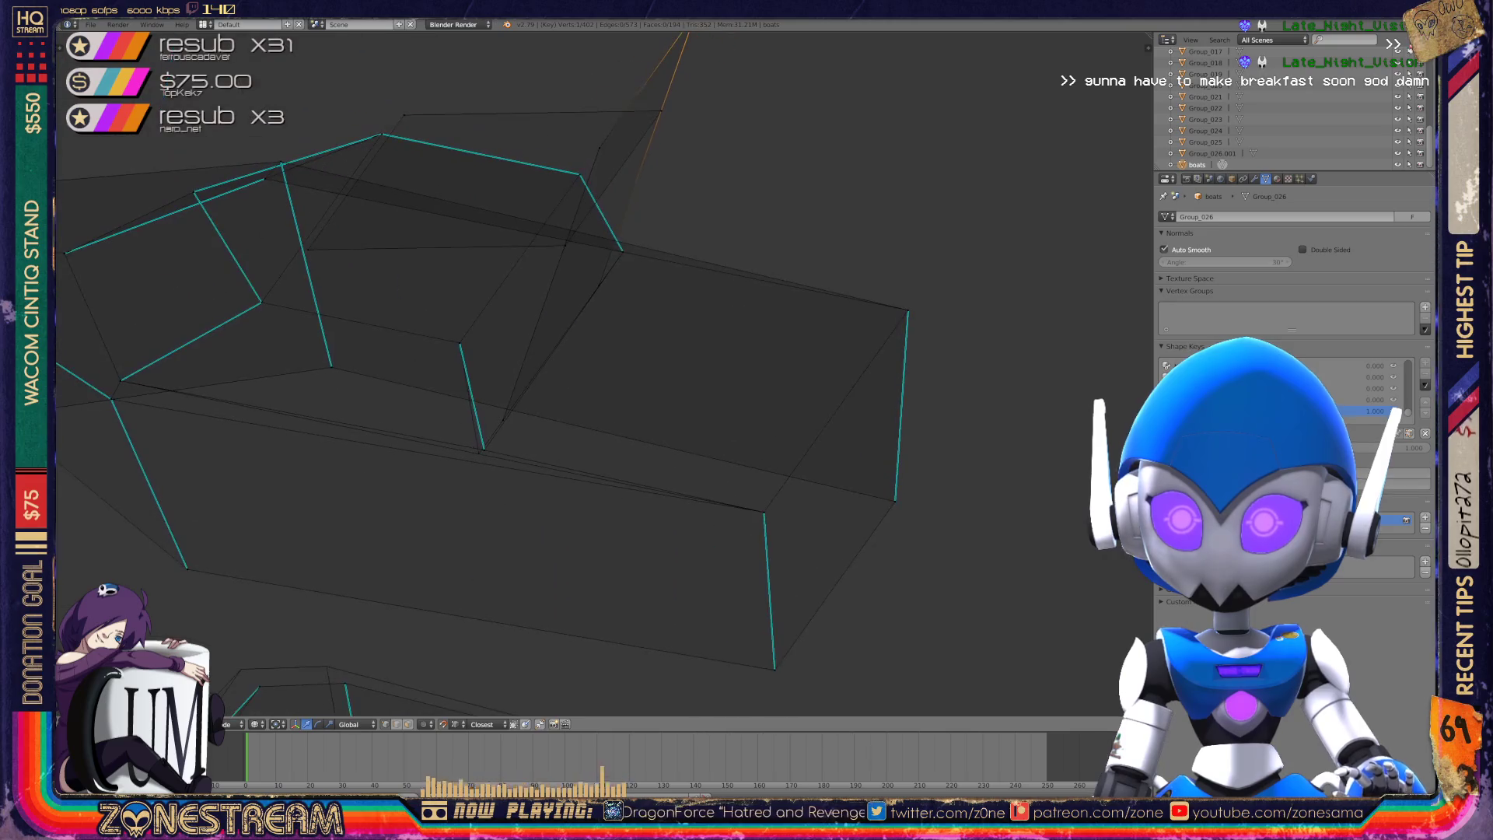
# - Shift one more lower vertex slightly, then zoom out and return to Object Mode
pyautogui.keyDown('shift'); pyautogui.rightClick(484, 450); pyautogui.keyUp('shift')
pyautogui.press('g')
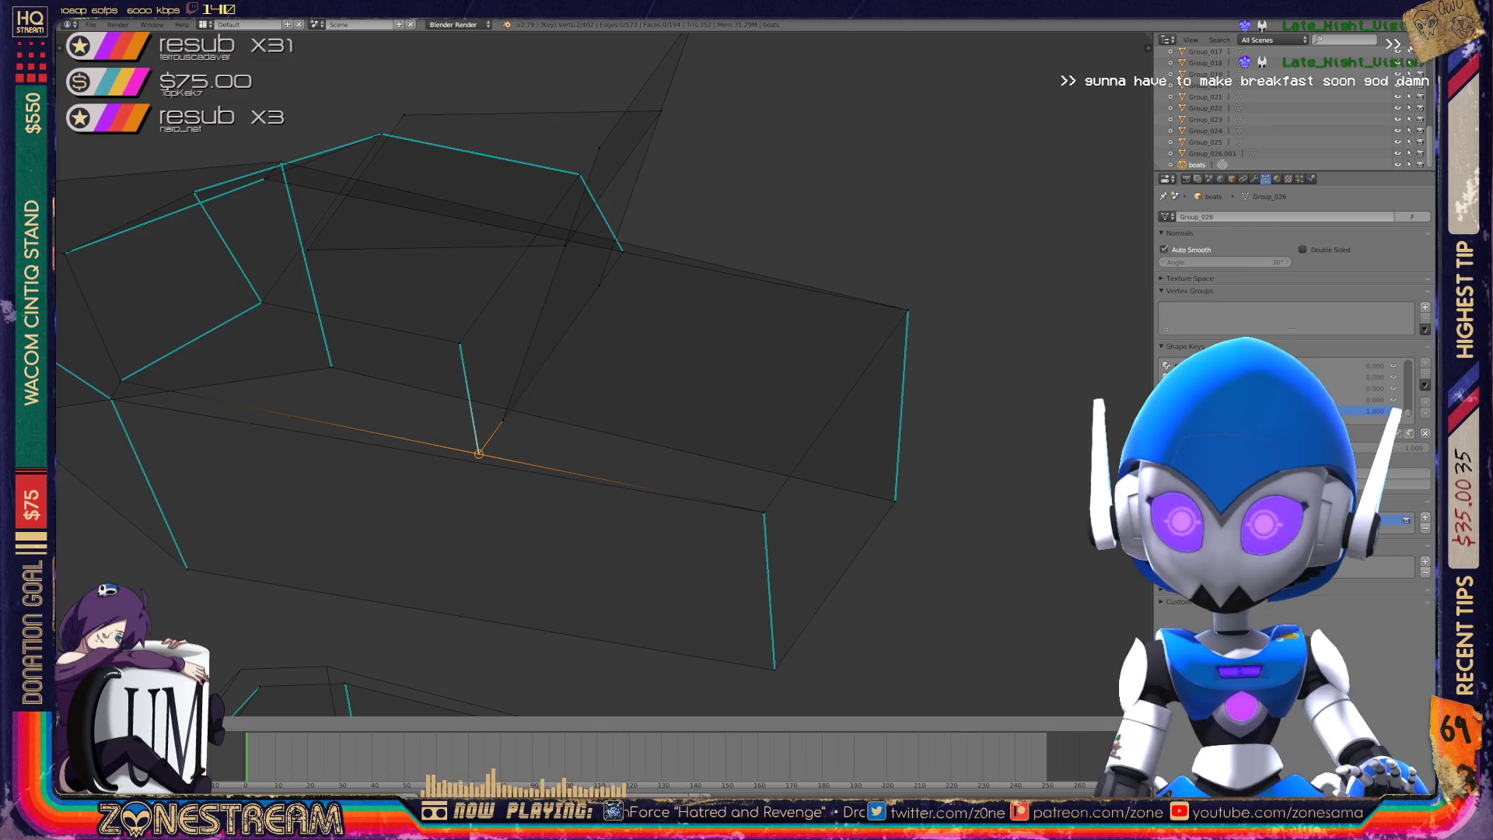
pyautogui.click(479, 453)
pyautogui.scroll(-3, 523, 417)
pyautogui.press('Tab')
# - Look over the two boat wireframes, then re-enter Edit Mode on the boat and tilt to its top
pyautogui.moveTo(523, 417)
pyautogui.mouseDown(button='middle')
pyautogui.moveTo(163, 265)
pyautogui.moveTo(218, 249)
pyautogui.mouseUp(button='middle')
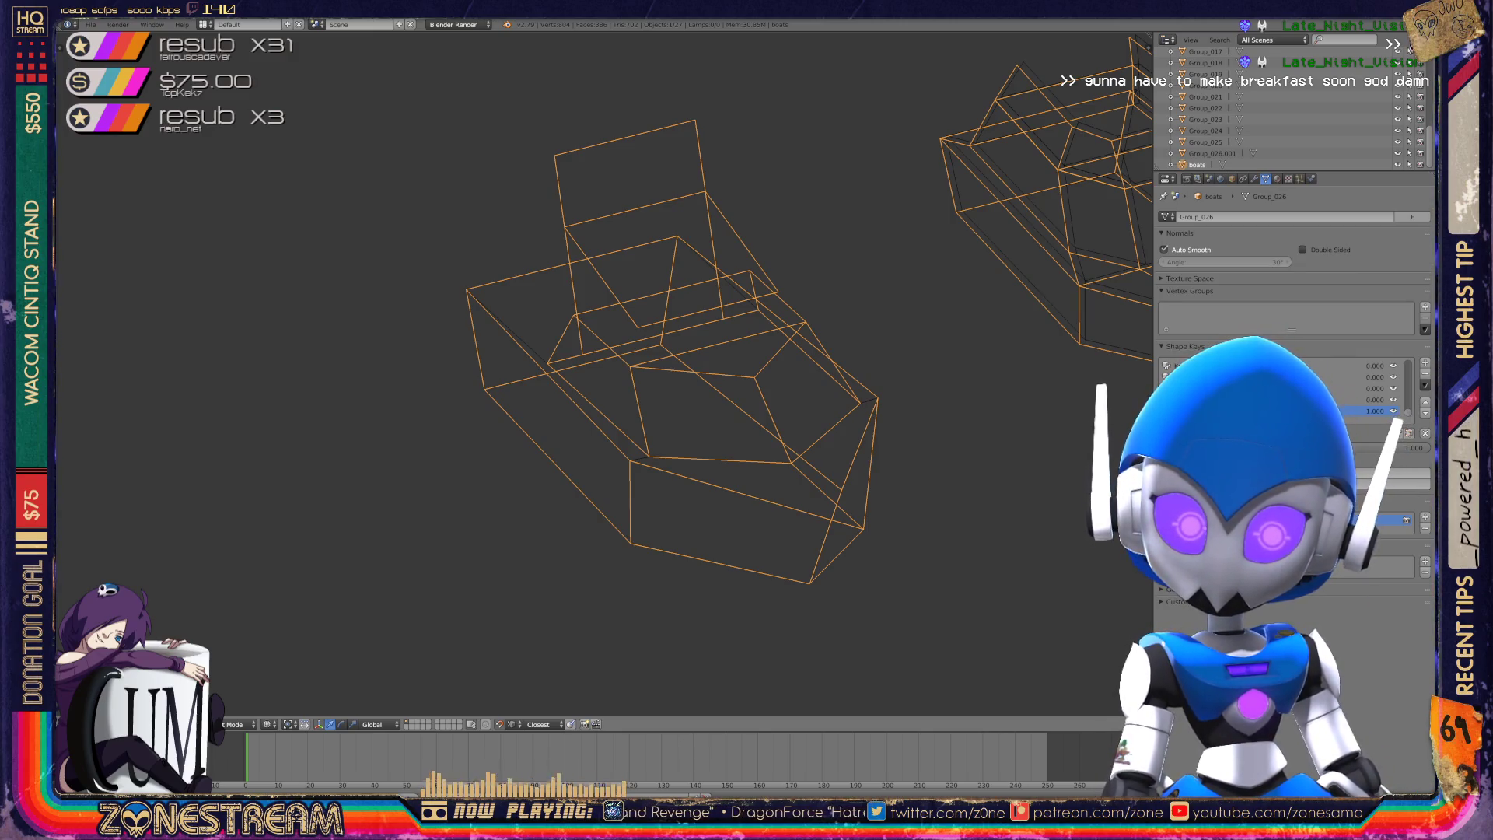
pyautogui.scroll(-5, 603, 373)
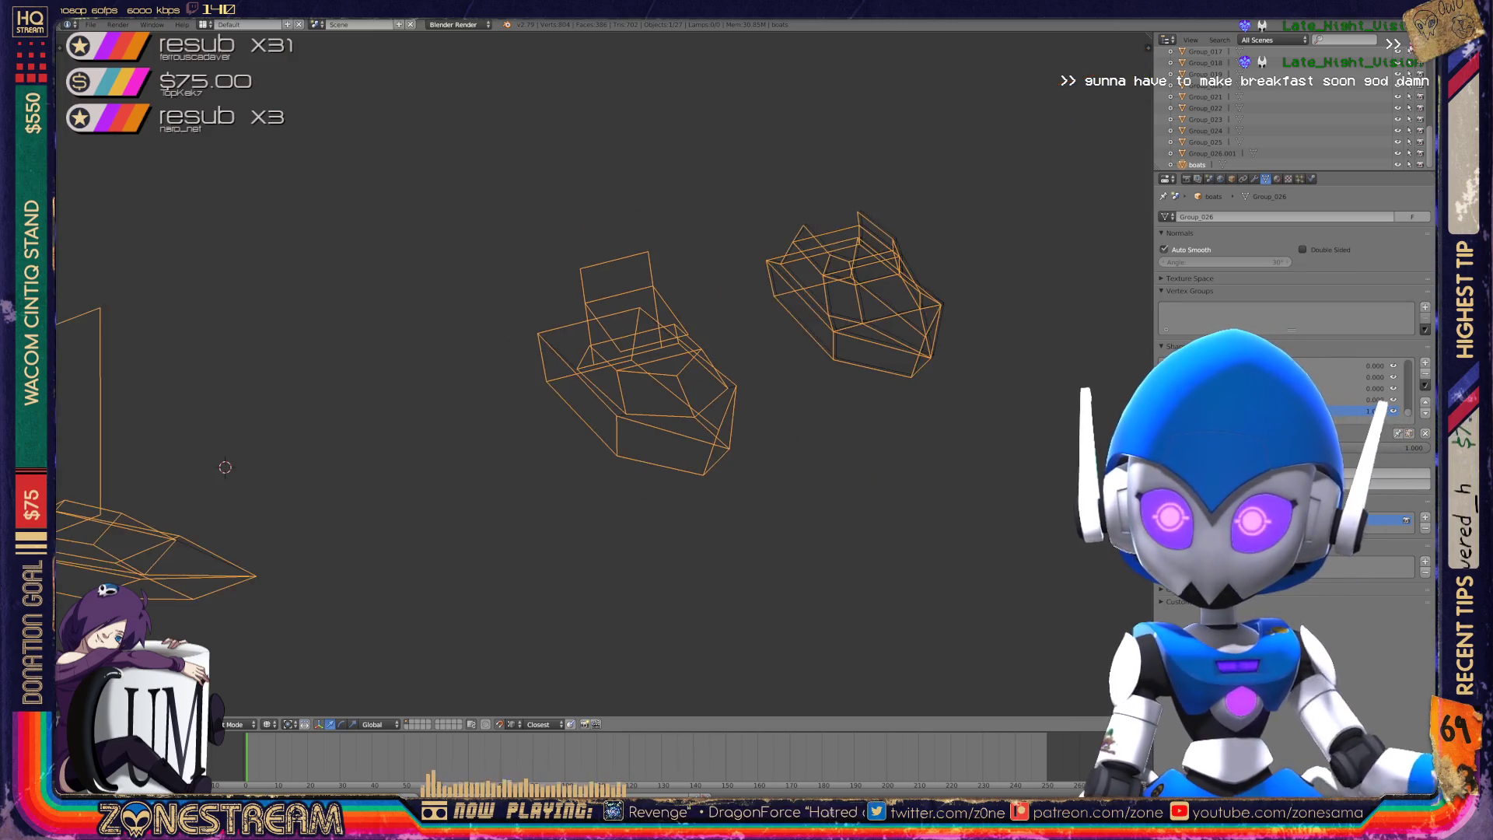
pyautogui.scroll(-2, 661, 334)
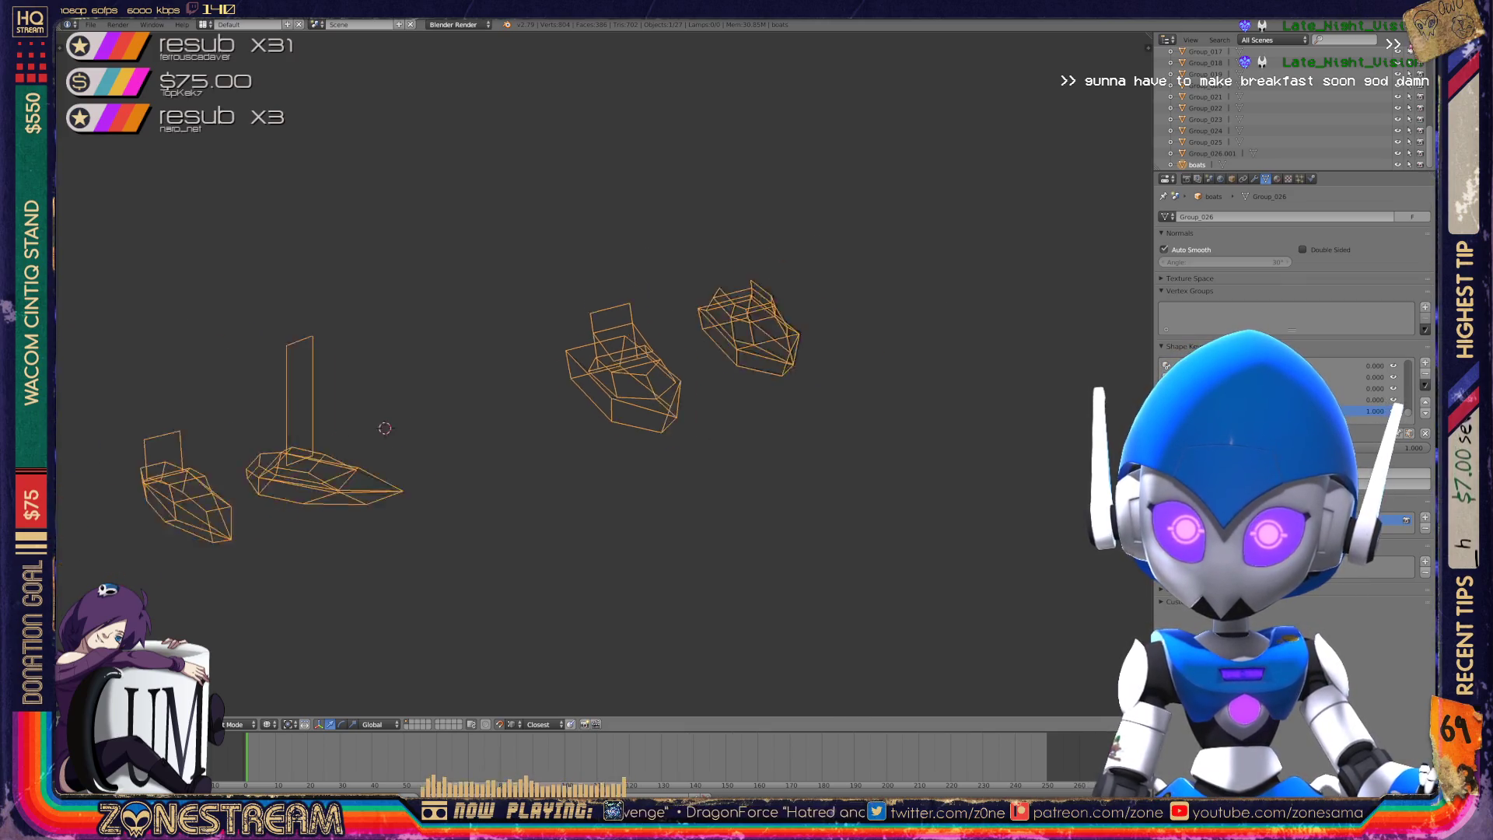
pyautogui.scroll(6, 661, 335)
pyautogui.scroll(6, 603, 374)
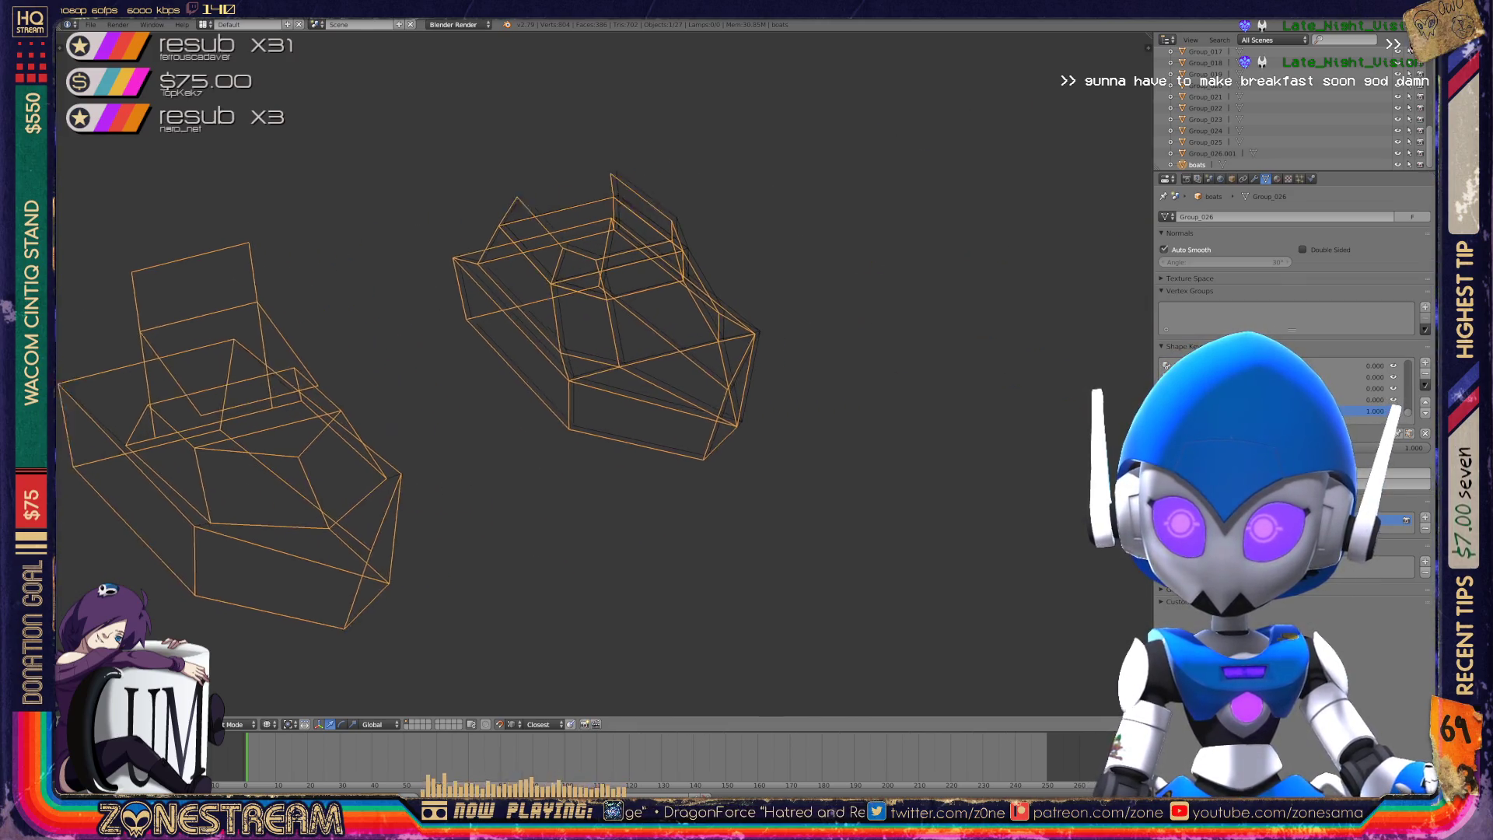
pyautogui.press('Tab')
pyautogui.moveTo(888, 504); pyautogui.dragTo(745, 495, button='middle')
# - Nudge several hull corner vertices up and to the right, raising one straight up
pyautogui.moveTo(676, 567); pyautogui.dragTo(686, 558)
pyautogui.click(398, 502)
pyautogui.moveTo(399, 467)
pyautogui.mouseDown()
pyautogui.moveTo(398, 366)
pyautogui.moveTo(409, 393)
pyautogui.mouseUp()
pyautogui.click(380, 343)
pyautogui.moveTo(381, 344); pyautogui.dragTo(392, 336)
pyautogui.click(503, 373)
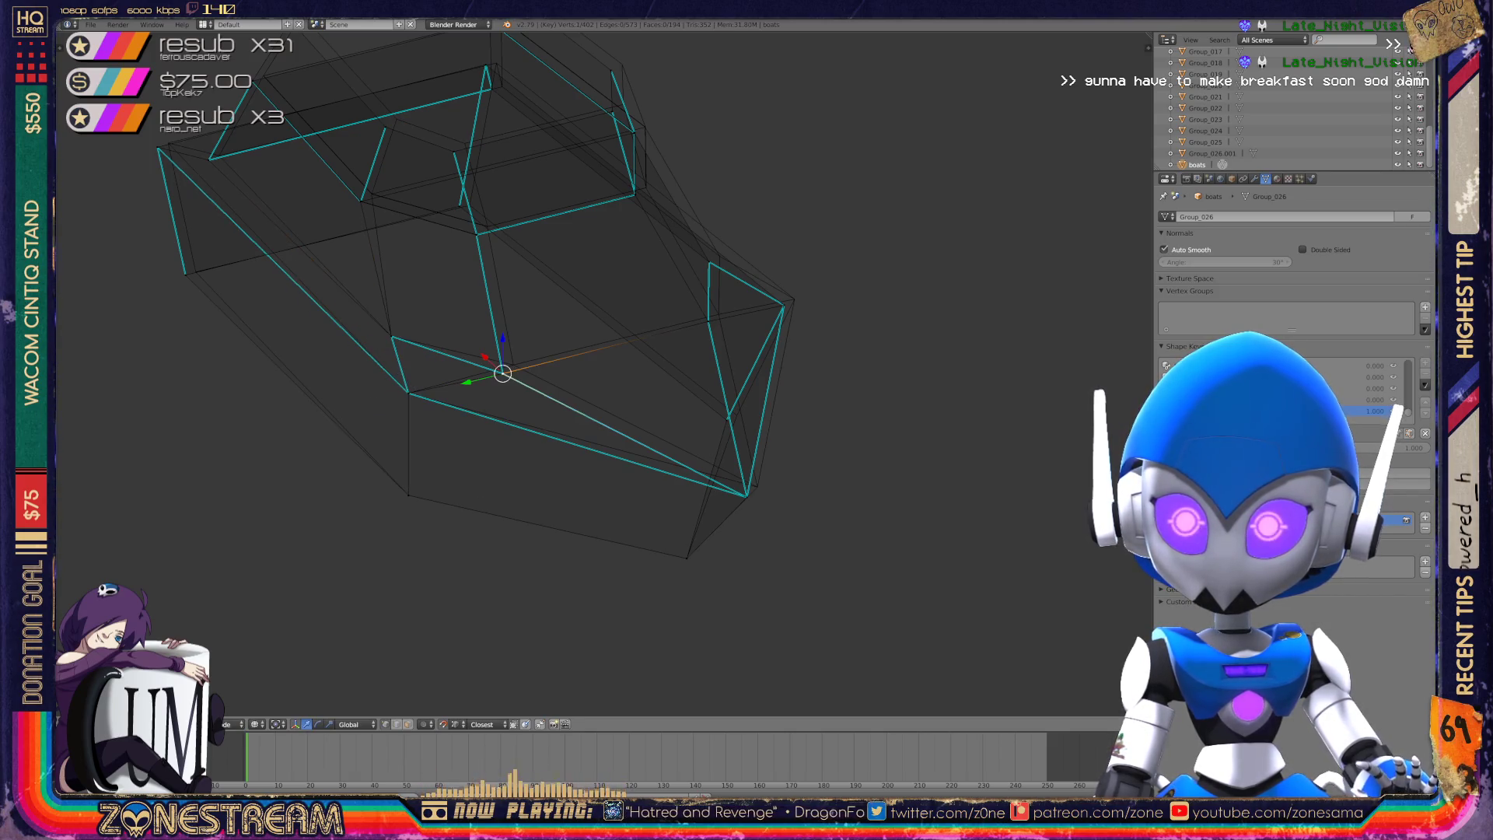
pyautogui.moveTo(502, 373); pyautogui.dragTo(514, 364)
pyautogui.click(746, 495)
pyautogui.moveTo(747, 495); pyautogui.dragTo(758, 486)
# - Select three vertices on the left side of the hull, then toggle the edit mode
pyautogui.moveTo(758, 486)
pyautogui.keyDown('shift'); pyautogui.mouseDown(button='middle')
pyautogui.moveTo(729, 556)
pyautogui.moveTo(838, 592)
pyautogui.mouseUp(button='middle'); pyautogui.keyUp('shift')
pyautogui.click(277, 376)
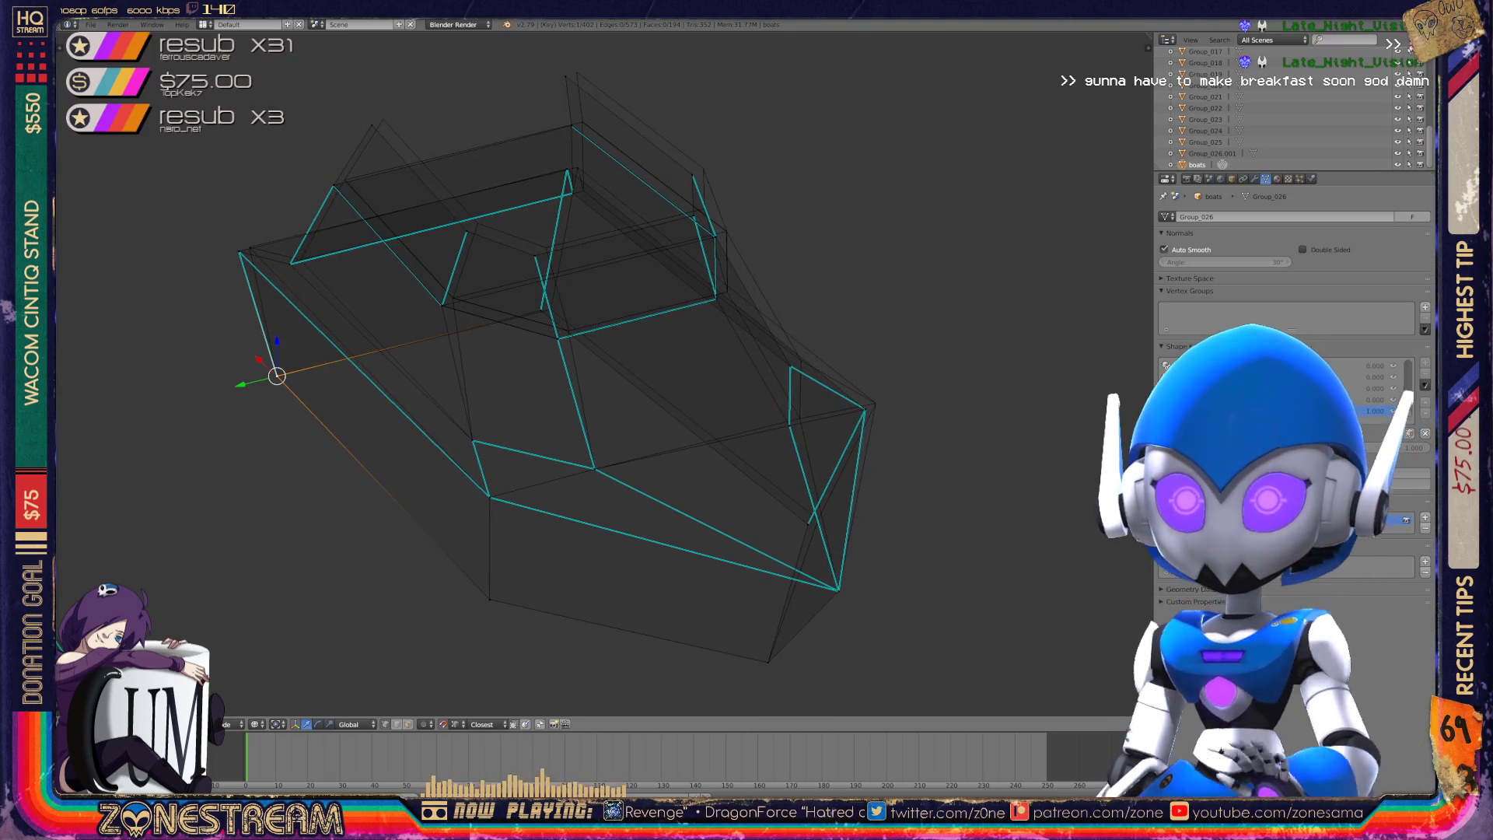
pyautogui.keyDown('shift'); pyautogui.click(250, 247); pyautogui.keyUp('shift')
pyautogui.keyDown('shift'); pyautogui.click(287, 372); pyautogui.keyUp('shift')
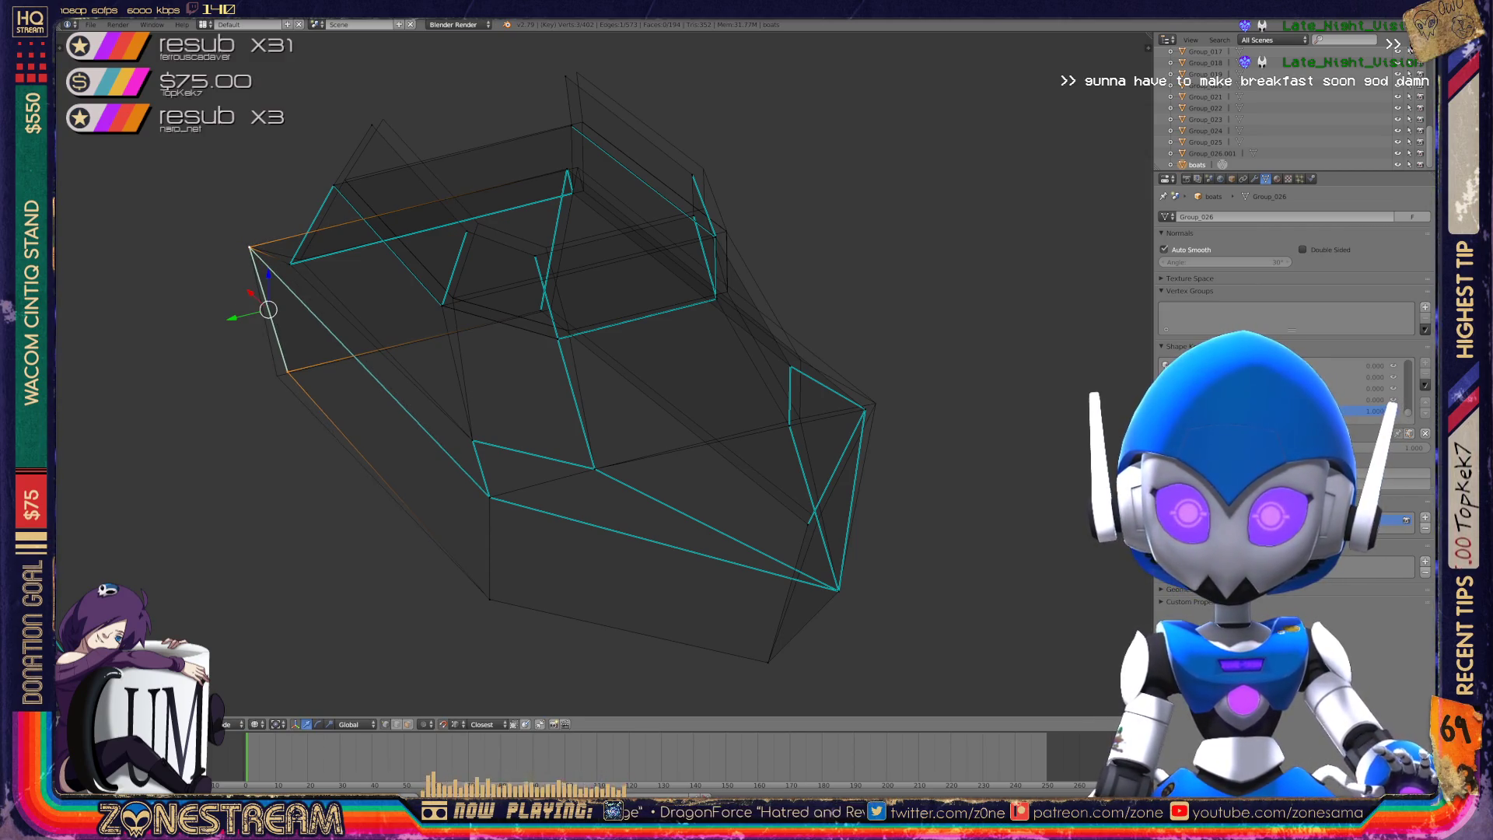
pyautogui.press('Tab')
pyautogui.press('Tab')
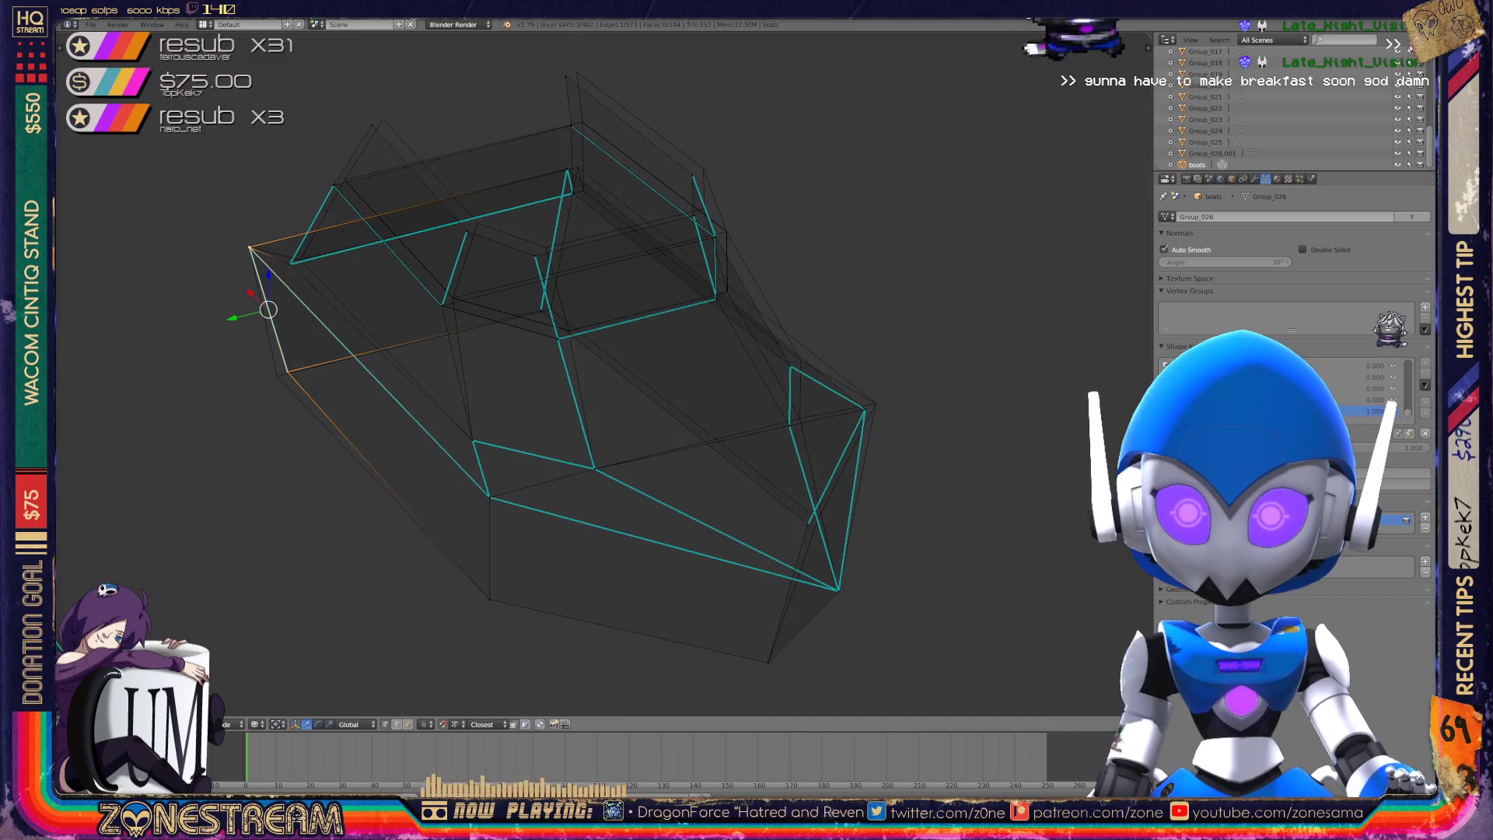
# - Shift the left corner vertex slightly right, then nudge two right-side vertices up and right
pyautogui.click(239, 252)
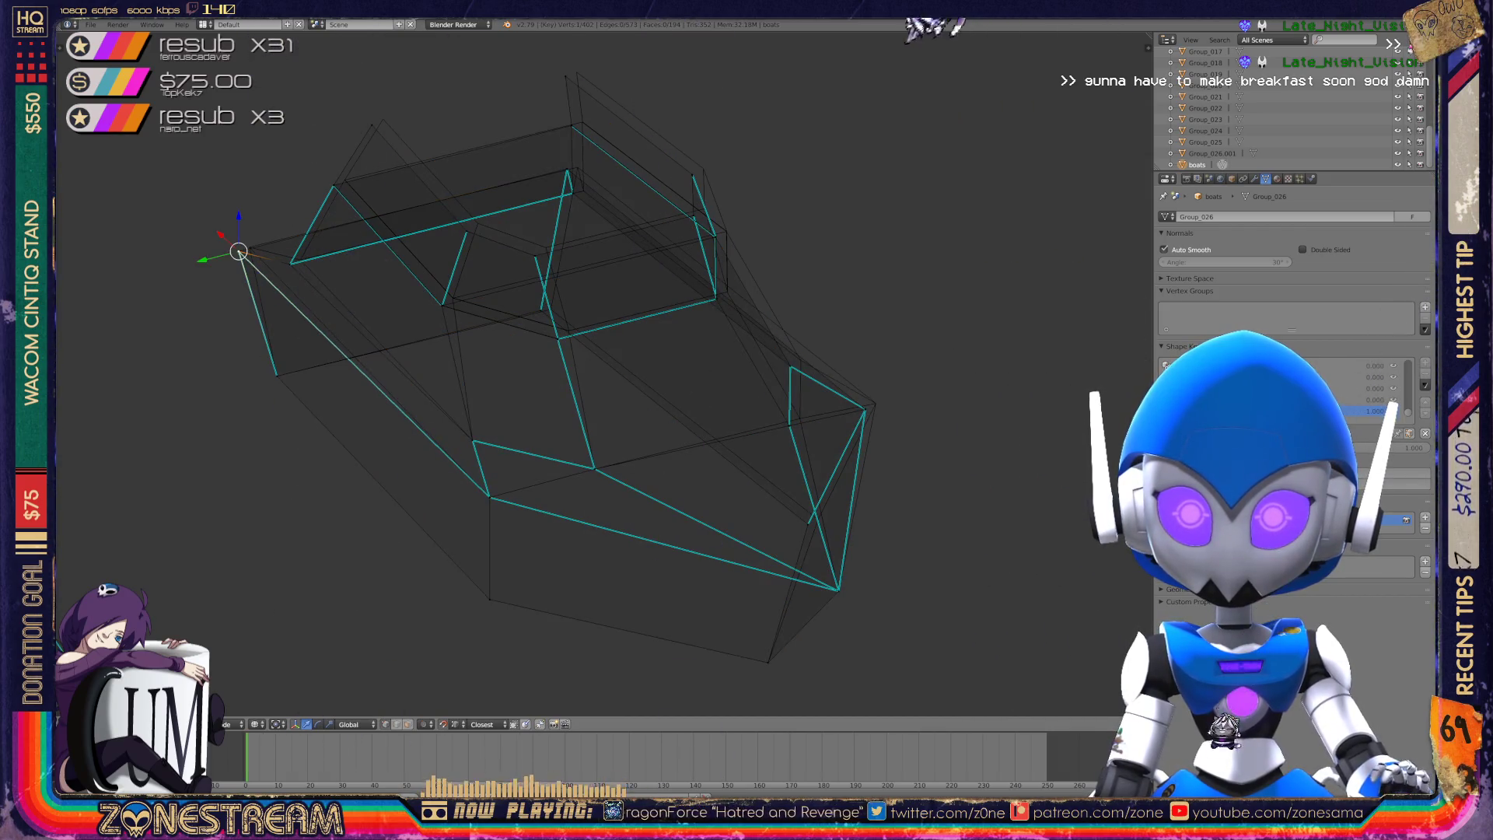
pyautogui.moveTo(239, 251)
pyautogui.mouseDown()
pyautogui.moveTo(300, 247)
pyautogui.moveTo(300, 259)
pyautogui.mouseUp()
pyautogui.click(291, 263)
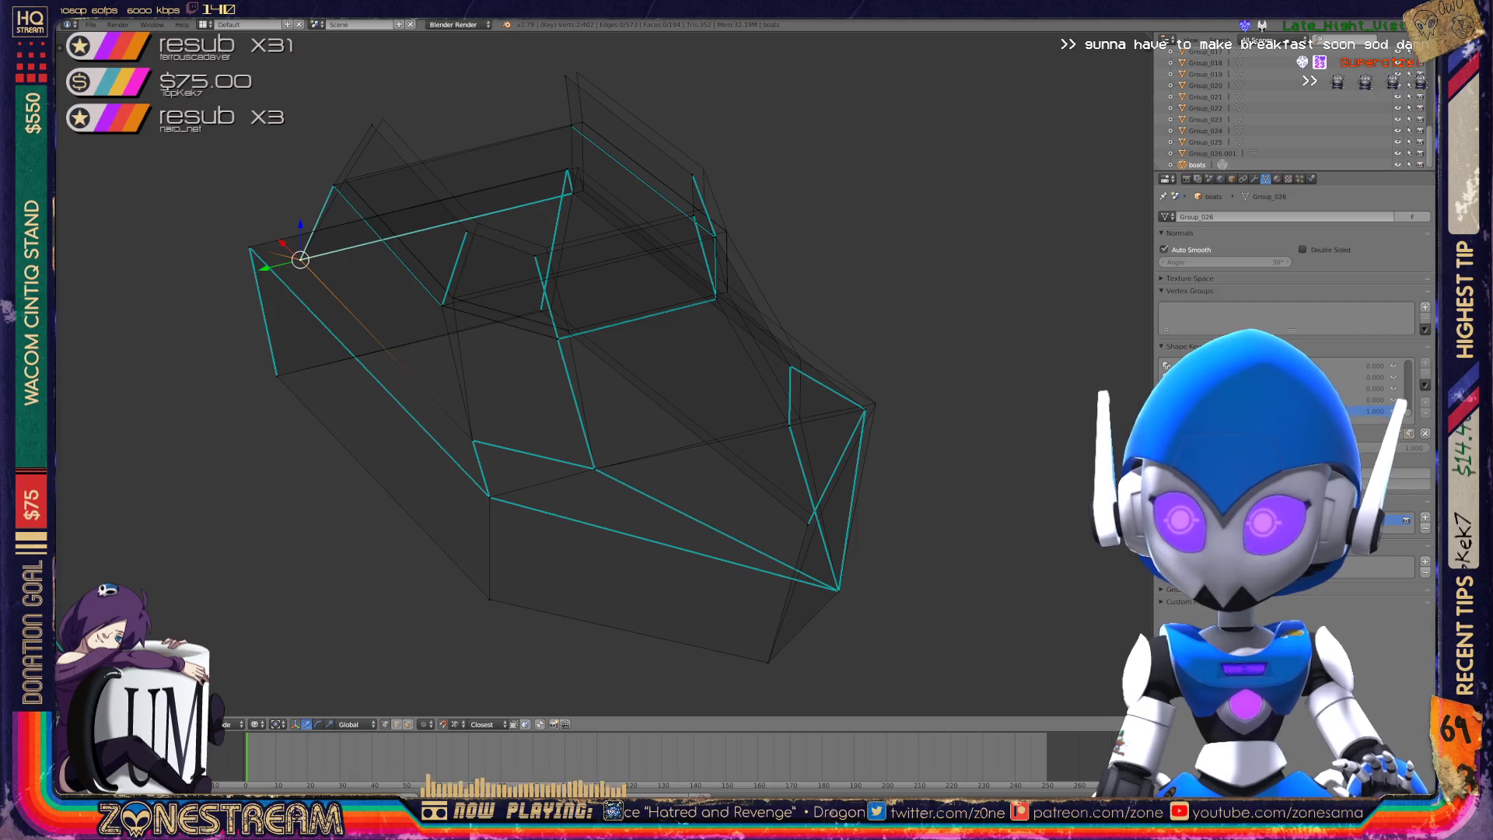
pyautogui.click(808, 524)
pyautogui.moveTo(808, 524); pyautogui.dragTo(819, 517)
pyautogui.keyDown('shift'); pyautogui.click(866, 409); pyautogui.keyUp('shift')
pyautogui.moveTo(866, 410); pyautogui.dragTo(876, 403)
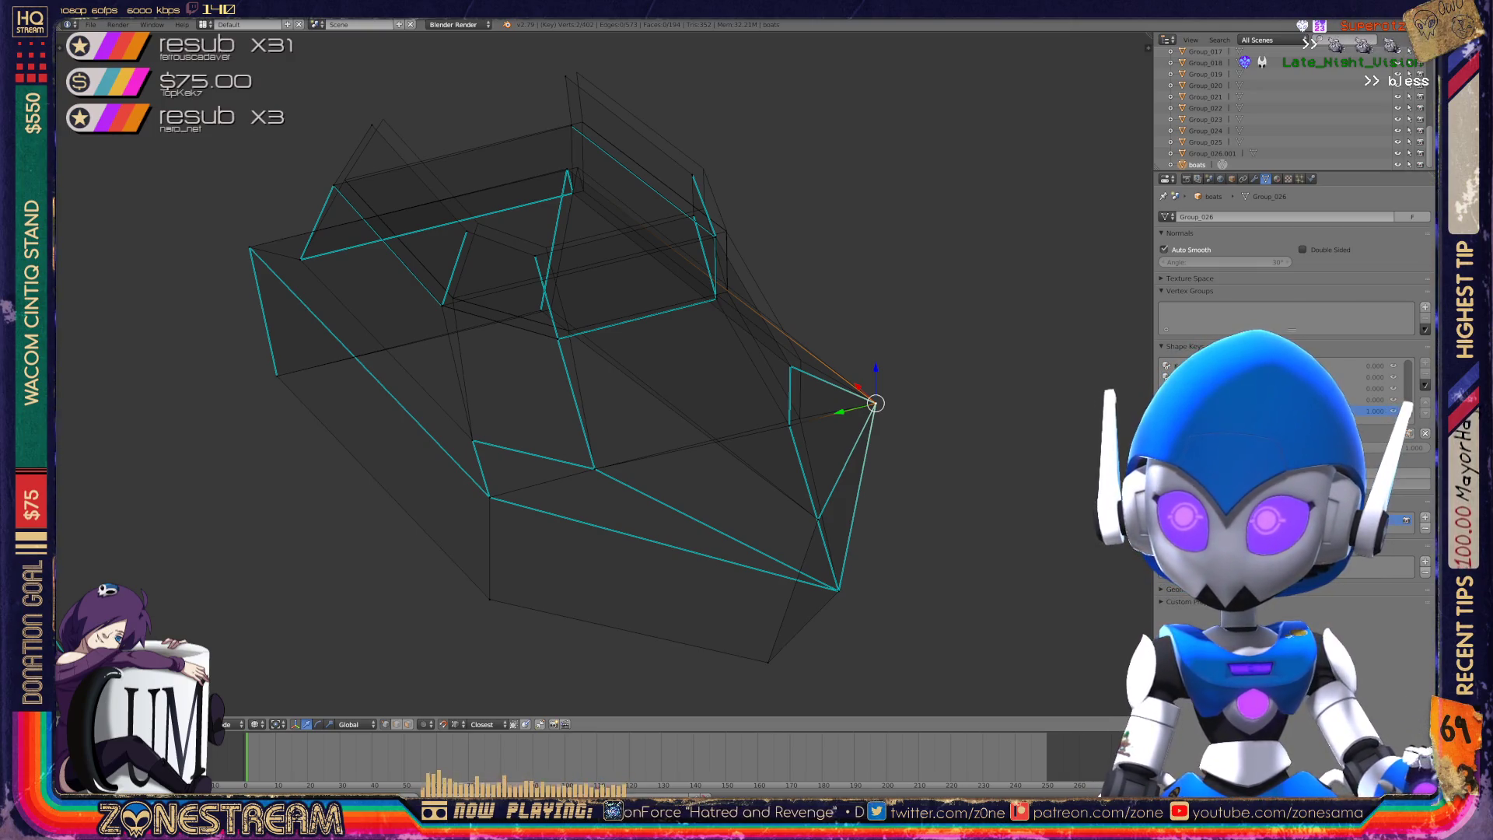
pyautogui.moveTo(591, 374)
pyautogui.mouseDown(button='middle')
pyautogui.moveTo(622, 342)
pyautogui.moveTo(598, 389)
pyautogui.mouseUp(button='middle')
# - Select a single hull vertex and move it slightly up and left
pyautogui.keyDown('shift'); pyautogui.moveTo(700, 389); pyautogui.dragTo(601, 372, button='middle'); pyautogui.keyUp('shift')
pyautogui.rightClick(609, 464)
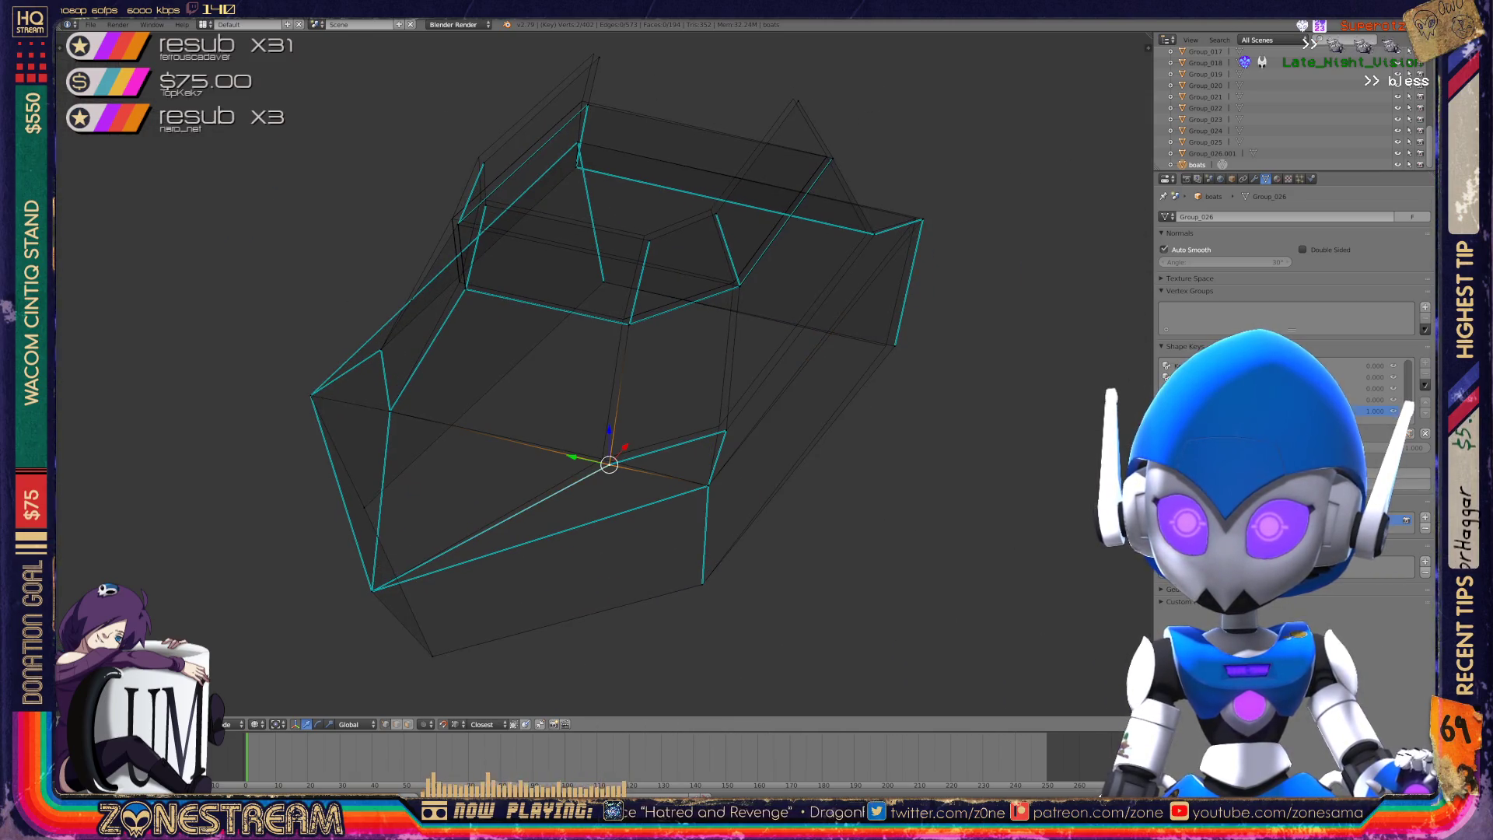
pyautogui.press('a')
pyautogui.rightClick(609, 465)
pyautogui.press('g')
pyautogui.click(602, 459)
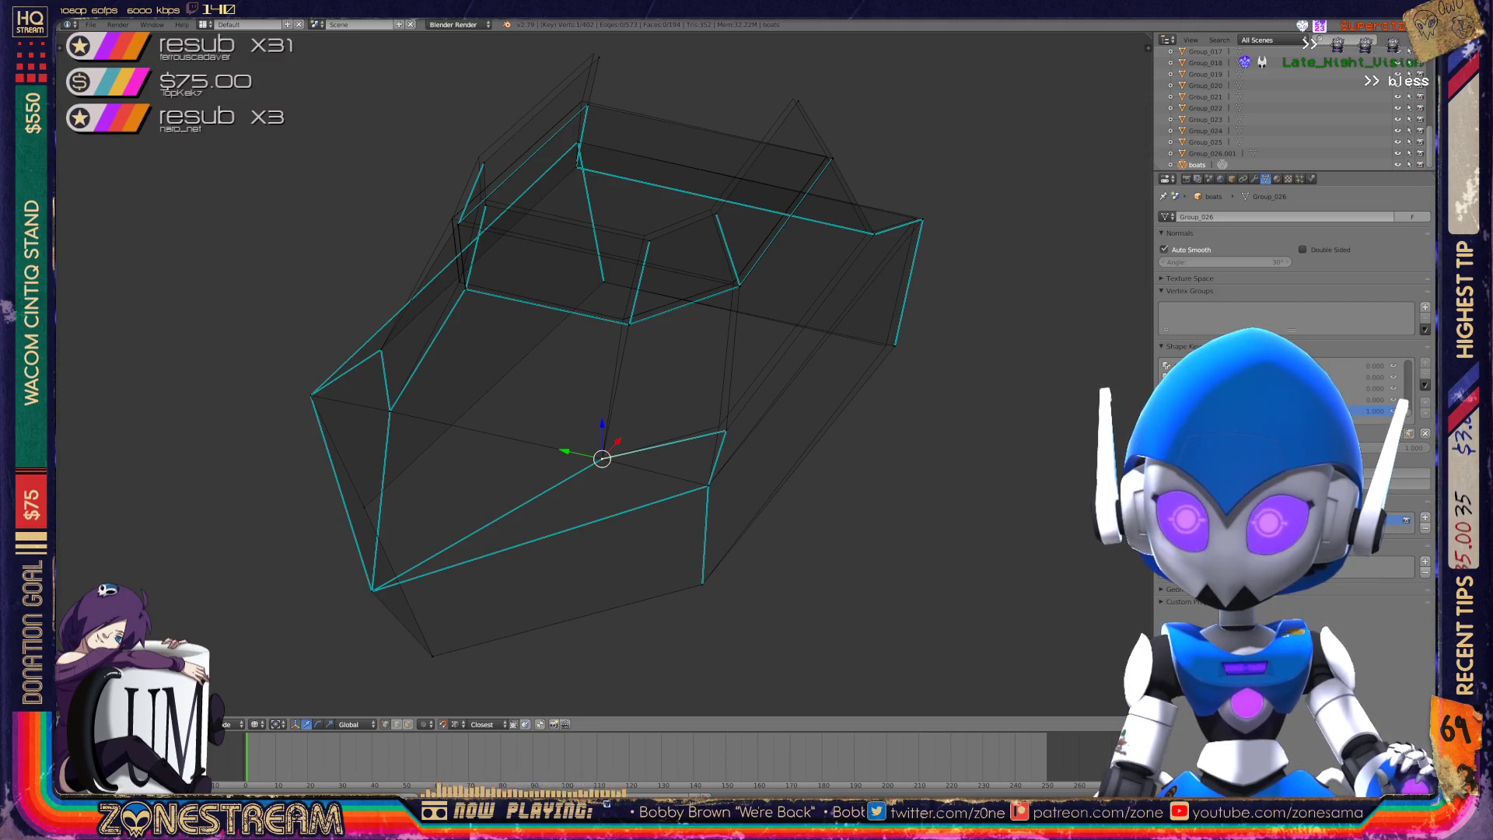
# - View the boat from below and shift the chosen and bottom vertices to the left
pyautogui.moveTo(623, 467); pyautogui.dragTo(599, 365, button='middle')
pyautogui.moveTo(622, 436); pyautogui.dragTo(545, 404, button='middle')
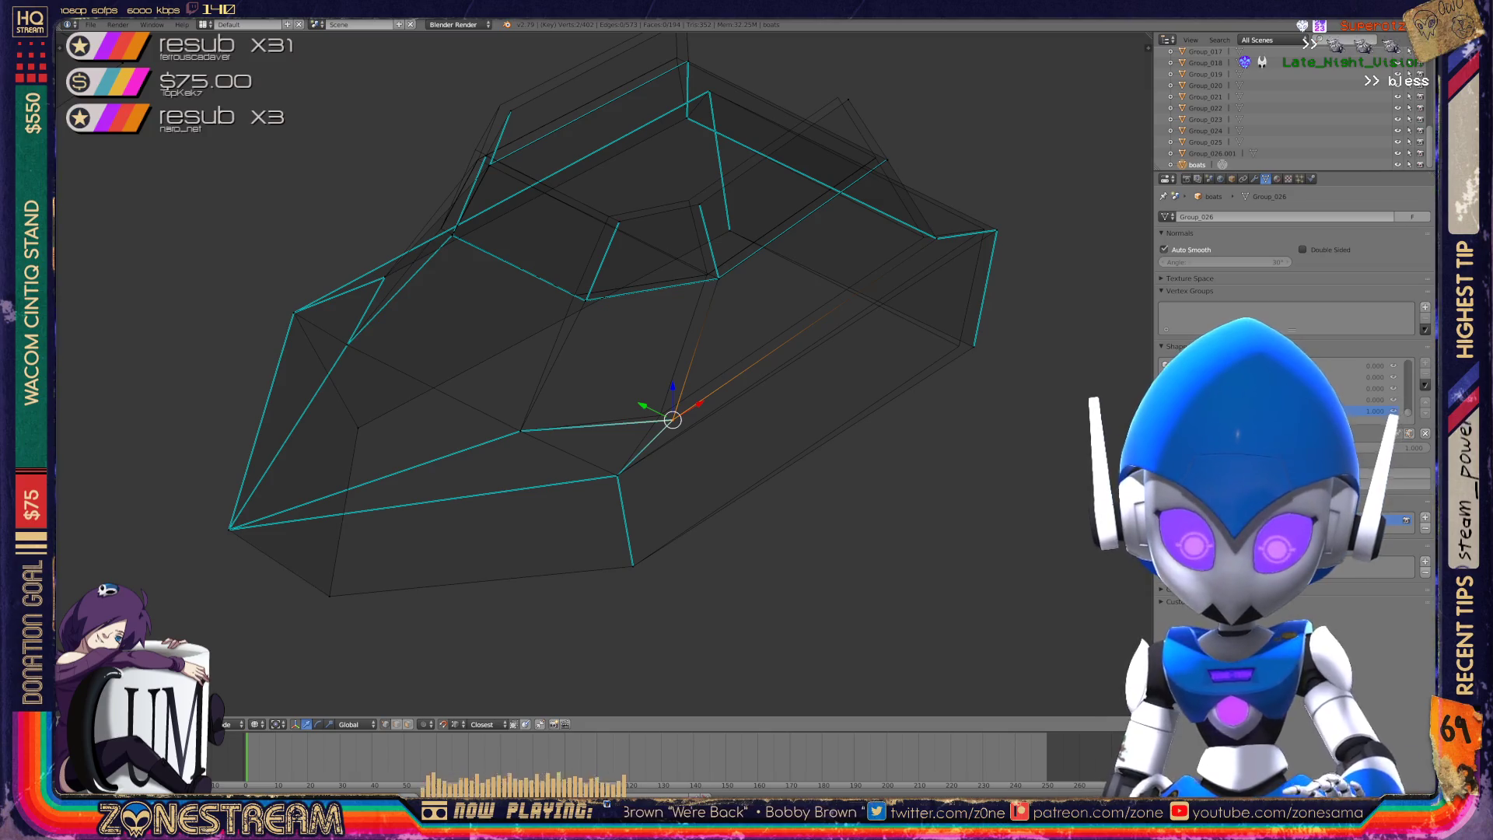
pyautogui.press('g')
pyautogui.click(659, 416)
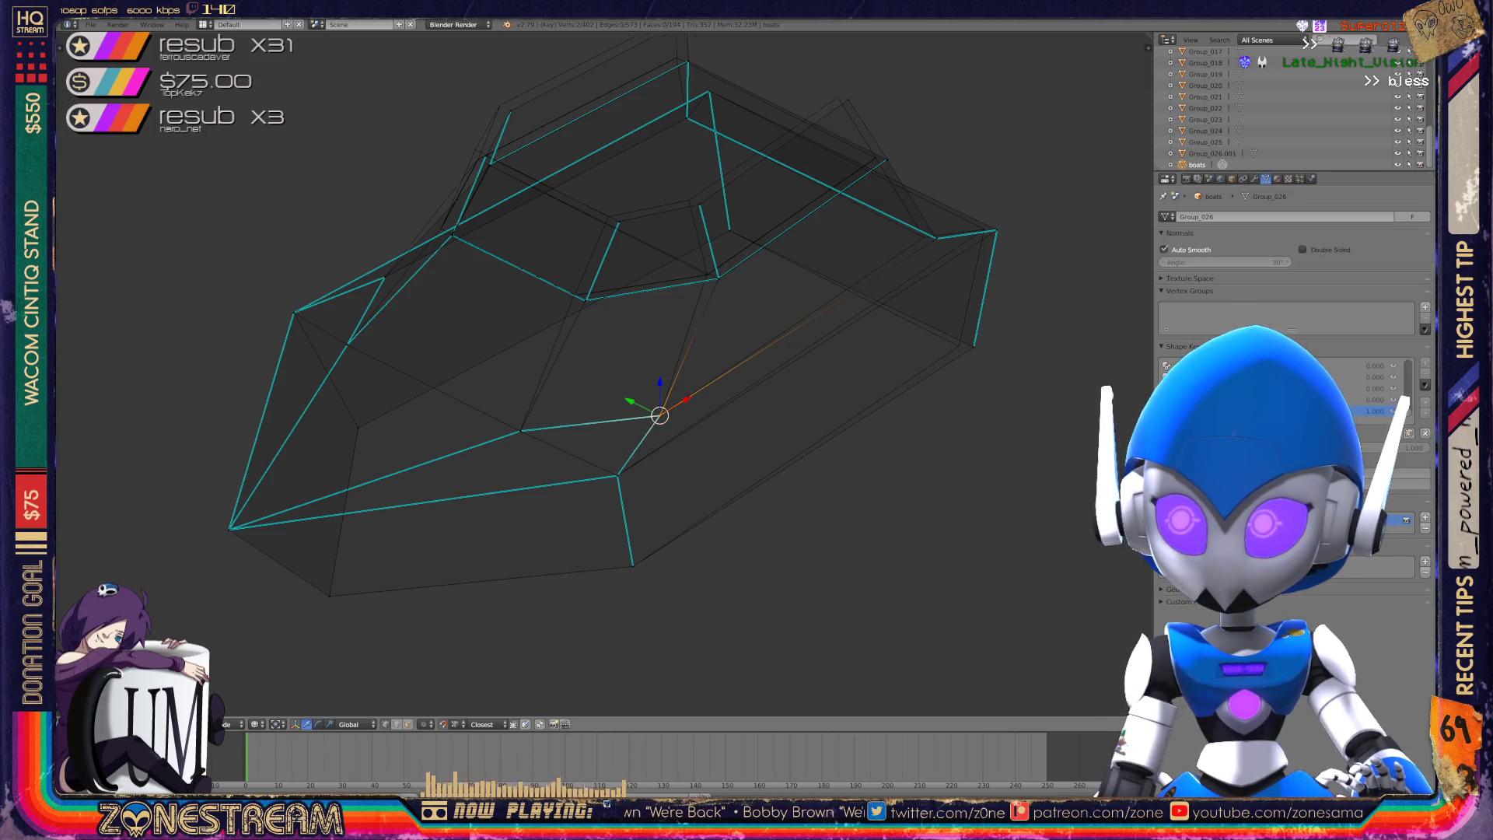
pyautogui.scroll(5, 622, 389)
pyautogui.press('g')
pyautogui.click(659, 519)
# - Move the top corner vertex and the next vertex along that edge to the left
pyautogui.rightClick(710, 362)
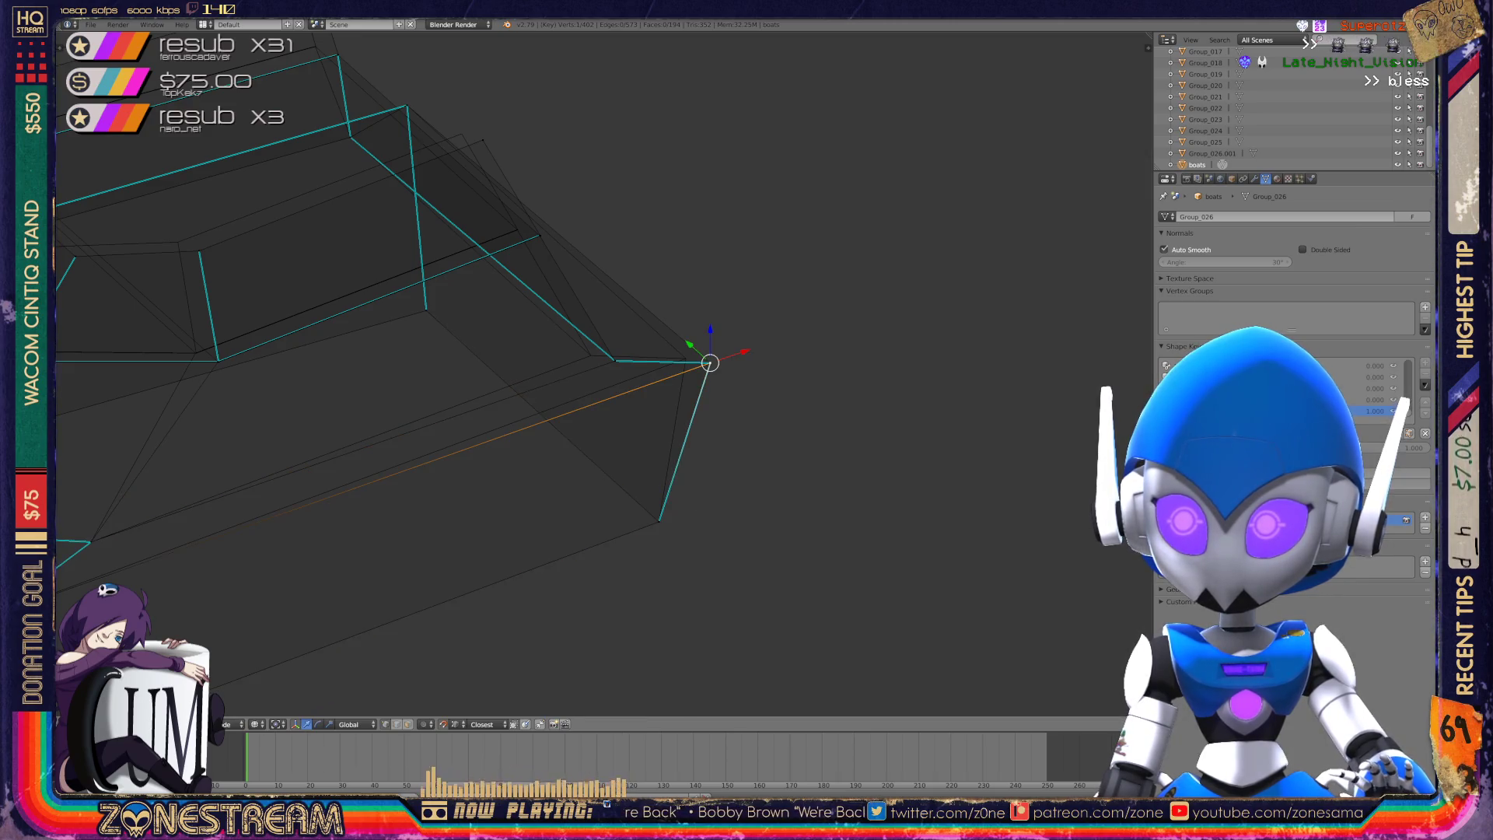
pyautogui.press('g')
pyautogui.click(685, 359)
pyautogui.rightClick(614, 360)
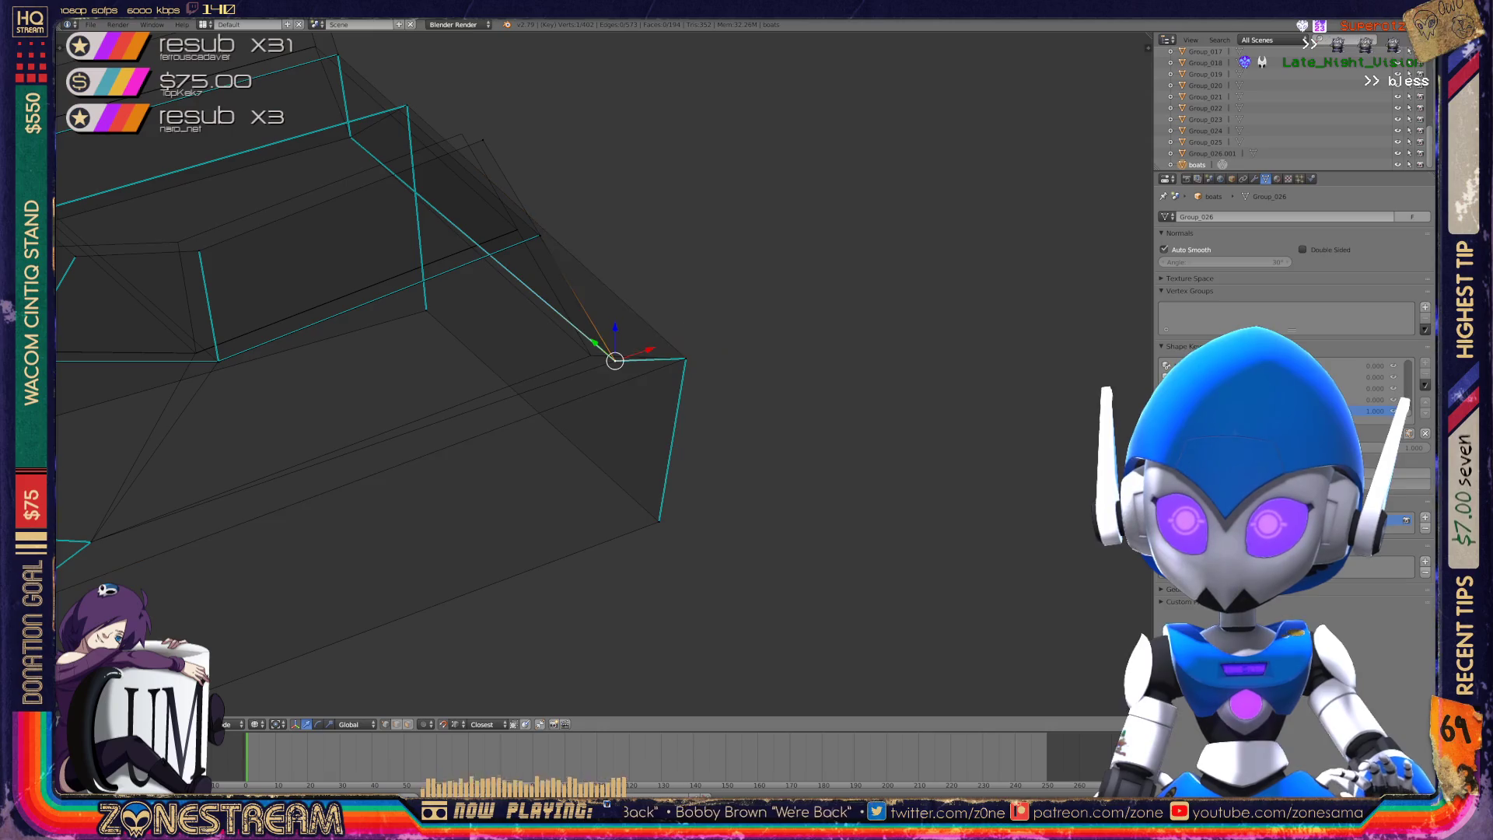
pyautogui.press('g')
pyautogui.click(590, 350)
pyautogui.moveTo(591, 350)
pyautogui.mouseDown(button='middle')
pyautogui.moveTo(505, 420)
pyautogui.moveTo(334, 466)
pyautogui.mouseUp(button='middle')
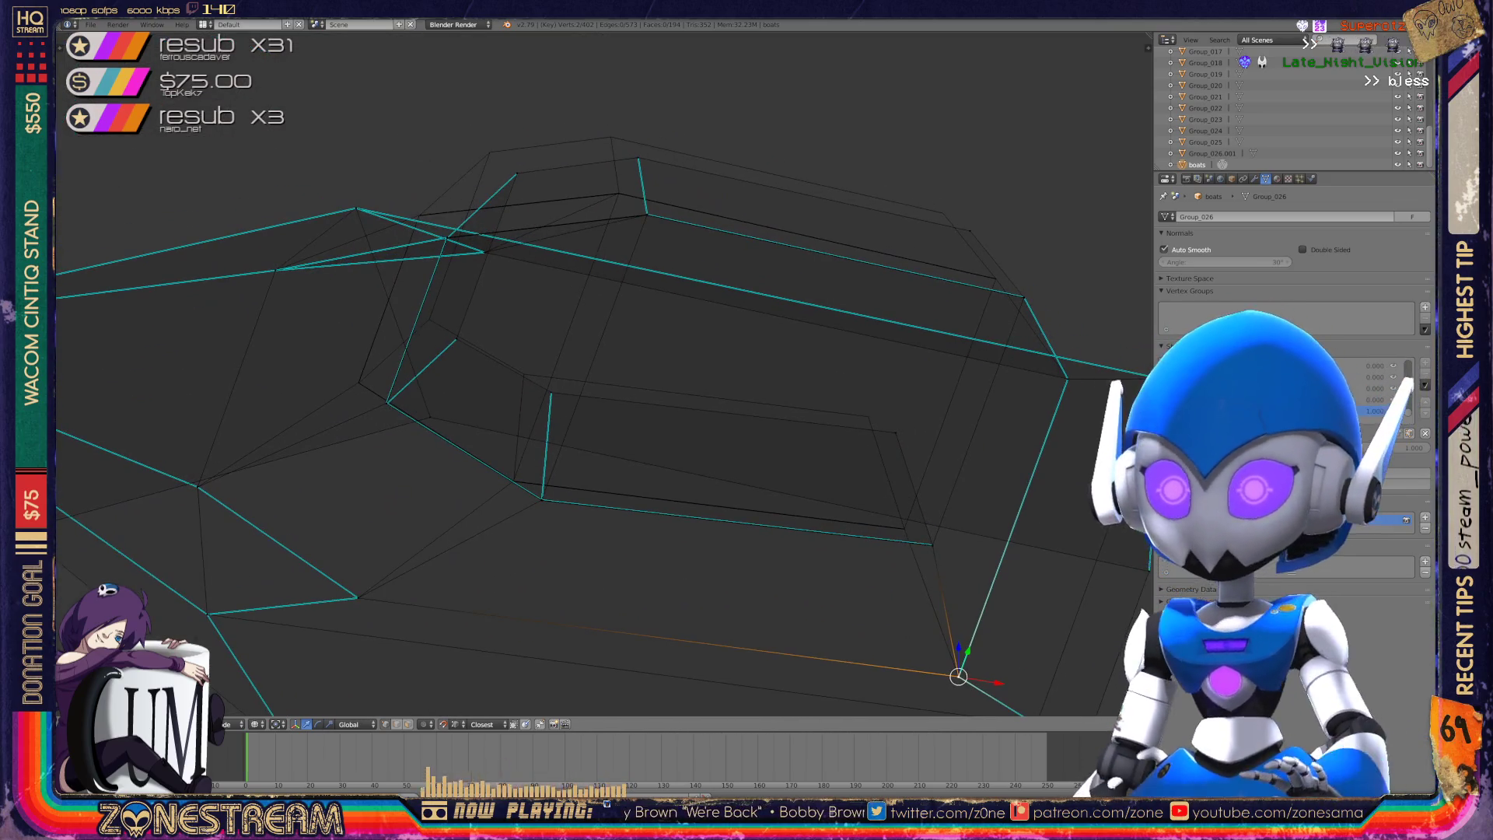
# - Move a hull vertex up-left, then place another vertex onto its neighbour
pyautogui.rightClick(894, 428)
pyautogui.press('g')
pyautogui.click(867, 412)
pyautogui.keyDown('shift'); pyautogui.moveTo(866, 413); pyautogui.dragTo(986, 448, button='middle'); pyautogui.keyUp('shift')
pyautogui.press('g')
pyautogui.click(670, 423)
# - From a top-down angle, move the neighbouring vertex up and to the left
pyautogui.moveTo(669, 423); pyautogui.dragTo(622, 482, button='middle')
pyautogui.scroll(3, 603, 373)
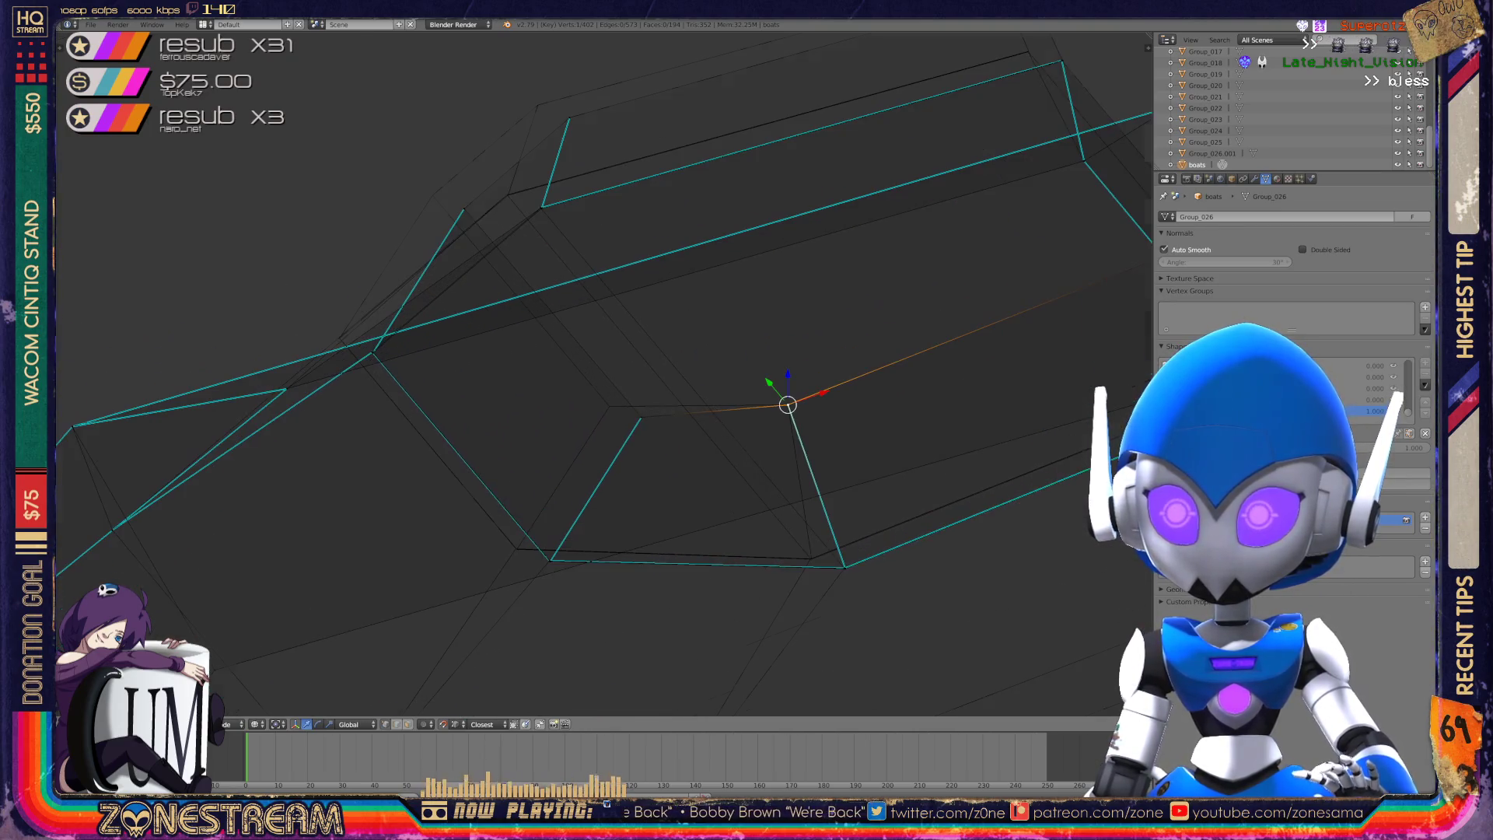
pyautogui.rightClick(641, 417)
pyautogui.press('g')
pyautogui.press('Return')
pyautogui.moveTo(605, 399)
pyautogui.mouseDown(button='middle')
pyautogui.moveTo(545, 436)
pyautogui.moveTo(591, 467)
pyautogui.mouseUp(button='middle')
pyautogui.moveTo(776, 418)
pyautogui.mouseDown(button='middle')
pyautogui.moveTo(726, 366)
pyautogui.moveTo(687, 357)
pyautogui.moveTo(800, 330)
pyautogui.mouseUp(button='middle')
# - Reposition the cabin's edge and corner vertices, moving one up and to the right
pyautogui.rightClick(432, 417)
pyautogui.press('g')
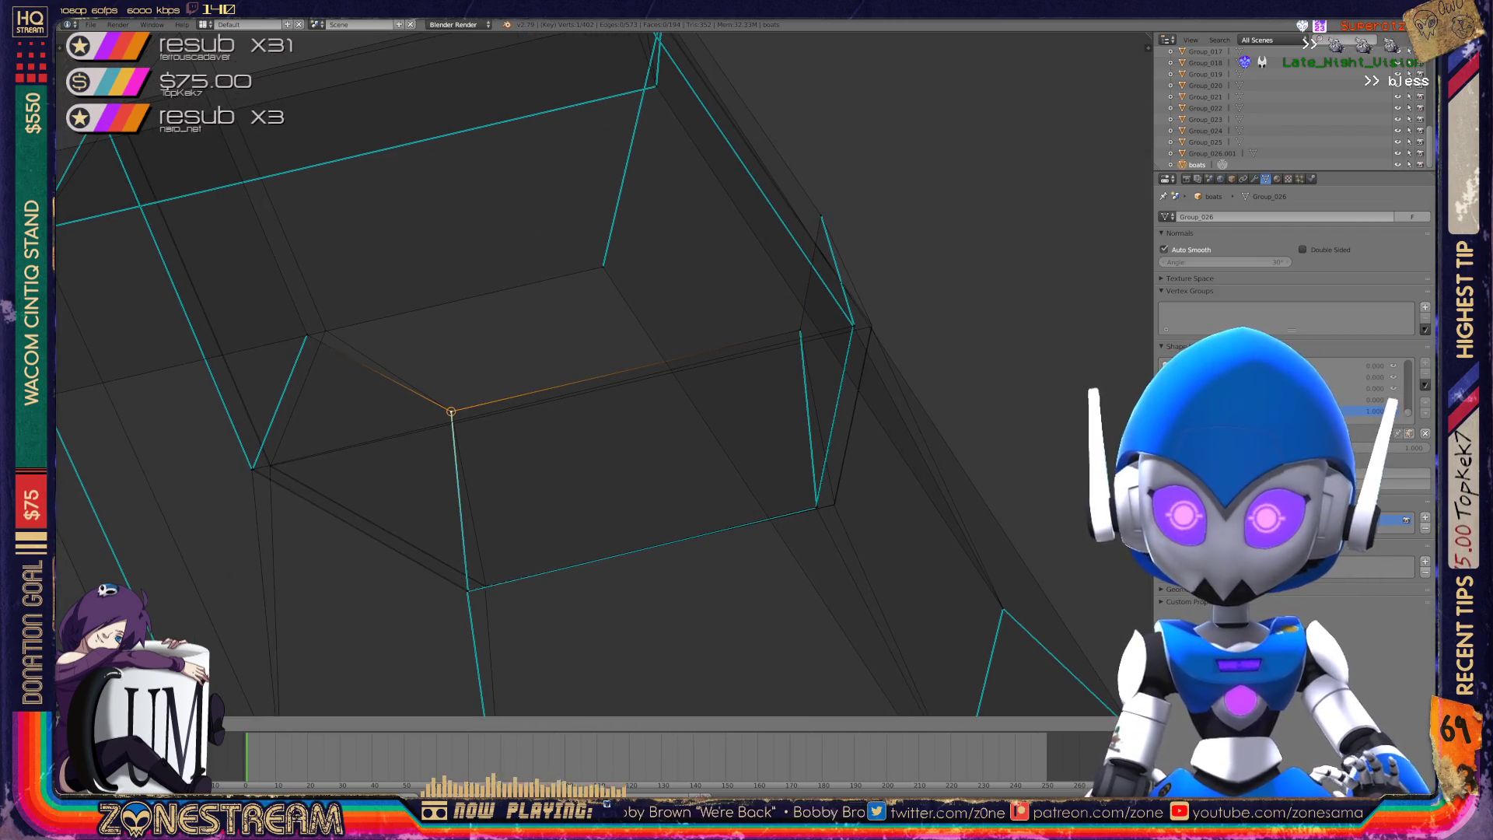
pyautogui.rightClick(307, 335)
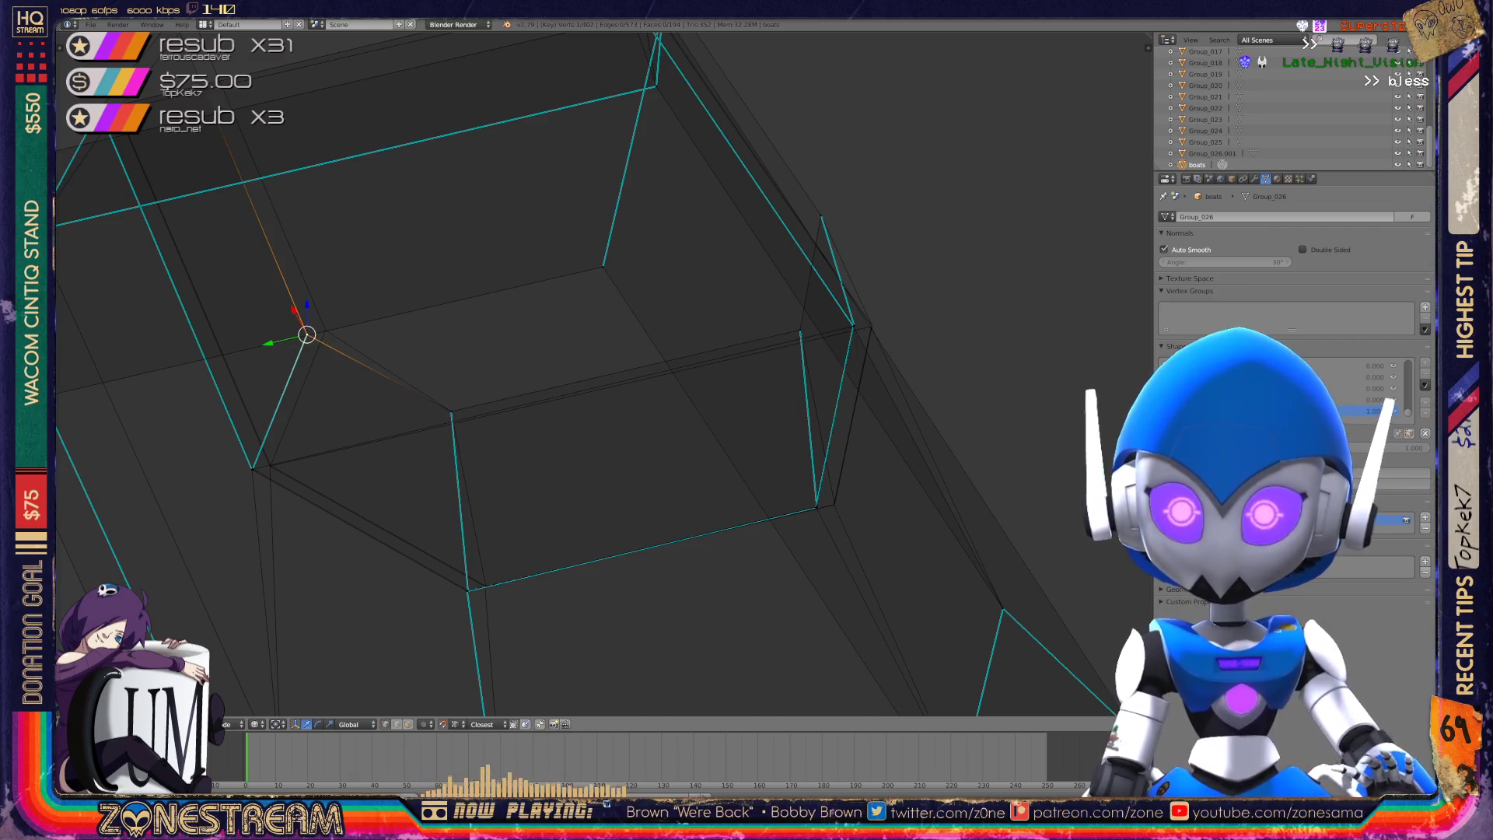
pyautogui.moveTo(545, 389); pyautogui.dragTo(685, 358, button='middle')
pyautogui.rightClick(416, 294)
pyautogui.press('g')
pyautogui.press('Return')
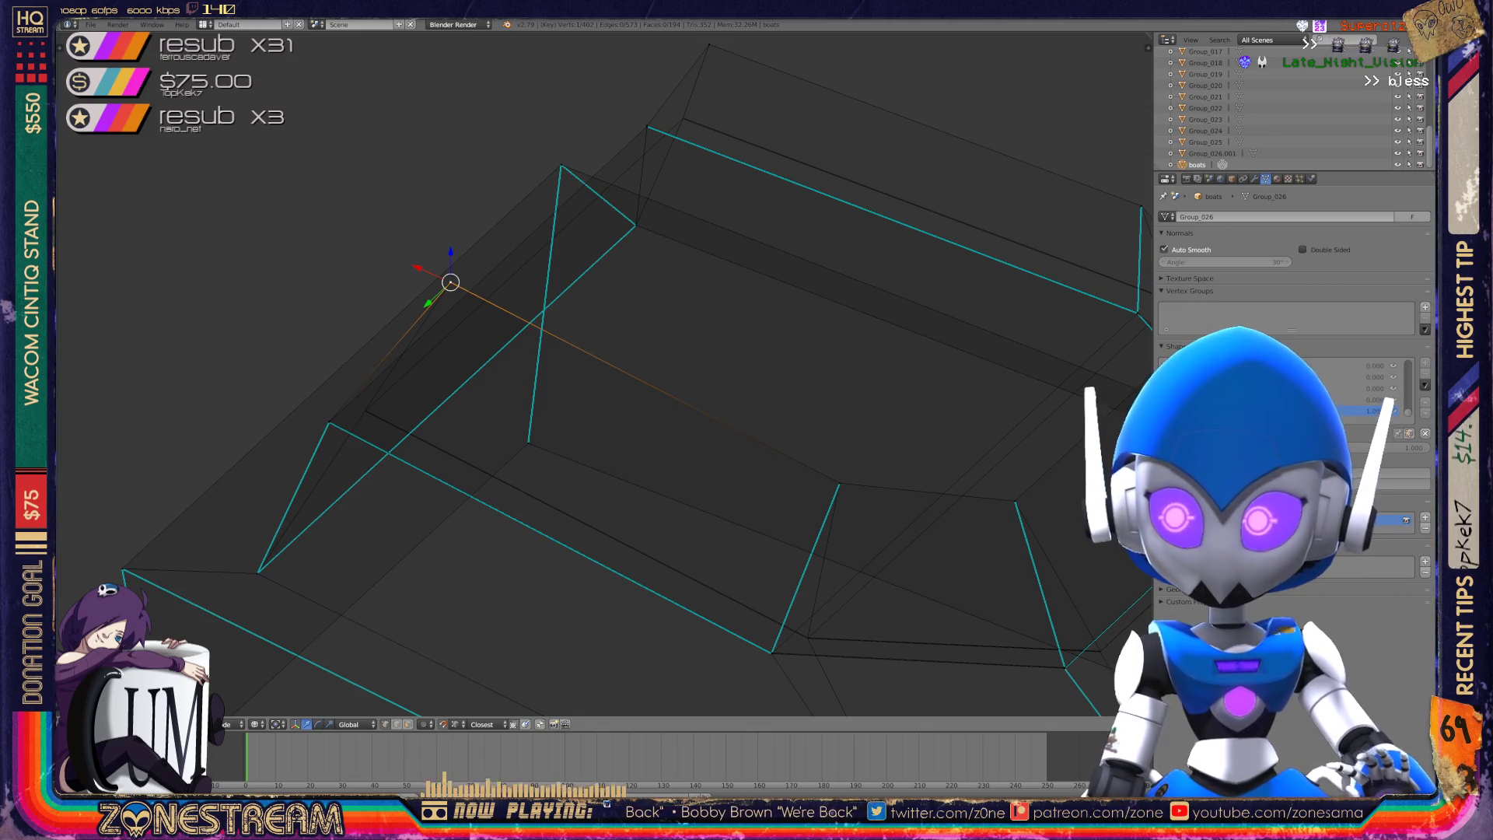
pyautogui.moveTo(591, 374); pyautogui.dragTo(871, 303, button='middle')
# - Undo an accidental far move of a corner vertex and centre the view on it
pyautogui.rightClick(776, 492)
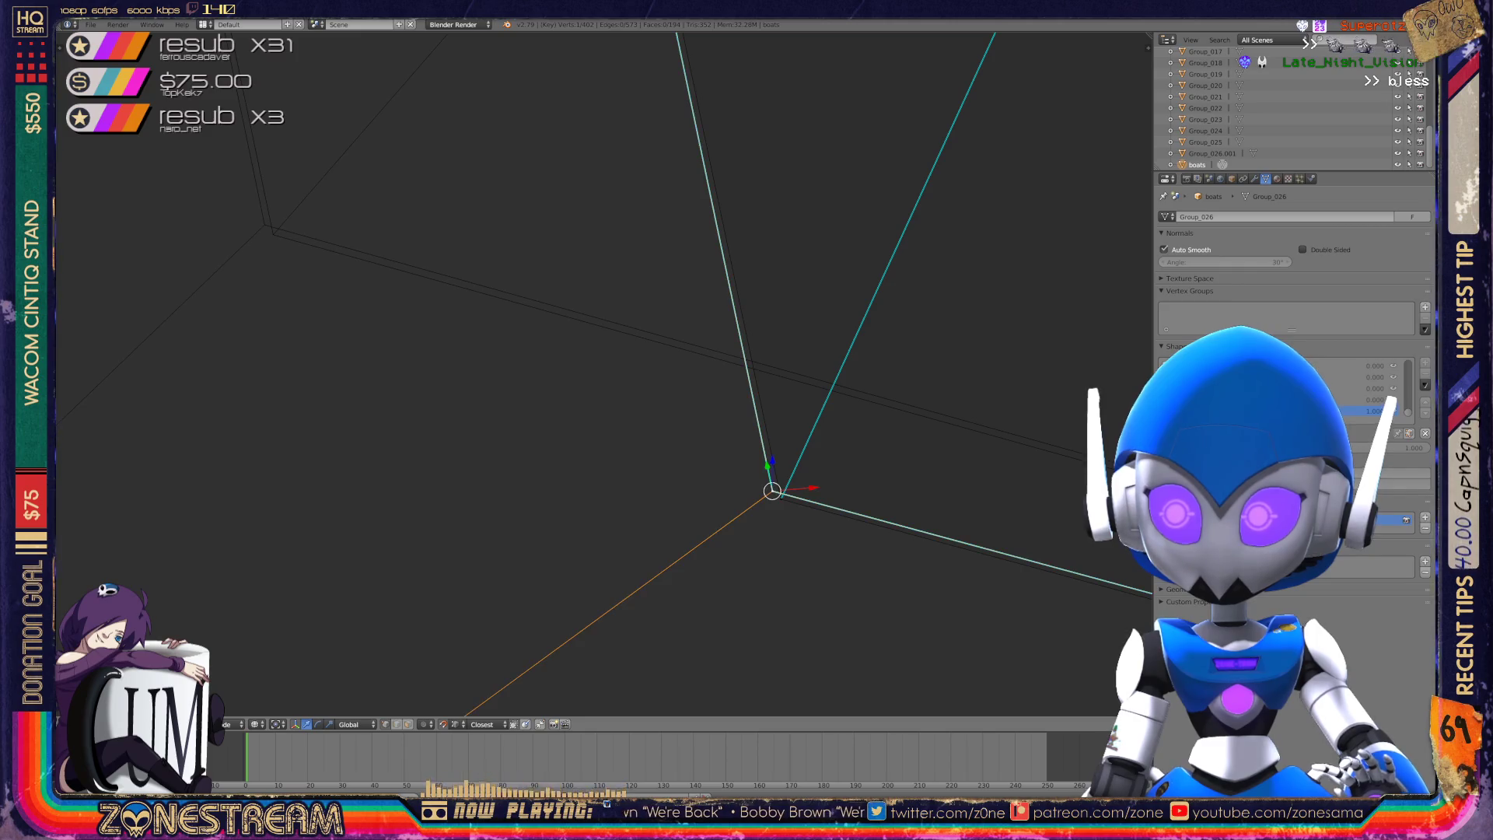
pyautogui.moveTo(772, 491); pyautogui.dragTo(265, 225, button='right')
pyautogui.hotkey('ctrl', 'z')
pyautogui.press('KP_Decimal')
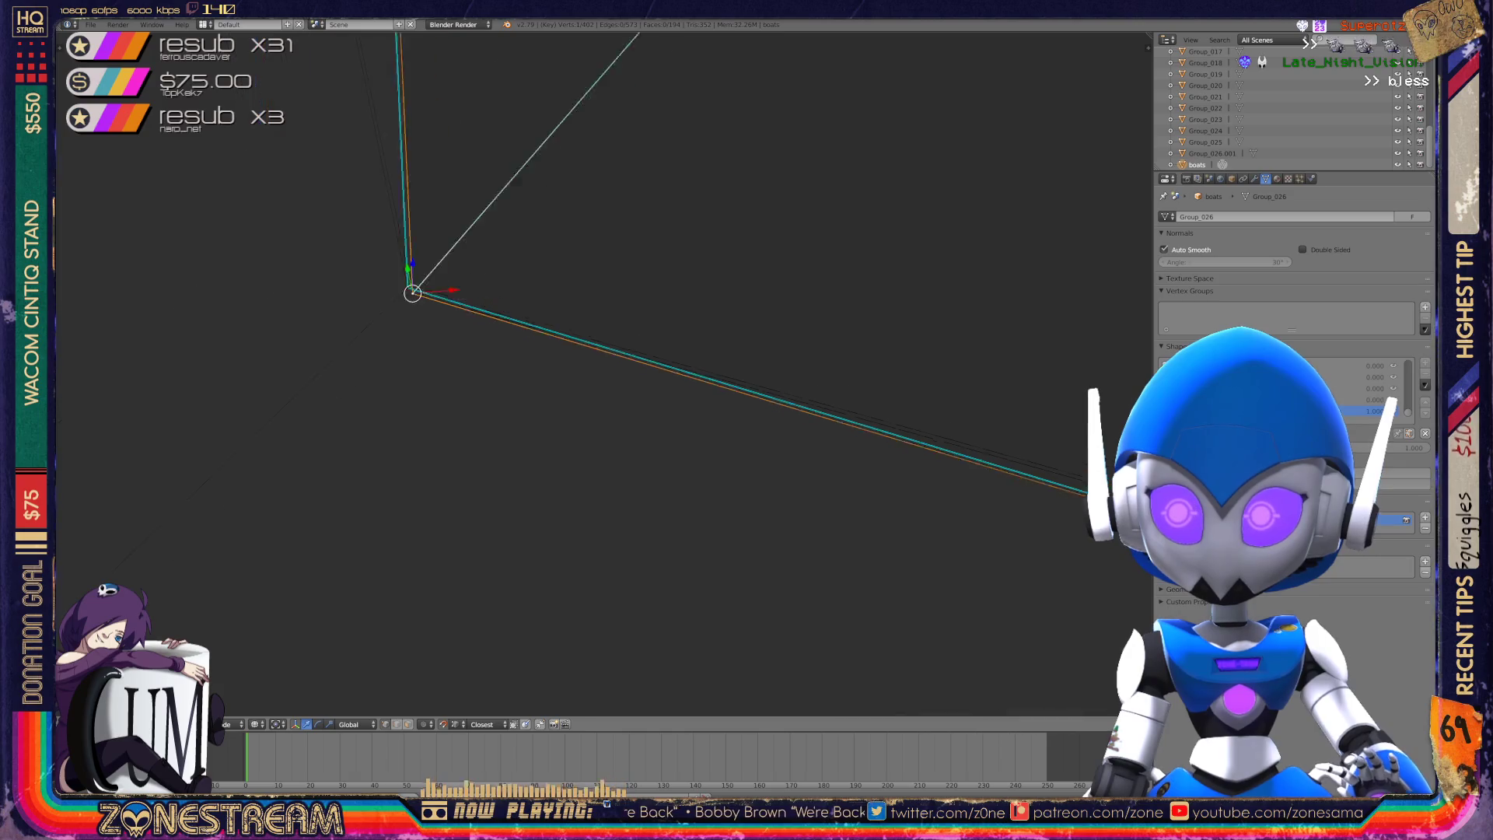
pyautogui.scroll(3, 561, 357)
pyautogui.moveTo(562, 358); pyautogui.dragTo(654, 373, button='middle')
# - Snap the vertex near the corner onto its neighbouring corner vertex, redoing the move once
pyautogui.keyDown('shift'); pyautogui.rightClick(707, 440); pyautogui.keyUp('shift')
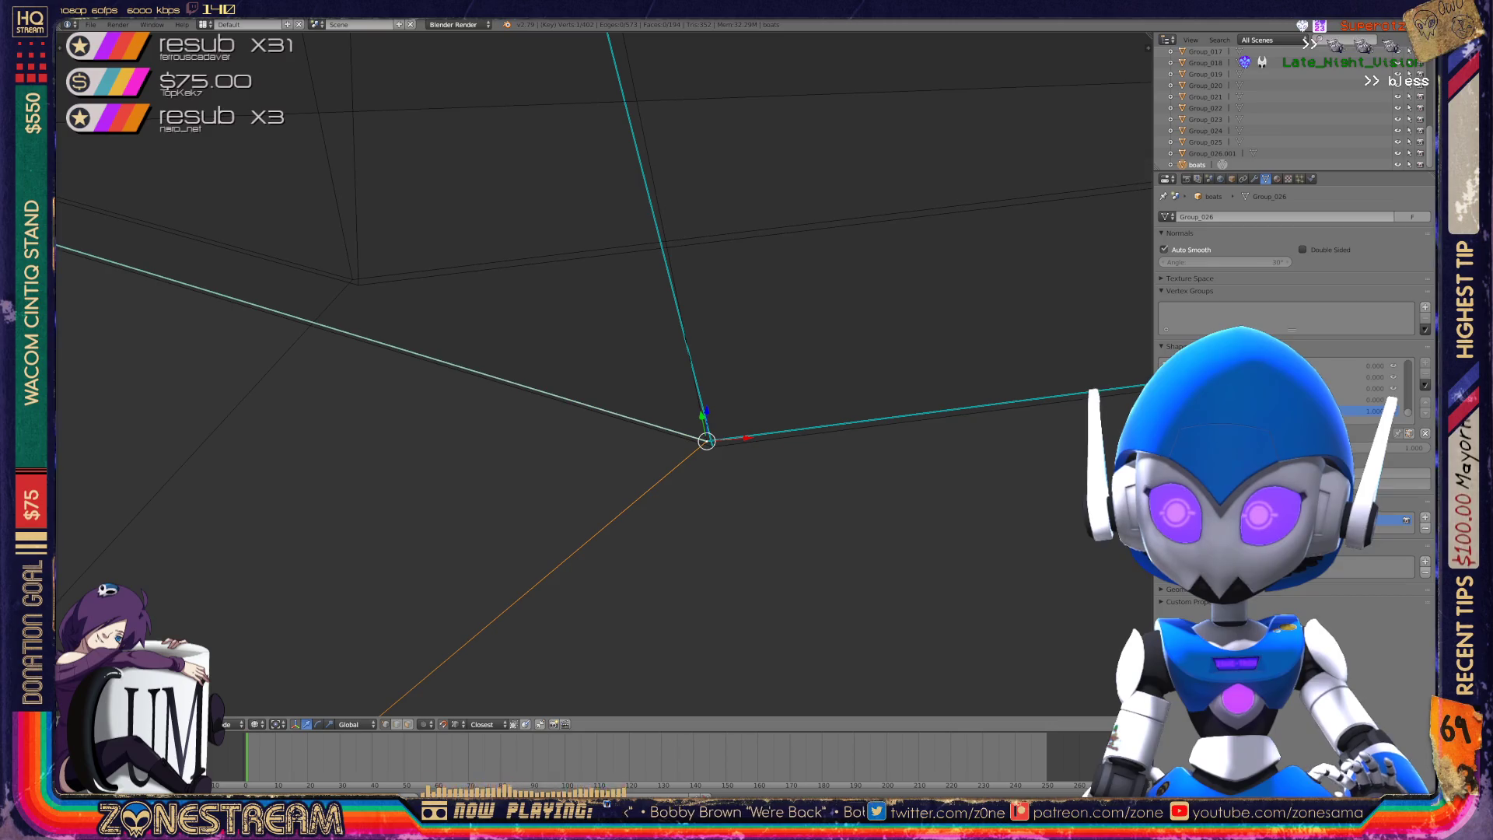
pyautogui.press('g')
pyautogui.click(352, 278)
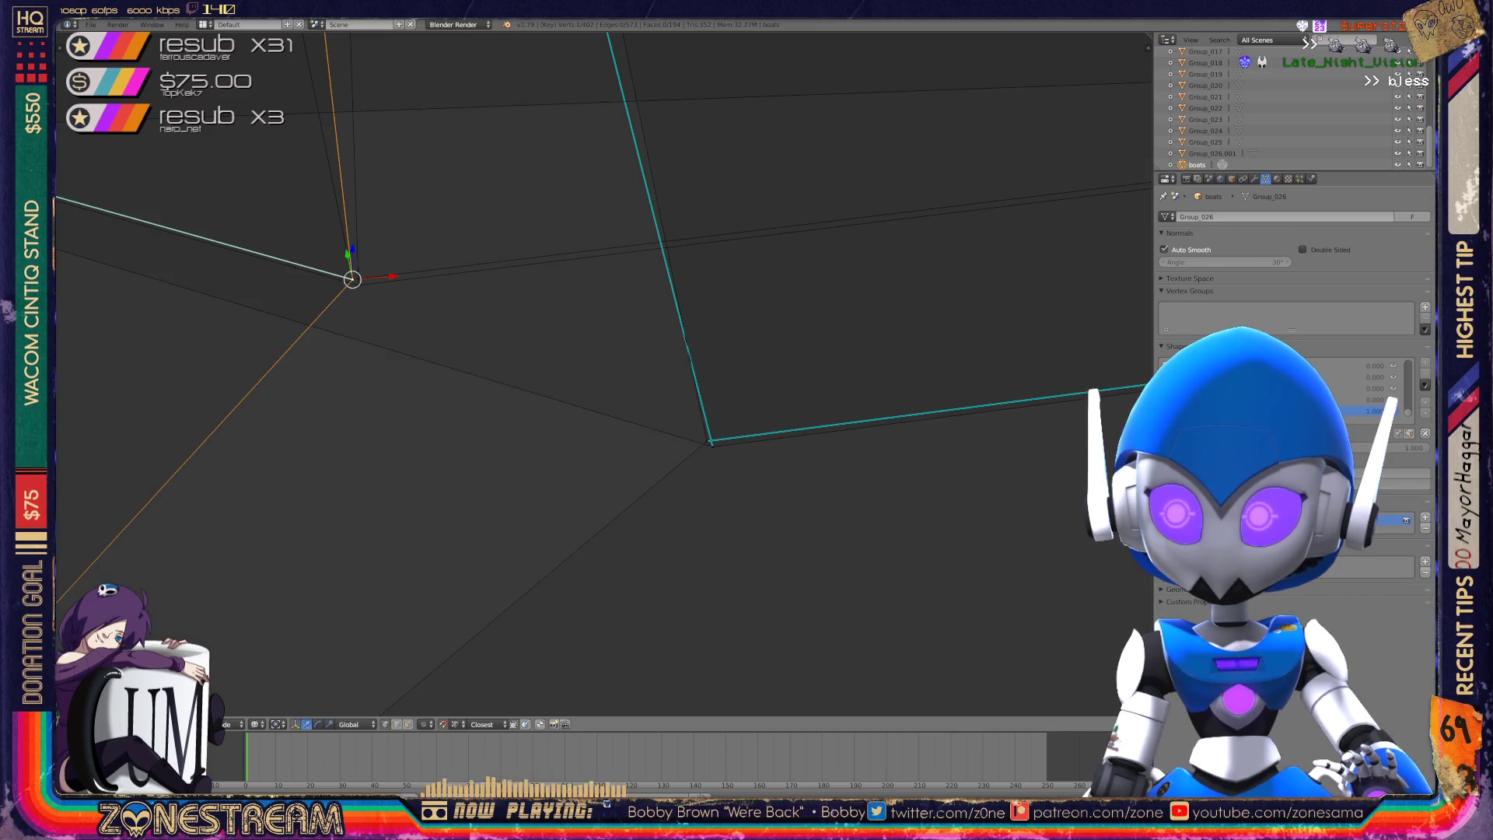
pyautogui.press('g')
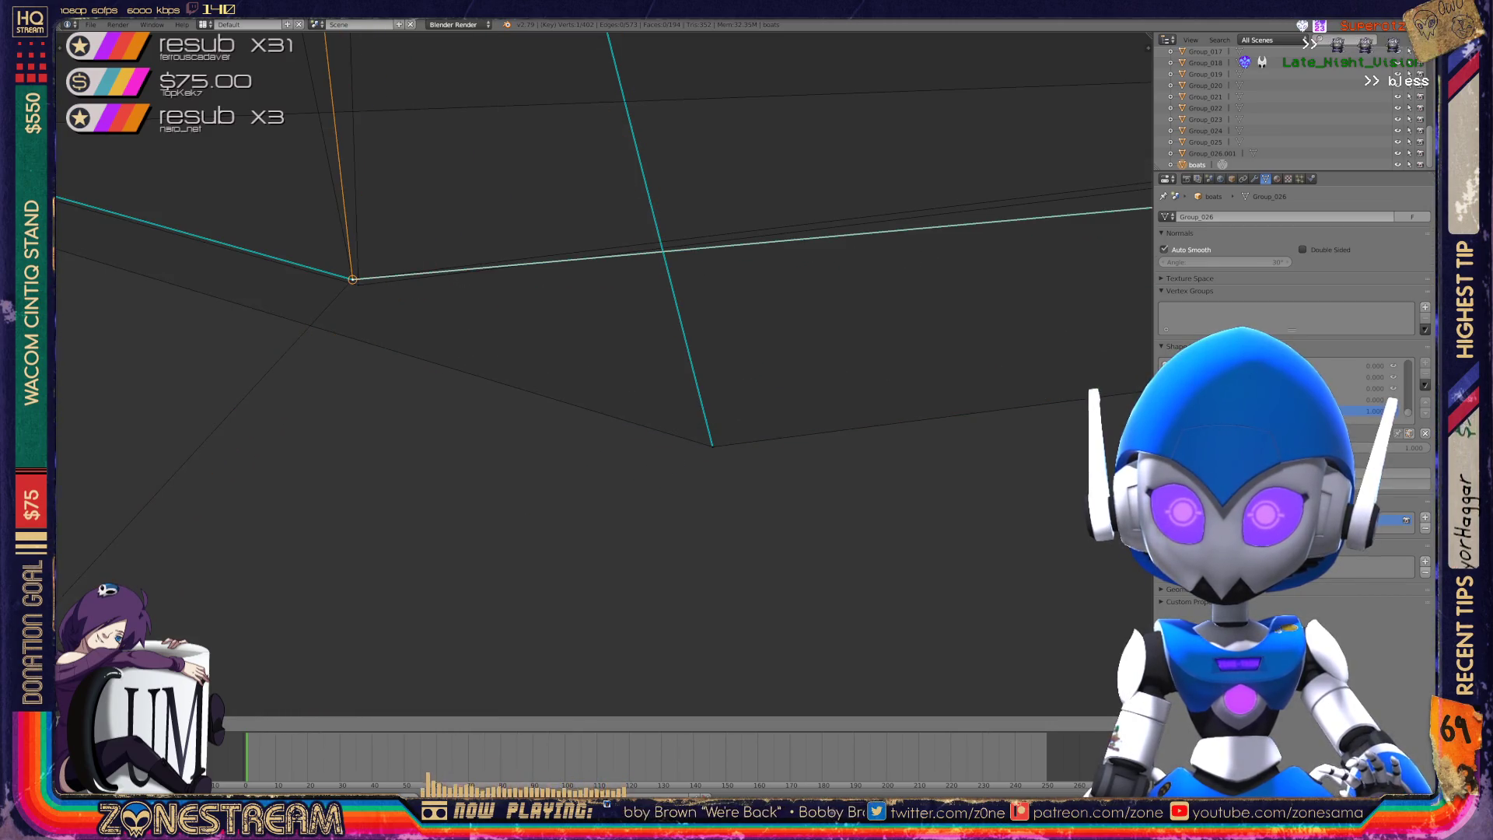
pyautogui.click(352, 278)
pyautogui.hotkey('ctrl', 'z')
pyautogui.press('g')
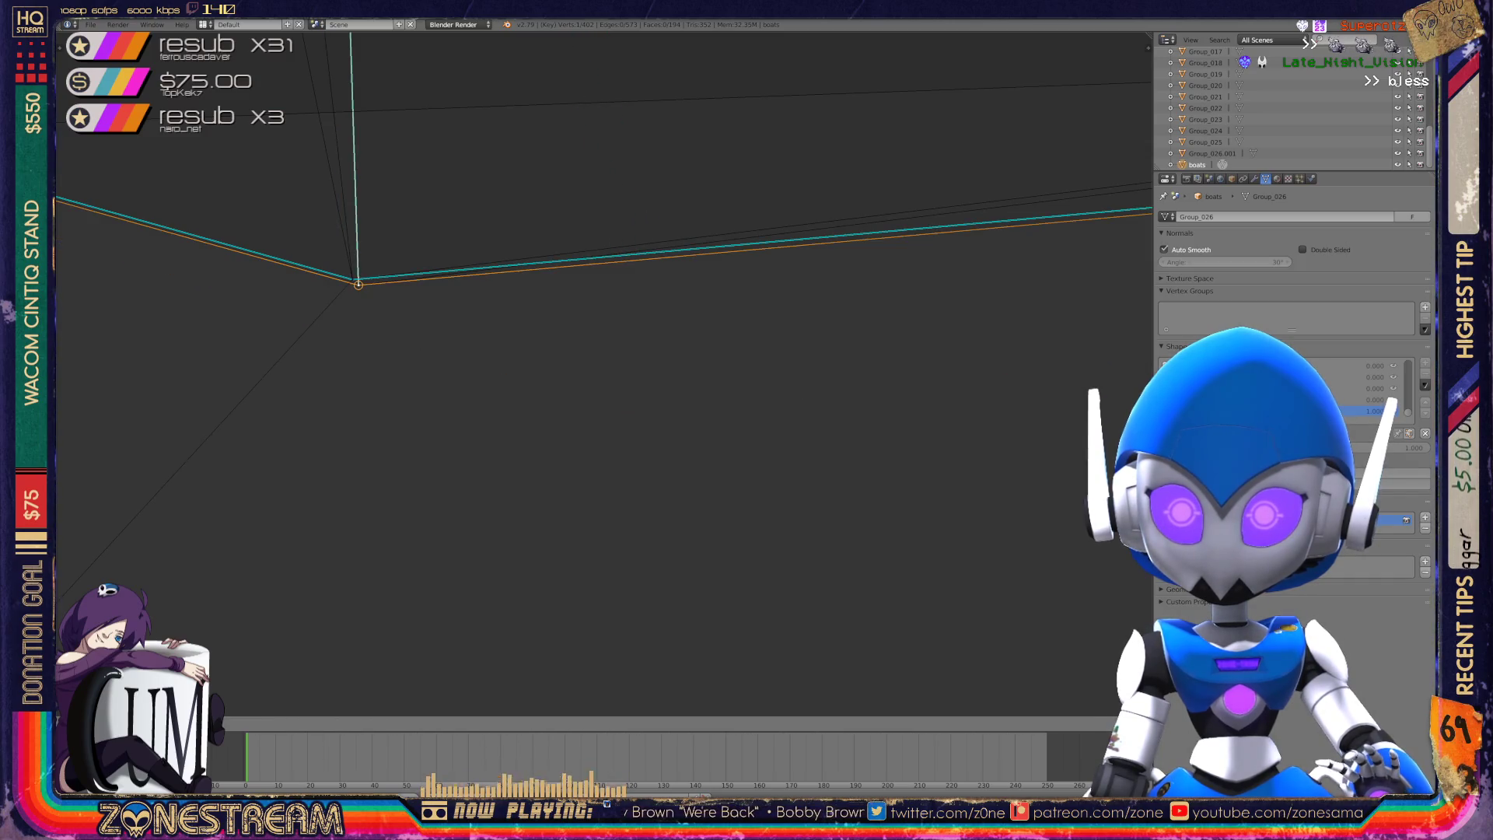
pyautogui.click(358, 285)
# - Select vertices along the mesh edge, then undo the last two vertex edits
pyautogui.moveTo(358, 284)
pyautogui.keyDown('shift'); pyautogui.mouseDown(button='middle')
pyautogui.moveTo(533, 343)
pyautogui.moveTo(189, 367)
pyautogui.mouseUp(button='middle'); pyautogui.keyUp('shift')
pyautogui.scroll(5, 544, 350)
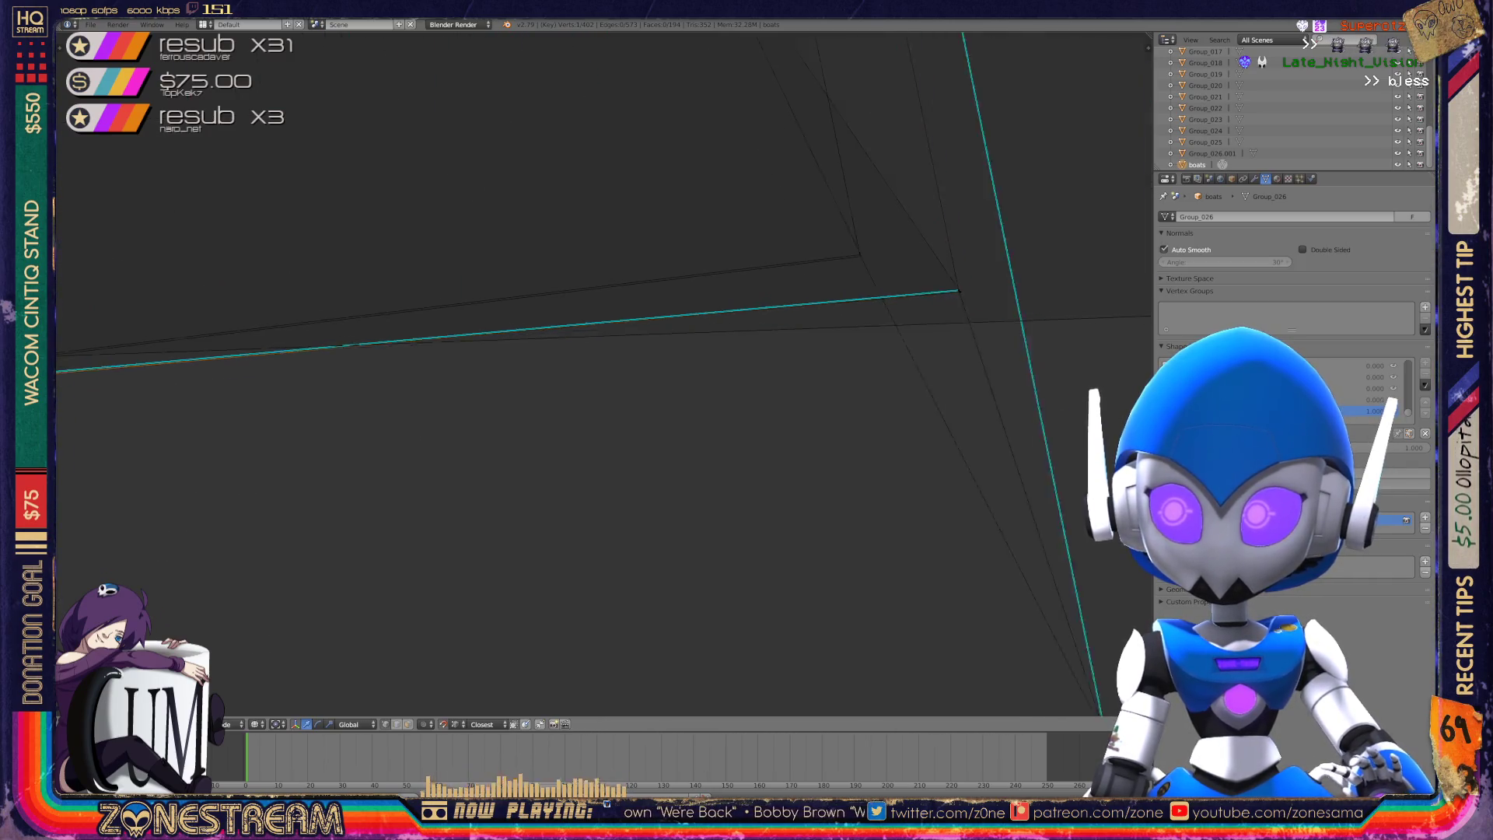
pyautogui.moveTo(680, 316)
pyautogui.keyDown('shift'); pyautogui.mouseDown(button='middle')
pyautogui.moveTo(749, 250)
pyautogui.moveTo(816, 290)
pyautogui.moveTo(805, 540)
pyautogui.mouseUp(button='middle'); pyautogui.keyUp('shift')
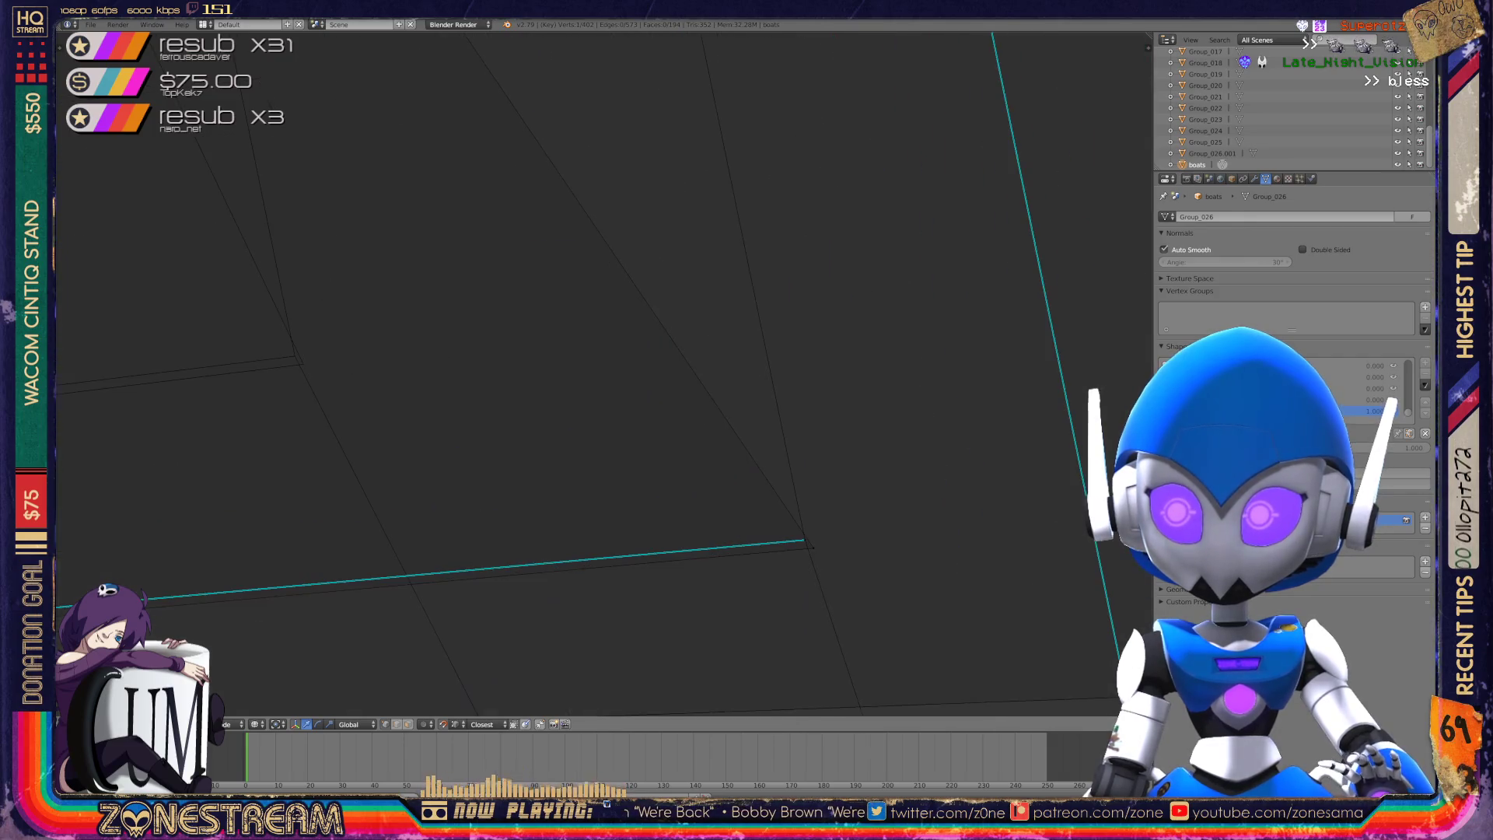
pyautogui.rightClick(805, 539)
pyautogui.rightClick(295, 355)
pyautogui.hotkey('ctrl', 'z')
pyautogui.hotkey('ctrl', 'z')
pyautogui.hotkey('ctrl', 'z')
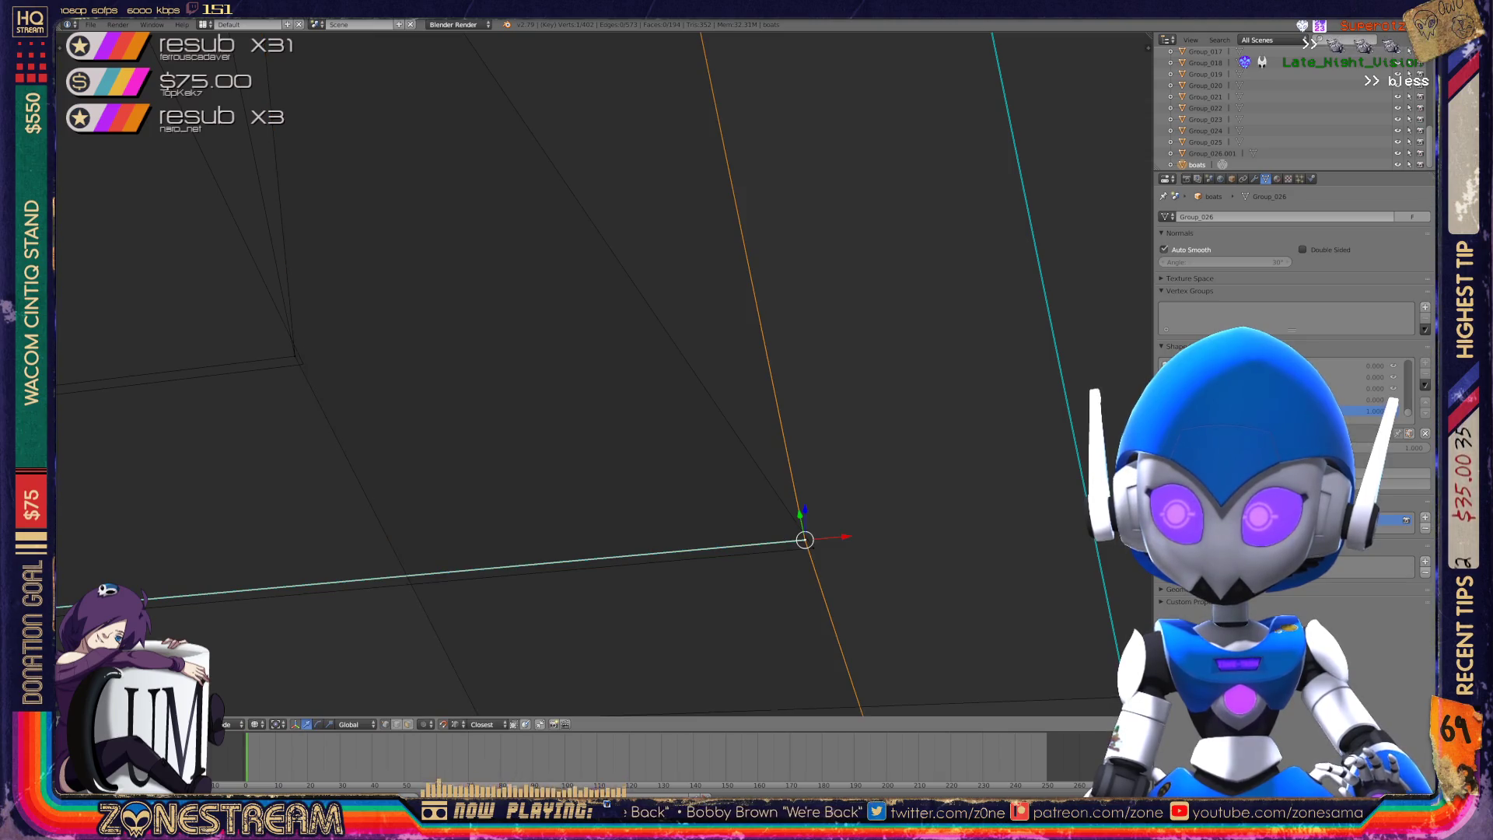
pyautogui.hotkey('ctrl', 'z')
pyautogui.hotkey('ctrl', 'z')
pyautogui.hotkey('ctrl', 'z')
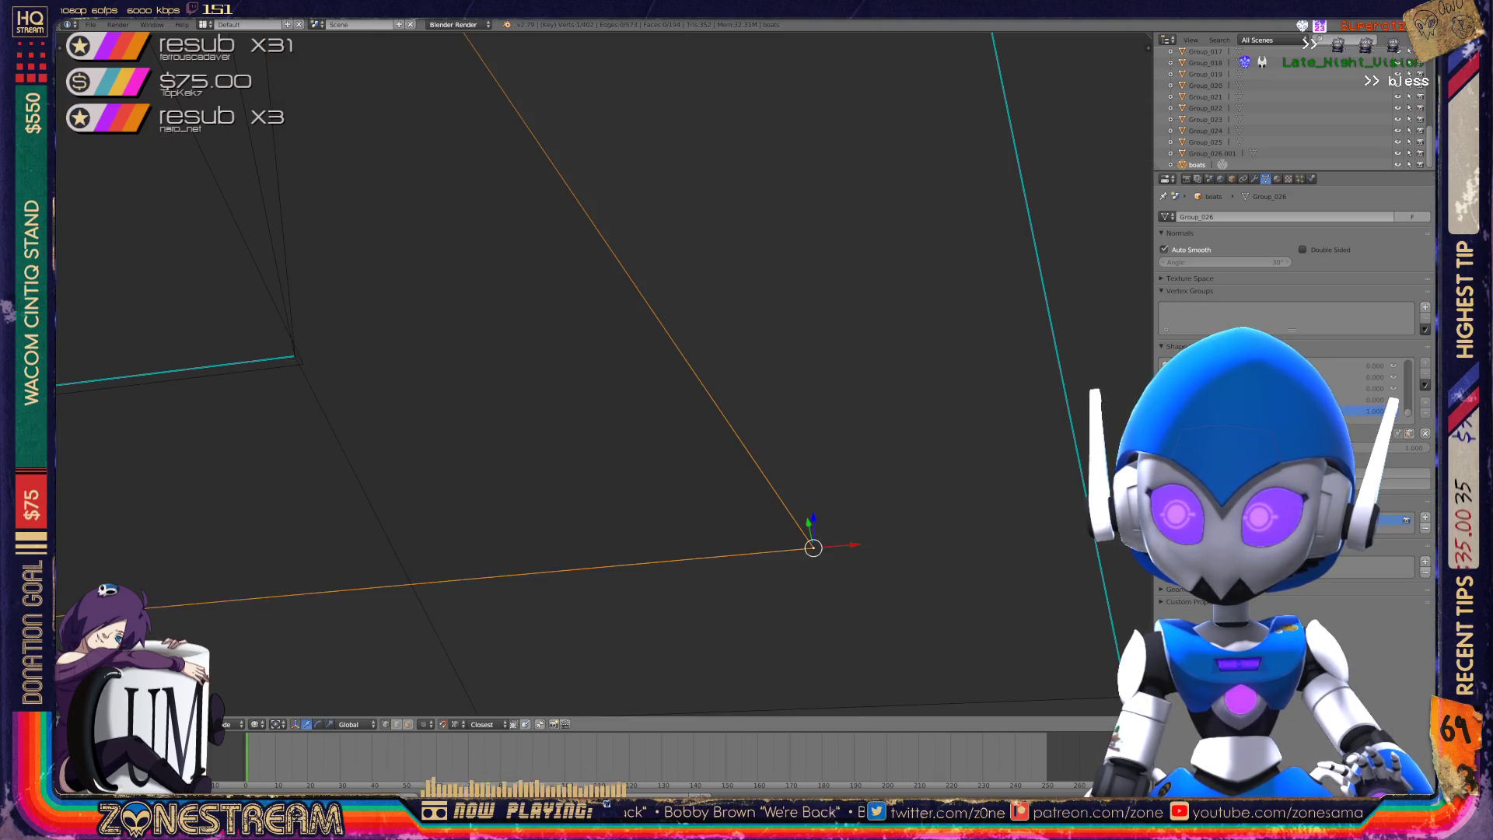
# - Bring the hull's lower corner into view and move its corner vertex upward
pyautogui.scroll(-10, 599, 374)
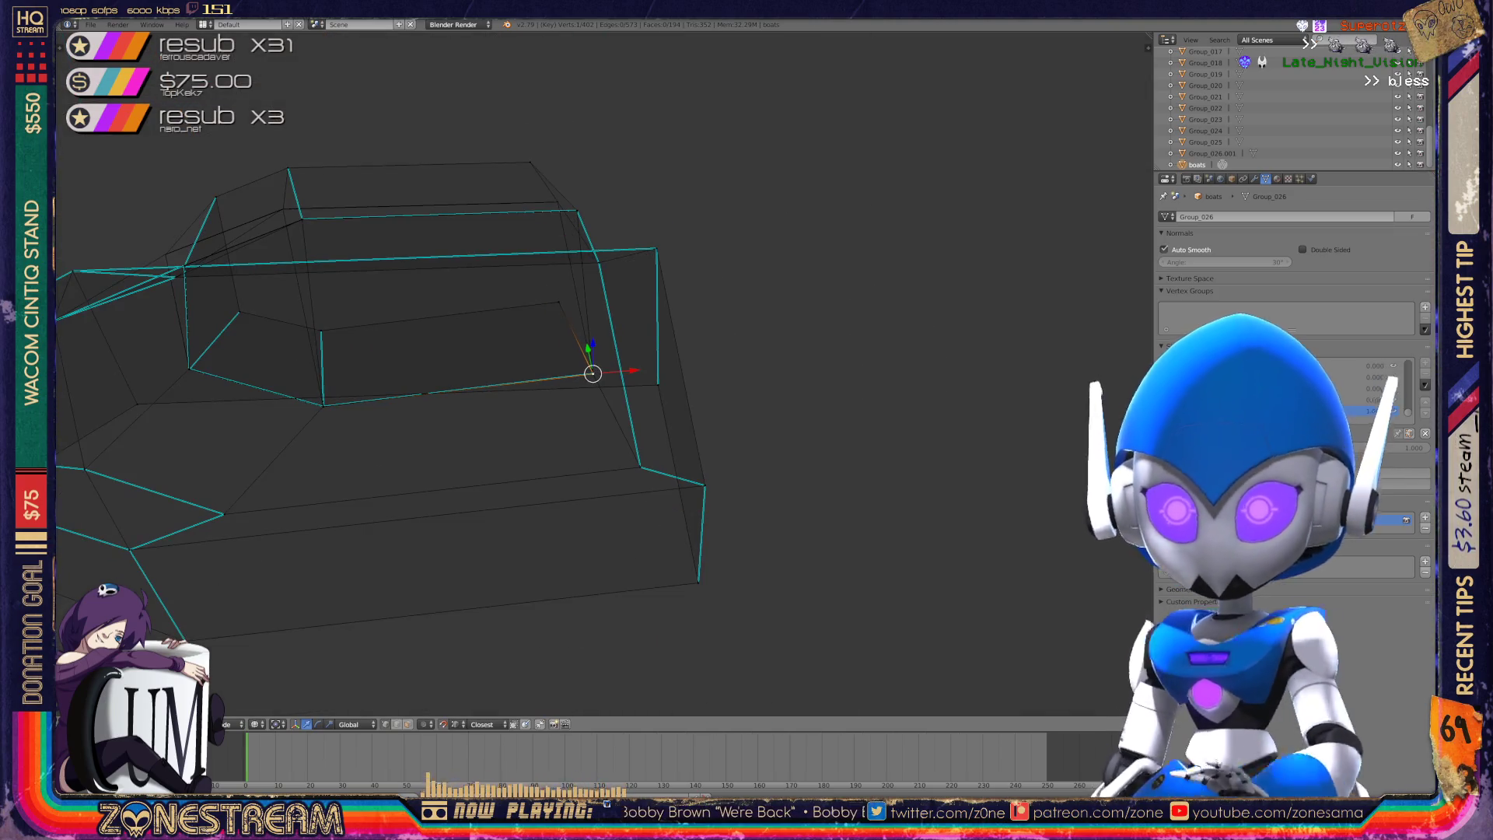
pyautogui.moveTo(591, 389); pyautogui.dragTo(498, 346, button='middle')
pyautogui.scroll(6, 603, 373)
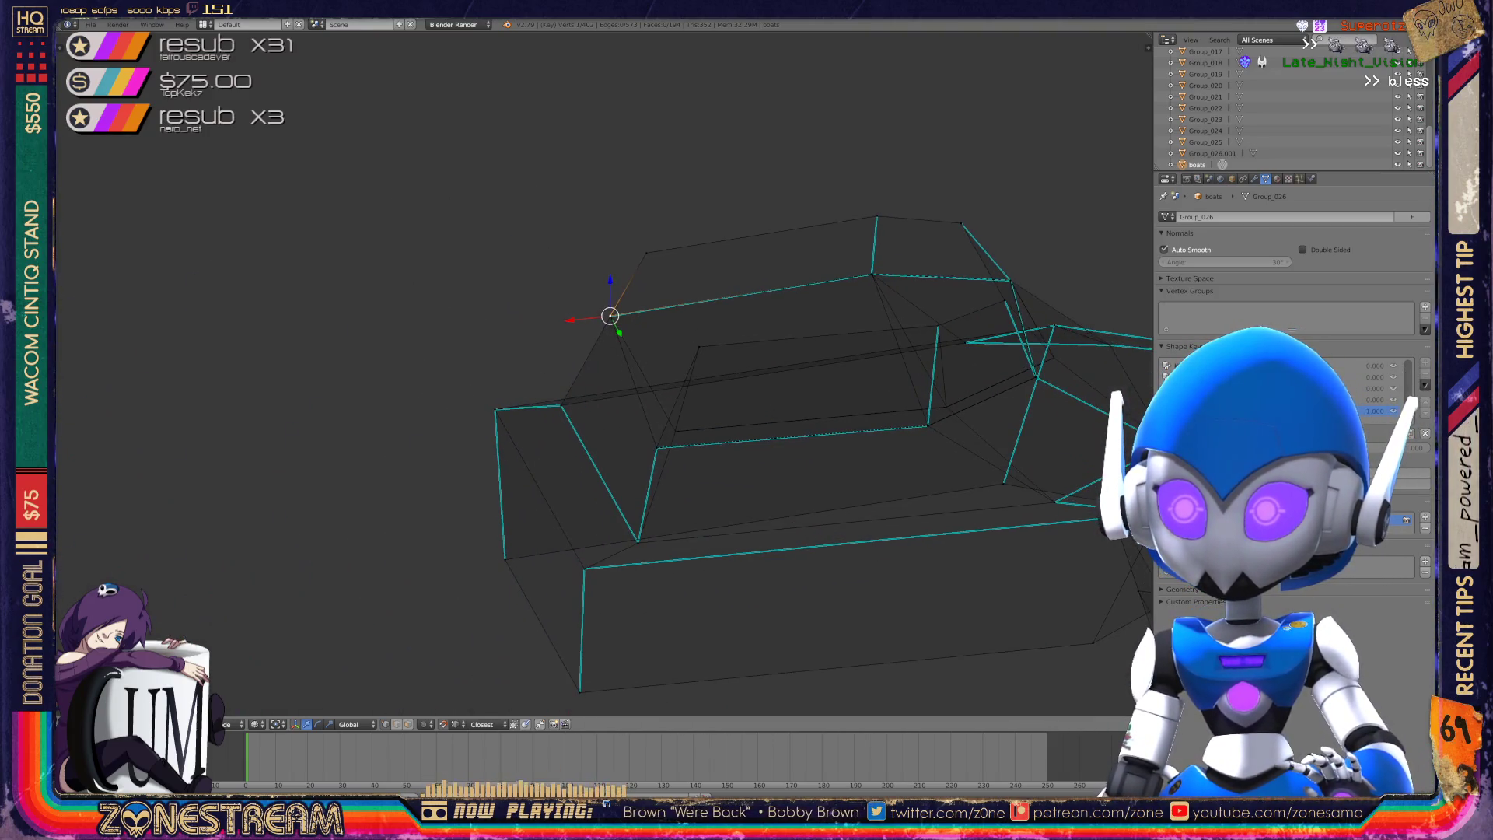
pyautogui.scroll(4, 603, 373)
pyautogui.moveTo(591, 373)
pyautogui.mouseDown(button='middle')
pyautogui.moveTo(607, 375)
pyautogui.moveTo(560, 428)
pyautogui.mouseUp(button='middle')
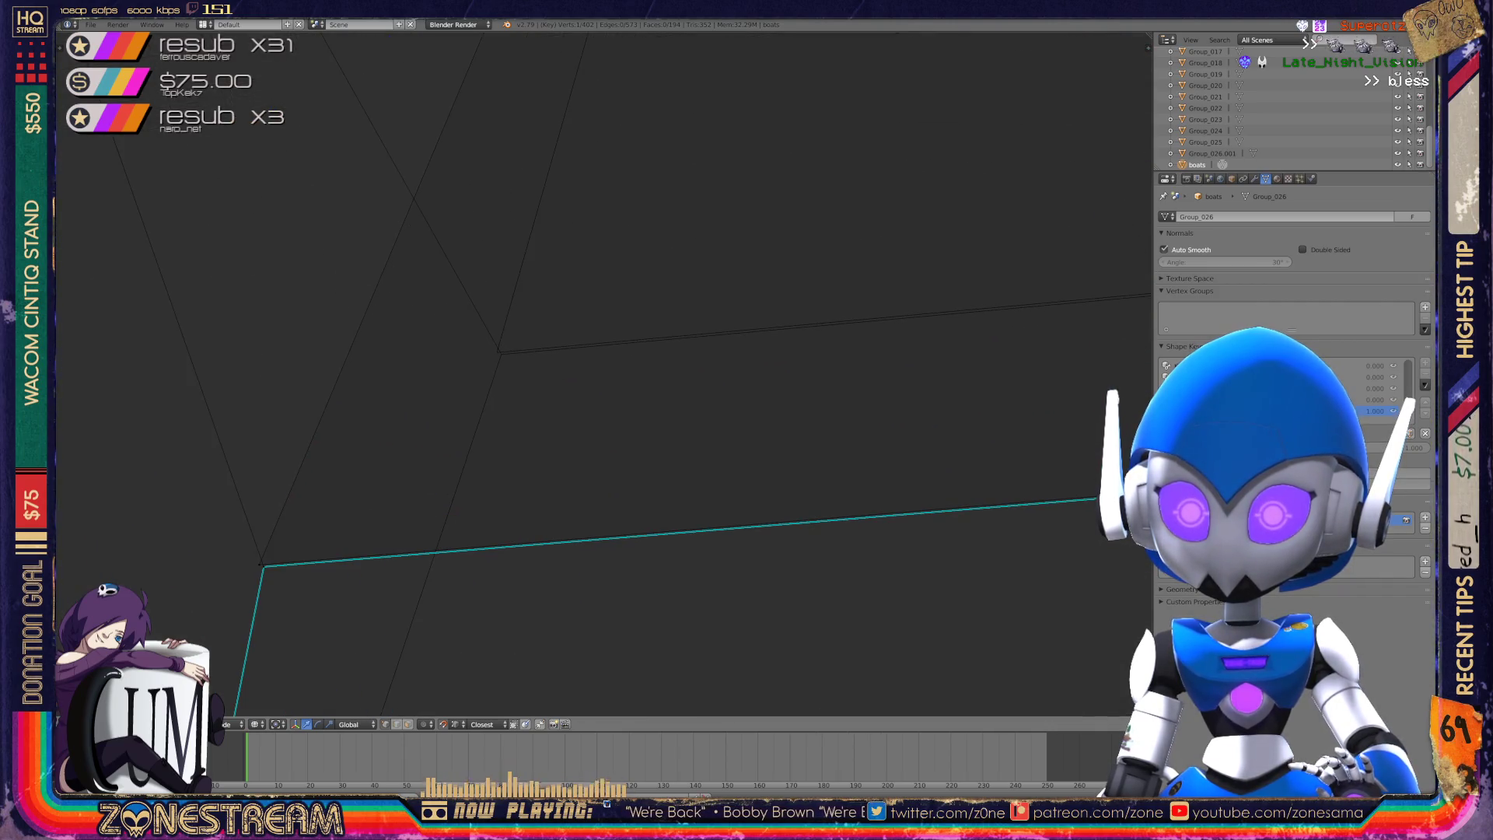
pyautogui.rightClick(261, 565)
pyautogui.press('g')
pyautogui.click(498, 352)
# - Place the neighbouring corner vertex onto its neighbour and raise another corner vertex
pyautogui.rightClick(263, 567)
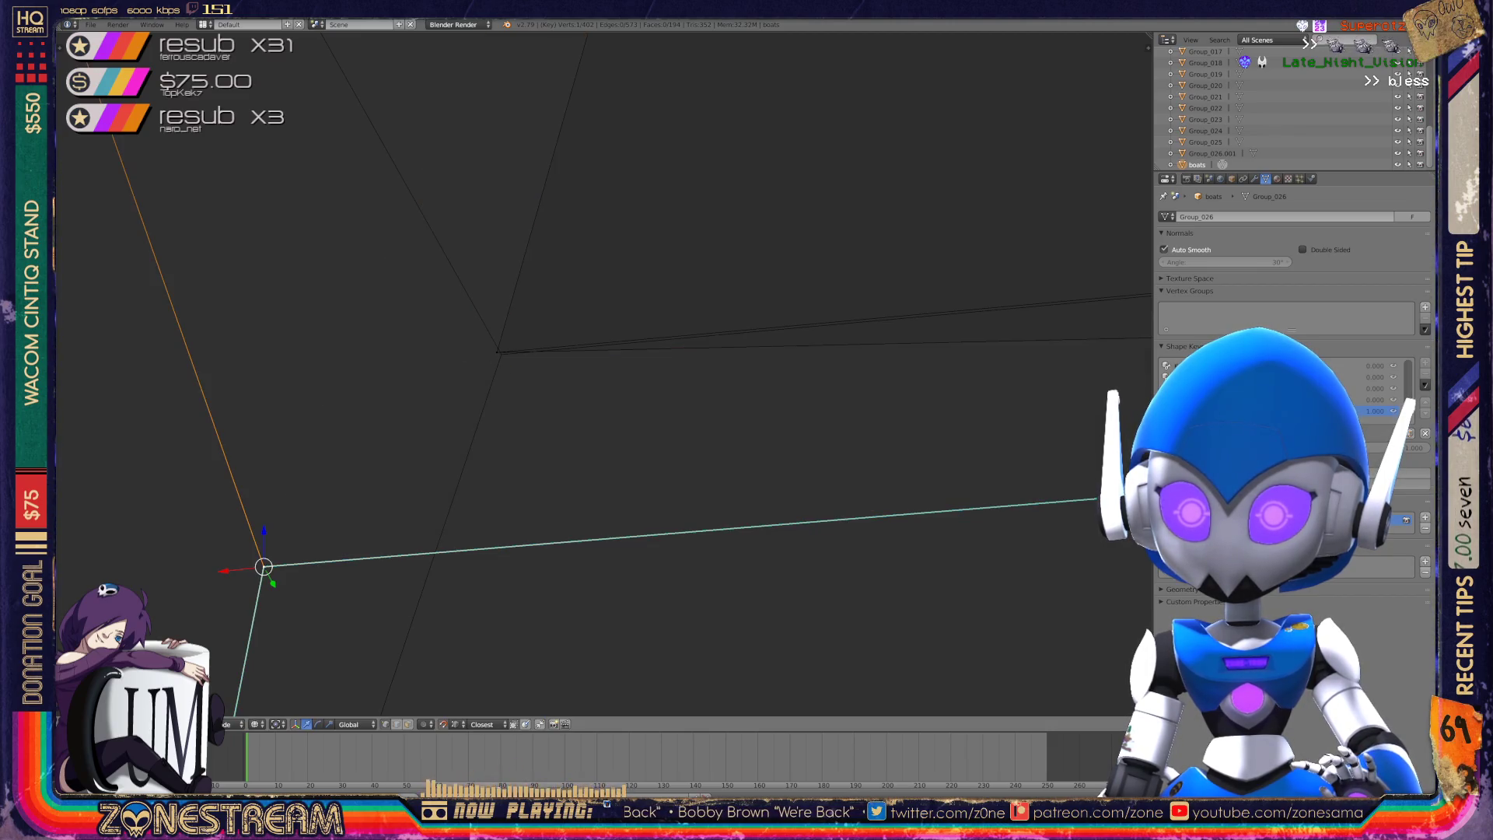
pyautogui.press('g')
pyautogui.click(502, 360)
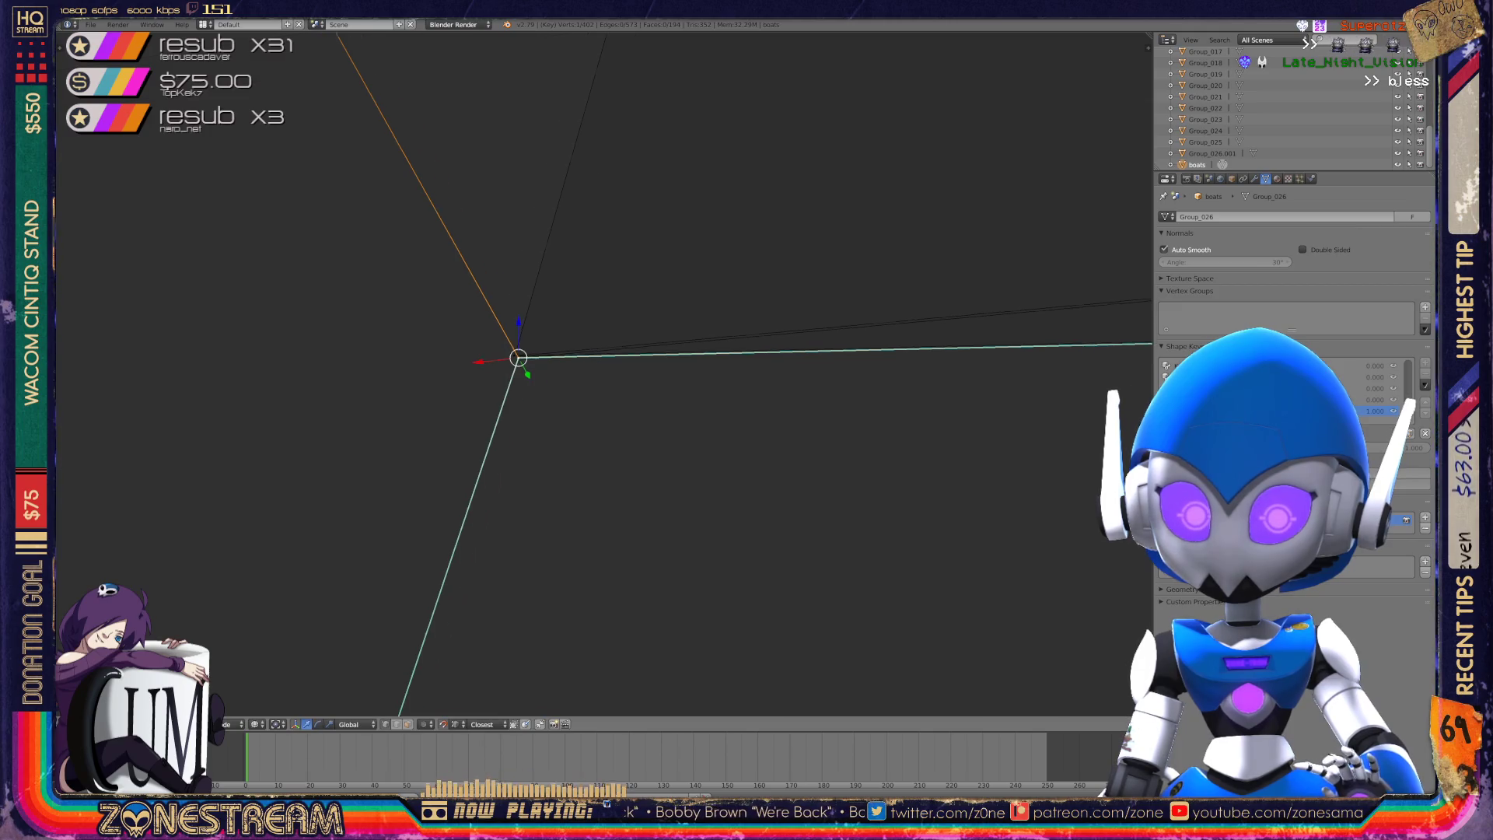
pyautogui.scroll(5, 545, 350)
pyautogui.scroll(-5, 591, 342)
pyautogui.moveTo(700, 389)
pyautogui.keyDown('shift'); pyautogui.mouseDown(button='middle')
pyautogui.moveTo(334, 446)
pyautogui.moveTo(323, 297)
pyautogui.moveTo(282, 581)
pyautogui.mouseUp(button='middle'); pyautogui.keyUp('shift')
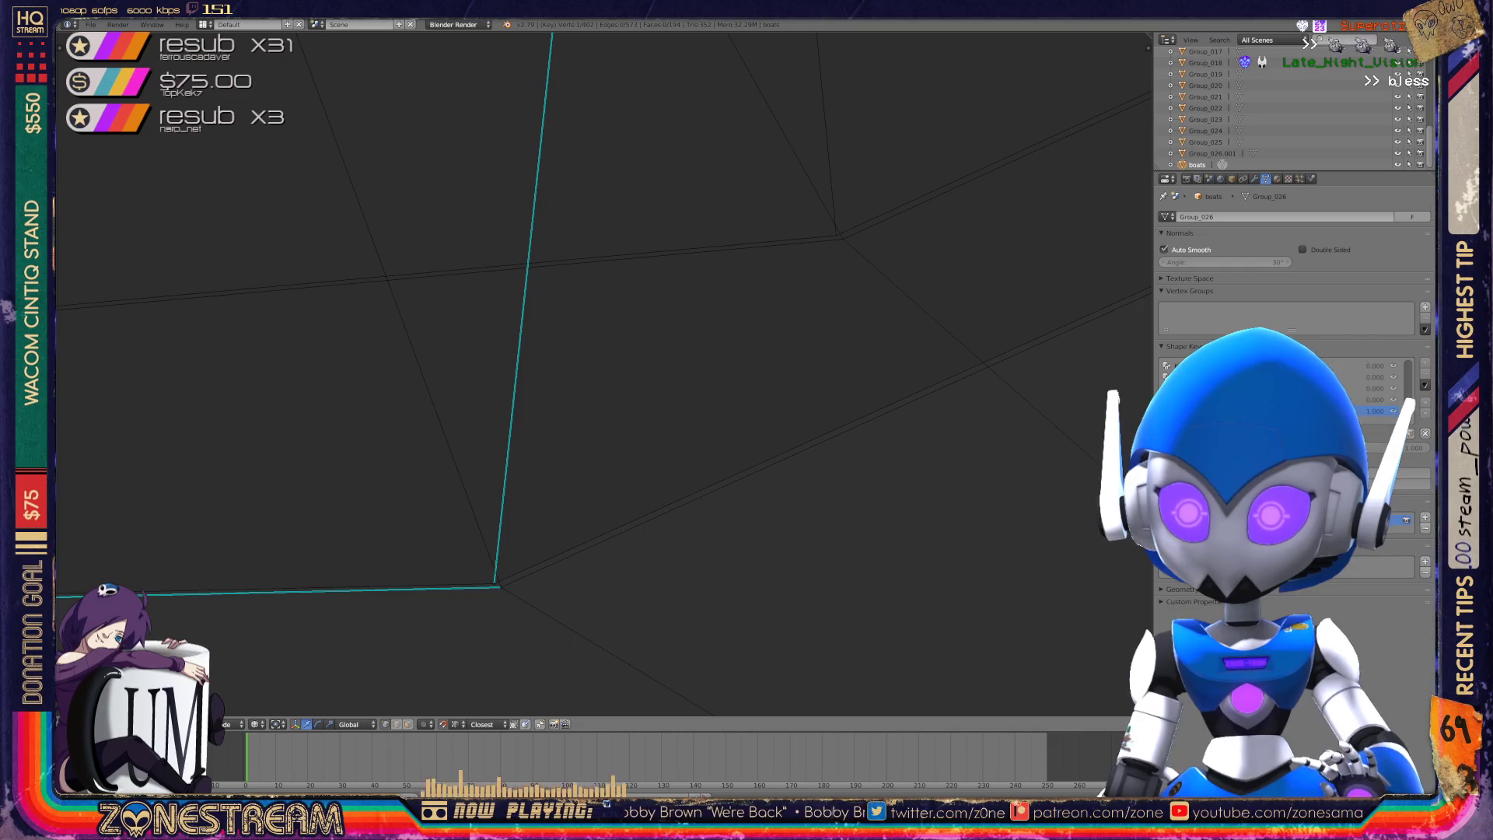
pyautogui.press('g')
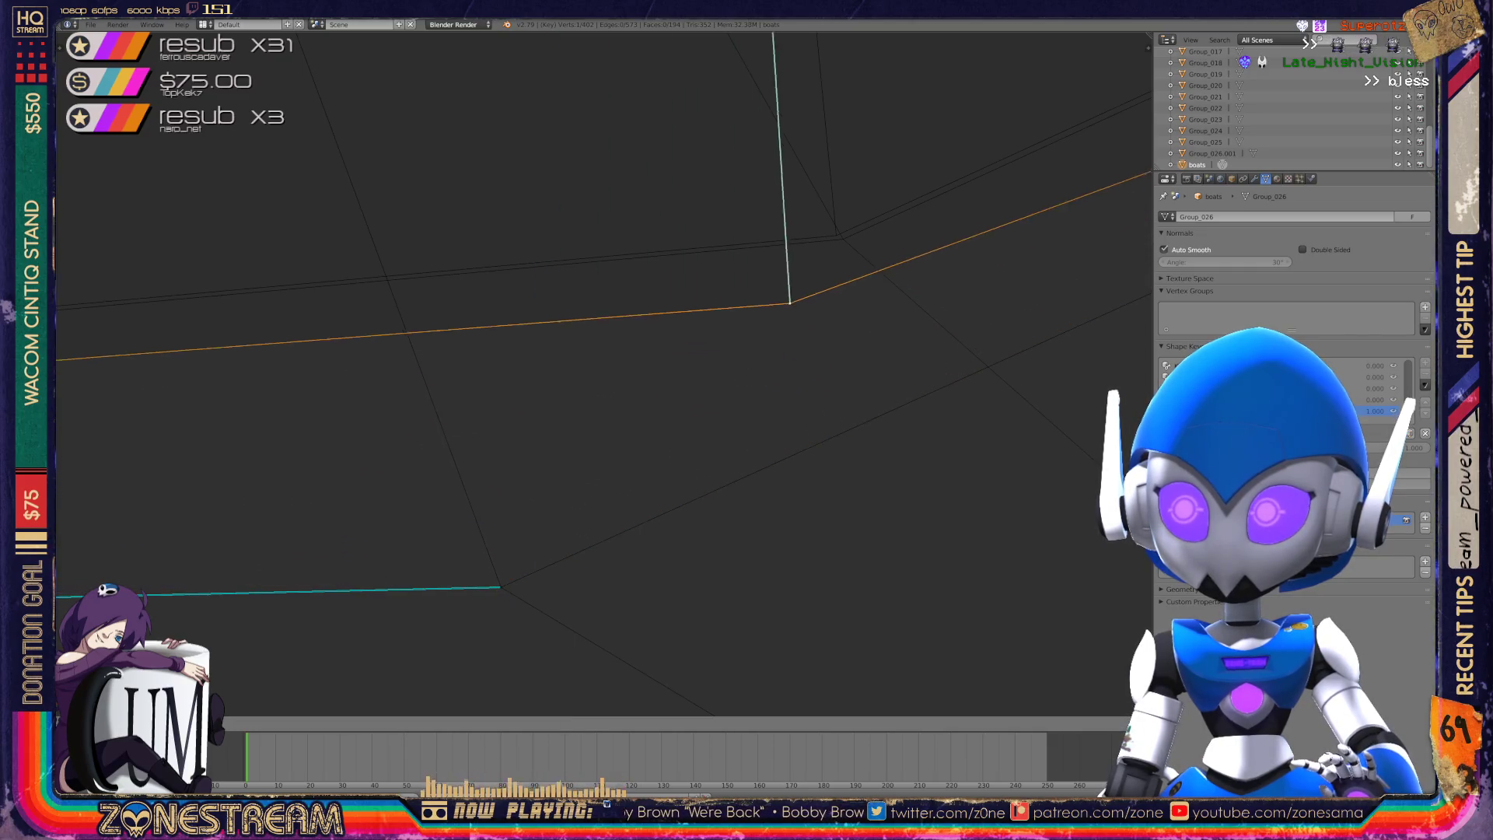
pyautogui.click(836, 235)
# - Snap the lower corner vertex onto the upper one and another edge vertex onto the junction
pyautogui.rightClick(500, 587)
pyautogui.press('g')
pyautogui.click(833, 233)
pyautogui.scroll(-5, 604, 373)
pyautogui.moveTo(604, 374); pyautogui.dragTo(817, 319, button='middle')
pyautogui.rightClick(265, 479)
pyautogui.press('g')
pyautogui.click(594, 300)
pyautogui.rightClick(260, 484)
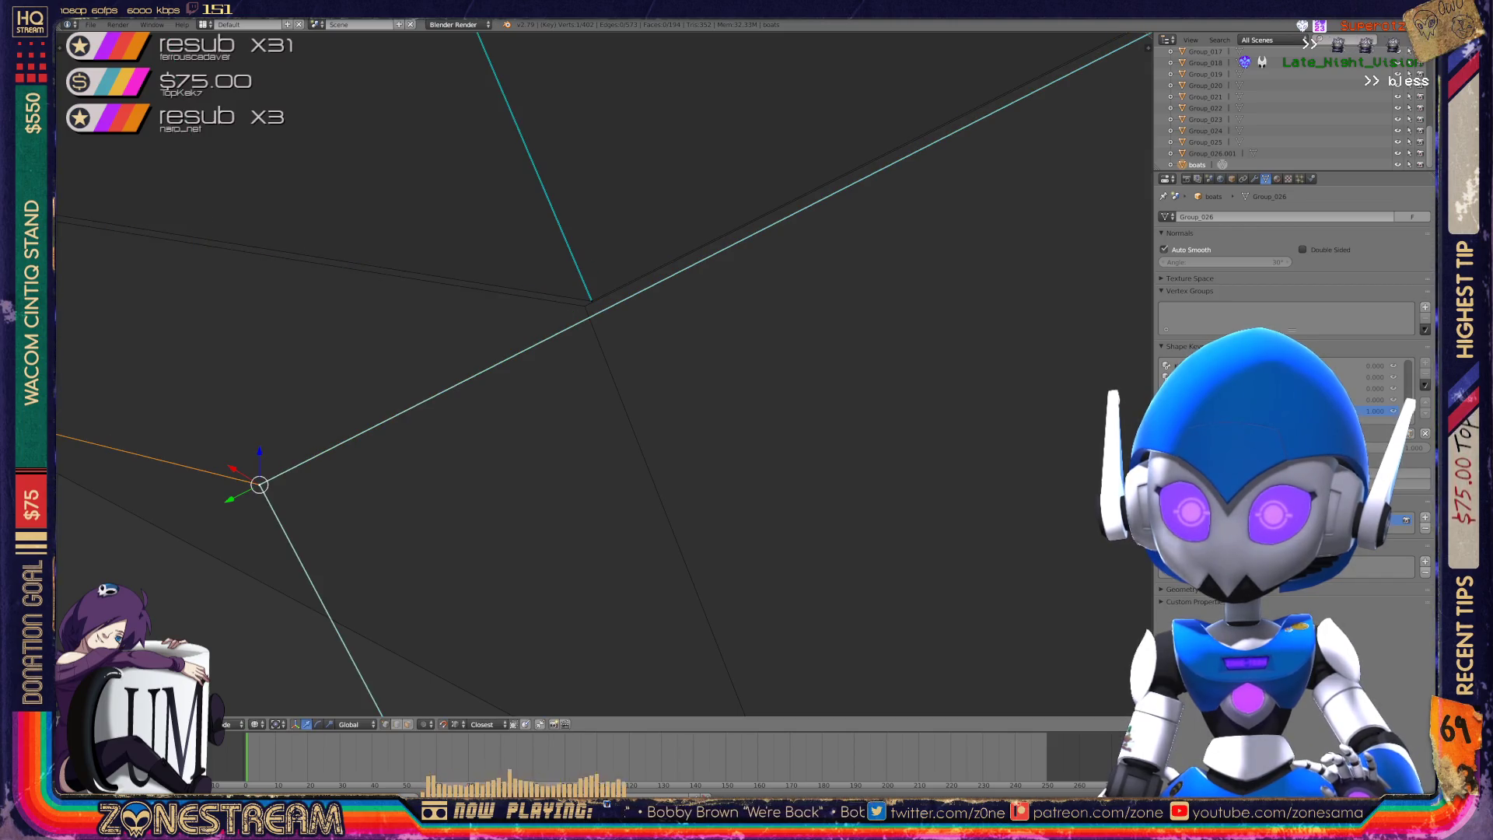
pyautogui.scroll(-6, 600, 357)
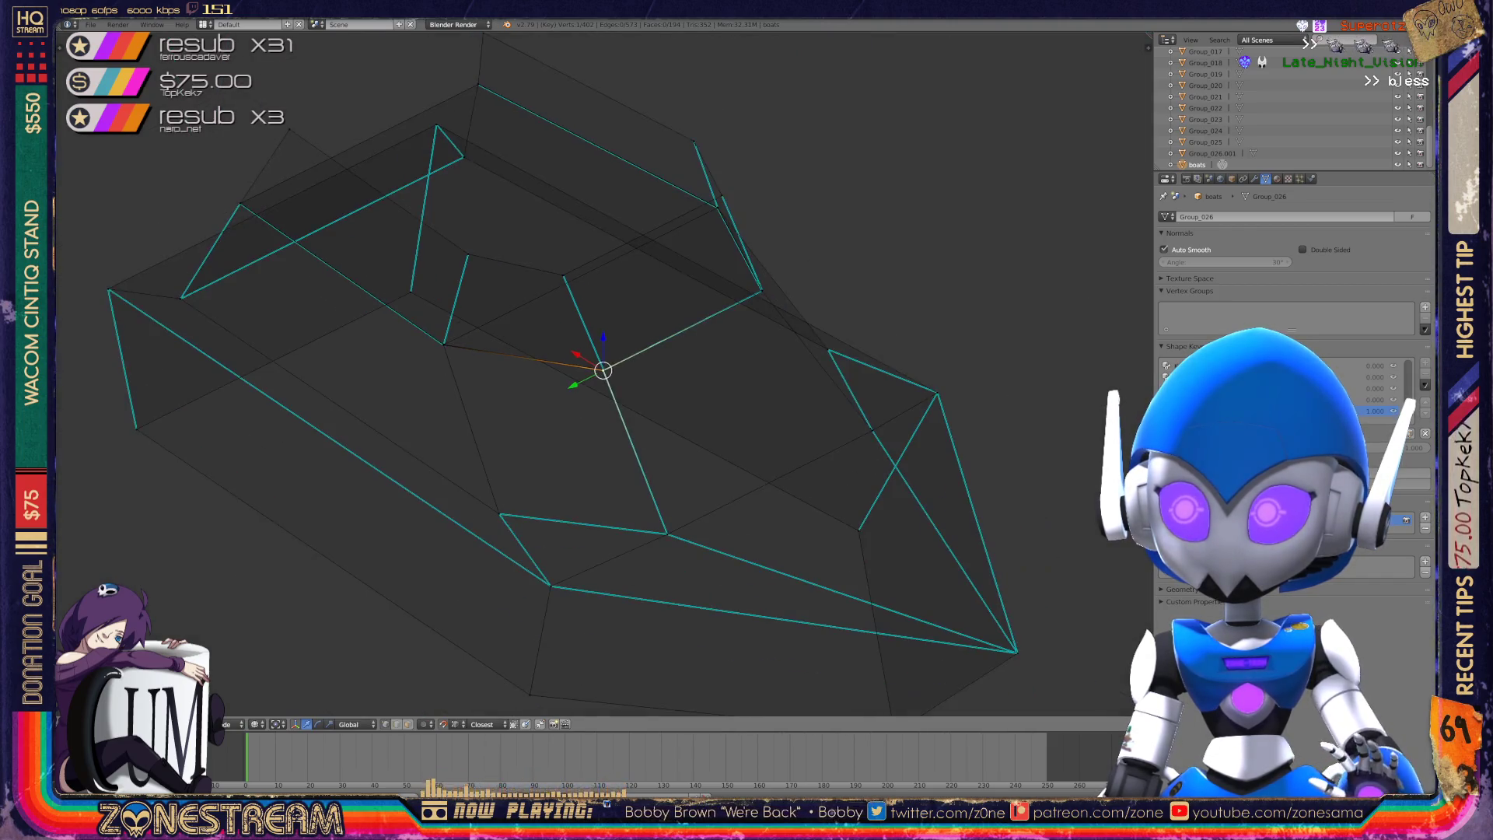
# - Return to Object Mode with both boats in view and save over the existing file
pyautogui.press('Tab')
pyautogui.scroll(-5, 601, 357)
pyautogui.moveTo(601, 357)
pyautogui.mouseDown(button='middle')
pyautogui.moveTo(591, 311)
pyautogui.moveTo(436, 346)
pyautogui.mouseUp(button='middle')
pyautogui.hotkey('ctrl', 's')
pyautogui.press('Return')
# - Zoom in on the pointed boat and enter Edit Mode on its mesh
pyautogui.scroll(-8, 529, 373)
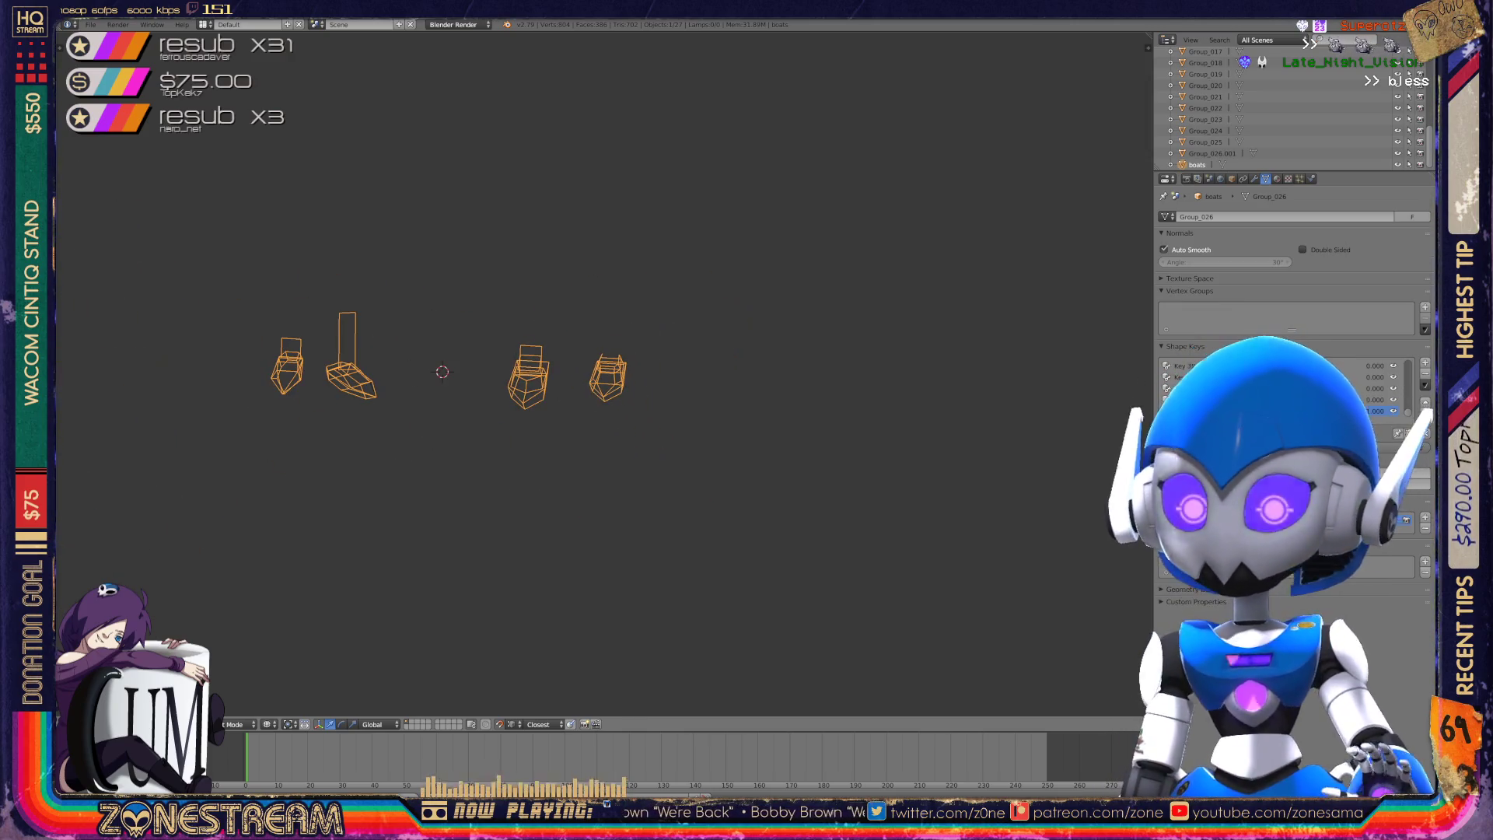
pyautogui.moveTo(529, 373)
pyautogui.mouseDown(button='middle')
pyautogui.moveTo(591, 365)
pyautogui.moveTo(599, 342)
pyautogui.mouseUp(button='middle')
pyautogui.scroll(10, 598, 342)
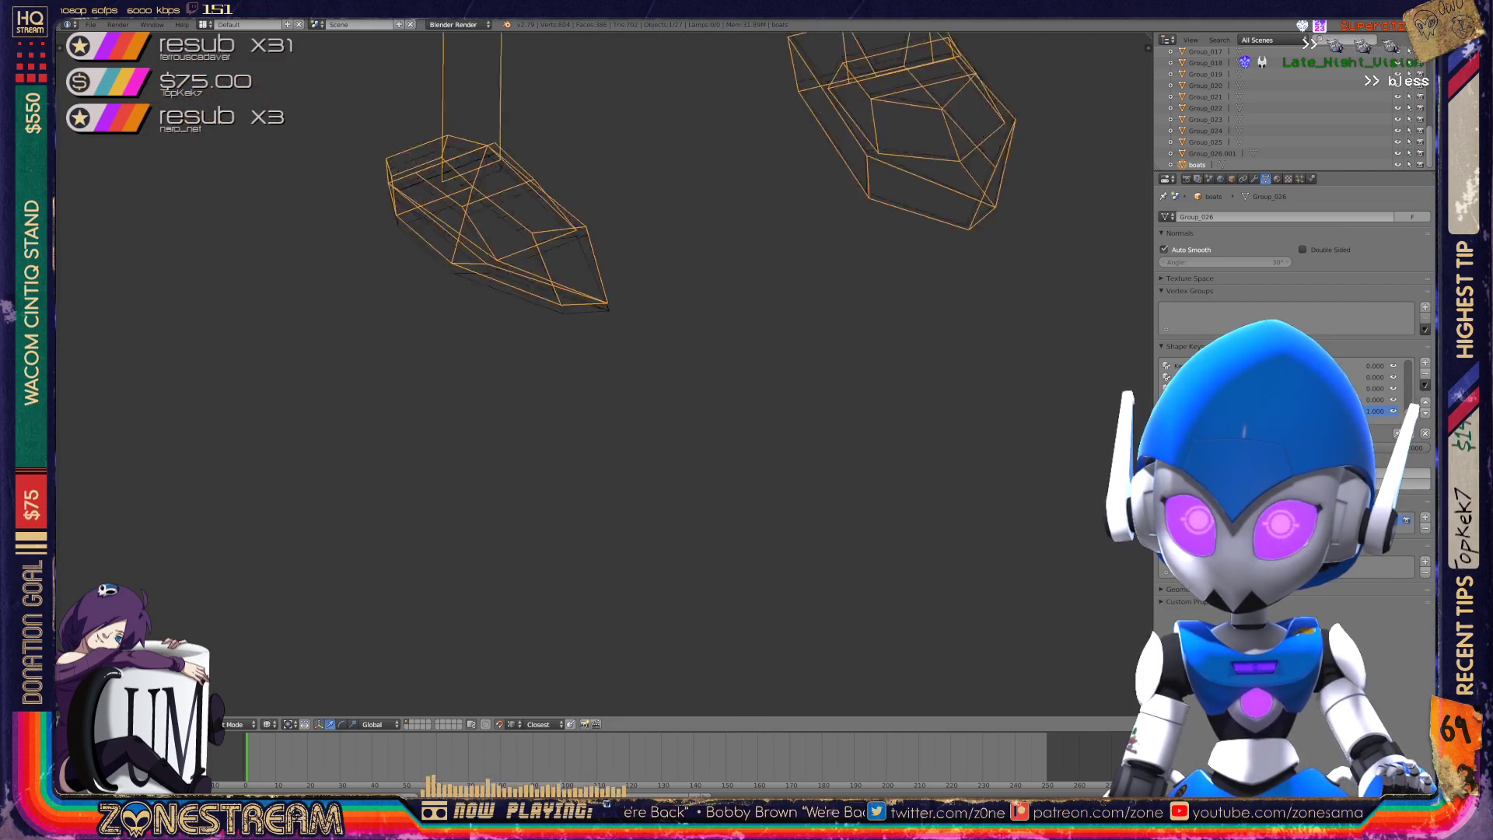
pyautogui.scroll(3, 599, 342)
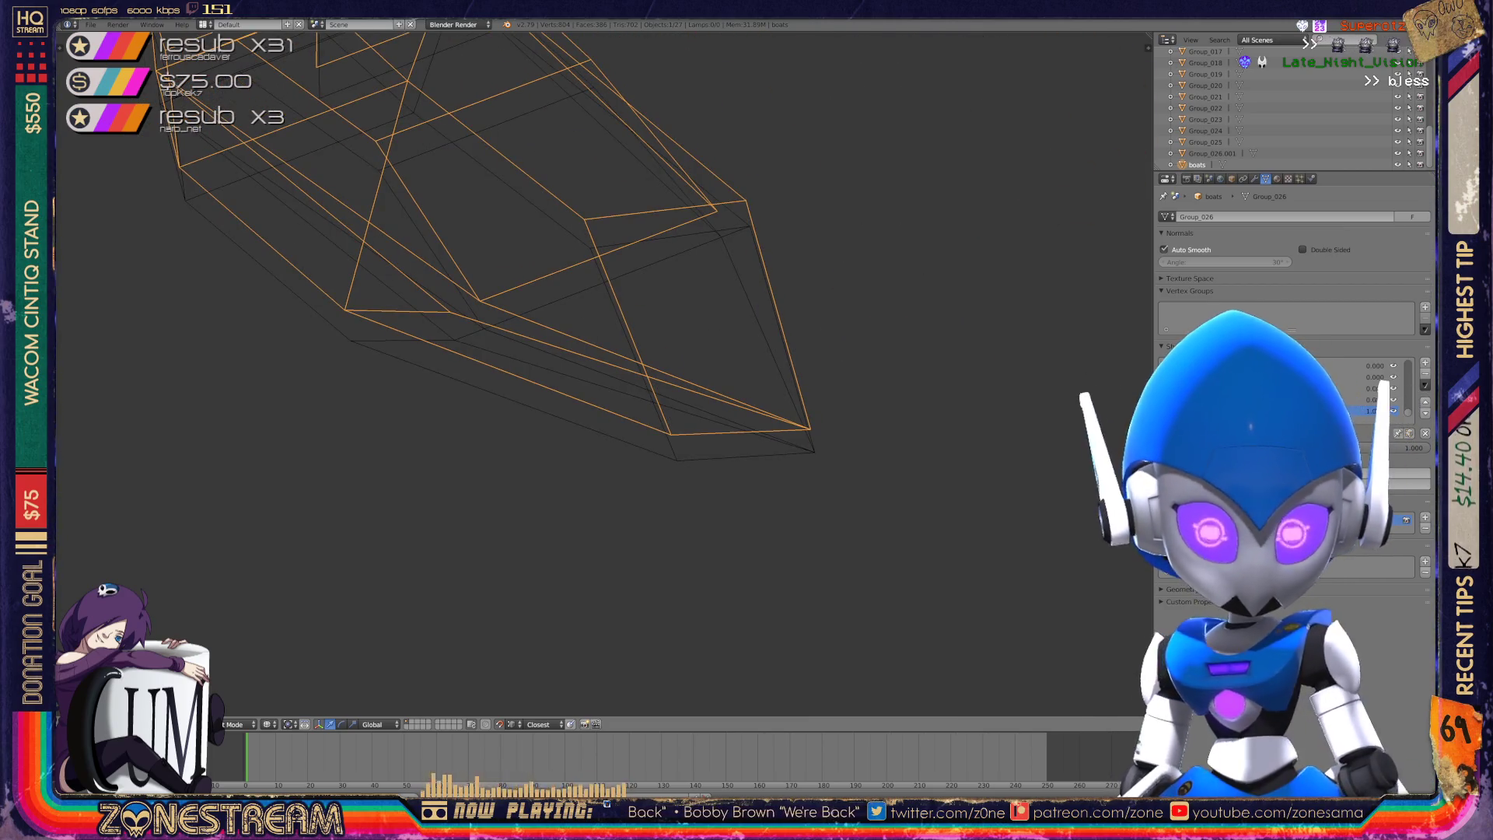
pyautogui.scroll(1, 599, 342)
pyautogui.press('Tab')
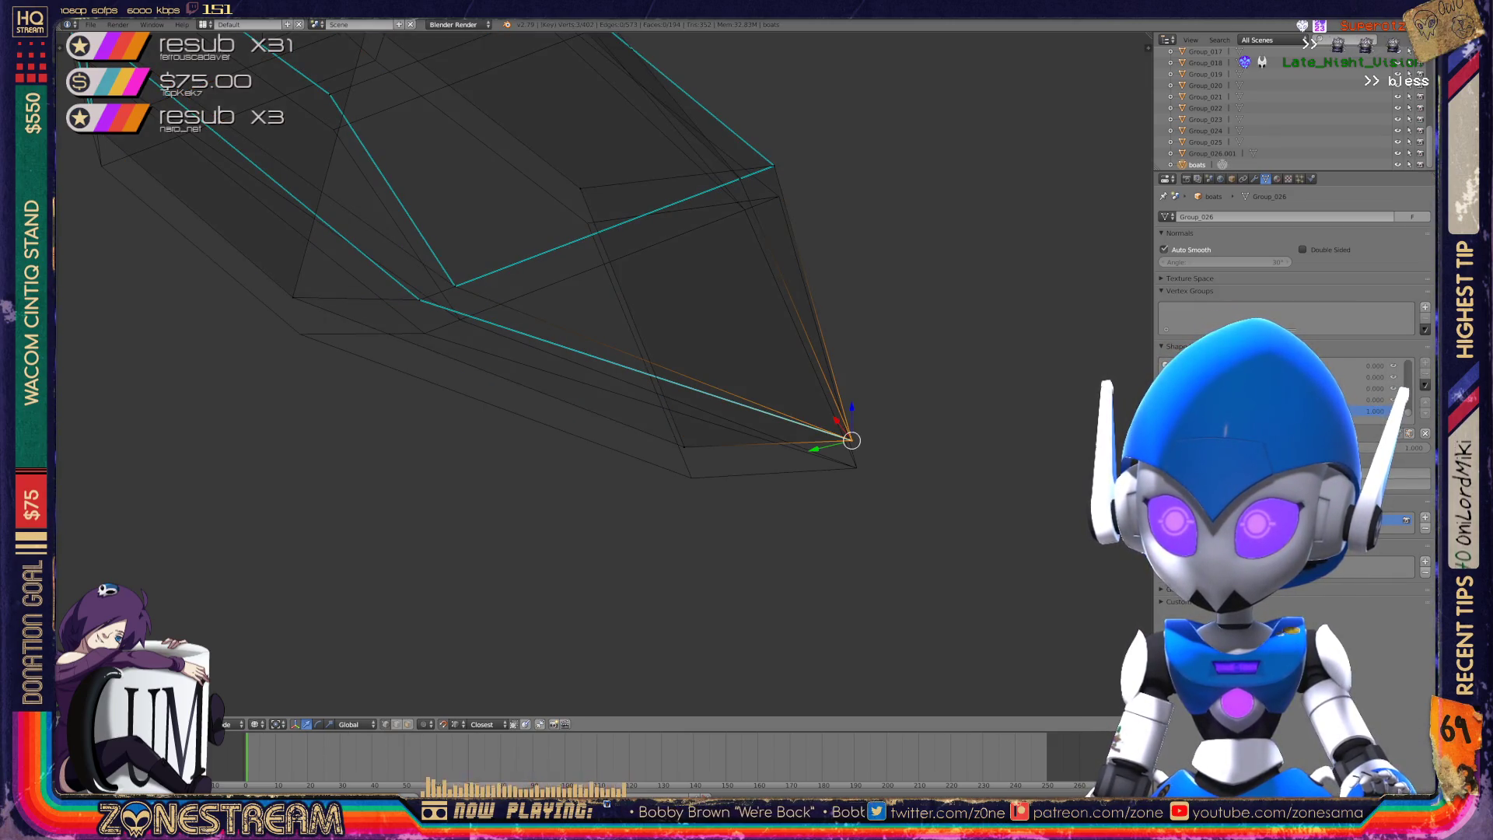
# - Pull several of the pointed boat's hull vertices slightly downward
pyautogui.moveTo(851, 440); pyautogui.dragTo(856, 468)
pyautogui.rightClick(683, 446)
pyautogui.moveTo(683, 446); pyautogui.dragTo(690, 474)
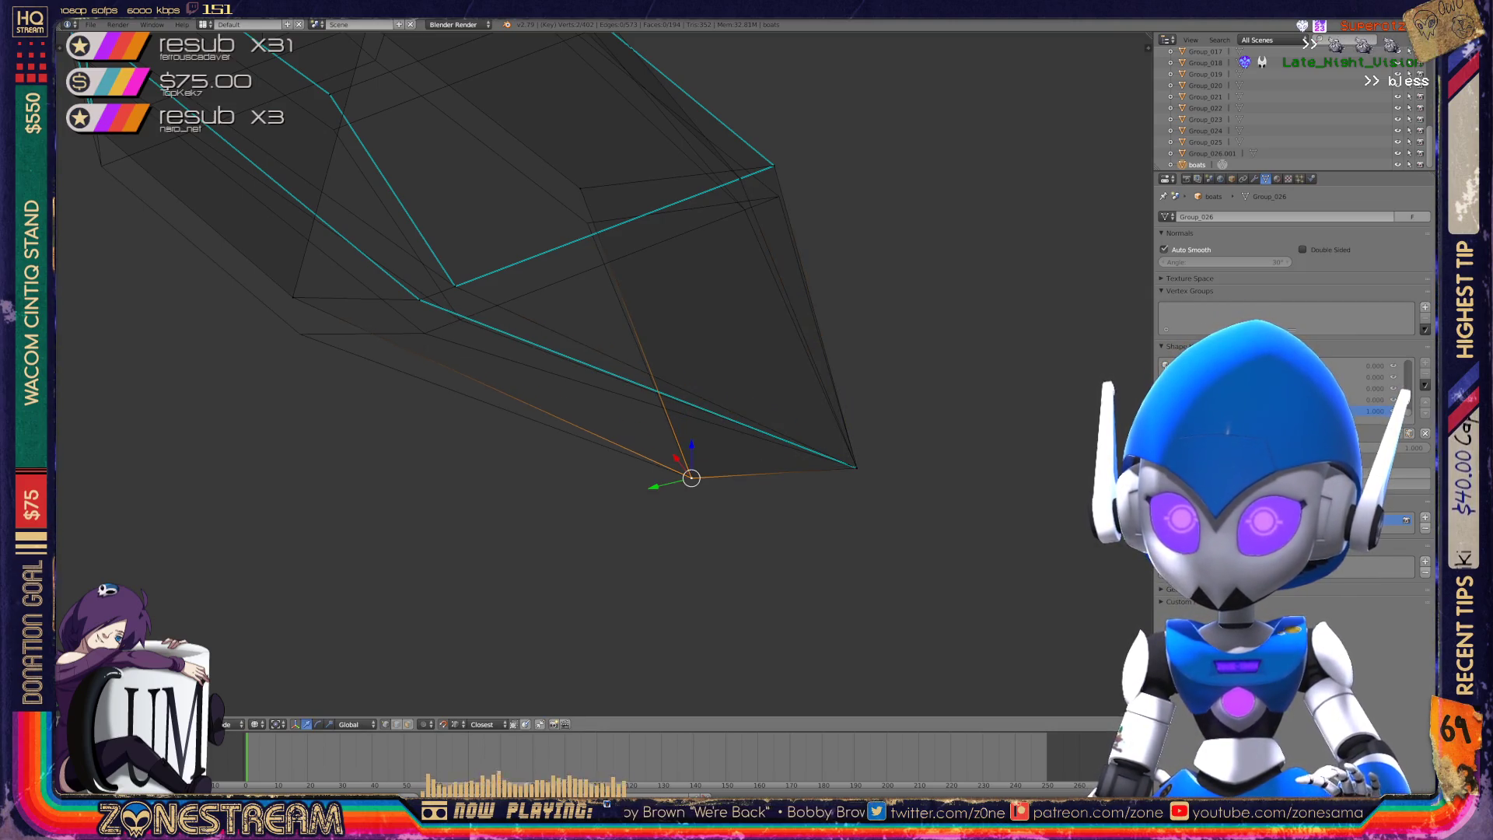
pyautogui.keyDown('shift'); pyautogui.moveTo(689, 473); pyautogui.dragTo(748, 606, button='middle'); pyautogui.keyUp('shift')
pyautogui.rightClick(356, 465)
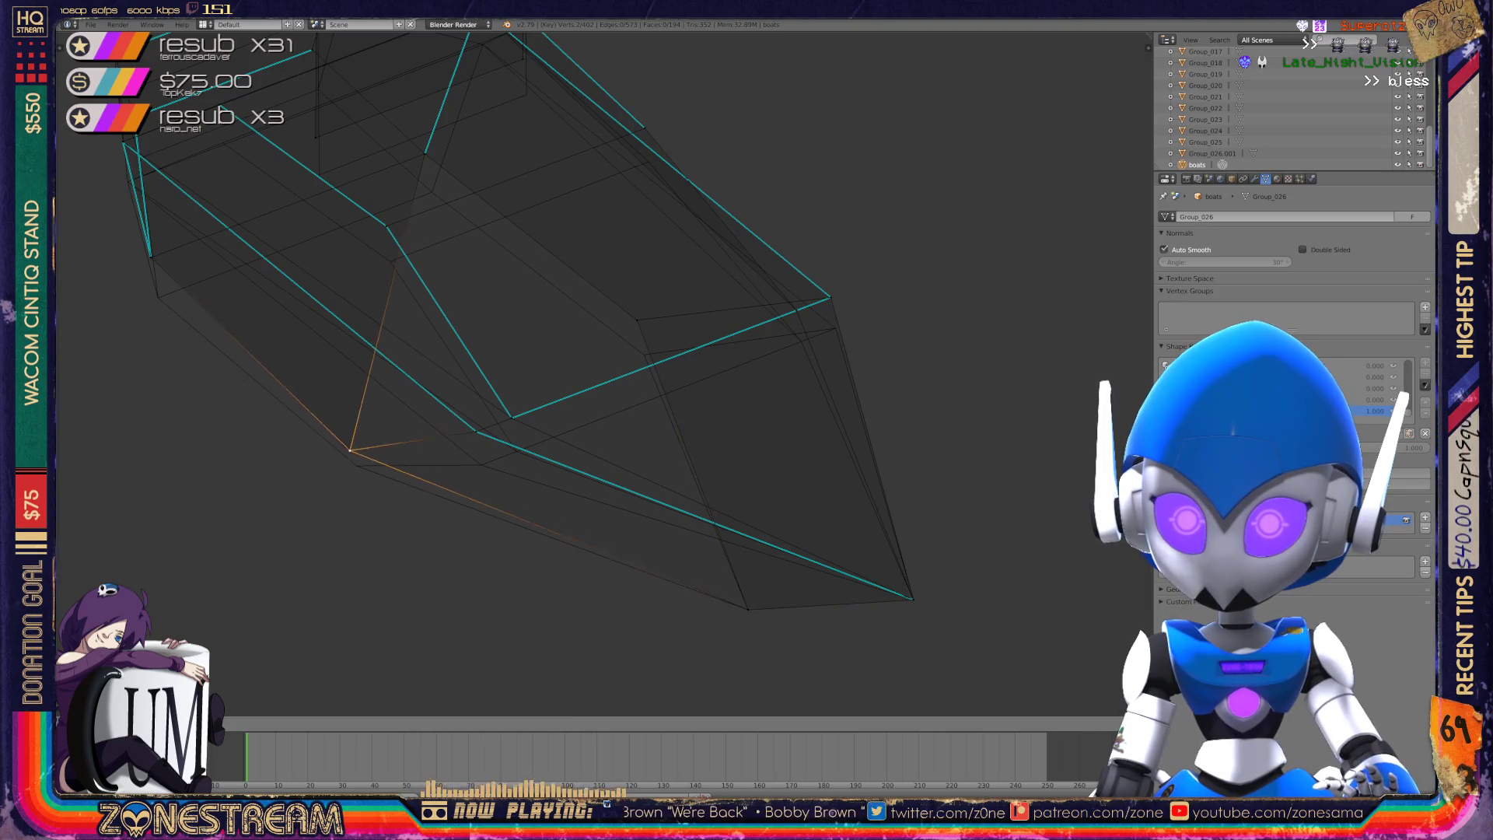
pyautogui.rightClick(475, 430)
pyautogui.moveTo(473, 427)
pyautogui.mouseDown()
pyautogui.moveTo(500, 419)
pyautogui.moveTo(477, 440)
pyautogui.moveTo(481, 465)
pyautogui.mouseUp()
# - Slide two more hull vertices along their edges, pulling the last one lower
pyautogui.rightClick(511, 418)
pyautogui.press('g')
pyautogui.press('g')
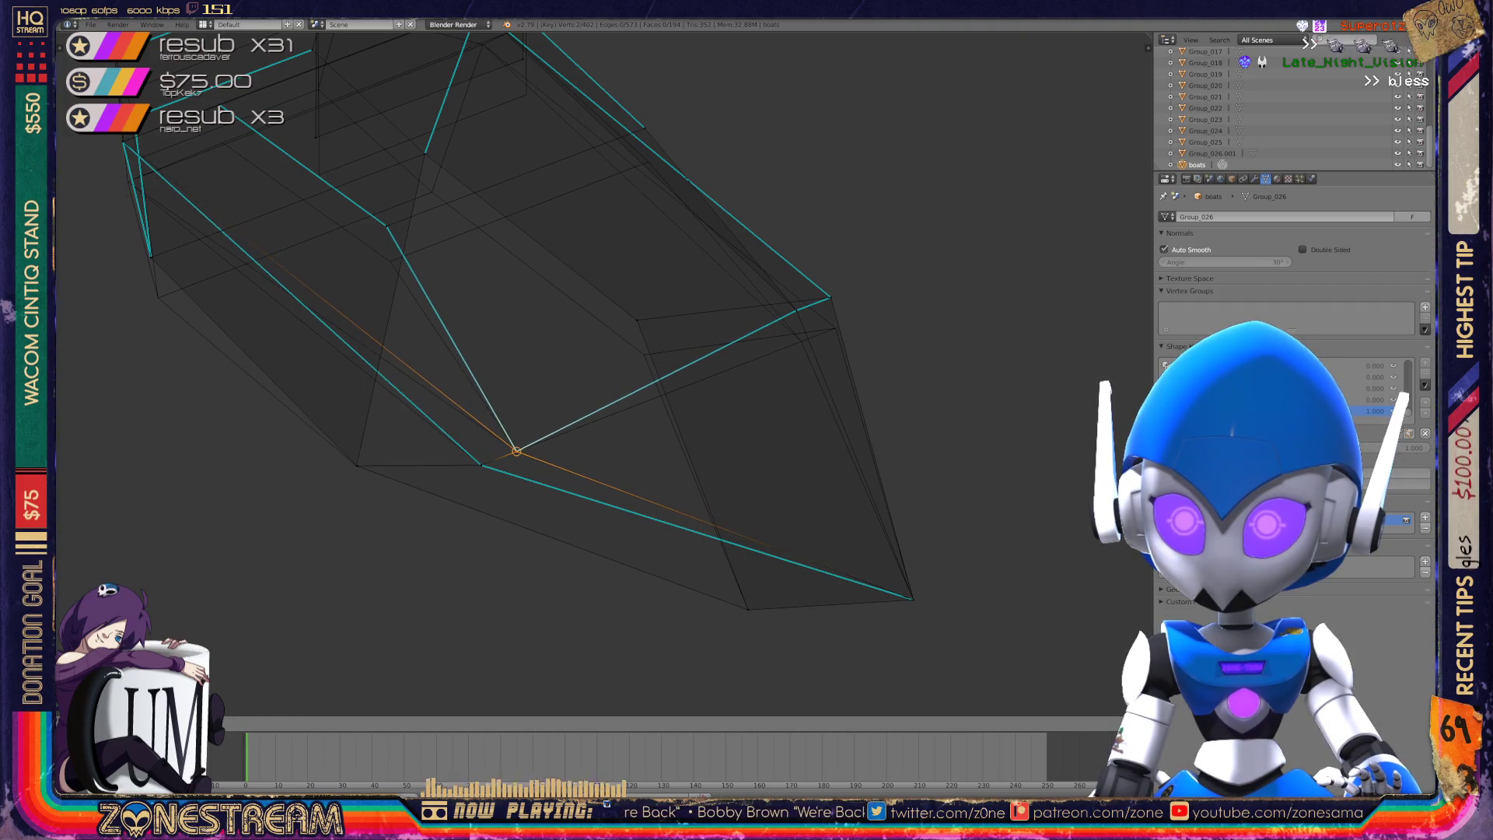
pyautogui.press('Return')
pyautogui.rightClick(644, 355)
pyautogui.press('g')
pyautogui.press('g')
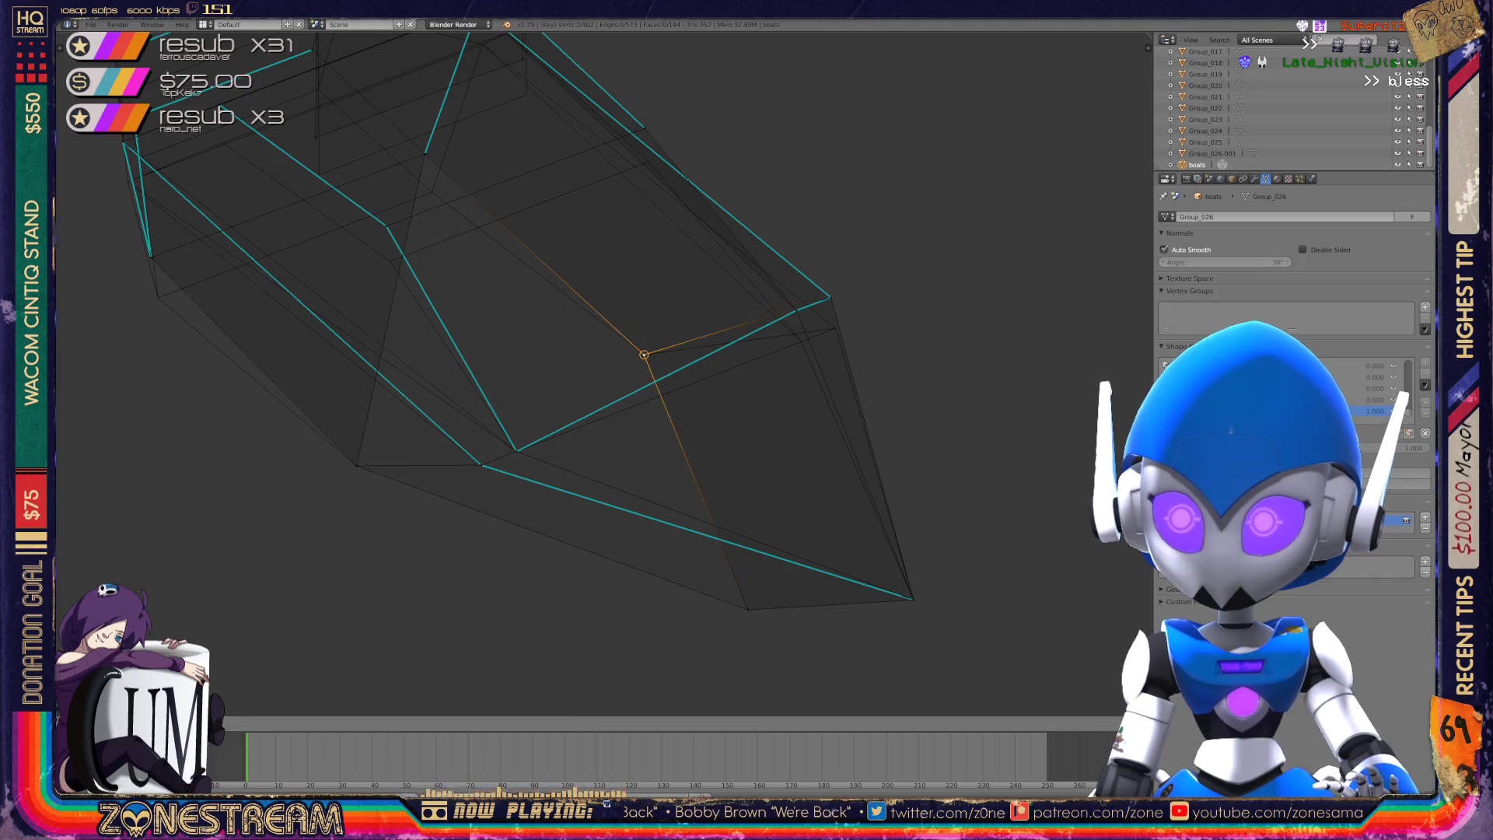
pyautogui.moveTo(644, 354)
pyautogui.keyDown('shift'); pyautogui.mouseDown(button='middle')
pyautogui.moveTo(320, 420)
pyautogui.moveTo(603, 370)
pyautogui.moveTo(816, 403)
pyautogui.moveTo(543, 374)
pyautogui.mouseUp(button='middle'); pyautogui.keyUp('shift')
pyautogui.scroll(5, 604, 374)
pyautogui.moveTo(548, 377)
pyautogui.mouseDown()
pyautogui.moveTo(583, 399)
pyautogui.moveTo(526, 393)
pyautogui.moveTo(526, 411)
pyautogui.mouseUp()
pyautogui.click(591, 404)
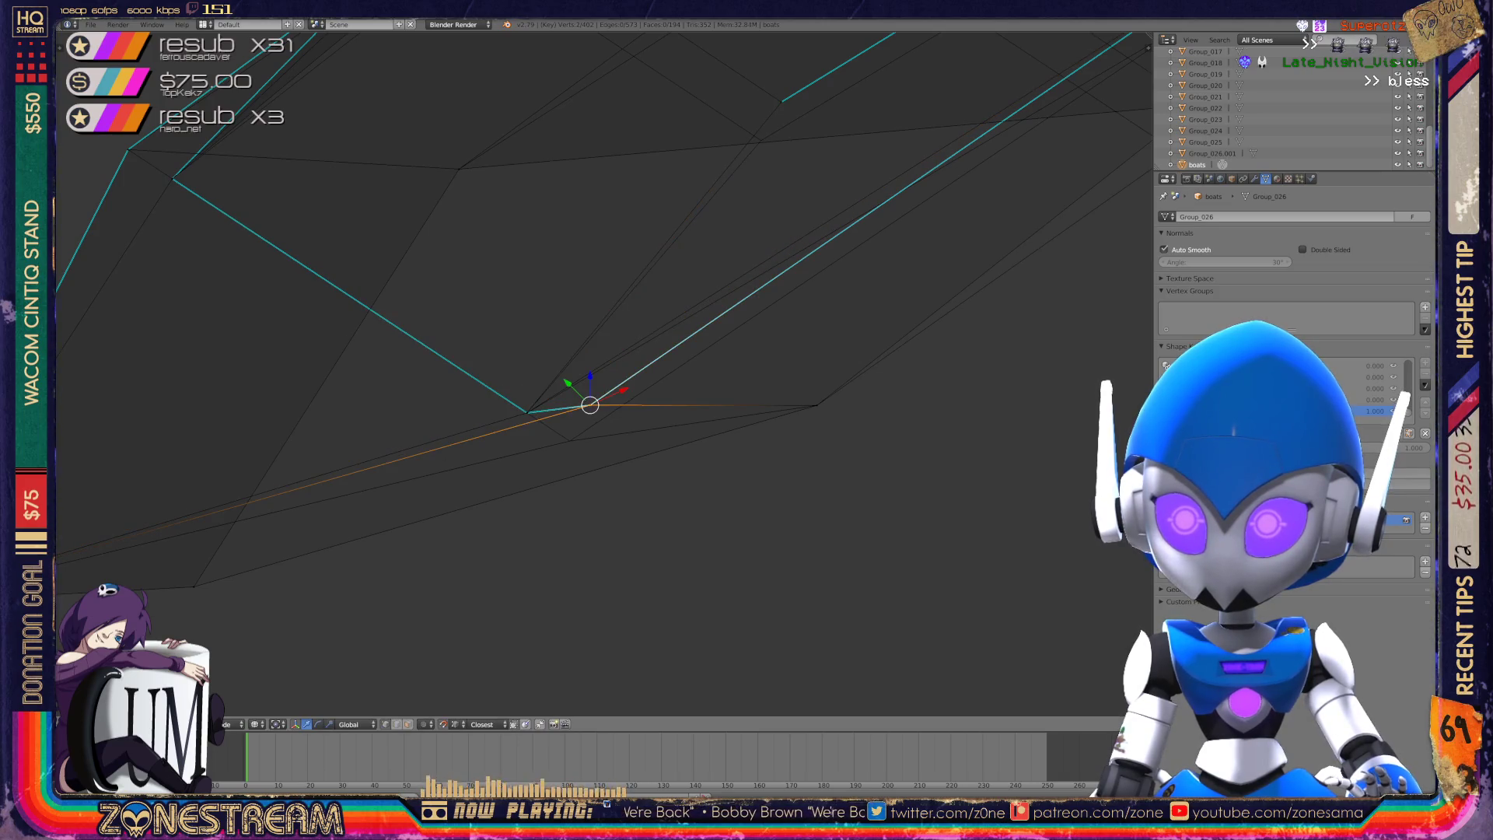
# - Pull a corner vertex away and move it onto the hull's cyan edge
pyautogui.scroll(-3, 591, 374)
pyautogui.moveTo(592, 373); pyautogui.dragTo(552, 412, button='middle')
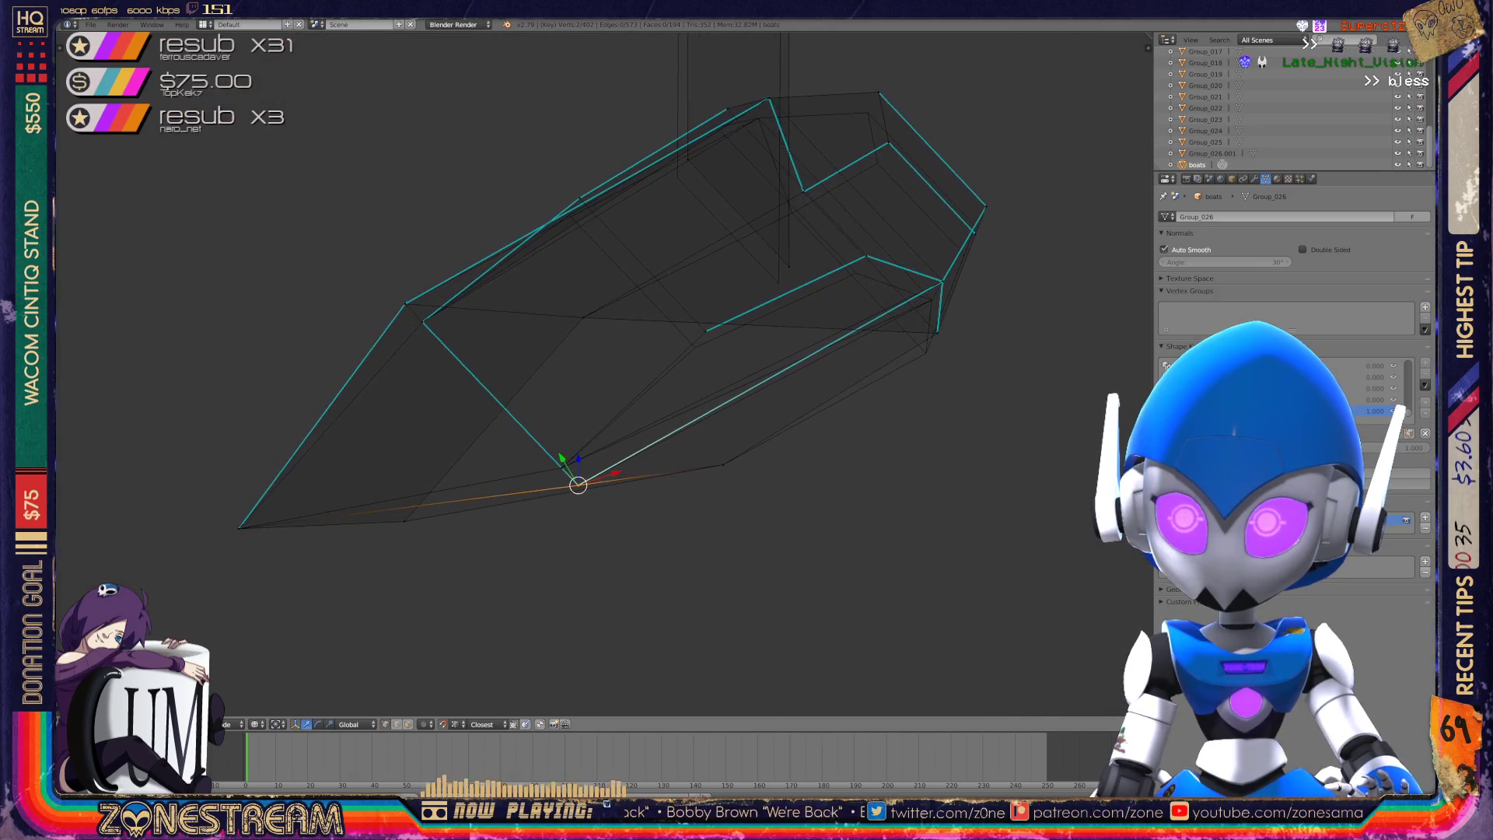
pyautogui.scroll(4, 604, 385)
pyautogui.moveTo(546, 603)
pyautogui.mouseDown()
pyautogui.moveTo(813, 283)
pyautogui.moveTo(791, 311)
pyautogui.mouseUp()
pyautogui.keyDown('shift'); pyautogui.moveTo(792, 311); pyautogui.dragTo(861, 431, button='middle'); pyautogui.keyUp('shift')
pyautogui.moveTo(863, 432)
pyautogui.mouseDown()
pyautogui.moveTo(619, 120)
pyautogui.moveTo(602, 157)
pyautogui.mouseUp()
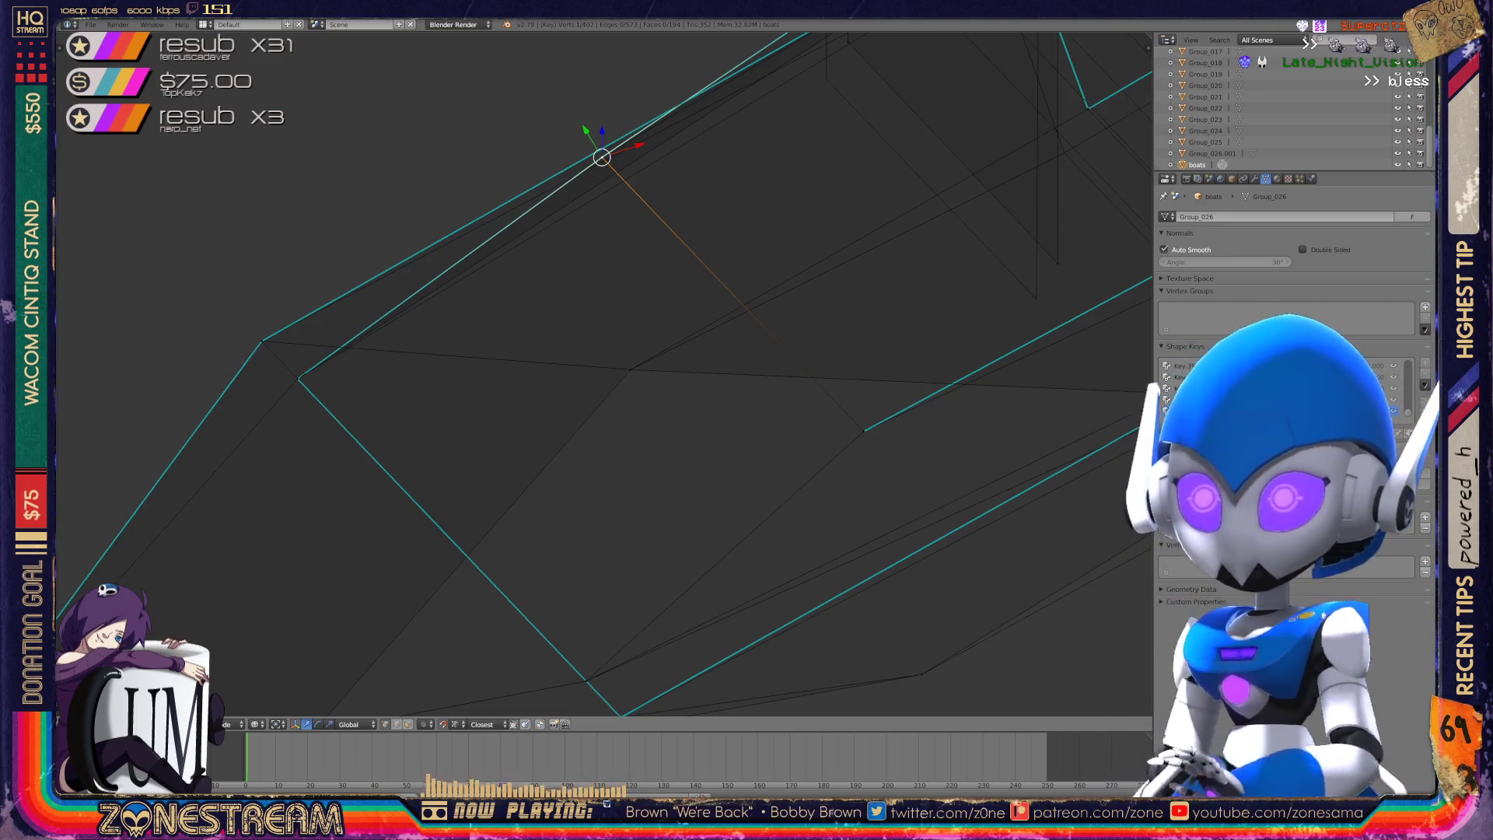
pyautogui.moveTo(602, 157)
pyautogui.mouseDown(button='middle')
pyautogui.moveTo(545, 327)
pyautogui.moveTo(673, 460)
pyautogui.mouseUp(button='middle')
pyautogui.moveTo(673, 460); pyautogui.dragTo(654, 499)
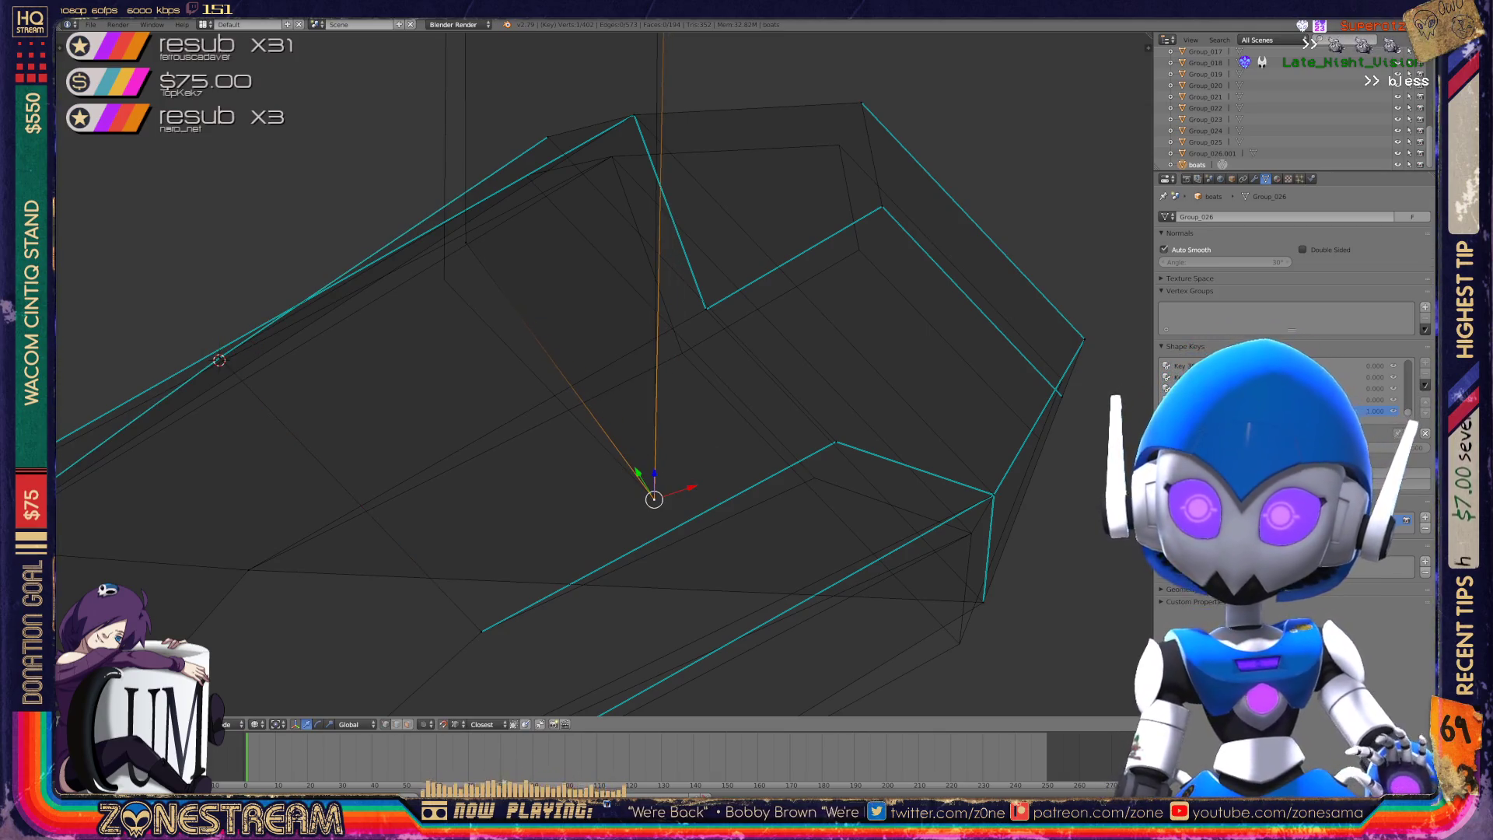
# - Move a top-edge vertex down-left and nudge a higher vertex straight down
pyautogui.rightClick(465, 243)
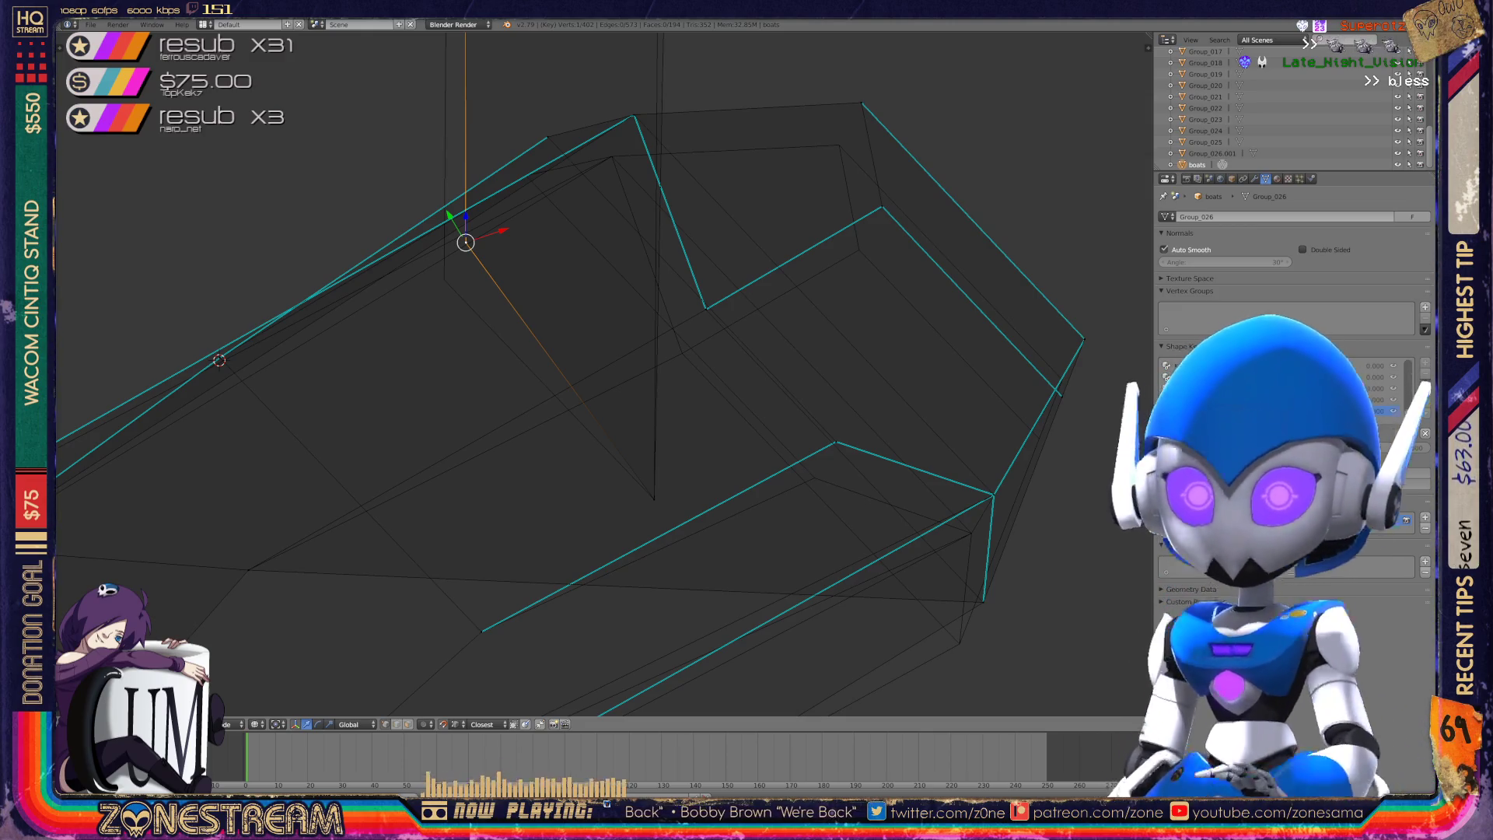
pyautogui.moveTo(465, 243); pyautogui.dragTo(444, 279)
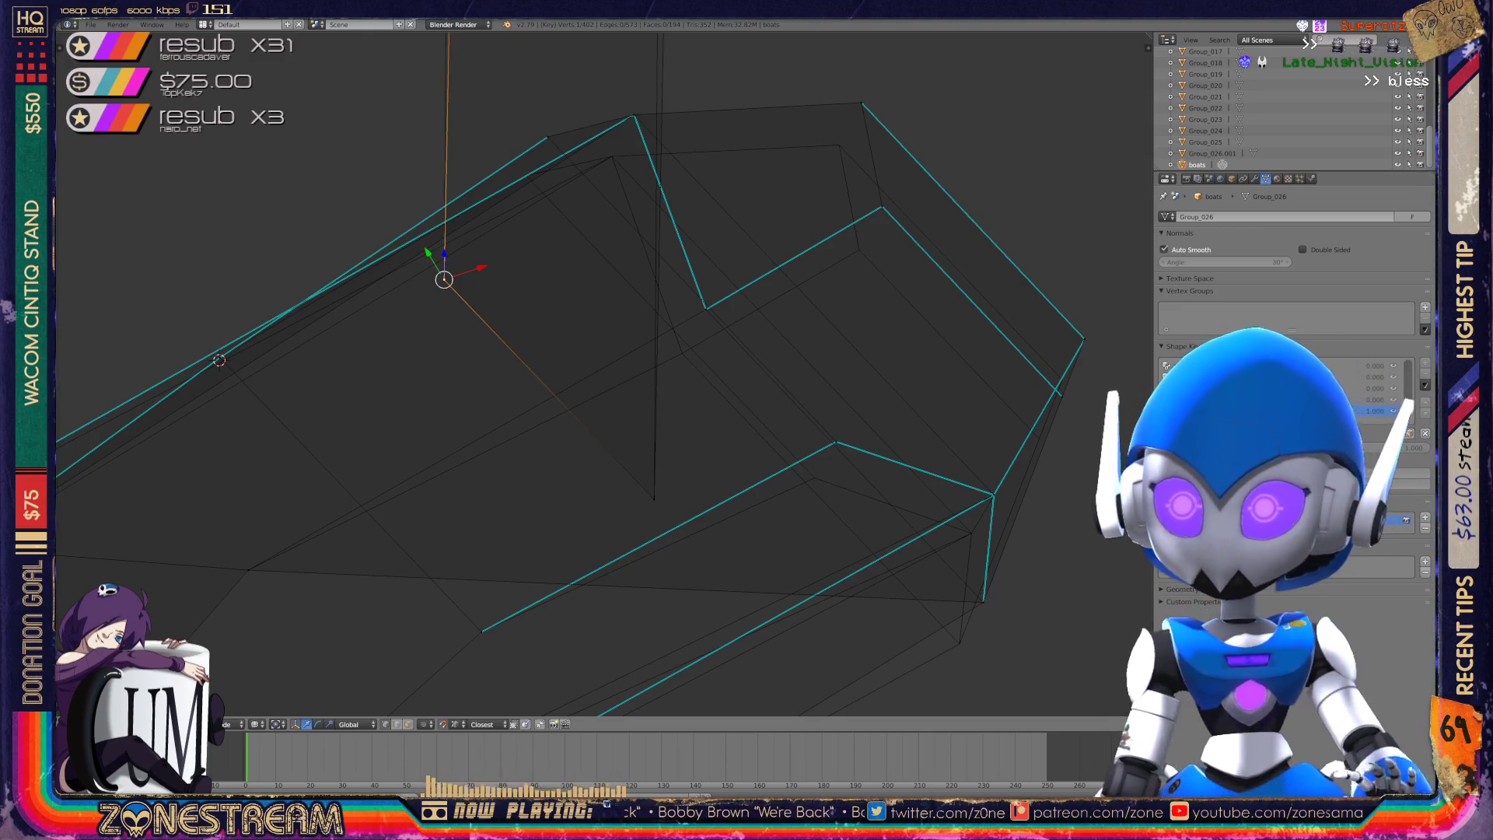
pyautogui.moveTo(544, 389); pyautogui.dragTo(521, 366, button='middle')
pyautogui.scroll(-5, 579, 522)
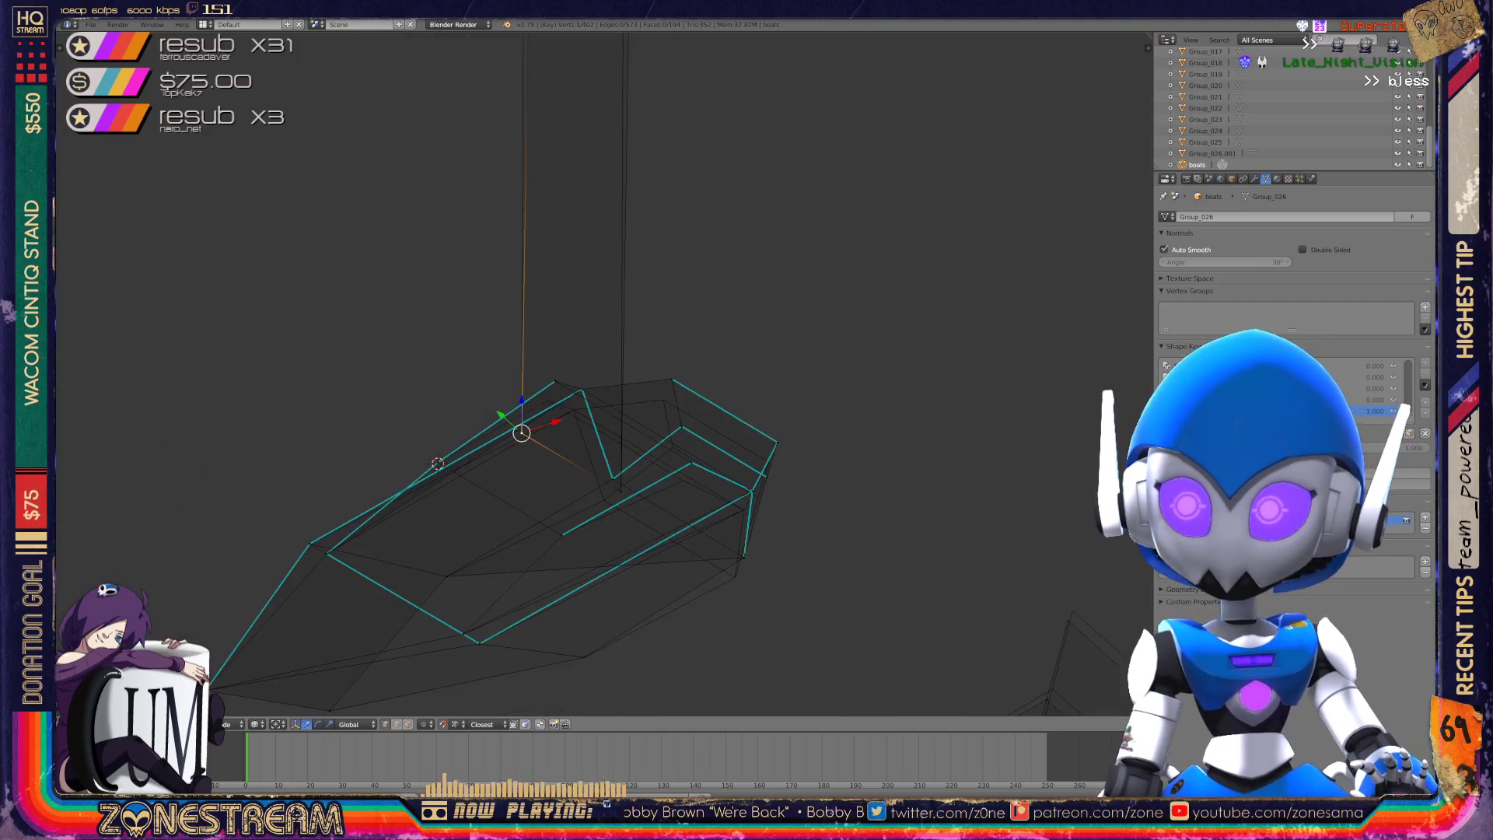
pyautogui.keyDown('shift'); pyautogui.moveTo(622, 311); pyautogui.dragTo(616, 600, button='middle'); pyautogui.keyUp('shift')
pyautogui.rightClick(617, 273)
pyautogui.moveTo(617, 245); pyautogui.dragTo(617, 266)
# - Lower the other vertical edge's top vertex and pull its lower vertex down-left
pyautogui.rightClick(523, 224)
pyautogui.scroll(4, 544, 545)
pyautogui.moveTo(544, 545)
pyautogui.keyDown('shift'); pyautogui.mouseDown(button='middle')
pyautogui.moveTo(466, 428)
pyautogui.moveTo(505, 389)
pyautogui.moveTo(459, 405)
pyautogui.mouseUp(button='middle'); pyautogui.keyUp('shift')
pyautogui.scroll(3, 505, 388)
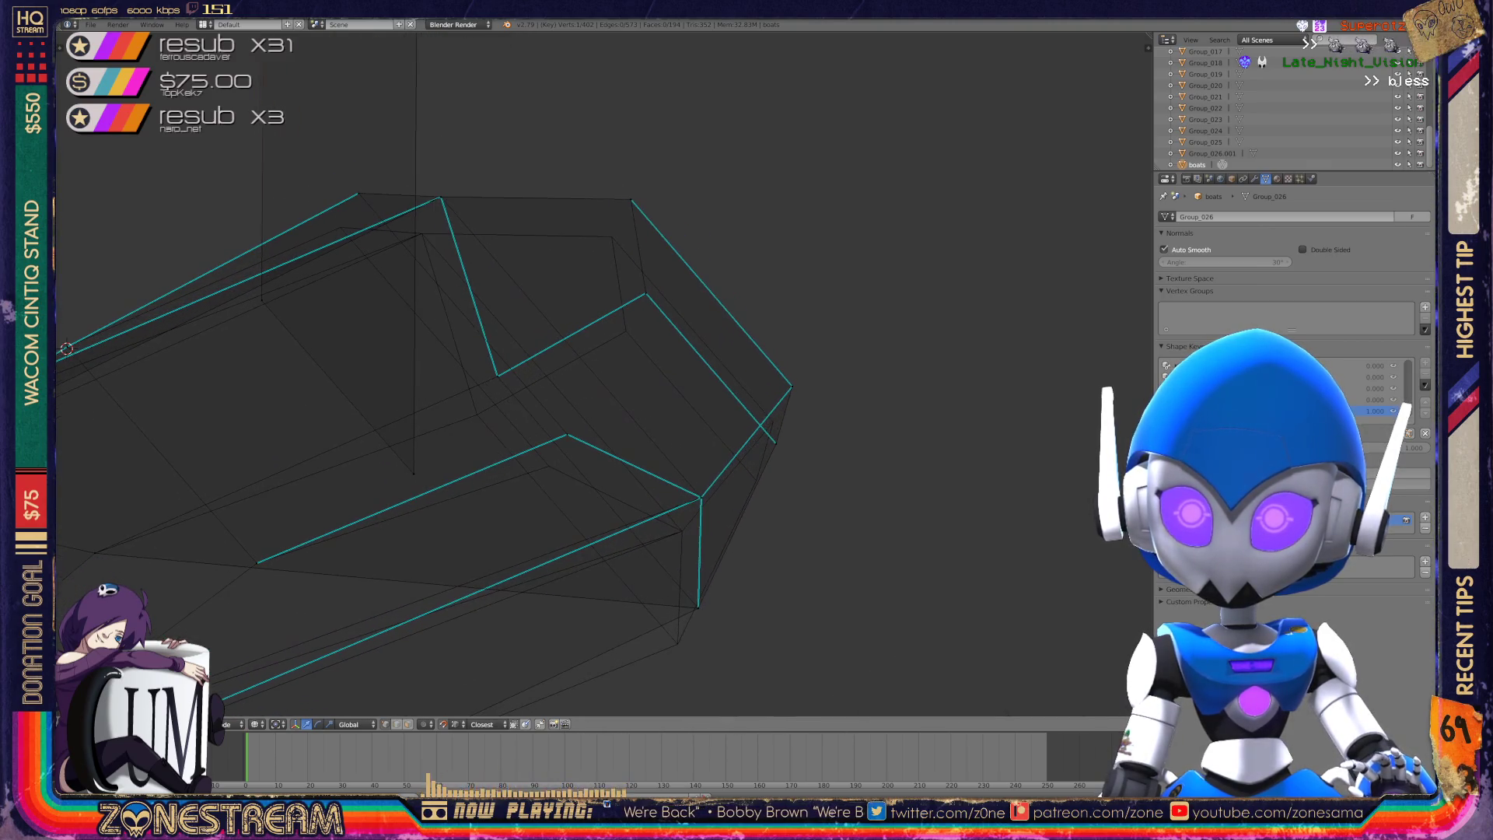
pyautogui.moveTo(359, 192); pyautogui.dragTo(340, 227)
pyautogui.moveTo(340, 227); pyautogui.dragTo(327, 267, button='middle')
pyautogui.moveTo(327, 267)
pyautogui.mouseDown()
pyautogui.moveTo(571, 401)
pyautogui.moveTo(550, 434)
pyautogui.mouseUp()
pyautogui.moveTo(550, 433); pyautogui.dragTo(511, 442, button='middle')
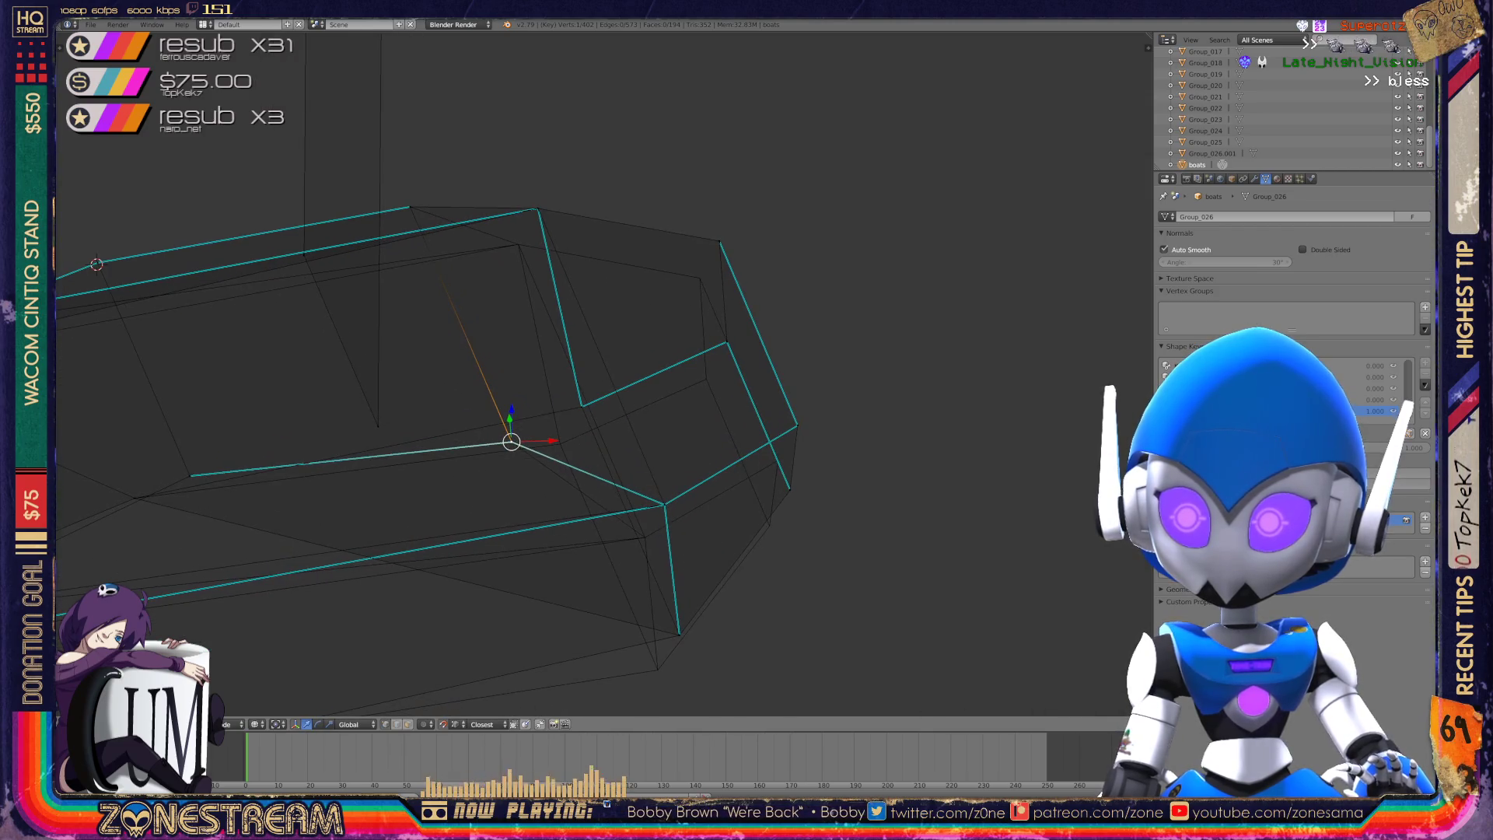
pyautogui.rightClick(679, 635)
pyautogui.moveTo(679, 634); pyautogui.dragTo(658, 669)
# - Drop the hull's corner and upper vertices into slightly lower positions
pyautogui.moveTo(513, 441); pyautogui.dragTo(537, 420, button='middle')
pyautogui.rightClick(782, 464)
pyautogui.press('g')
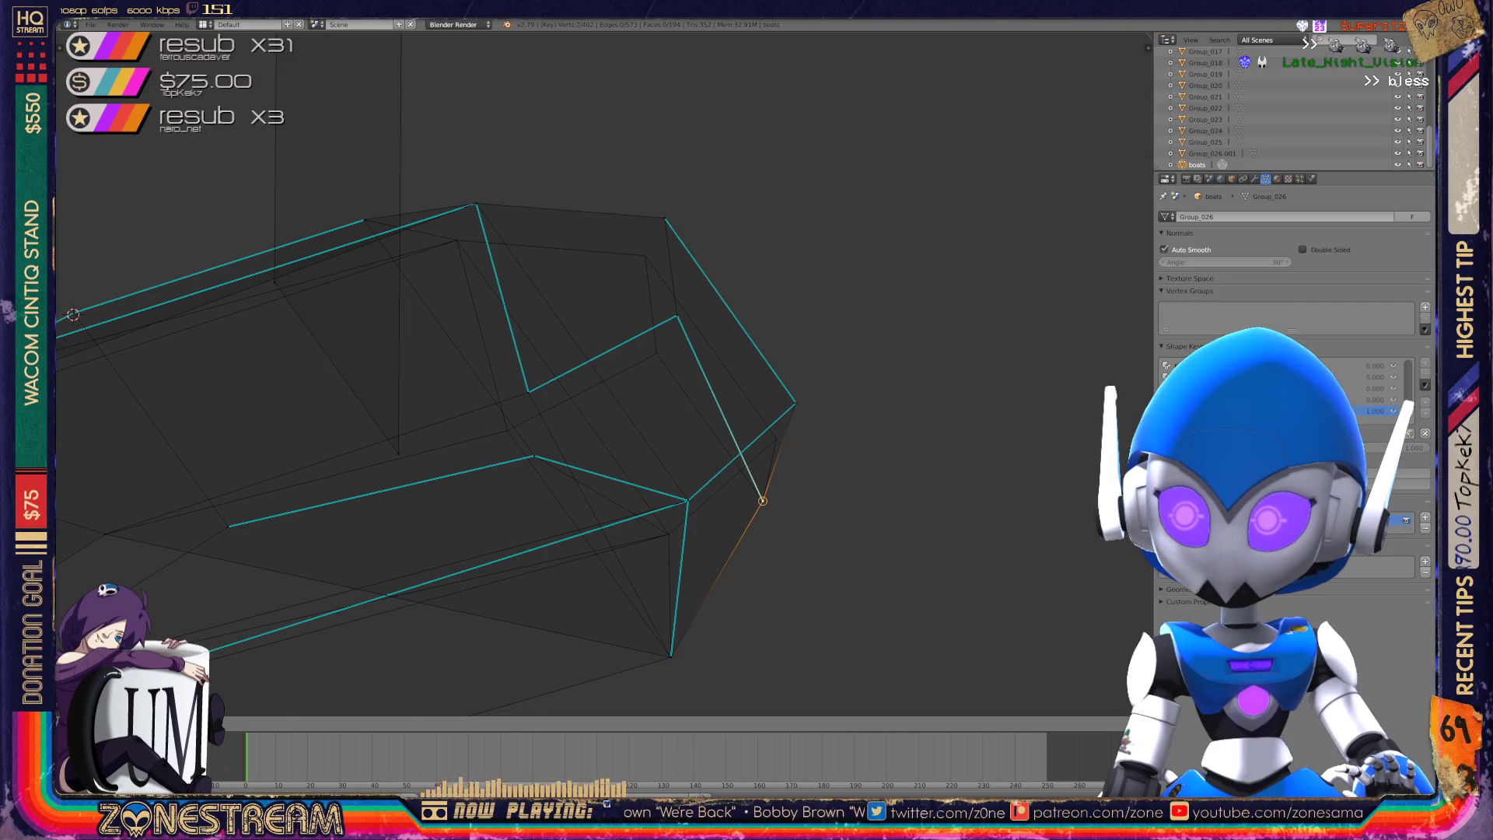
pyautogui.click(762, 500)
pyautogui.rightClick(677, 316)
pyautogui.moveTo(677, 316); pyautogui.dragTo(656, 353, button='right')
pyautogui.moveTo(665, 217); pyautogui.dragTo(645, 255, button='right')
pyautogui.rightClick(795, 402)
pyautogui.moveTo(796, 403); pyautogui.dragTo(776, 438, button='right')
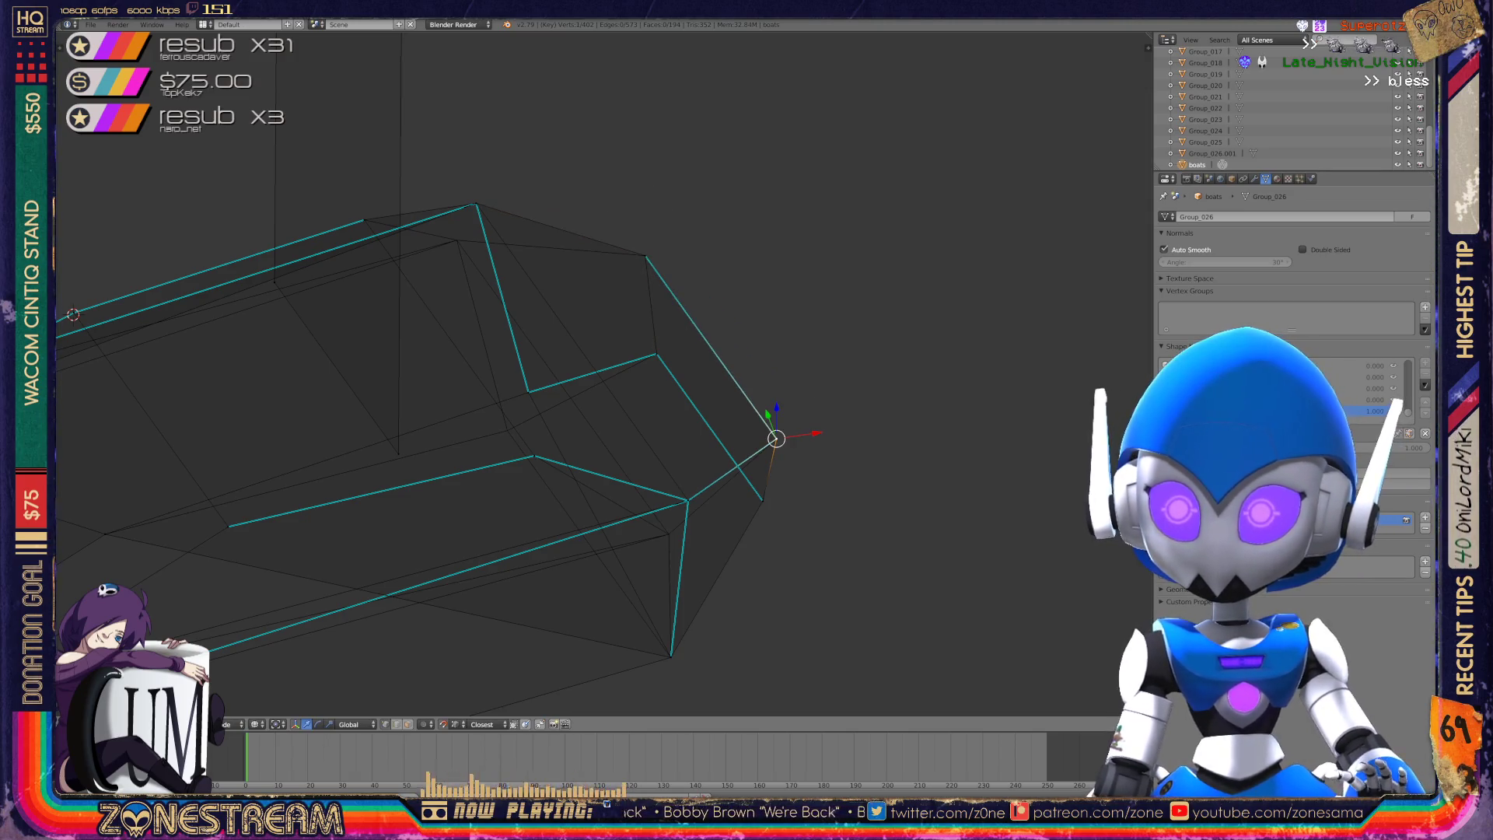
# - Move another hull vertex down and left into its lower position
pyautogui.moveTo(545, 389); pyautogui.dragTo(646, 331, button='middle')
pyautogui.rightClick(708, 317)
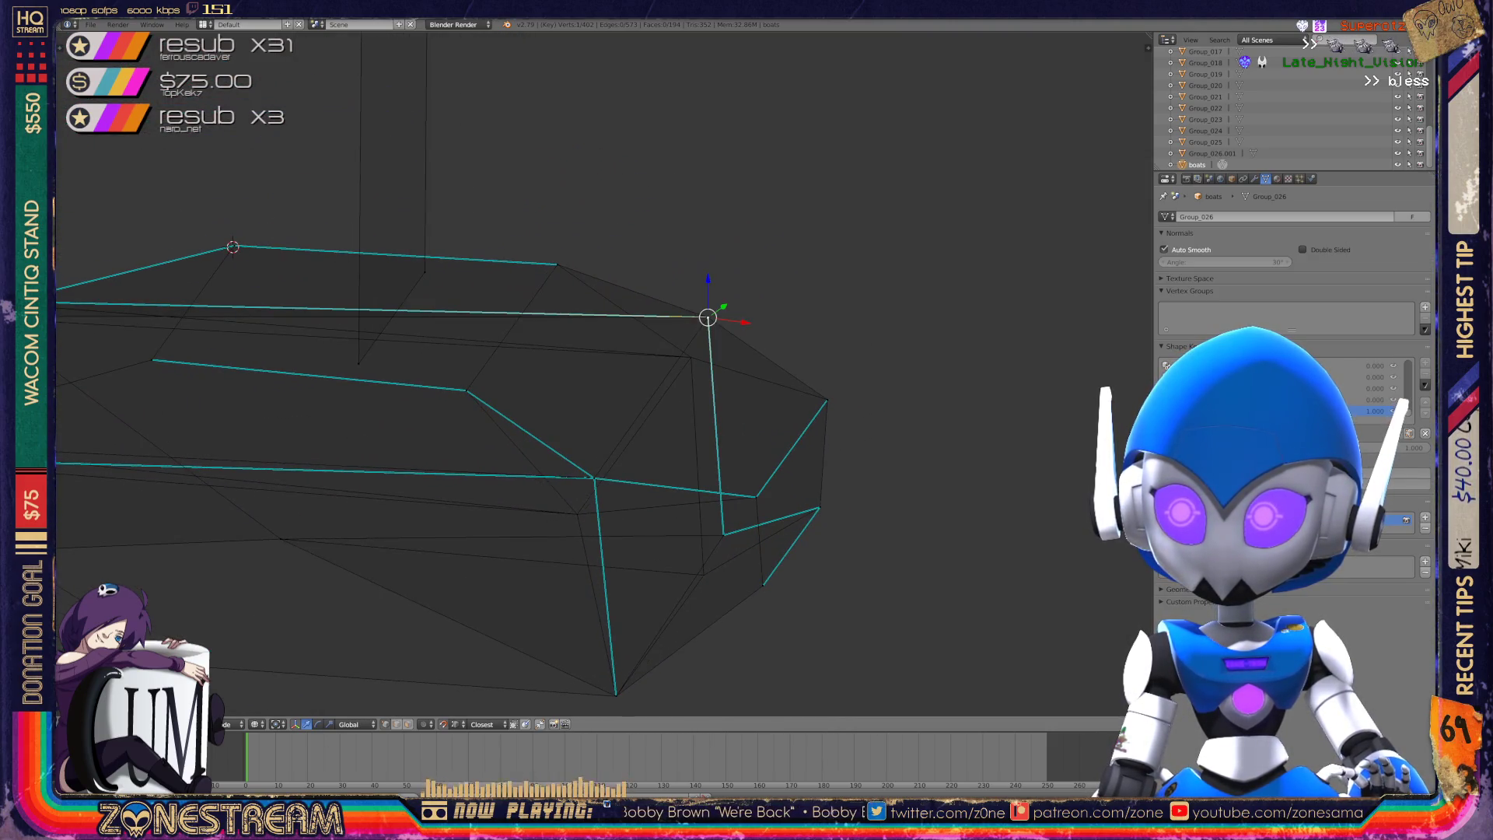
pyautogui.moveTo(646, 330); pyautogui.dragTo(693, 291, button='middle')
pyautogui.rightClick(745, 400)
pyautogui.press('g')
pyautogui.click(726, 427)
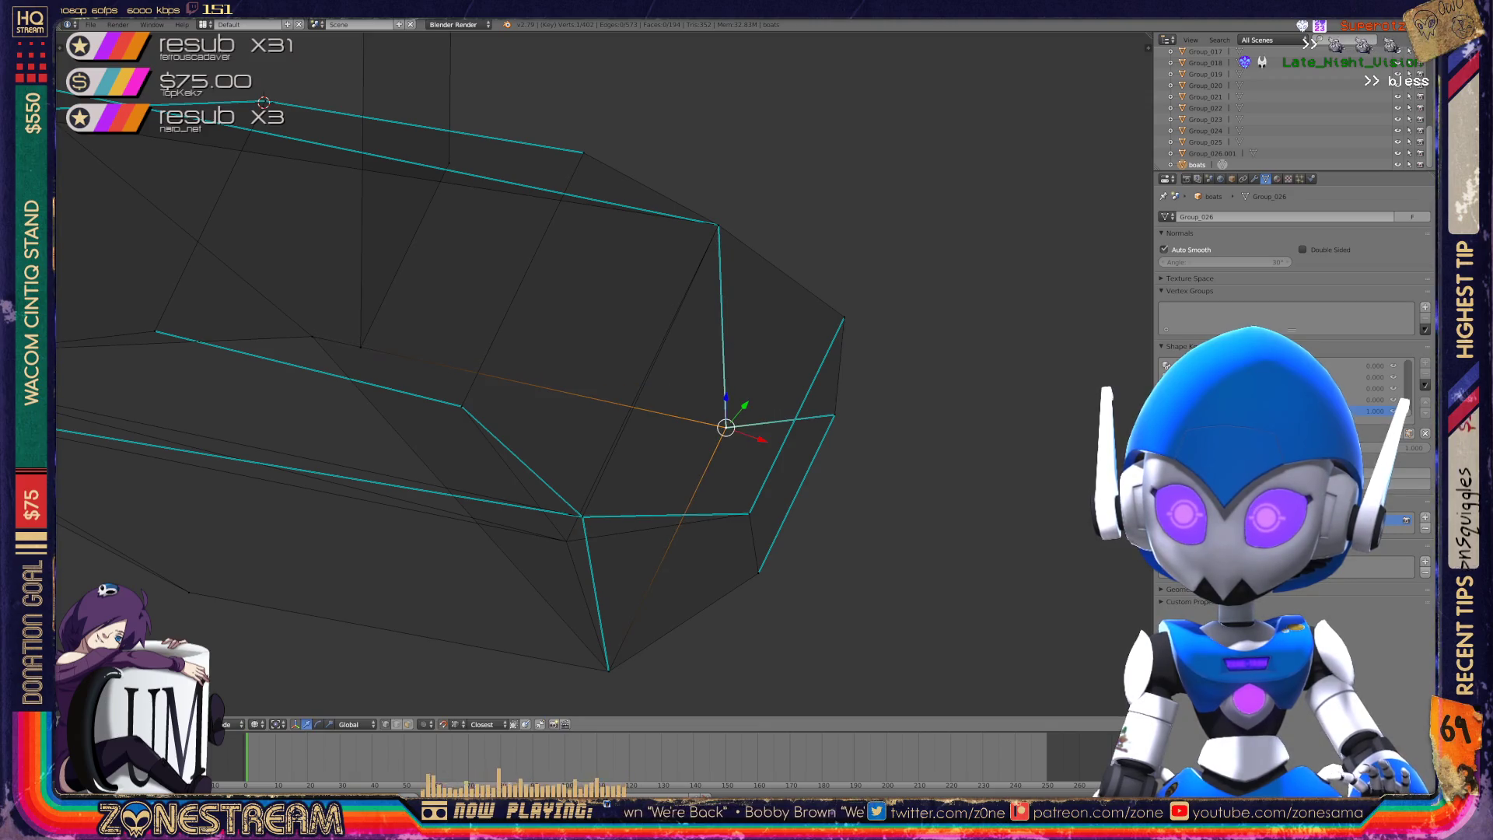
# - Lower one more hull vertex, then return to Object Mode to view the boat
pyautogui.moveTo(545, 389); pyautogui.dragTo(579, 358, button='middle')
pyautogui.rightClick(554, 473)
pyautogui.press('g')
pyautogui.click(540, 509)
pyautogui.scroll(-3, 544, 389)
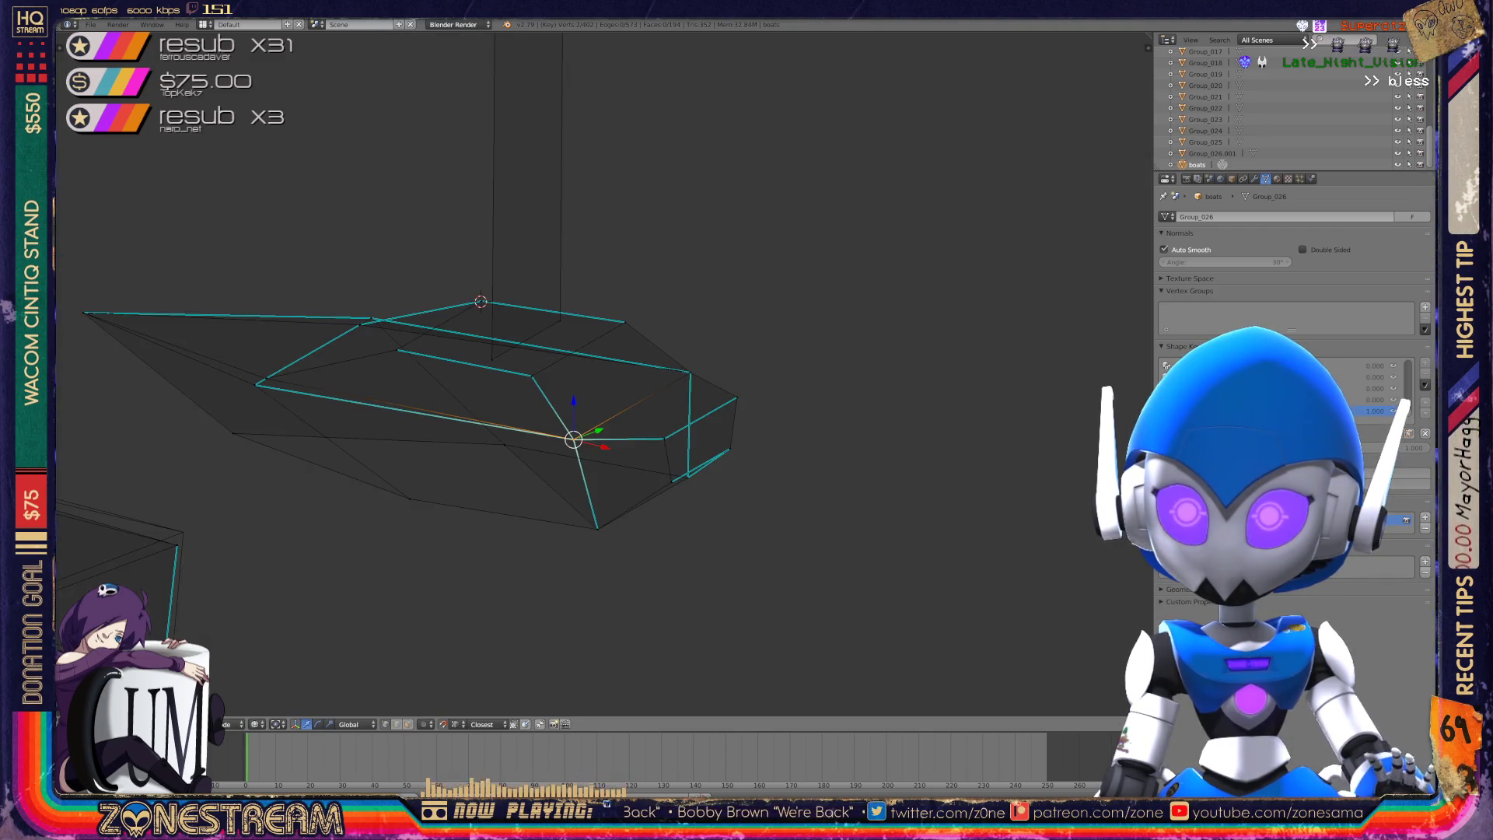
pyautogui.press('Tab')
pyautogui.moveTo(545, 389); pyautogui.dragTo(638, 354, button='middle')
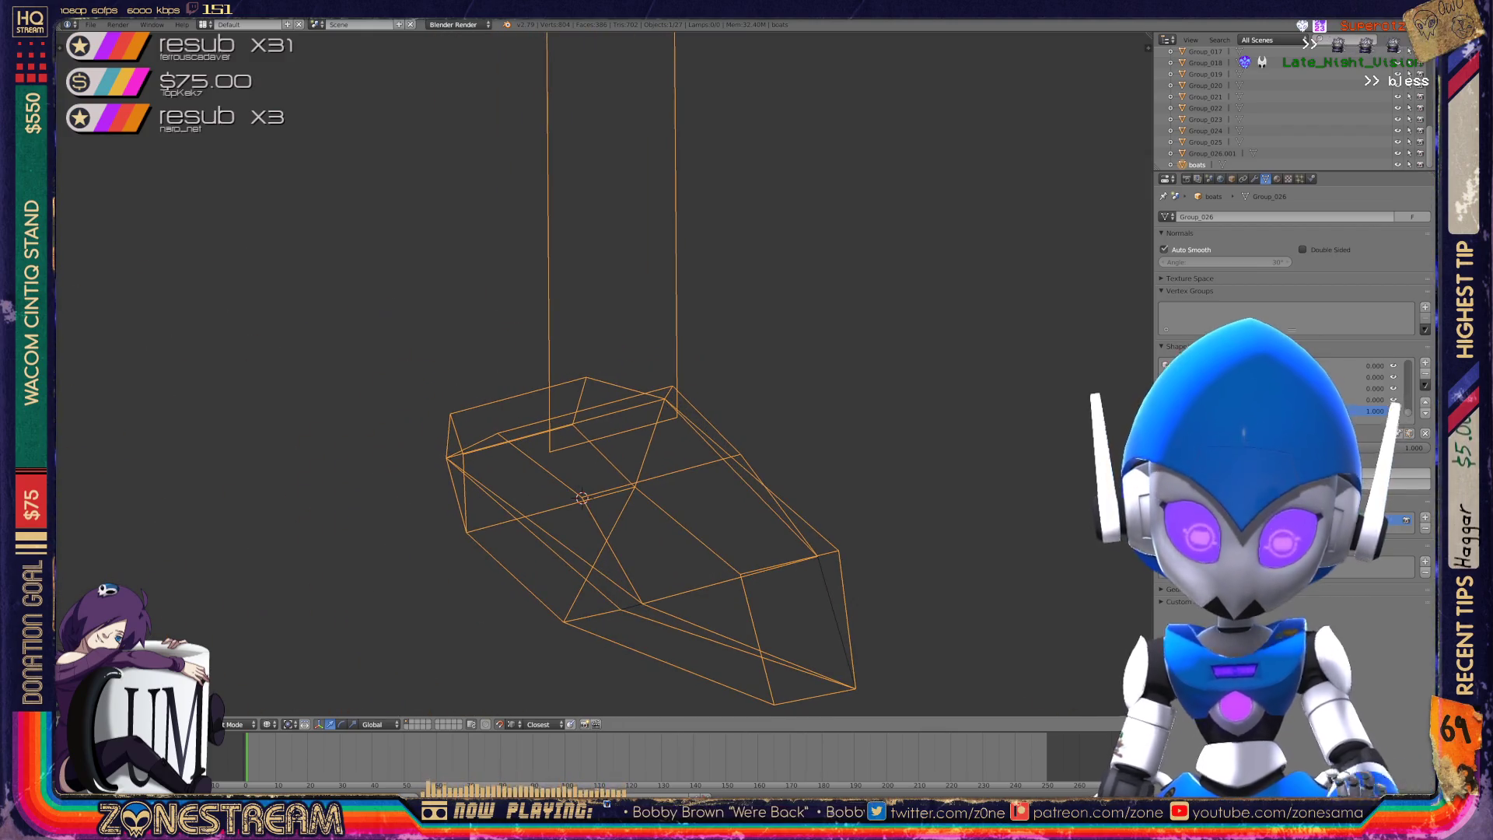
# - Re-enter Edit Mode and nudge two lower hull vertices slightly upward
pyautogui.press('Tab')
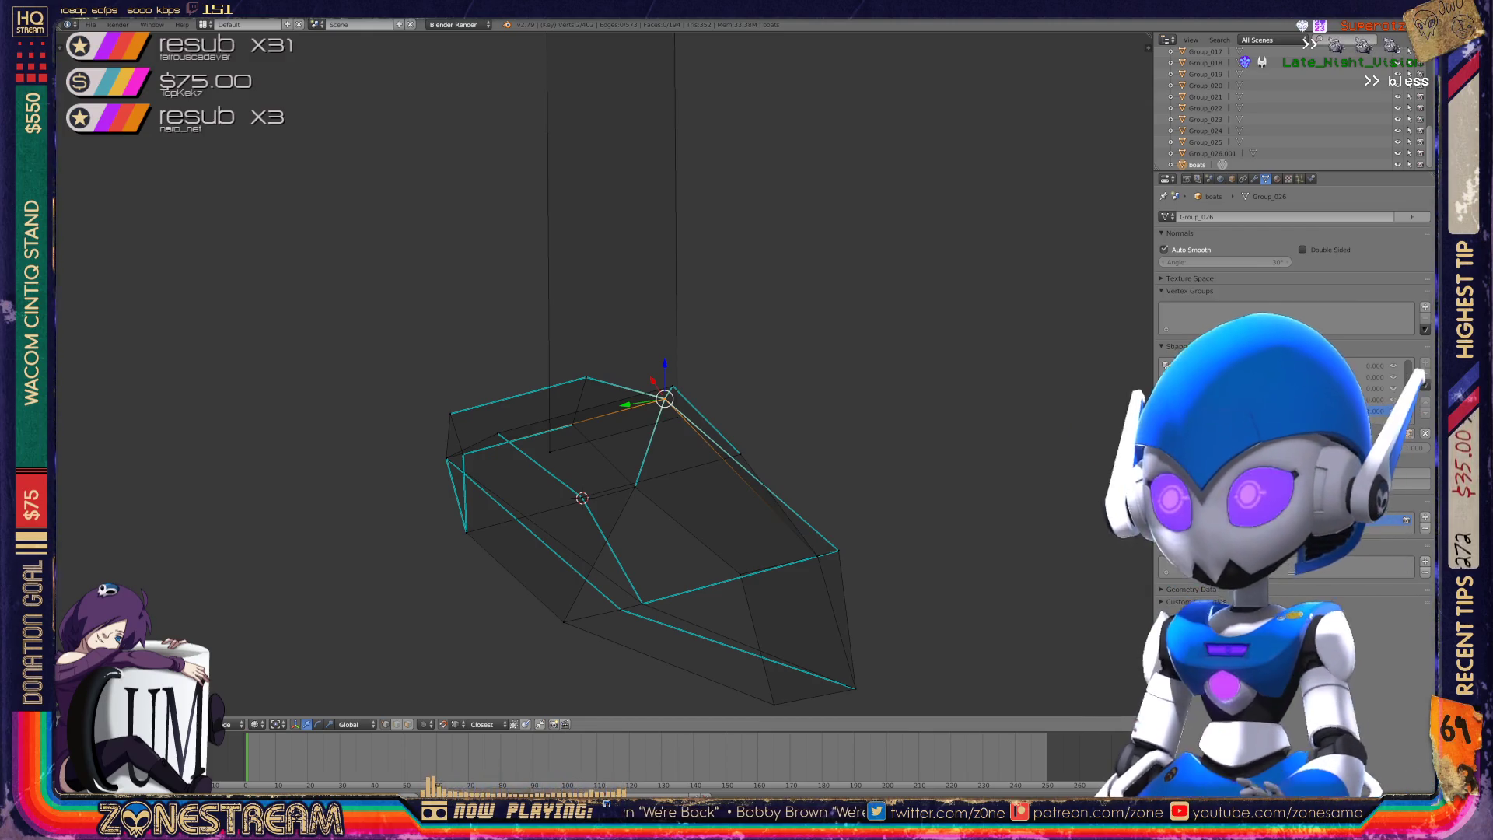
pyautogui.scroll(-5, 603, 374)
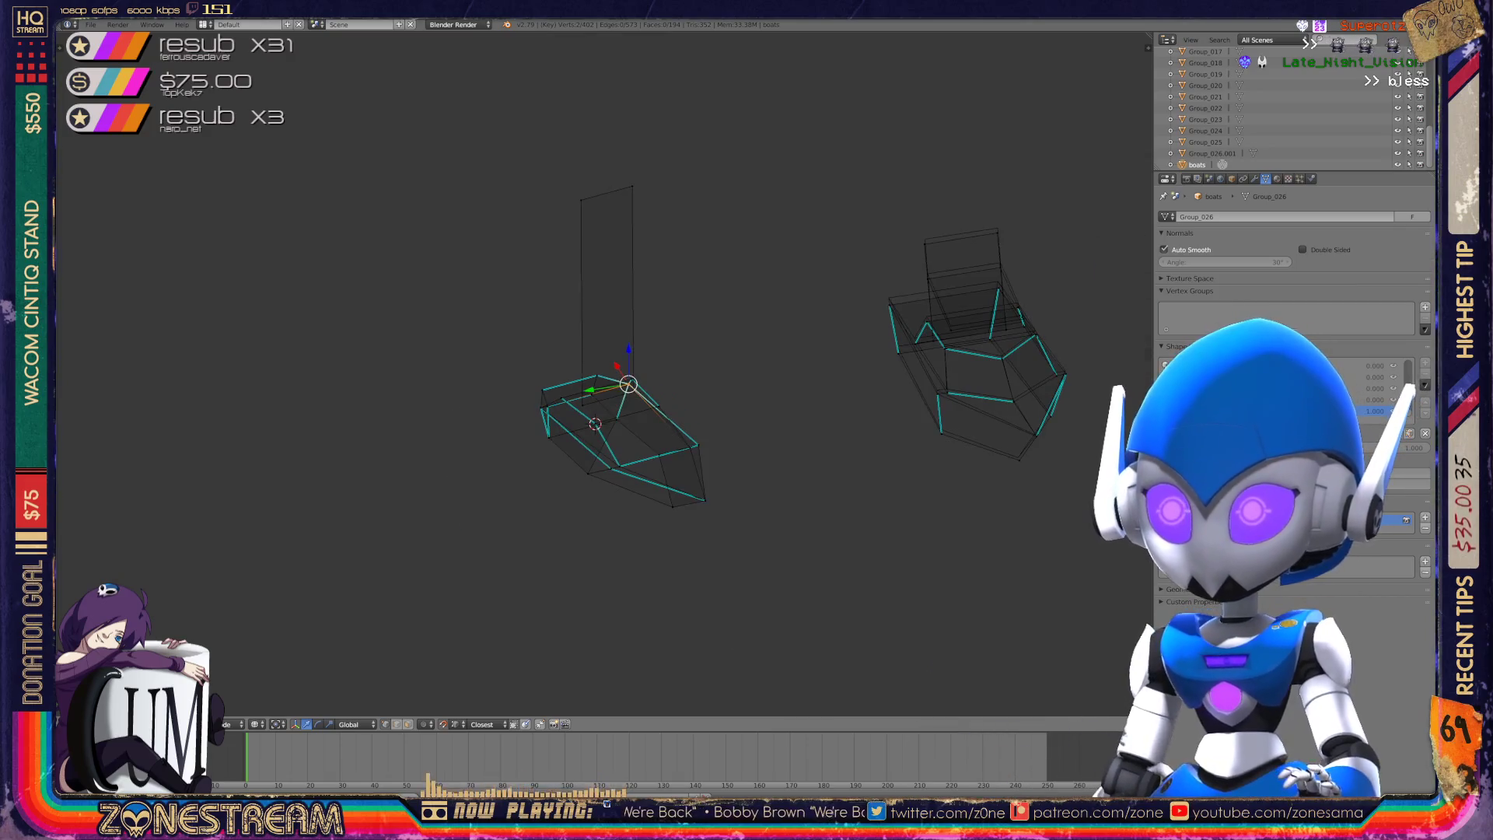
pyautogui.scroll(5, 669, 342)
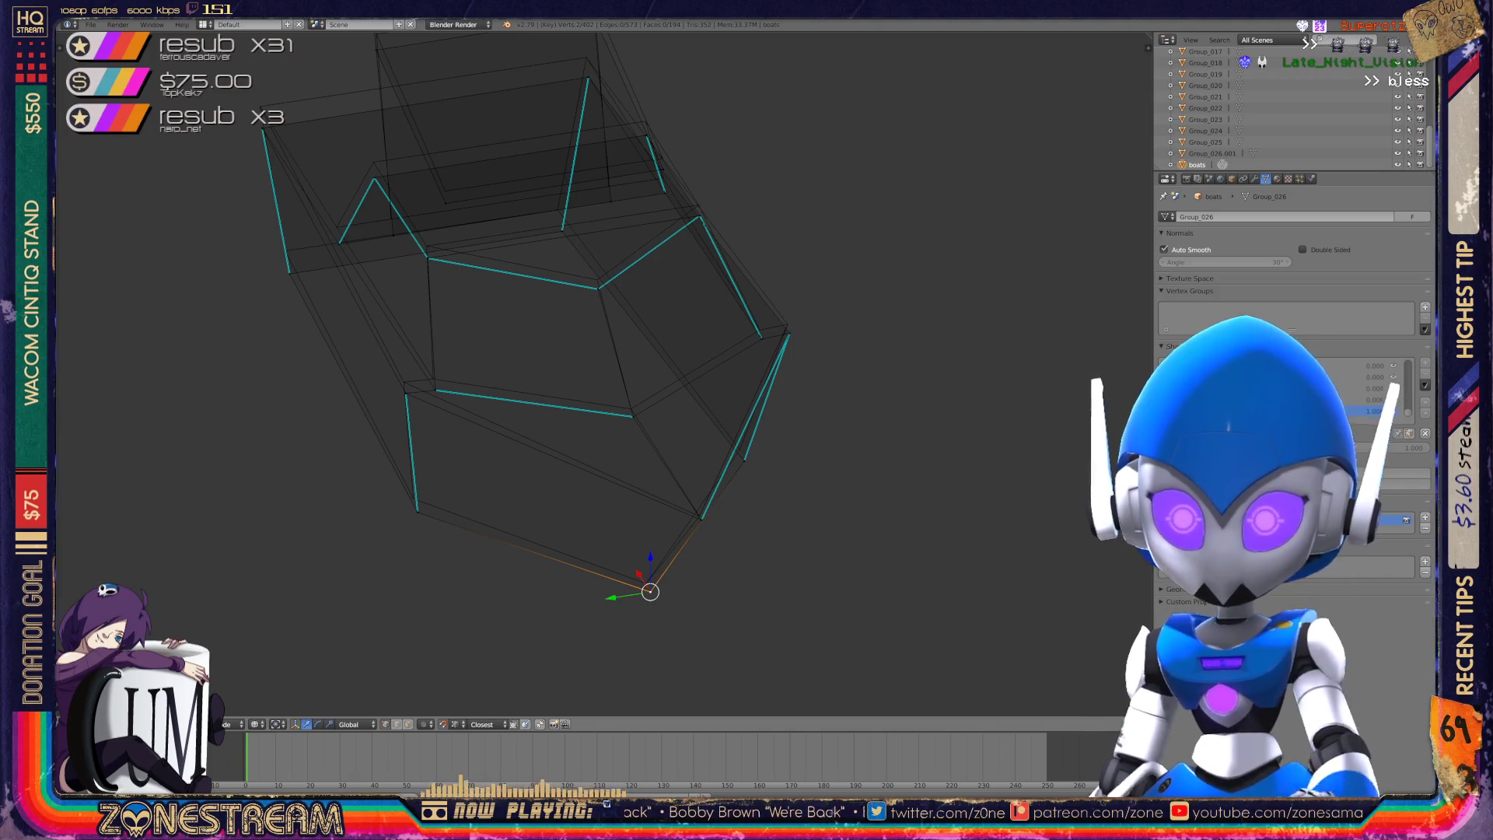
pyautogui.rightClick(417, 511)
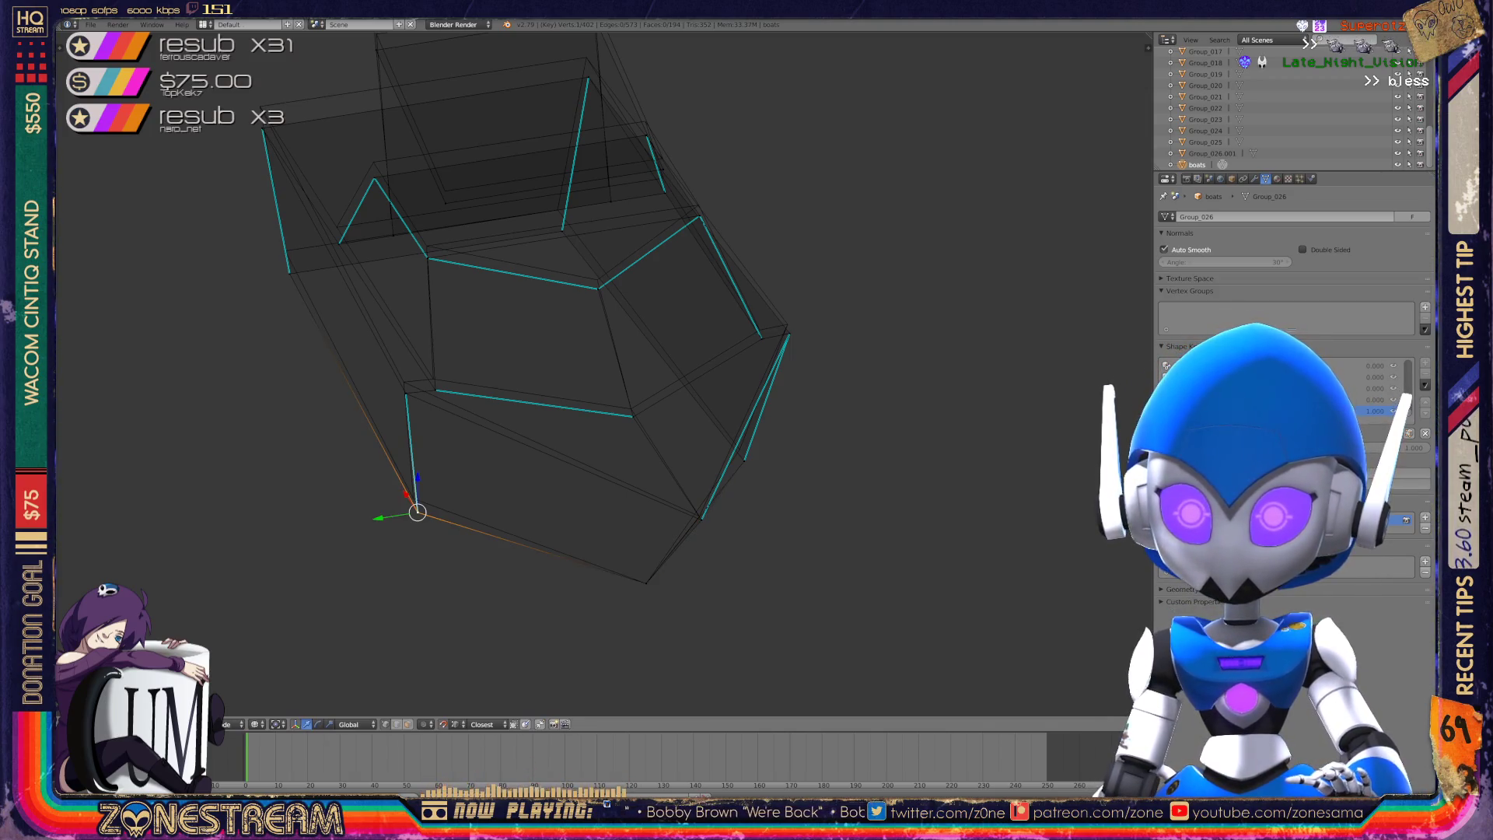
pyautogui.moveTo(418, 512); pyautogui.dragTo(413, 498)
pyautogui.keyDown('shift'); pyautogui.rightClick(701, 519); pyautogui.keyUp('shift')
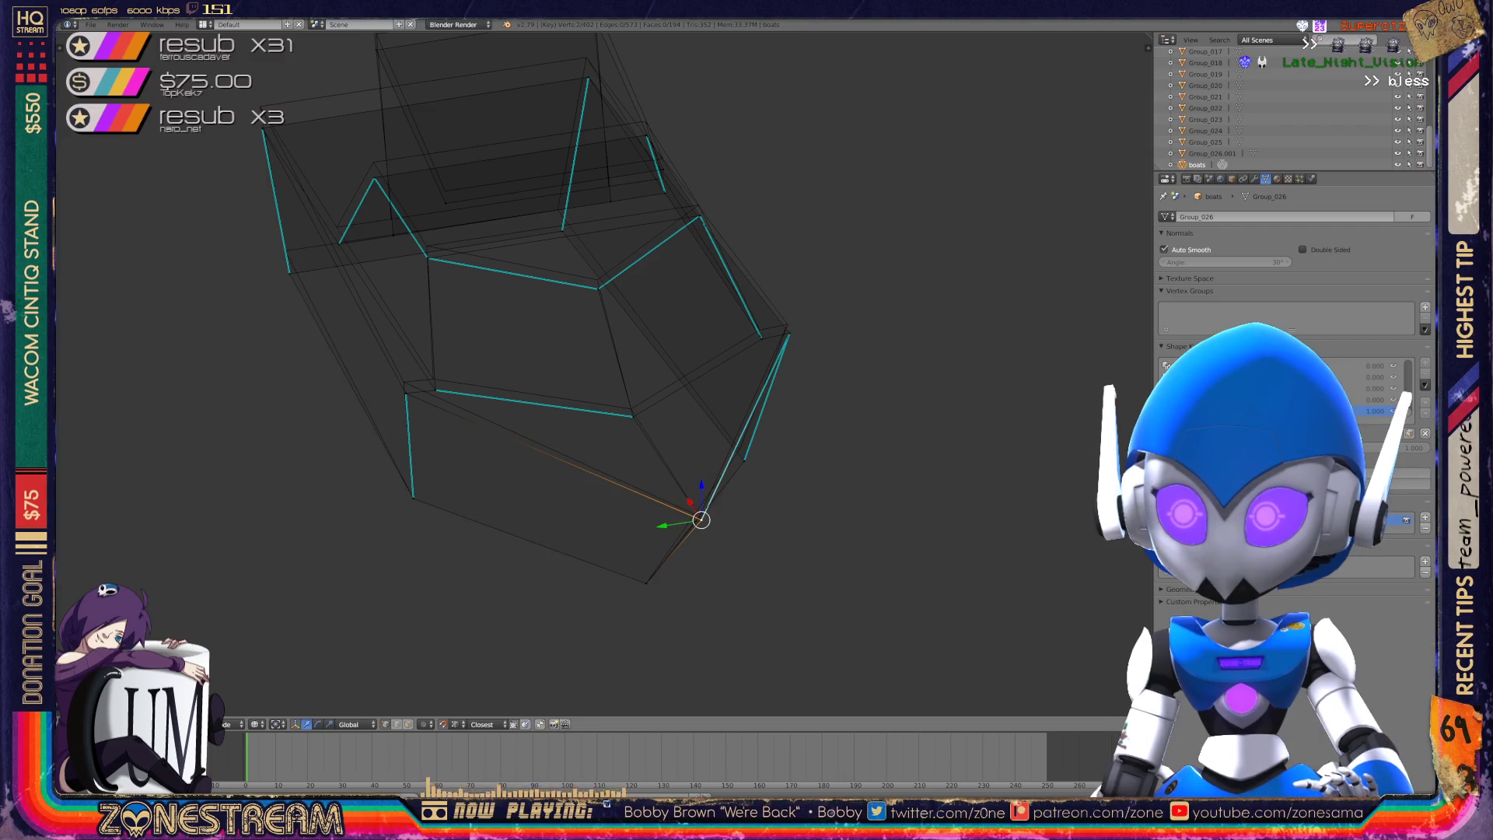
pyautogui.moveTo(701, 520); pyautogui.dragTo(700, 516)
# - Raise a side vertex and neighbouring rim vertices of the hull slightly
pyautogui.rightClick(742, 458)
pyautogui.moveTo(741, 457); pyautogui.dragTo(740, 449)
pyautogui.rightClick(632, 416)
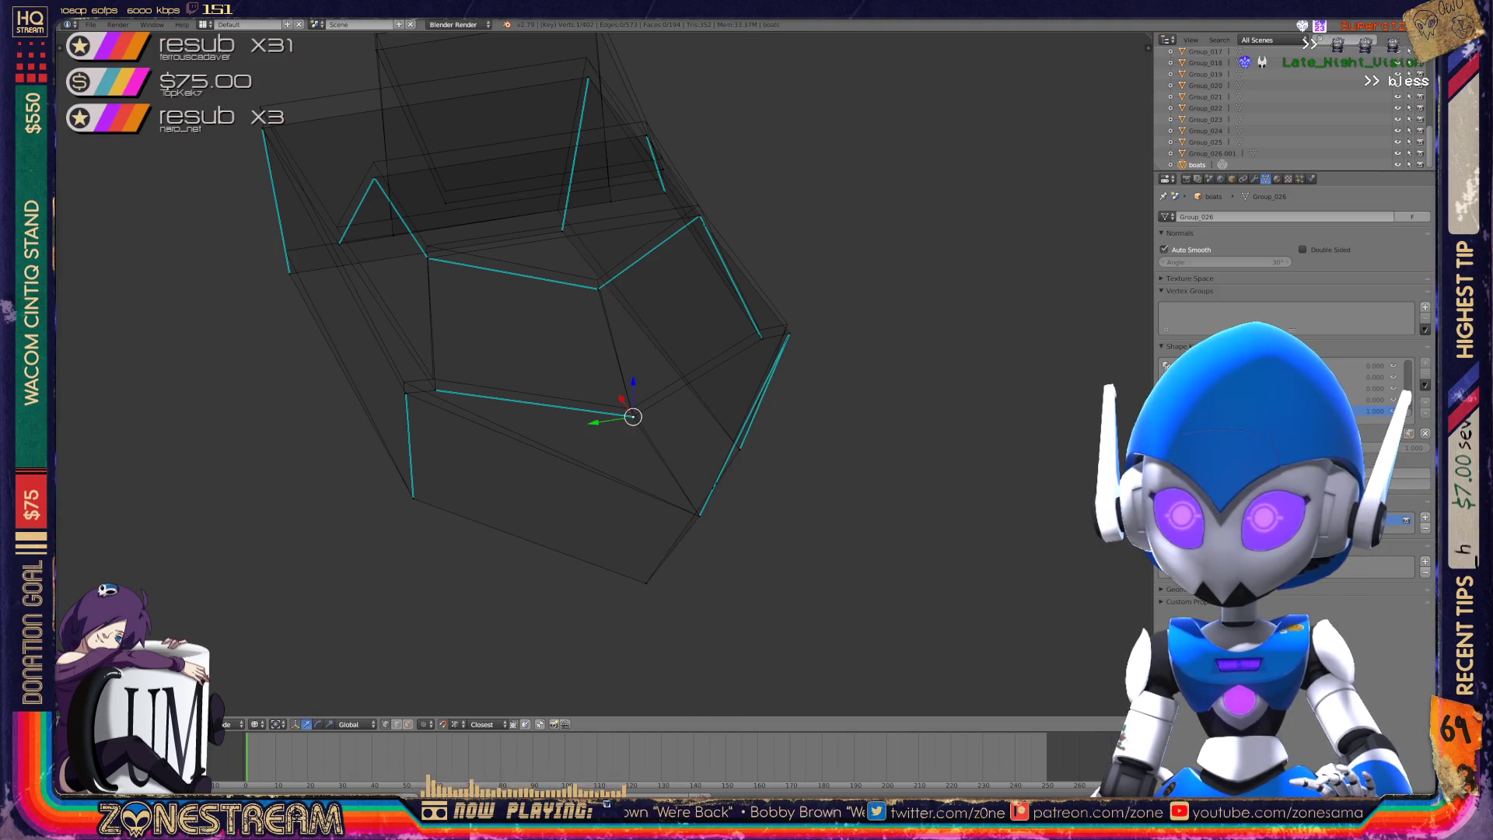
pyautogui.moveTo(634, 417); pyautogui.dragTo(630, 407)
pyautogui.rightClick(435, 390)
pyautogui.moveTo(435, 390); pyautogui.dragTo(404, 382)
pyautogui.rightClick(404, 384)
# - Move two vertices near the hull's edge slightly up and to the right
pyautogui.moveTo(591, 373); pyautogui.dragTo(521, 288, button='middle')
pyautogui.scroll(5, 521, 288)
pyautogui.rightClick(686, 439)
pyautogui.moveTo(685, 439); pyautogui.dragTo(697, 426)
pyautogui.rightClick(729, 459)
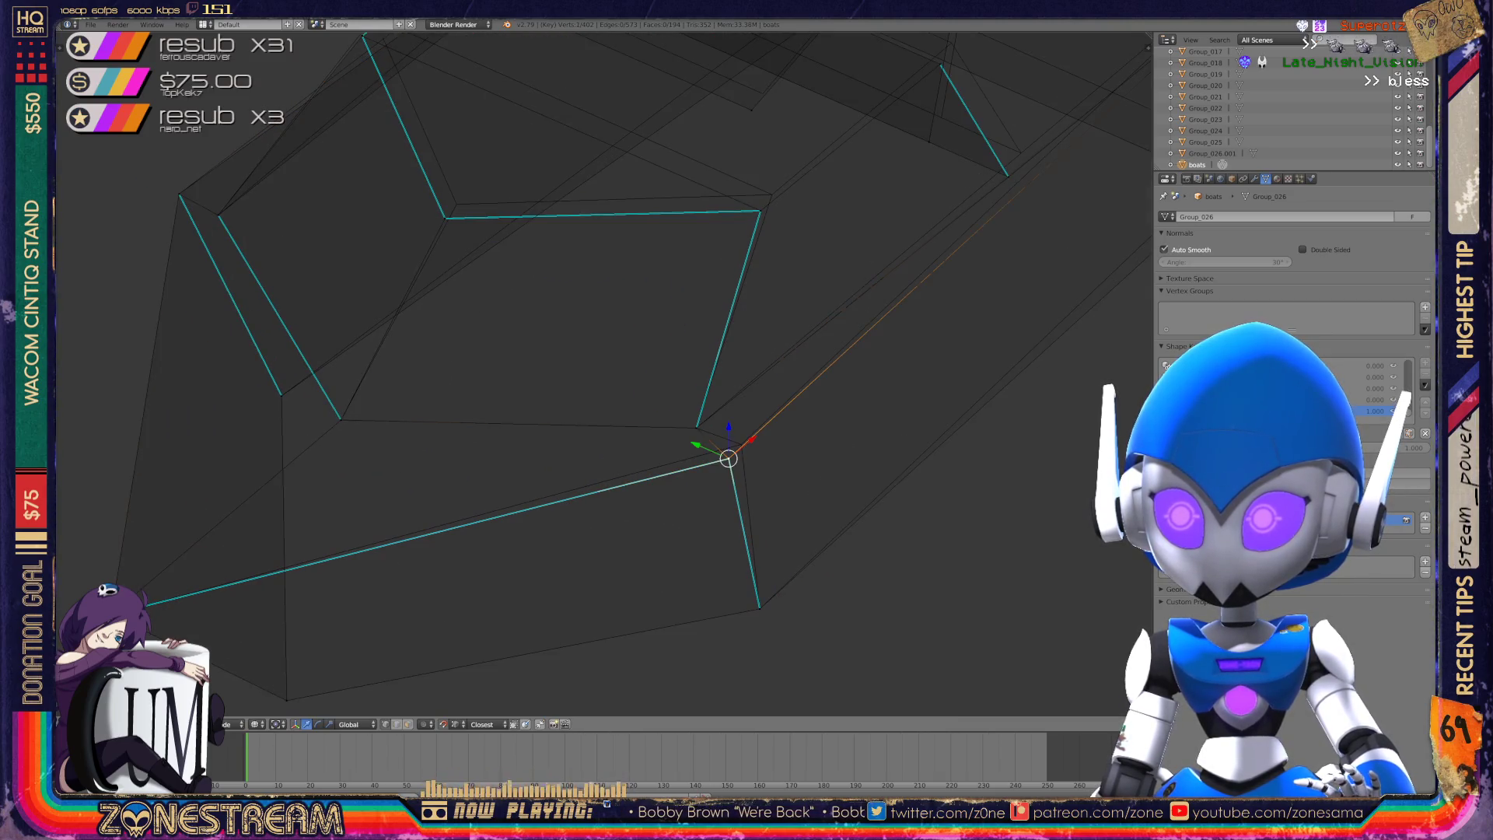
pyautogui.press('g')
pyautogui.click(741, 445)
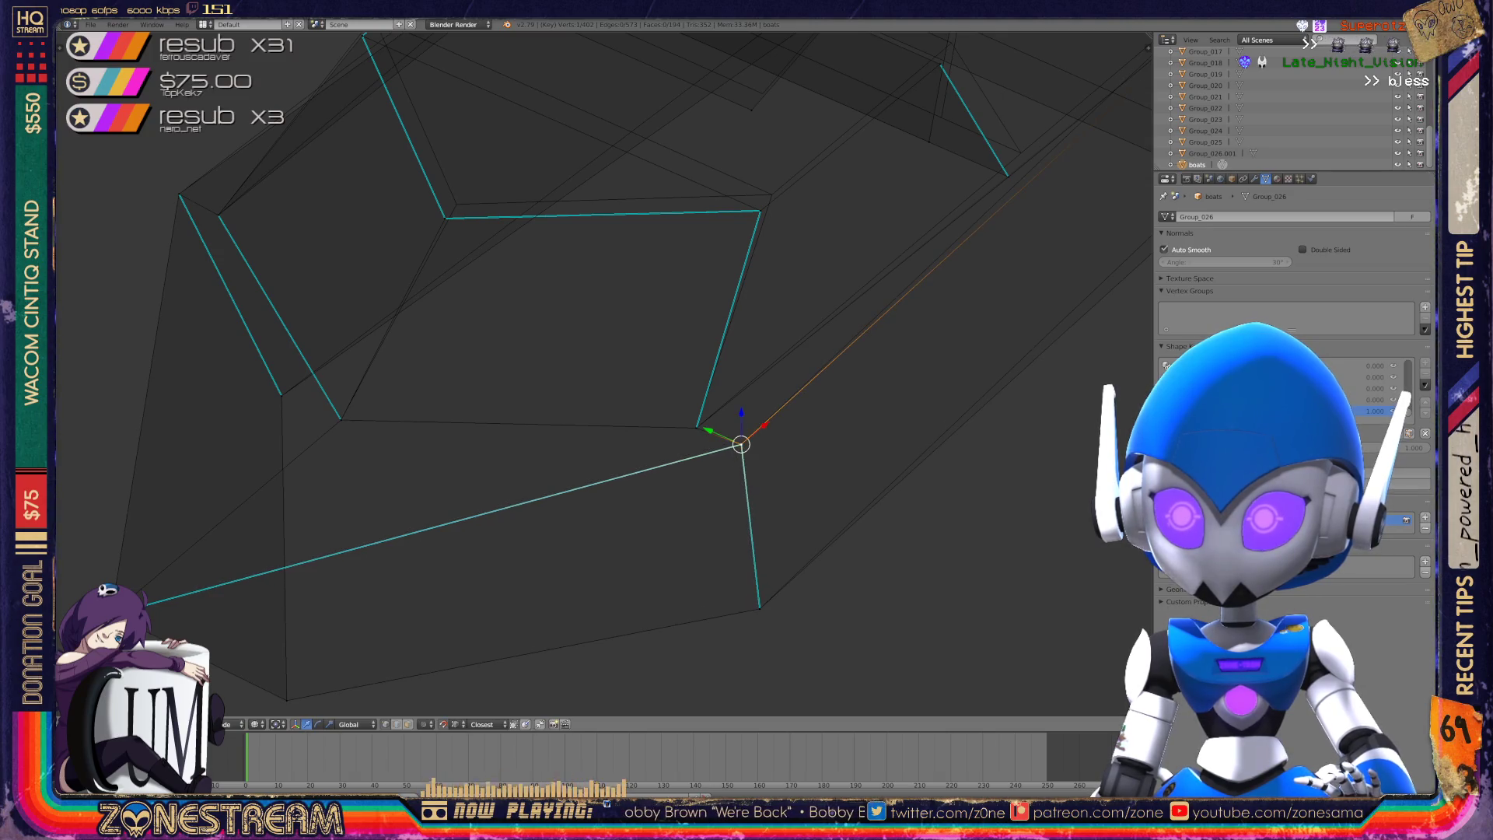
pyautogui.scroll(-2, 604, 373)
pyautogui.moveTo(622, 423); pyautogui.dragTo(855, 423, button='middle')
pyautogui.press('g')
pyautogui.click(639, 417)
# - Pull a far-side vertex and a rim vertex slightly upward
pyautogui.rightClick(929, 348)
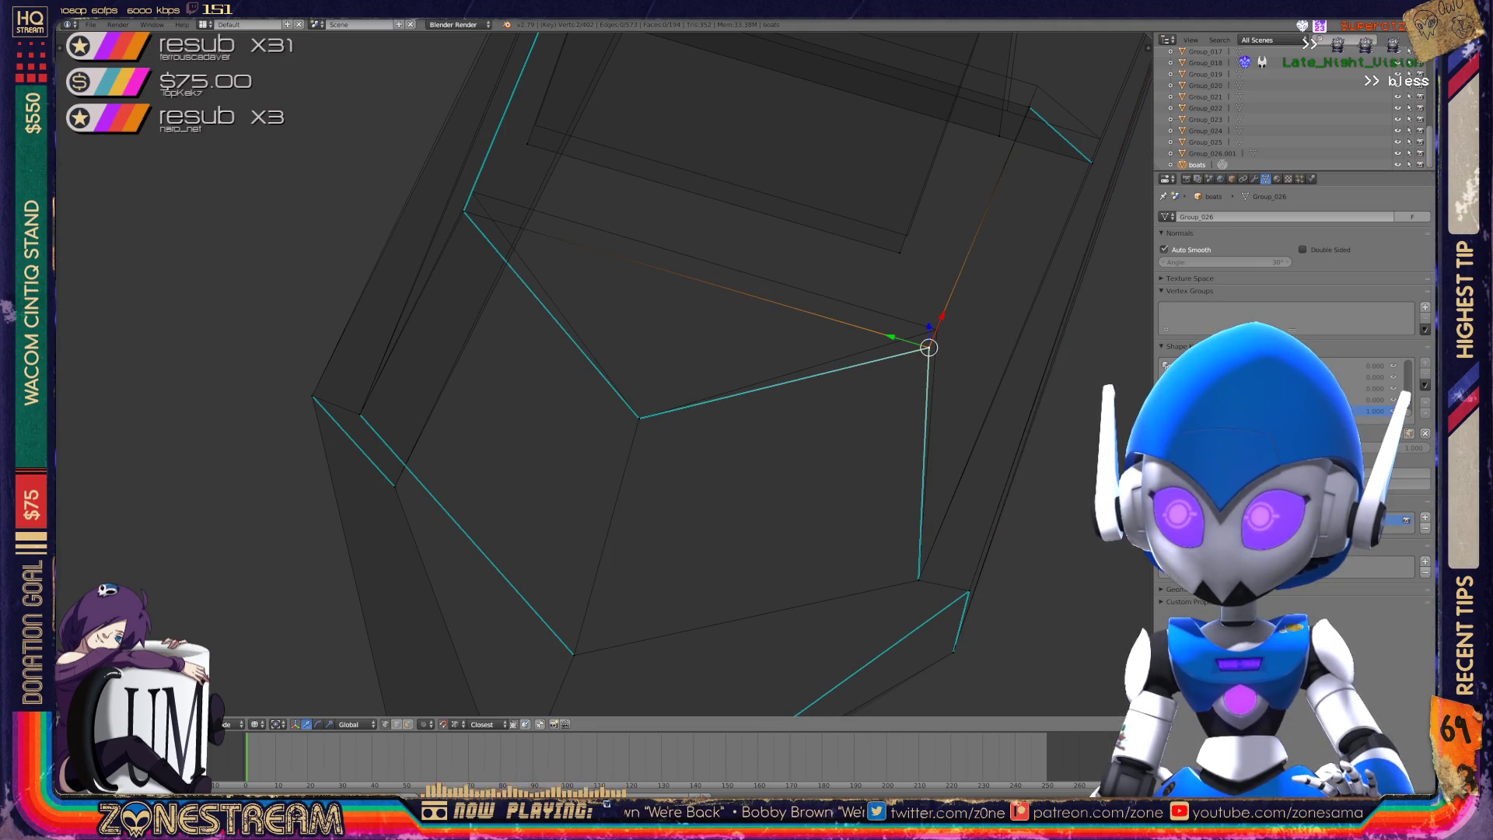
pyautogui.moveTo(928, 347); pyautogui.dragTo(937, 329)
pyautogui.moveTo(591, 373); pyautogui.dragTo(700, 420, button='middle')
pyautogui.rightClick(488, 389)
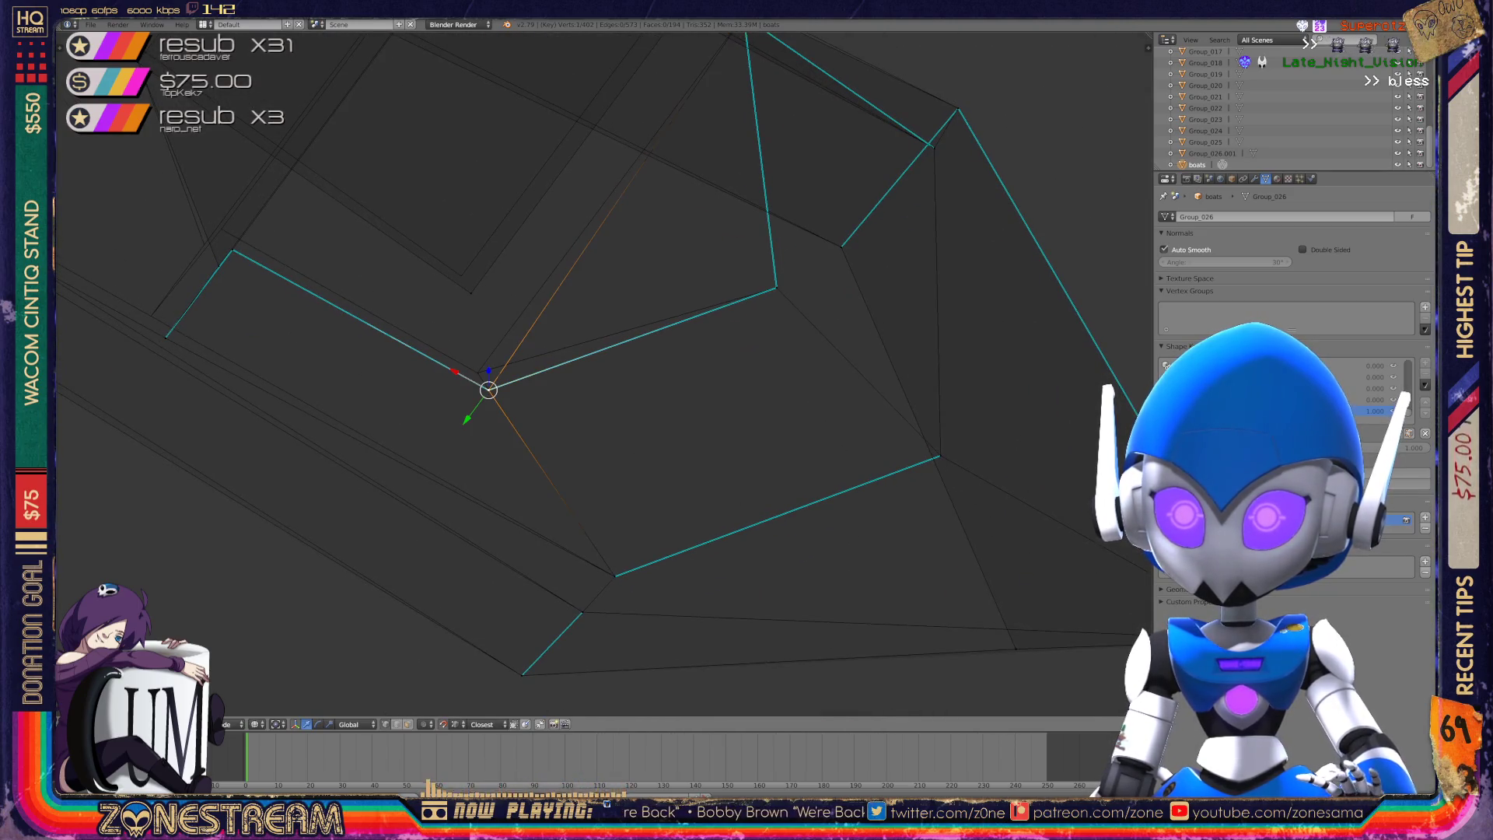
pyautogui.moveTo(488, 389); pyautogui.dragTo(477, 372)
# - Pick the intended vertex among overlapping rim edges and pull its neighbour up-left
pyautogui.moveTo(477, 372)
pyautogui.mouseDown(button='middle')
pyautogui.moveTo(733, 404)
pyautogui.moveTo(778, 284)
pyautogui.moveTo(767, 300)
pyautogui.mouseUp(button='middle')
pyautogui.rightClick(428, 409)
pyautogui.rightClick(411, 386)
pyautogui.rightClick(450, 343)
pyautogui.rightClick(433, 327)
pyautogui.moveTo(430, 327)
pyautogui.mouseDown(button='middle')
pyautogui.moveTo(477, 270)
pyautogui.moveTo(449, 295)
pyautogui.mouseUp(button='middle')
pyautogui.rightClick(485, 270)
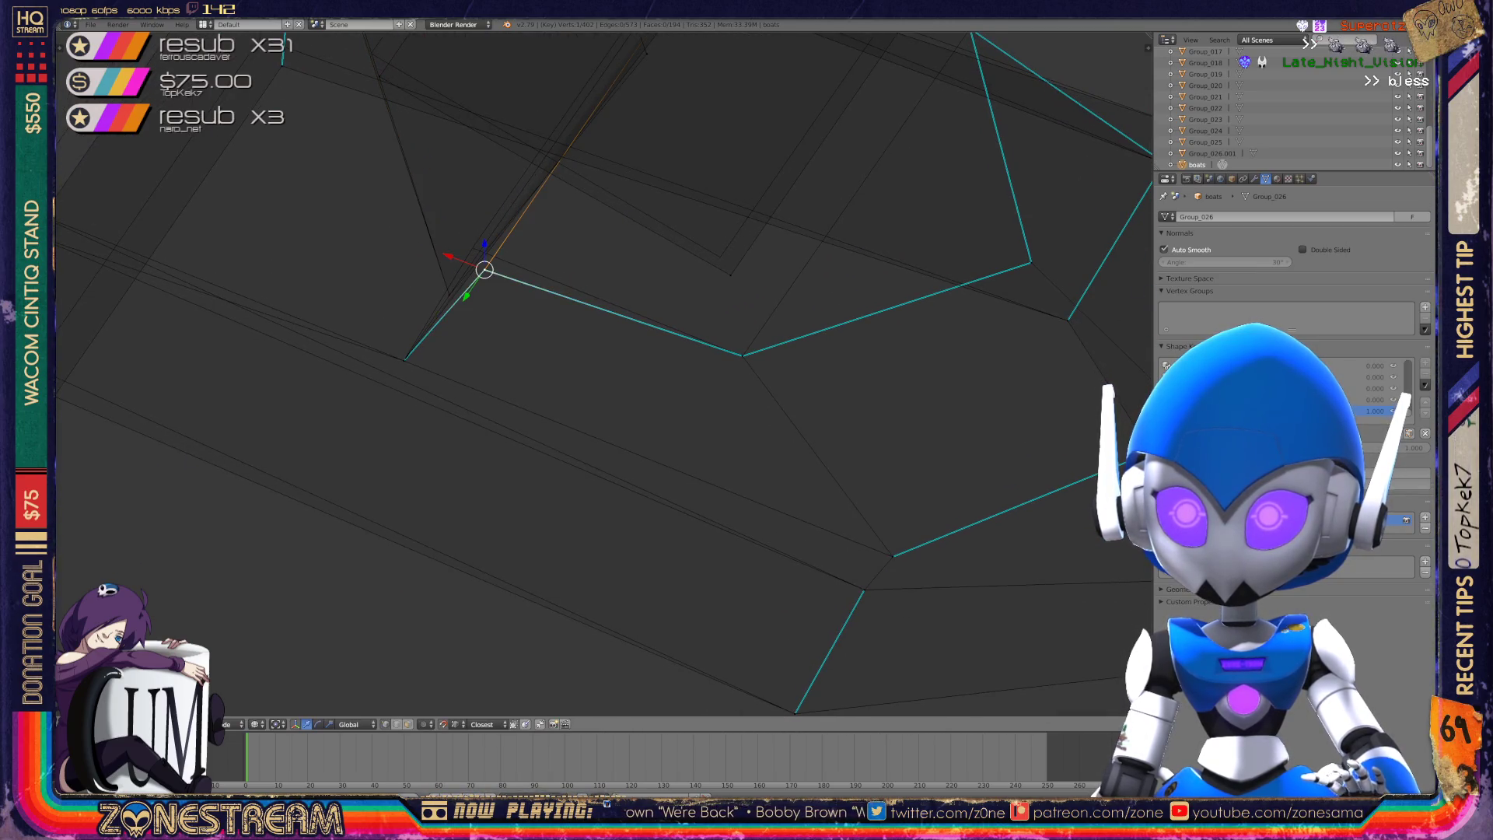
pyautogui.moveTo(484, 270); pyautogui.dragTo(472, 248, button='right')
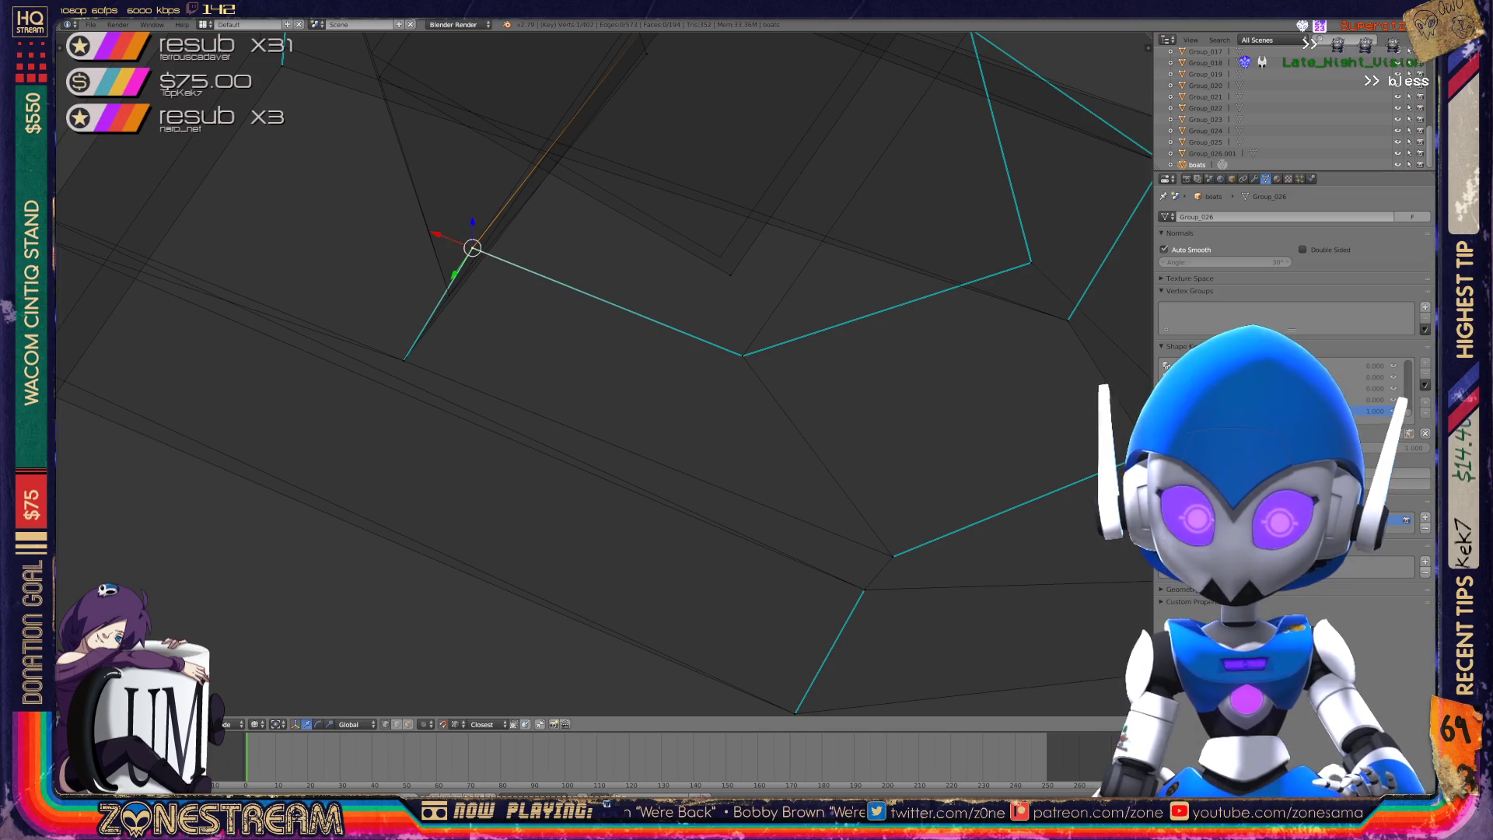
# - Stretch the tall upright panel's top-left corner vertex outward
pyautogui.scroll(-3, 603, 373)
pyautogui.moveTo(603, 373); pyautogui.dragTo(638, 357, button='middle')
pyautogui.scroll(2, 603, 373)
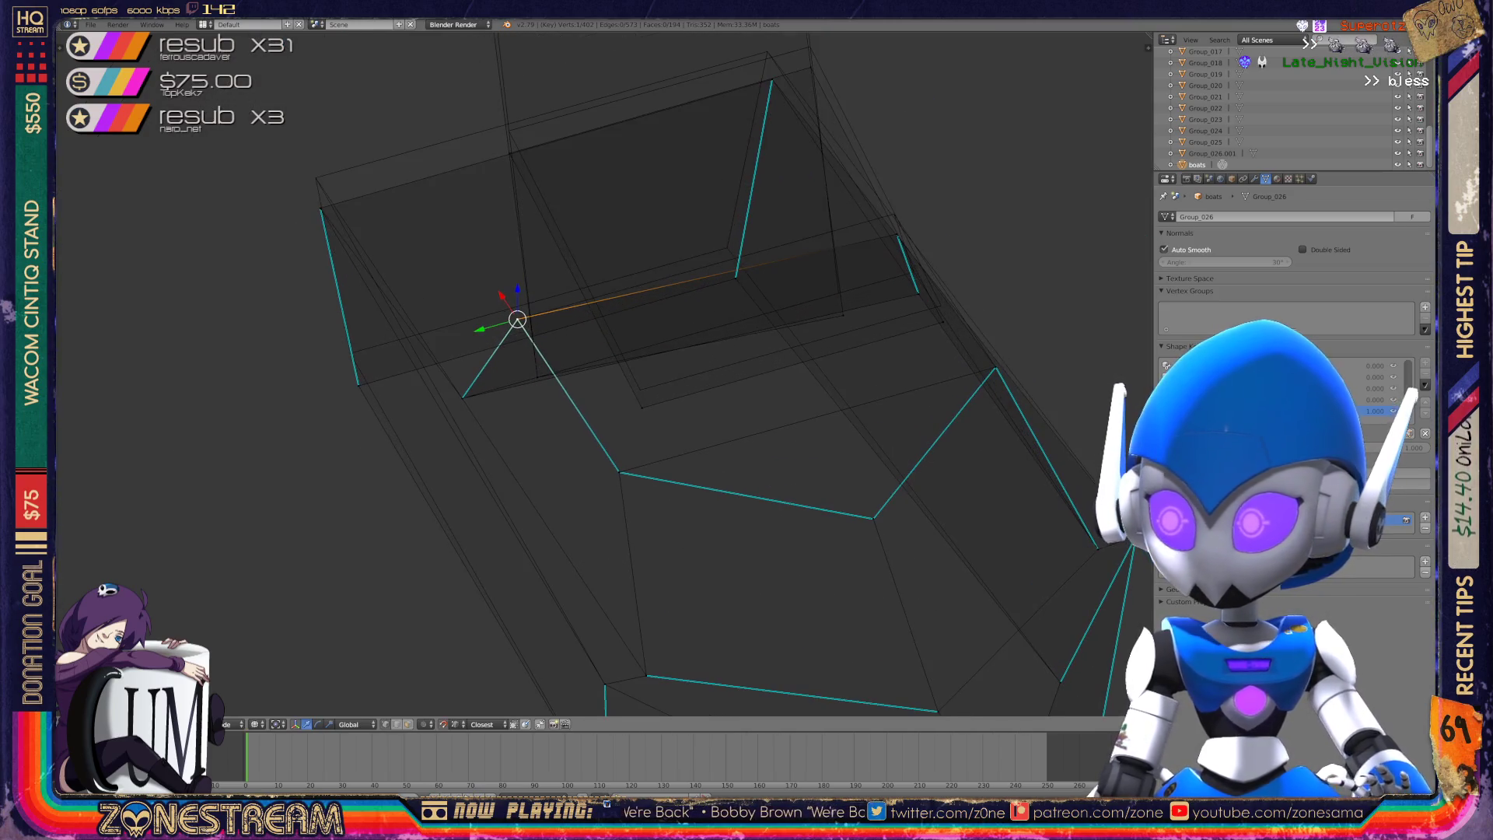
pyautogui.rightClick(640, 389)
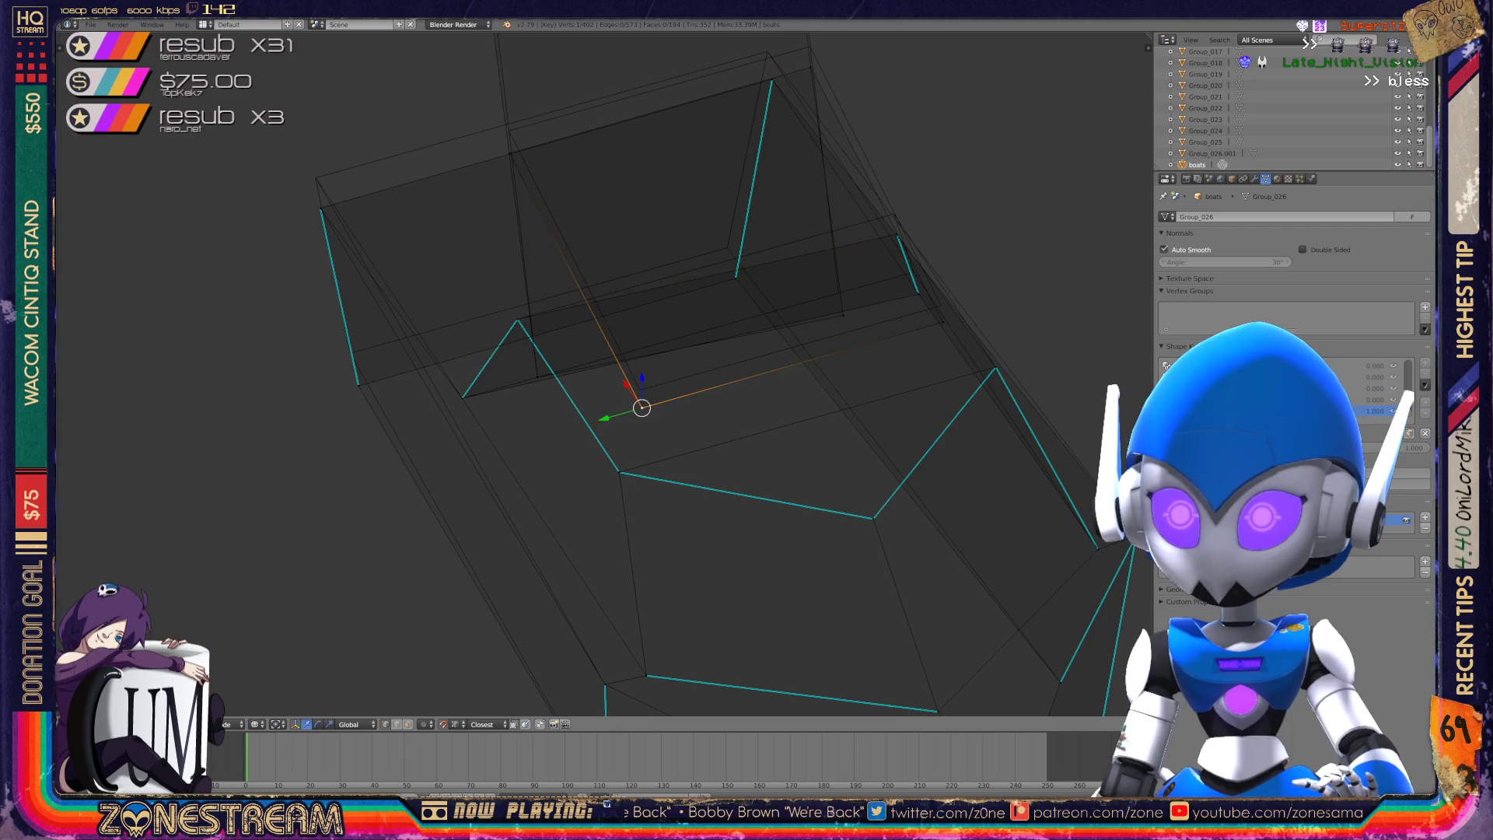
pyautogui.rightClick(941, 305)
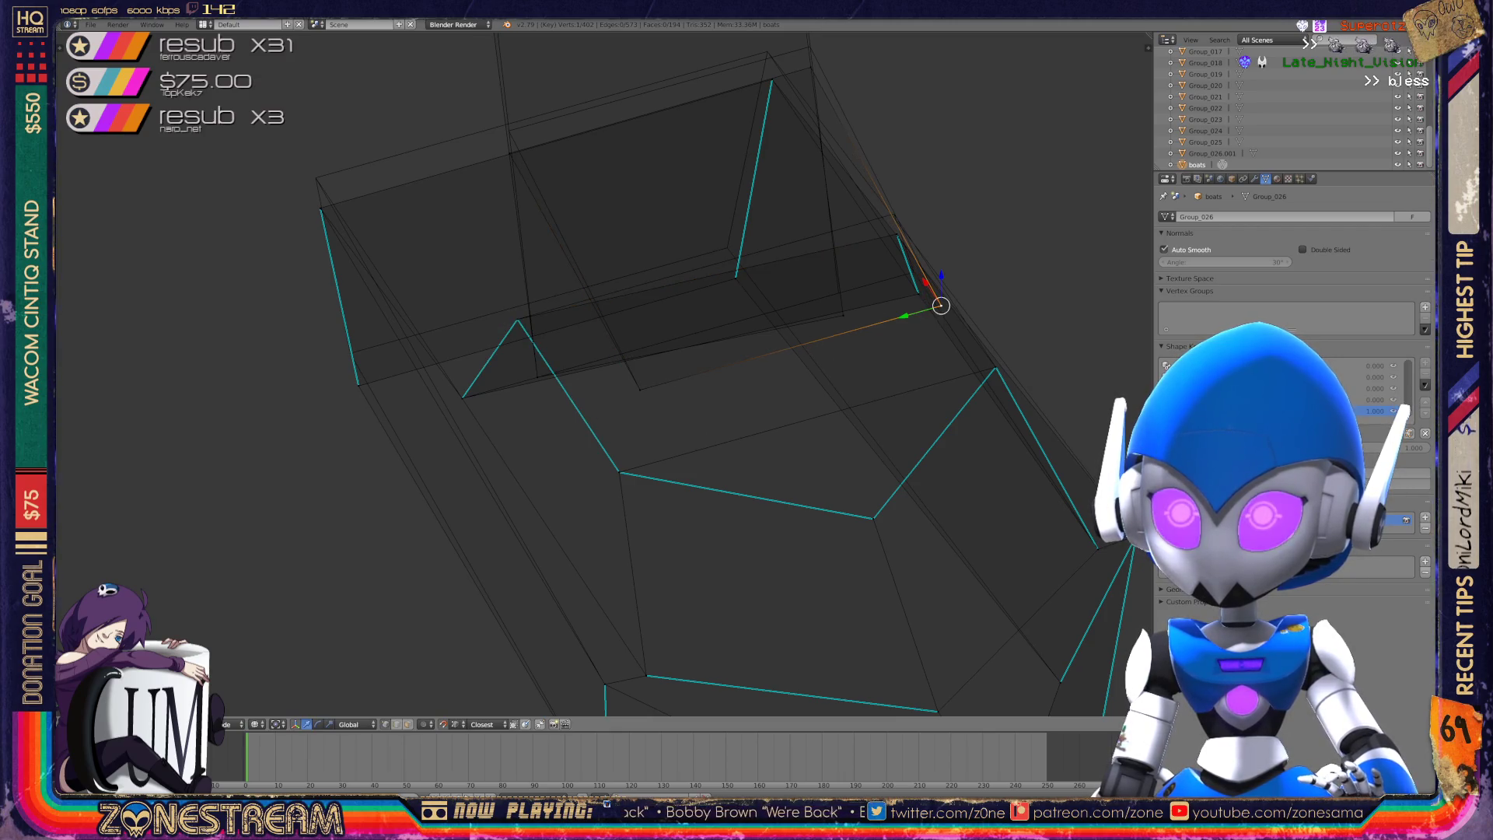
pyautogui.rightClick(509, 130)
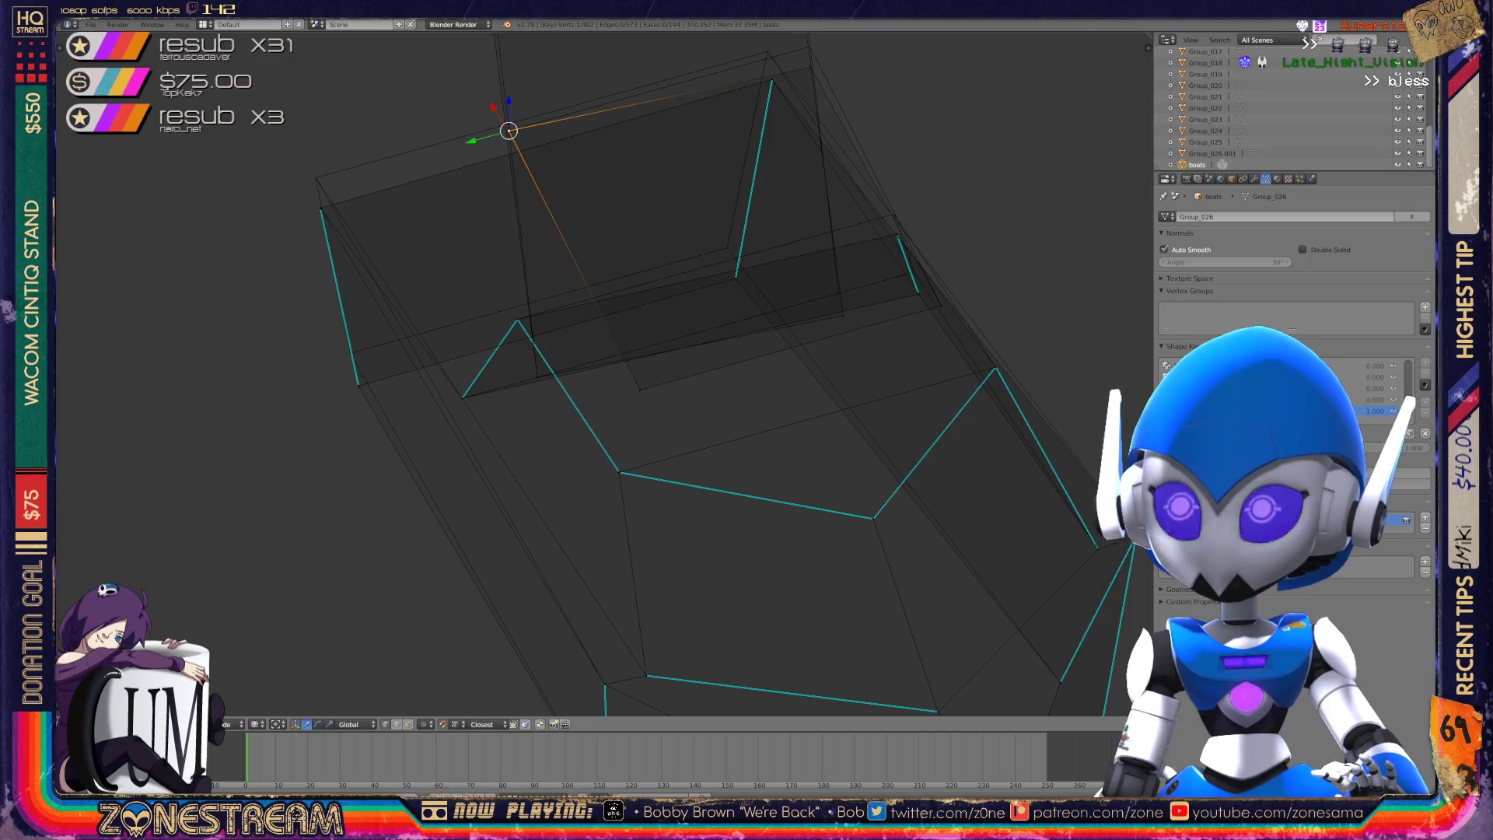
pyautogui.press('g')
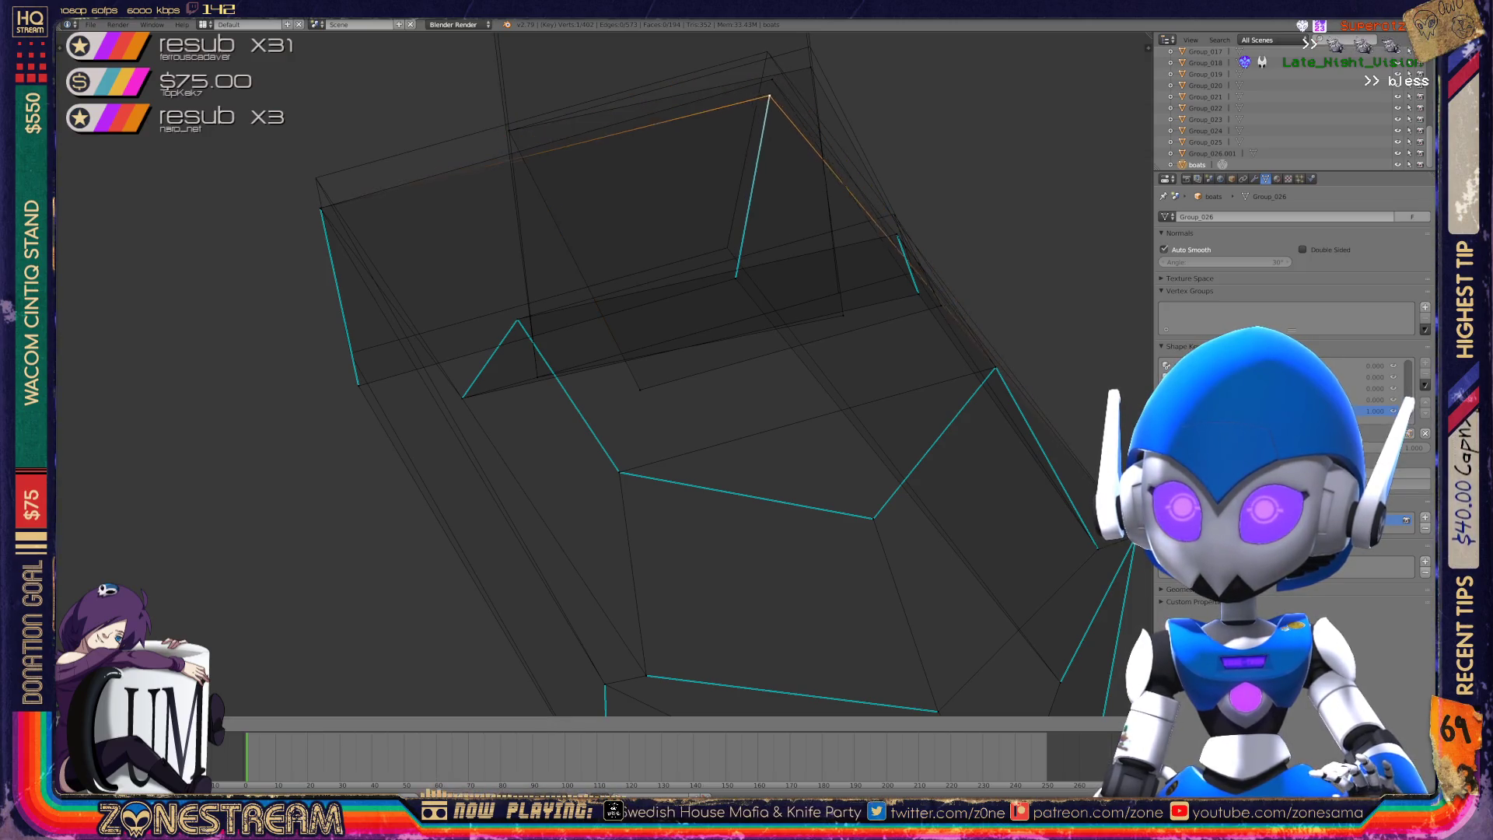
pyautogui.click(771, 104)
pyautogui.moveTo(771, 103); pyautogui.dragTo(902, 148, button='middle')
pyautogui.moveTo(591, 374); pyautogui.dragTo(647, 362, button='middle')
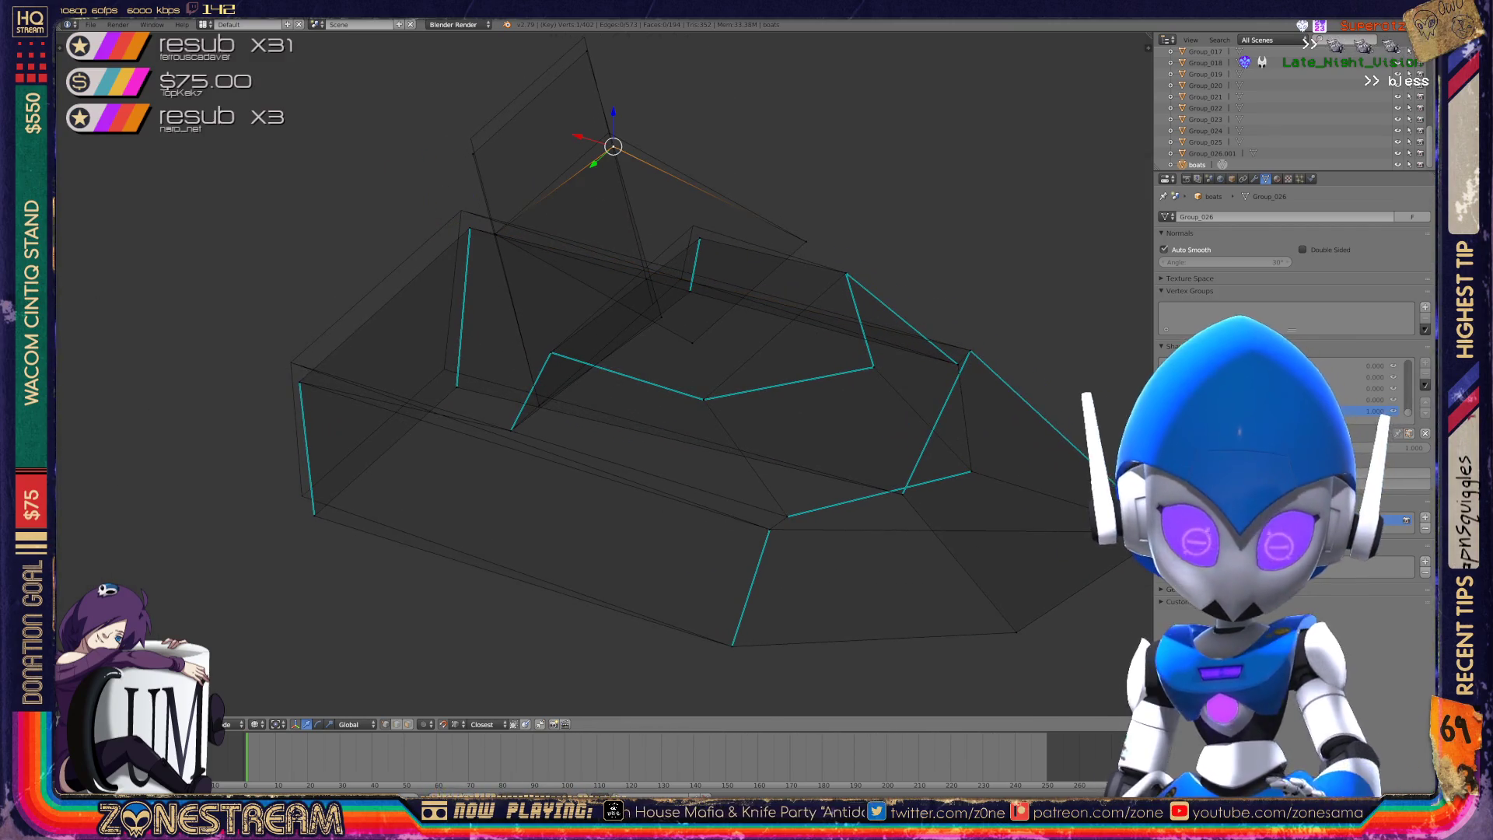
# - Raise the upright panel's top vertex and lift the bottom-left hull vertex slightly
pyautogui.press('g')
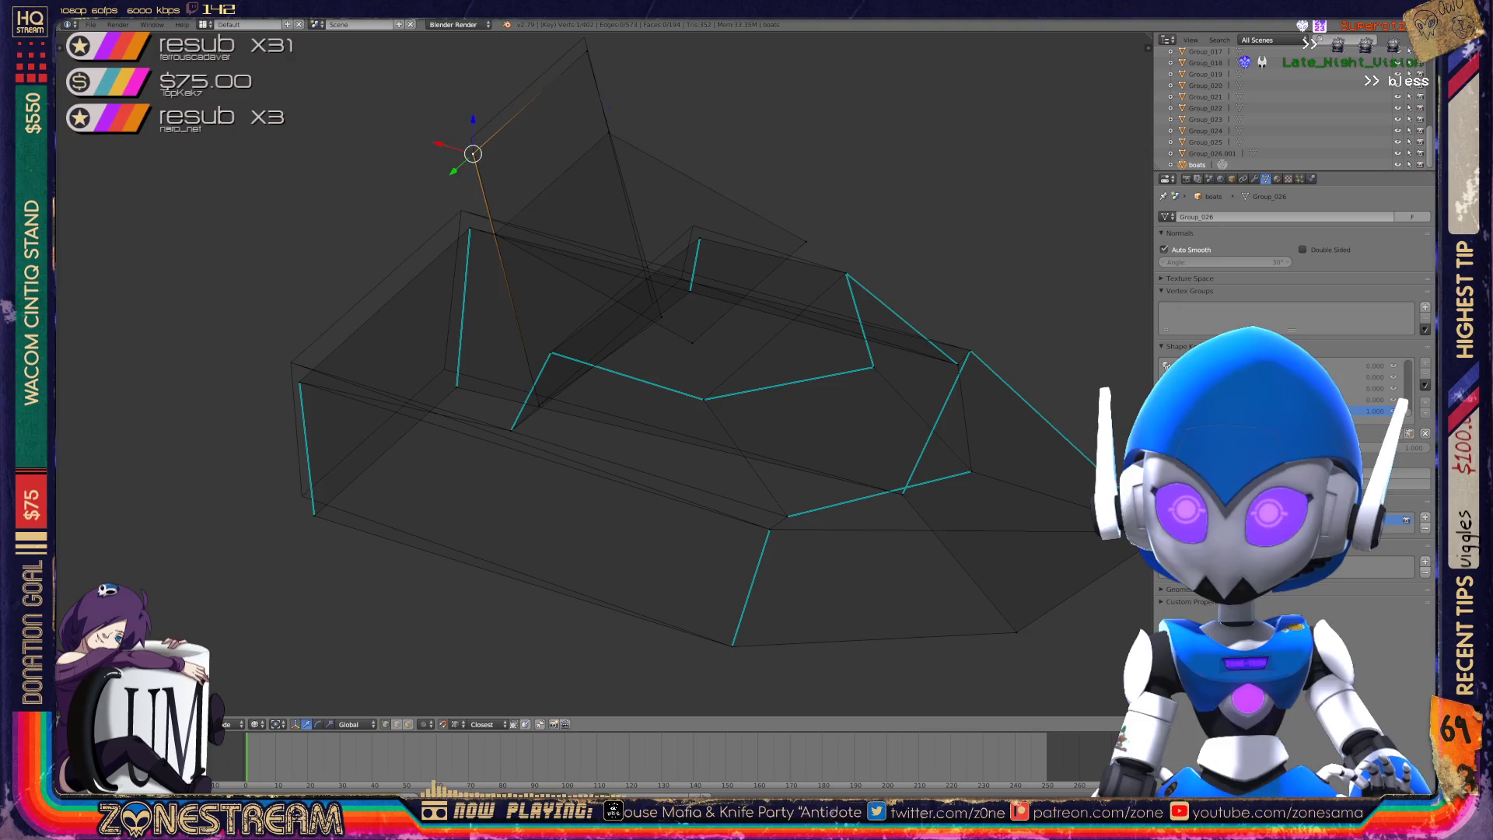
pyautogui.click(584, 37)
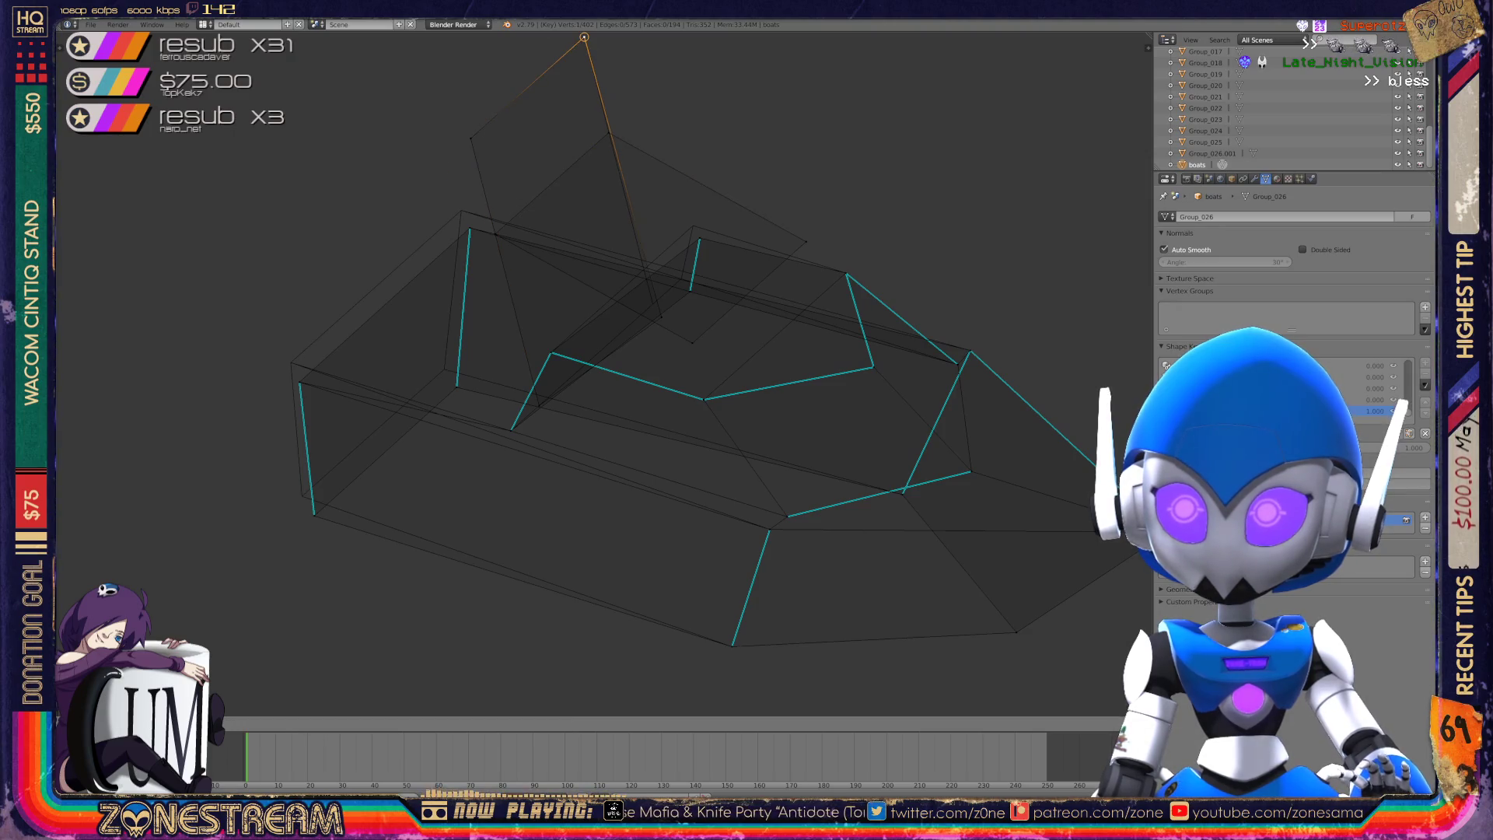
pyautogui.rightClick(653, 304)
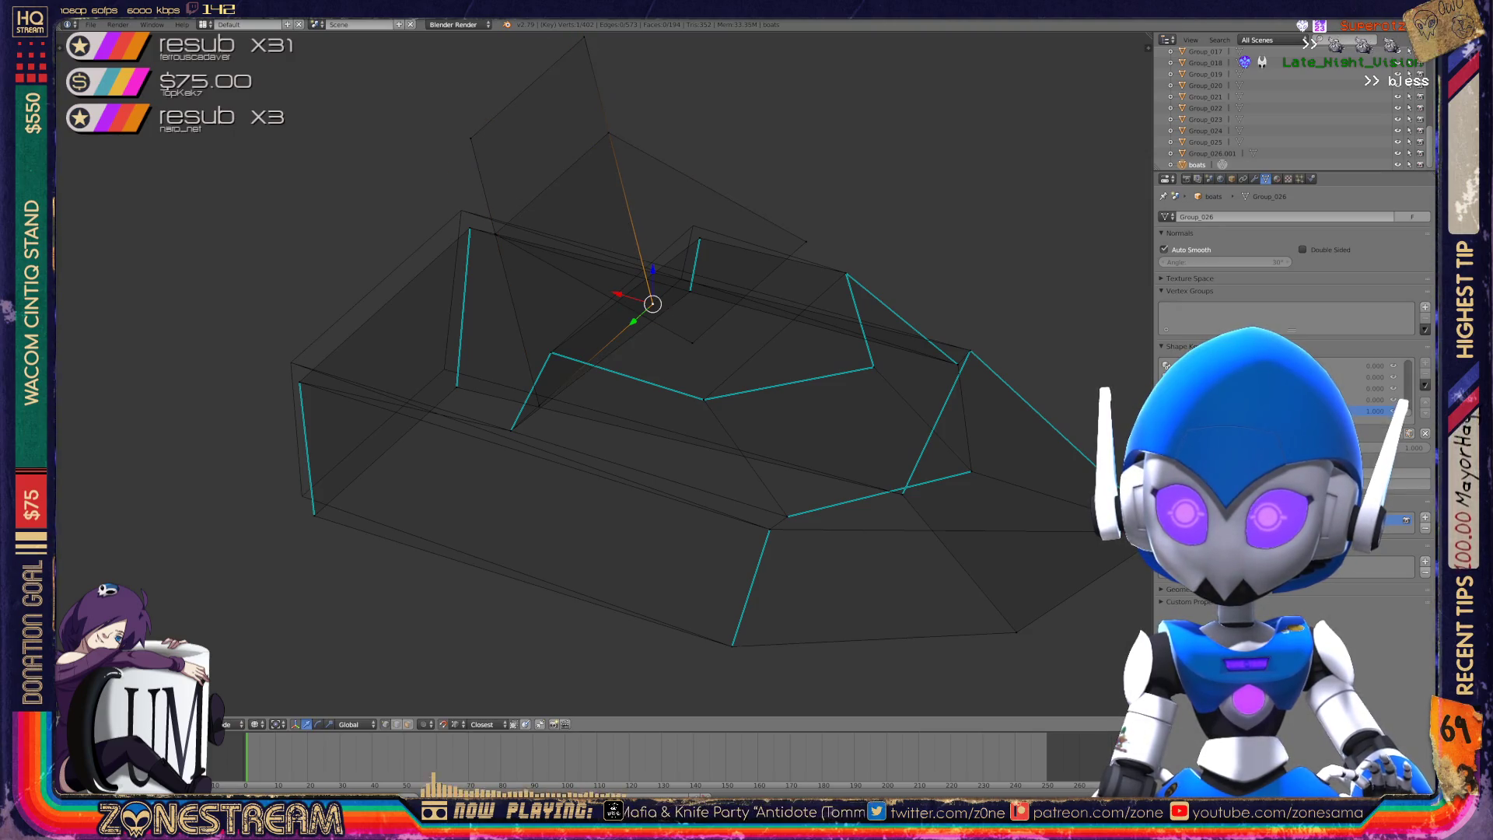
pyautogui.rightClick(315, 514)
pyautogui.press('g')
pyautogui.click(302, 495)
# - Nudge the vertex above it and an inner-edge hull vertex into new positions
pyautogui.rightClick(299, 382)
pyautogui.press('g')
pyautogui.press('Return')
pyautogui.rightClick(457, 385)
pyautogui.press('g')
pyautogui.press('Return')
pyautogui.moveTo(544, 389)
pyautogui.mouseDown(button='middle')
pyautogui.moveTo(591, 405)
pyautogui.moveTo(560, 435)
pyautogui.mouseUp(button='middle')
# - Shift the right rim vertices up and to the right
pyautogui.rightClick(760, 266)
pyautogui.moveTo(760, 266); pyautogui.dragTo(755, 253)
pyautogui.moveTo(591, 404)
pyautogui.mouseDown(button='middle')
pyautogui.moveTo(560, 373)
pyautogui.moveTo(591, 405)
pyautogui.mouseUp(button='middle')
pyautogui.scroll(4, 591, 373)
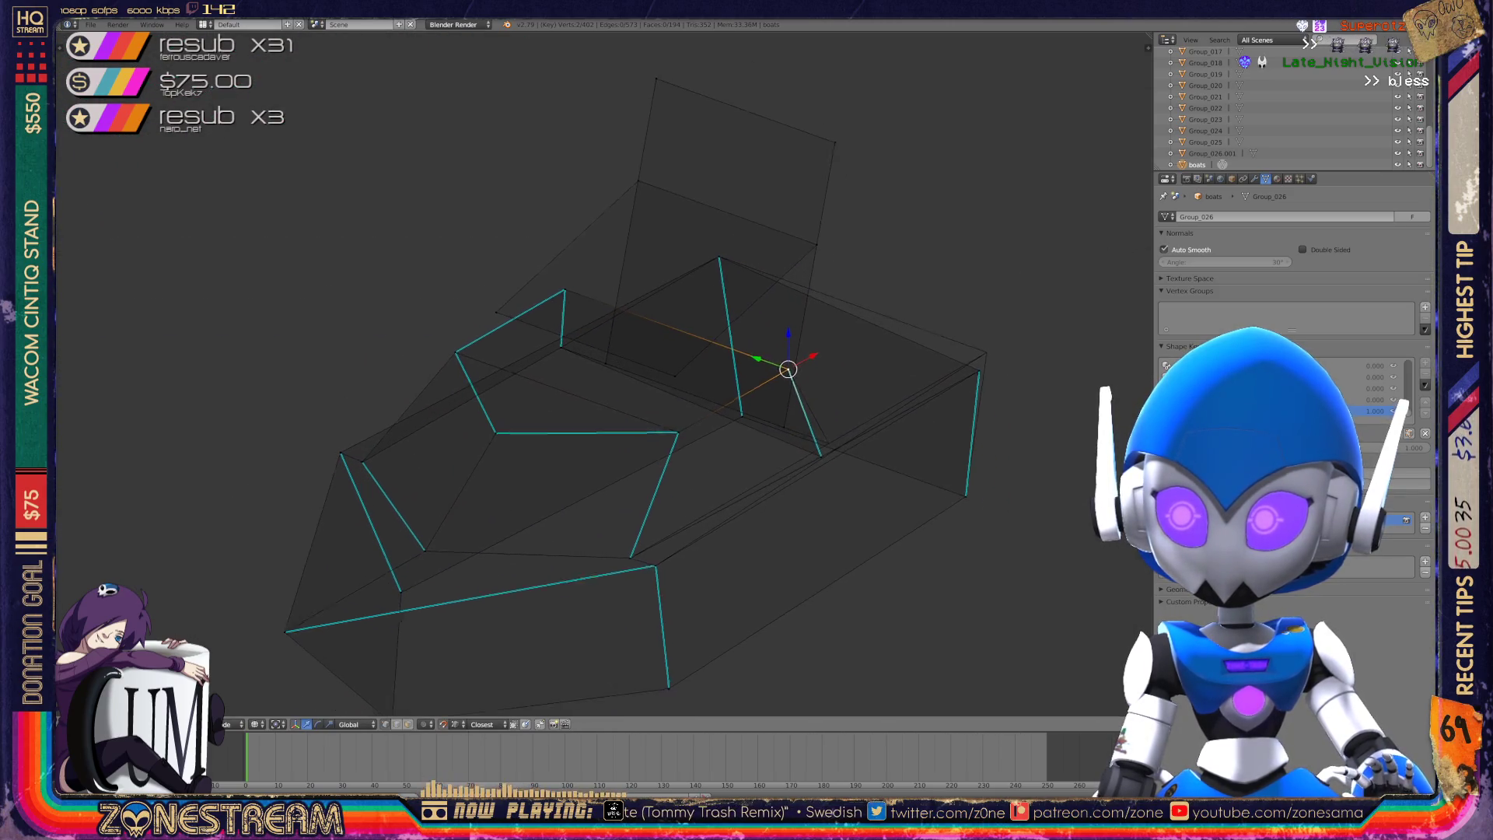
pyautogui.keyDown('shift'); pyautogui.click(854, 447); pyautogui.keyUp('shift')
pyautogui.moveTo(855, 450); pyautogui.dragTo(869, 426)
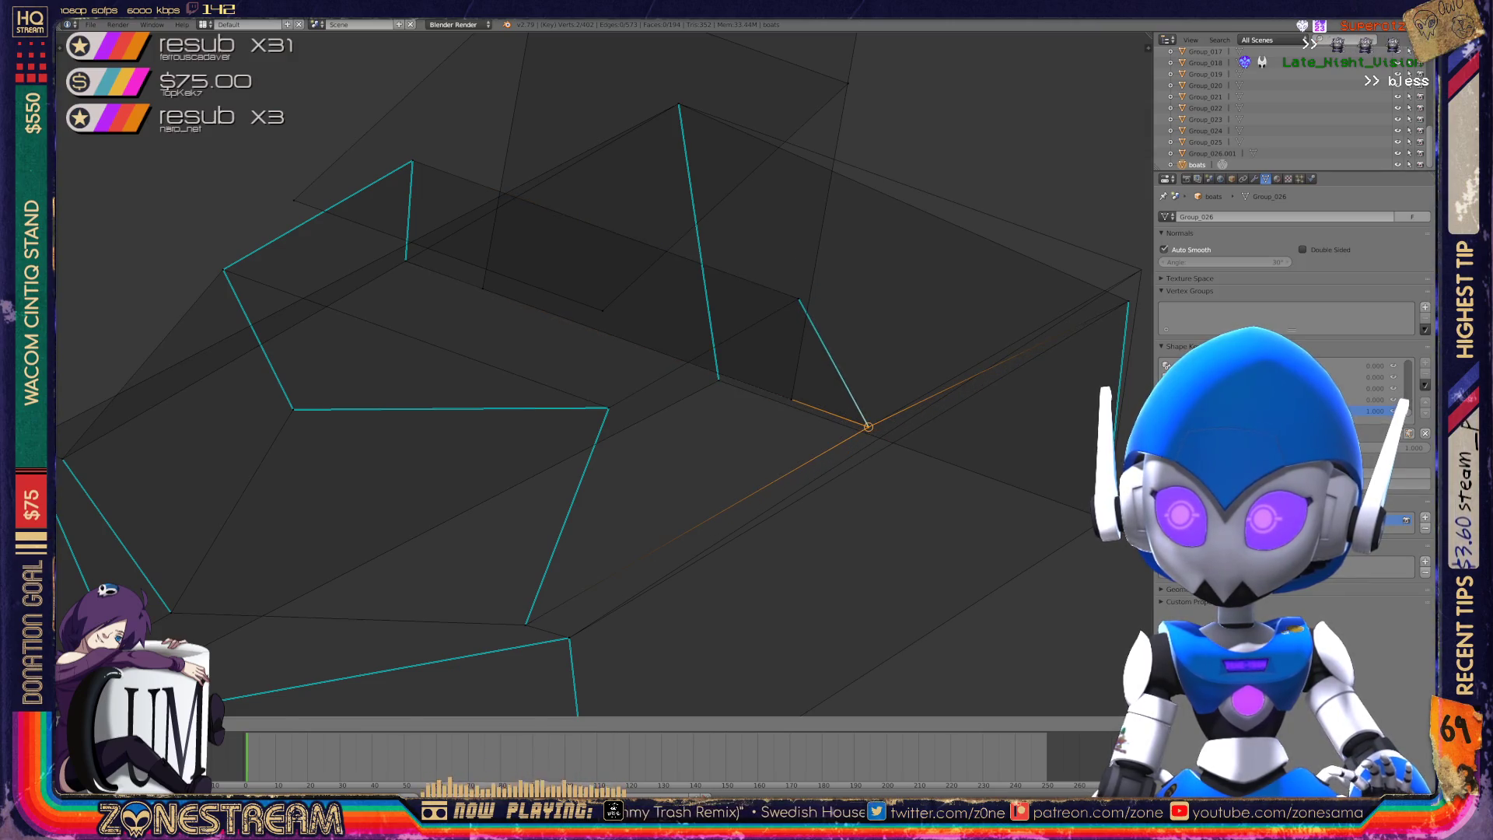
pyautogui.scroll(-3, 603, 378)
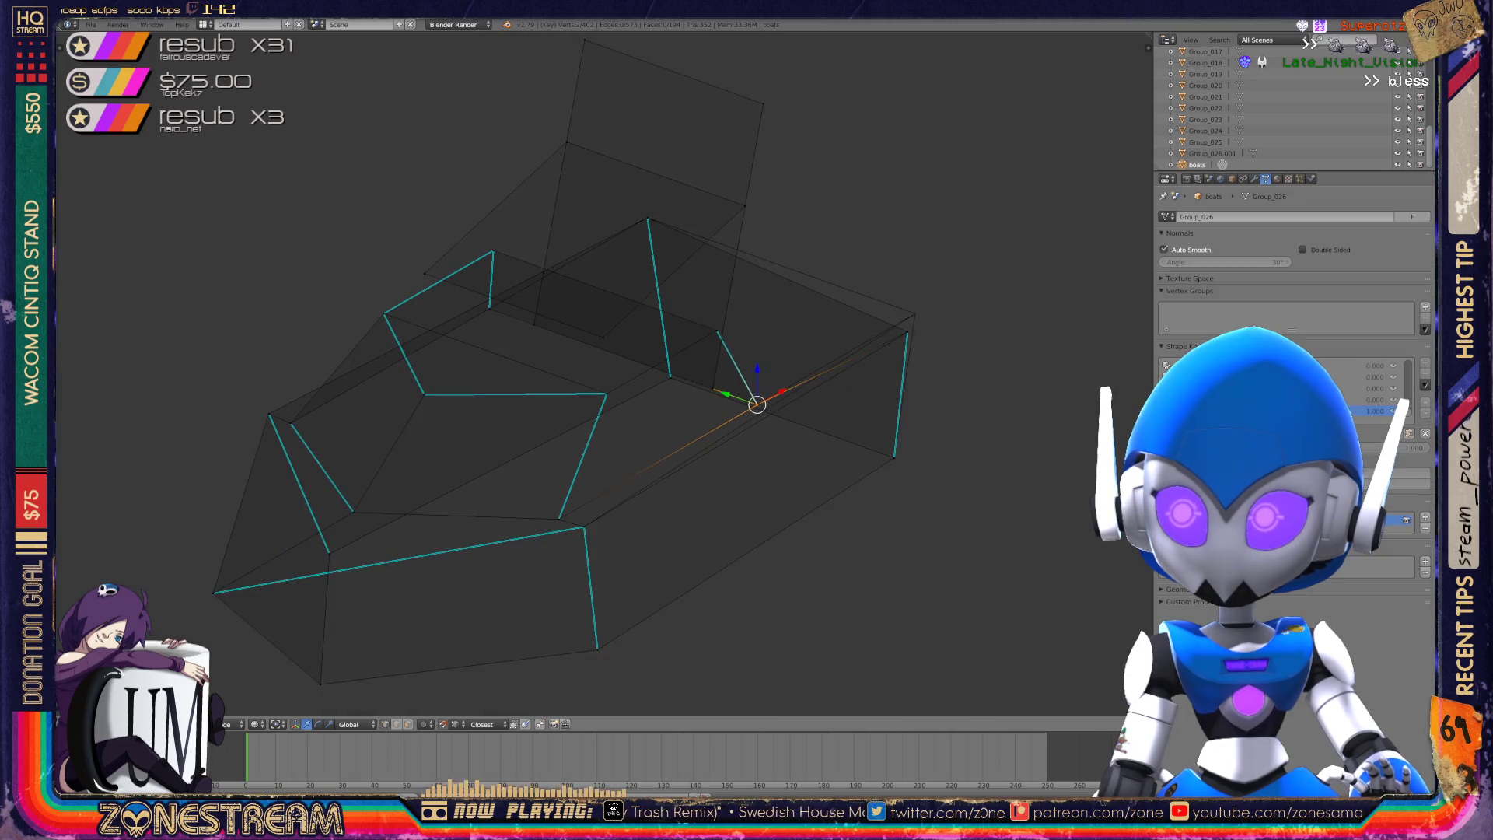
pyautogui.moveTo(603, 377); pyautogui.dragTo(626, 372, button='middle')
# - Raise the hull's corner vertex and return to Object Mode to view the whole boat
pyautogui.rightClick(882, 292)
pyautogui.press('g')
pyautogui.click(888, 273)
pyautogui.press('Tab')
pyautogui.moveTo(889, 273)
pyautogui.mouseDown(button='middle')
pyautogui.moveTo(794, 284)
pyautogui.moveTo(824, 366)
pyautogui.mouseUp(button='middle')
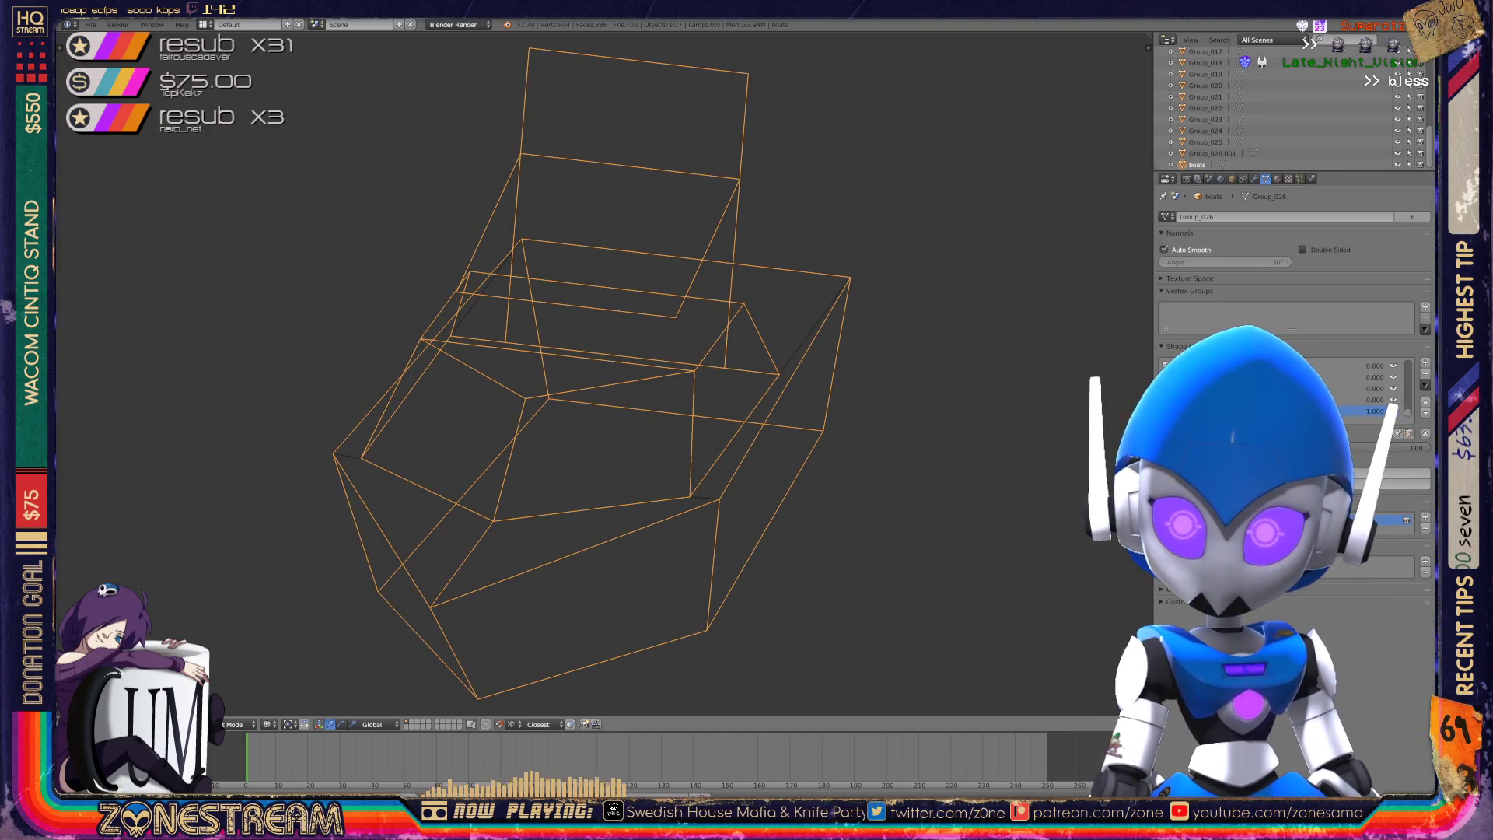
# - Bring the two boats into view and enter Edit Mode on the slender boat
pyautogui.scroll(-4, 599, 374)
pyautogui.moveTo(599, 373); pyautogui.dragTo(435, 366, button='middle')
pyautogui.scroll(3, 436, 366)
pyautogui.press('Tab')
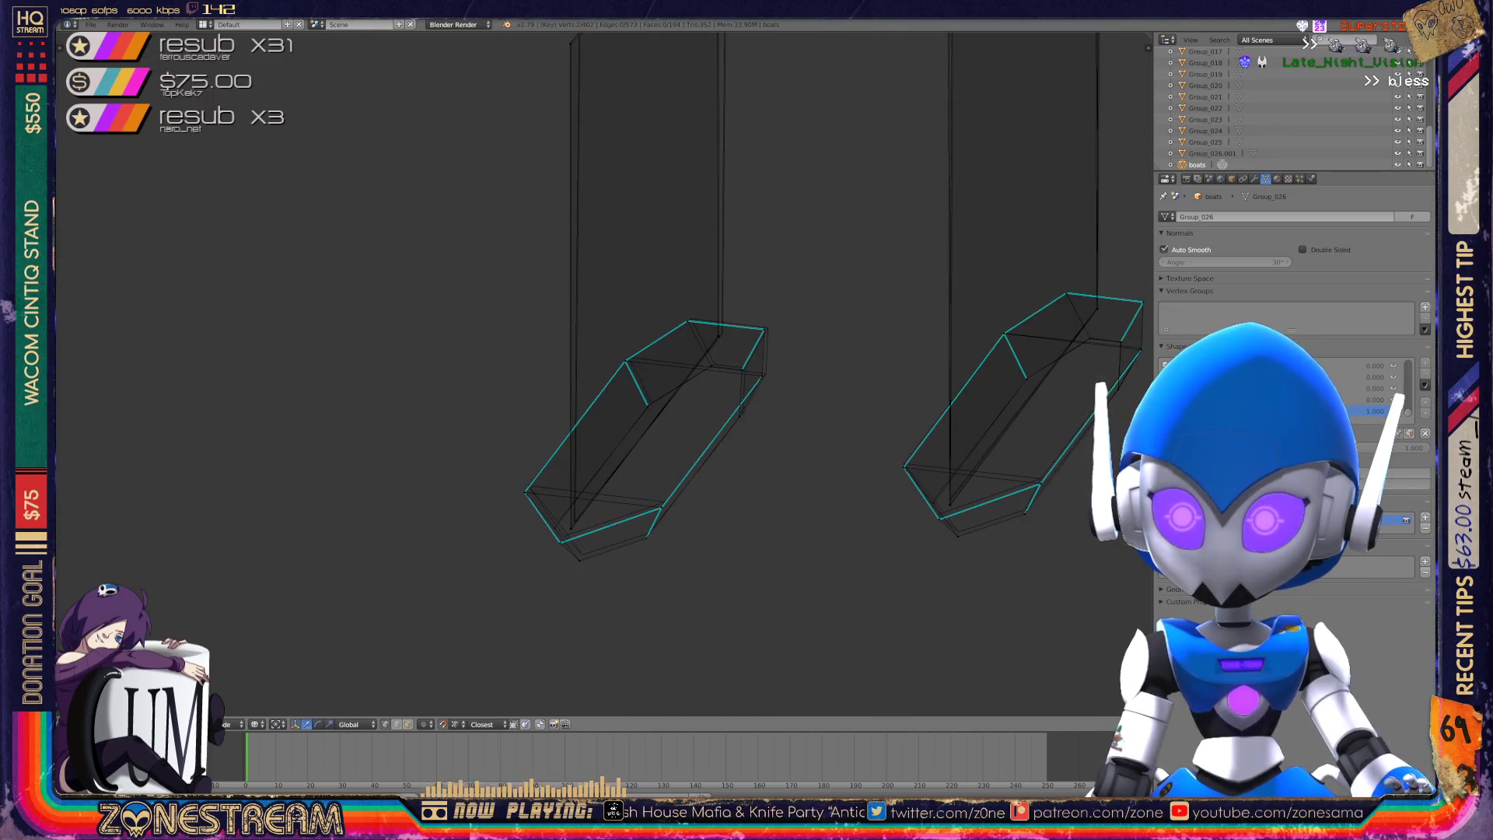
pyautogui.scroll(3, 638, 436)
pyautogui.scroll(2, 598, 374)
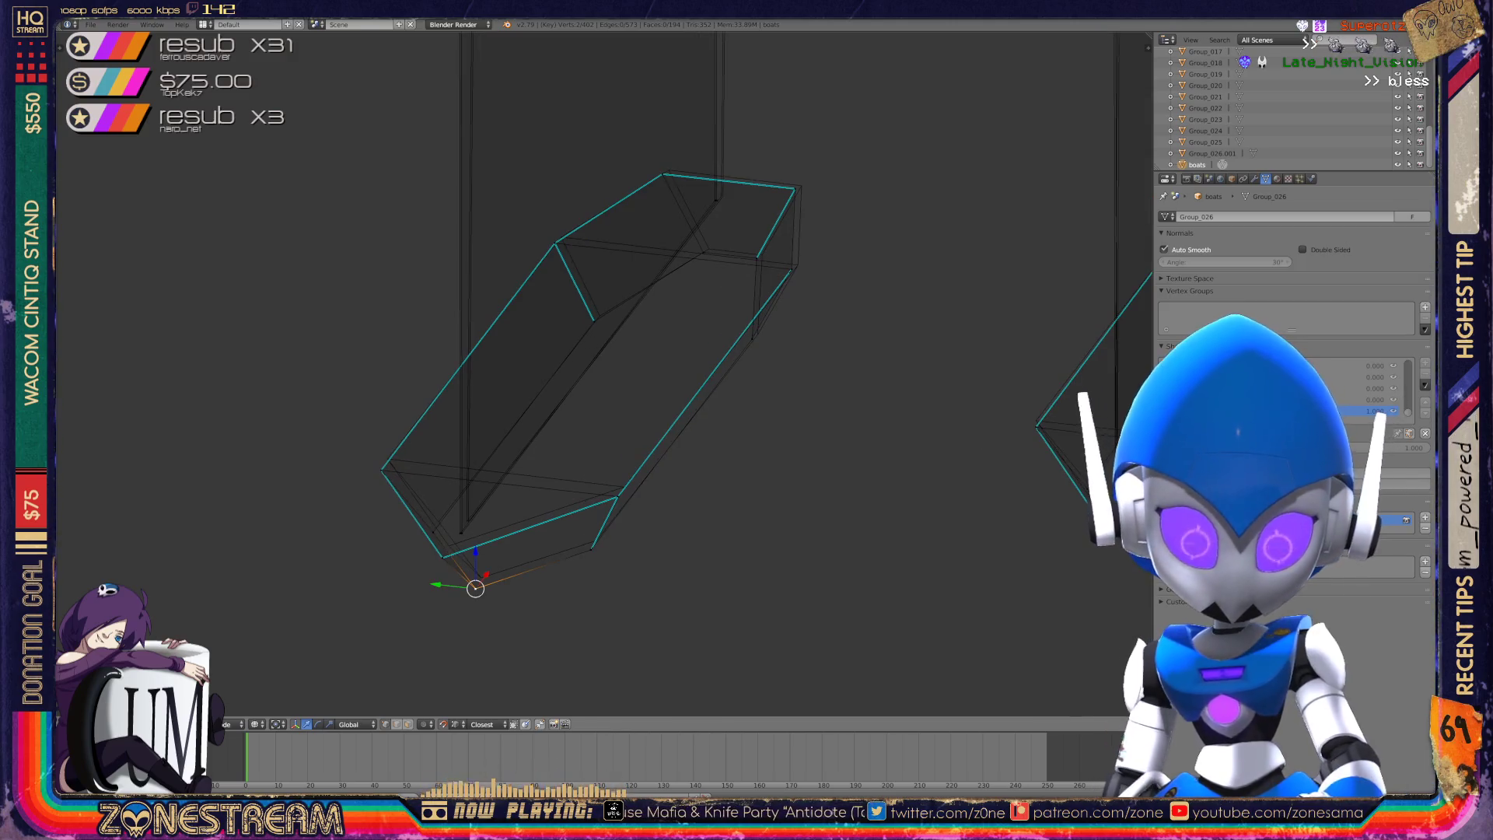
# - Move the slender boat's lower corner vertex slightly upward
pyautogui.rightClick(443, 558)
pyautogui.moveTo(441, 556); pyautogui.dragTo(448, 545, button='right')
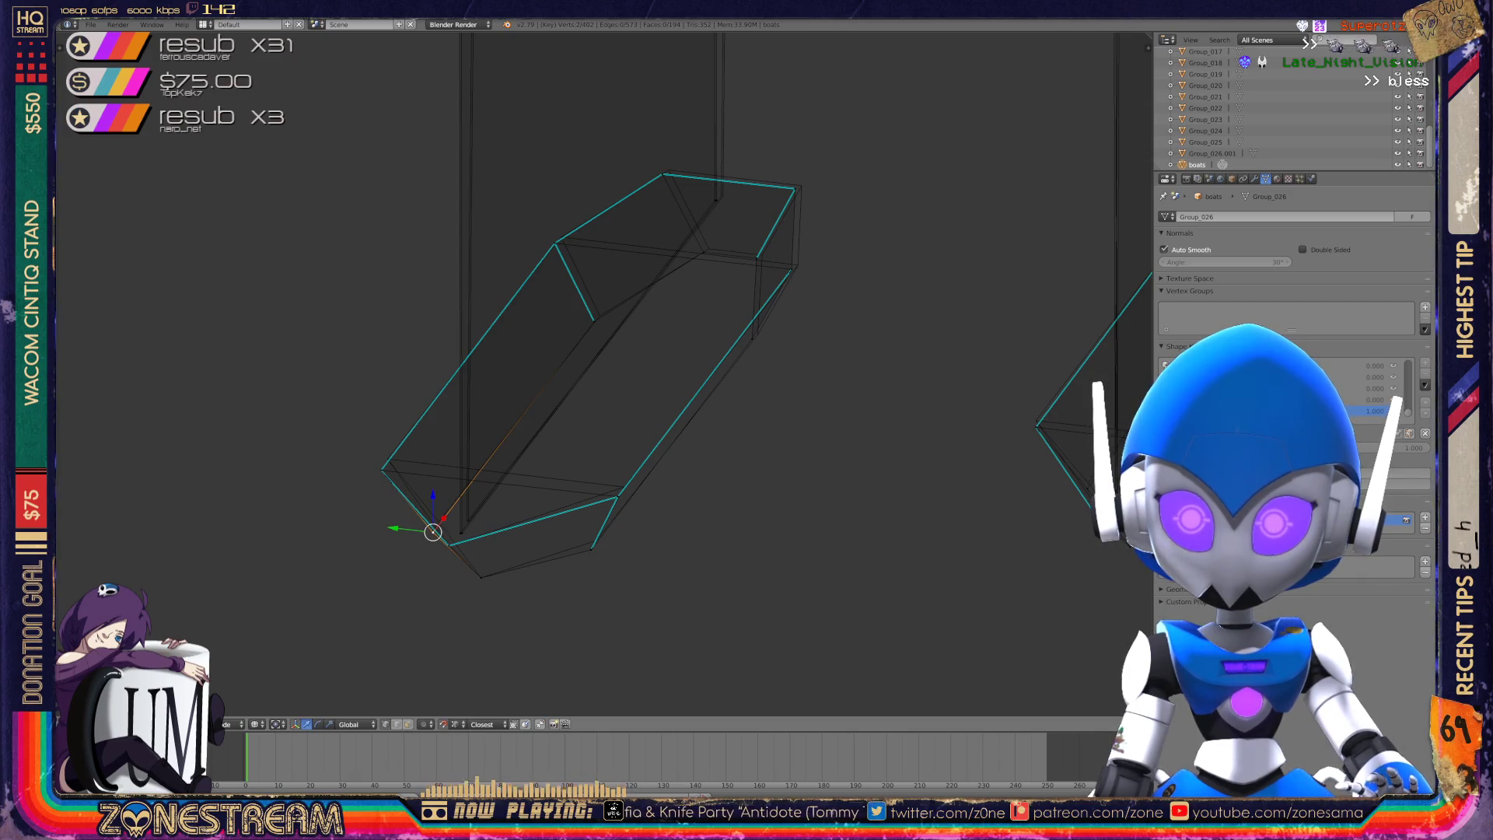
pyautogui.press('g')
pyautogui.click(437, 515)
pyautogui.scroll(4, 436, 516)
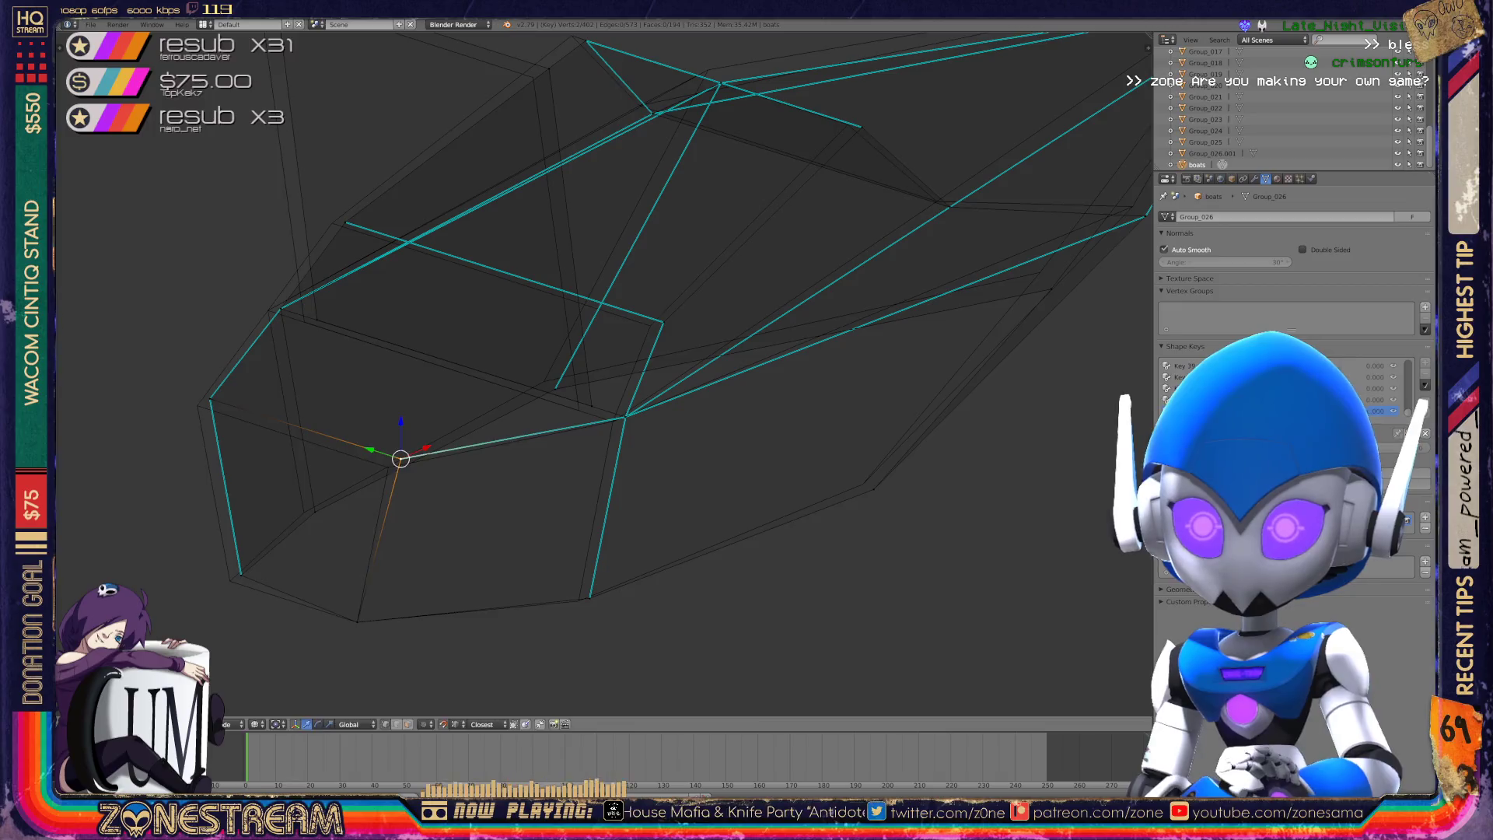
# - Nudge the hull's lower-left corner and two left-side vertices slightly to the left
pyautogui.rightClick(241, 575)
pyautogui.moveTo(241, 575); pyautogui.dragTo(230, 580)
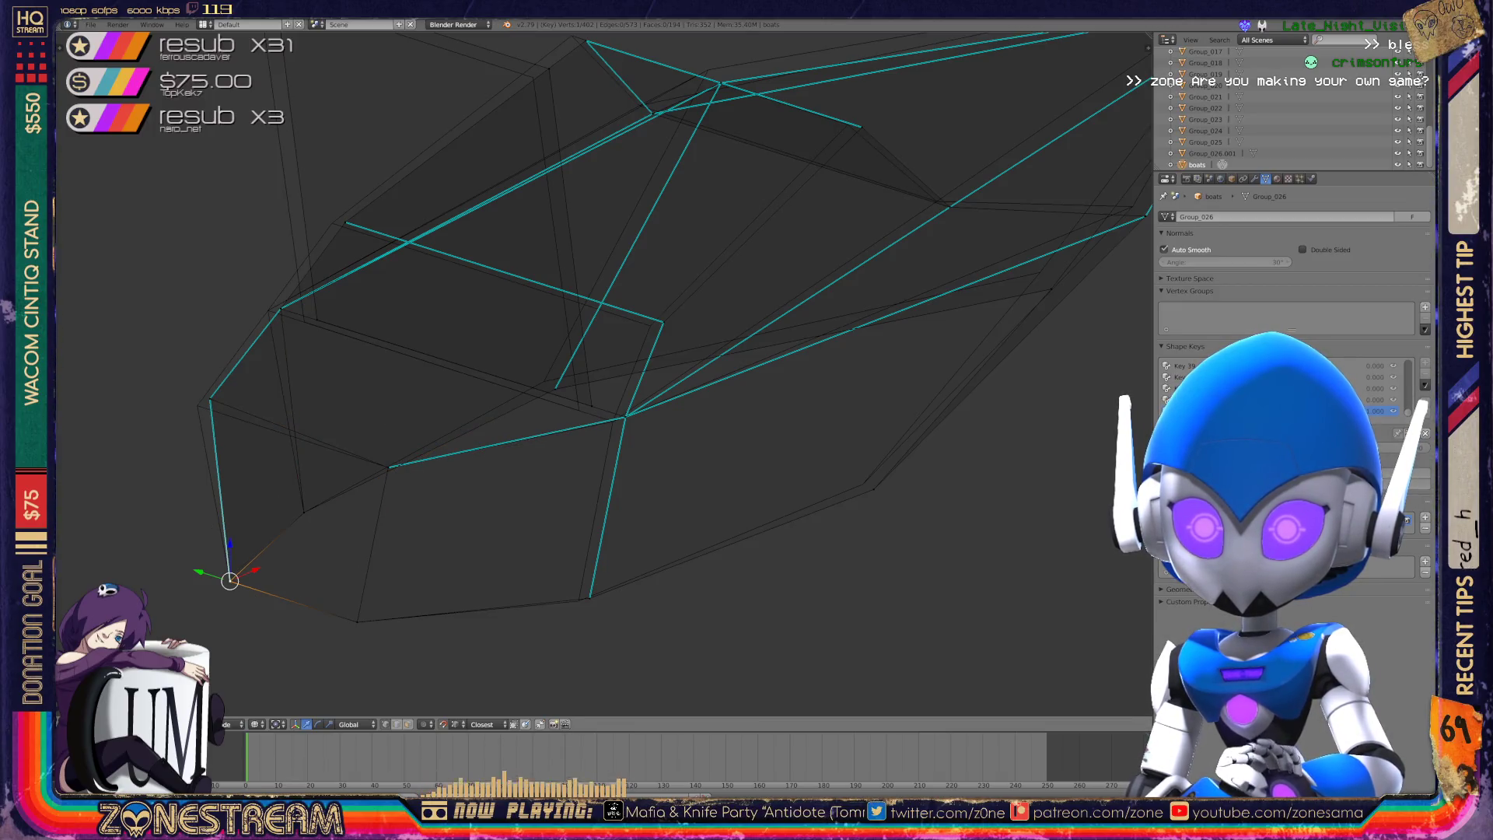
pyautogui.rightClick(210, 400)
pyautogui.press('a')
pyautogui.moveTo(210, 399); pyautogui.dragTo(197, 405)
pyautogui.rightClick(281, 309)
pyautogui.moveTo(281, 309); pyautogui.dragTo(272, 312)
# - Shift the hull's bottom vertex and two upper-edge vertices slightly left
pyautogui.rightClick(579, 409)
pyautogui.rightClick(589, 597)
pyautogui.moveTo(589, 597); pyautogui.dragTo(579, 601)
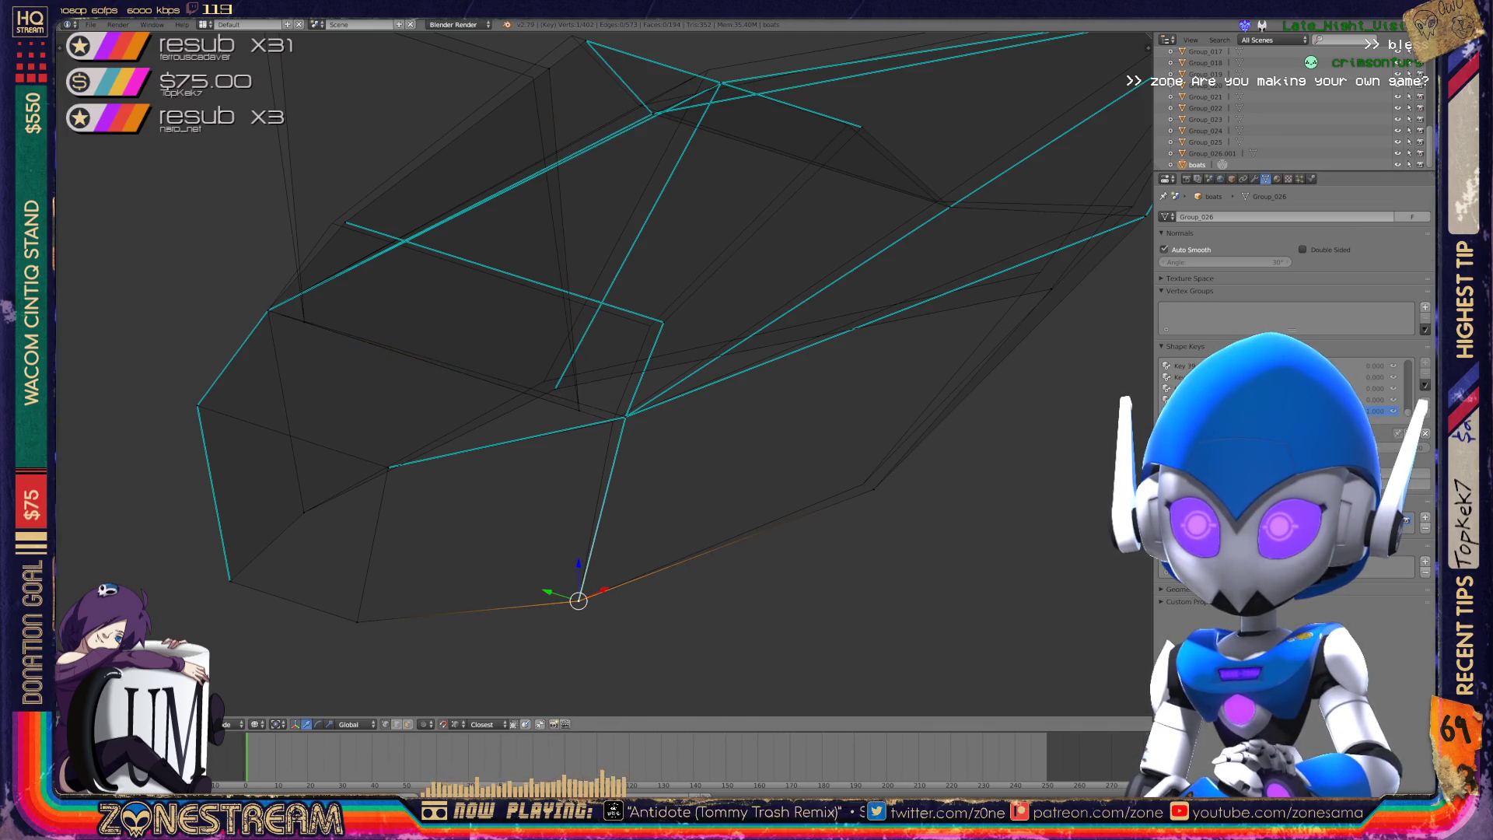
pyautogui.rightClick(625, 418)
pyautogui.moveTo(626, 418); pyautogui.dragTo(613, 421)
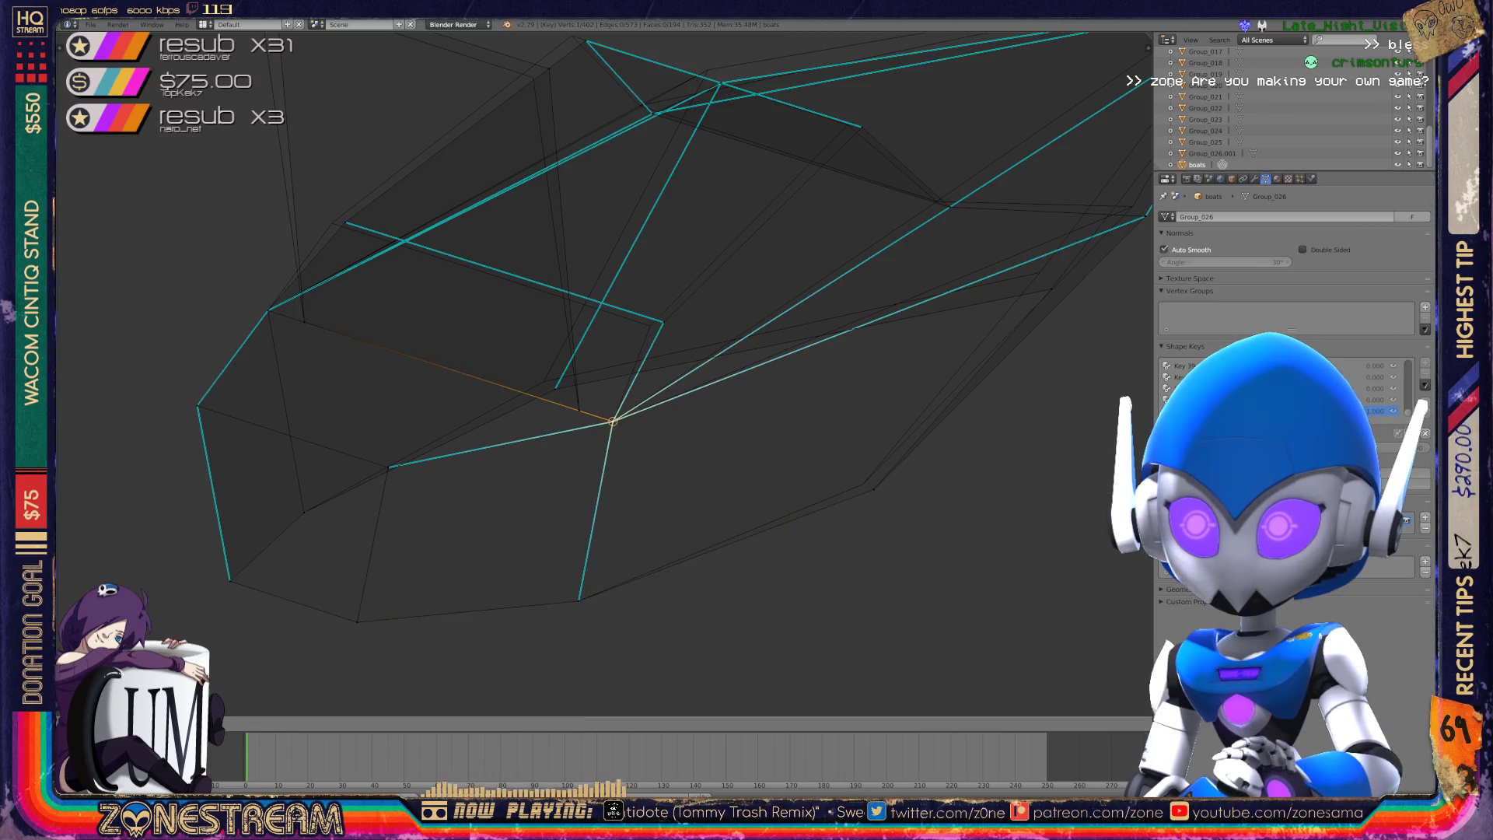
pyautogui.rightClick(662, 321)
pyautogui.moveTo(662, 321)
pyautogui.mouseDown()
pyautogui.moveTo(627, 324)
pyautogui.moveTo(650, 326)
pyautogui.mouseUp()
pyautogui.keyDown('shift'); pyautogui.moveTo(650, 325); pyautogui.dragTo(605, 393, button='middle'); pyautogui.keyUp('shift')
# - Nudge a mid-hull vertex, then pull another vertex far up and outward
pyautogui.rightClick(510, 455)
pyautogui.moveTo(510, 455); pyautogui.dragTo(498, 448)
pyautogui.keyDown('shift'); pyautogui.moveTo(498, 449); pyautogui.dragTo(437, 506, button='middle'); pyautogui.keyUp('shift')
pyautogui.keyDown('shift'); pyautogui.rightClick(756, 609); pyautogui.keyUp('shift')
pyautogui.moveTo(756, 609)
pyautogui.mouseDown()
pyautogui.moveTo(944, 413)
pyautogui.moveTo(933, 397)
pyautogui.mouseUp()
pyautogui.moveTo(591, 389); pyautogui.dragTo(498, 362, button='middle')
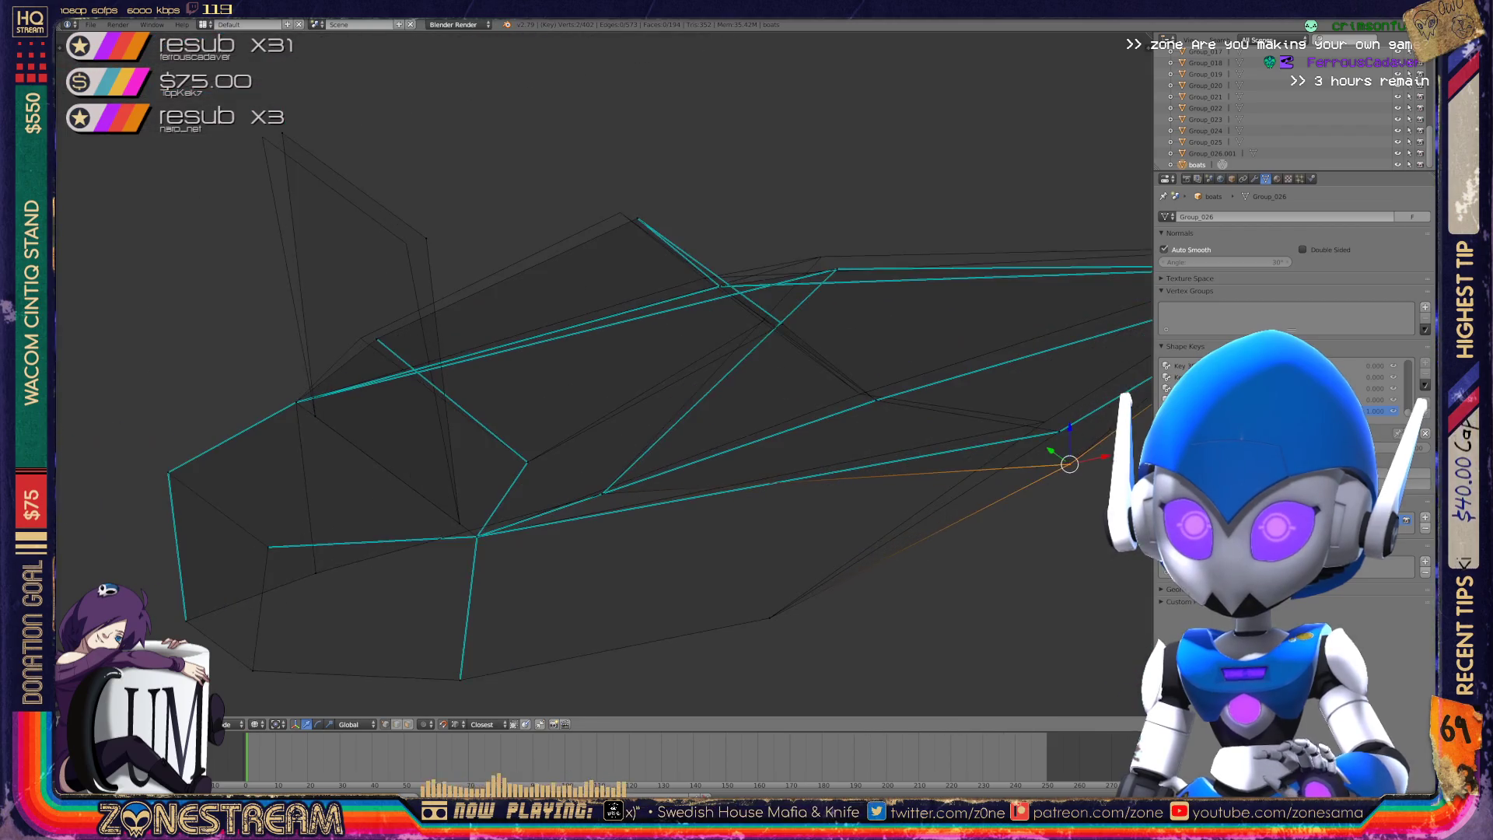
pyautogui.moveTo(1069, 464); pyautogui.dragTo(407, 243)
pyautogui.keyDown('shift'); pyautogui.moveTo(545, 389); pyautogui.dragTo(712, 445, button='middle'); pyautogui.keyUp('shift')
pyautogui.moveTo(574, 298); pyautogui.dragTo(429, 192)
pyautogui.scroll(-4, 607, 373)
# - Raise the bow's bottom tip vertex slightly
pyautogui.moveTo(607, 373)
pyautogui.mouseDown(button='middle')
pyautogui.moveTo(529, 327)
pyautogui.moveTo(622, 327)
pyautogui.mouseUp(button='middle')
pyautogui.scroll(3, 497, 350)
pyautogui.rightClick(729, 654)
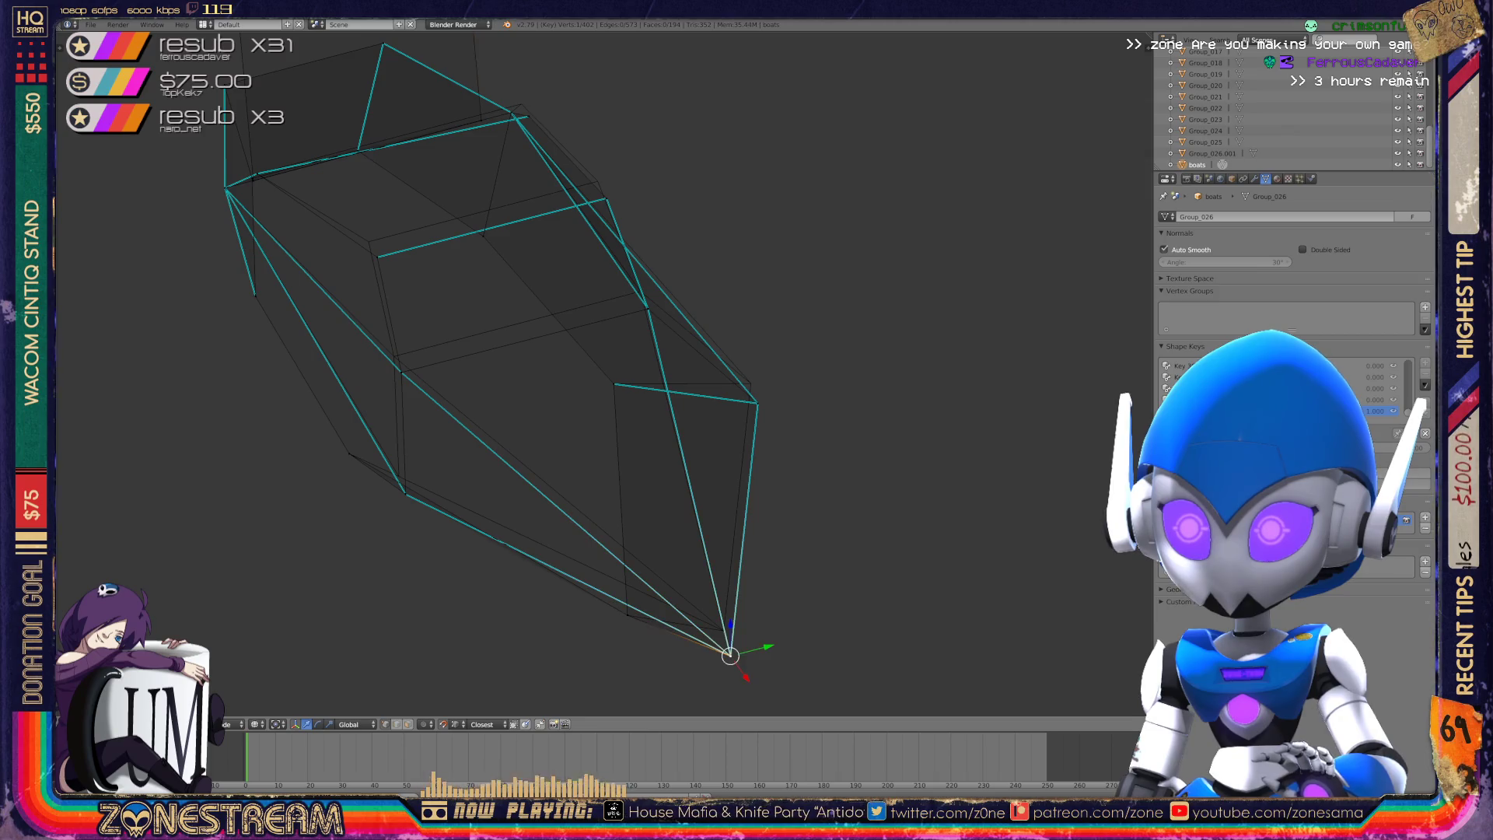
pyautogui.moveTo(728, 652); pyautogui.dragTo(723, 630)
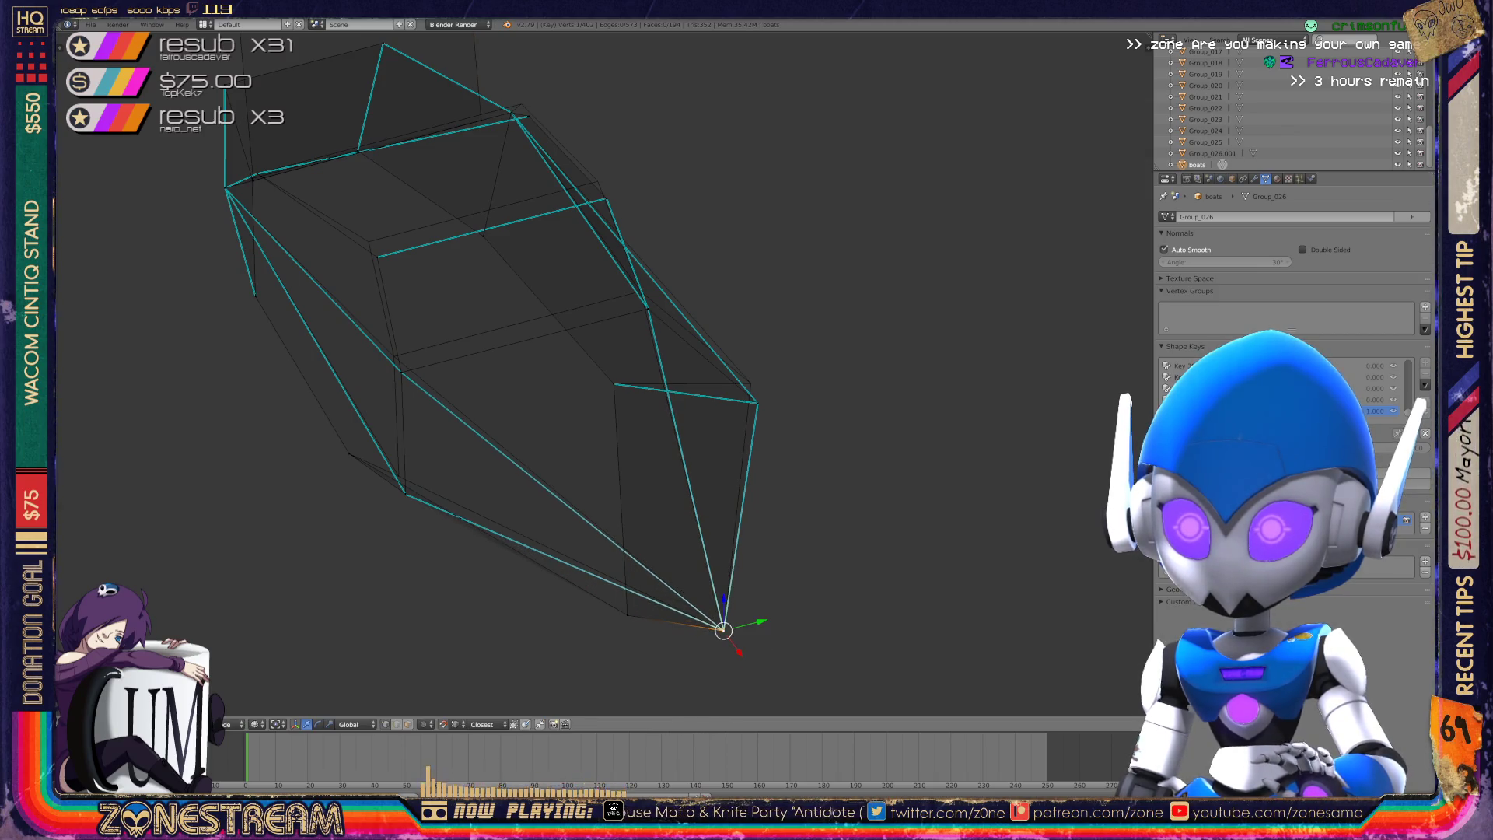
pyautogui.moveTo(544, 350); pyautogui.dragTo(497, 361, button='middle')
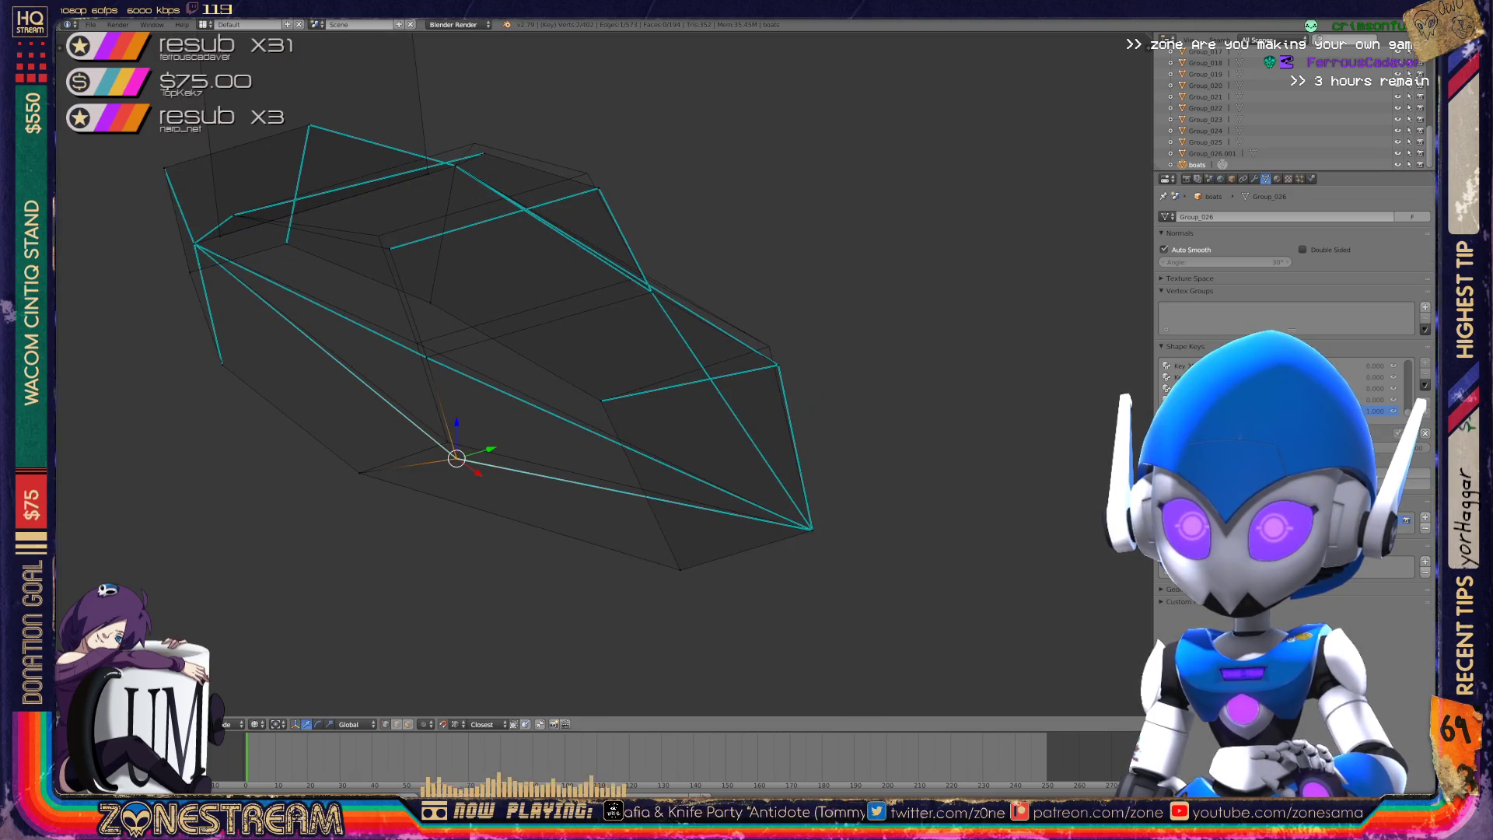
pyautogui.keyDown('shift'); pyautogui.moveTo(467, 374); pyautogui.dragTo(362, 439, button='middle'); pyautogui.keyUp('shift')
# - Nudge a right corner vertex, a left-side vertex and a top-edge vertex slightly upward
pyautogui.rightClick(675, 440)
pyautogui.moveTo(675, 440); pyautogui.dragTo(667, 420)
pyautogui.keyDown('shift'); pyautogui.moveTo(467, 389); pyautogui.dragTo(567, 452, button='middle'); pyautogui.keyUp('shift')
pyautogui.rightClick(427, 495)
pyautogui.moveTo(427, 495); pyautogui.dragTo(418, 481)
pyautogui.rightClick(654, 429)
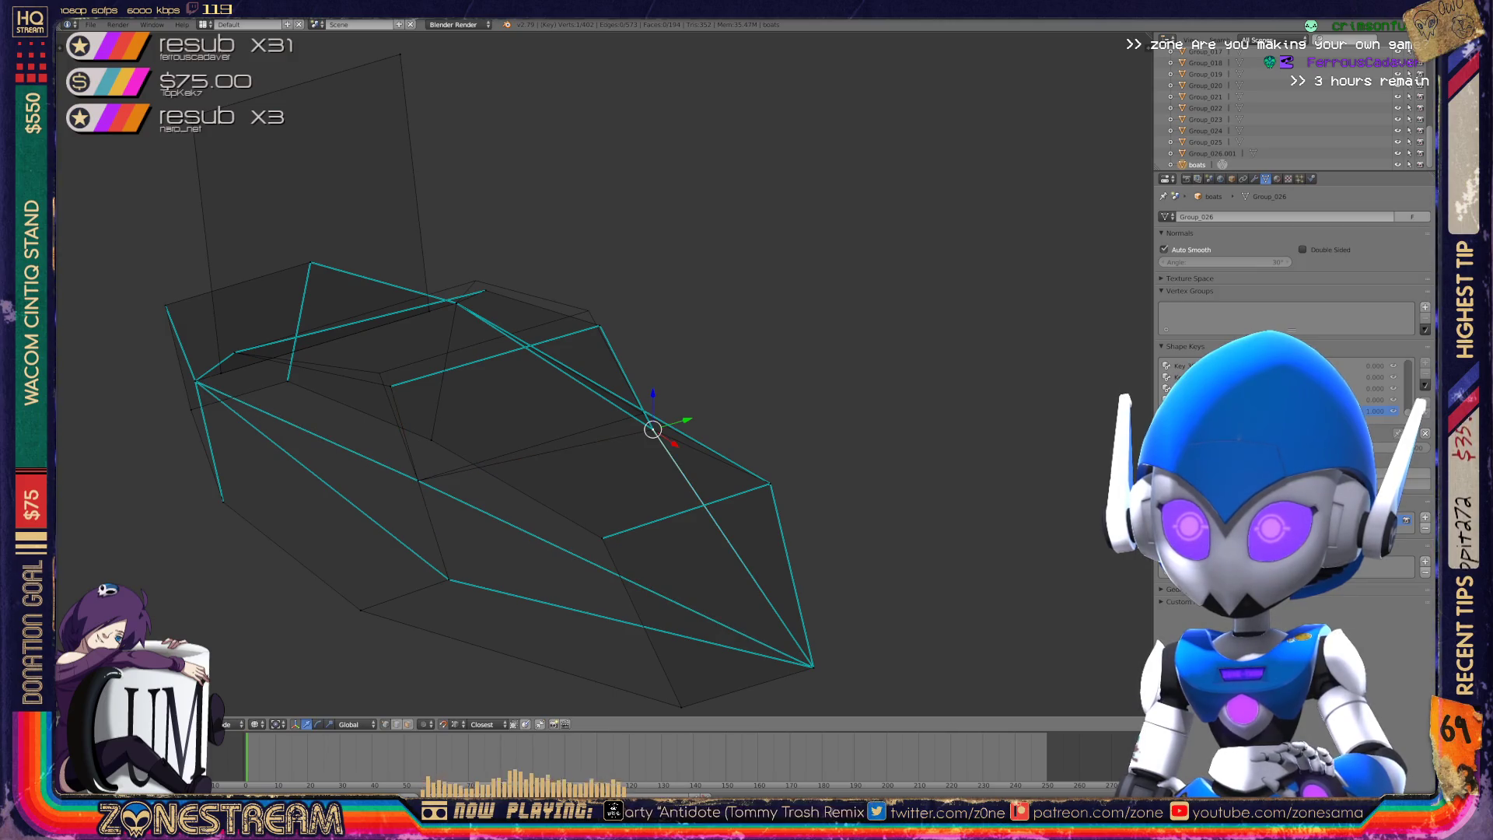
pyautogui.moveTo(654, 429); pyautogui.dragTo(643, 413)
pyautogui.moveTo(644, 413); pyautogui.dragTo(591, 424, button='middle')
# - Adjust two more top-edge vertices slightly, then return to Object Mode
pyautogui.rightClick(541, 436)
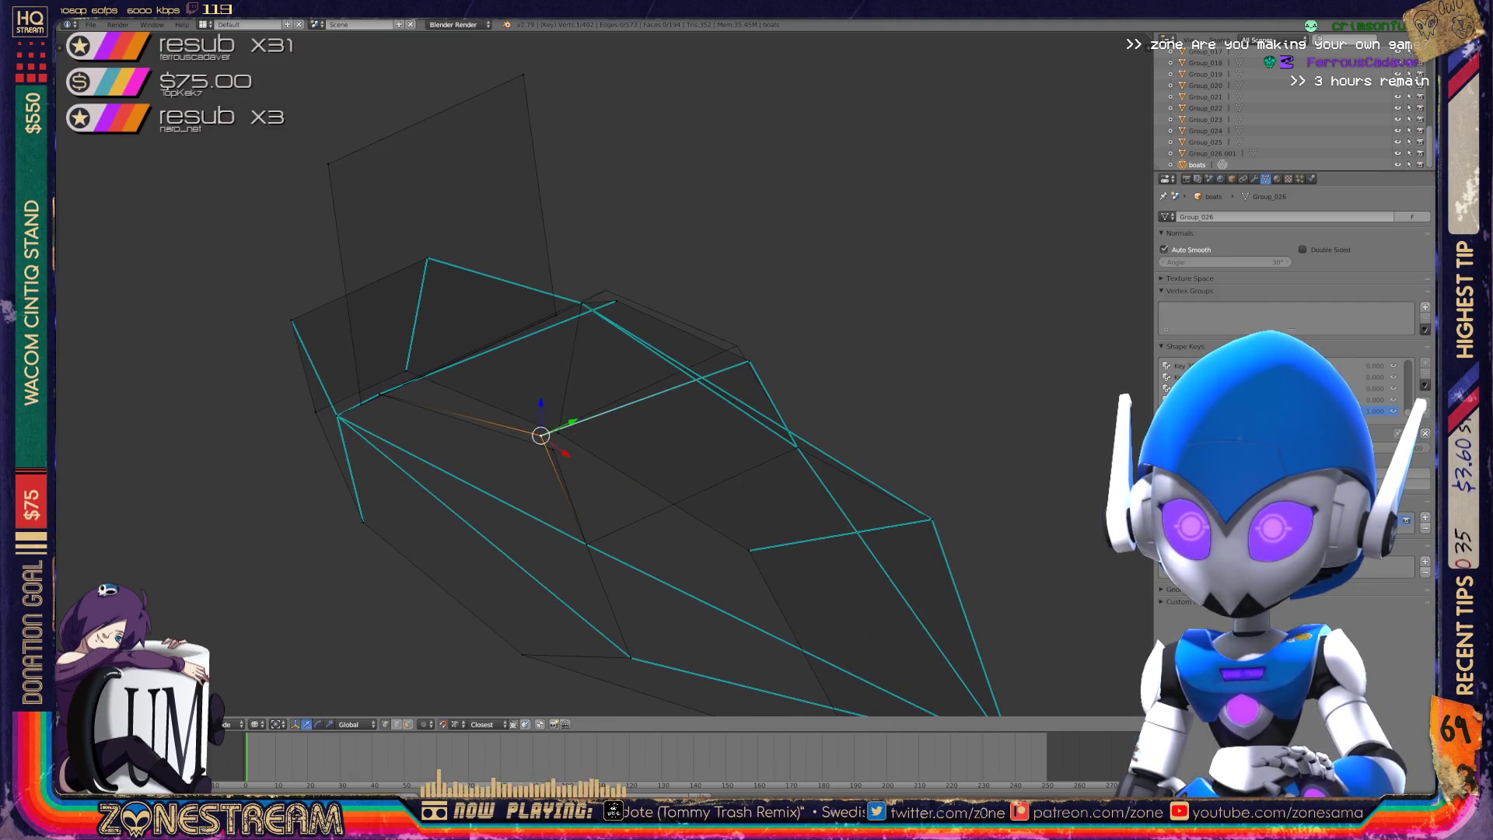
pyautogui.press('a')
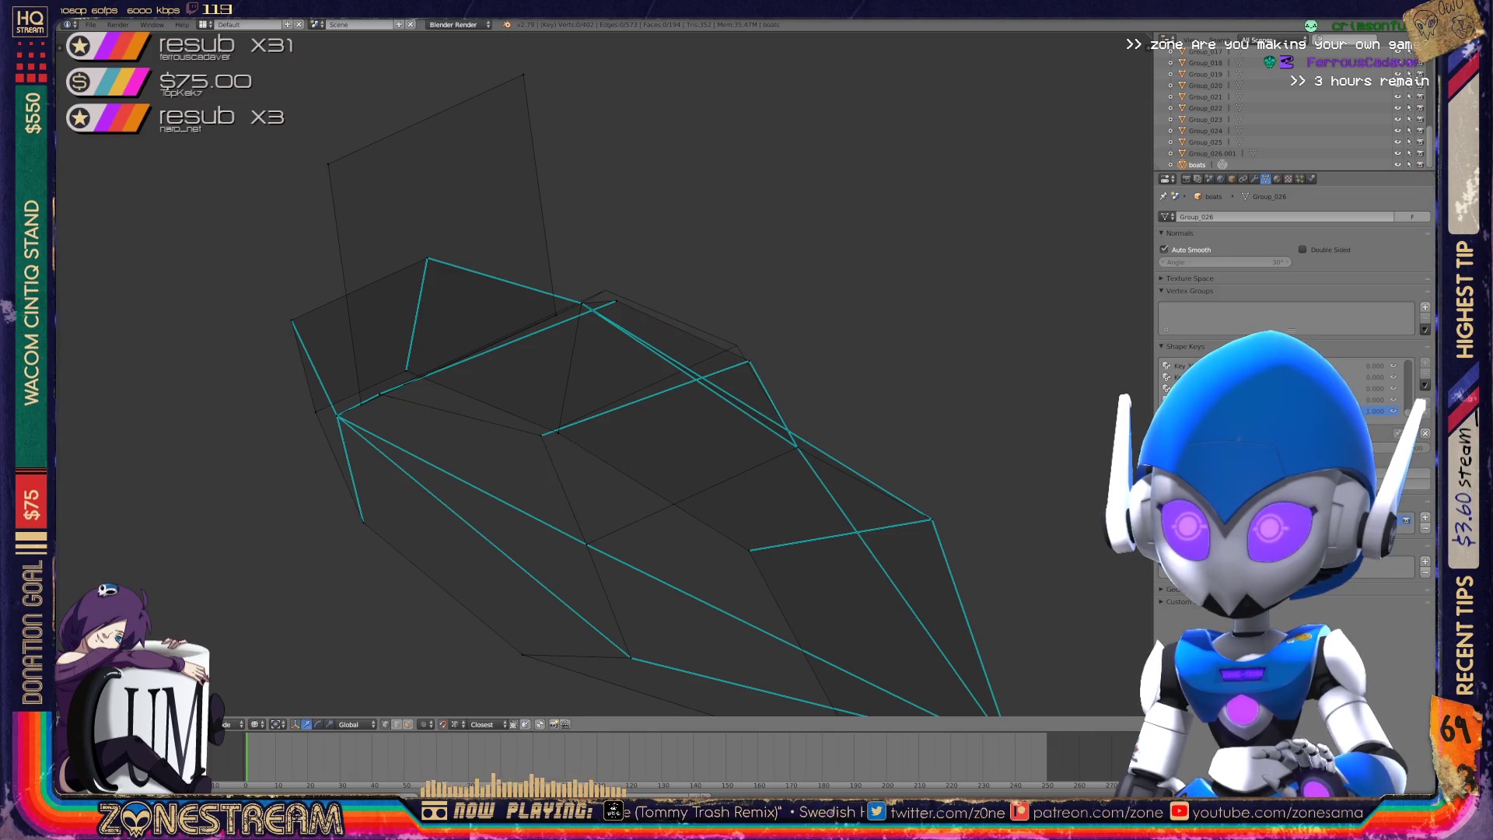
pyautogui.moveTo(748, 361); pyautogui.dragTo(737, 346)
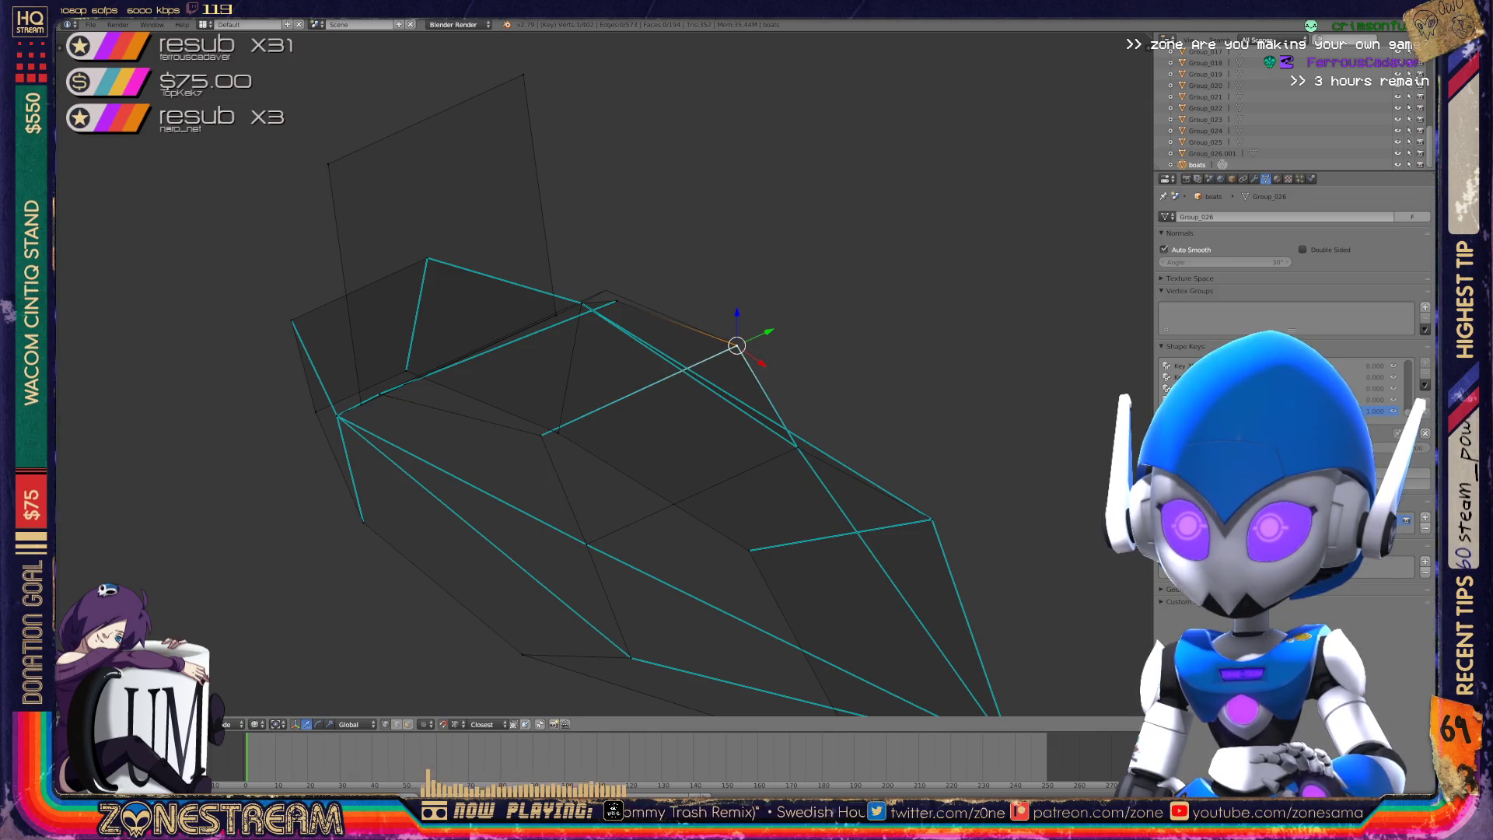
pyautogui.scroll(2, 607, 374)
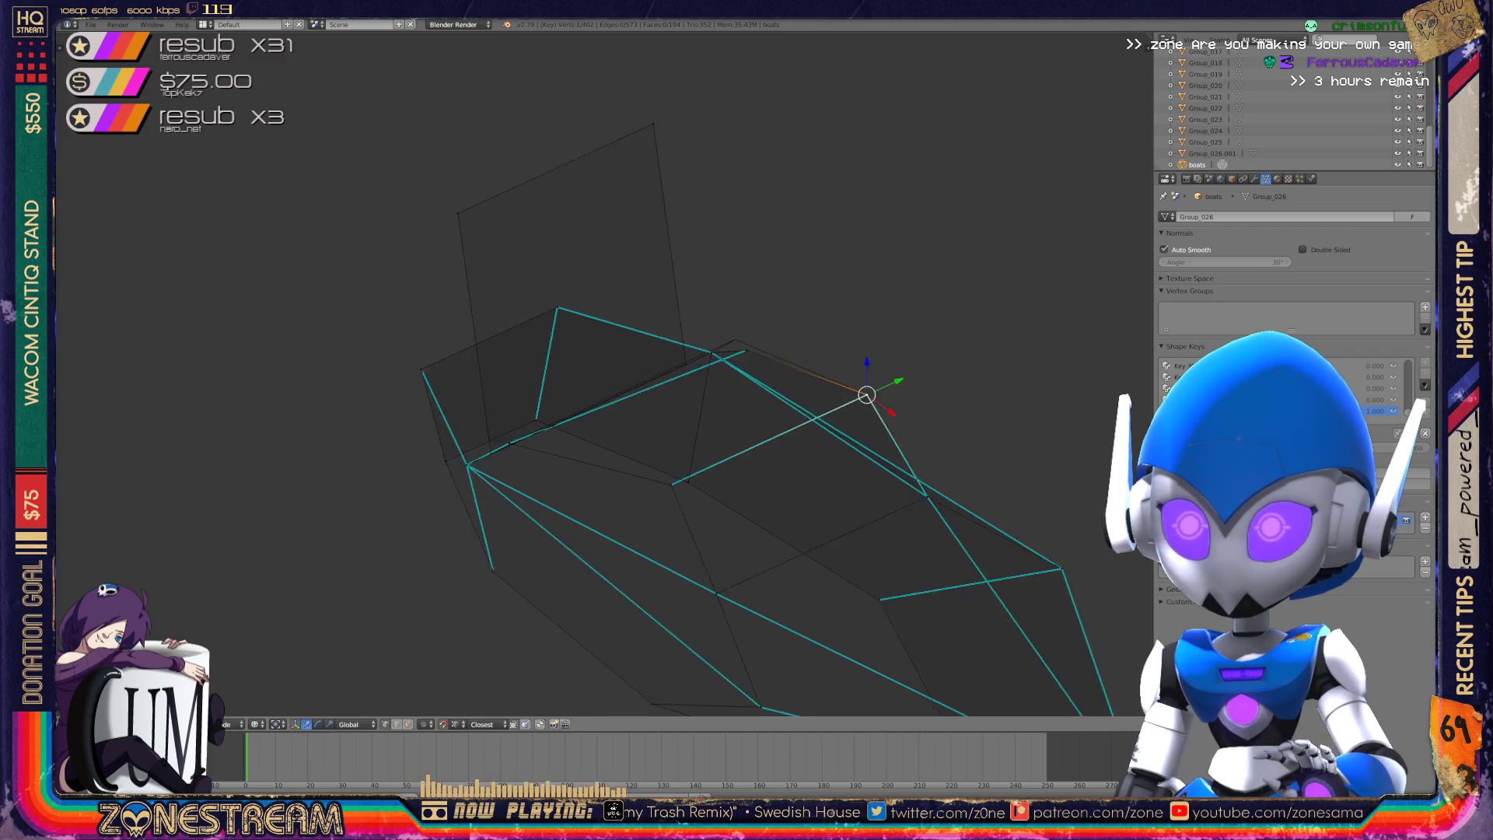
pyautogui.rightClick(809, 349)
pyautogui.press('g')
pyautogui.press('Return')
pyautogui.scroll(-2, 607, 373)
pyautogui.moveTo(607, 373)
pyautogui.mouseDown(button='middle')
pyautogui.moveTo(529, 435)
pyautogui.moveTo(576, 436)
pyautogui.moveTo(482, 420)
pyautogui.moveTo(513, 405)
pyautogui.moveTo(537, 420)
pyautogui.moveTo(475, 420)
pyautogui.moveTo(544, 388)
pyautogui.moveTo(443, 389)
pyautogui.mouseUp(button='middle')
pyautogui.press('Tab')
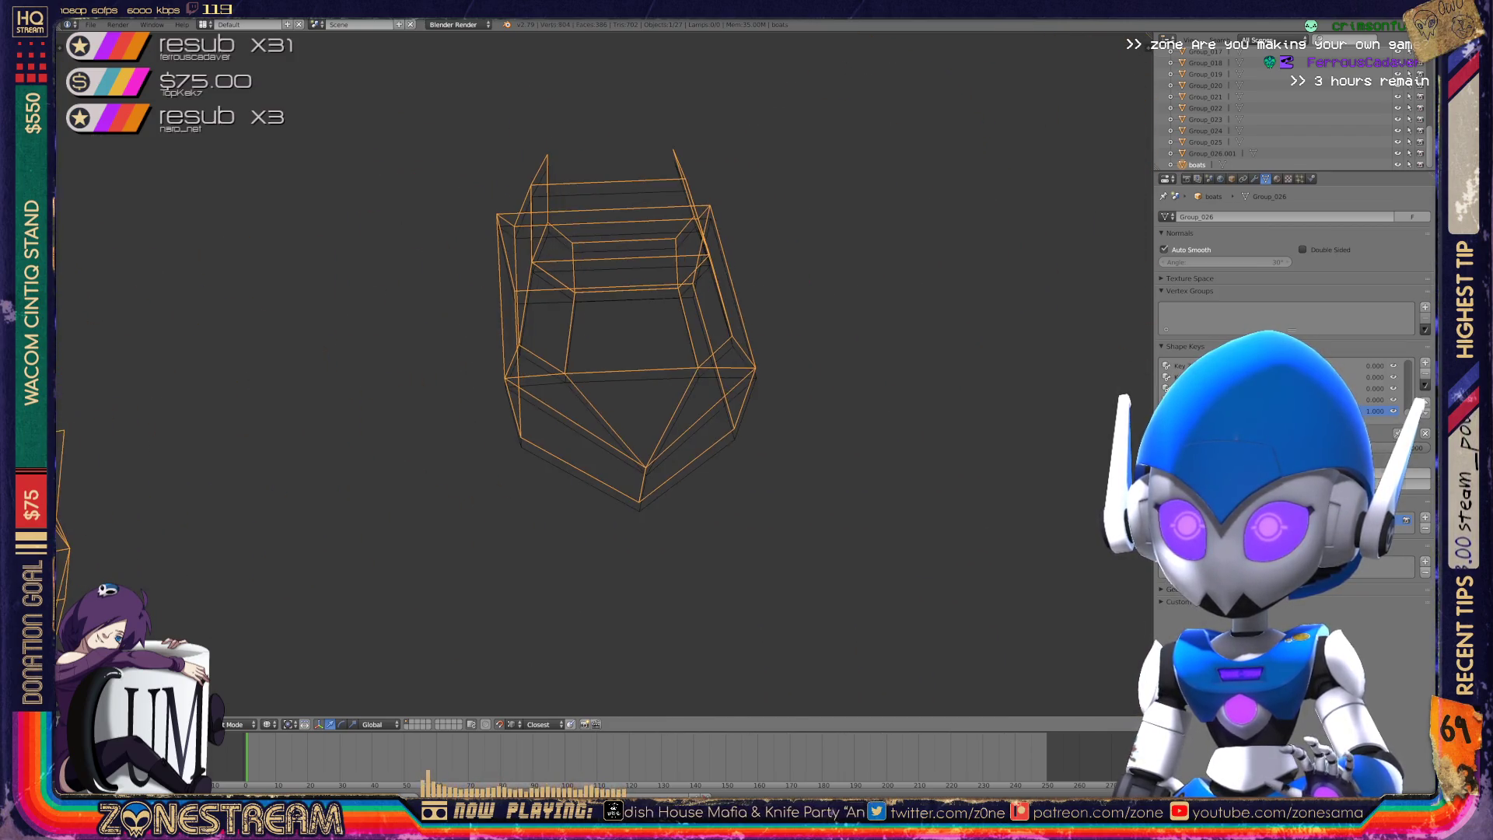
# - Enter Edit Mode on the boxy boat and lower its bottom point and an upper rim vertex
pyautogui.press('Tab')
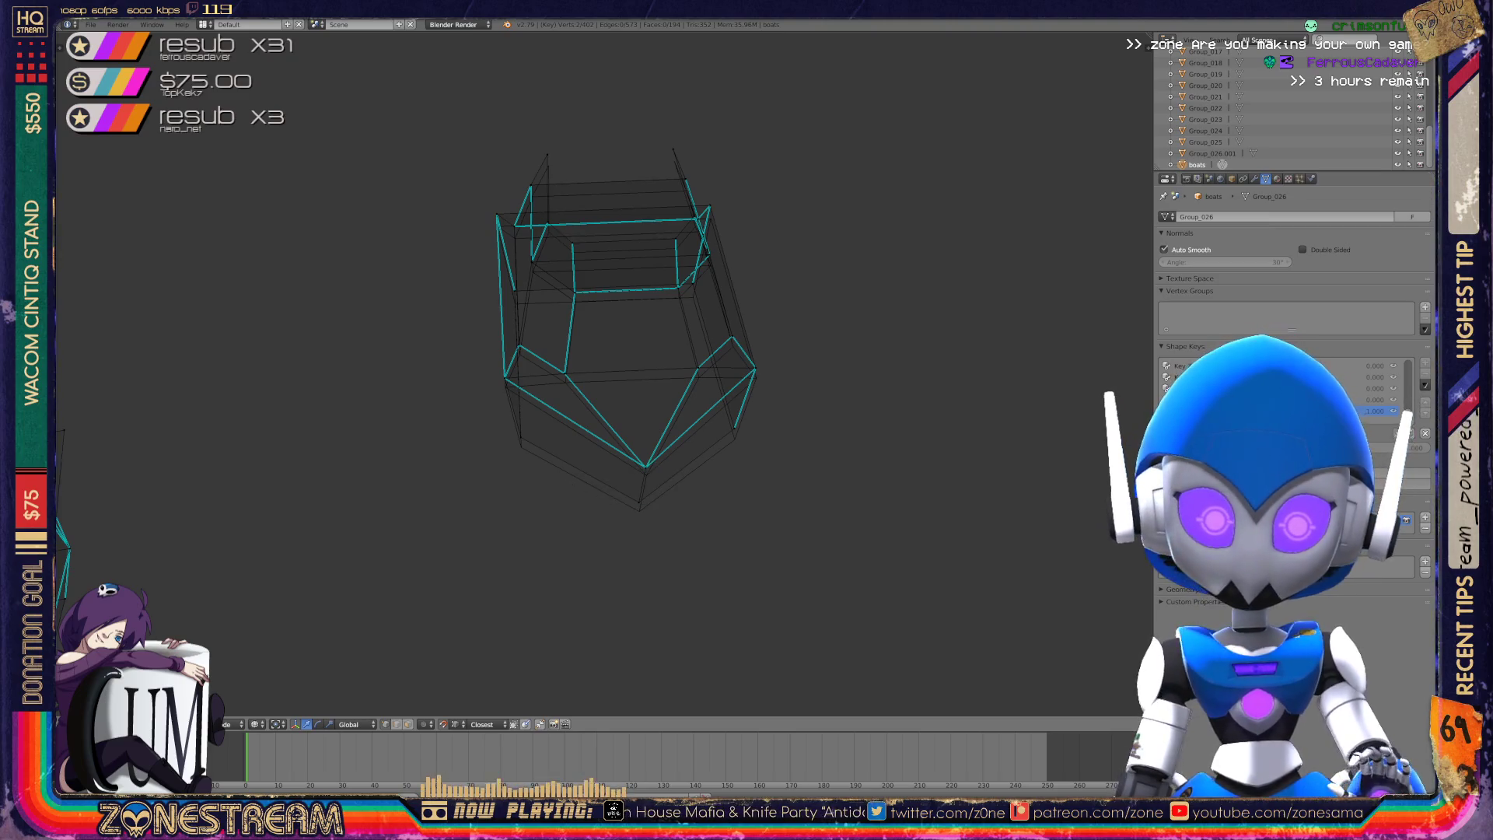
pyautogui.scroll(5, 607, 373)
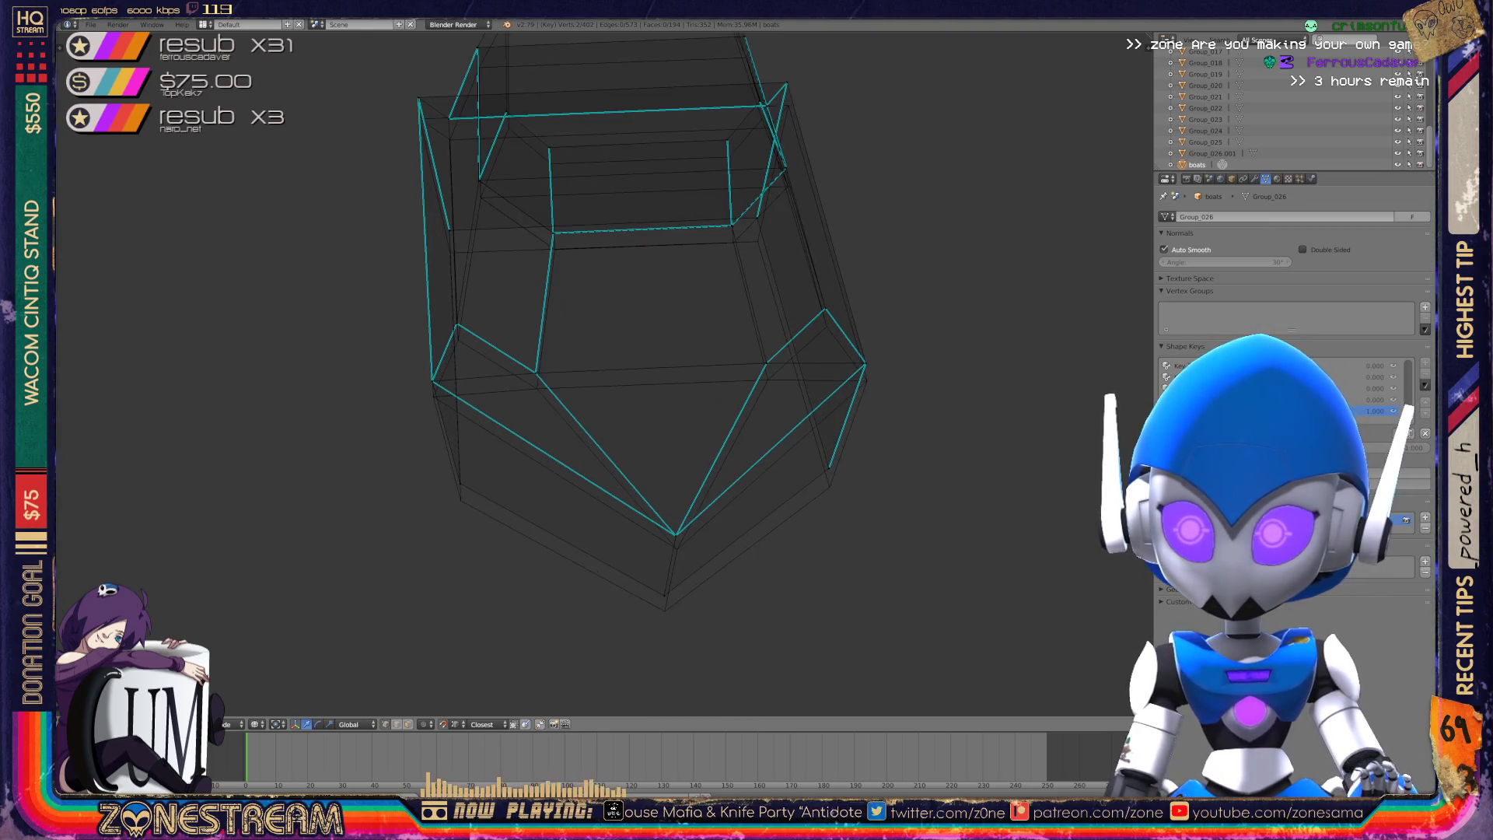
pyautogui.moveTo(544, 389)
pyautogui.keyDown('shift'); pyautogui.mouseDown(button='middle')
pyautogui.moveTo(620, 302)
pyautogui.moveTo(615, 337)
pyautogui.mouseUp(button='middle'); pyautogui.keyUp('shift')
pyautogui.rightClick(718, 484)
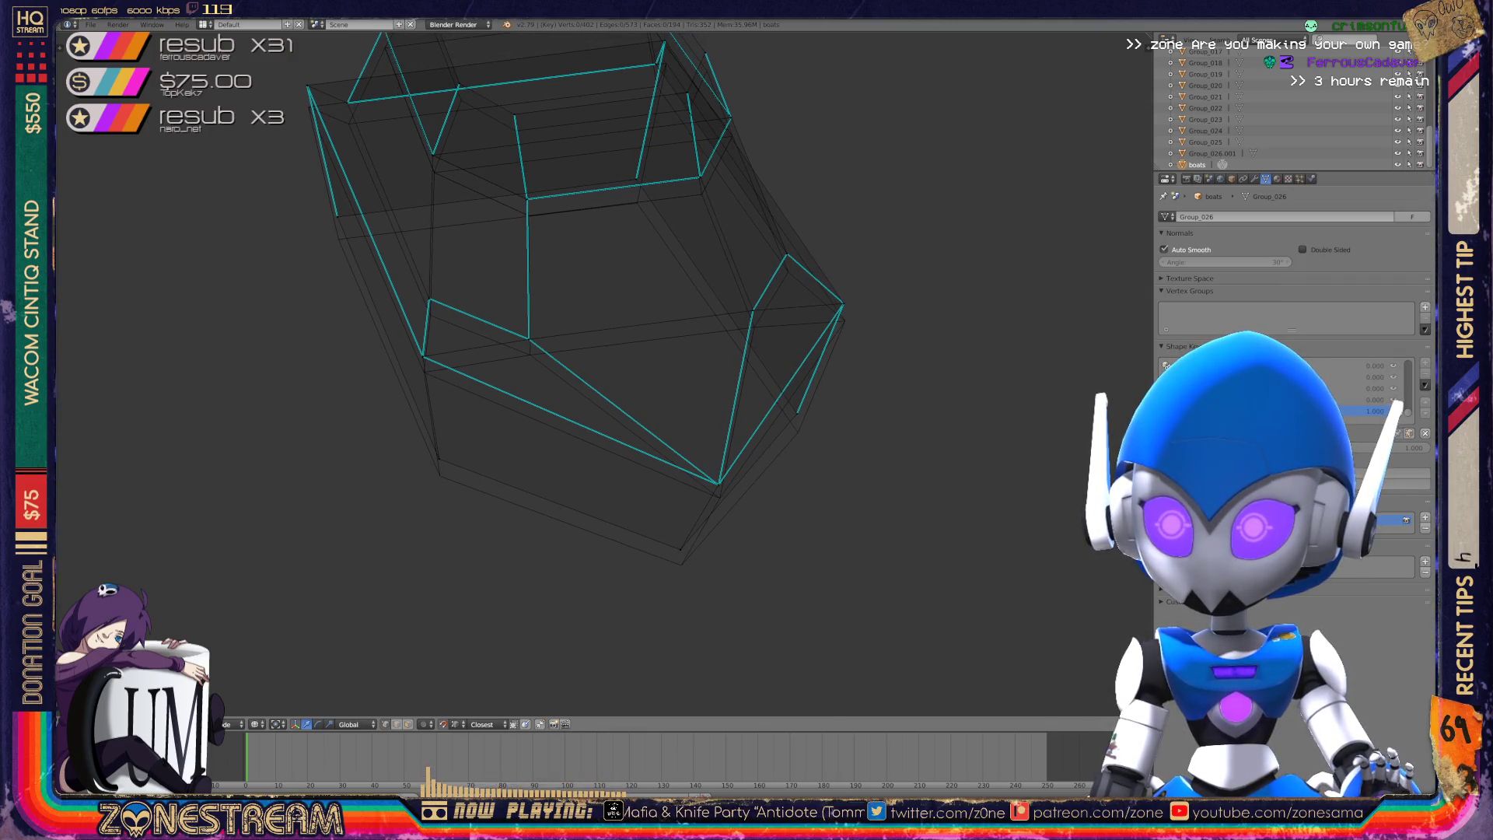
pyautogui.rightClick(680, 550)
pyautogui.moveTo(680, 529); pyautogui.dragTo(682, 544)
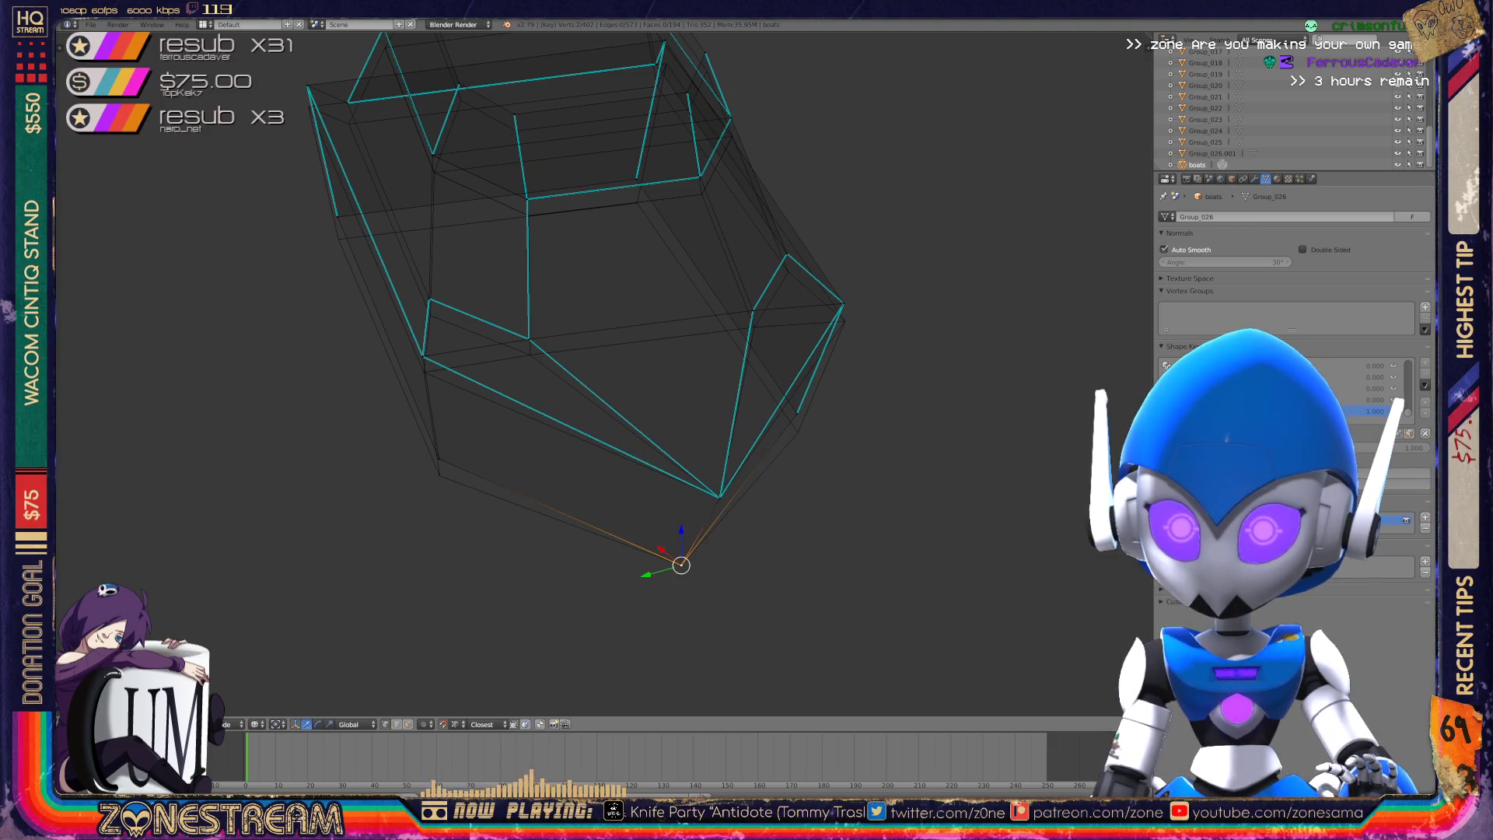
pyautogui.moveTo(438, 459)
pyautogui.mouseDown()
pyautogui.moveTo(420, 353)
pyautogui.moveTo(424, 371)
pyautogui.mouseUp()
pyautogui.rightClick(529, 339)
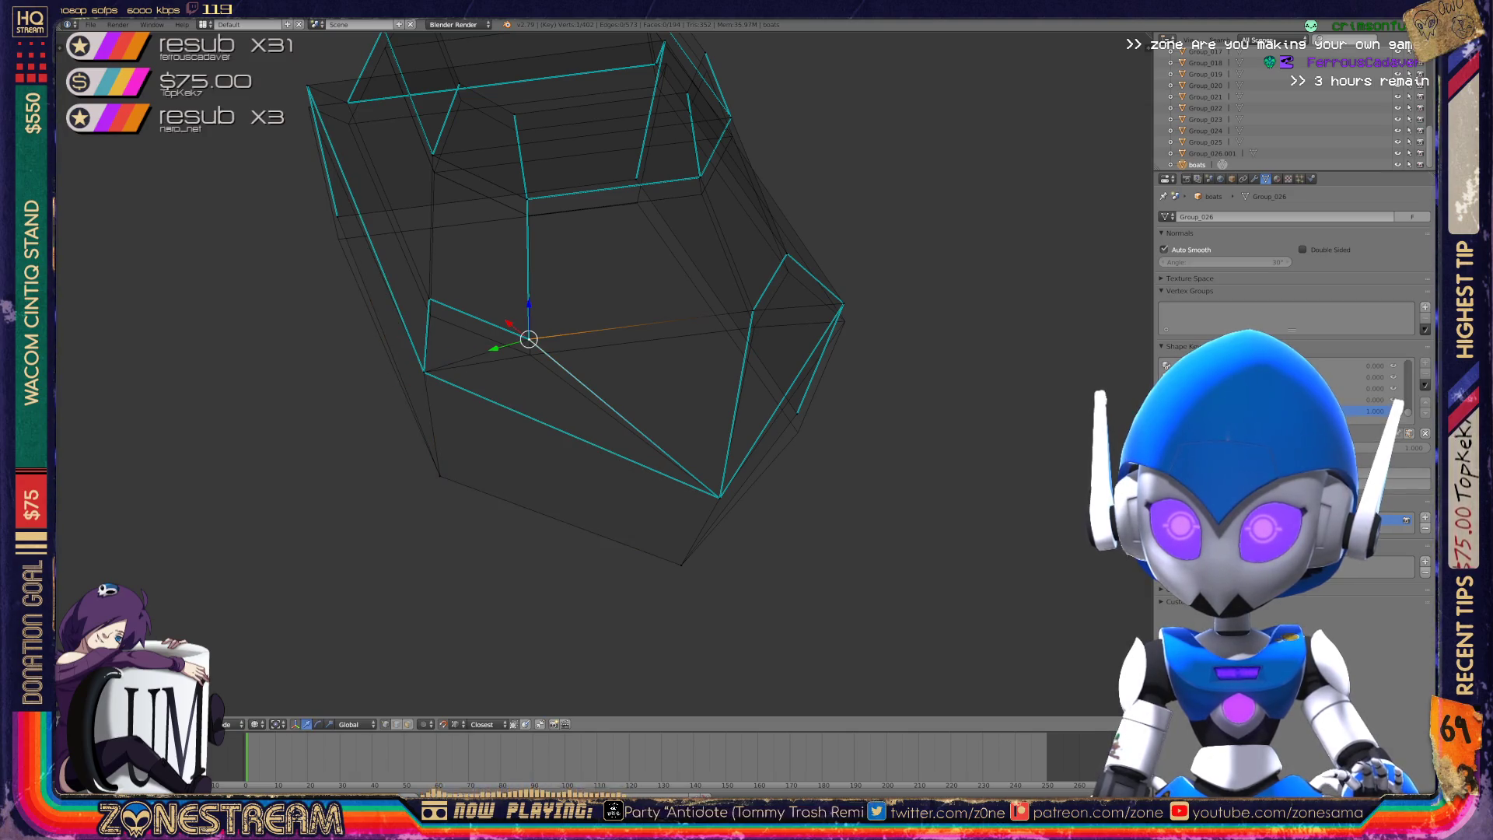
pyautogui.moveTo(528, 339); pyautogui.dragTo(530, 355)
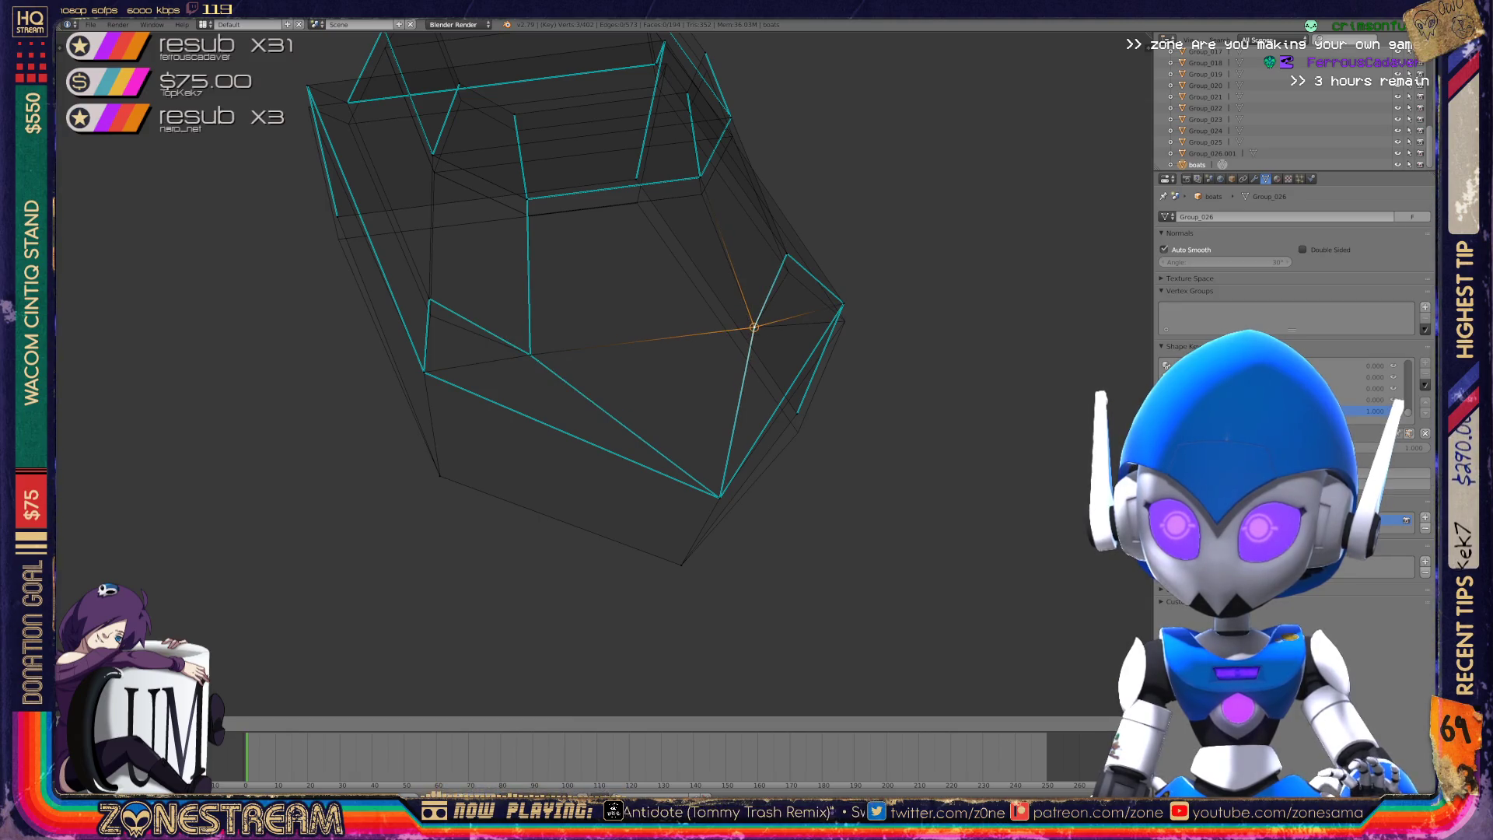
# - Lower the bottom vertex and a higher side vertex from an upright view
pyautogui.moveTo(753, 310)
pyautogui.mouseDown(button='middle')
pyautogui.moveTo(907, 382)
pyautogui.moveTo(570, 377)
pyautogui.moveTo(672, 493)
pyautogui.mouseUp(button='middle')
pyautogui.rightClick(672, 492)
pyautogui.moveTo(672, 492); pyautogui.dragTo(672, 511)
pyautogui.rightClick(678, 384)
pyautogui.moveTo(678, 384); pyautogui.dragTo(680, 403)
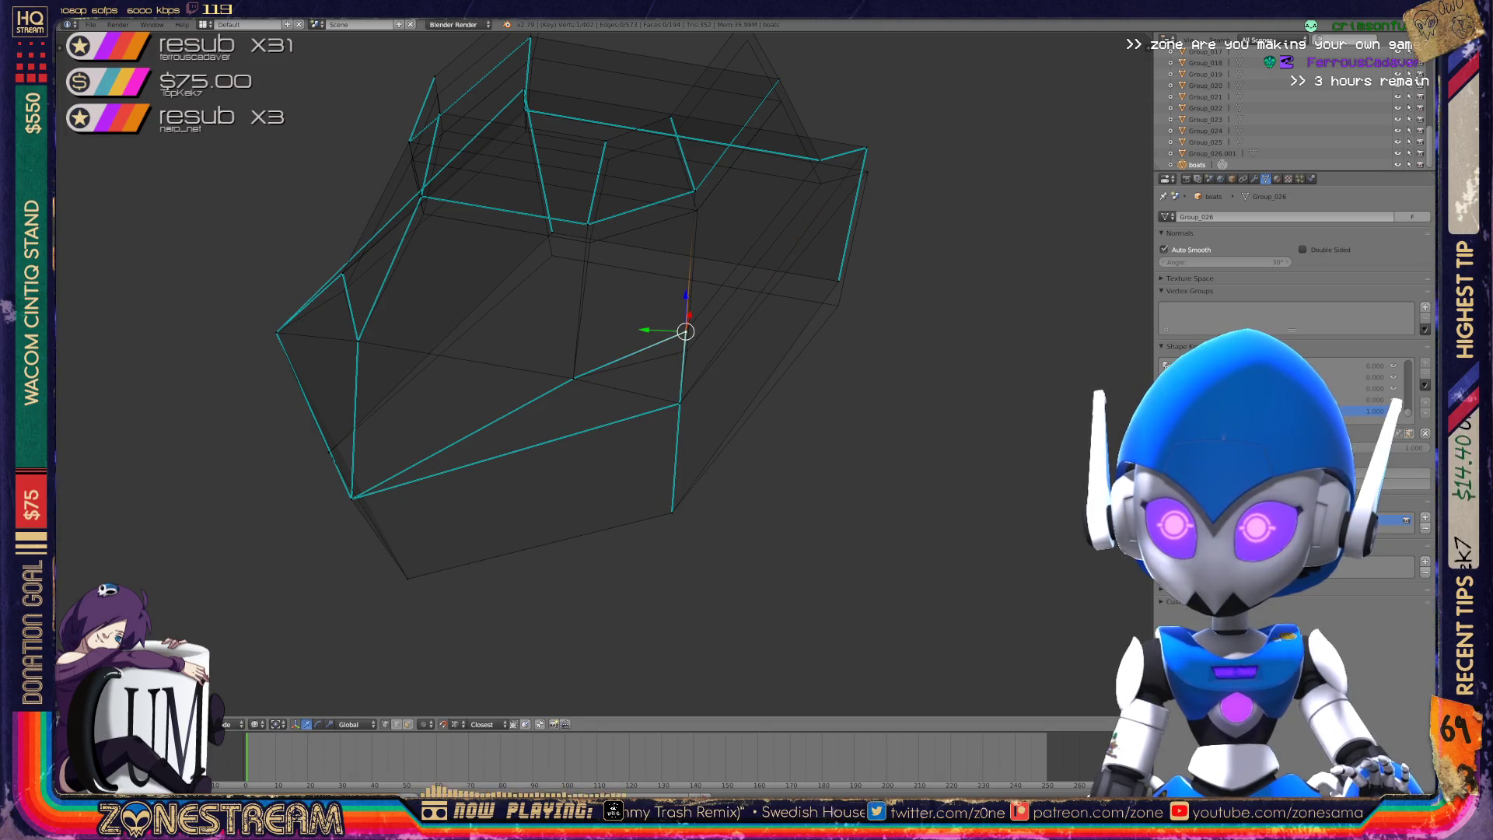
pyautogui.moveTo(685, 331); pyautogui.dragTo(685, 343)
pyautogui.moveTo(685, 343); pyautogui.dragTo(451, 366, button='middle')
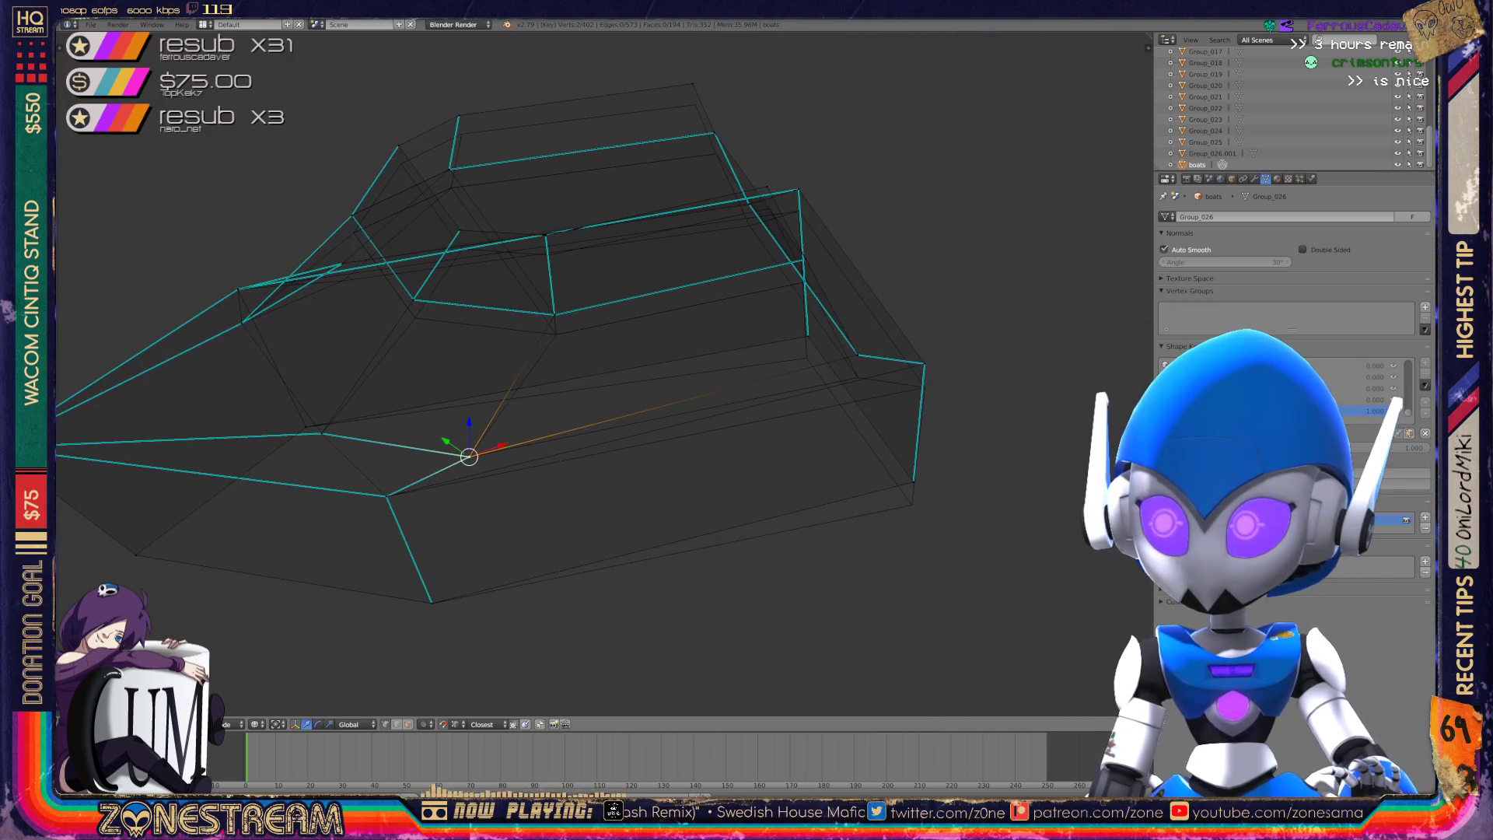
# - Lower the hull's bottom-right corner vertex and the vertex above it
pyautogui.click(914, 481)
pyautogui.moveTo(914, 482); pyautogui.dragTo(912, 504)
pyautogui.click(924, 363)
pyautogui.moveTo(924, 363); pyautogui.dragTo(924, 387)
pyautogui.click(858, 354)
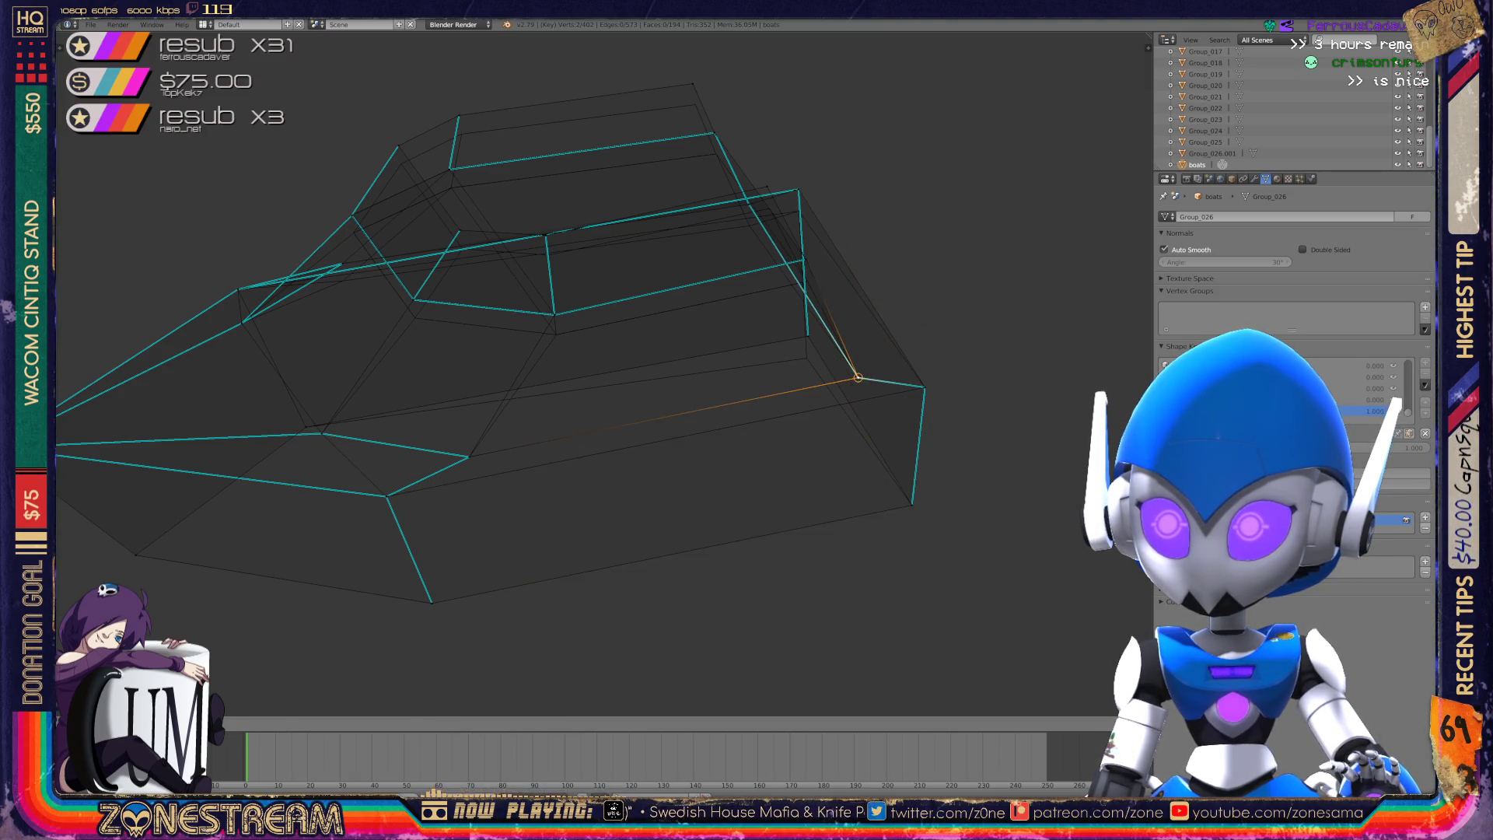
pyautogui.moveTo(545, 350); pyautogui.dragTo(700, 311, button='middle')
pyautogui.click(894, 339)
# - Lower the front hull side's bottom vertex and the one above it
pyautogui.moveTo(591, 373); pyautogui.dragTo(715, 342, button='middle')
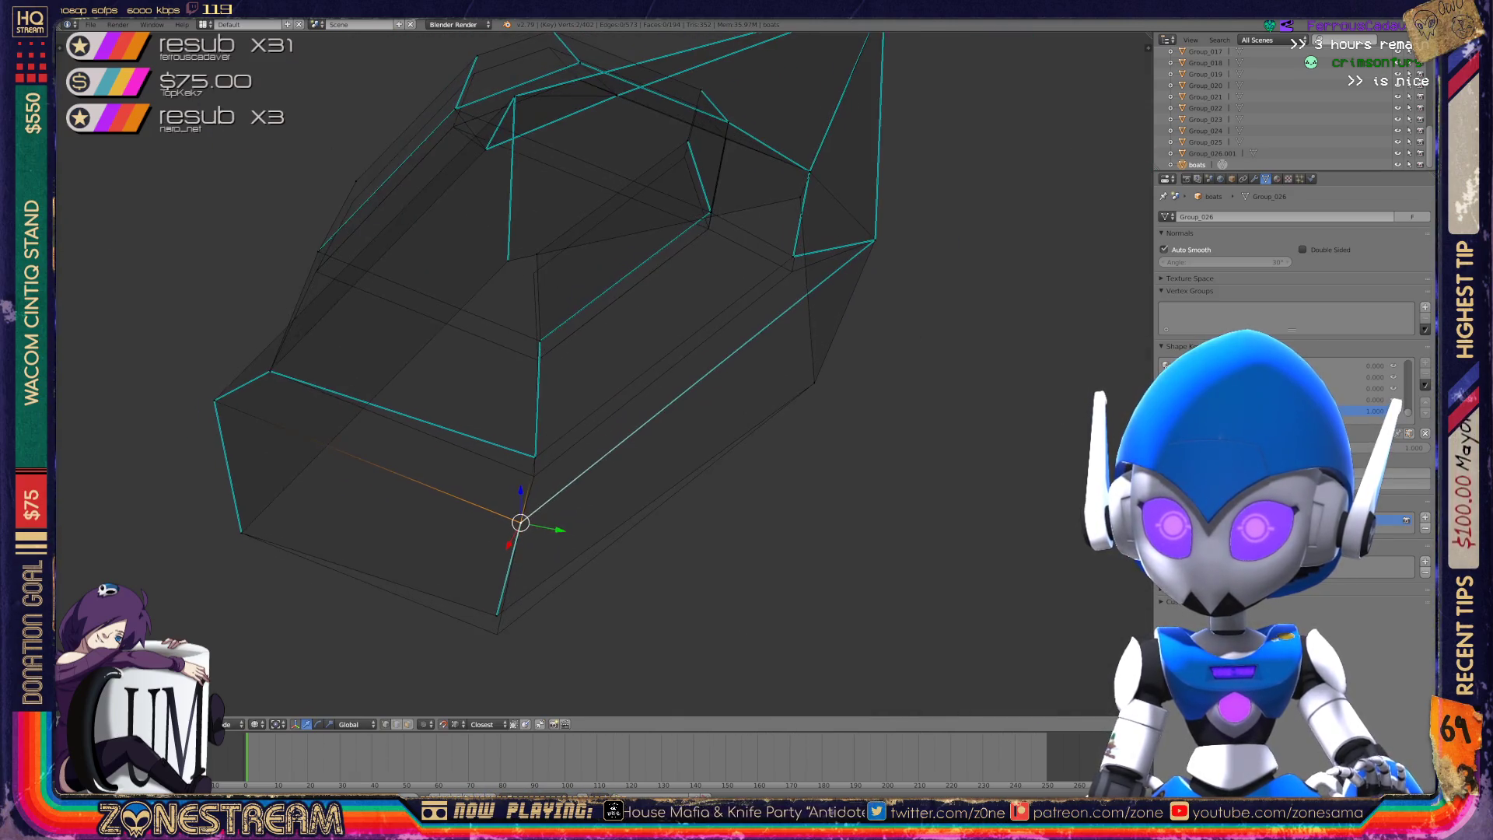
pyautogui.rightClick(496, 615)
pyautogui.moveTo(496, 595); pyautogui.dragTo(496, 614)
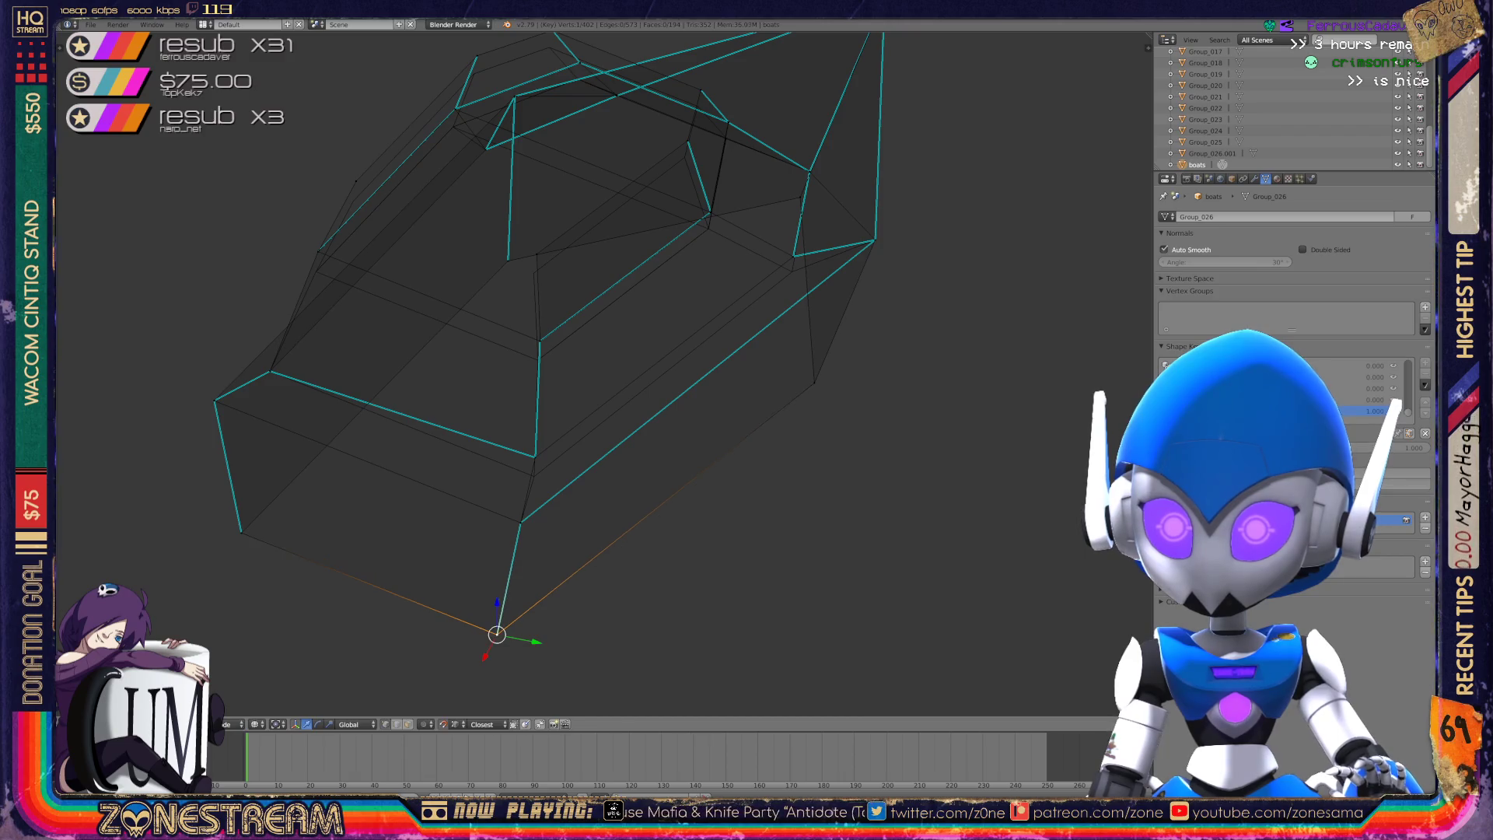
pyautogui.rightClick(535, 456)
pyautogui.moveTo(535, 428); pyautogui.dragTo(533, 447)
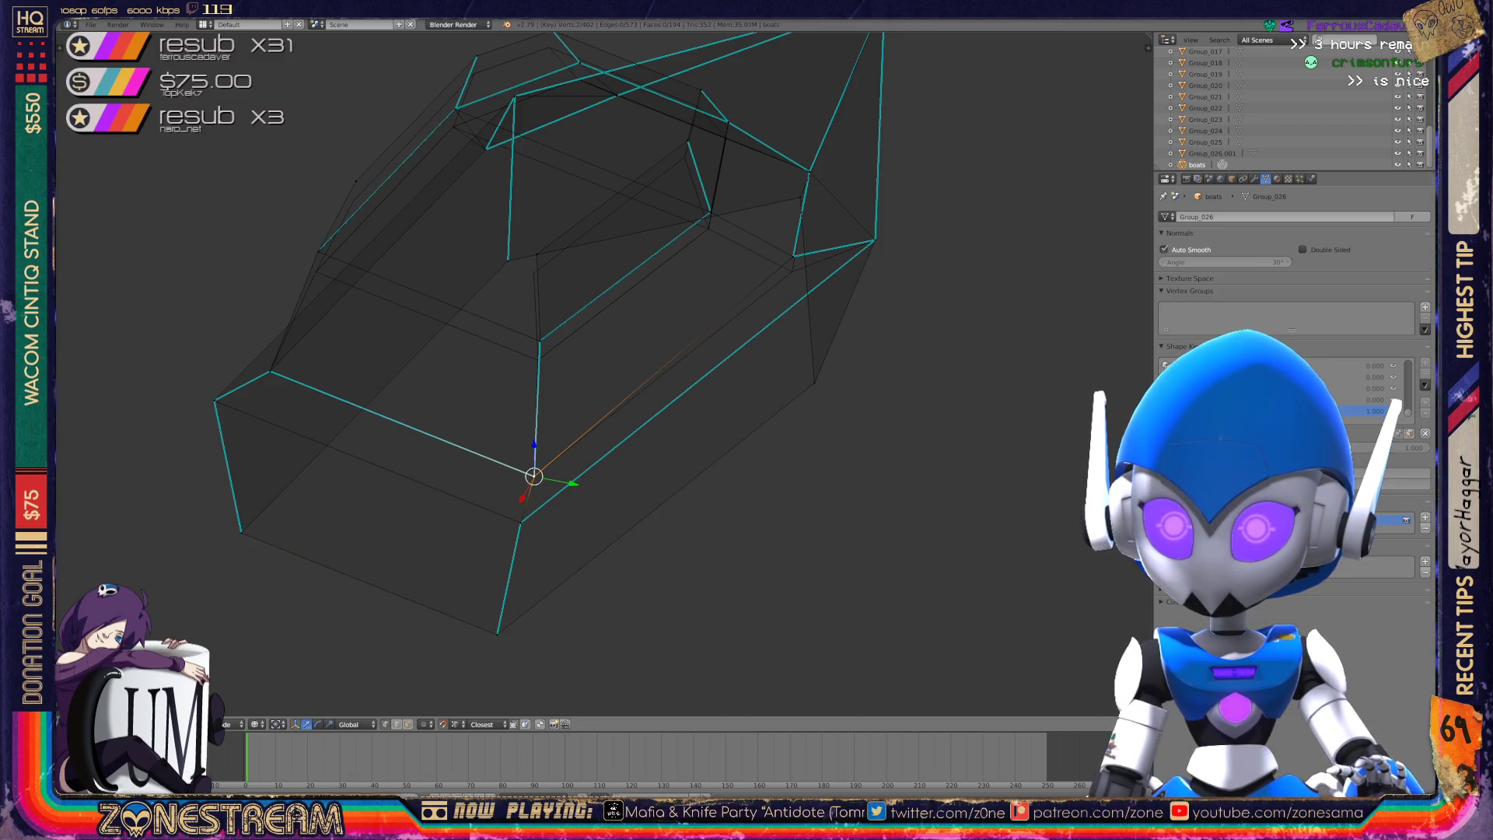
pyautogui.moveTo(544, 389)
pyautogui.mouseDown(button='middle')
pyautogui.moveTo(638, 358)
pyautogui.moveTo(700, 381)
pyautogui.moveTo(808, 373)
pyautogui.mouseUp(button='middle')
pyautogui.moveTo(622, 388)
pyautogui.mouseDown(button='middle')
pyautogui.moveTo(933, 311)
pyautogui.moveTo(779, 363)
pyautogui.mouseUp(button='middle')
# - Lower three raised rim vertices of the hull, then zoom in on the boat corner
pyautogui.rightClick(778, 363)
pyautogui.rightClick(780, 388)
pyautogui.rightClick(660, 375)
pyautogui.moveTo(418, 226); pyautogui.dragTo(417, 253)
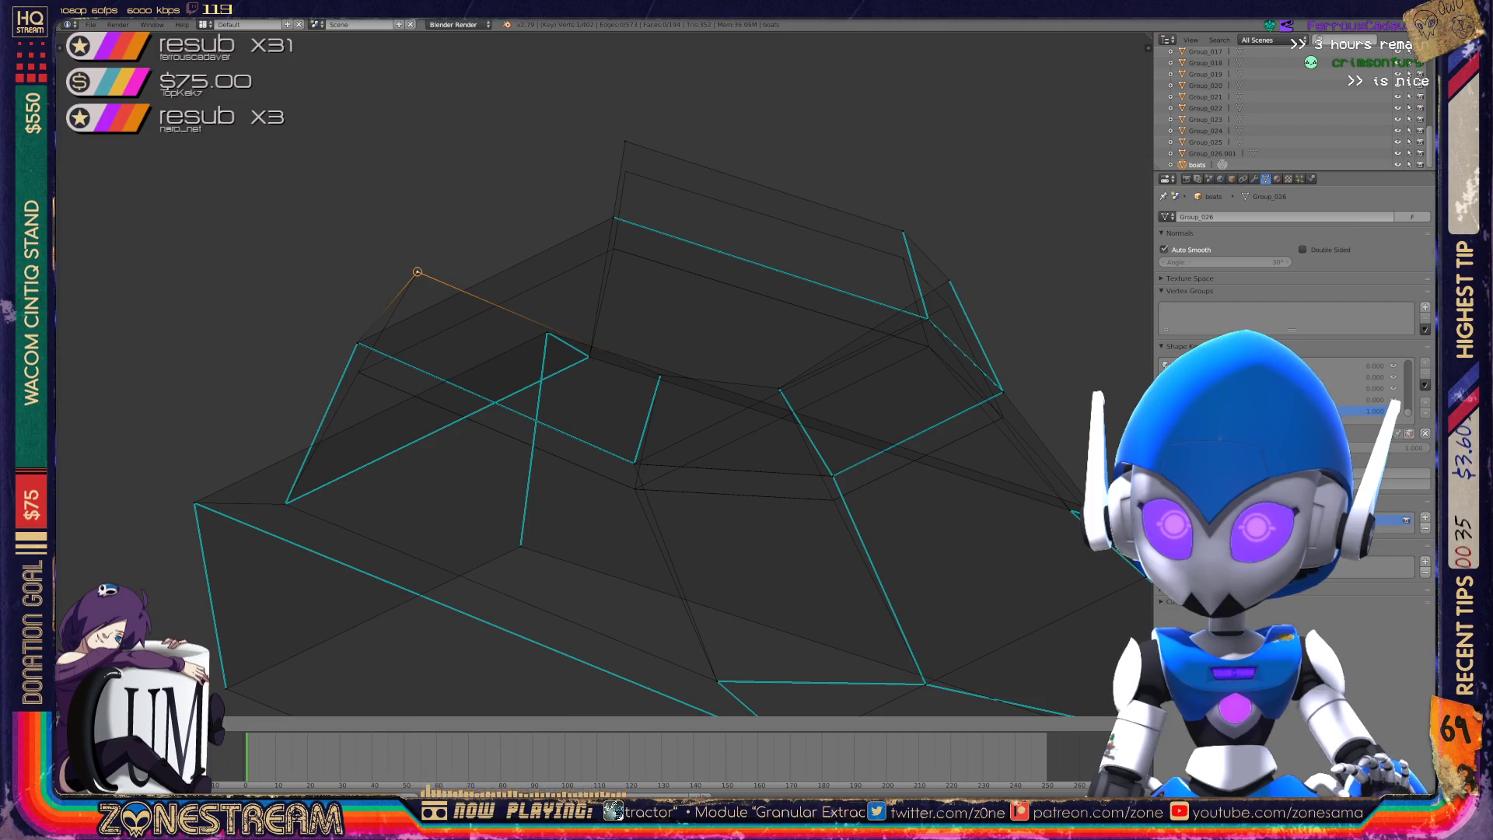
pyautogui.moveTo(625, 112); pyautogui.dragTo(625, 143)
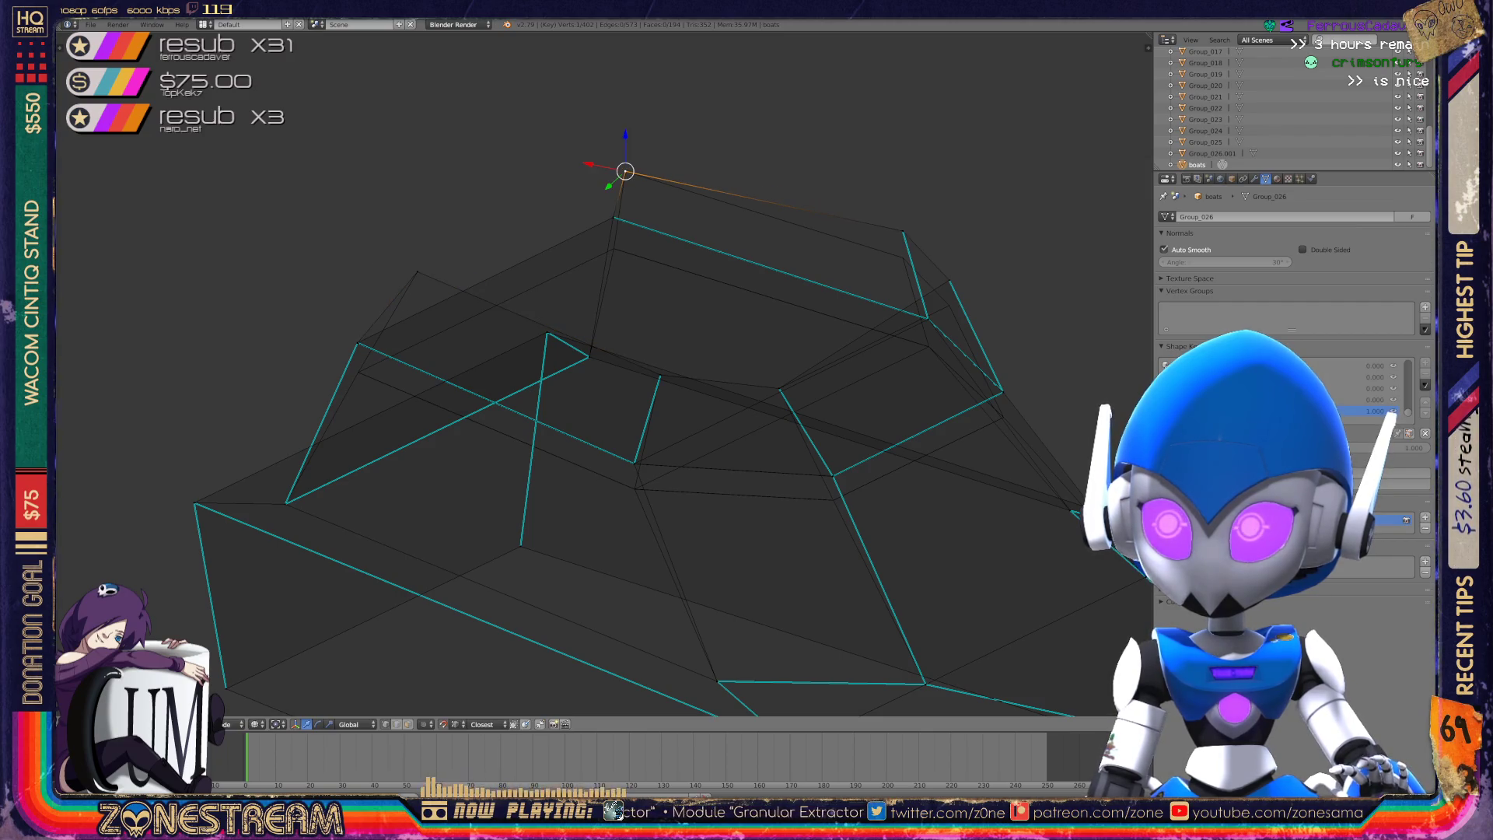
pyautogui.moveTo(902, 194); pyautogui.dragTo(902, 214)
pyautogui.moveTo(700, 389); pyautogui.dragTo(544, 327, button='middle')
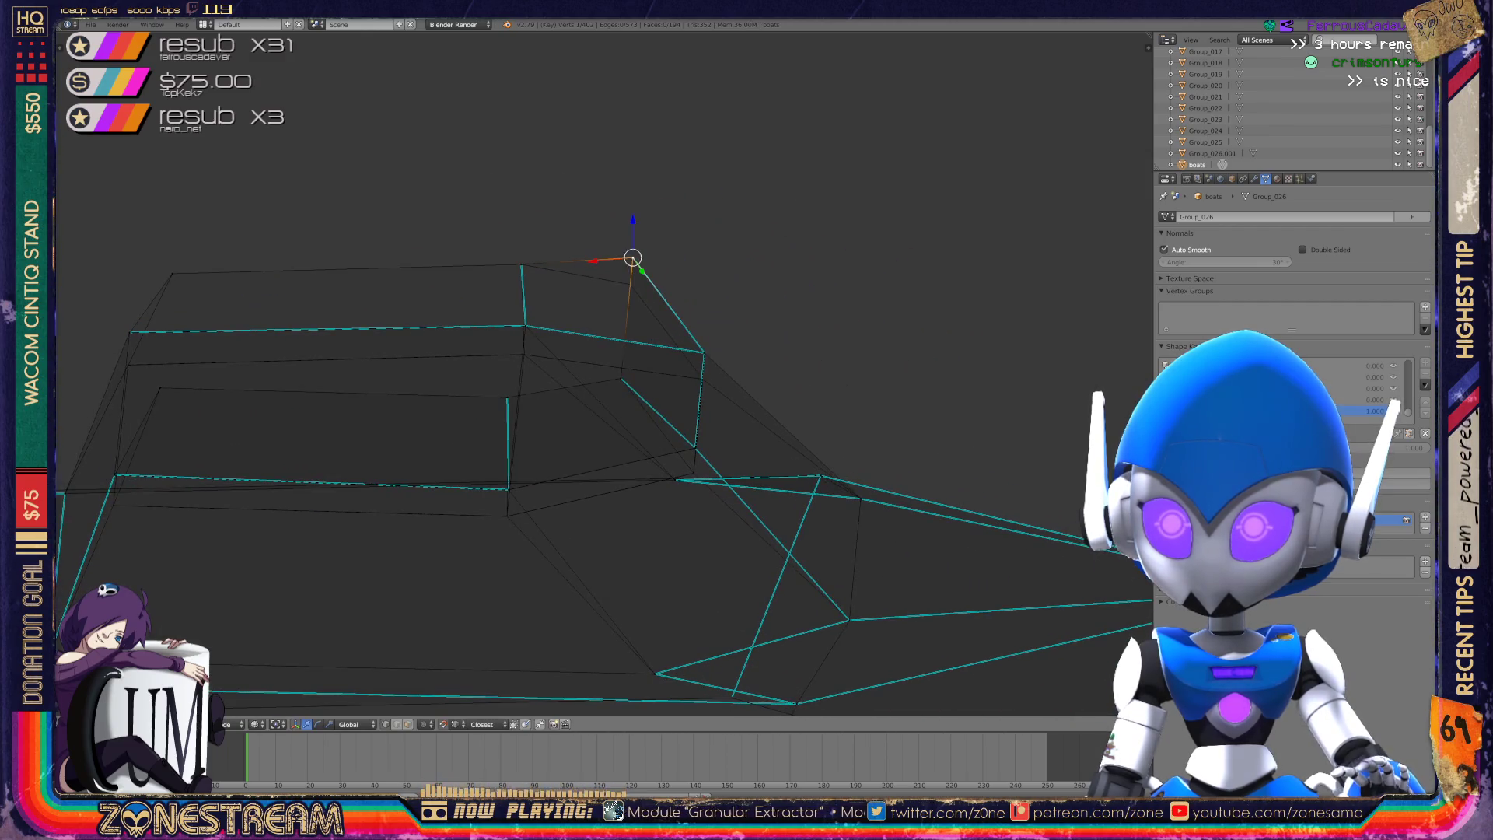
pyautogui.moveTo(653, 280)
pyautogui.keyDown('ctrl'); pyautogui.mouseDown(button='middle')
pyautogui.moveTo(1089, 163)
pyautogui.moveTo(1135, 132)
pyautogui.mouseUp(button='middle'); pyautogui.keyUp('ctrl')
pyautogui.moveTo(746, 373)
pyautogui.mouseDown(button='middle')
pyautogui.moveTo(700, 358)
pyautogui.moveTo(669, 389)
pyautogui.moveTo(669, 466)
pyautogui.moveTo(692, 350)
pyautogui.moveTo(638, 404)
pyautogui.moveTo(598, 326)
pyautogui.moveTo(606, 311)
pyautogui.mouseUp(button='middle')
# - Select the corner vertices and snap them onto the bottom vertex with G
pyautogui.rightClick(520, 132)
pyautogui.keyDown('shift'); pyautogui.rightClick(653, 176); pyautogui.keyUp('shift')
pyautogui.keyDown('shift'); pyautogui.rightClick(652, 177); pyautogui.keyUp('shift')
pyautogui.keyDown('shift'); pyautogui.rightClick(653, 176); pyautogui.keyUp('shift')
pyautogui.rightClick(624, 667)
pyautogui.rightClick(648, 175)
pyautogui.keyDown('shift'); pyautogui.rightClick(648, 175); pyautogui.keyUp('shift')
pyautogui.press('g')
# - Move the upper corner vertex down onto the lower point, undoing and redoing the move
pyautogui.moveTo(620, 666)
pyautogui.mouseDown(button='middle')
pyautogui.moveTo(606, 482)
pyautogui.moveTo(694, 238)
pyautogui.mouseUp(button='middle')
pyautogui.rightClick(694, 238)
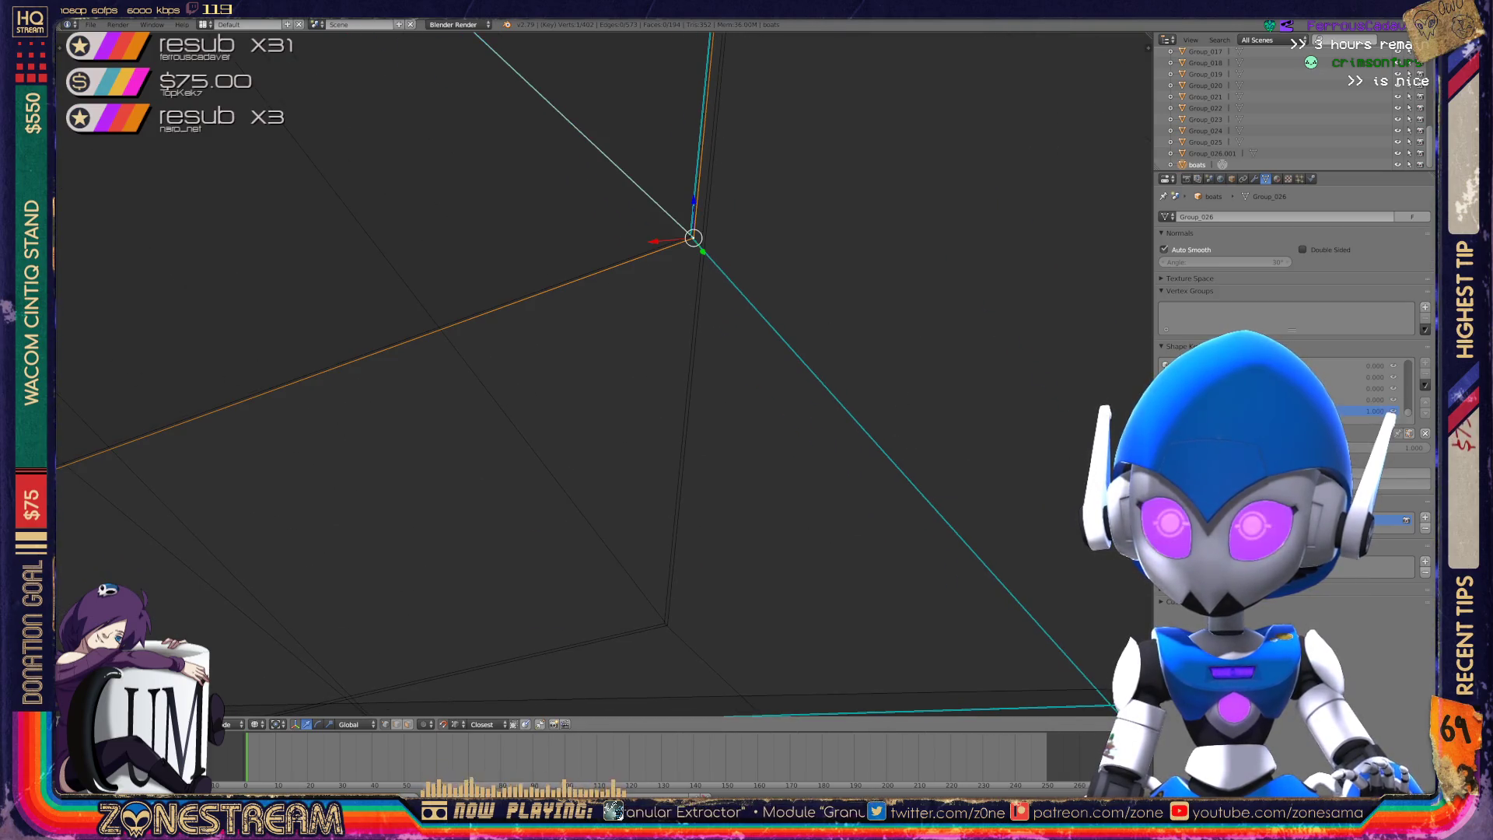
pyautogui.press('g')
pyautogui.click(667, 626)
pyautogui.hotkey('ctrl', 'z')
pyautogui.hotkey('ctrl', 'z')
pyautogui.hotkey('ctrl', 'shift', 'z')
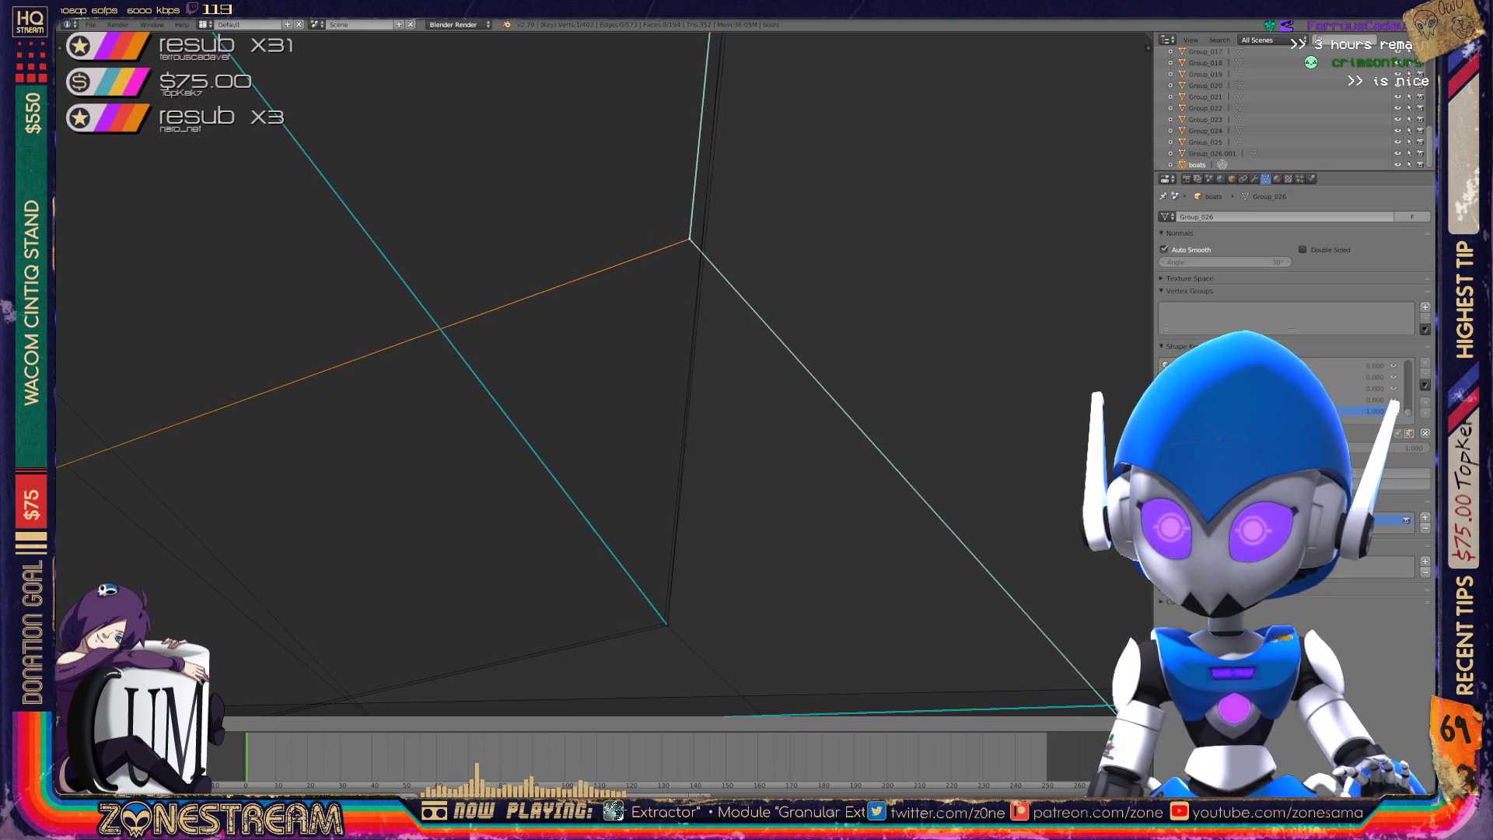
pyautogui.hotkey('ctrl', 'shift', 'z')
# - Snap the selected top vertex onto the lower hull vertex, redoing the move once
pyautogui.moveTo(669, 467)
pyautogui.mouseDown(button='middle')
pyautogui.moveTo(732, 404)
pyautogui.moveTo(759, 425)
pyautogui.mouseUp(button='middle')
pyautogui.scroll(-5, 615, 422)
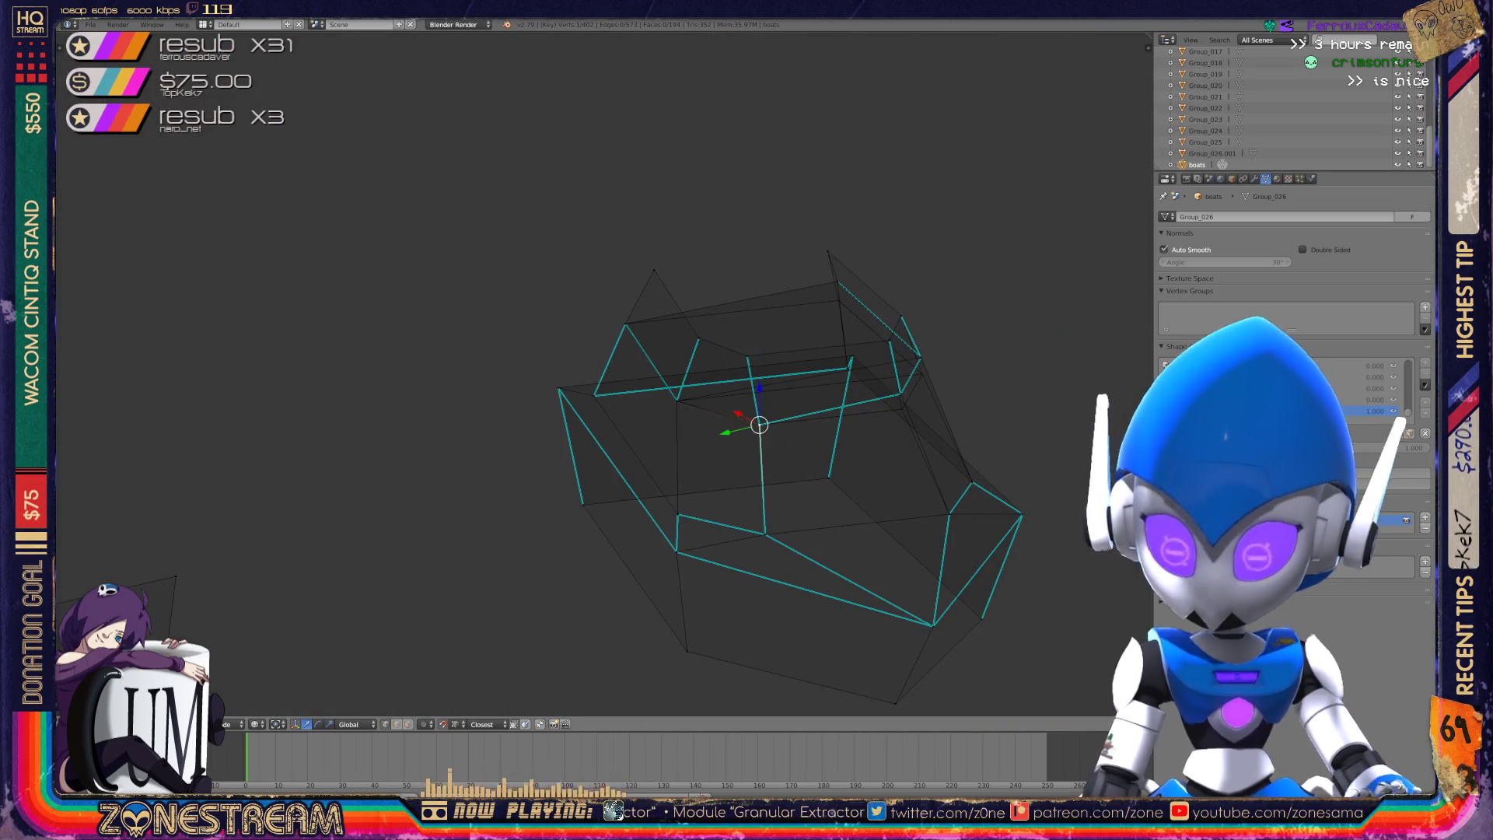
pyautogui.press('KP_Decimal')
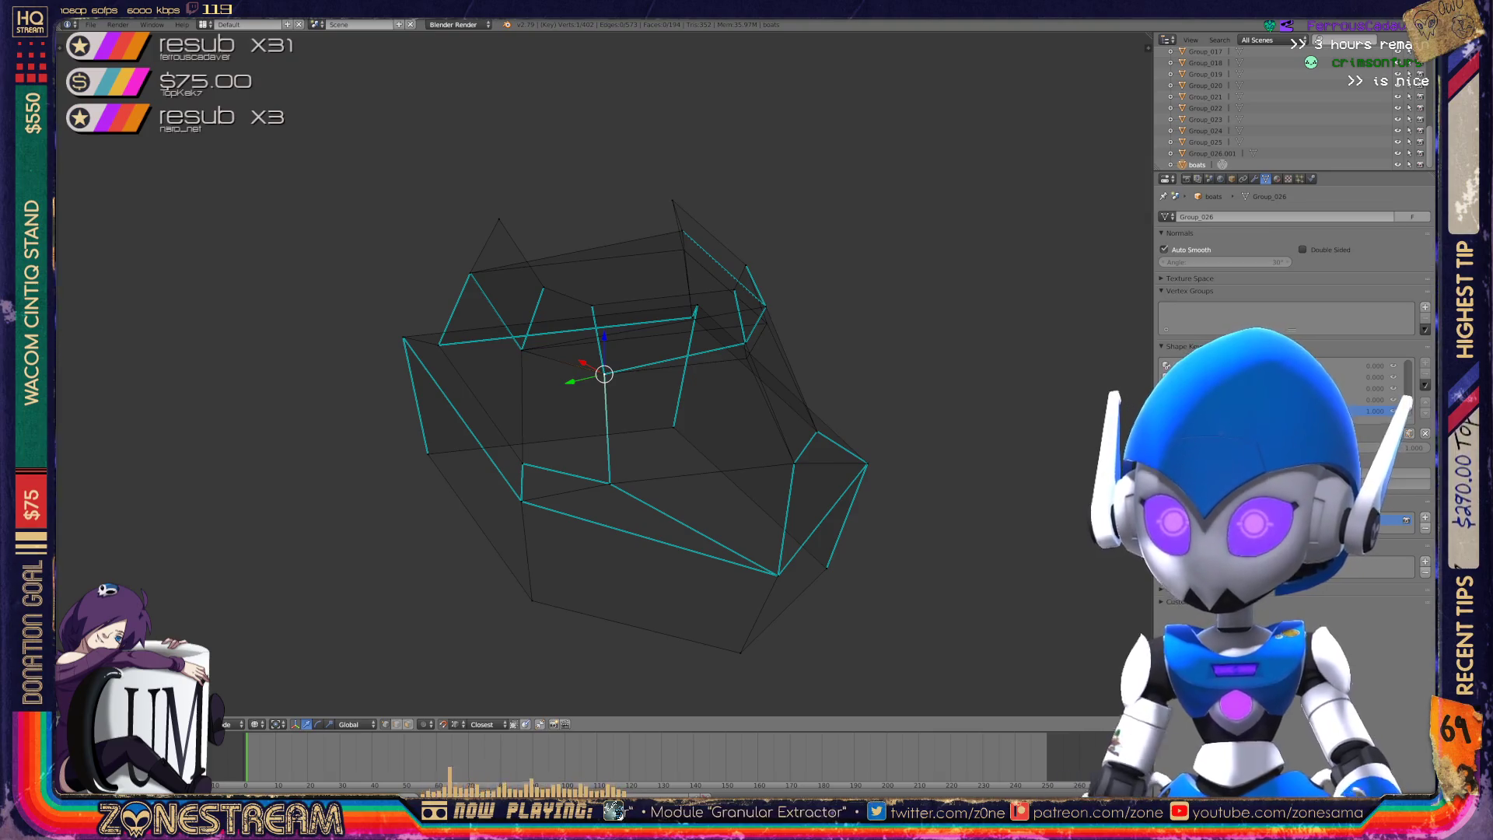
pyautogui.scroll(5, 604, 374)
pyautogui.keyDown('shift'); pyautogui.moveTo(700, 350); pyautogui.dragTo(200, 490, button='middle'); pyautogui.keyUp('shift')
pyautogui.moveTo(544, 389)
pyautogui.mouseDown(button='middle')
pyautogui.moveTo(614, 357)
pyautogui.moveTo(668, 374)
pyautogui.moveTo(715, 233)
pyautogui.mouseUp(button='middle')
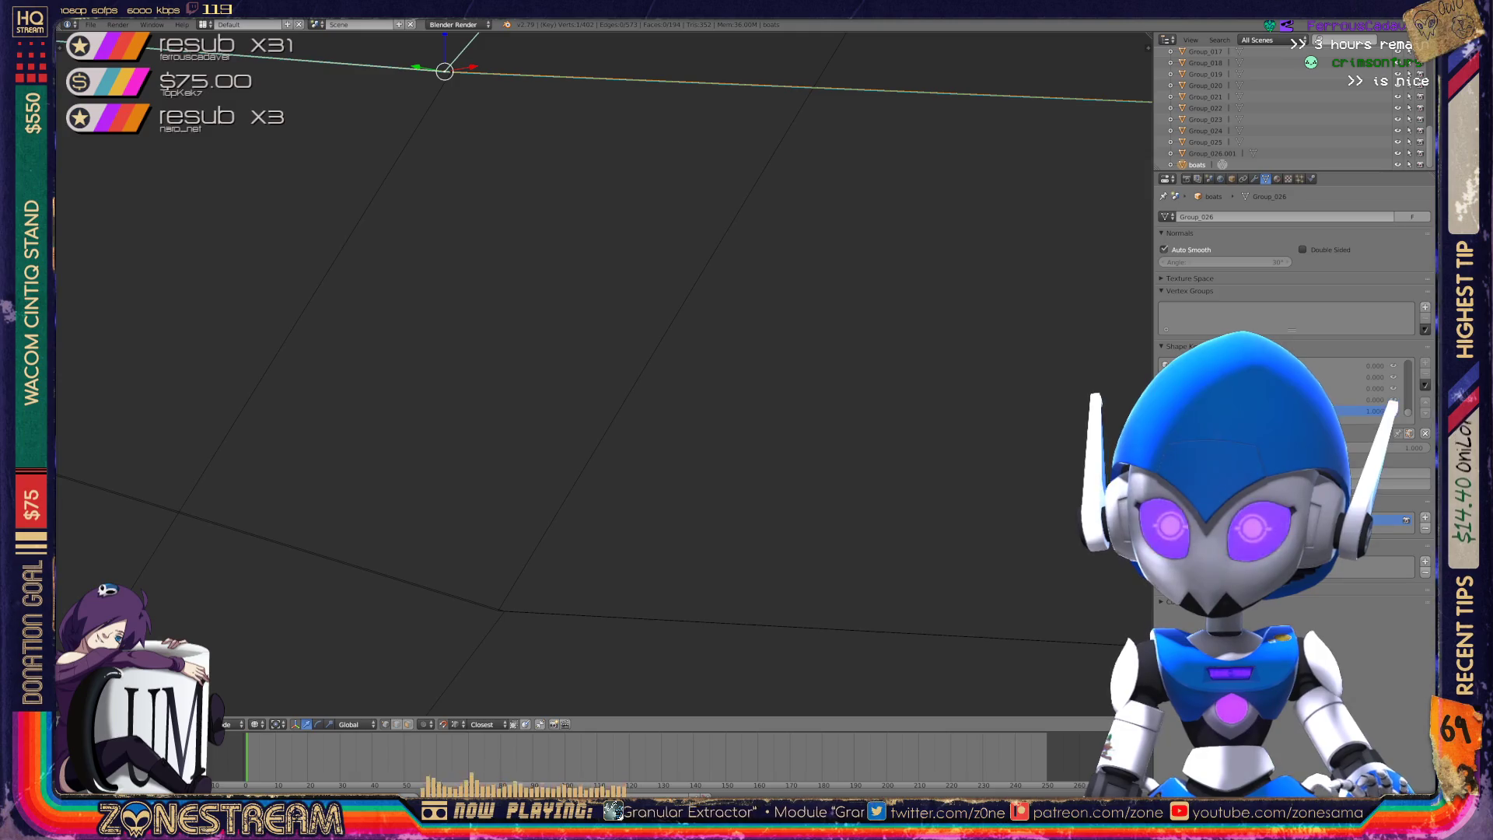
pyautogui.press('g')
pyautogui.click(498, 610)
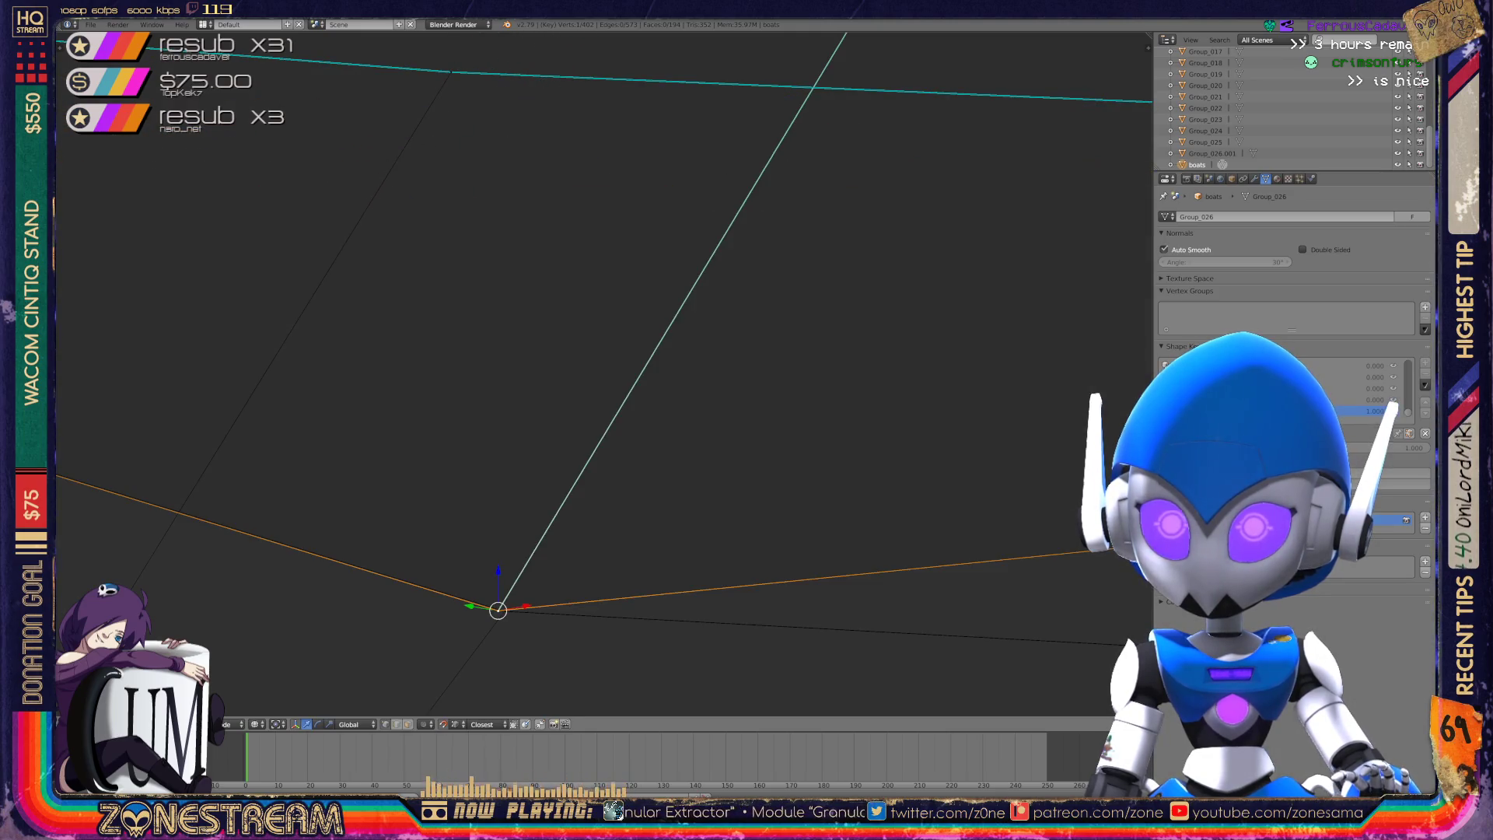
pyautogui.hotkey('ctrl', 'z')
pyautogui.press('g')
pyautogui.click(497, 610)
pyautogui.press('KP_Decimal')
pyautogui.moveTo(588, 412); pyautogui.dragTo(506, 389, button='middle')
pyautogui.scroll(4, 581, 354)
# - Pull the last upper corner vertex down onto its lower hull vertex
pyautogui.rightClick(459, 115)
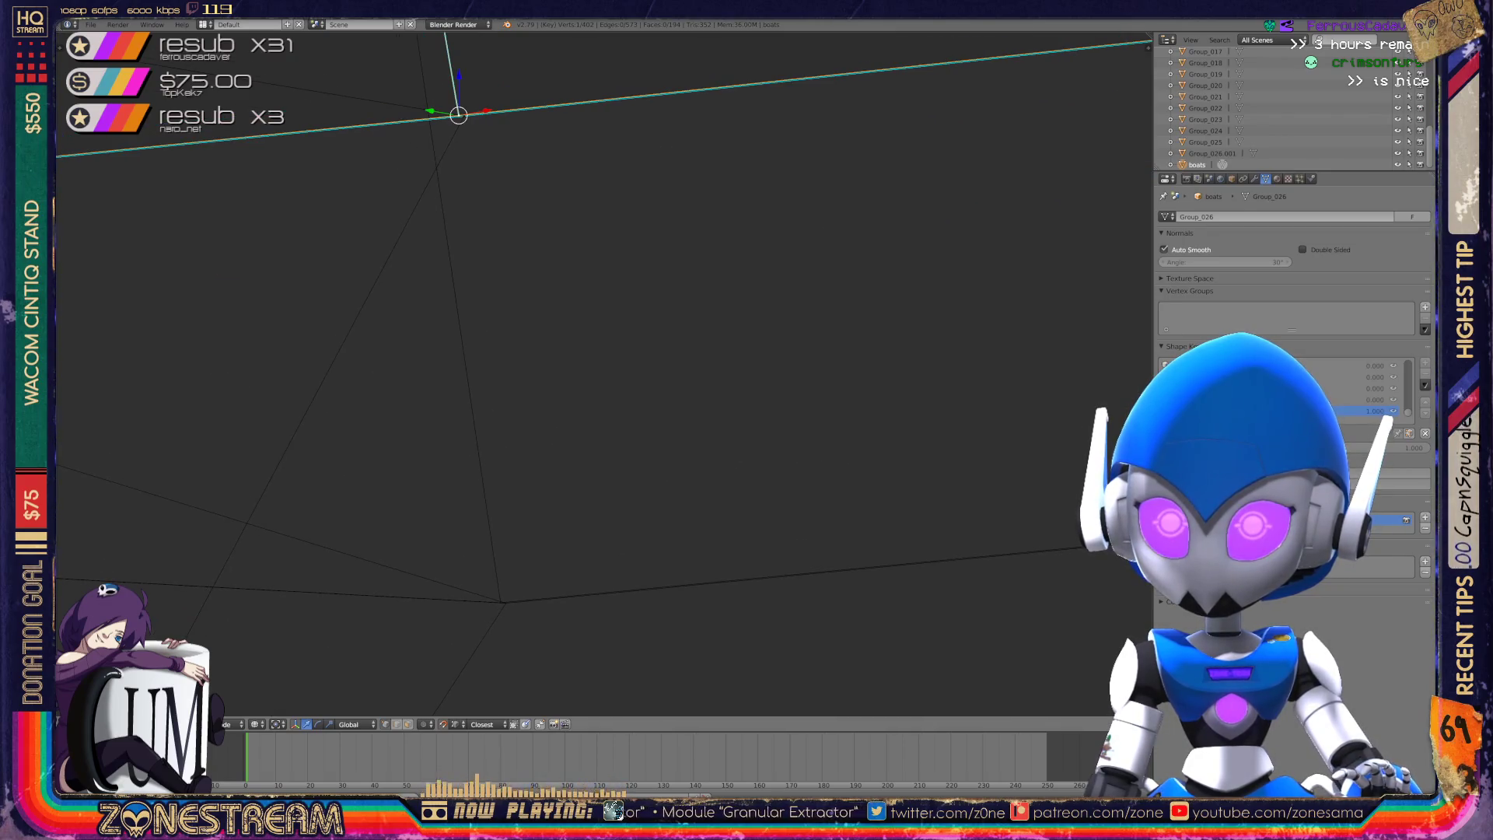
pyautogui.rightClick(499, 600)
pyautogui.keyDown('shift'); pyautogui.rightClick(464, 115); pyautogui.keyUp('shift')
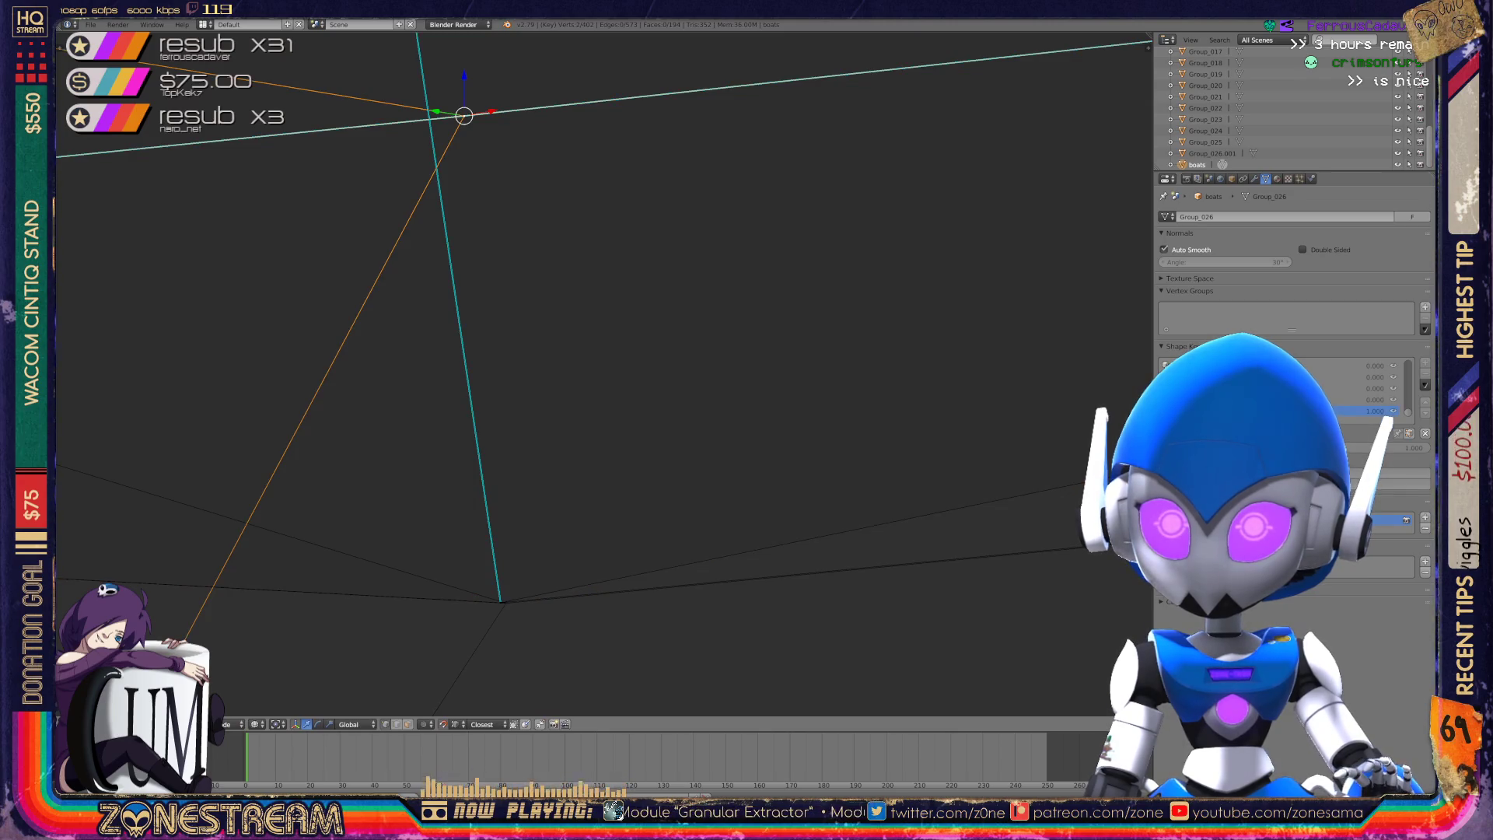
pyautogui.moveTo(500, 599); pyautogui.dragTo(565, 465, button='middle')
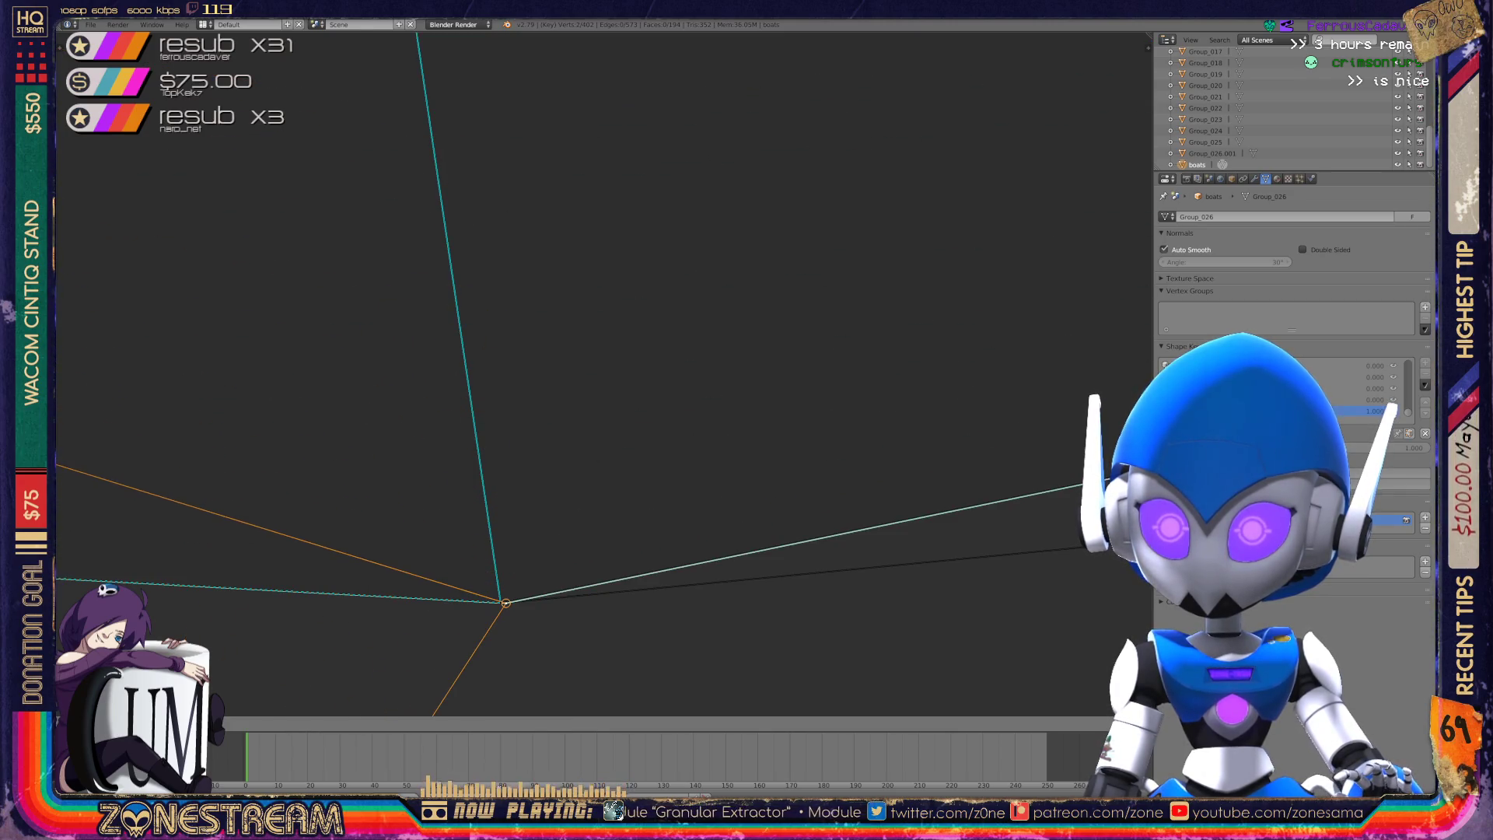
pyautogui.scroll(-5, 605, 373)
pyautogui.moveTo(604, 373)
pyautogui.mouseDown(button='middle')
pyautogui.moveTo(622, 366)
pyautogui.moveTo(435, 342)
pyautogui.mouseUp(button='middle')
pyautogui.scroll(2, 604, 374)
pyautogui.rightClick(587, 151)
pyautogui.rightClick(618, 608)
pyautogui.rightClick(589, 150)
pyautogui.moveTo(590, 150)
pyautogui.mouseDown()
pyautogui.moveTo(594, 173)
pyautogui.moveTo(494, 334)
pyautogui.moveTo(520, 607)
pyautogui.moveTo(618, 608)
pyautogui.mouseUp()
# - Return to Object Mode and inspect the finished boat
pyautogui.scroll(-5, 619, 608)
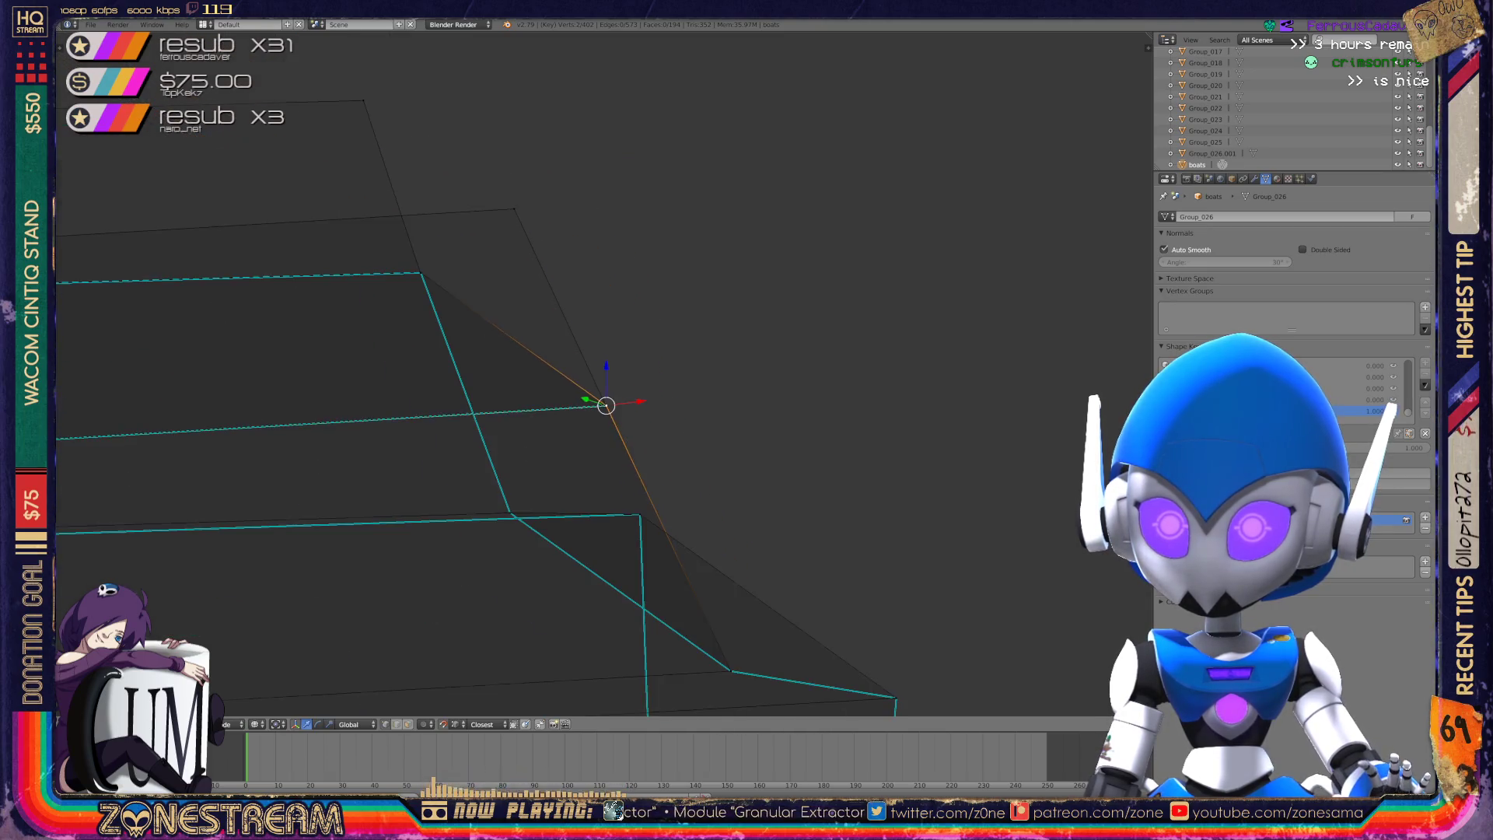
pyautogui.press('Tab')
pyautogui.scroll(-1, 618, 608)
pyautogui.moveTo(618, 608)
pyautogui.mouseDown(button='middle')
pyautogui.moveTo(537, 513)
pyautogui.moveTo(560, 498)
pyautogui.mouseUp(button='middle')
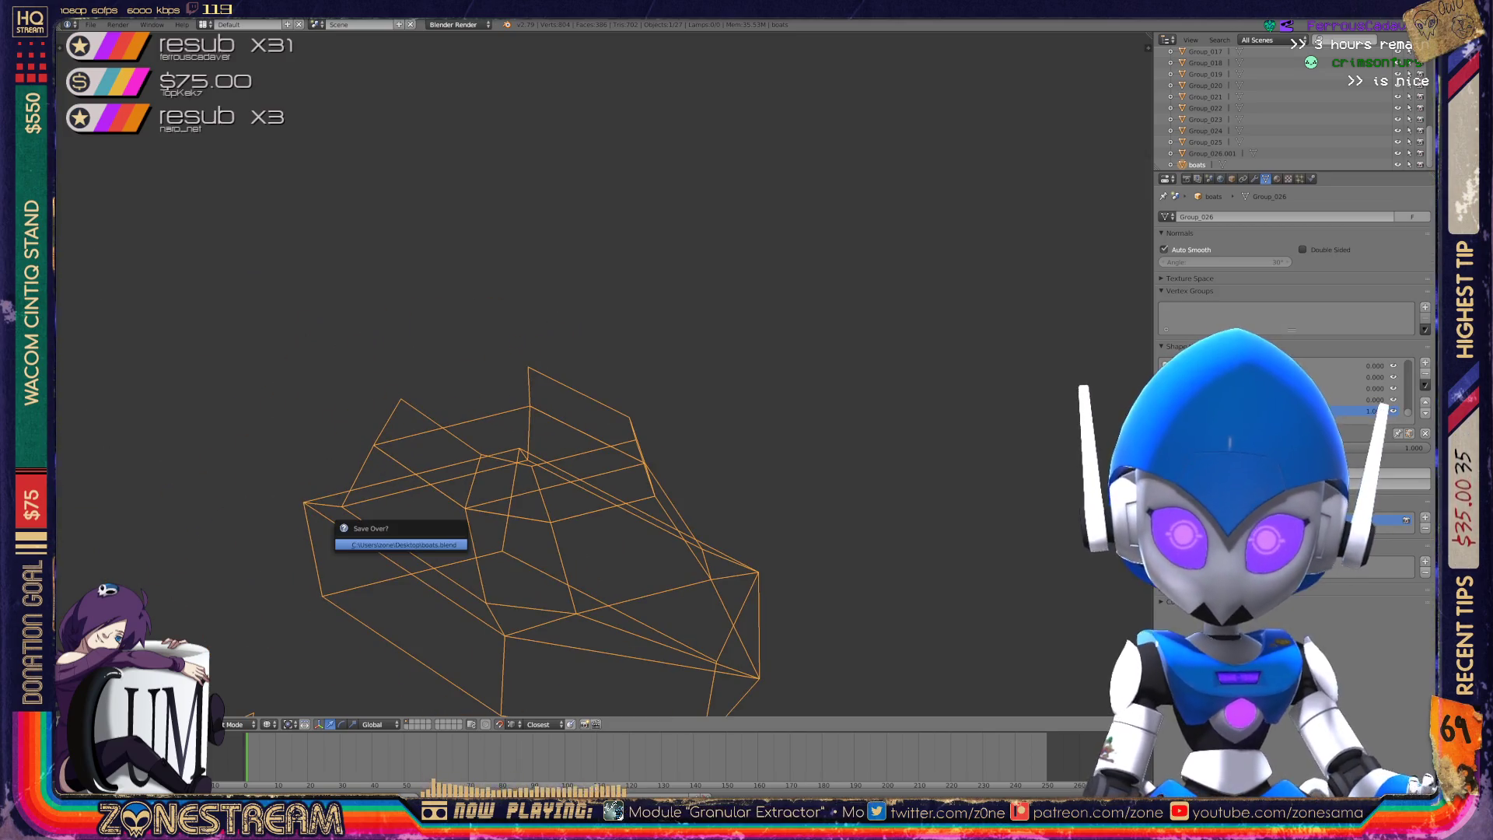
# - Select every boat piece in the scene and join them into one object with Ctrl+J
pyautogui.scroll(-6, 404, 537)
pyautogui.press('KP_1')
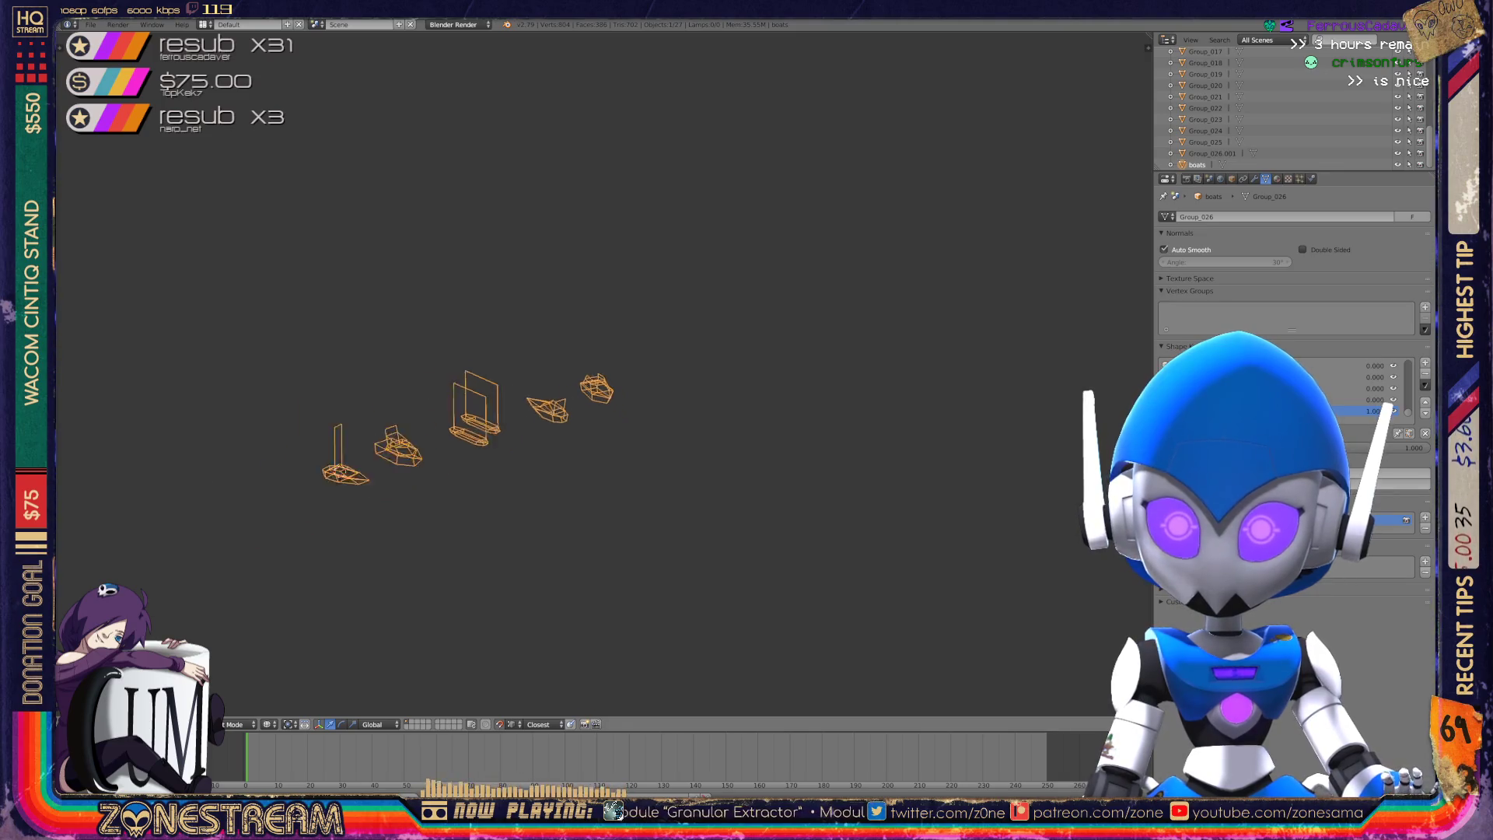
pyautogui.keyDown('shift'); pyautogui.moveTo(676, 435); pyautogui.dragTo(949, 401, button='middle'); pyautogui.keyUp('shift')
pyautogui.scroll(4, 951, 400)
pyautogui.scroll(-3, 951, 399)
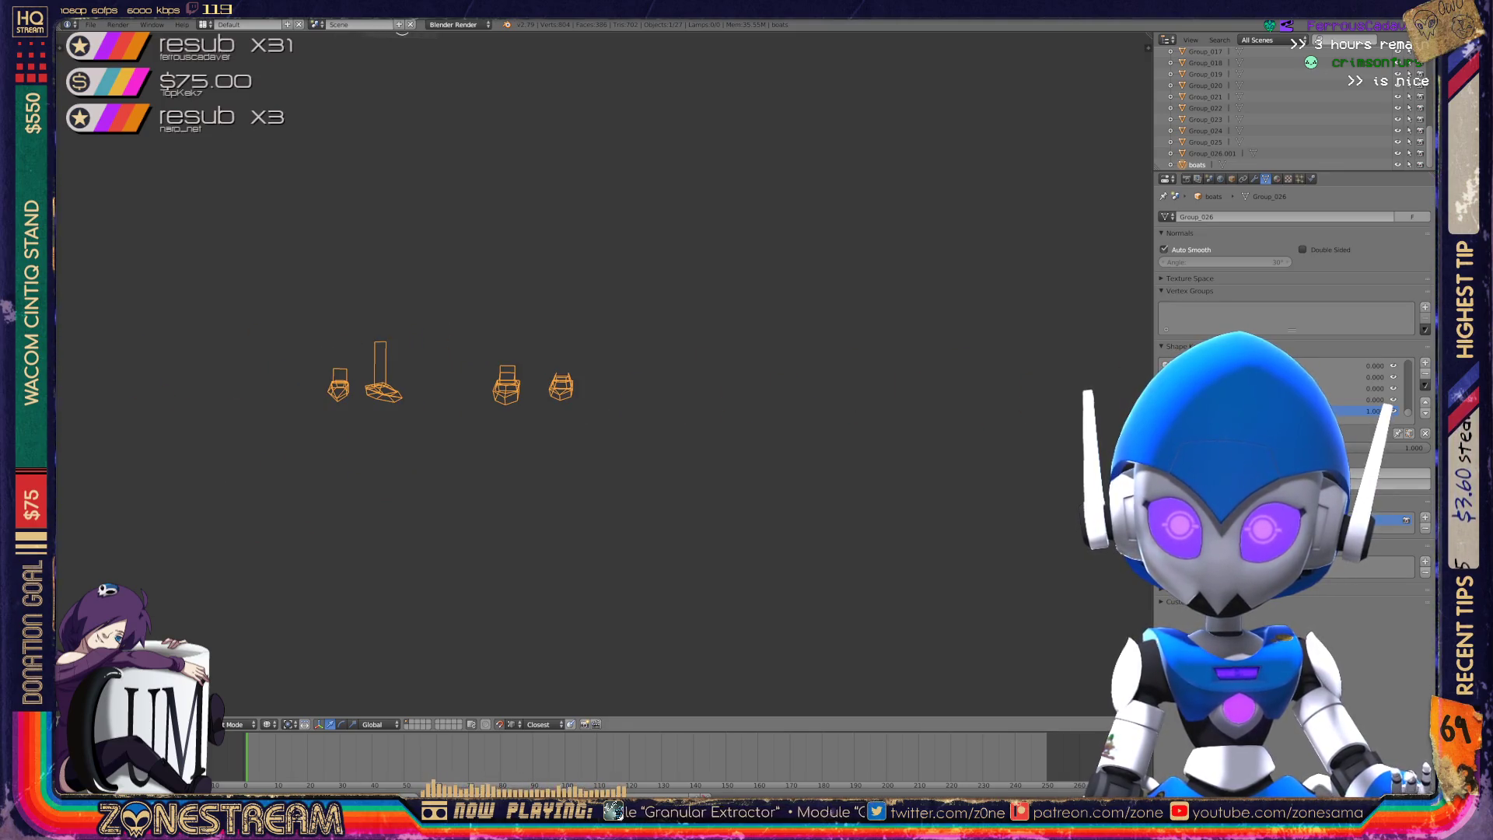
pyautogui.scroll(6, 545, 389)
pyautogui.moveTo(545, 389); pyautogui.dragTo(568, 350, button='middle')
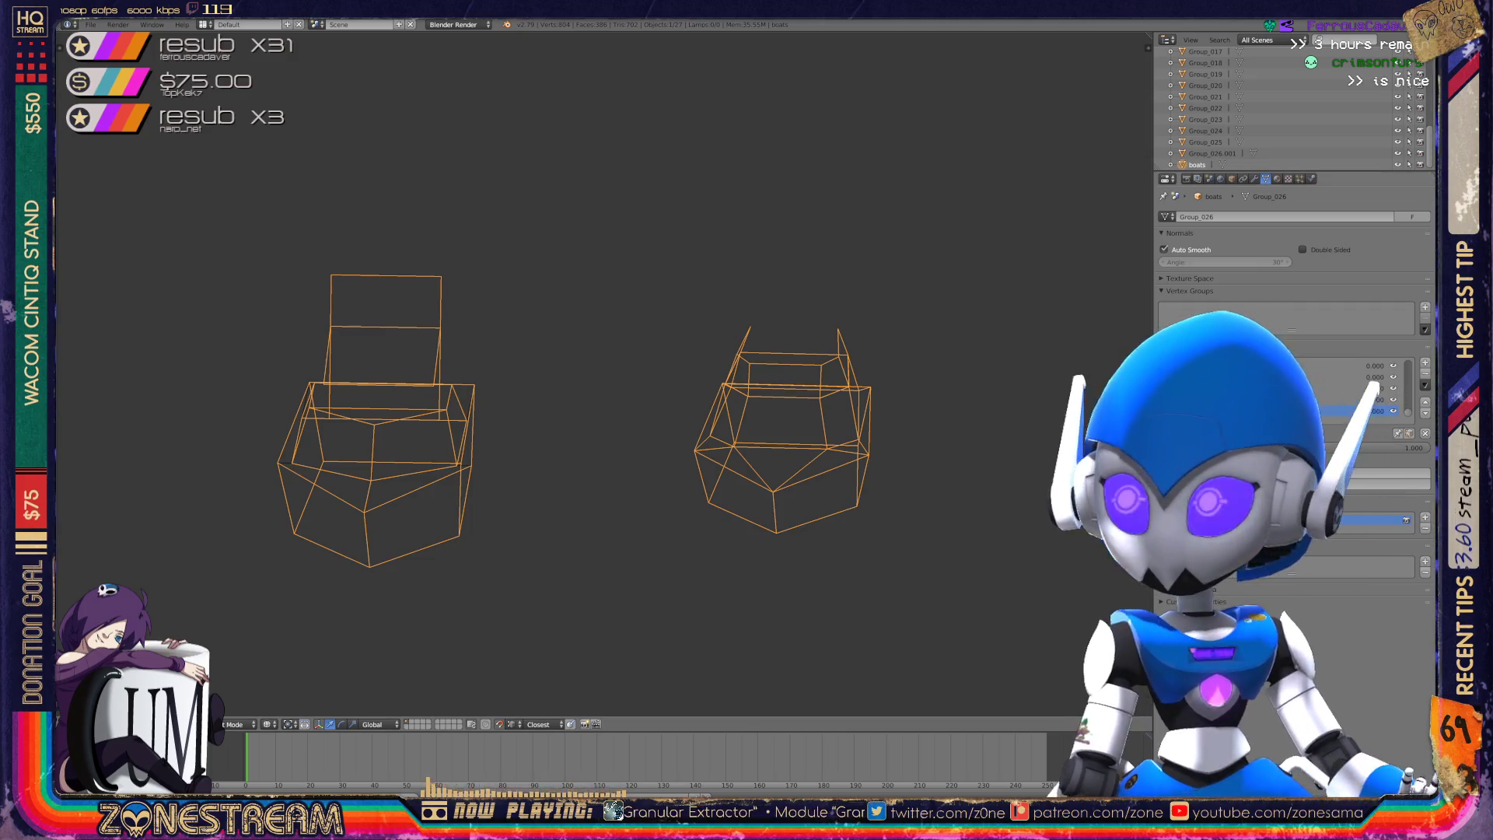
pyautogui.press('a')
pyautogui.press('a')
pyautogui.hotkey('ctrl', 'j')
pyautogui.press('a')
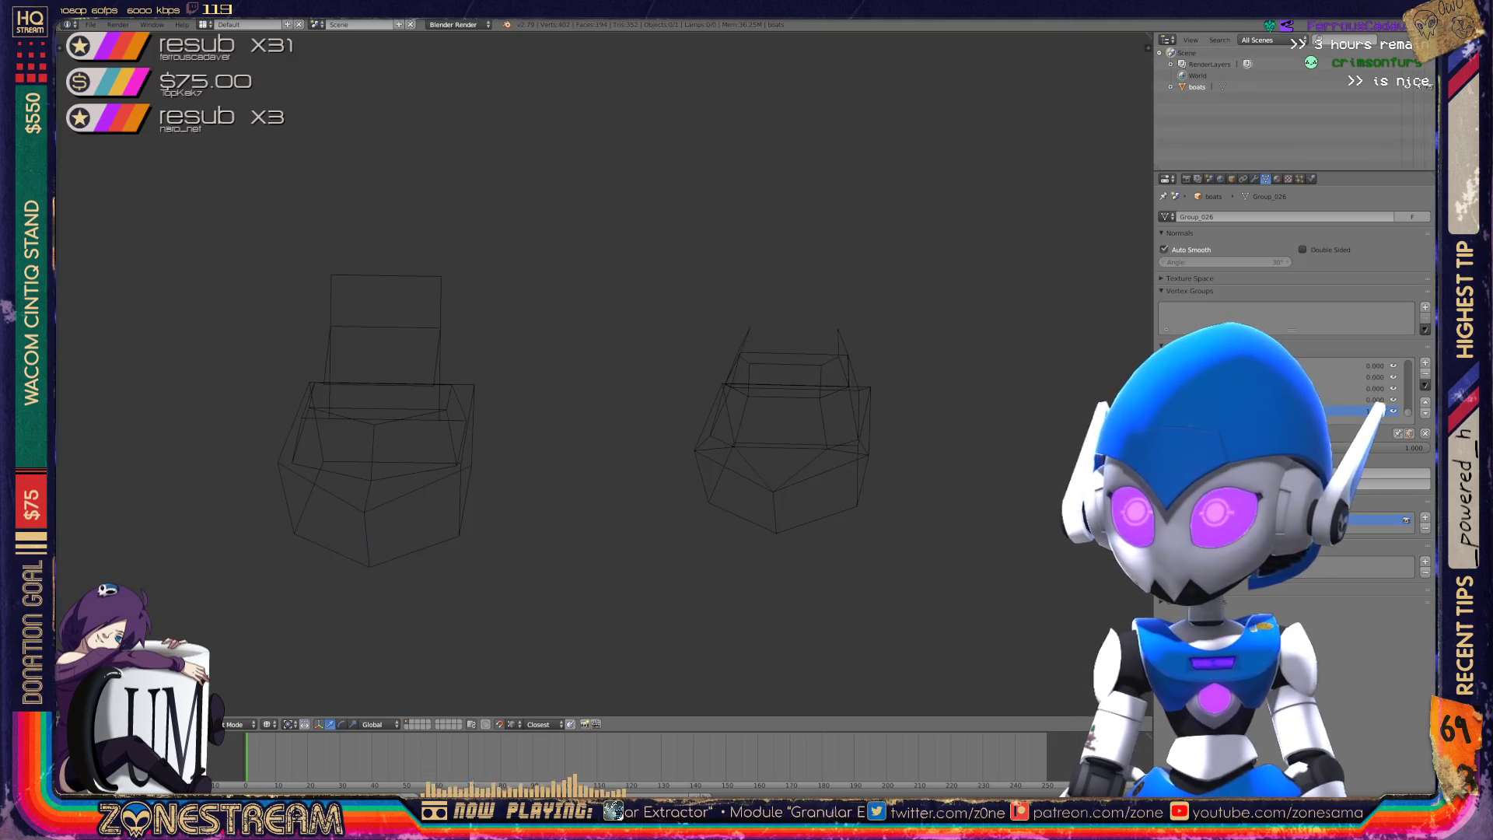
# - Purge orphan data in the Outliner, switch back to All Scenes, and bring up File > Import
pyautogui.click(1257, 39)
pyautogui.click(1261, 190)
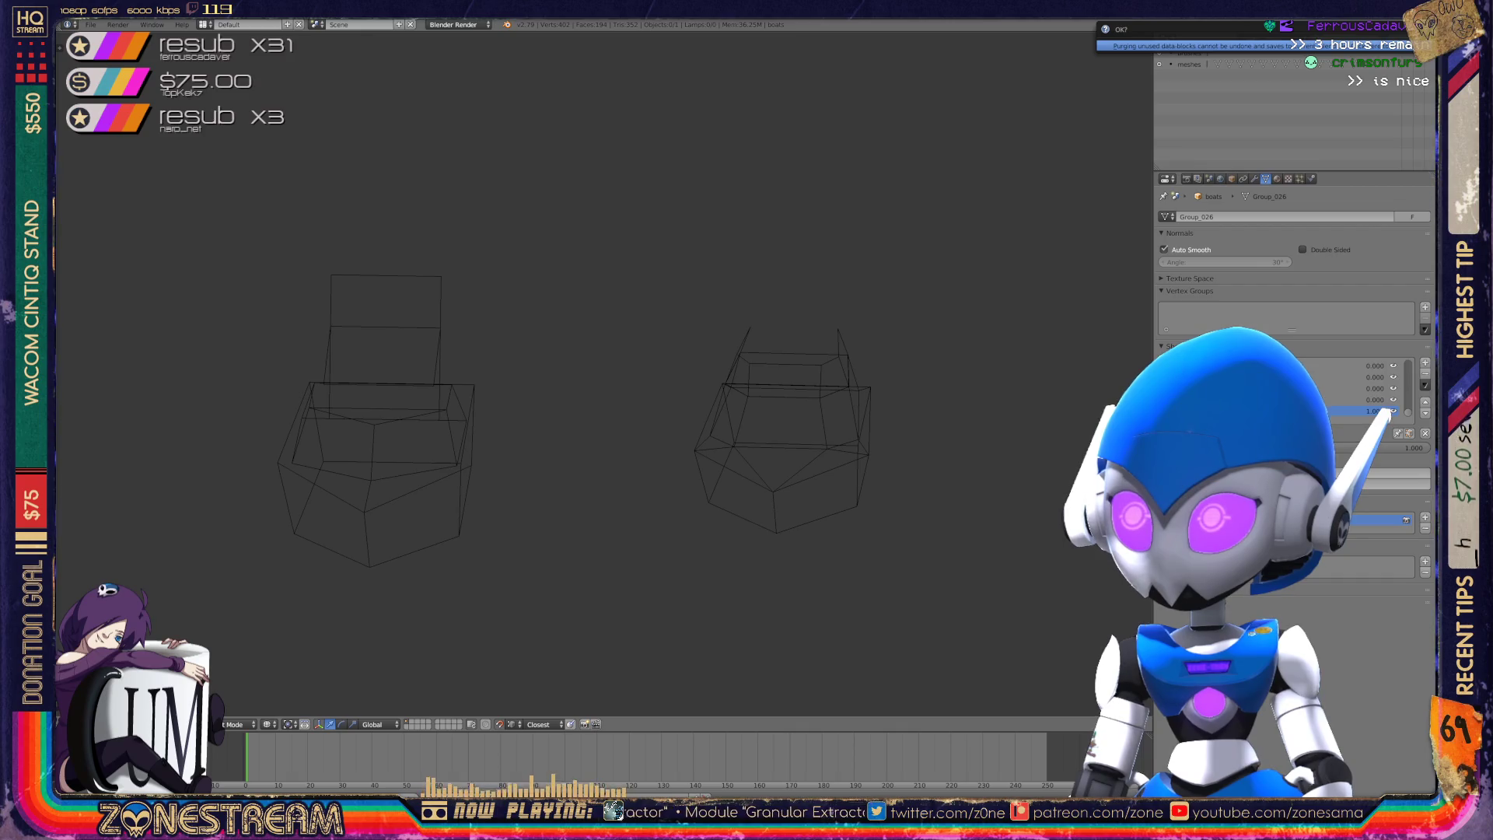
pyautogui.click(1404, 39)
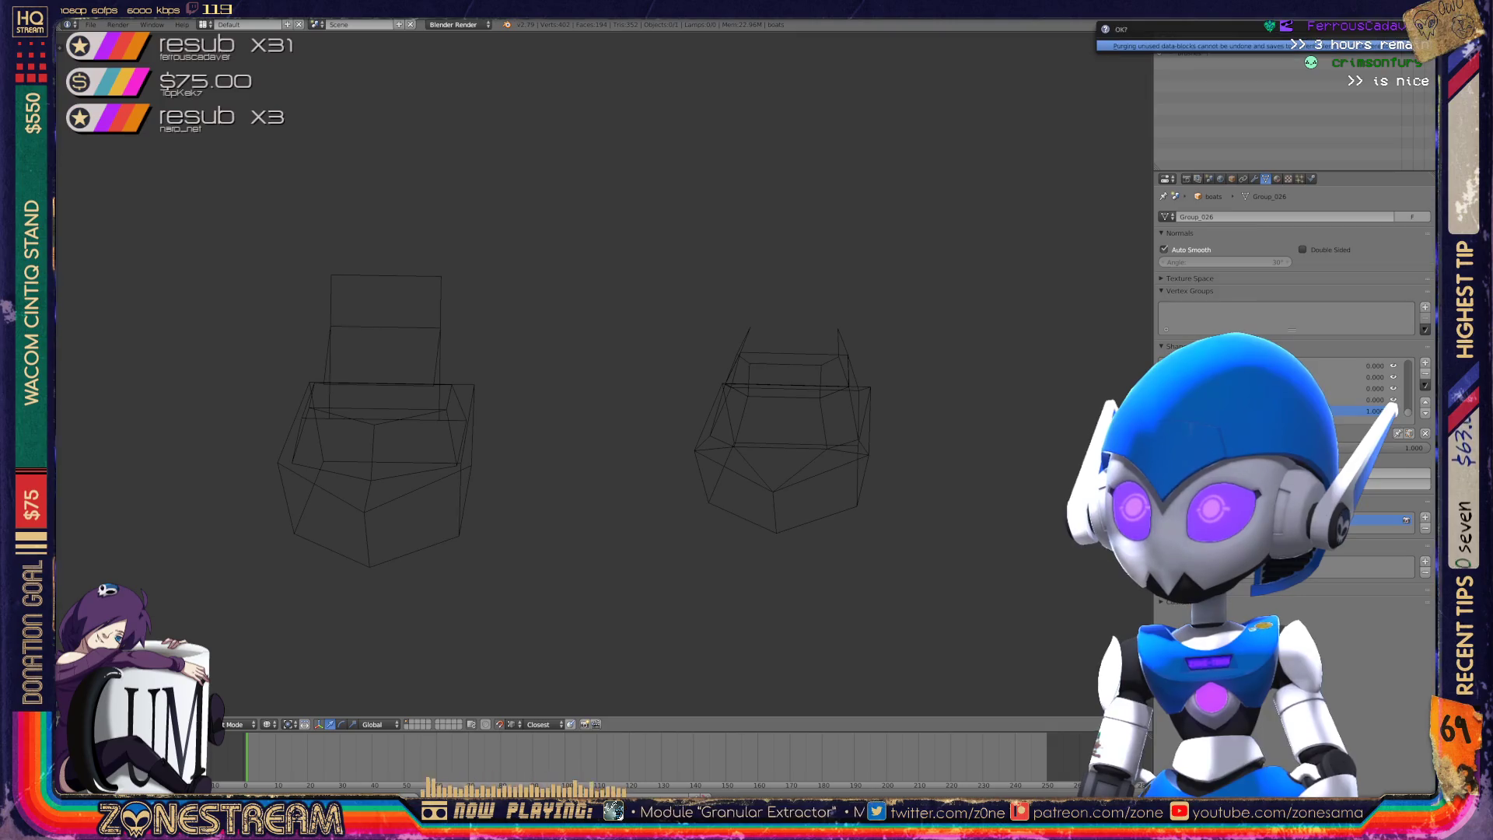
pyautogui.click(1261, 39)
pyautogui.click(1263, 49)
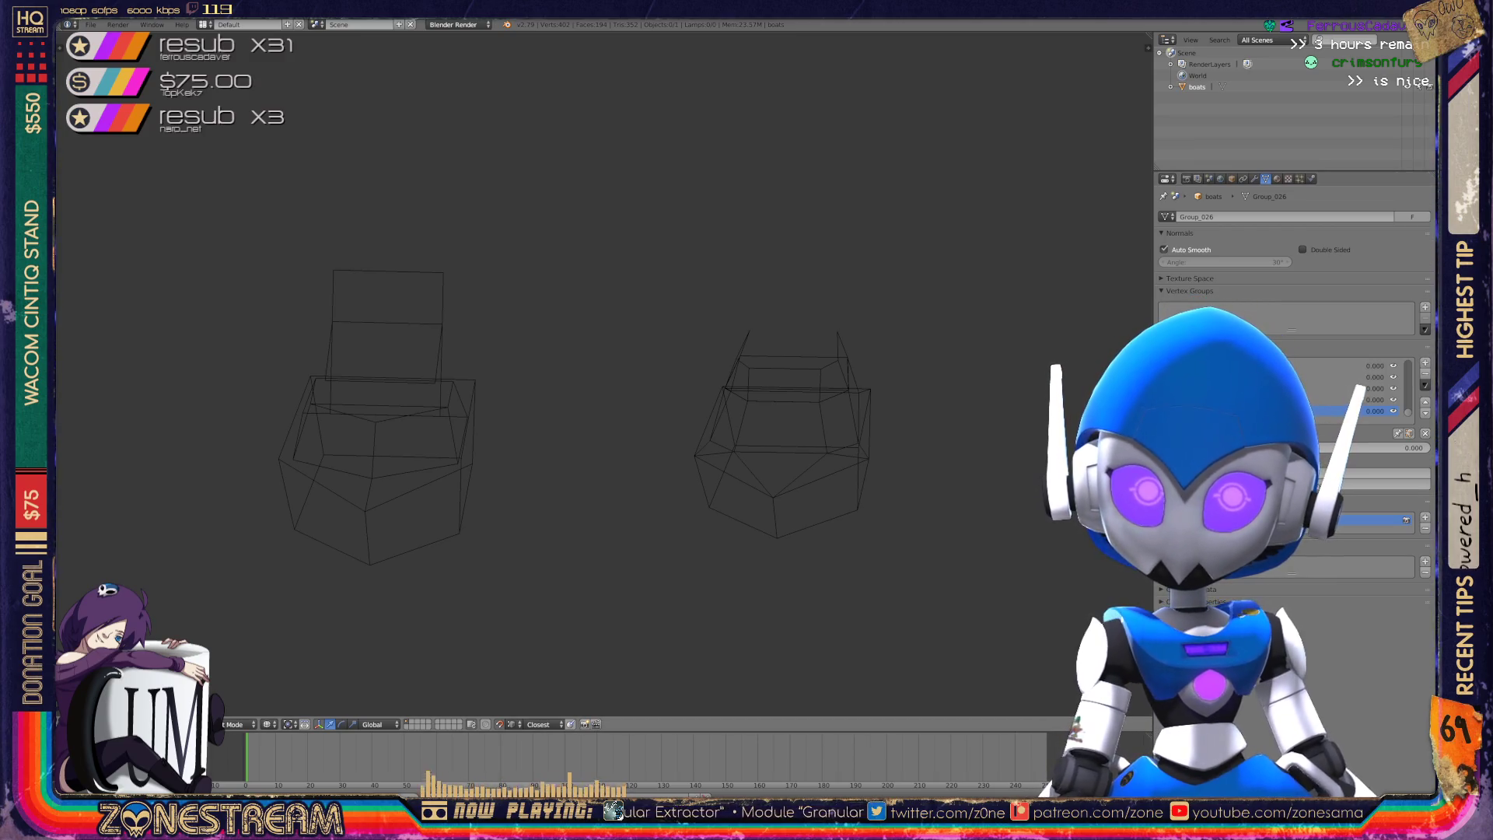
pyautogui.click(91, 24)
pyautogui.moveTo(125, 223)
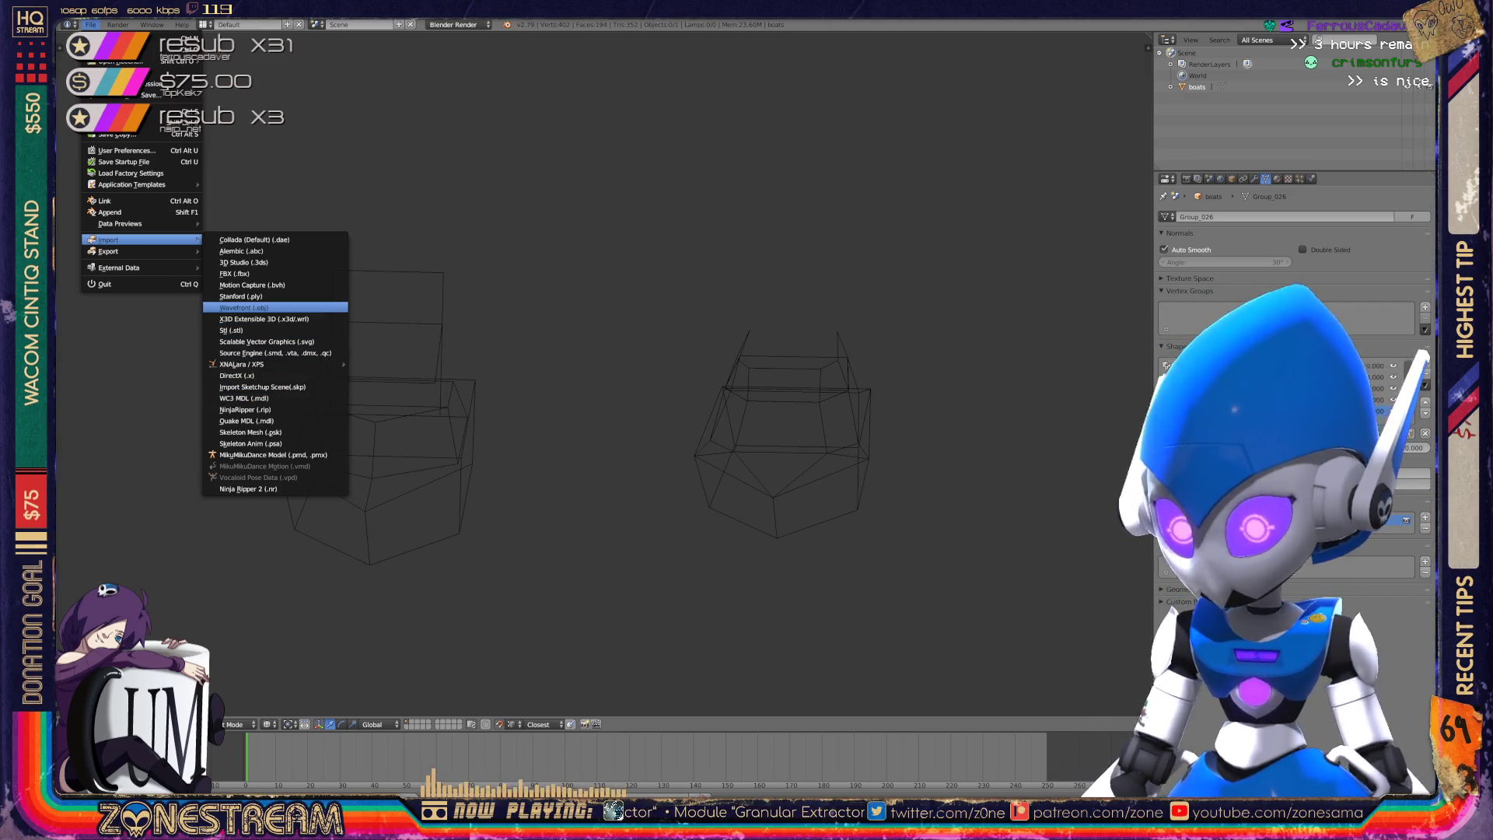
# - Import the Wavefront OBJ boat files from poly-testfix, then save over boats.blend
pyautogui.click(243, 307)
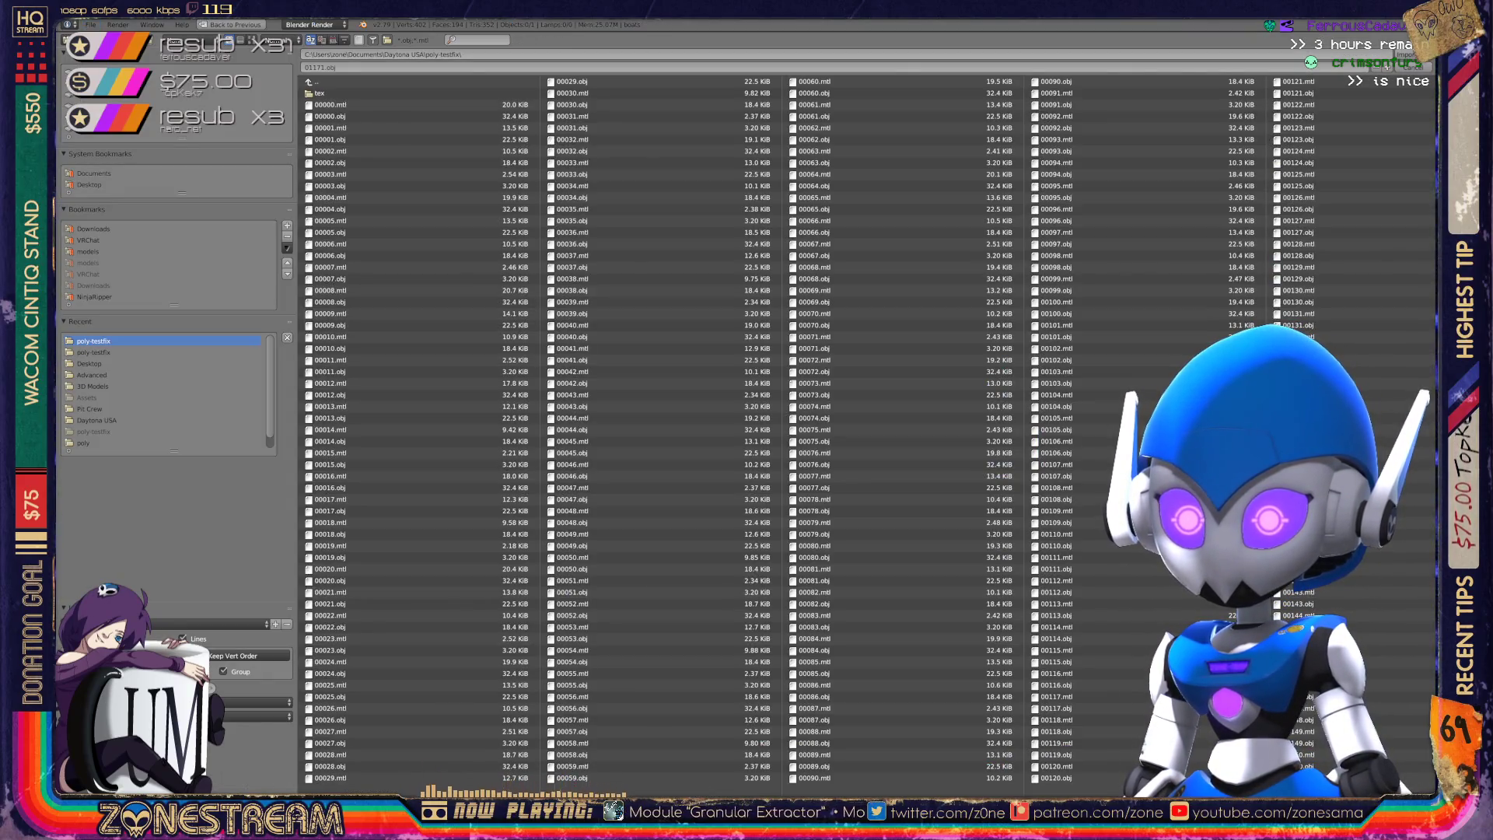
pyautogui.scroll(-10, 863, 428)
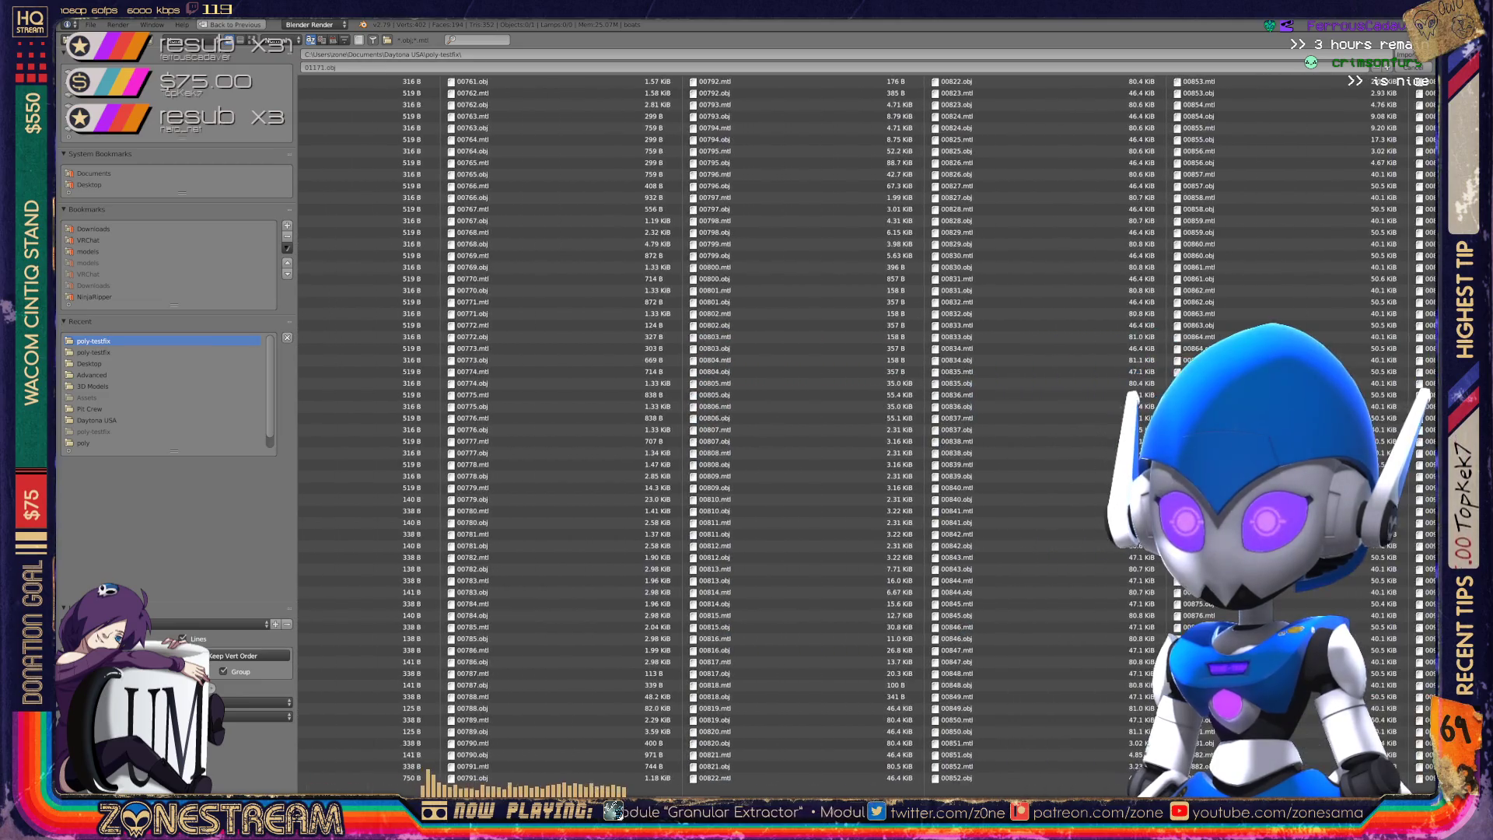
pyautogui.scroll(-5, 863, 428)
pyautogui.scroll(-3, 864, 427)
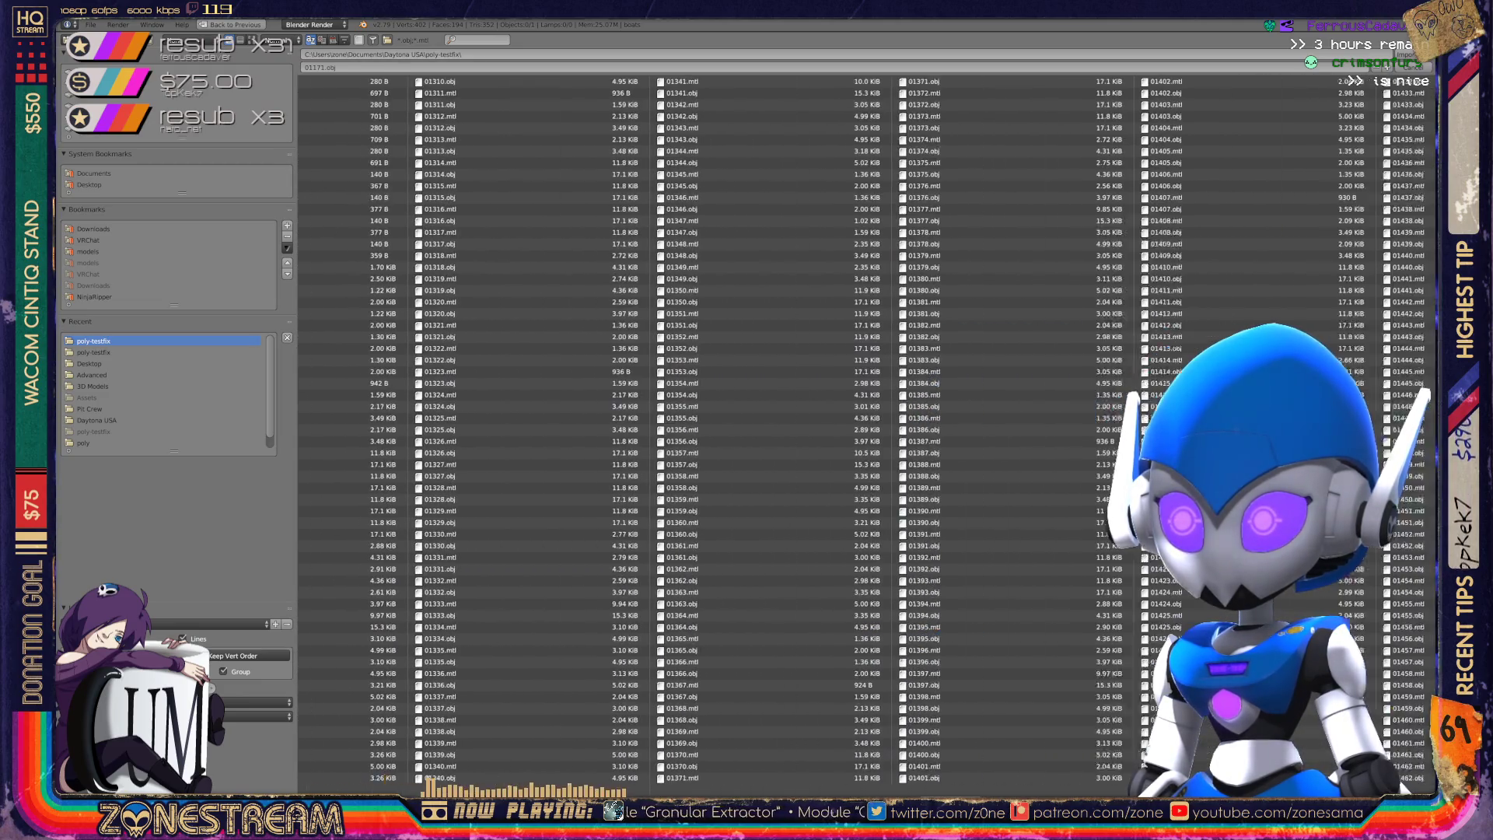
pyautogui.scroll(4, 569, 773)
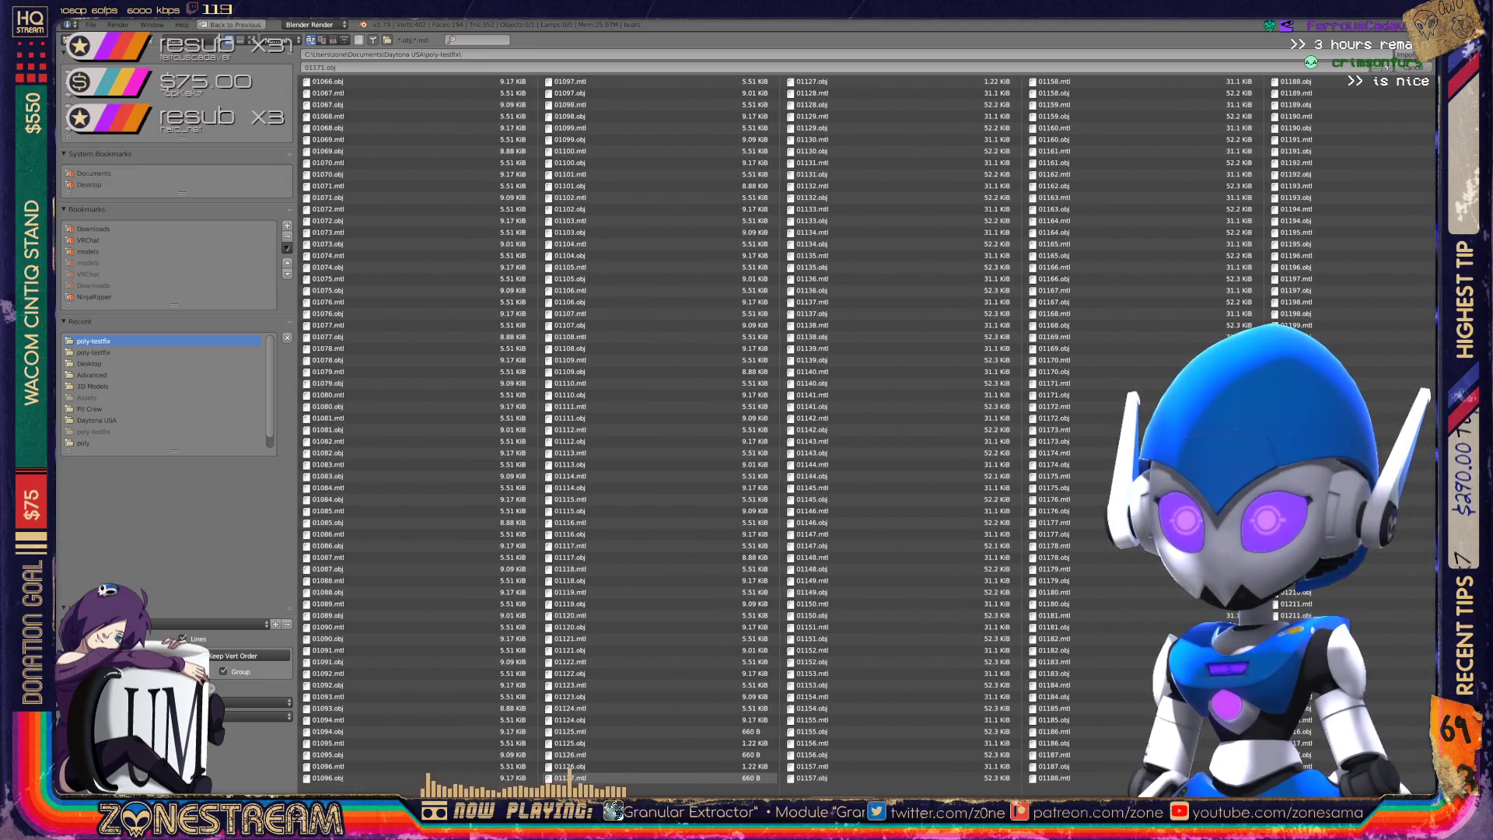
pyautogui.scroll(-1, 569, 774)
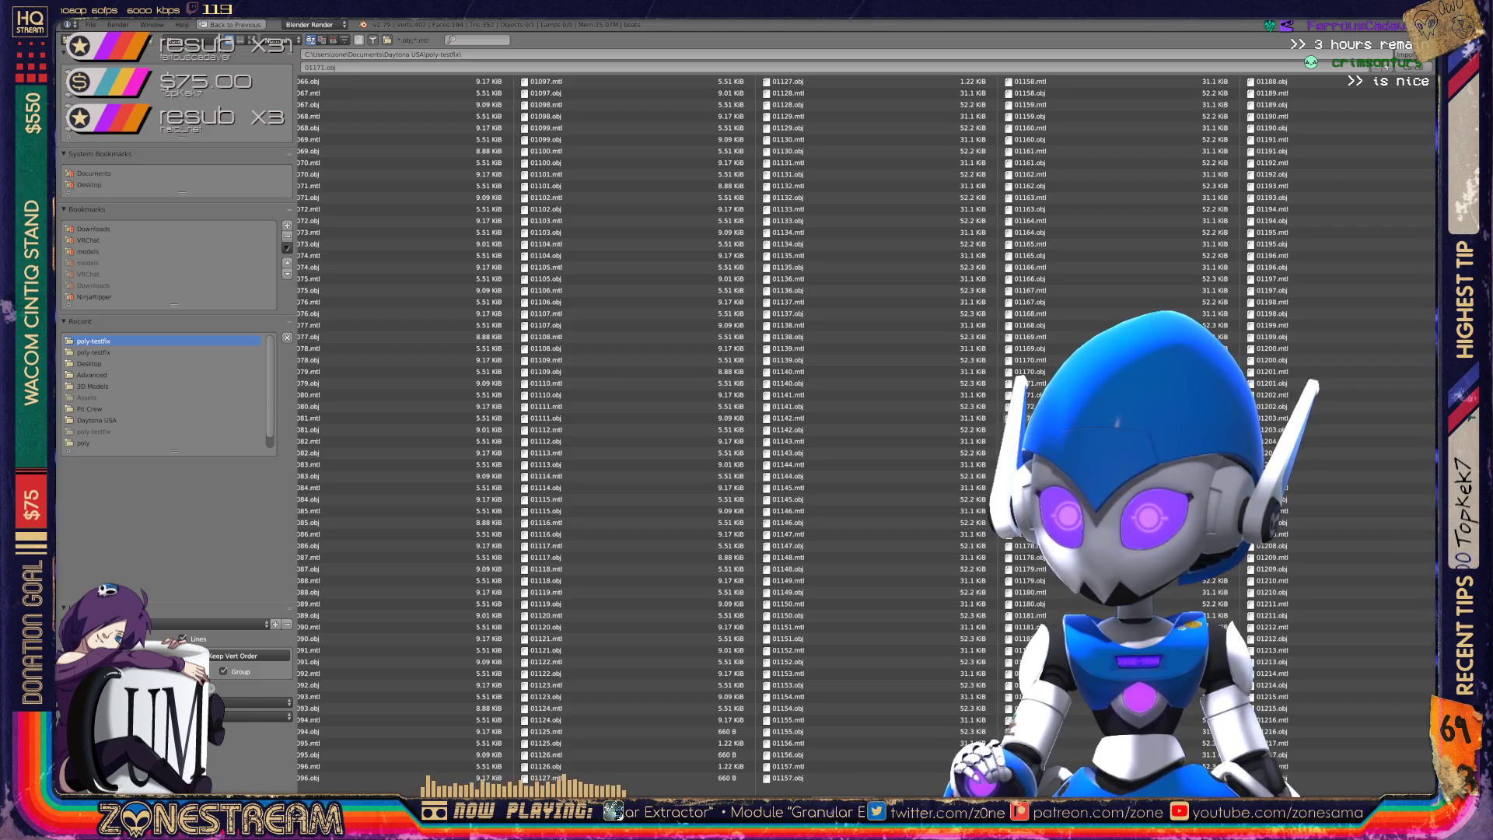
pyautogui.press('Return')
pyautogui.moveTo(1322, 448); pyautogui.dragTo(1419, 448)
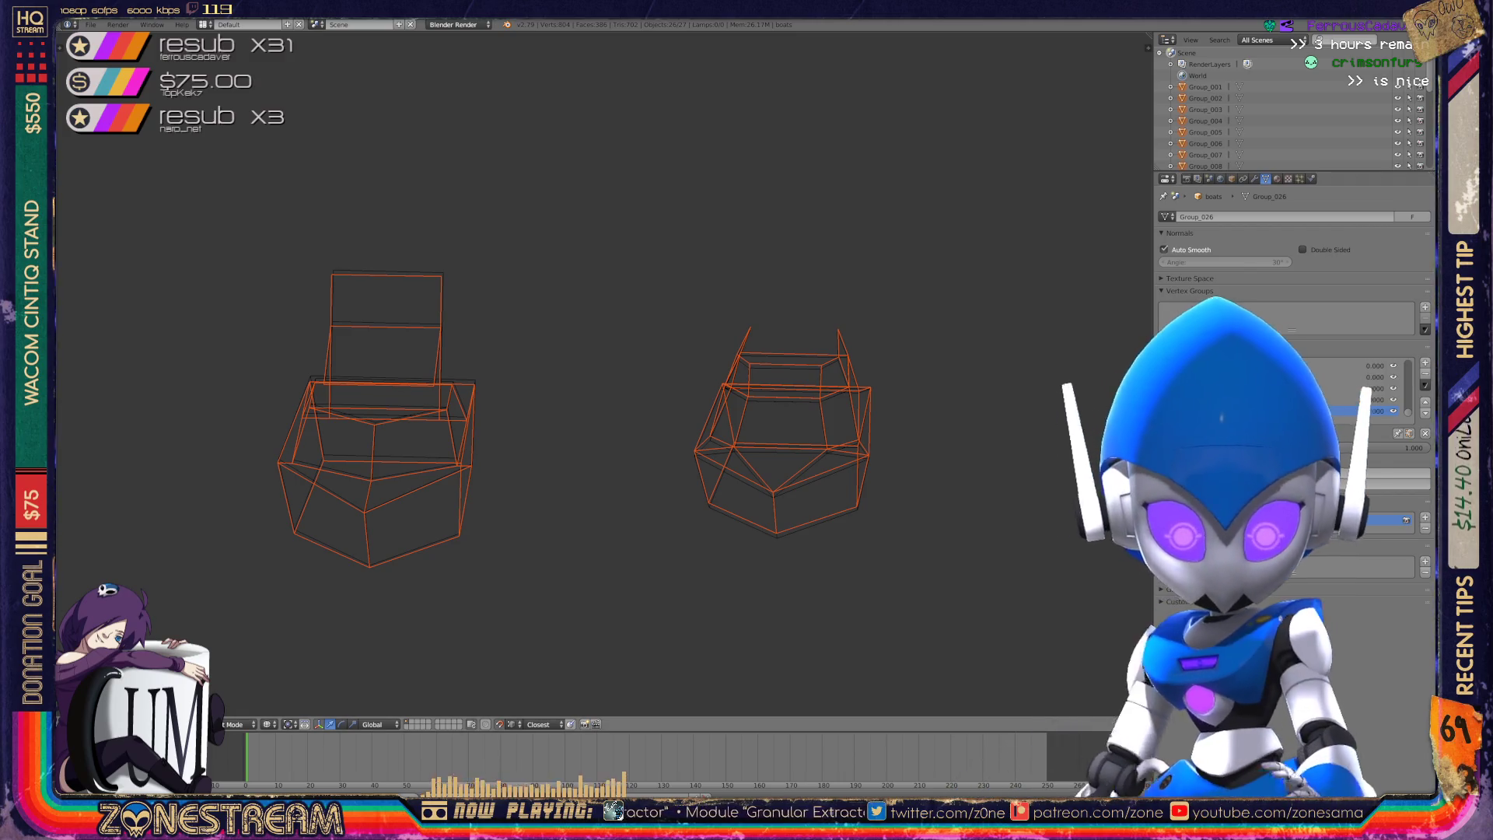
pyautogui.hotkey('ctrl', 's')
pyautogui.press('Return')
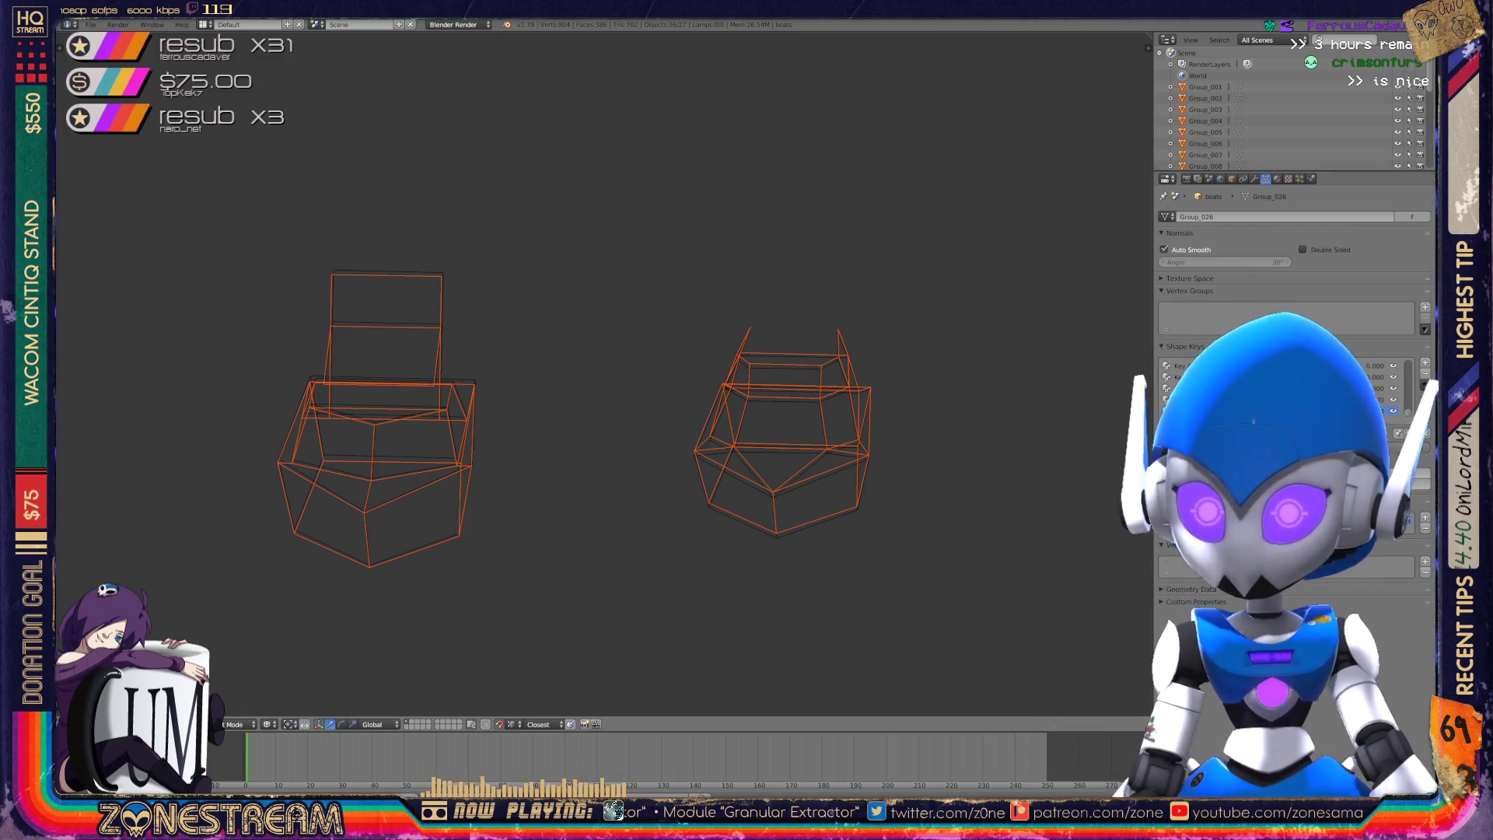
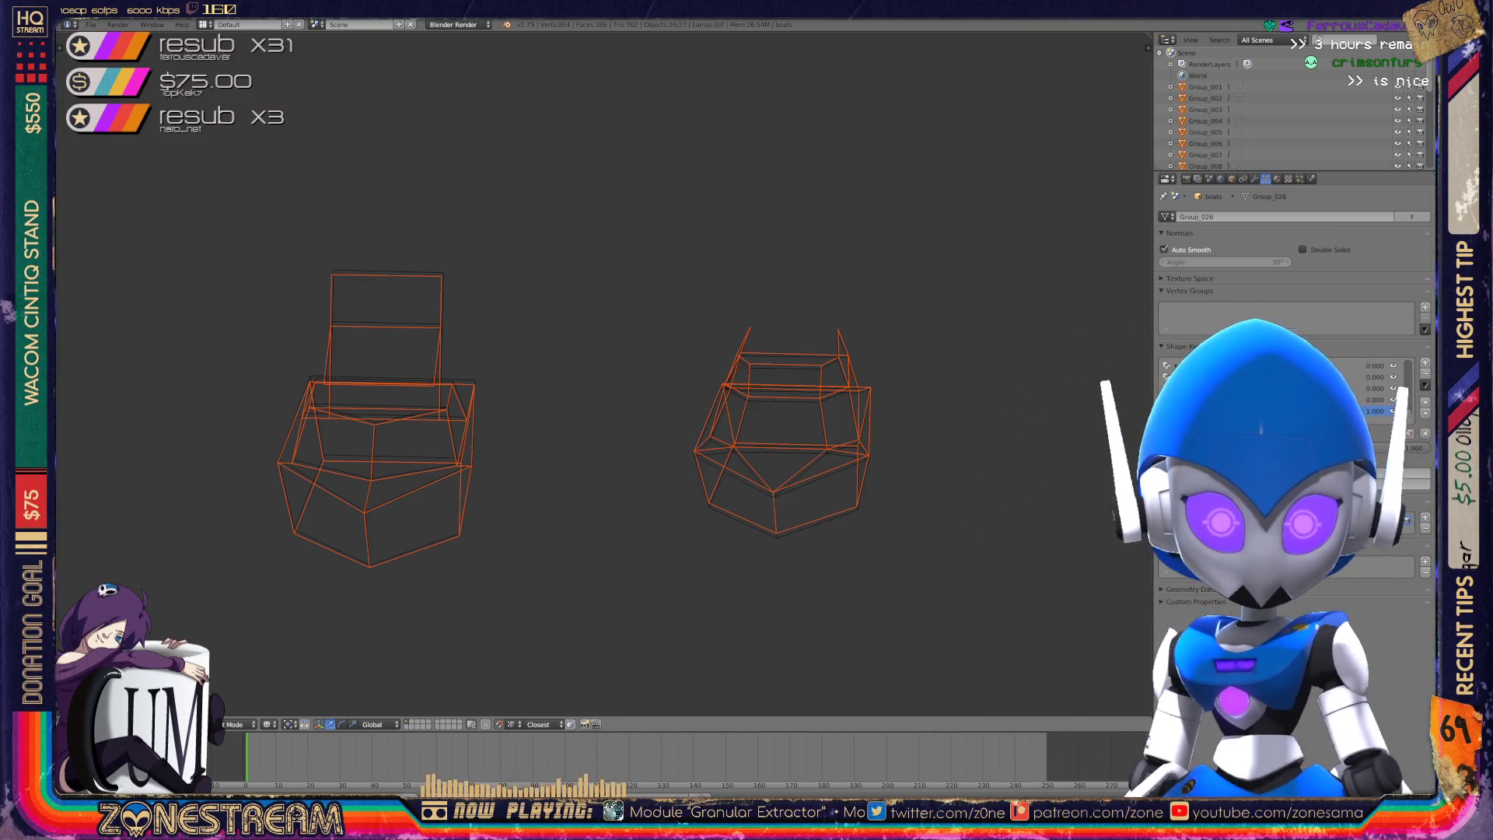
# - Select the boats object in the Outliner and isolate it in local view
pyautogui.scroll(-10, 603, 374)
pyautogui.scroll(10, 602, 374)
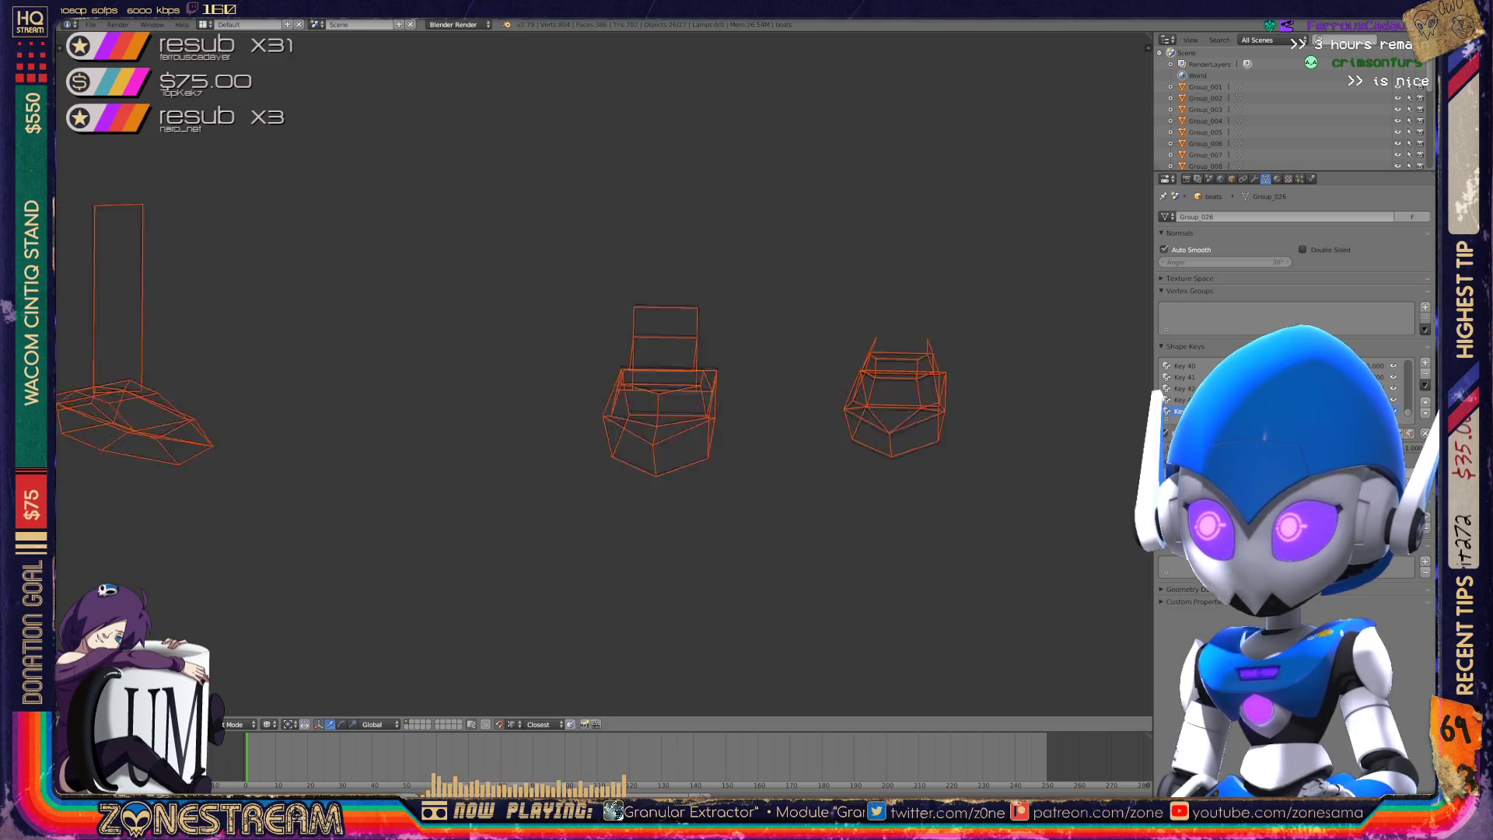
pyautogui.keyDown('shift'); pyautogui.moveTo(602, 373); pyautogui.dragTo(844, 363, button='middle'); pyautogui.keyUp('shift')
pyautogui.scroll(-2, 1276, 109)
pyautogui.click(1197, 164)
pyautogui.press('KP_Divide')
# - Frame the left boat up close and enter Edit Mode on its vertices
pyautogui.keyDown('shift'); pyautogui.moveTo(544, 373); pyautogui.dragTo(777, 365, button='middle'); pyautogui.keyUp('shift')
pyautogui.scroll(2, 449, 374)
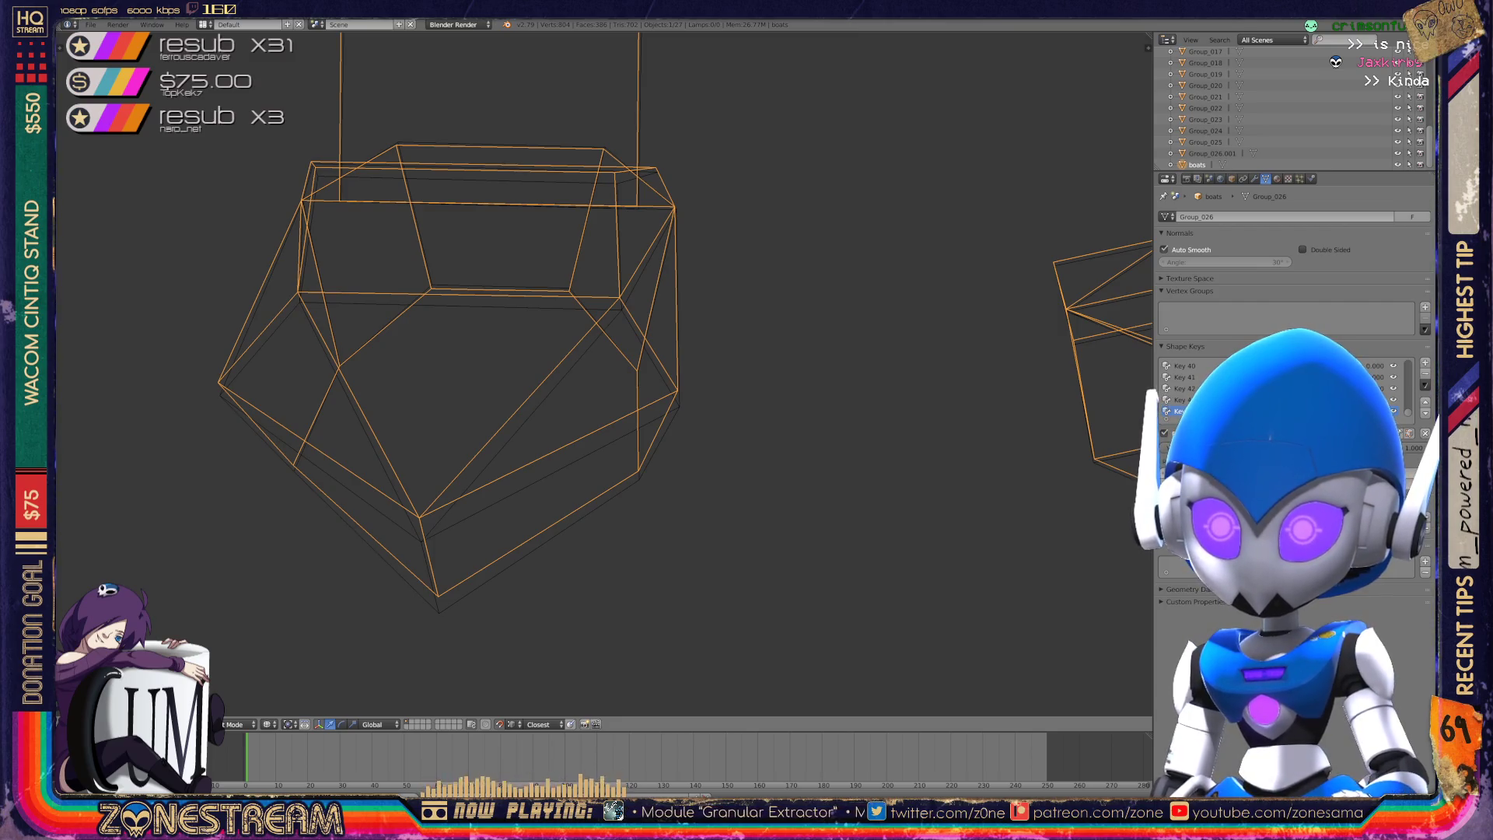
pyautogui.press('Tab')
# - Pull the hull's bottom and lower corner vertices down; nudge the inner and upper-left vertices
pyautogui.rightClick(420, 515)
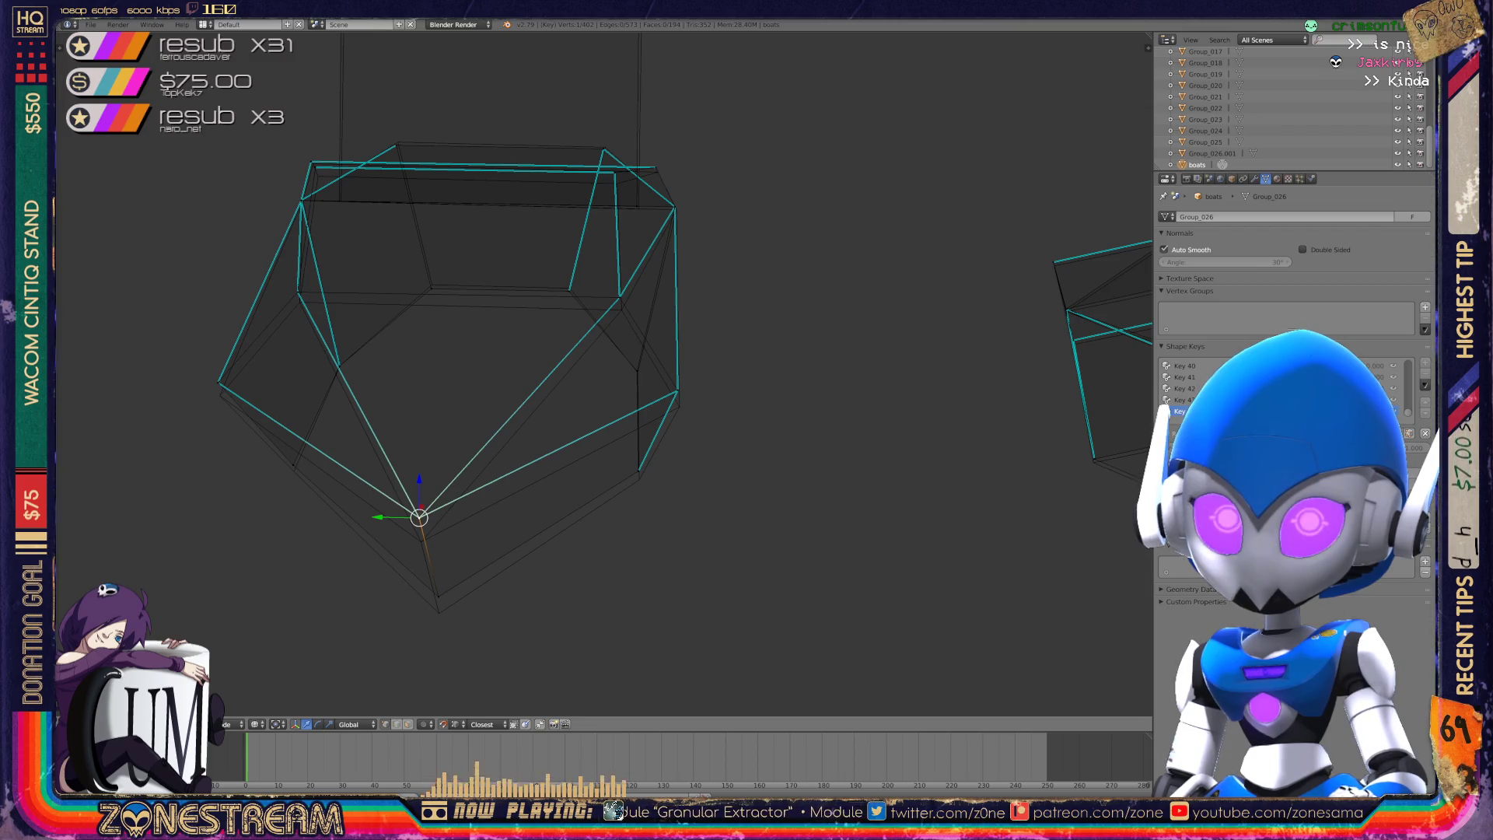
pyautogui.moveTo(602, 373)
pyautogui.mouseDown(button='middle')
pyautogui.moveTo(646, 366)
pyautogui.moveTo(599, 381)
pyautogui.mouseUp(button='middle')
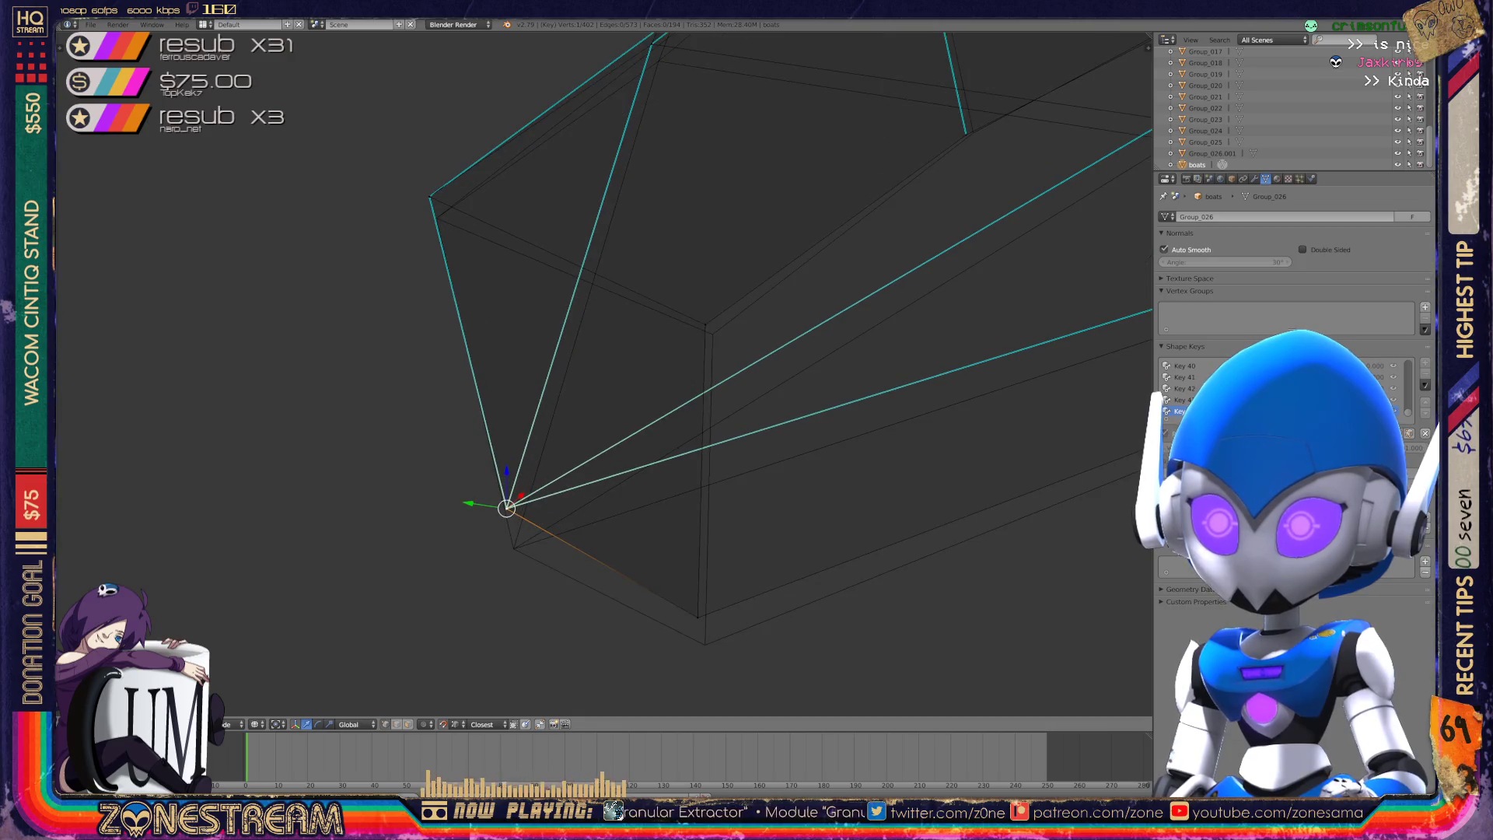
pyautogui.moveTo(506, 508)
pyautogui.mouseDown()
pyautogui.moveTo(523, 523)
pyautogui.moveTo(513, 549)
pyautogui.mouseUp()
pyautogui.keyDown('shift'); pyautogui.click(698, 617); pyautogui.keyUp('shift')
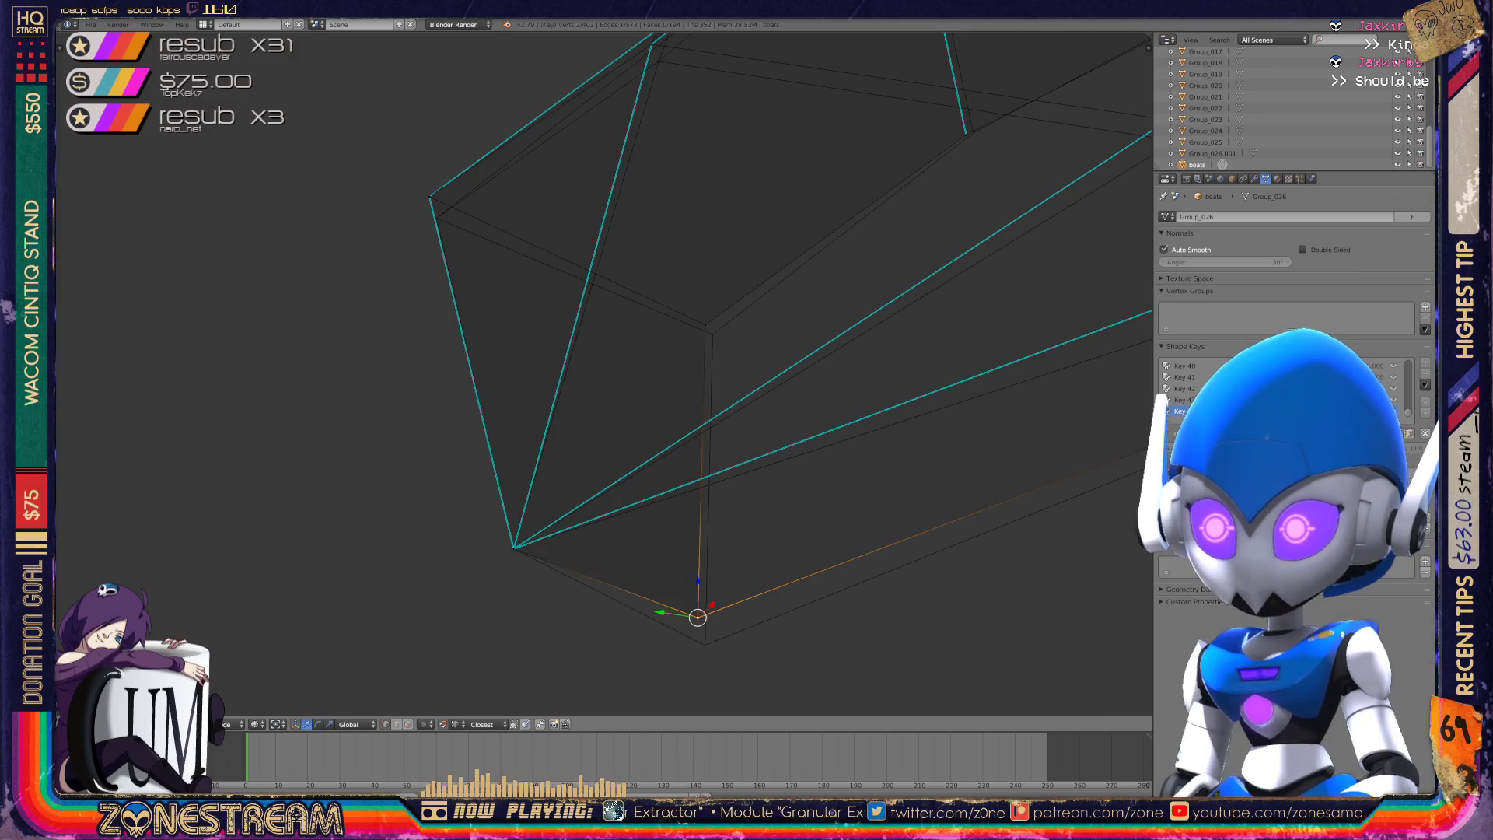
pyautogui.moveTo(698, 617); pyautogui.dragTo(705, 644)
pyautogui.click(704, 325)
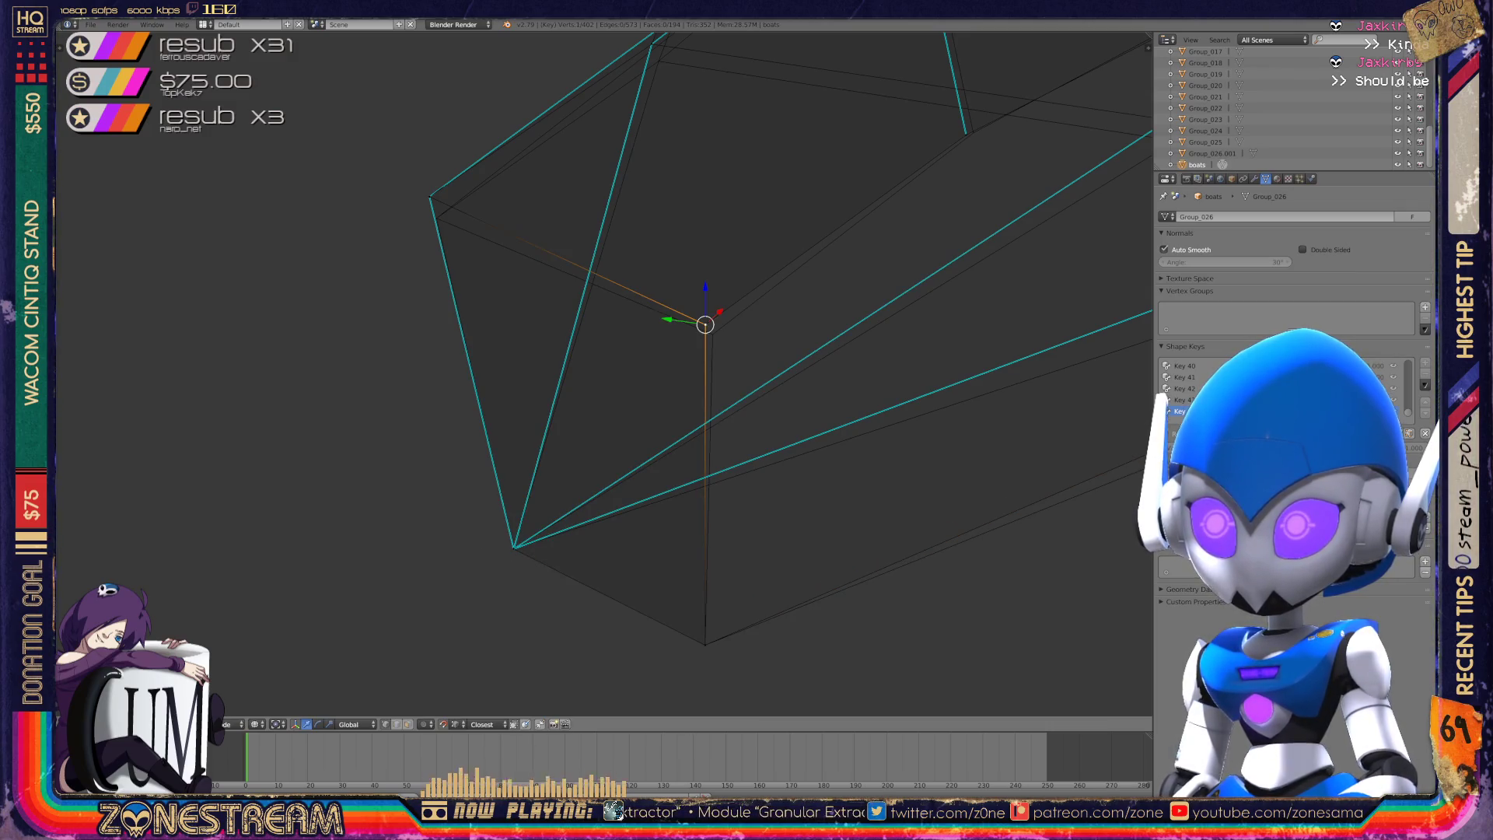
pyautogui.moveTo(704, 325); pyautogui.dragTo(713, 335)
pyautogui.click(430, 197)
pyautogui.moveTo(430, 197); pyautogui.dragTo(437, 218)
# - Lower two more vertices along the hull's lower edge
pyautogui.scroll(-4, 604, 374)
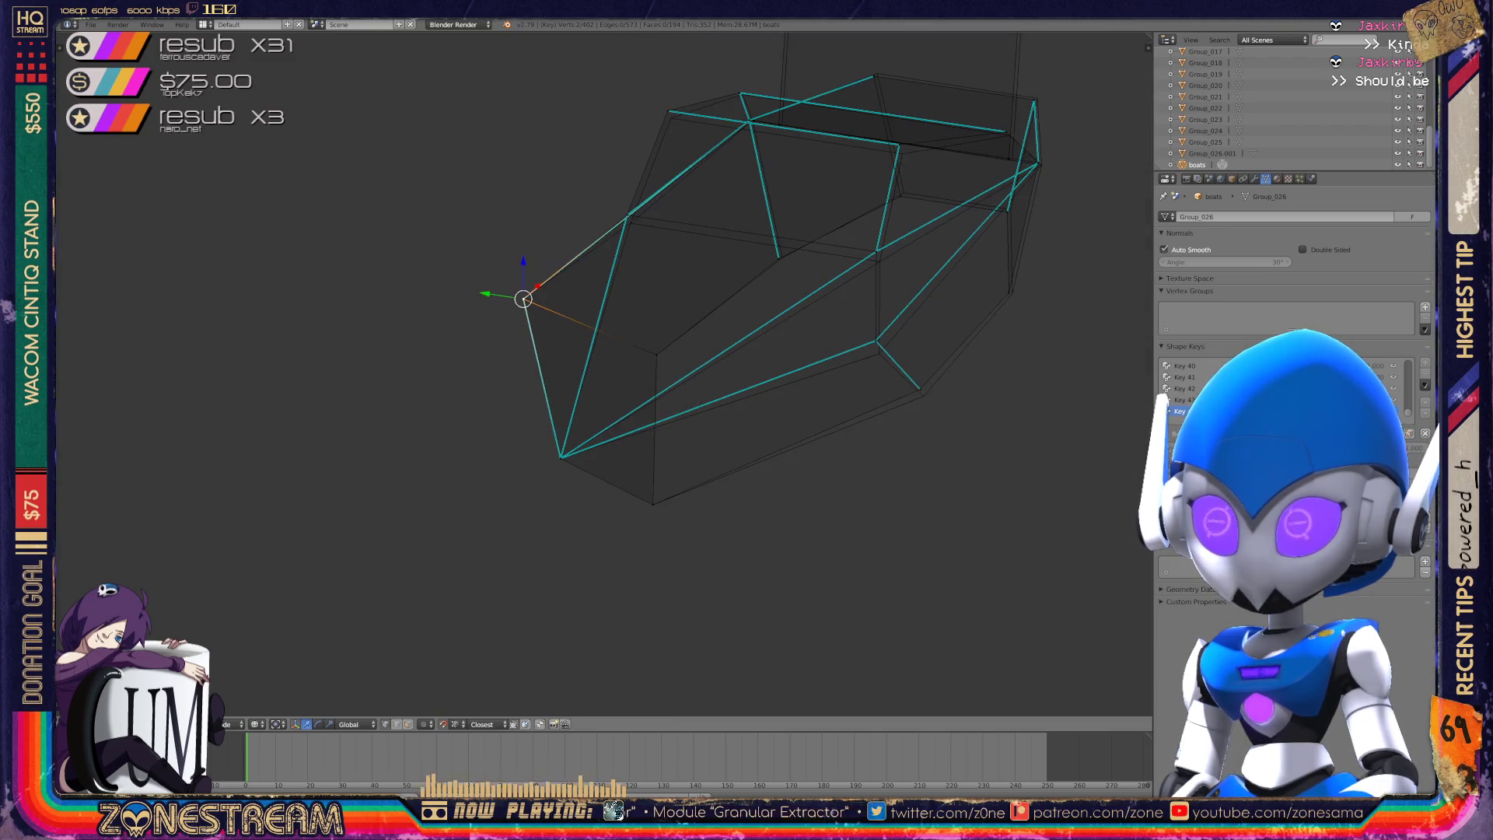
pyautogui.scroll(2, 604, 374)
pyautogui.keyDown('shift'); pyautogui.moveTo(778, 389); pyautogui.dragTo(399, 358, button='middle'); pyautogui.keyUp('shift')
pyautogui.click(679, 382)
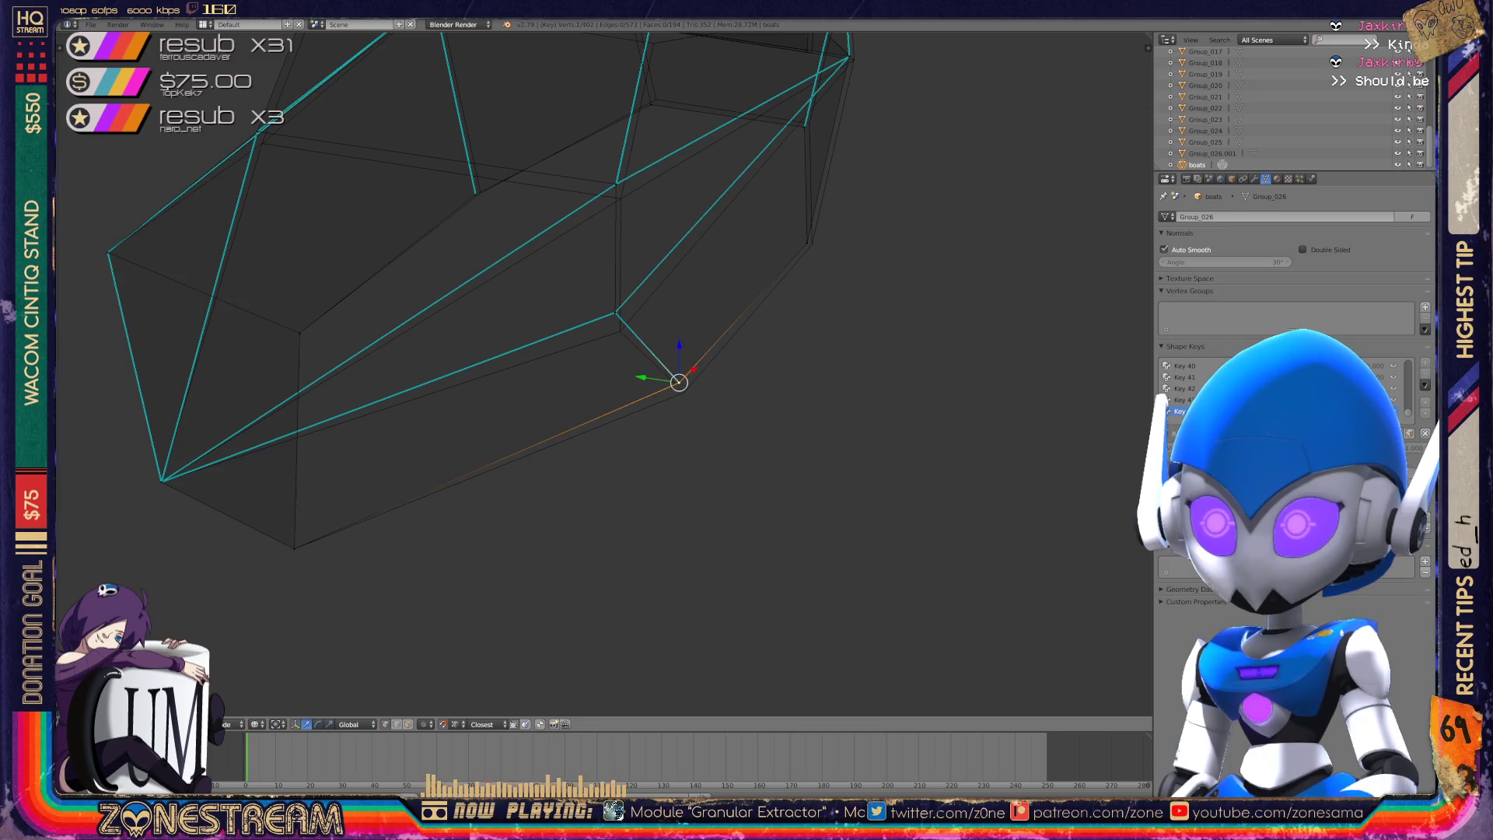
pyautogui.moveTo(679, 382); pyautogui.dragTo(683, 391)
pyautogui.click(616, 312)
pyautogui.moveTo(615, 311); pyautogui.dragTo(620, 333)
# - Move three upper hull vertices down and right, and shift another vertex slightly right
pyautogui.click(616, 184)
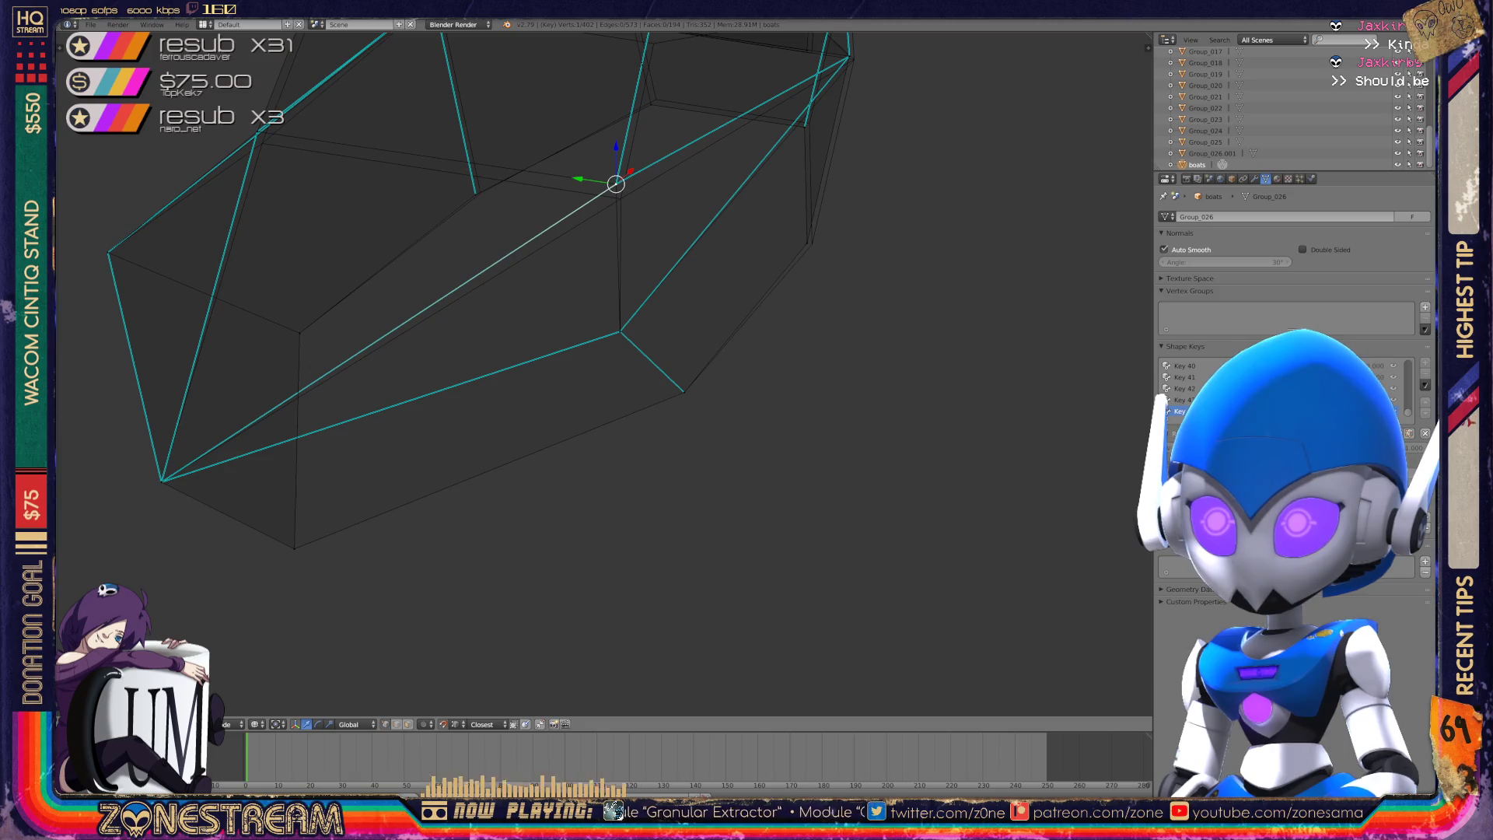
pyautogui.moveTo(616, 184)
pyautogui.mouseDown(button='middle')
pyautogui.moveTo(770, 366)
pyautogui.moveTo(804, 373)
pyautogui.mouseUp(button='middle')
pyautogui.keyDown('shift'); pyautogui.click(603, 198); pyautogui.keyUp('shift')
pyautogui.scroll(2, 804, 374)
pyautogui.keyDown('shift'); pyautogui.click(265, 256); pyautogui.keyUp('shift')
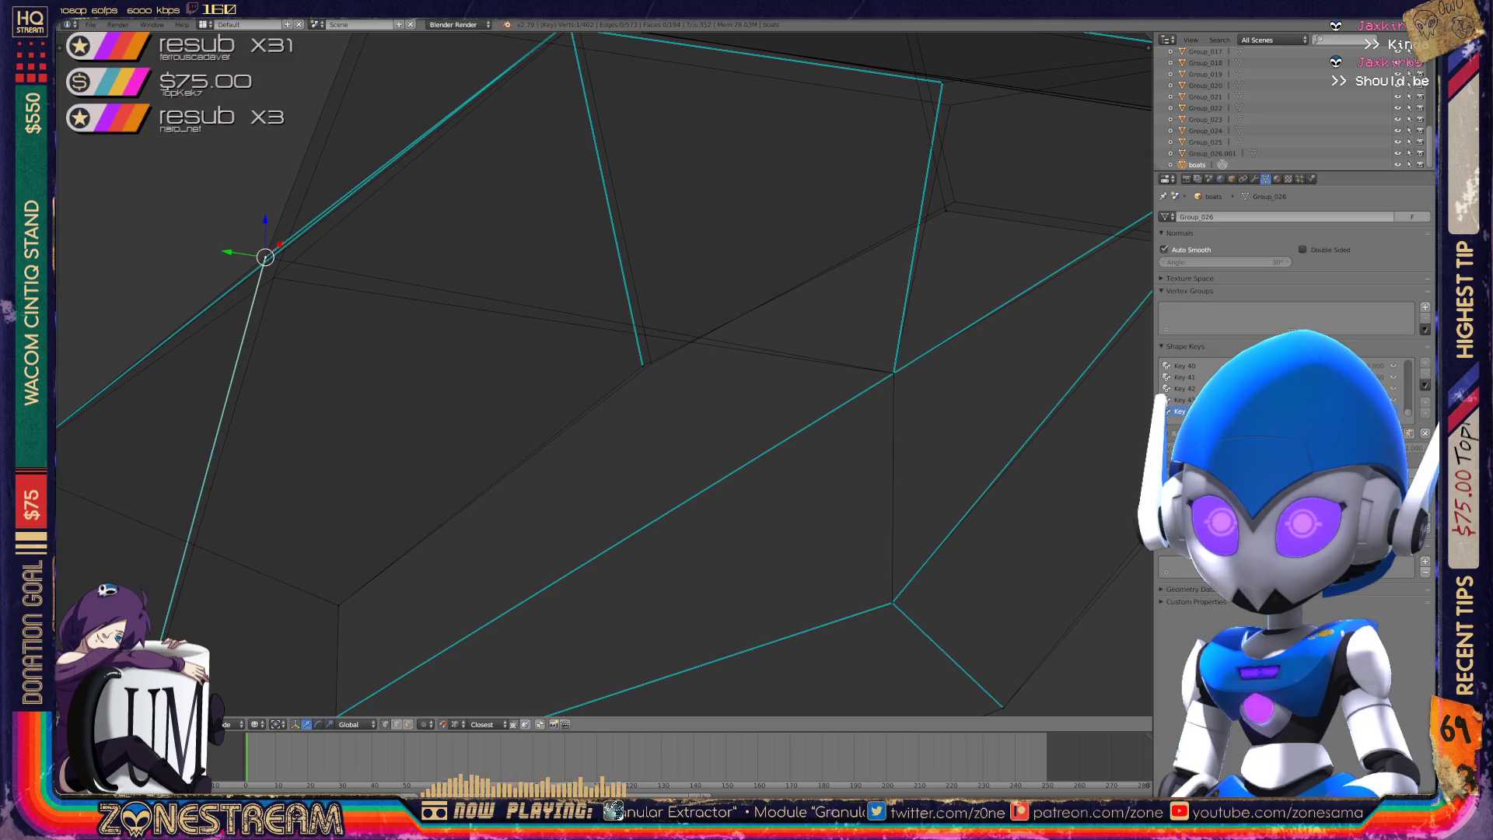
pyautogui.moveTo(265, 257); pyautogui.dragTo(274, 277)
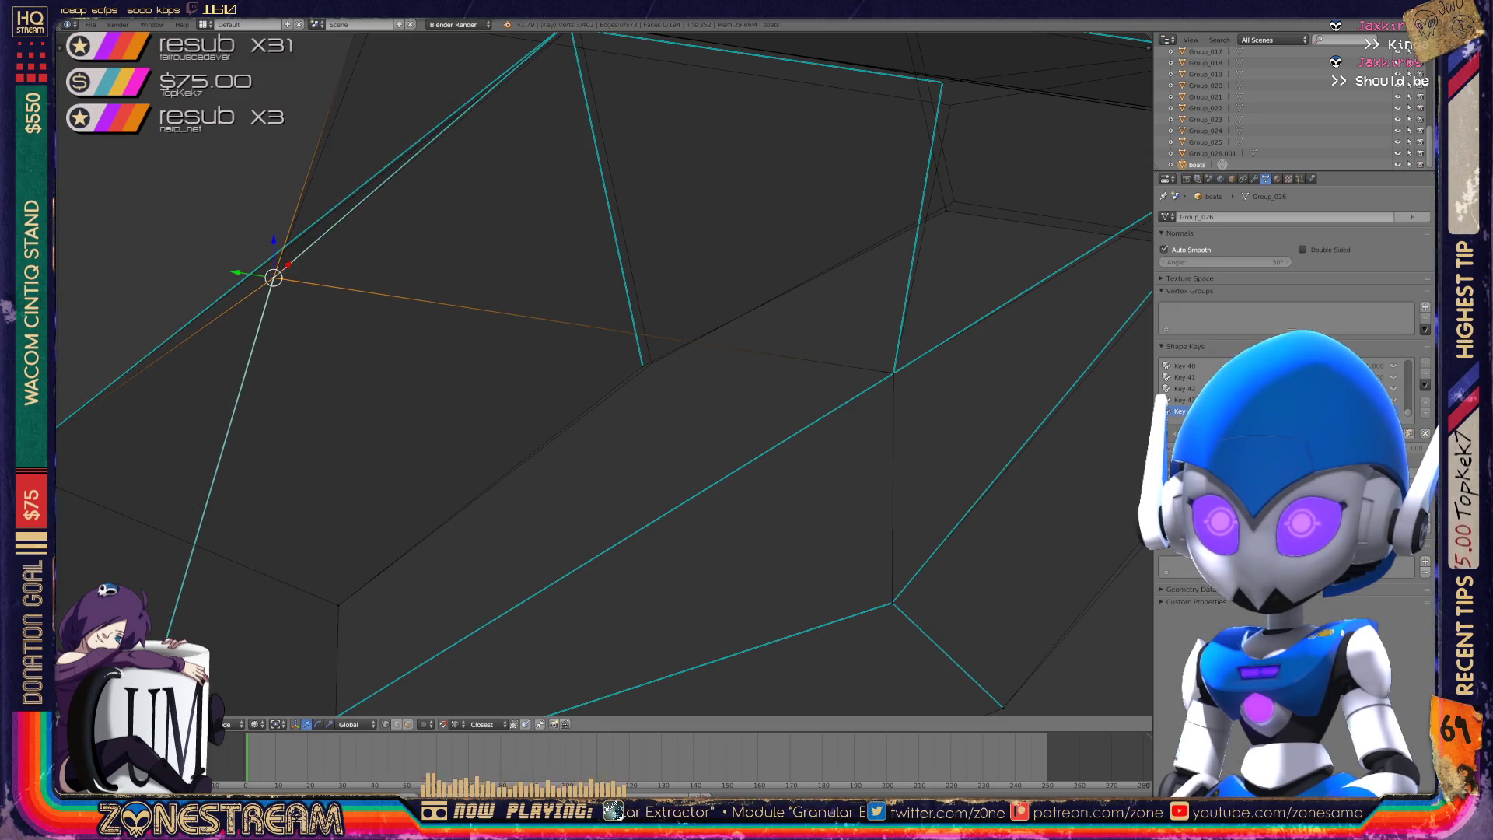
pyautogui.click(643, 361)
pyautogui.moveTo(643, 361); pyautogui.dragTo(651, 363)
# - Nudge the right-side vertex and the lower vertex beneath it, then view the whole hull
pyautogui.moveTo(651, 364); pyautogui.dragTo(544, 334, button='middle')
pyautogui.keyDown('shift'); pyautogui.click(607, 326); pyautogui.keyUp('shift')
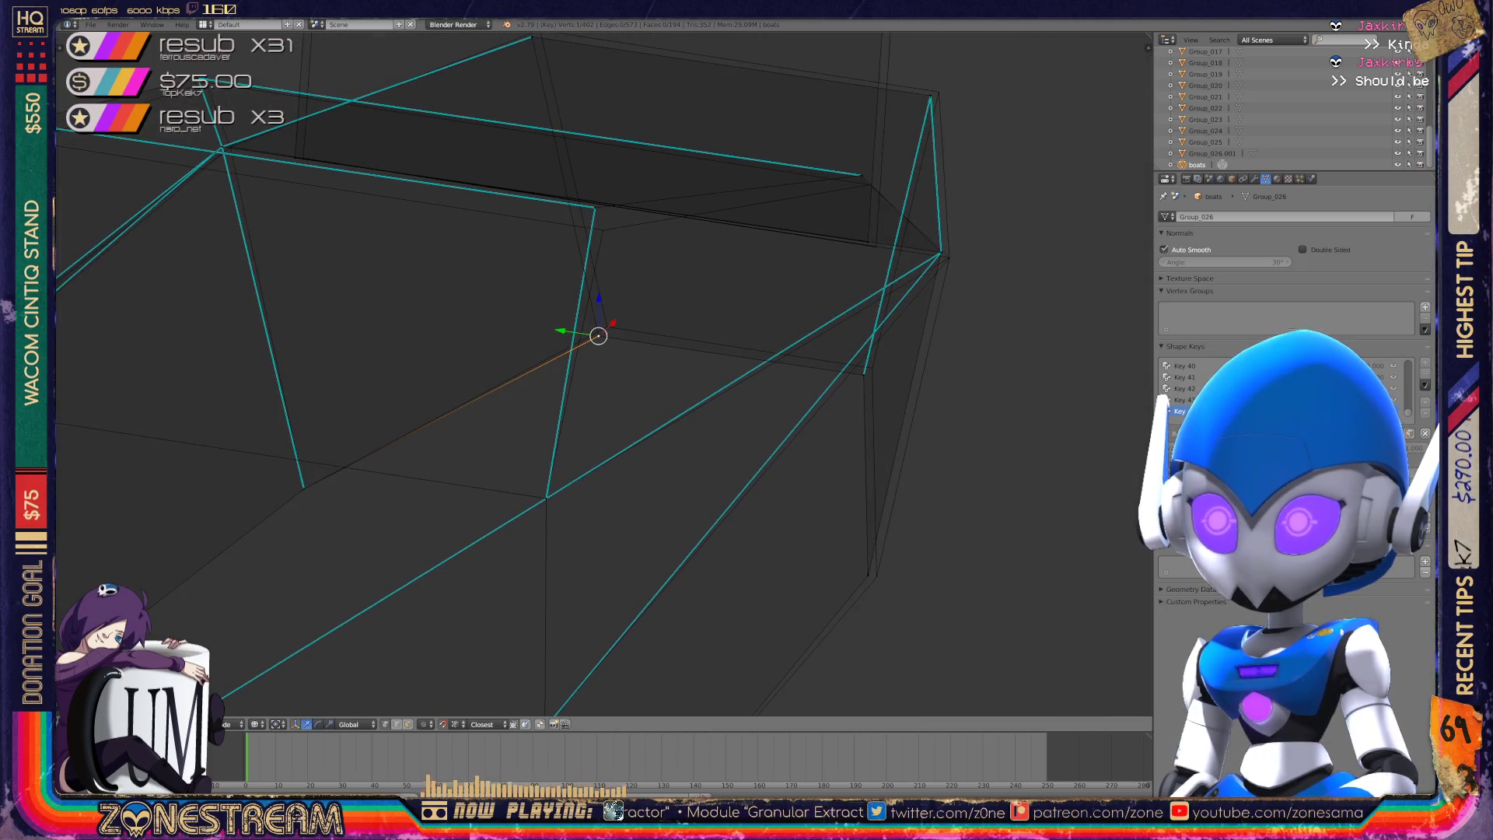
pyautogui.click(865, 371)
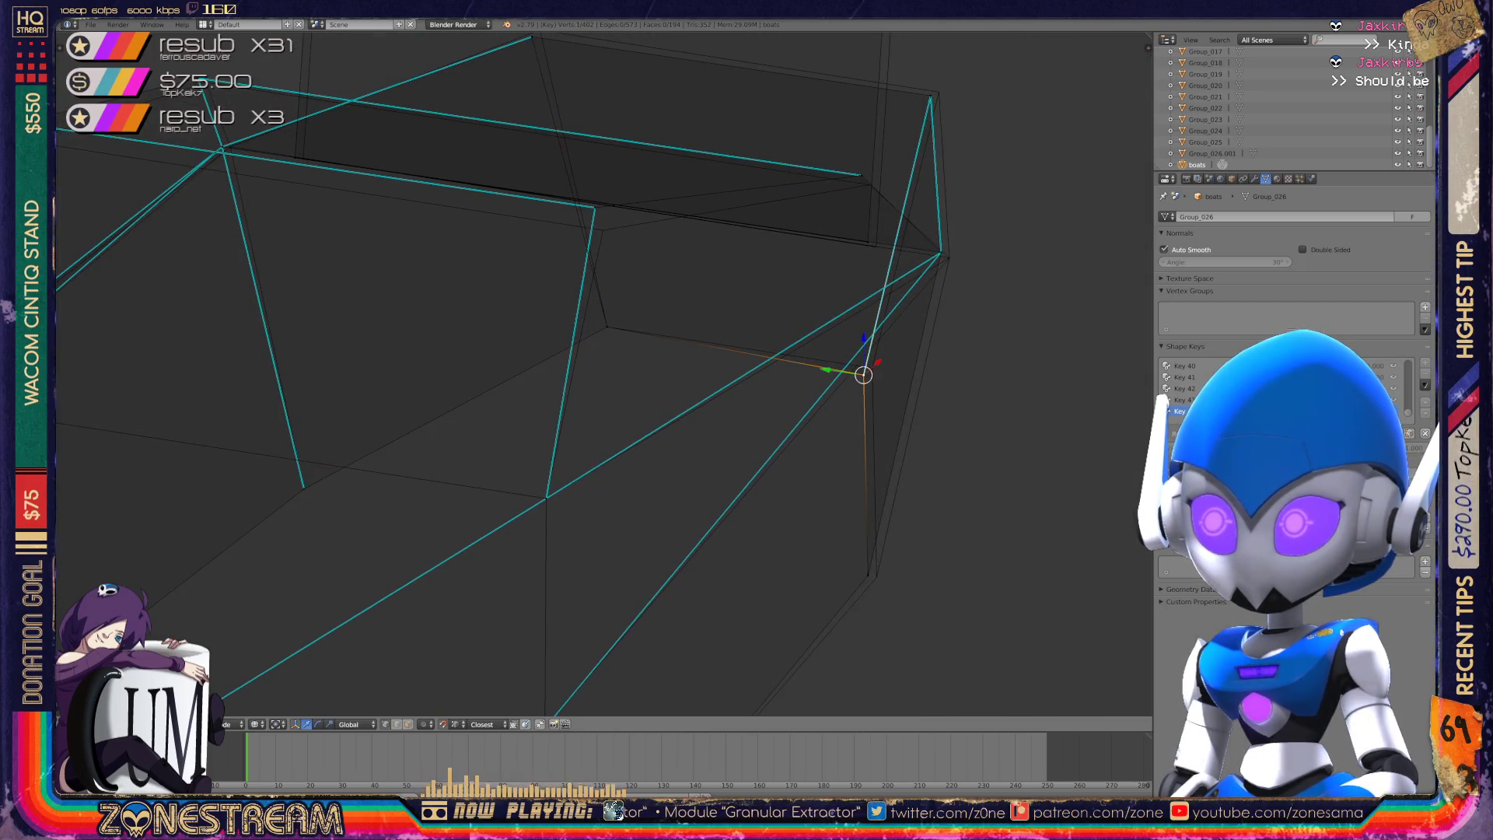
pyautogui.moveTo(867, 371); pyautogui.dragTo(871, 368)
pyautogui.click(868, 576)
pyautogui.moveTo(868, 576); pyautogui.dragTo(871, 572)
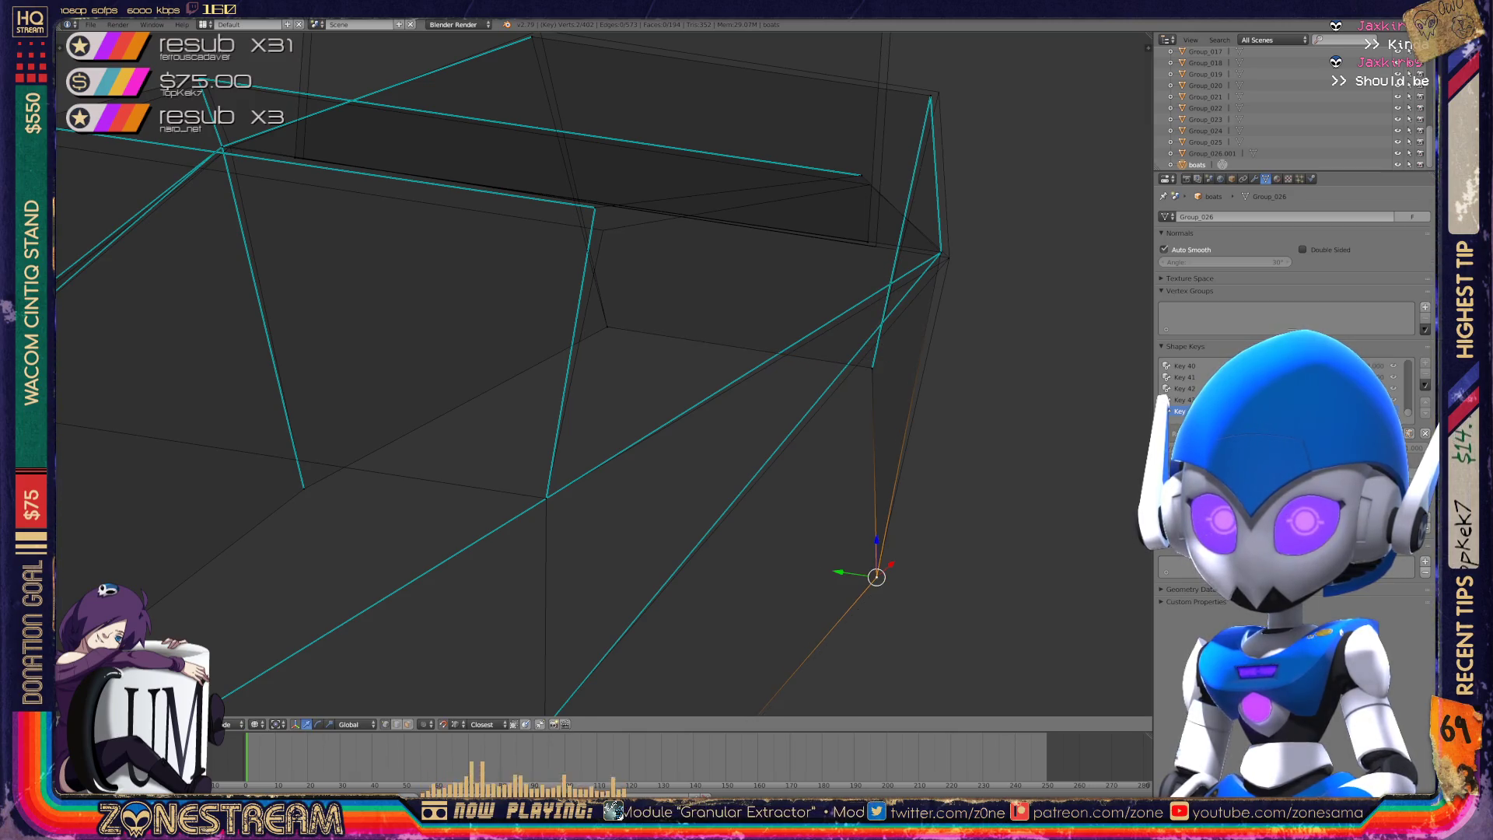
pyautogui.scroll(-4, 603, 374)
pyautogui.moveTo(700, 389); pyautogui.dragTo(505, 365, button='middle')
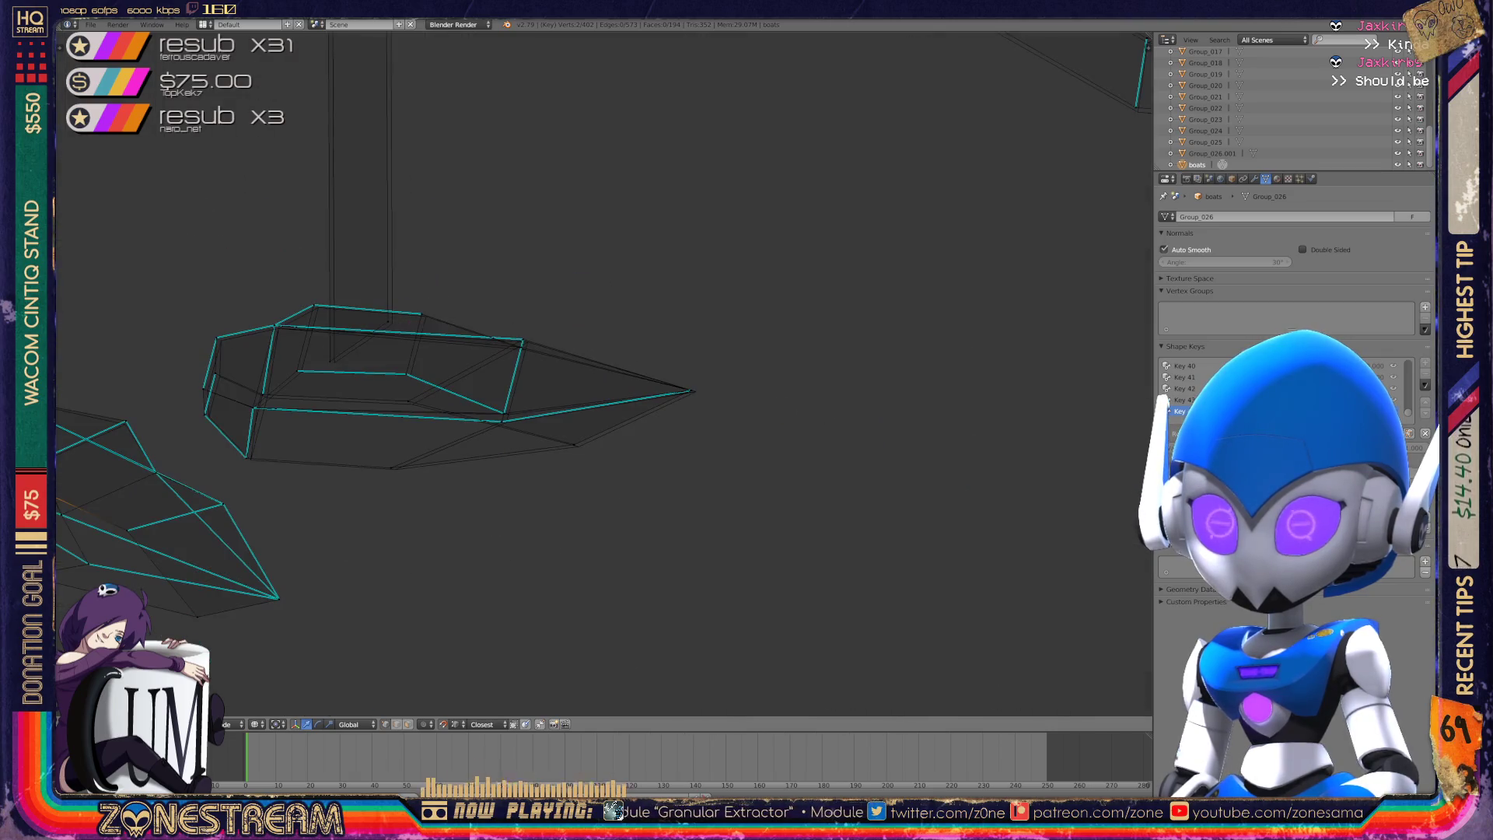
# - Lower a top-edge vertex and the upper-right vertex slightly
pyautogui.moveTo(622, 373); pyautogui.dragTo(591, 366, button='middle')
pyautogui.scroll(6, 603, 369)
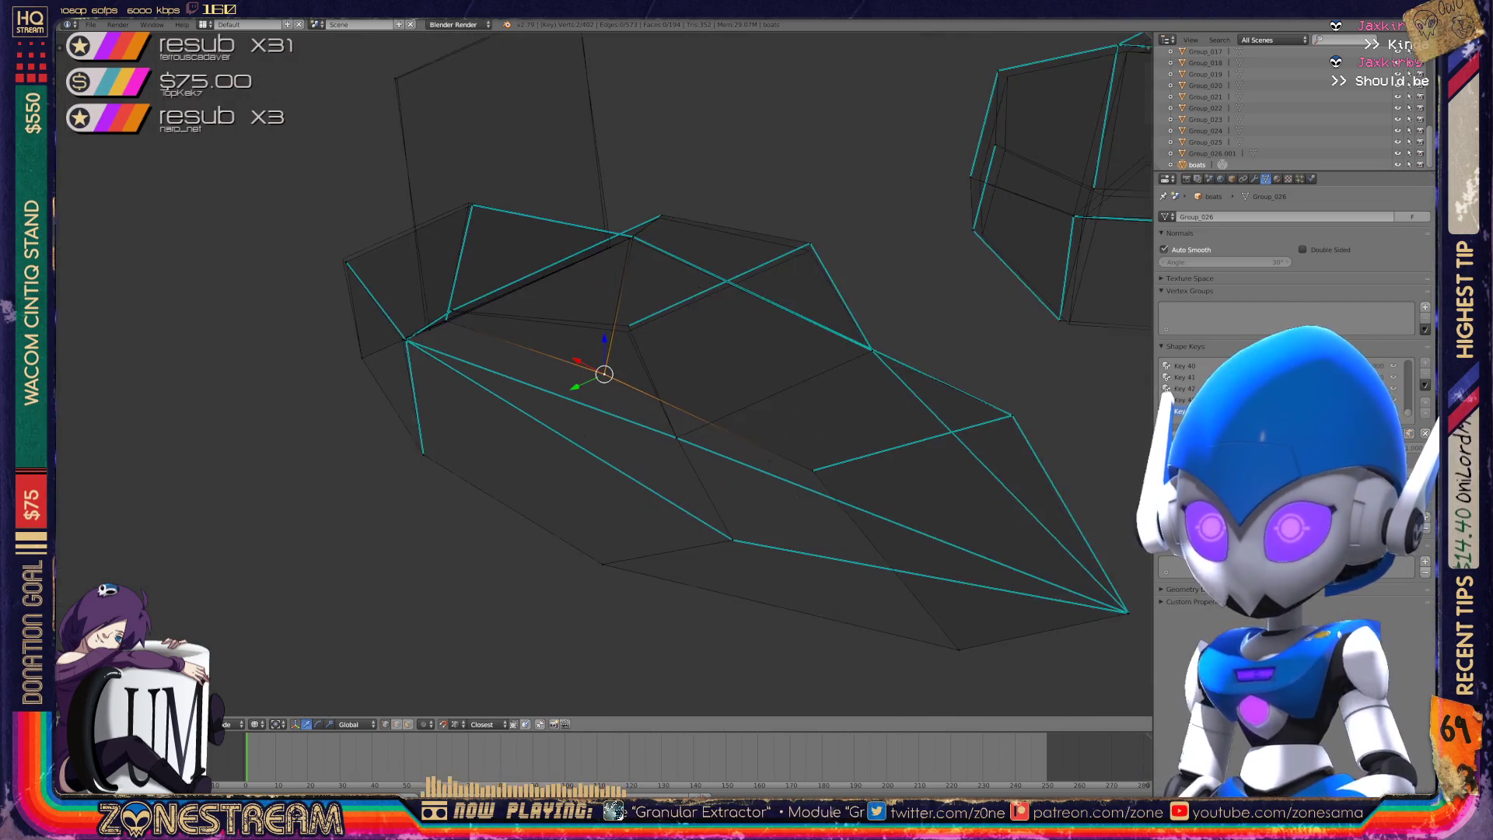
pyautogui.rightClick(587, 344)
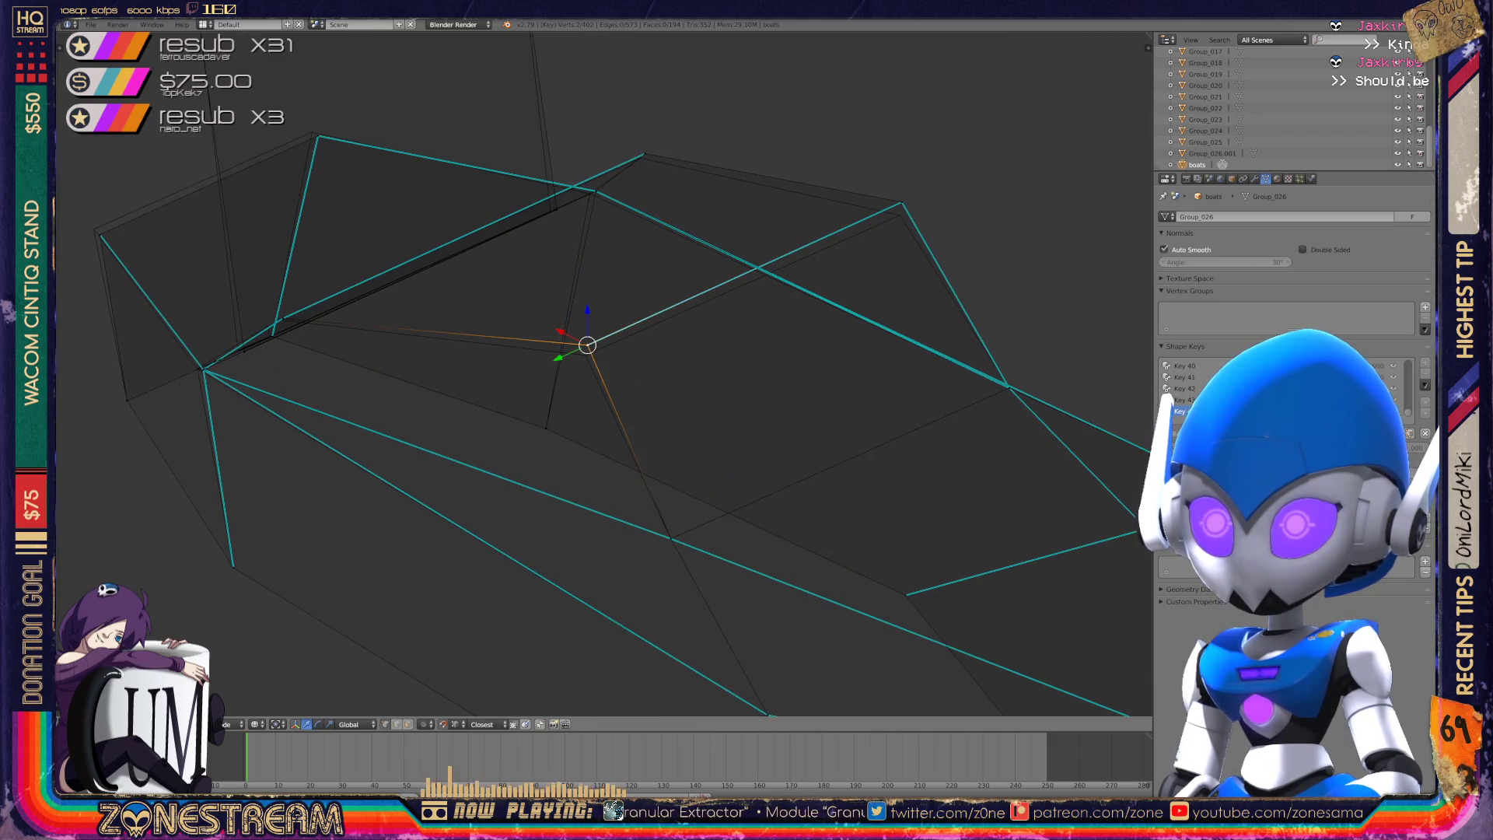
pyautogui.moveTo(587, 344); pyautogui.dragTo(586, 355)
pyautogui.rightClick(901, 204)
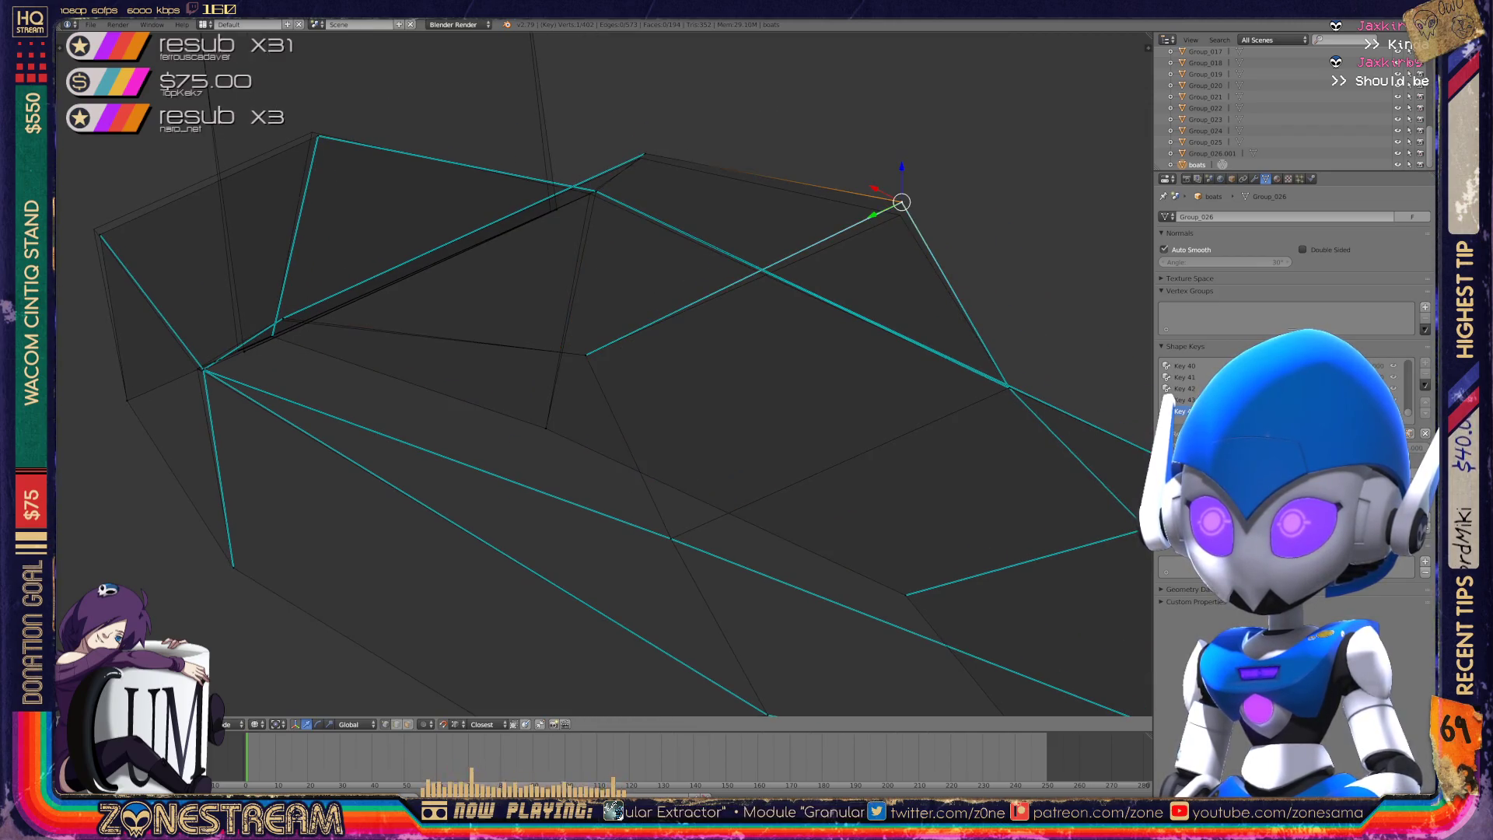
pyautogui.moveTo(901, 204); pyautogui.dragTo(900, 214)
# - Nudge a lower hull vertex left and the upper-left vertex up and left
pyautogui.keyDown('shift'); pyautogui.moveTo(591, 373); pyautogui.dragTo(807, 462, button='middle'); pyautogui.keyUp('shift')
pyautogui.rightClick(456, 433)
pyautogui.rightClick(420, 456)
pyautogui.press('a')
pyautogui.rightClick(420, 459)
pyautogui.moveTo(420, 459); pyautogui.dragTo(415, 458)
pyautogui.rightClick(316, 325)
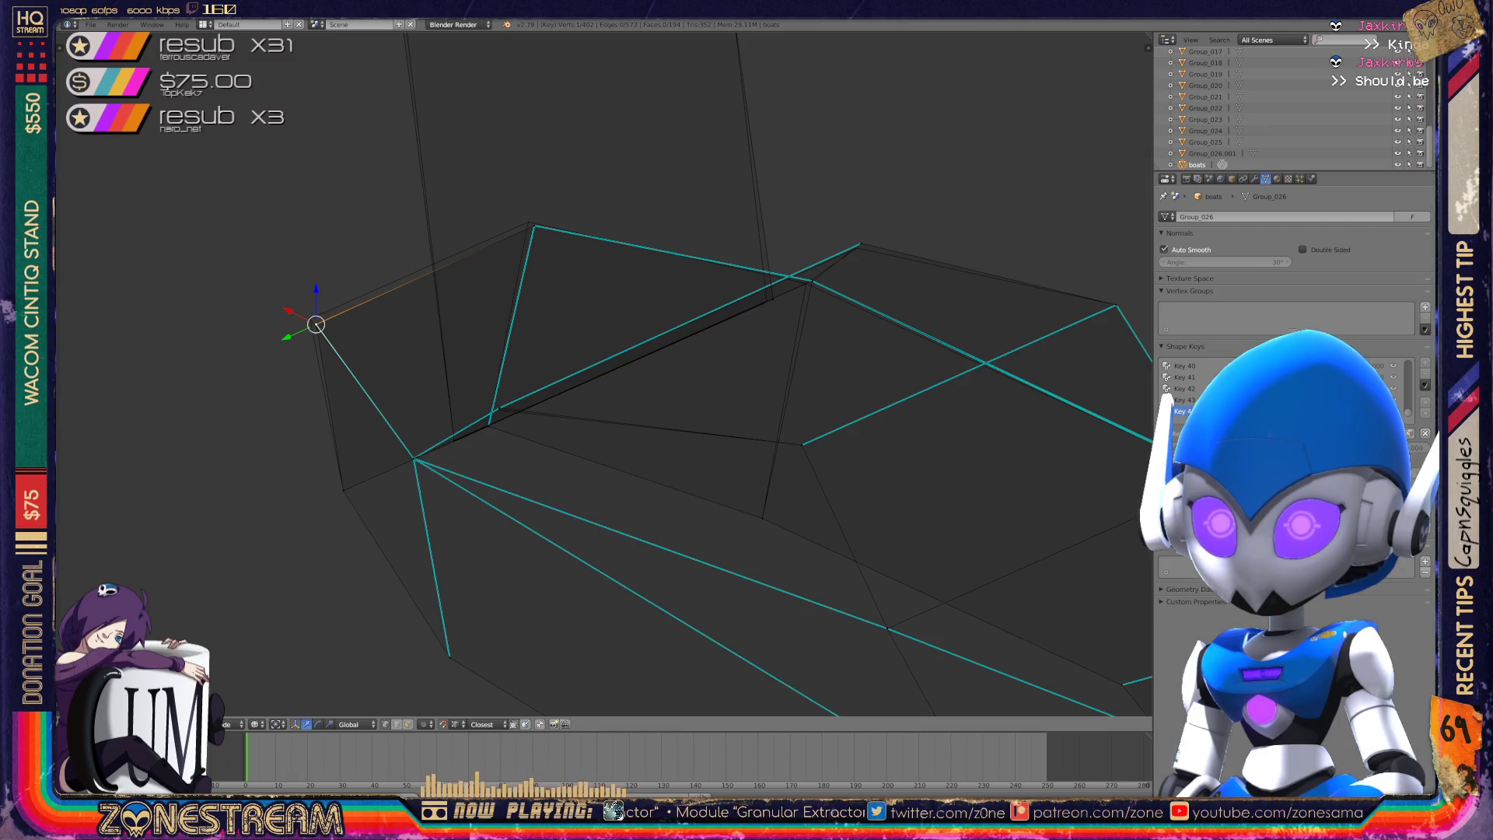
pyautogui.moveTo(315, 325); pyautogui.dragTo(310, 319)
# - Shift the top vertex slightly left, then undo a trial selection of other hull vertices
pyautogui.rightClick(534, 226)
pyautogui.press('a')
pyautogui.rightClick(533, 226)
pyautogui.moveTo(533, 226); pyautogui.dragTo(528, 223)
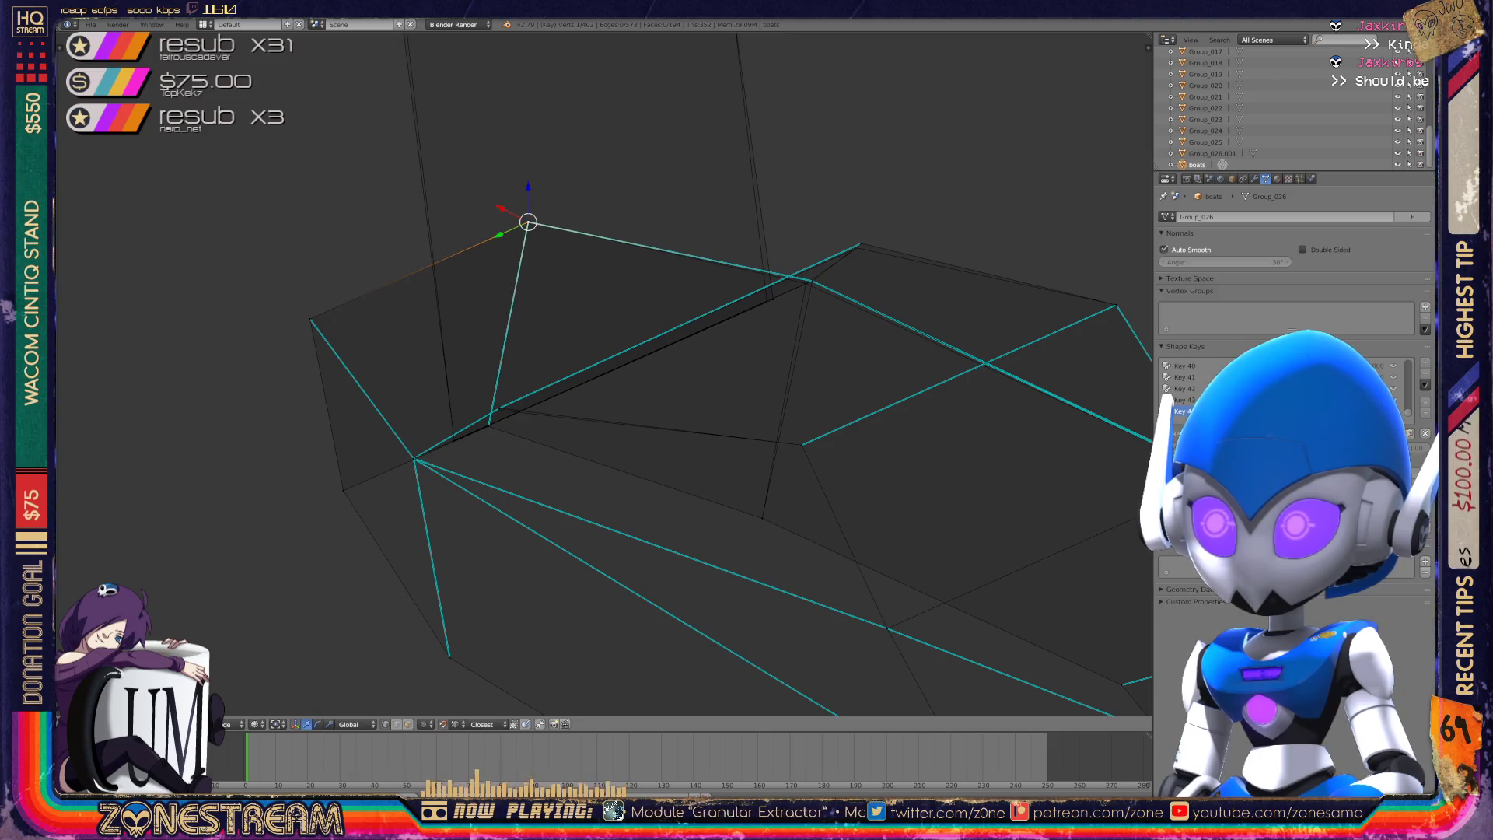
pyautogui.rightClick(767, 301)
pyautogui.rightClick(812, 281)
pyautogui.keyDown('shift'); pyautogui.rightClick(776, 440); pyautogui.keyUp('shift')
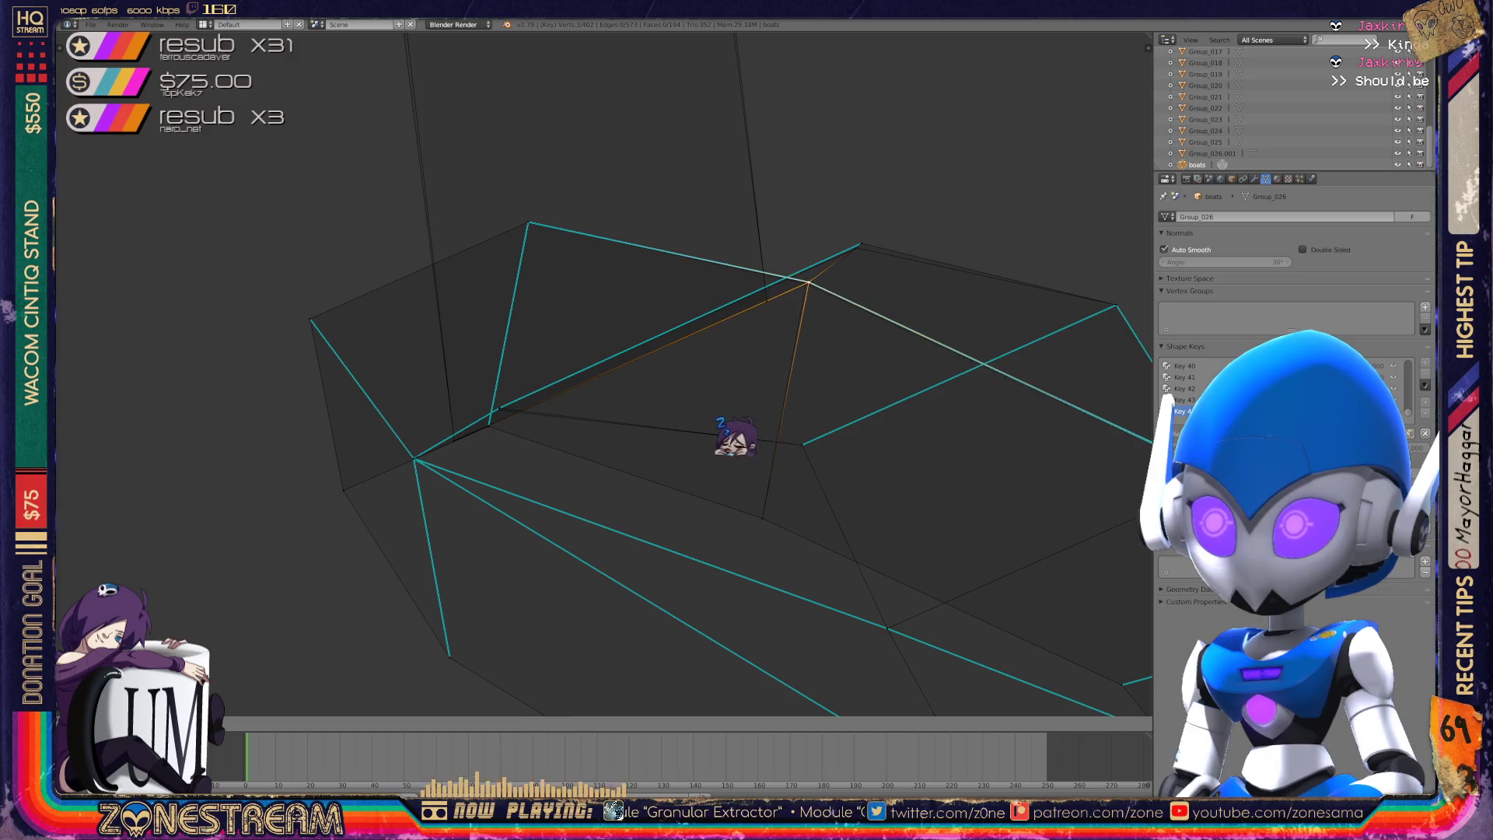
pyautogui.hotkey('ctrl', 'z')
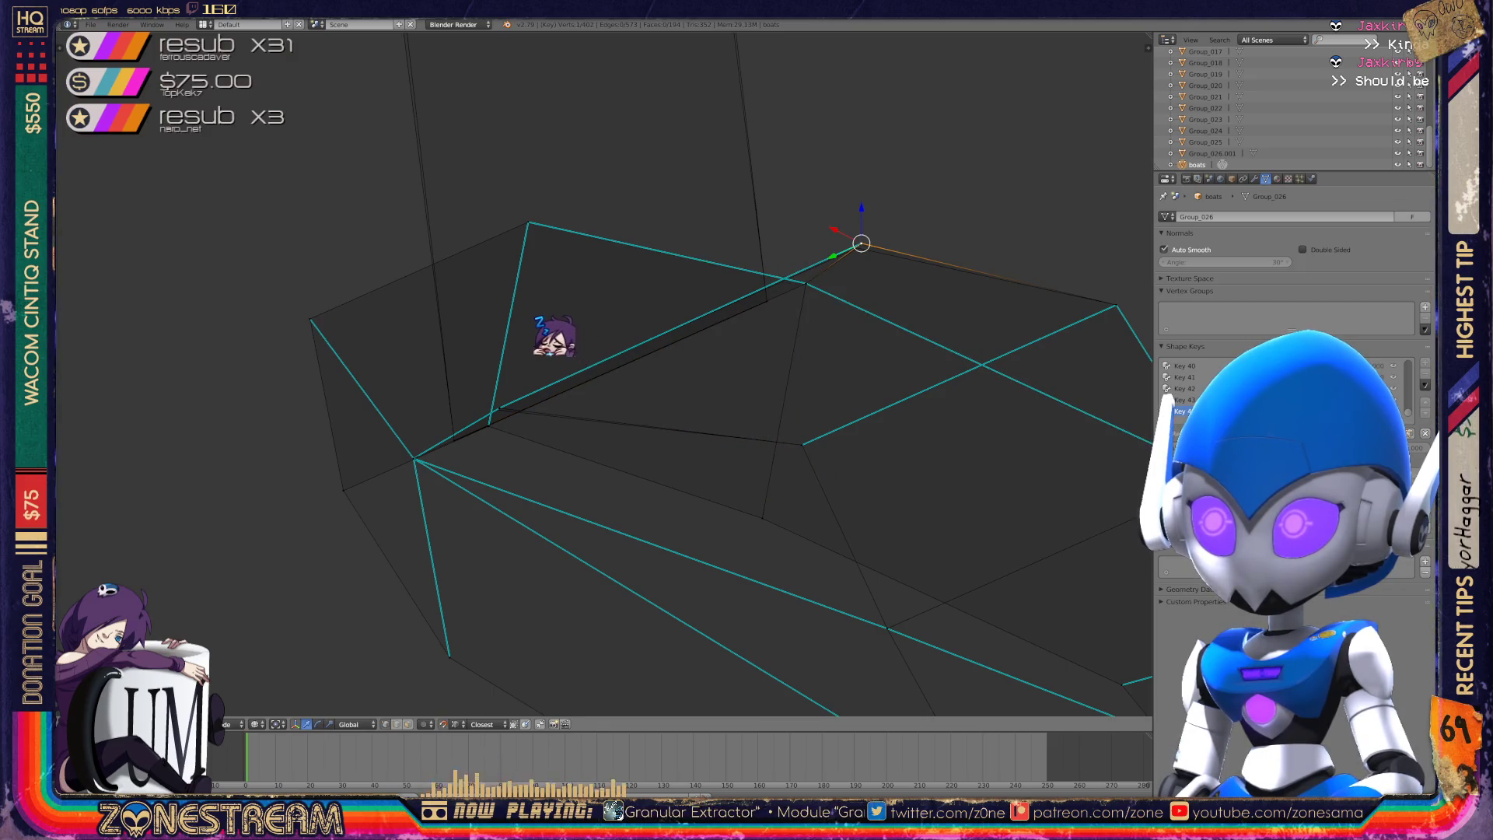
# - Select the top-left and top-right corner vertices, then return to Object Mode
pyautogui.scroll(-3, 604, 373)
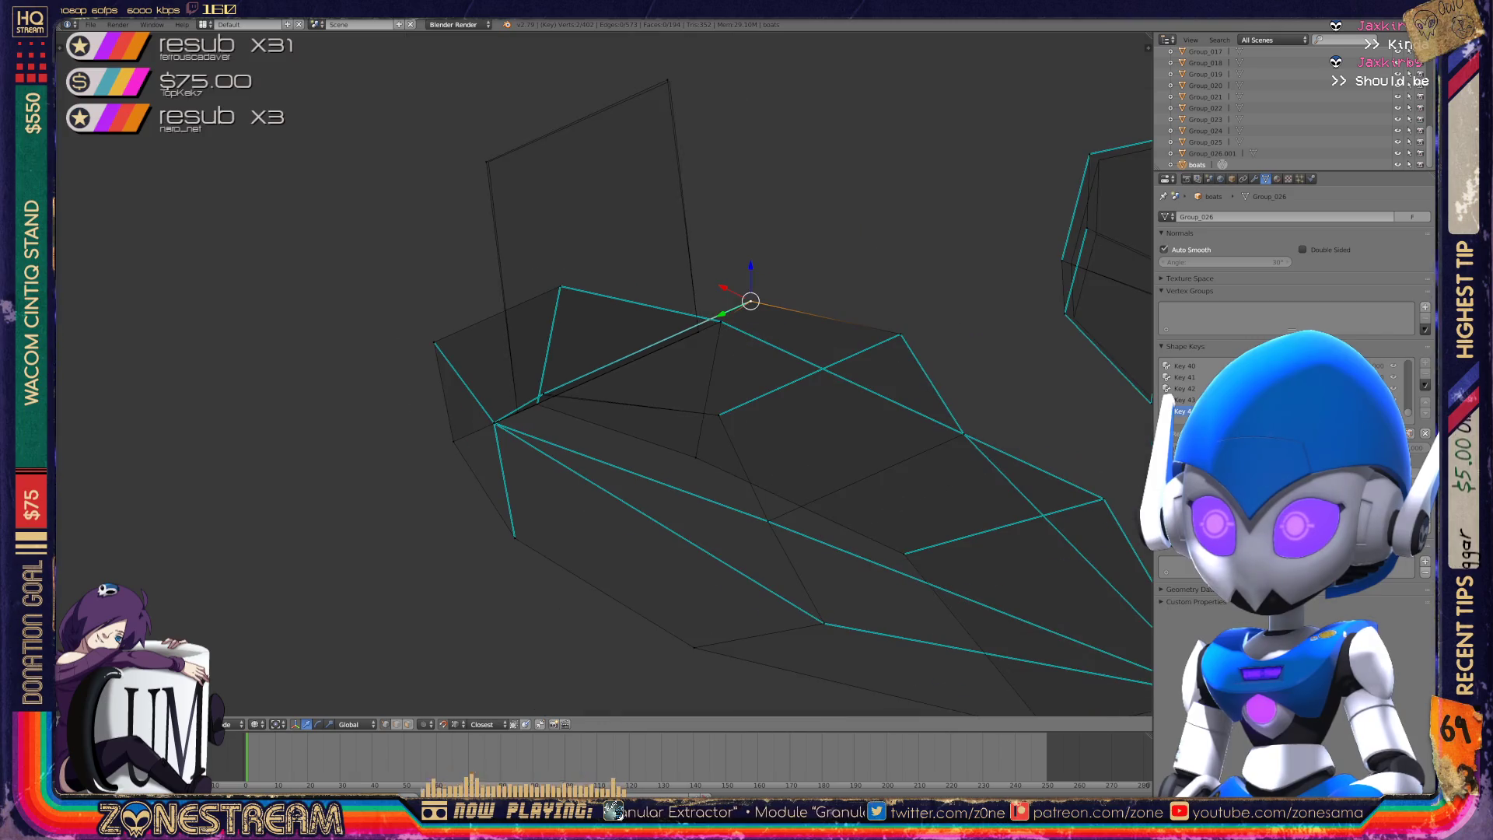
pyautogui.scroll(2, 604, 373)
pyautogui.moveTo(604, 373)
pyautogui.keyDown('shift'); pyautogui.mouseDown(button='middle')
pyautogui.moveTo(679, 539)
pyautogui.moveTo(753, 560)
pyautogui.mouseUp(button='middle'); pyautogui.keyUp('shift')
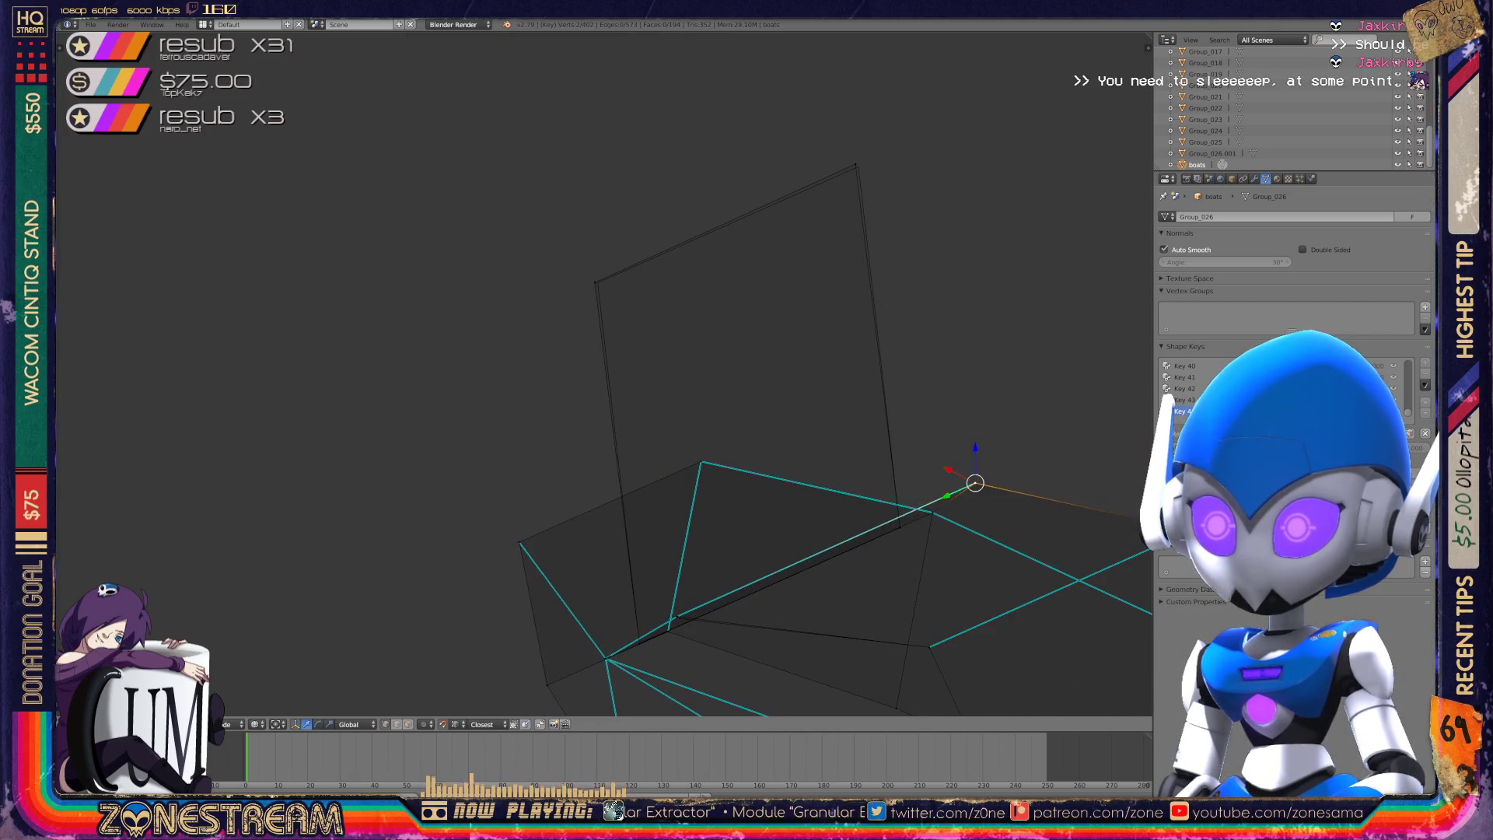
pyautogui.click(597, 282)
pyautogui.click(855, 164)
pyautogui.press('Tab')
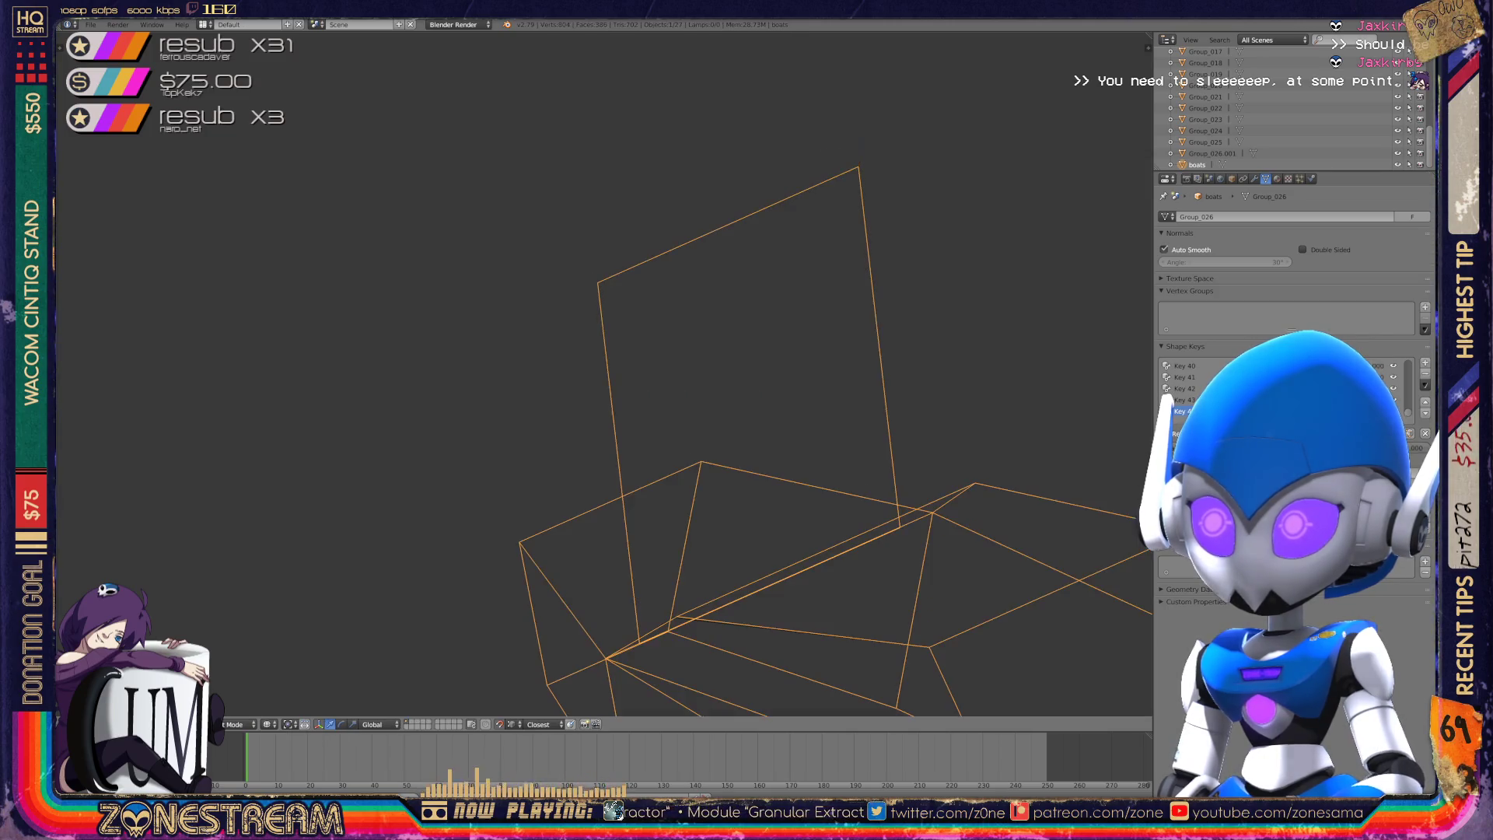
# - Re-enter Edit Mode and move a bottom corner vertex slightly down
pyautogui.scroll(-3, 605, 373)
pyautogui.moveTo(604, 373)
pyautogui.mouseDown(button='middle')
pyautogui.moveTo(513, 327)
pyautogui.moveTo(591, 366)
pyautogui.moveTo(575, 358)
pyautogui.mouseUp(button='middle')
pyautogui.scroll(3, 591, 366)
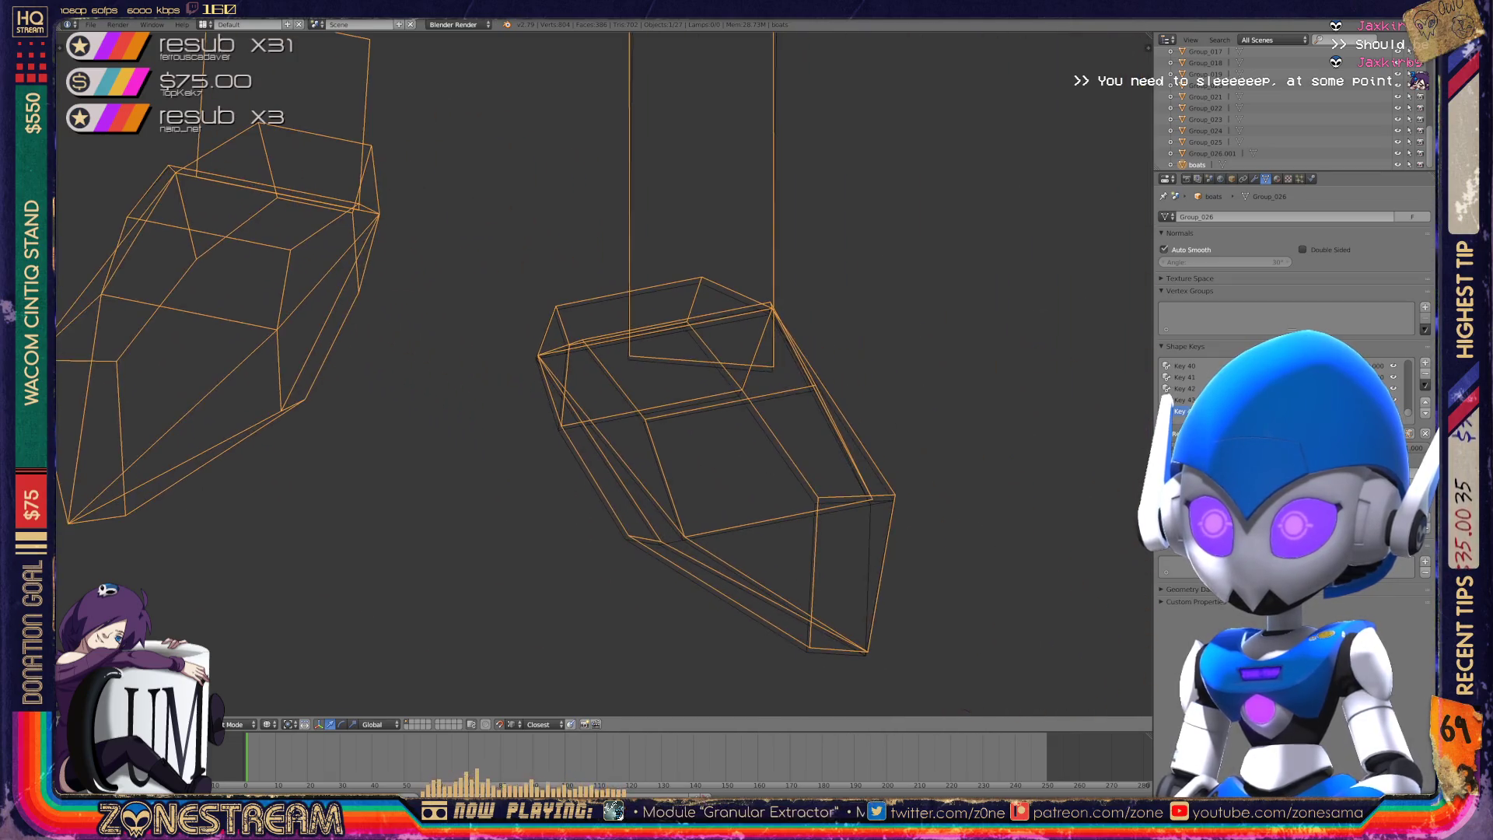
pyautogui.press('Tab')
pyautogui.scroll(3, 795, 659)
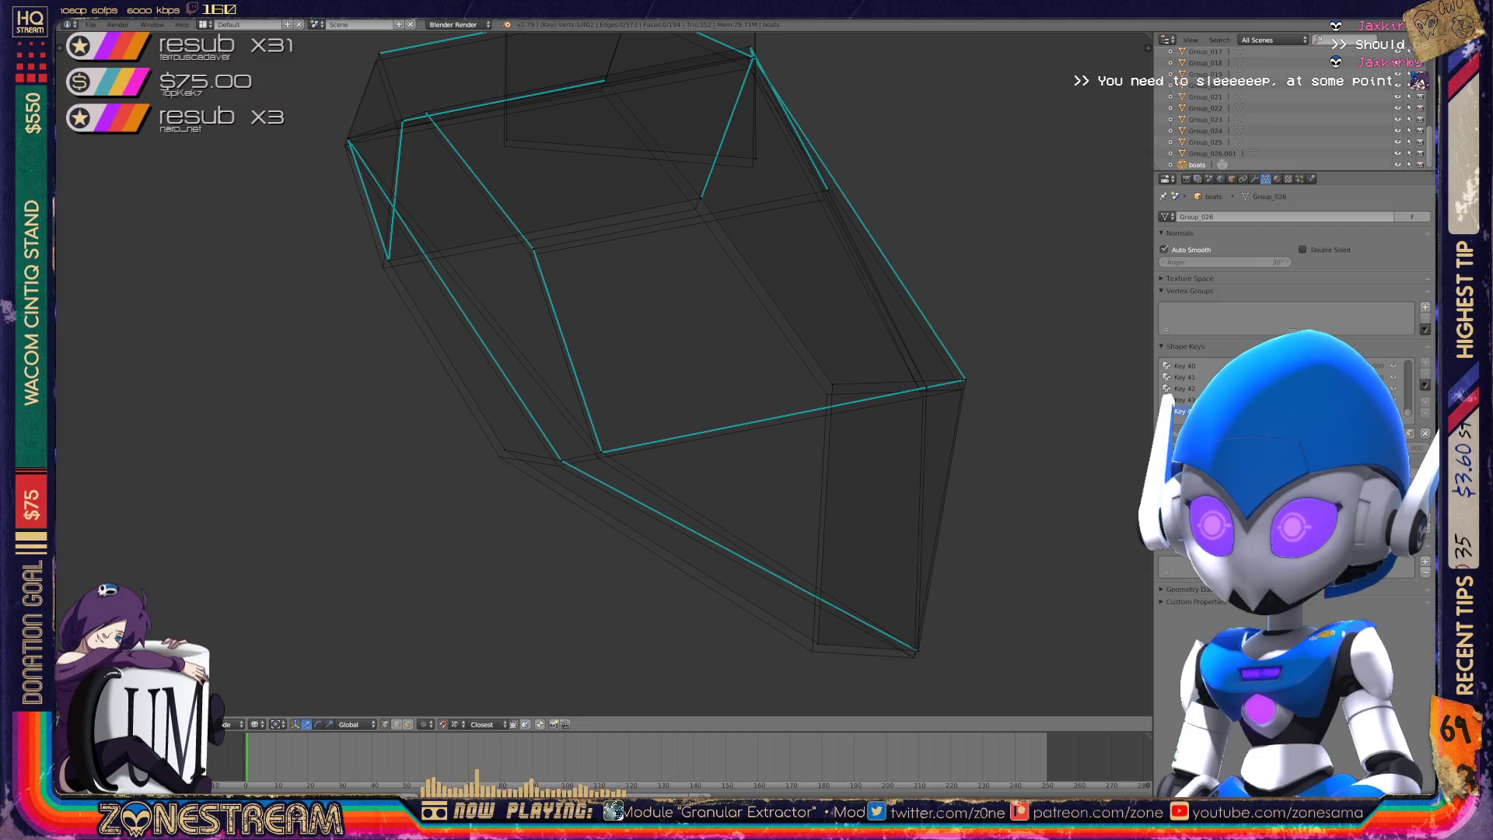
pyautogui.moveTo(895, 634); pyautogui.dragTo(933, 677)
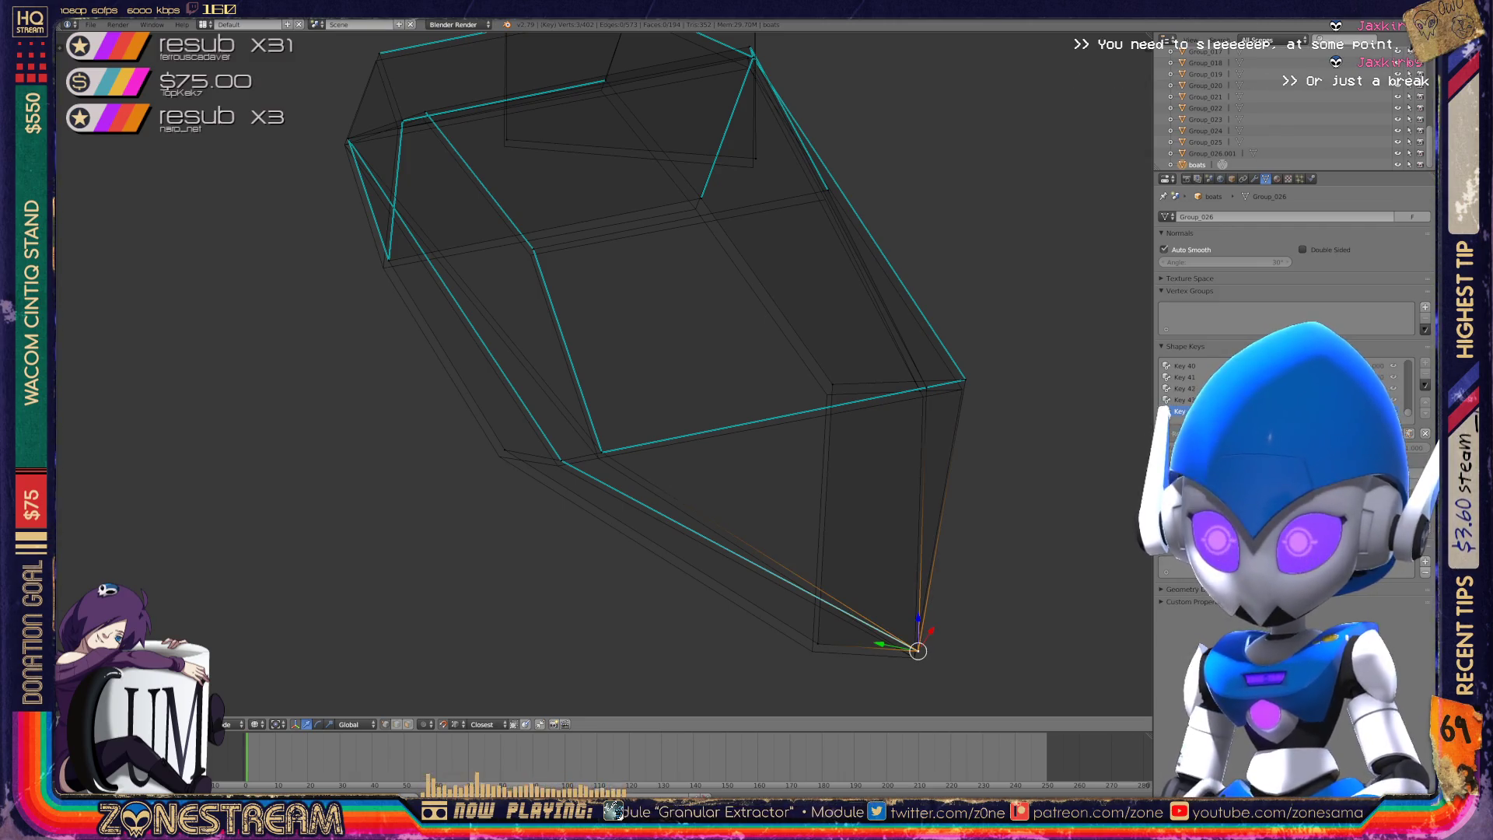
pyautogui.rightClick(817, 643)
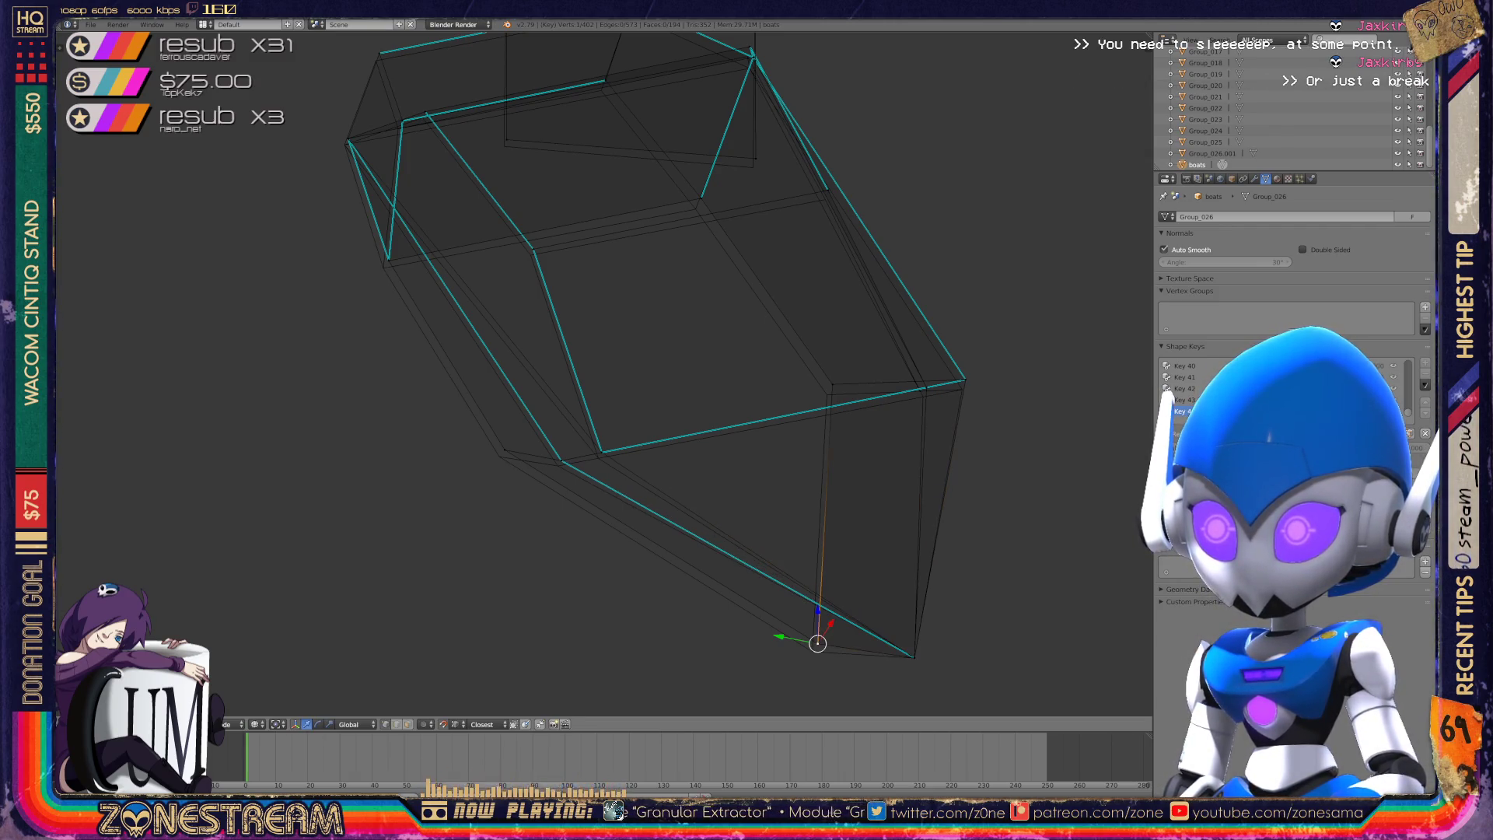
pyautogui.moveTo(817, 643); pyautogui.dragTo(812, 651)
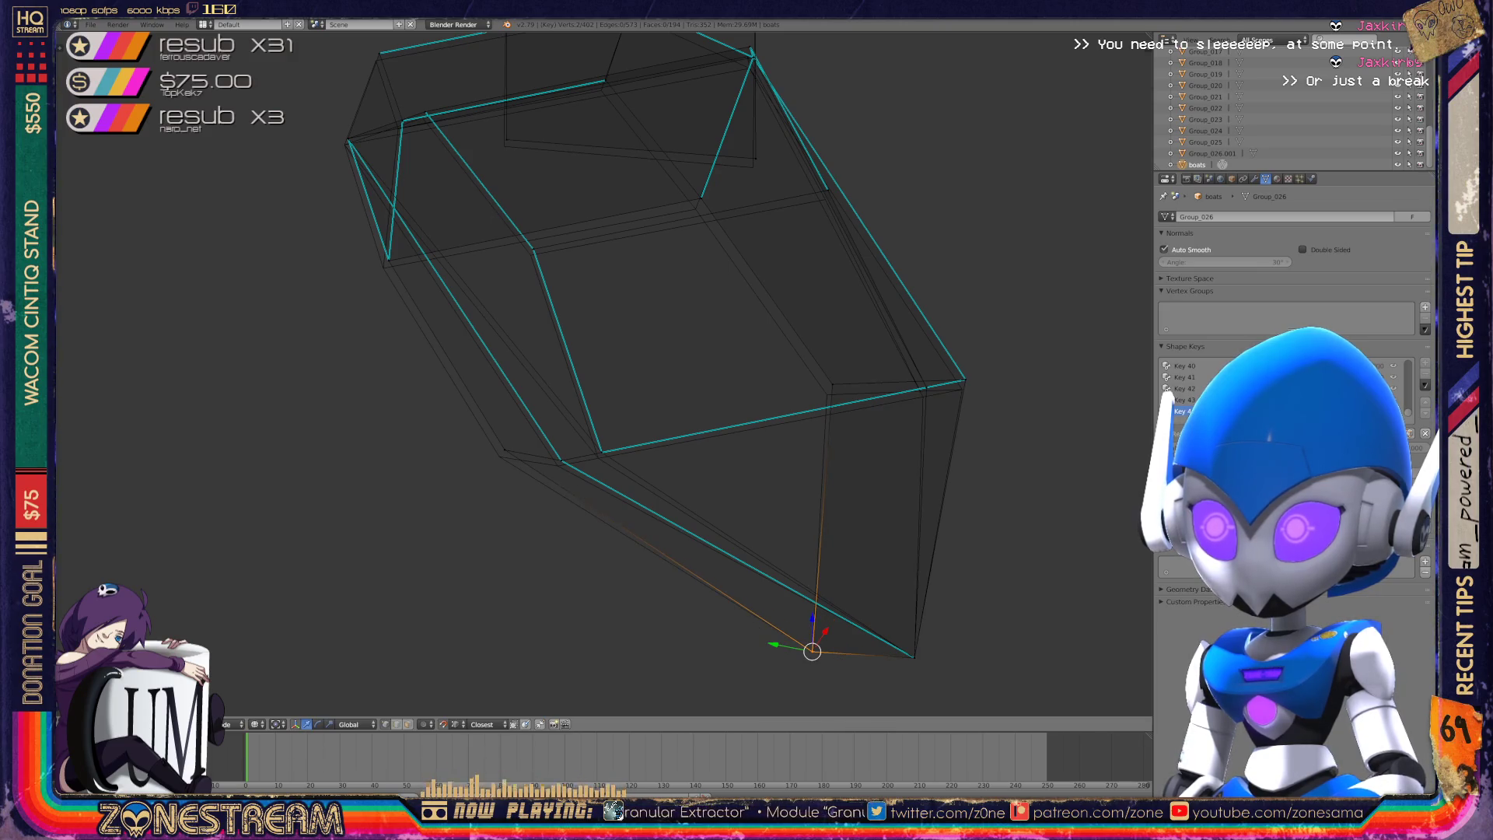
# - Nudge the lower corner vertex down and move a far-edge vertex to the right
pyautogui.keyDown('shift'); pyautogui.moveTo(649, 374); pyautogui.dragTo(631, 439, button='middle'); pyautogui.keyUp('shift')
pyautogui.rightClick(814, 449)
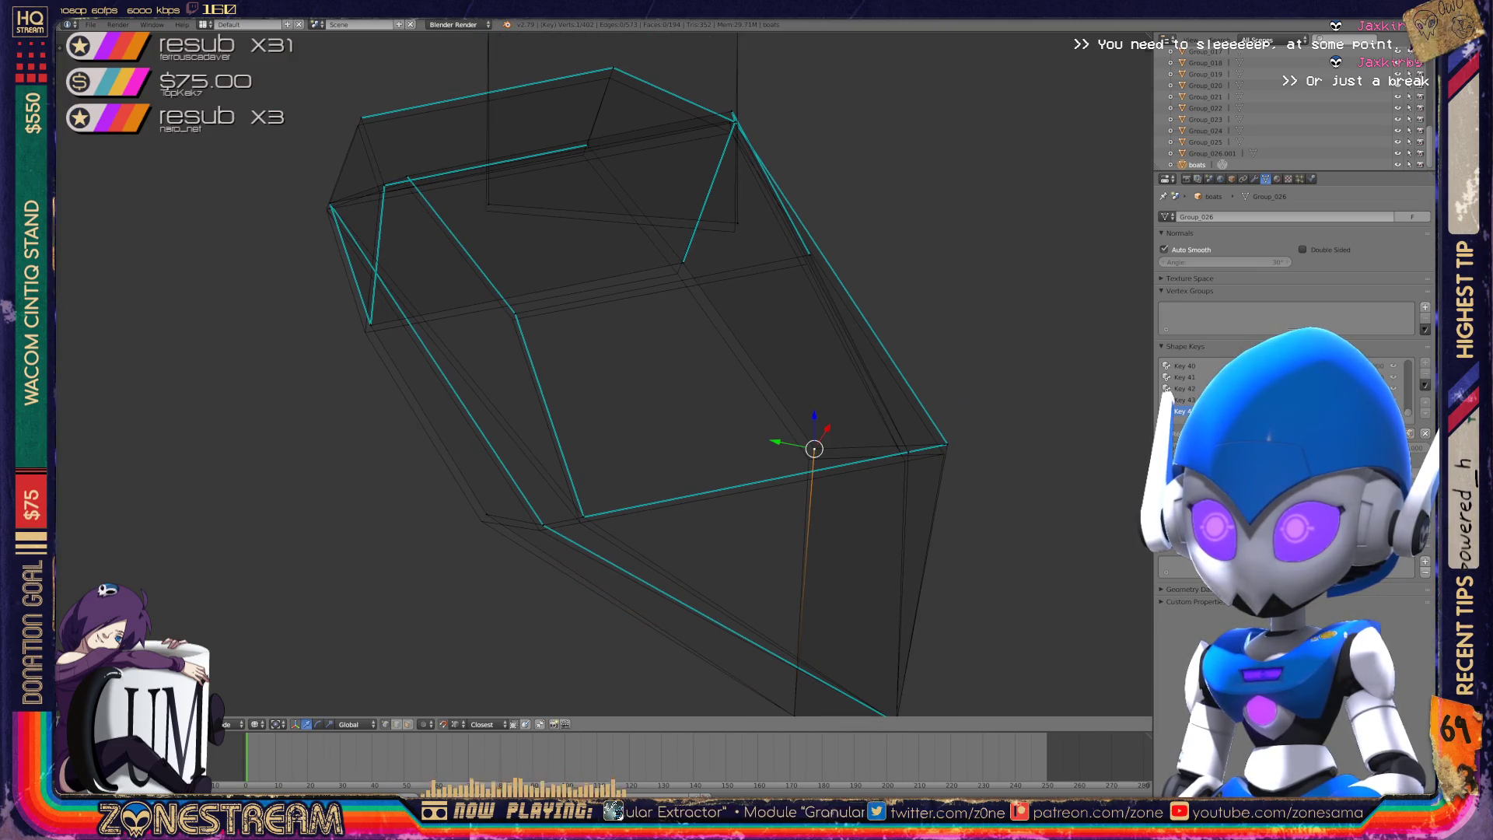
pyautogui.moveTo(814, 448); pyautogui.dragTo(809, 459)
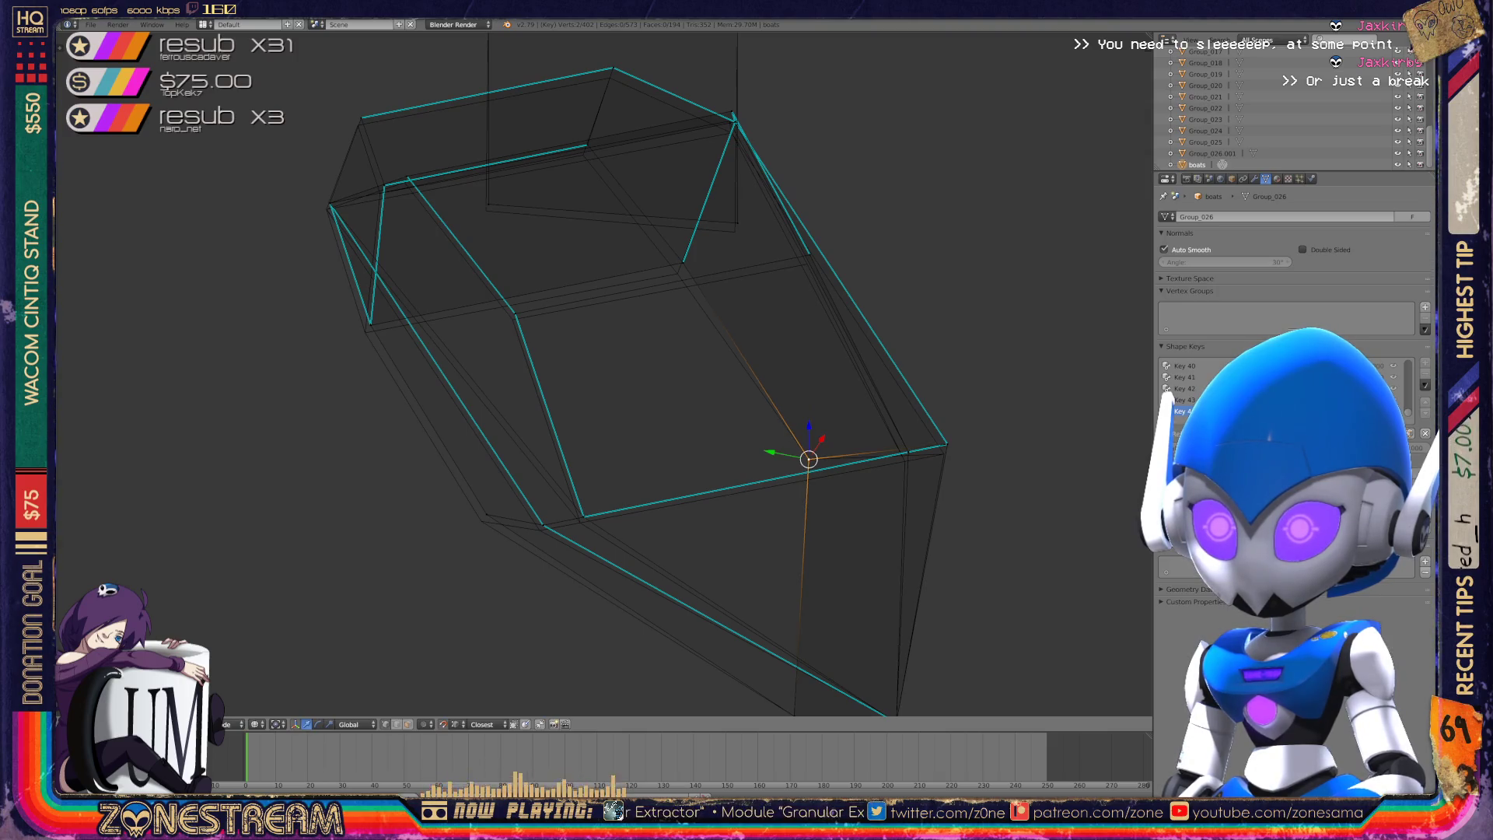
pyautogui.rightClick(487, 514)
pyautogui.moveTo(487, 514); pyautogui.dragTo(580, 522)
pyautogui.hotkey('shift', 's')
pyautogui.press('Escape')
# - Nudge the upper vertex and move the left vertex slightly down-left
pyautogui.rightClick(515, 315)
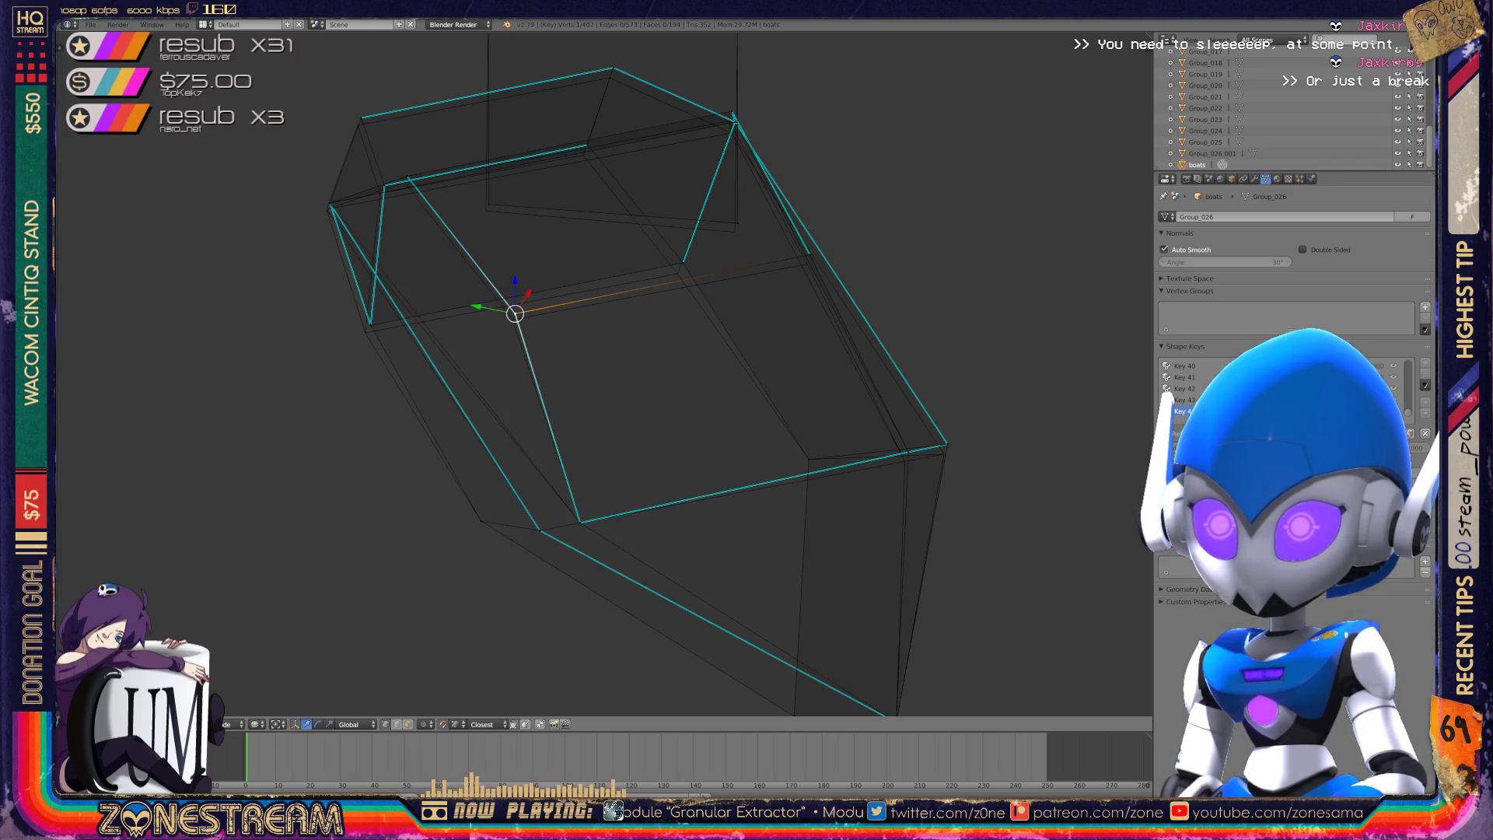
pyautogui.moveTo(515, 315); pyautogui.dragTo(512, 320)
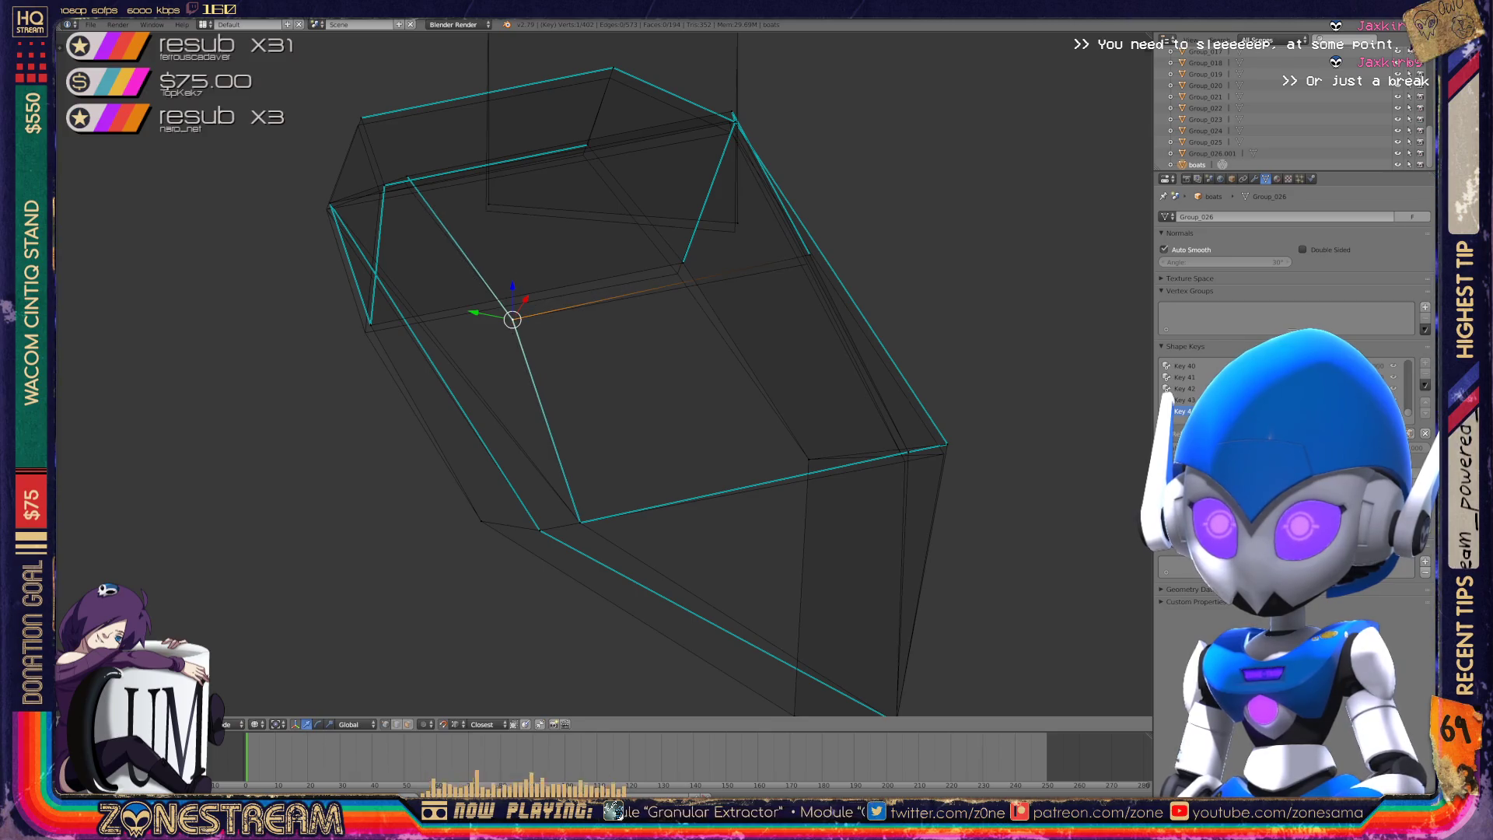
pyautogui.rightClick(370, 324)
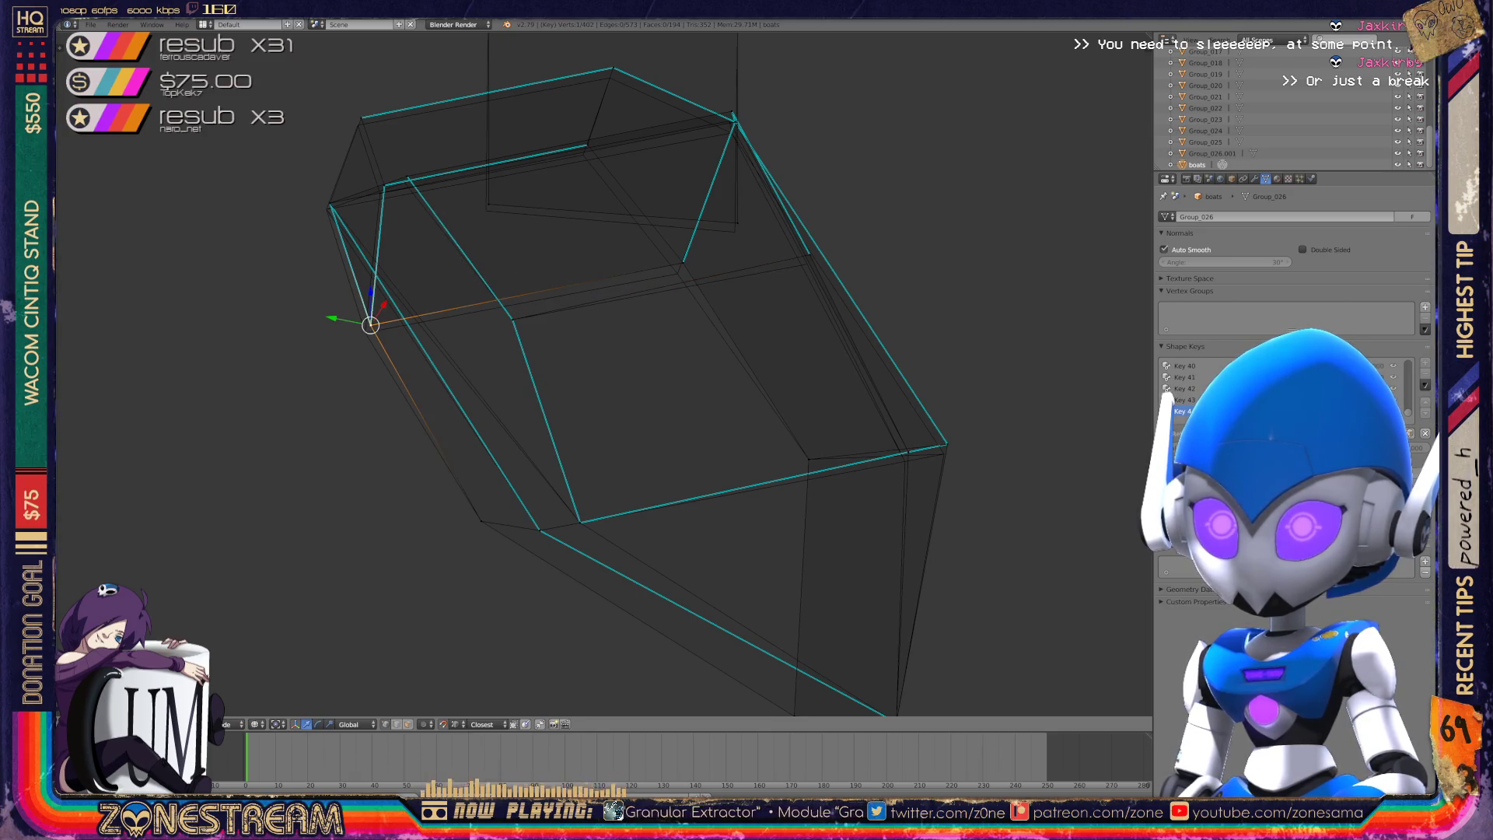
pyautogui.moveTo(370, 325); pyautogui.dragTo(365, 332)
pyautogui.moveTo(591, 373)
pyautogui.keyDown('shift'); pyautogui.mouseDown(button='middle')
pyautogui.moveTo(594, 427)
pyautogui.moveTo(544, 373)
pyautogui.moveTo(591, 295)
pyautogui.mouseUp(button='middle'); pyautogui.keyUp('shift')
# - Move the lower hull vertex, then slide a hull rim vertex along its edge
pyautogui.scroll(4, 604, 373)
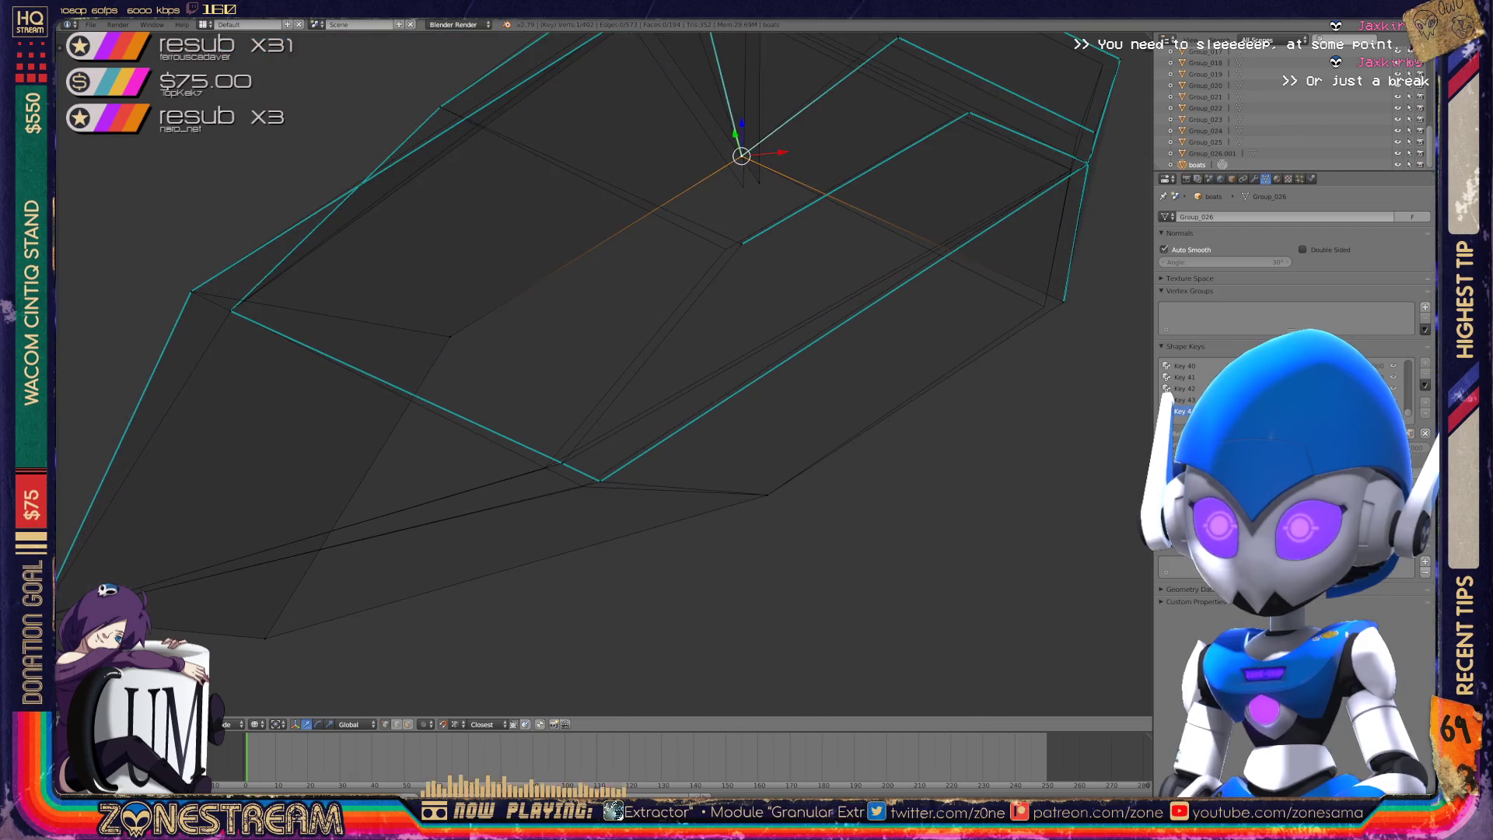
pyautogui.rightClick(599, 480)
pyautogui.press('g')
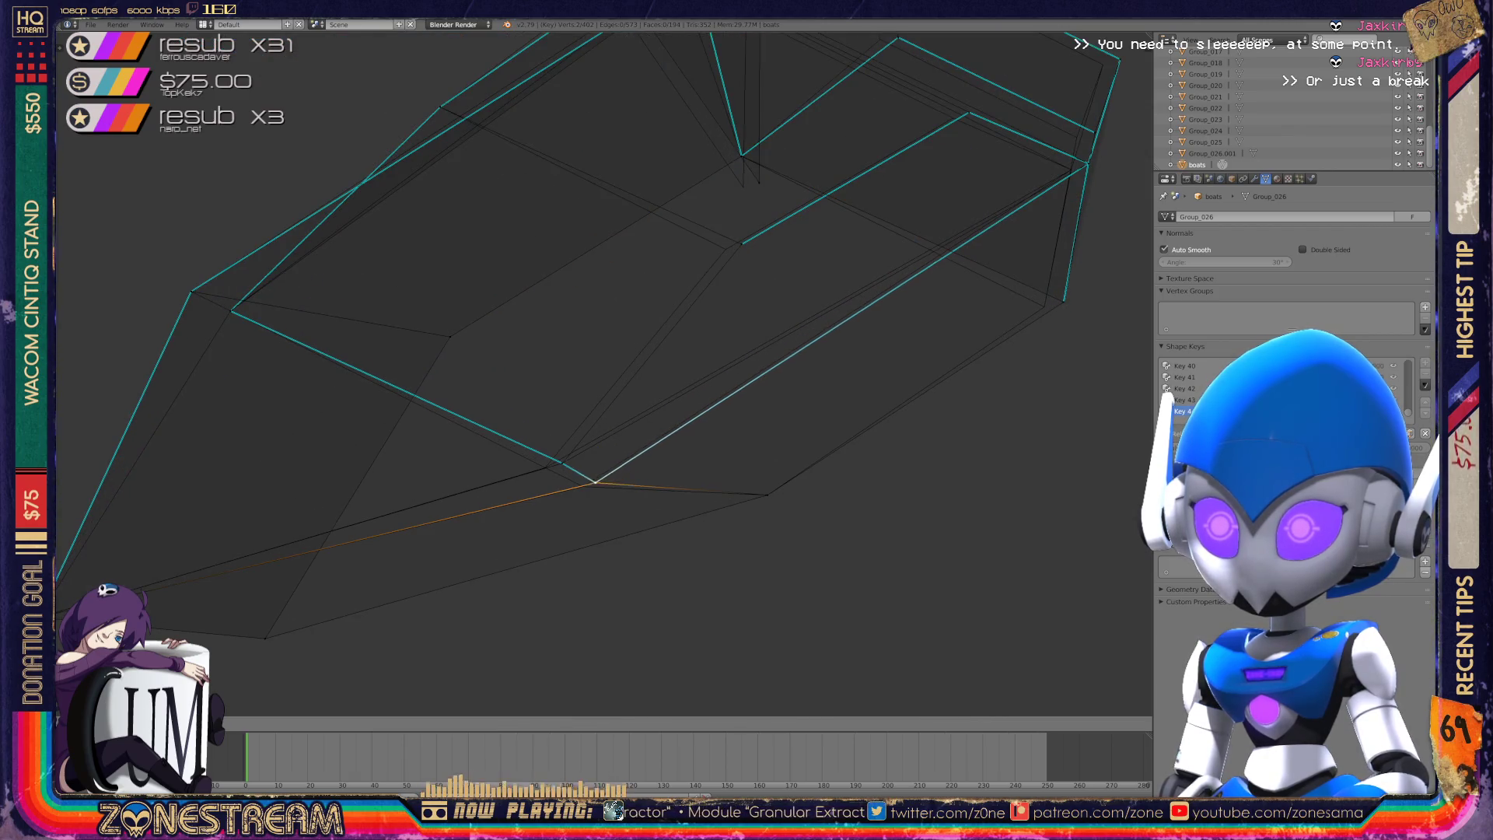
pyautogui.rightClick(583, 486)
pyautogui.rightClick(562, 463)
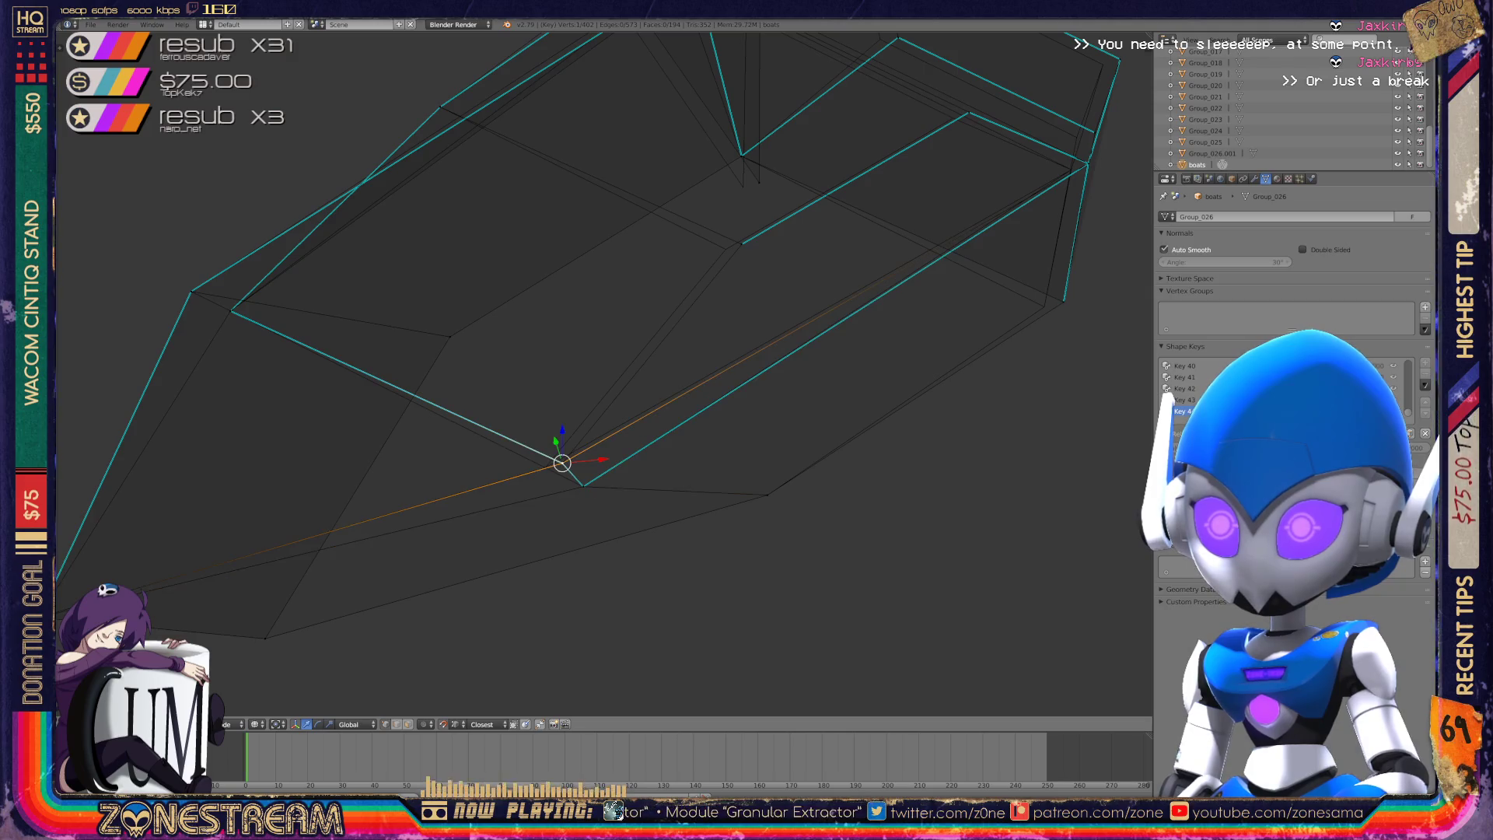
pyautogui.rightClick(562, 463)
pyautogui.hotkey('ctrl', 'z')
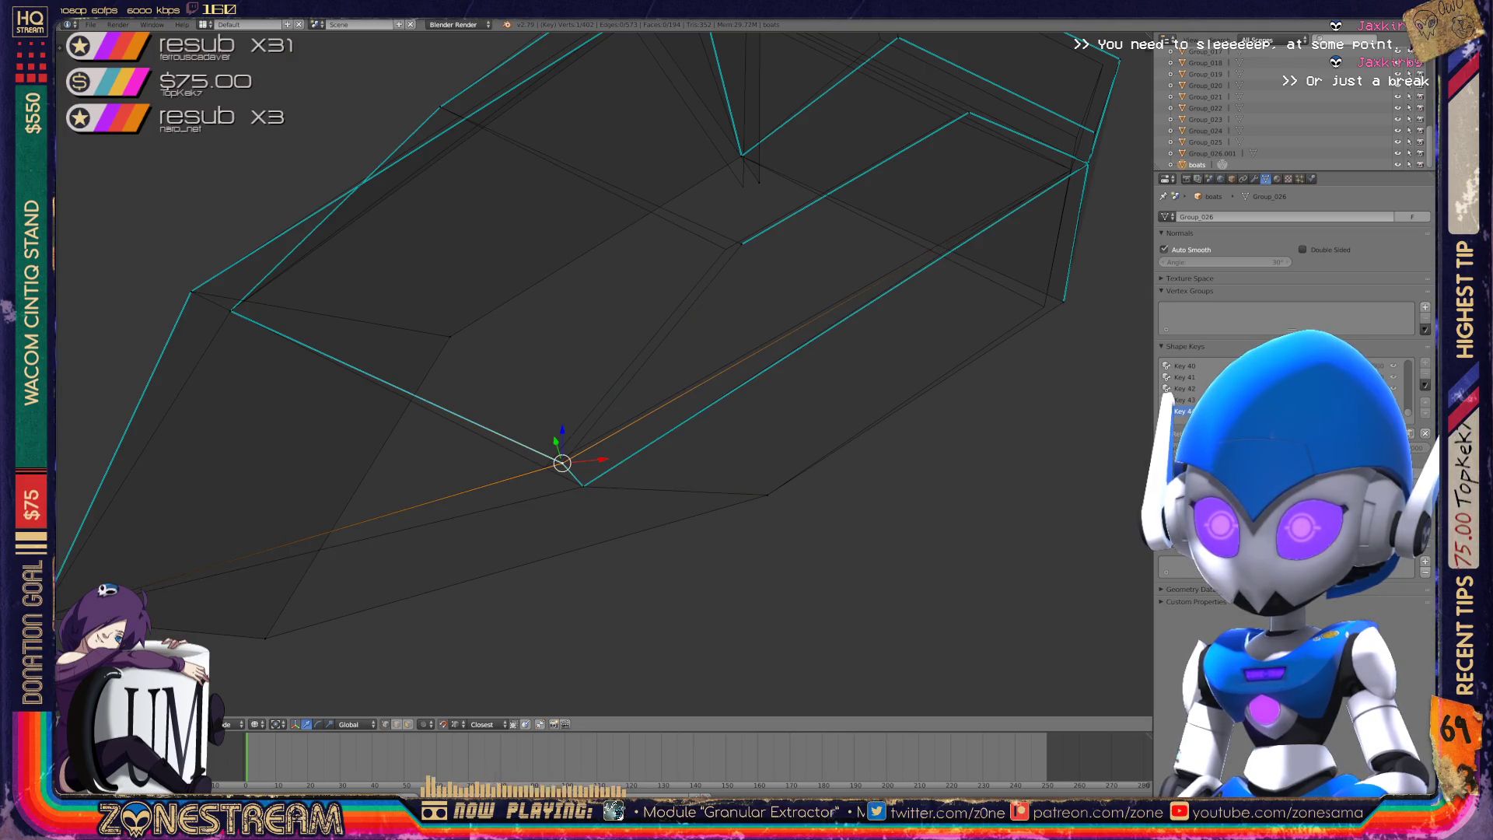
pyautogui.hotkey('shift', 'v')
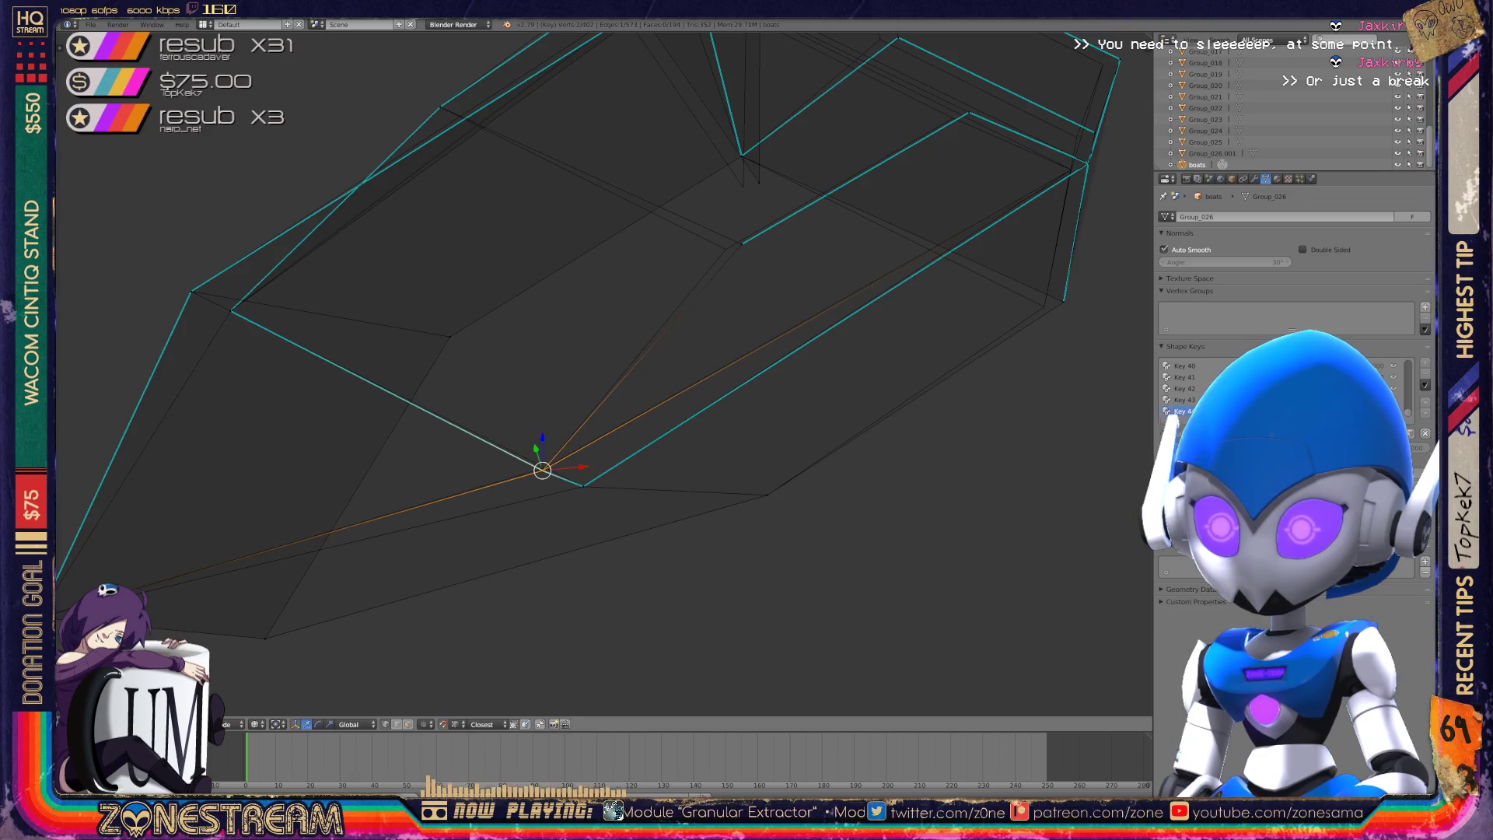
pyautogui.press('Return')
# - Slide two interior hull vertices a little along their edges
pyautogui.keyDown('shift'); pyautogui.moveTo(545, 467); pyautogui.dragTo(502, 550, button='middle'); pyautogui.keyUp('shift')
pyautogui.rightClick(700, 326)
pyautogui.hotkey('shift', 'v')
pyautogui.press('Return')
pyautogui.keyDown('shift'); pyautogui.moveTo(684, 329); pyautogui.dragTo(610, 414, button='middle'); pyautogui.keyUp('shift')
pyautogui.rightClick(626, 319)
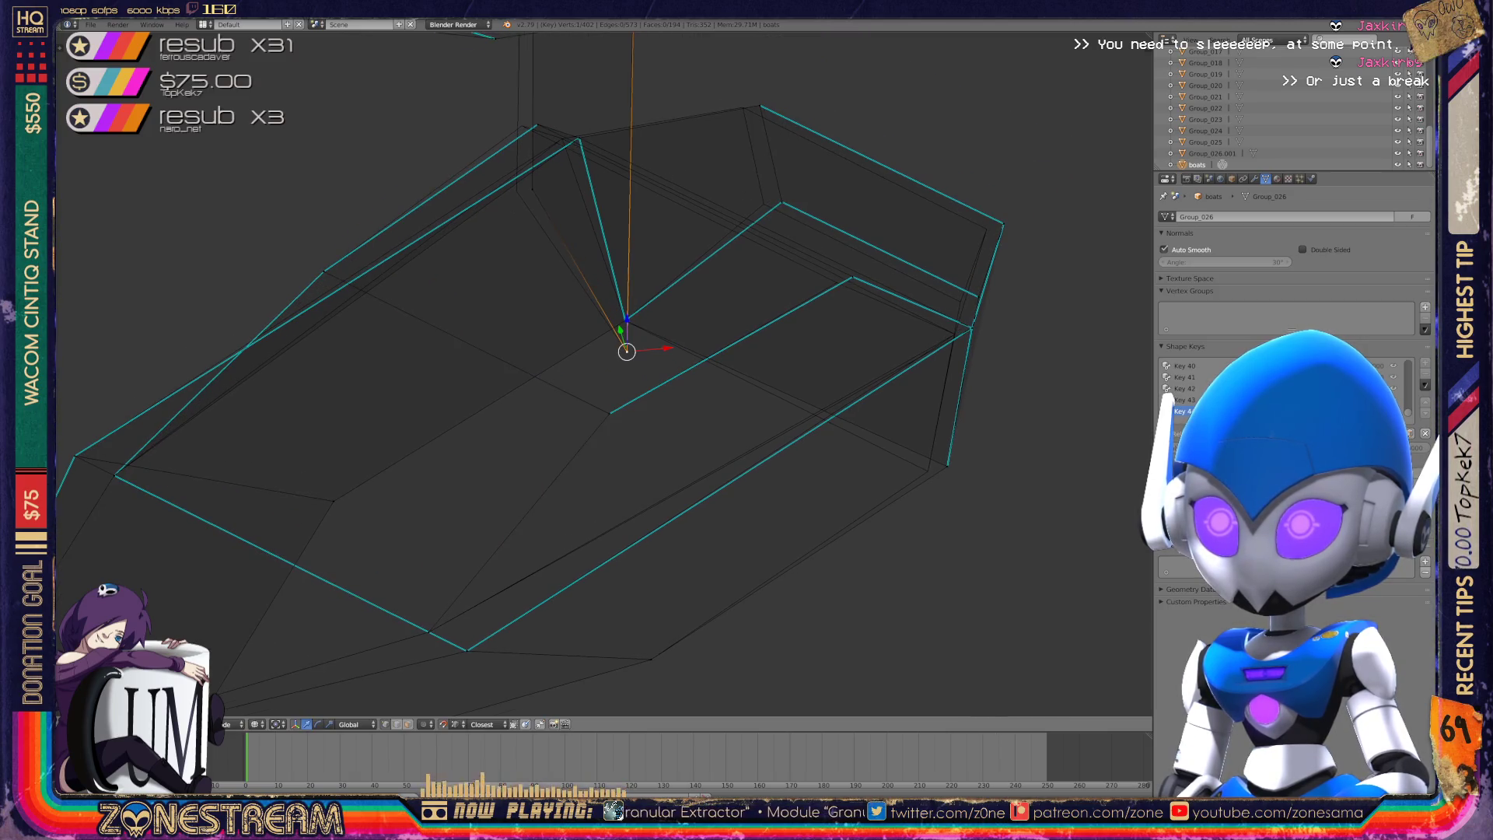
pyautogui.keyDown('shift'); pyautogui.moveTo(626, 327); pyautogui.dragTo(635, 430, button='middle'); pyautogui.keyUp('shift')
pyautogui.rightClick(543, 283)
pyautogui.hotkey('shift', 'v')
pyautogui.press('Return')
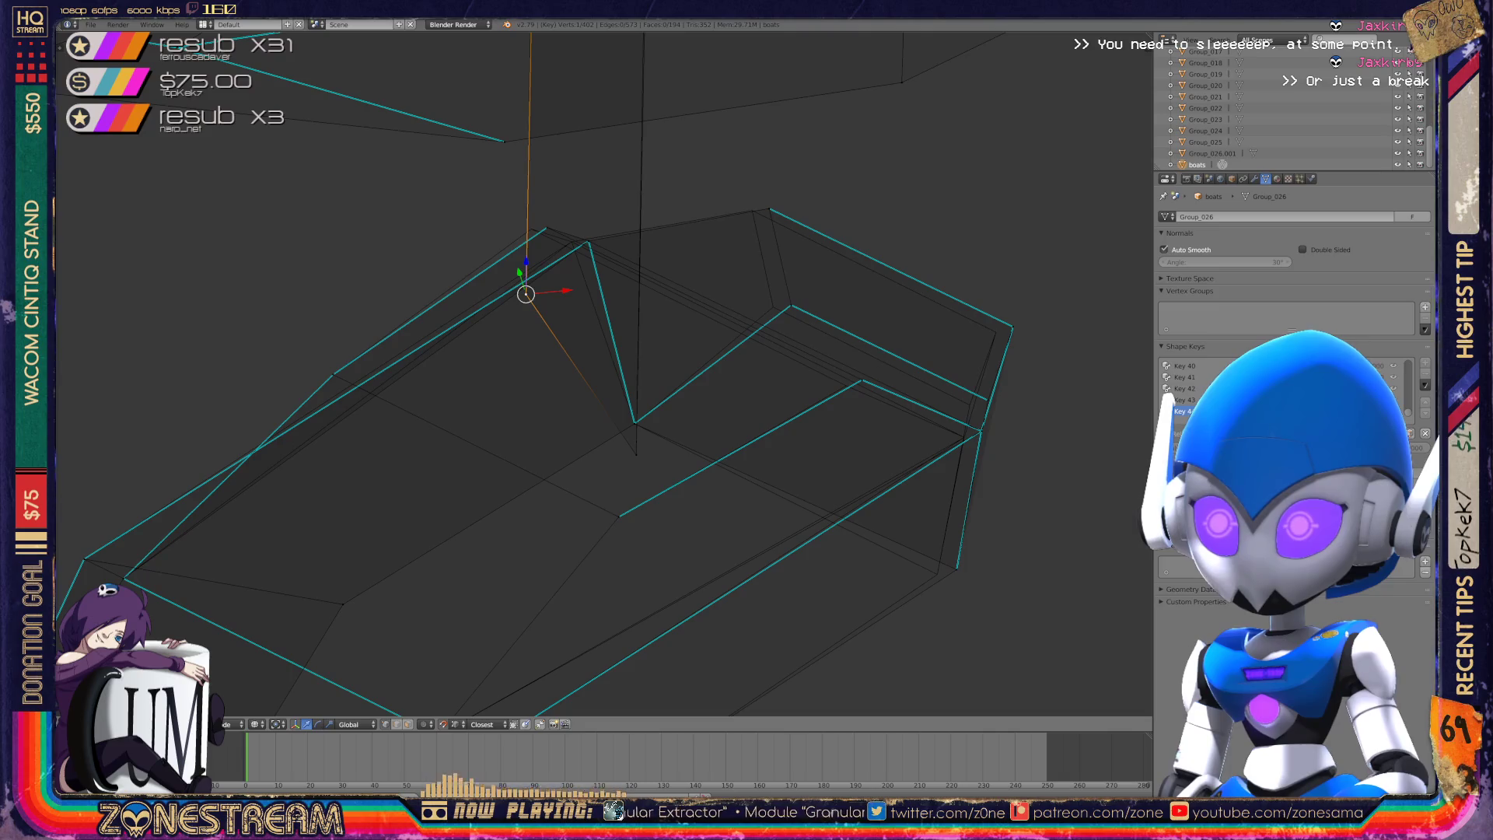
# - Slide the right-hand corner, top and neighbouring hull vertices along their edges, raising the corner
pyautogui.rightClick(957, 569)
pyautogui.hotkey('shift', 'v')
pyautogui.press('Return')
pyautogui.rightClick(769, 209)
pyautogui.hotkey('shift', 'v')
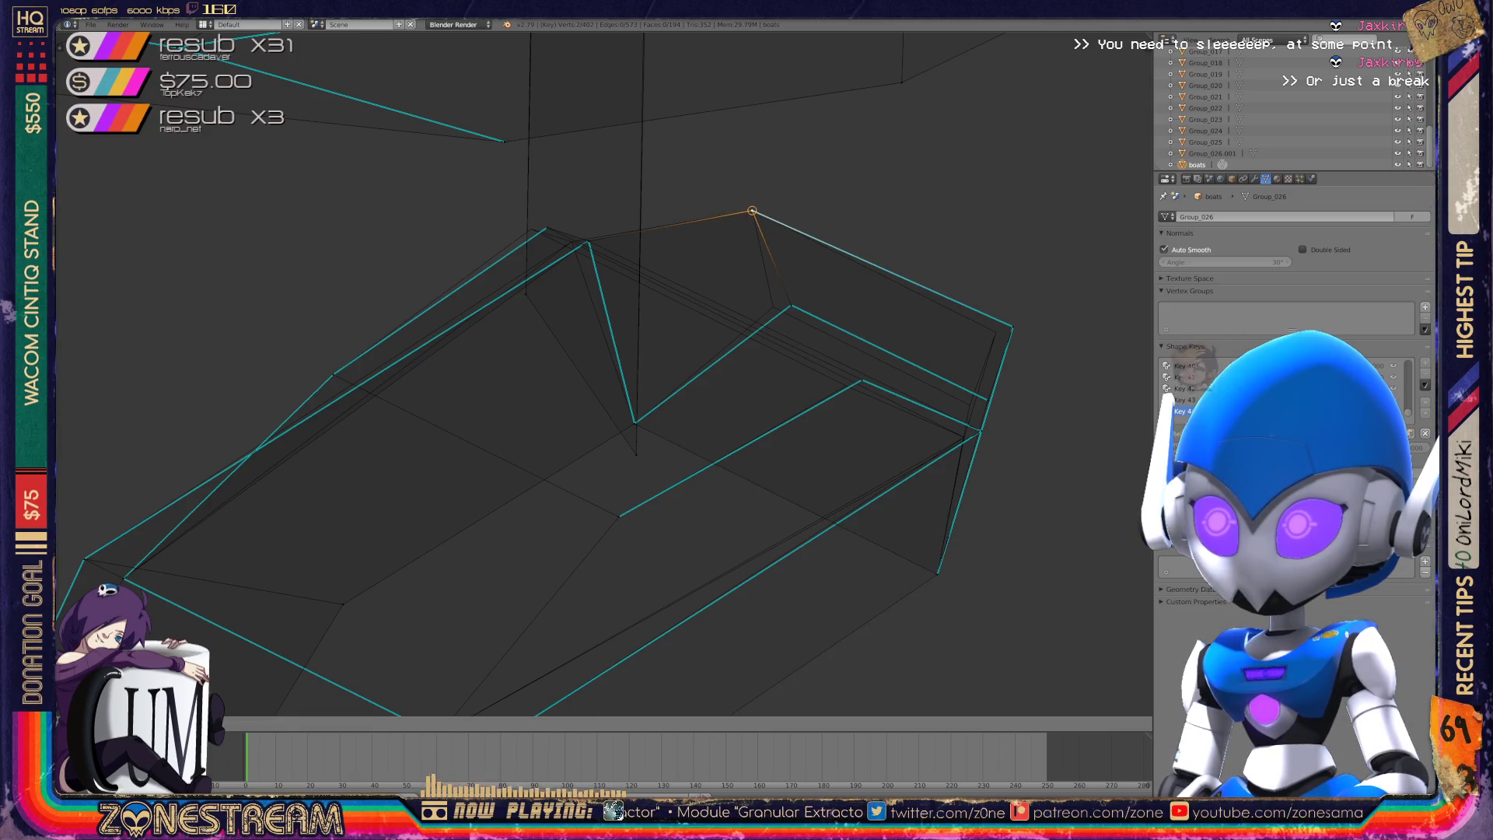
pyautogui.press('Return')
pyautogui.rightClick(791, 304)
pyautogui.hotkey('shift', 'v')
pyautogui.press('Return')
pyautogui.rightClick(933, 428)
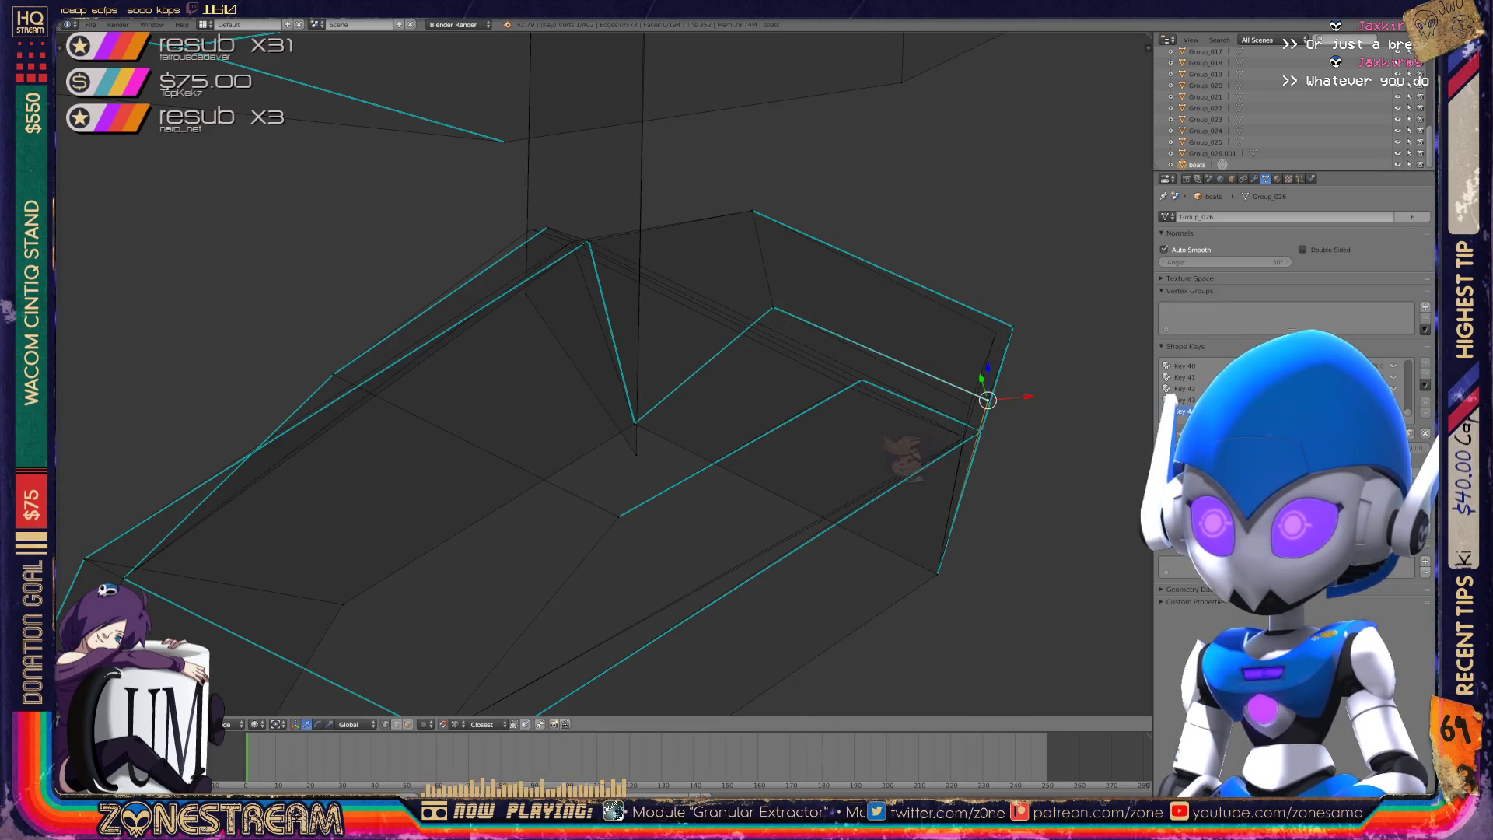
pyautogui.hotkey('shift', 'v')
pyautogui.click(1012, 326)
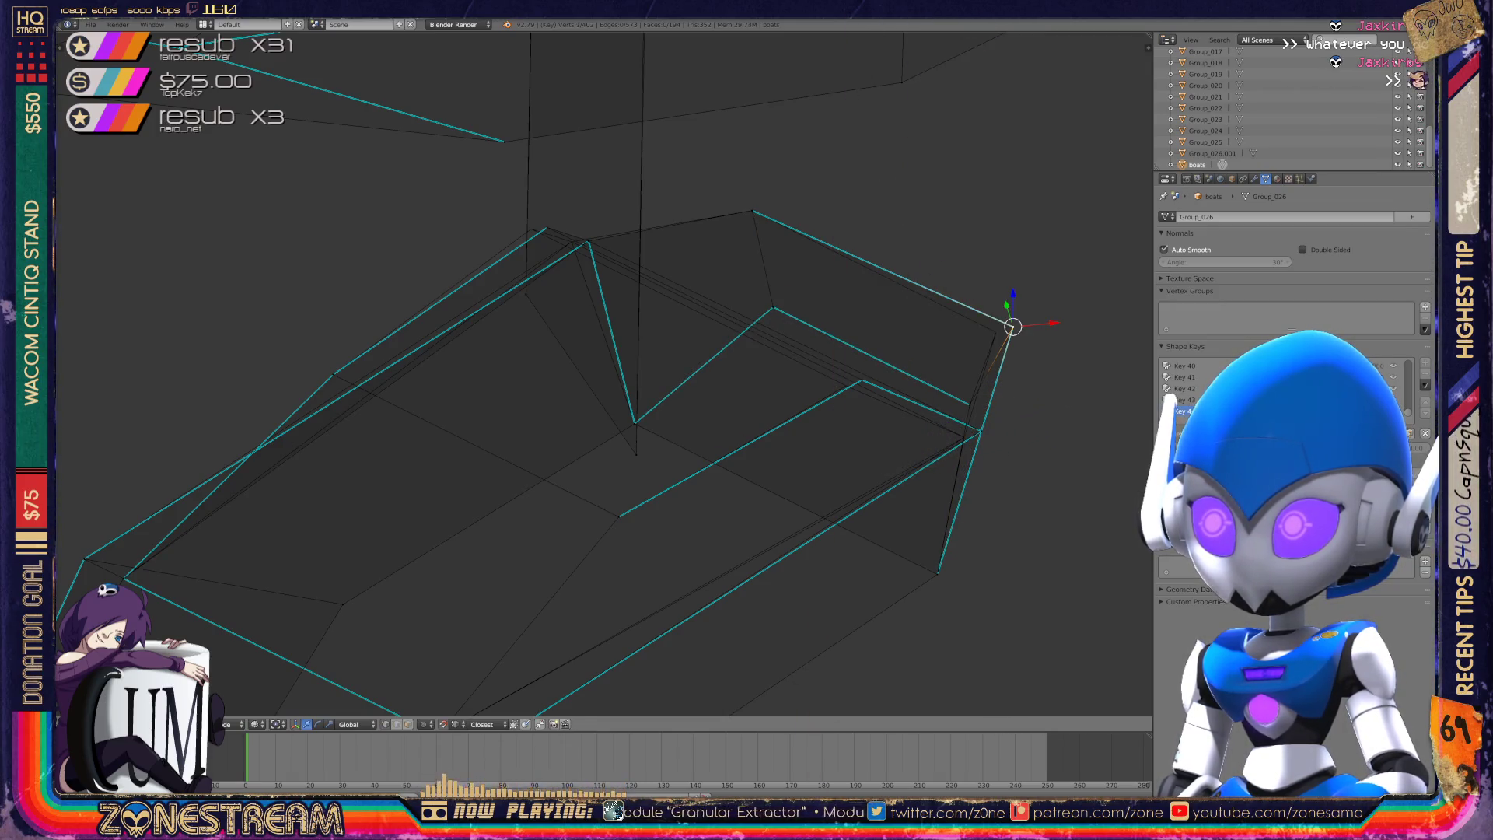
# - From another angle, nudge the lower hull vertex slightly up-right
pyautogui.moveTo(591, 373)
pyautogui.mouseDown(button='middle')
pyautogui.moveTo(576, 397)
pyautogui.moveTo(544, 393)
pyautogui.moveTo(837, 401)
pyautogui.moveTo(887, 548)
pyautogui.mouseUp(button='middle')
pyautogui.scroll(4, 591, 373)
pyautogui.scroll(3, 837, 401)
pyautogui.click(520, 315)
pyautogui.press('g')
pyautogui.press('Escape')
pyautogui.moveTo(591, 389)
pyautogui.mouseDown(button='middle')
pyautogui.moveTo(498, 393)
pyautogui.moveTo(526, 383)
pyautogui.mouseUp(button='middle')
pyautogui.click(421, 489)
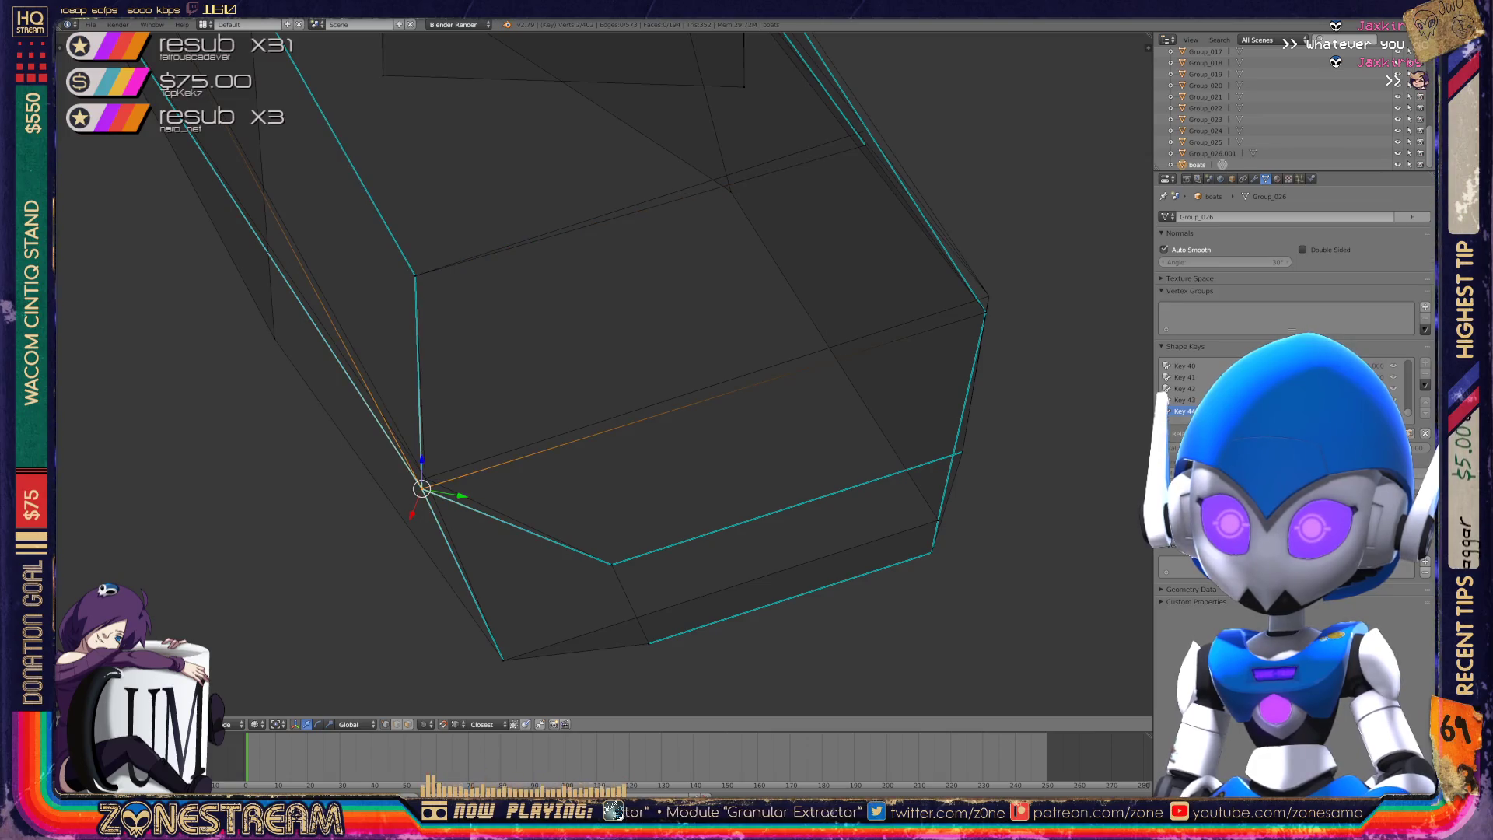
pyautogui.press('g')
pyautogui.click(426, 478)
# - Select the upper-right corner vertices, then leave boat mesh editing
pyautogui.keyDown('shift'); pyautogui.moveTo(526, 384); pyautogui.dragTo(318, 460, button='middle'); pyautogui.keyUp('shift')
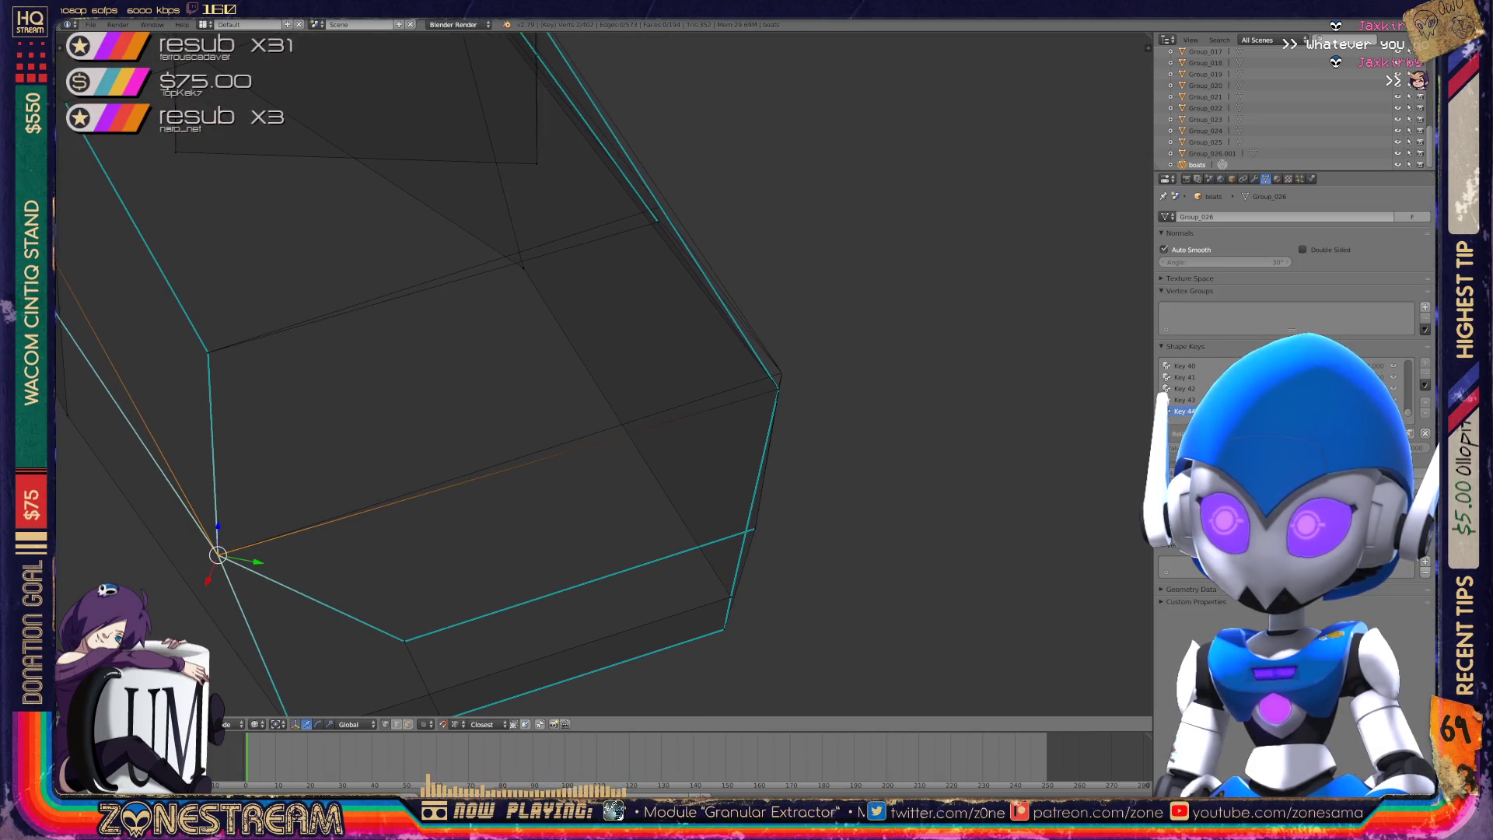
pyautogui.click(778, 386)
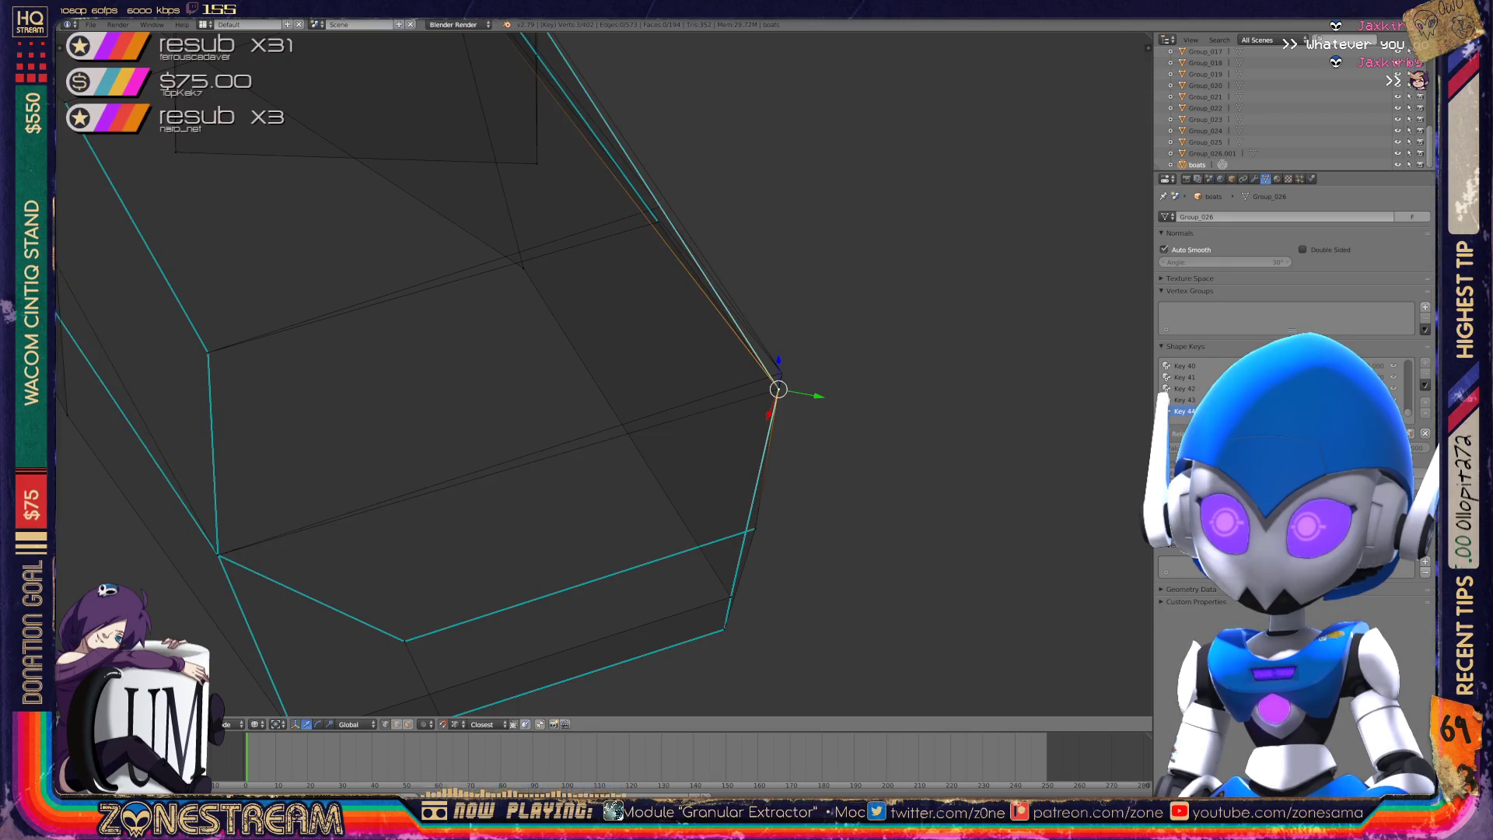
pyautogui.keyDown('shift'); pyautogui.click(779, 389); pyautogui.keyUp('shift')
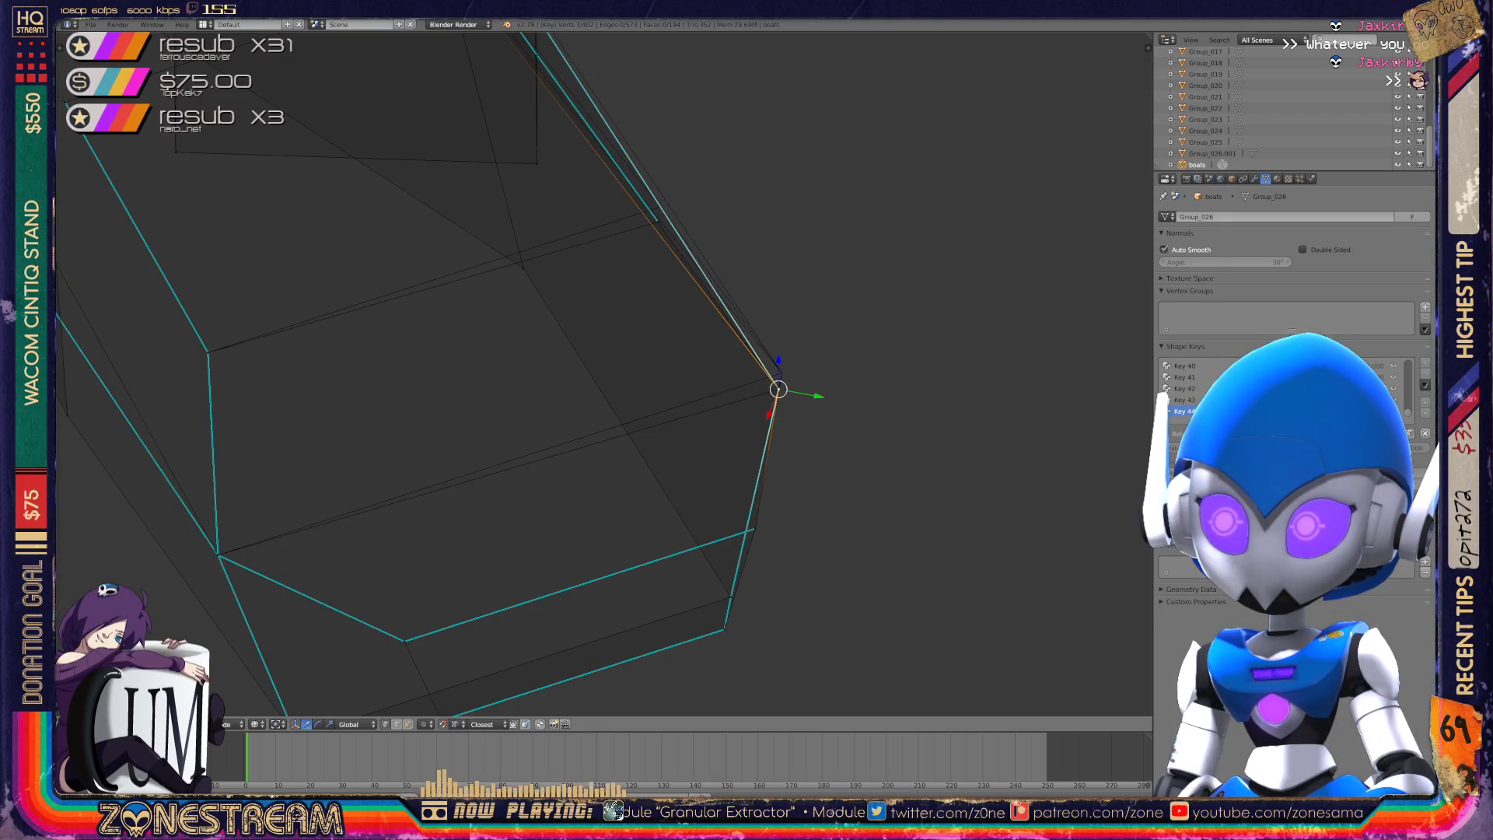
pyautogui.keyDown('shift'); pyautogui.click(782, 373); pyautogui.keyUp('shift')
pyautogui.moveTo(782, 374)
pyautogui.mouseDown(button='middle')
pyautogui.moveTo(622, 327)
pyautogui.moveTo(591, 296)
pyautogui.mouseUp(button='middle')
pyautogui.click(584, 278)
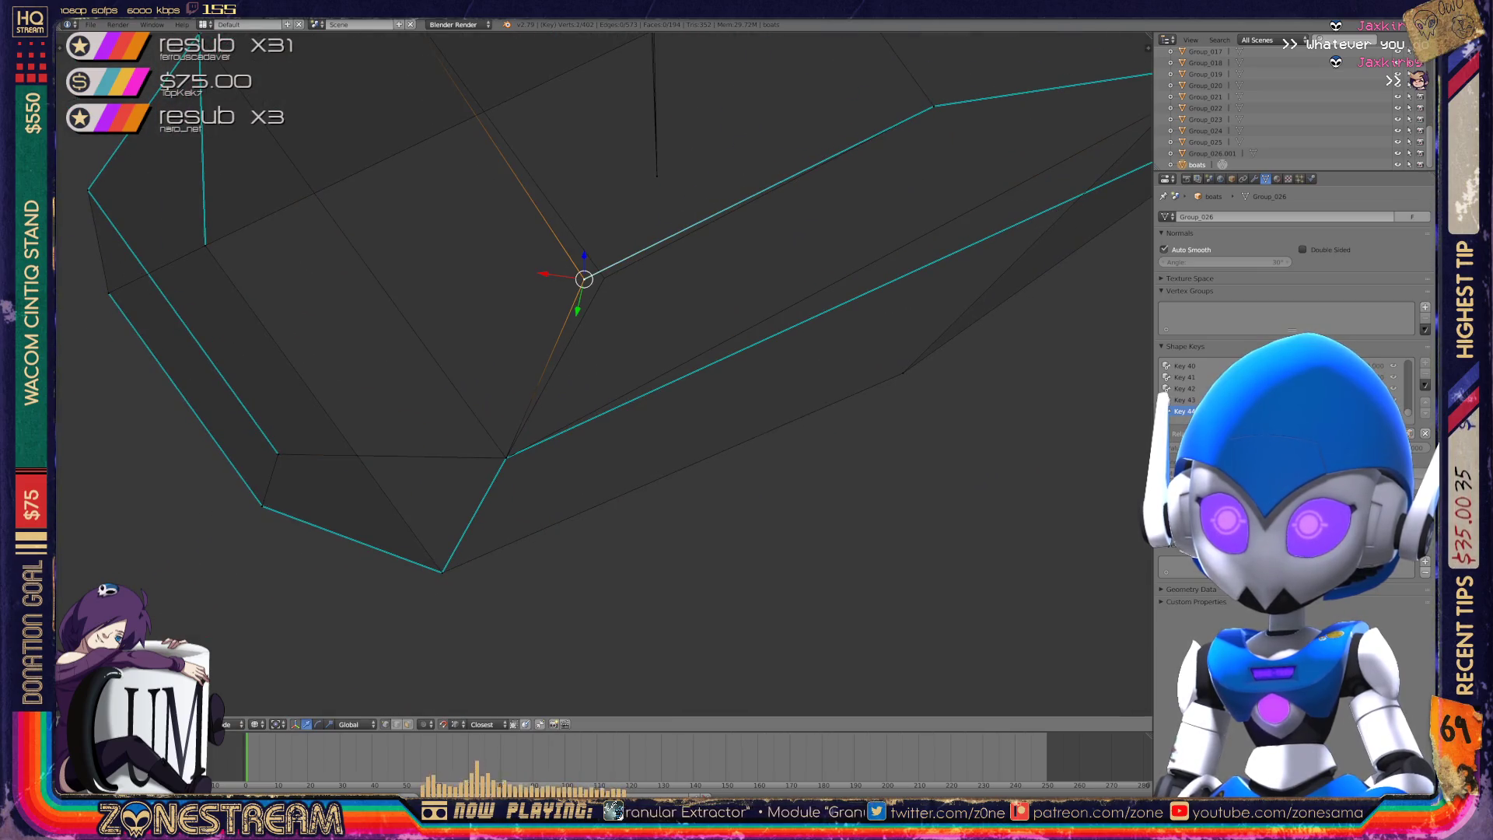
pyautogui.scroll(-5, 604, 373)
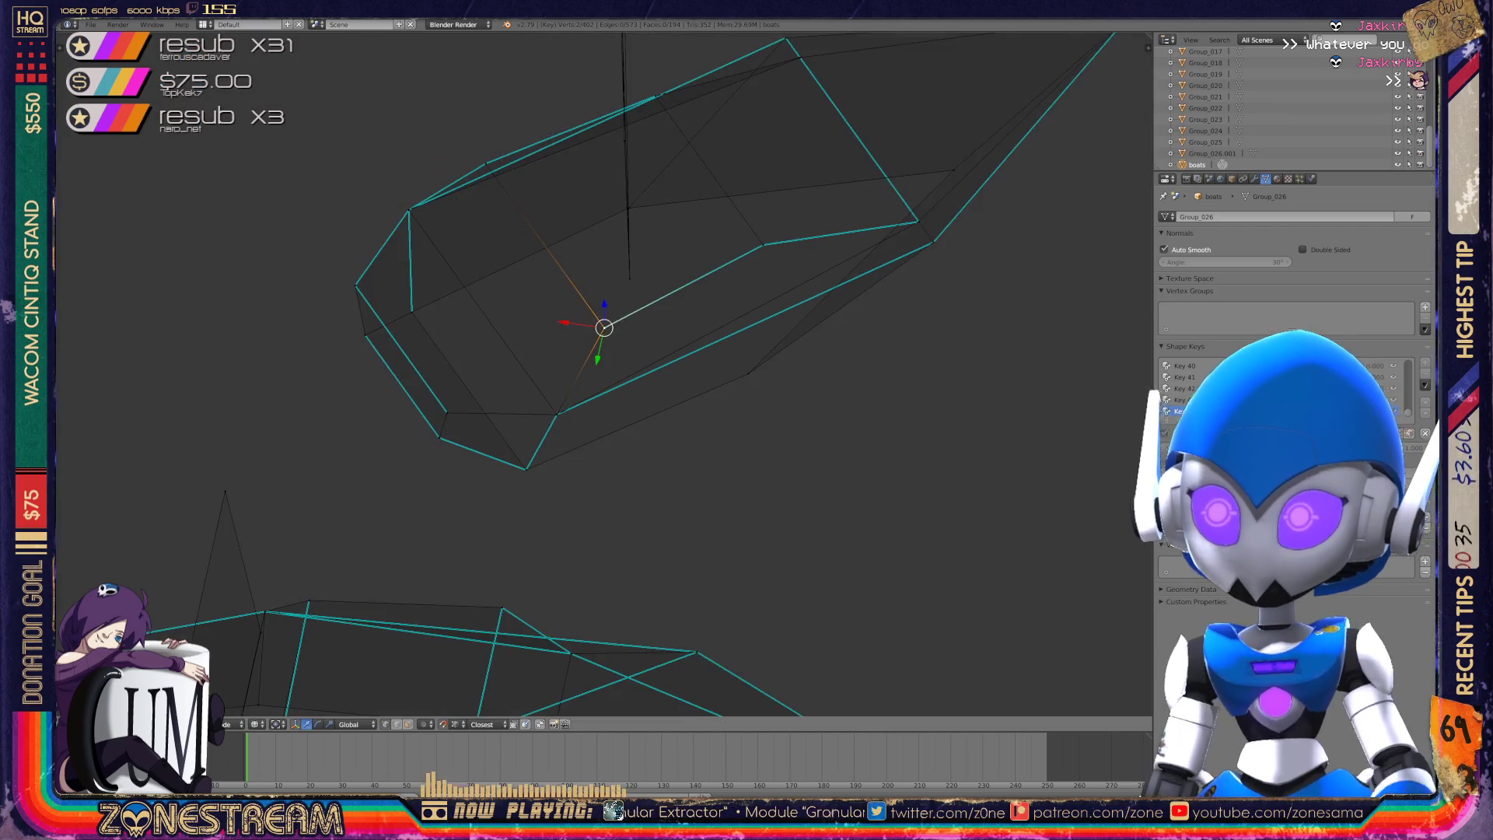
pyautogui.press('Tab')
# - Shift the flat panel's upper-right corner vertex and return to Object Mode
pyautogui.moveTo(591, 373)
pyautogui.mouseDown(button='middle')
pyautogui.moveTo(467, 354)
pyautogui.moveTo(420, 311)
pyautogui.mouseUp(button='middle')
pyautogui.scroll(5, 521, 466)
pyautogui.press('Tab')
pyautogui.rightClick(646, 352)
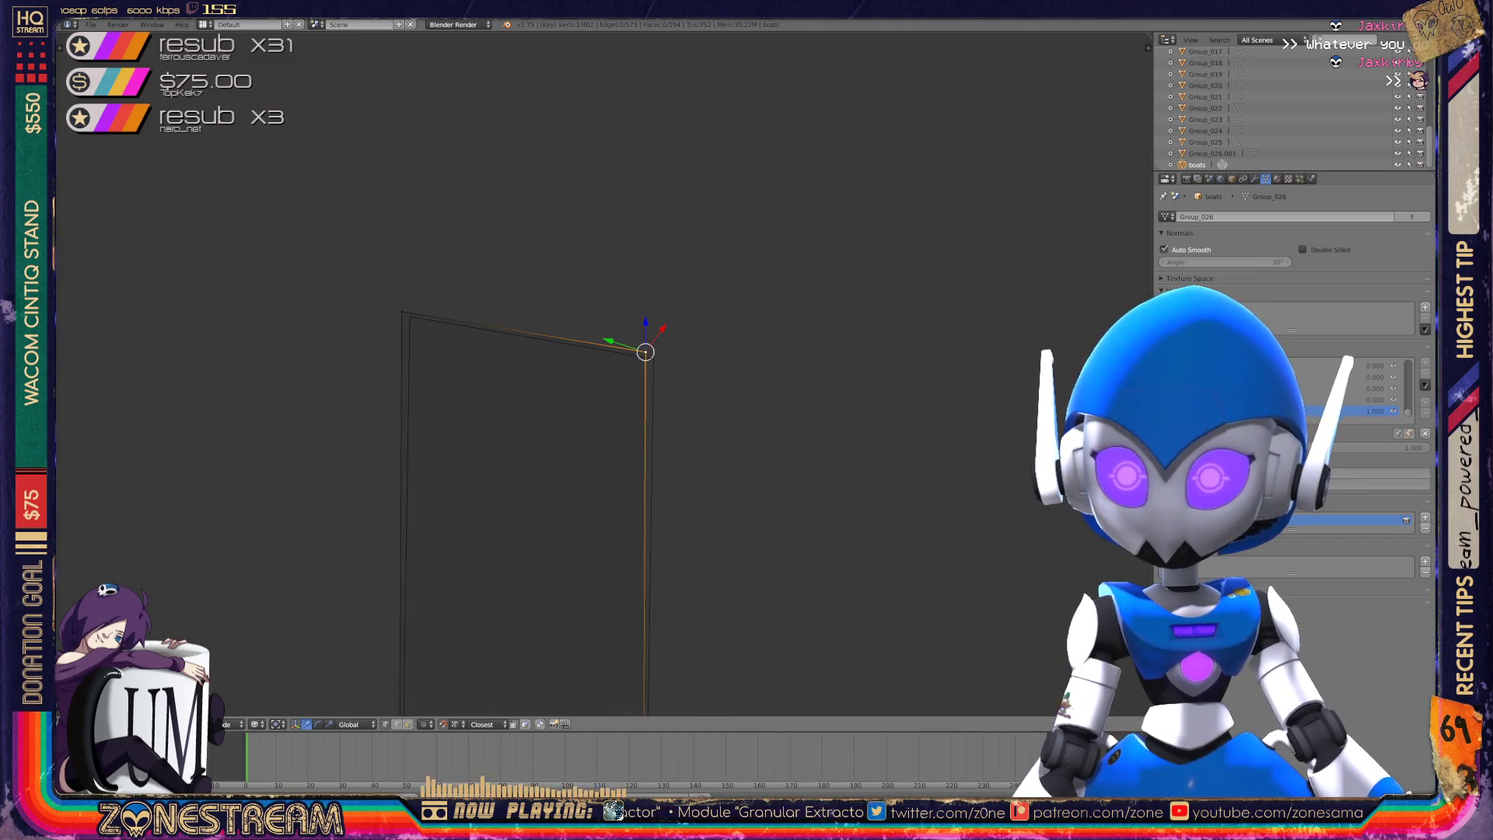
pyautogui.press('g')
pyautogui.rightClick(402, 312)
pyautogui.press('g')
pyautogui.click(410, 316)
pyautogui.press('Tab')
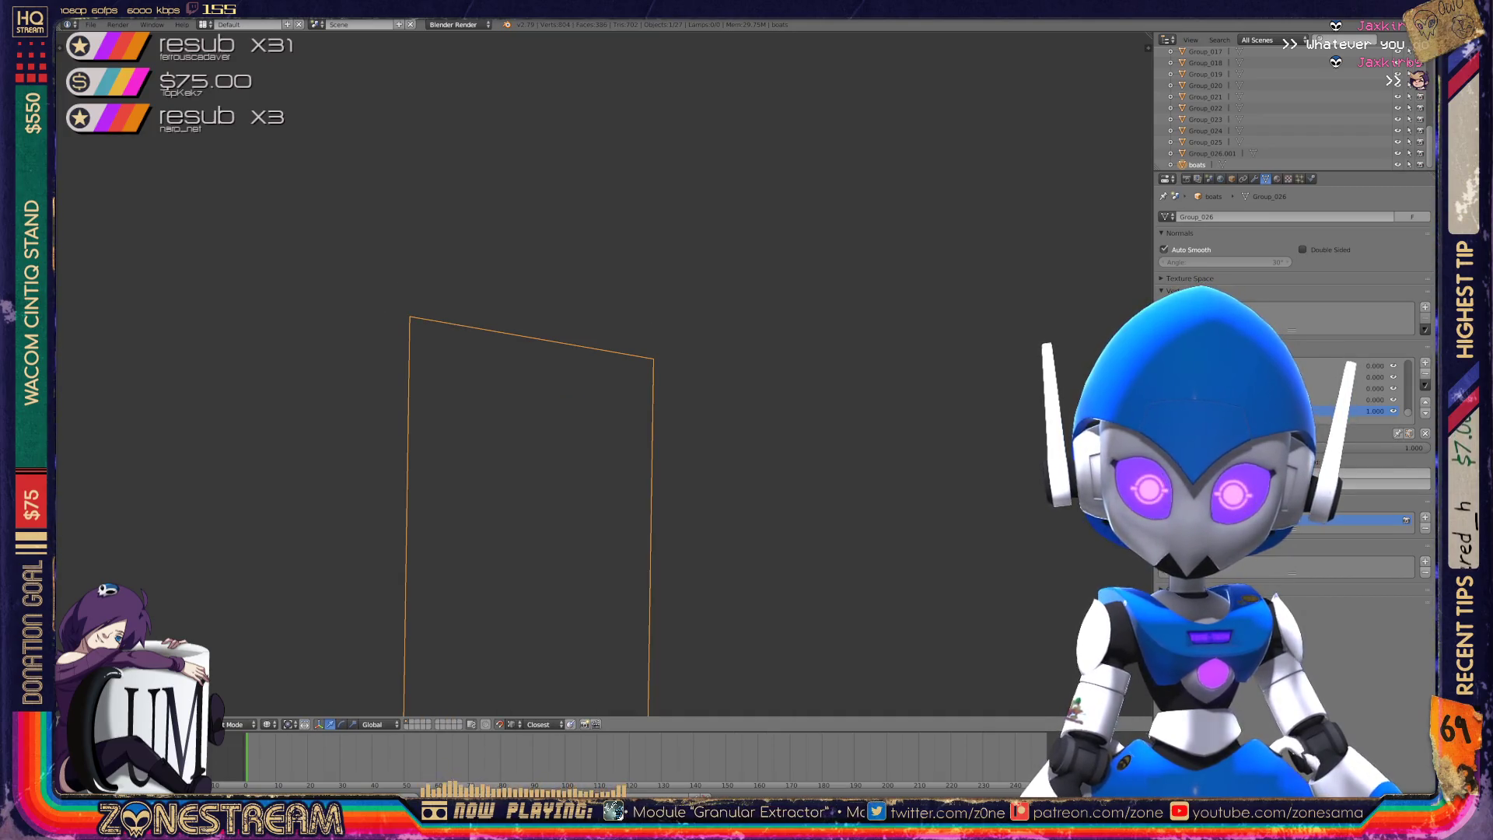
# - Edit the boat meshes and nudge the vertex near the hull's bottom tip down
pyautogui.scroll(-4, 603, 373)
pyautogui.moveTo(603, 374); pyautogui.dragTo(669, 299, button='middle')
pyautogui.scroll(-3, 646, 318)
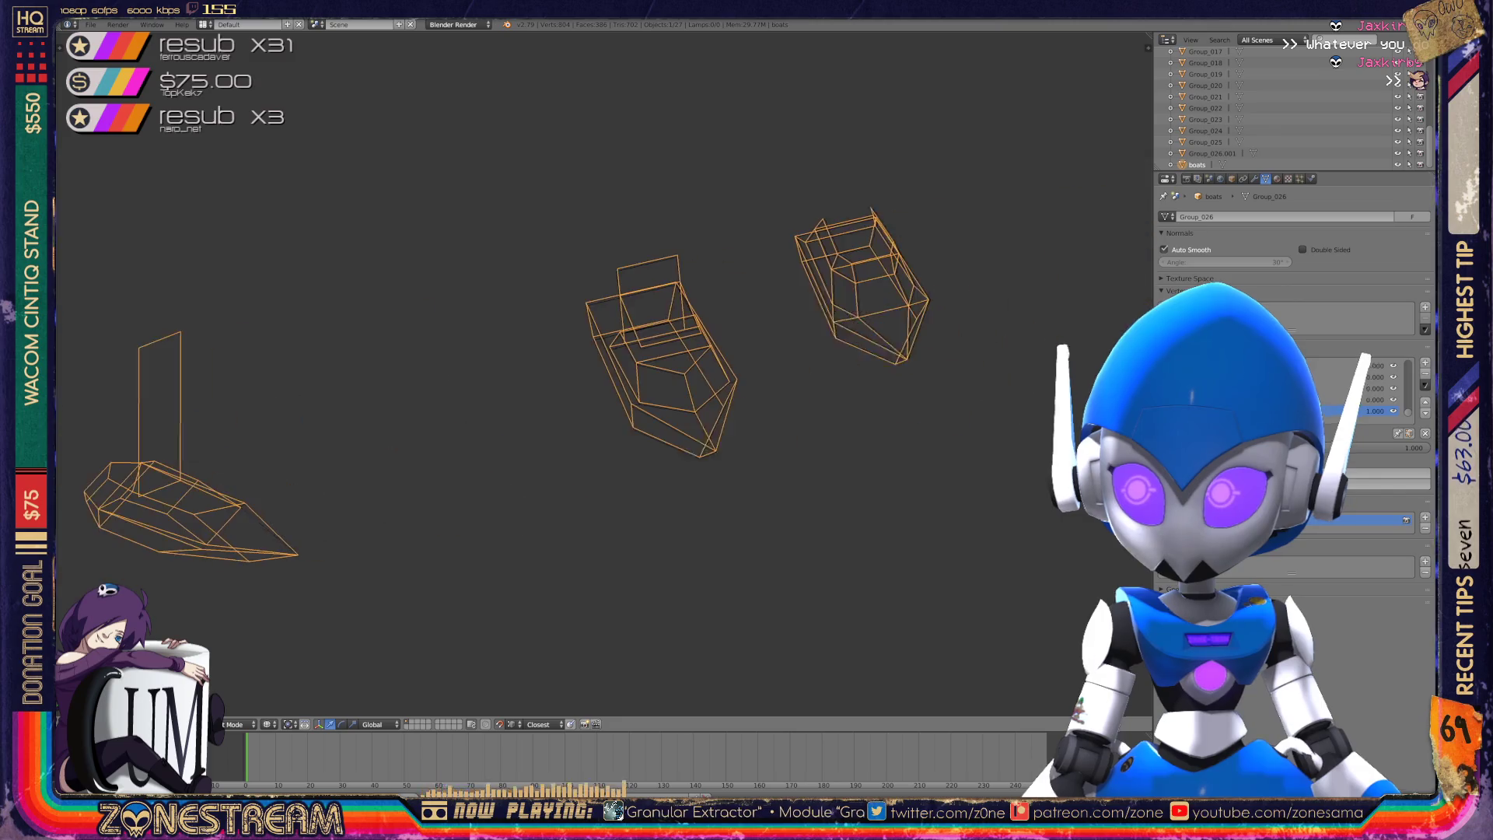
pyautogui.press('Tab')
pyautogui.scroll(4, 669, 311)
pyautogui.scroll(3, 669, 311)
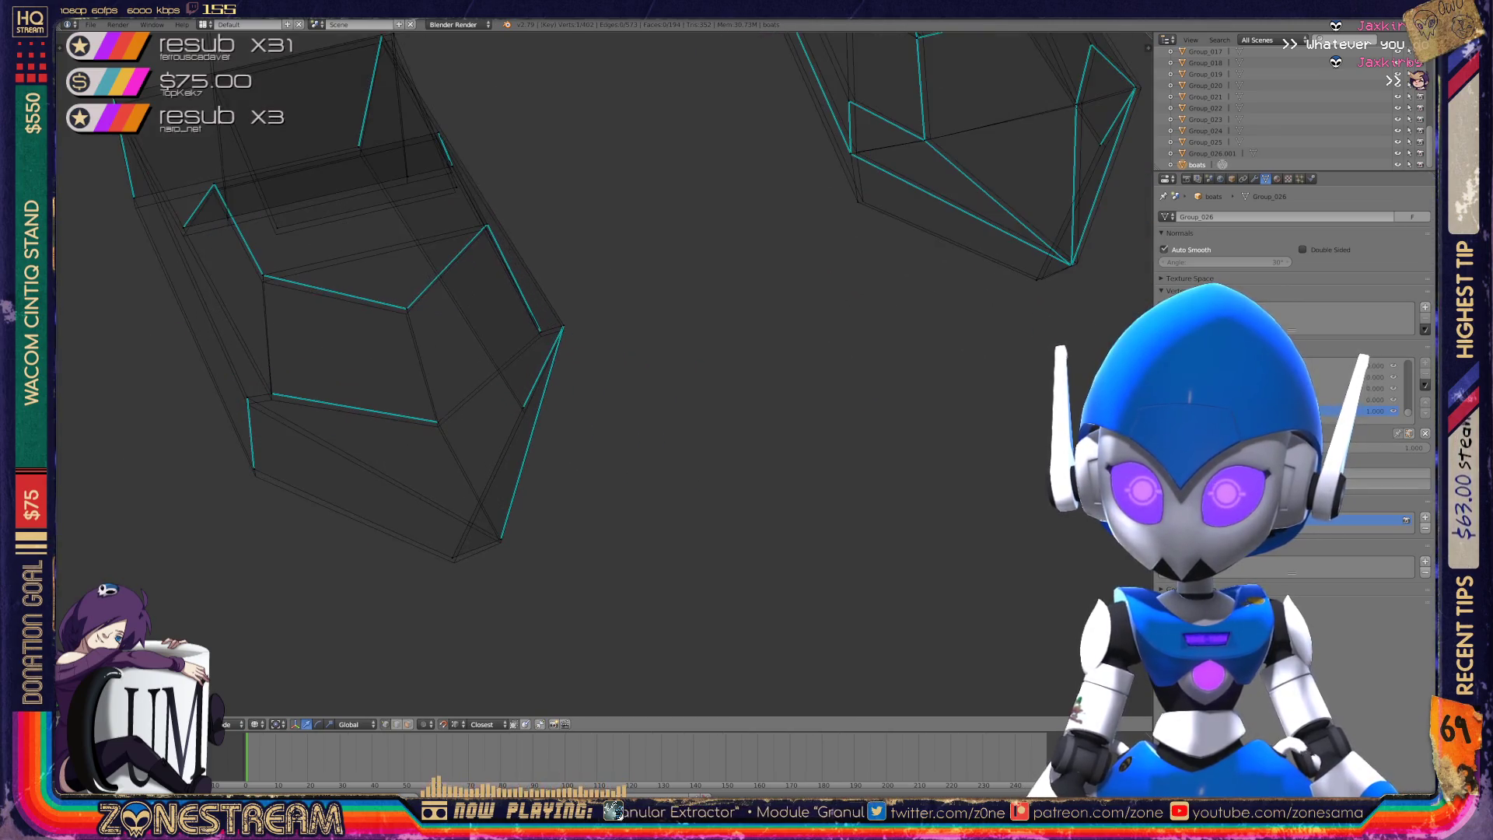
pyautogui.scroll(-1, 669, 311)
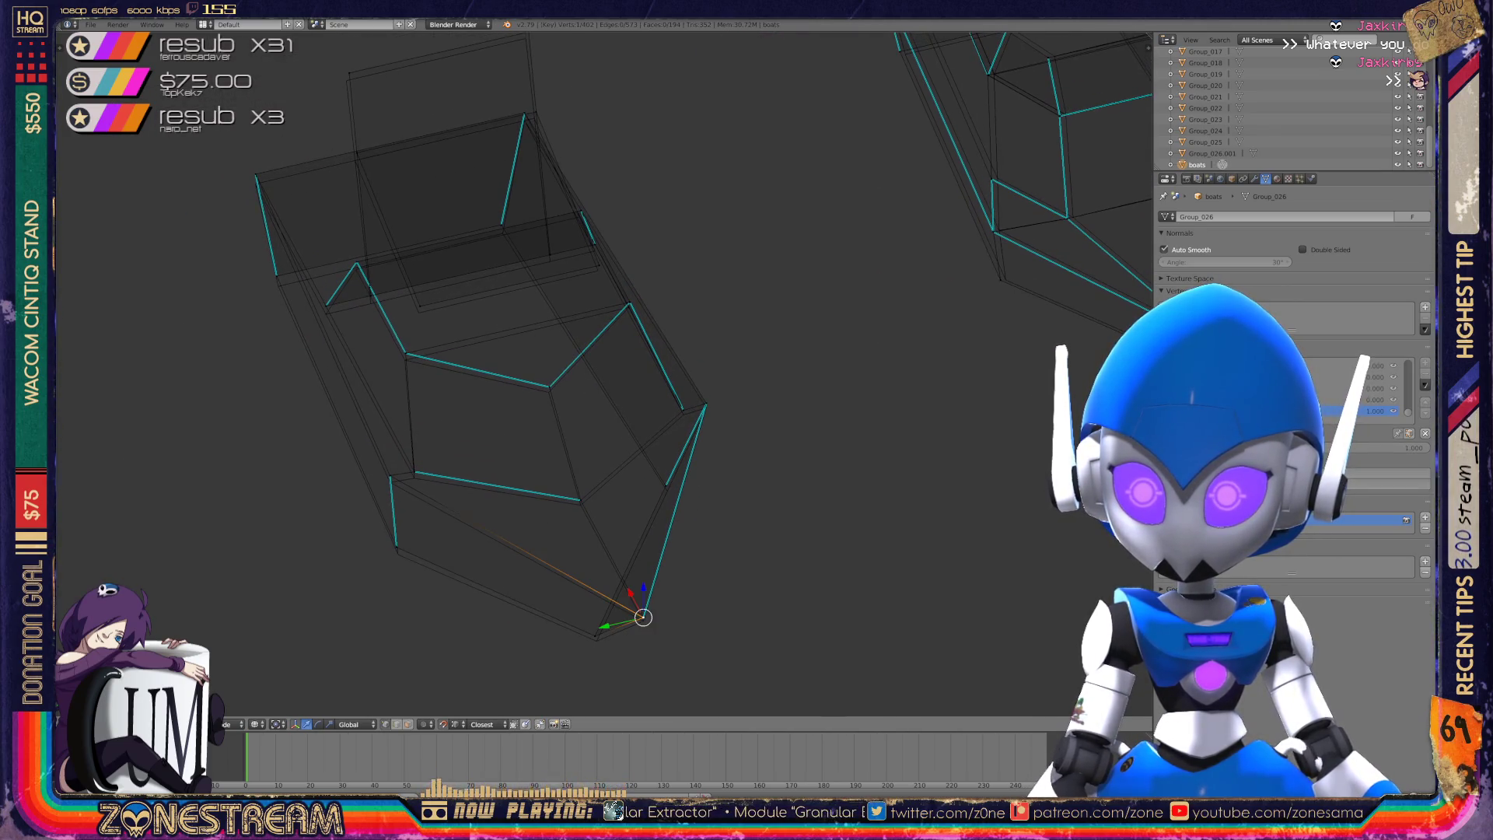
pyautogui.keyDown('shift'); pyautogui.rightClick(643, 623); pyautogui.keyUp('shift')
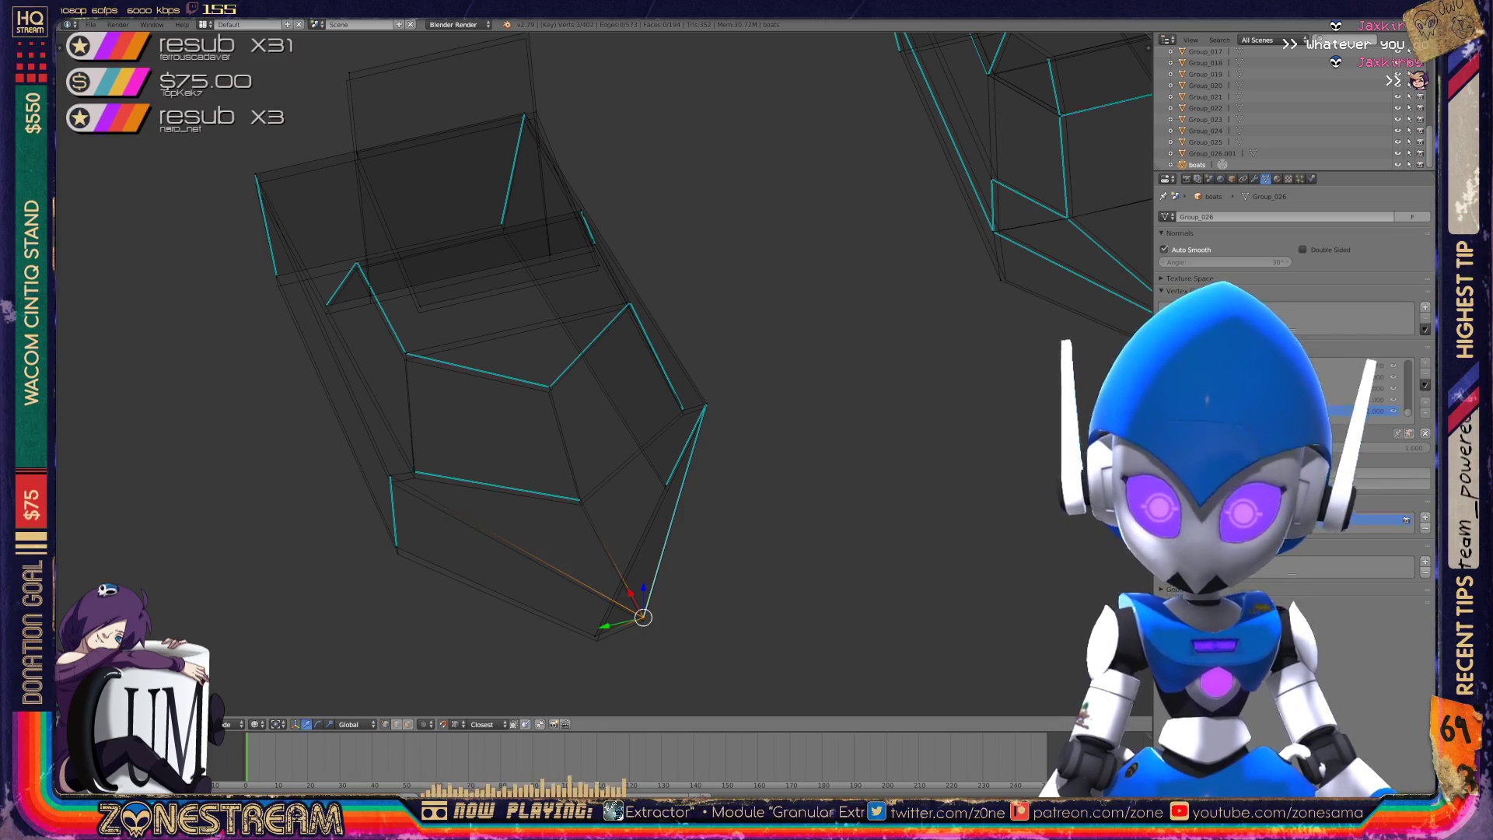
pyautogui.keyDown('shift'); pyautogui.rightClick(596, 636); pyautogui.keyUp('shift')
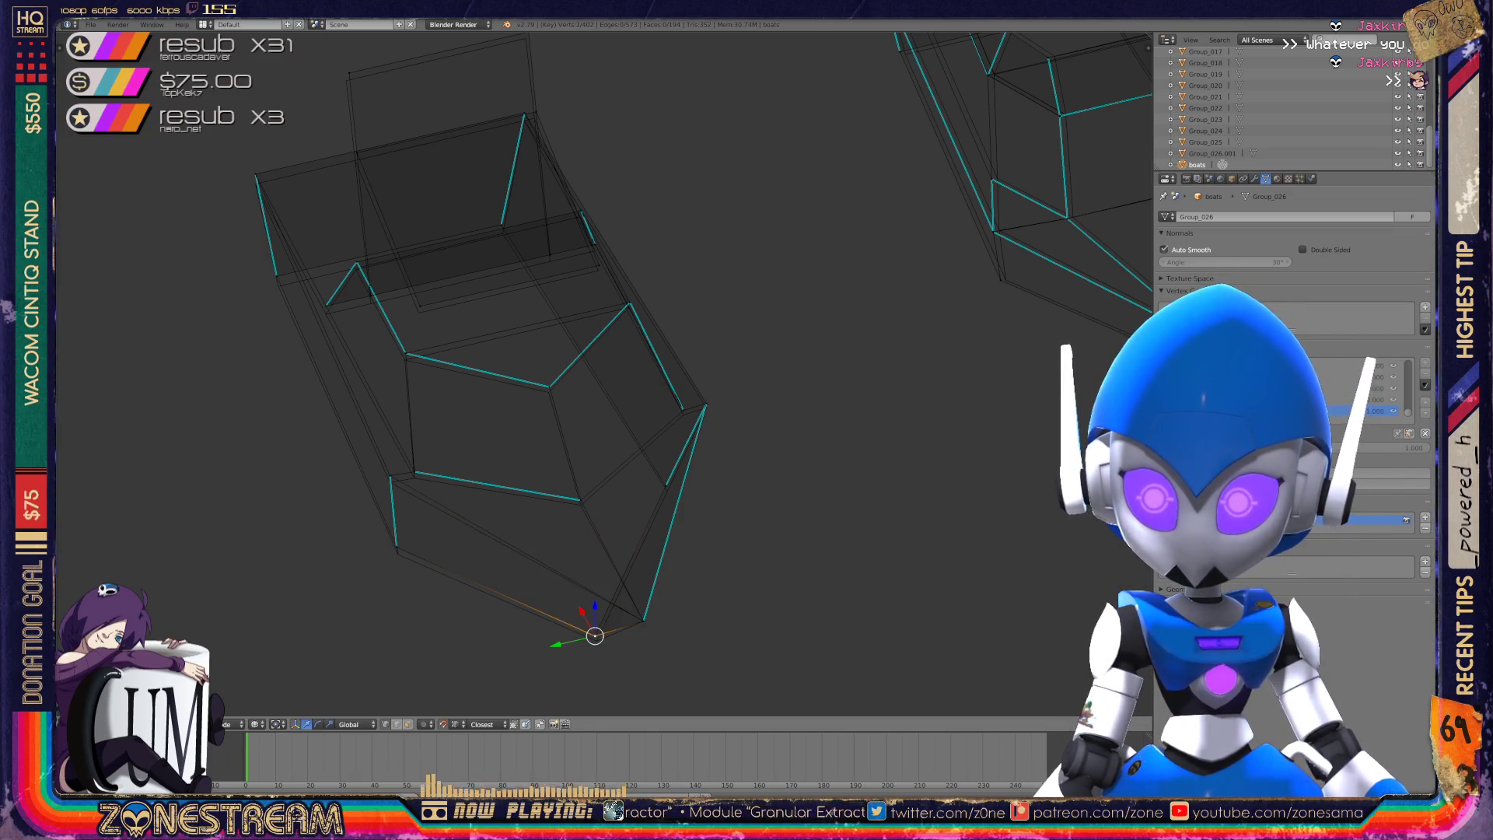
pyautogui.press('g')
# - Nudge the lower-left, right-side and upper hull vertices each slightly down
pyautogui.rightClick(398, 554)
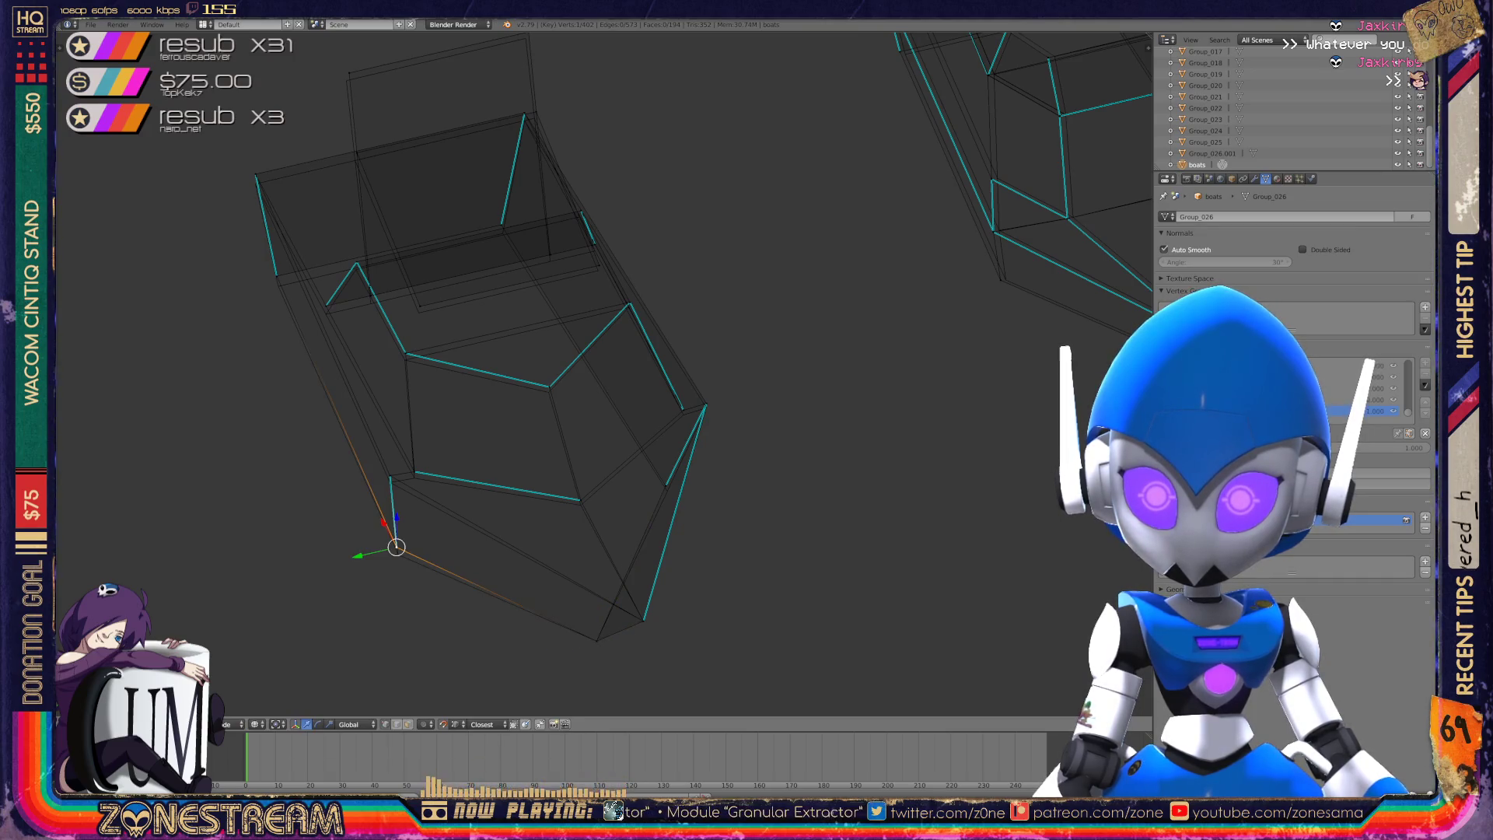
pyautogui.rightClick(390, 475)
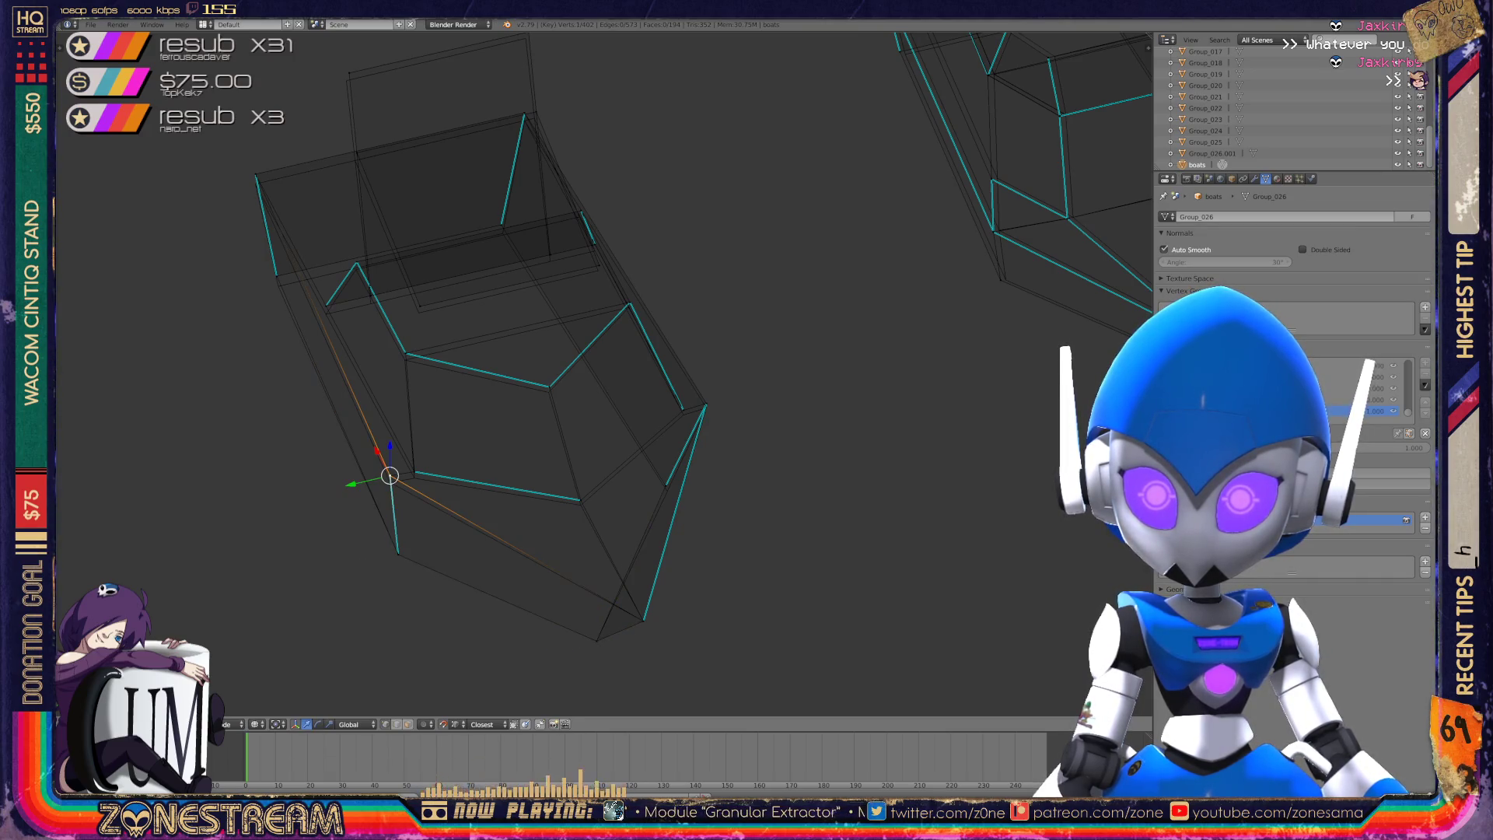
pyautogui.press('g')
pyautogui.rightClick(414, 472)
pyautogui.press('g')
pyautogui.rightClick(580, 500)
pyautogui.press('g')
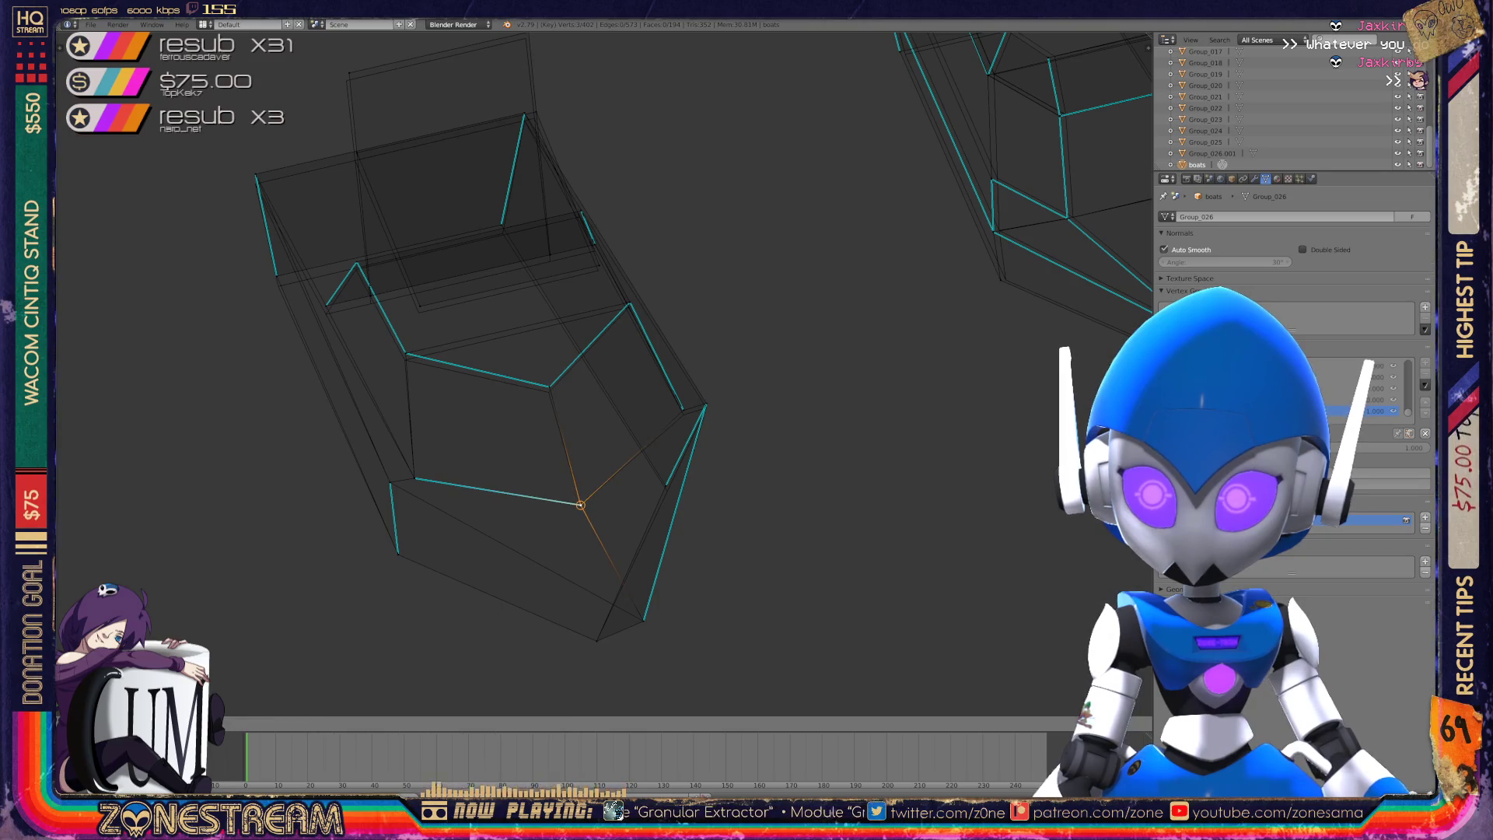
pyautogui.rightClick(549, 387)
pyautogui.press('g')
pyautogui.rightClick(405, 354)
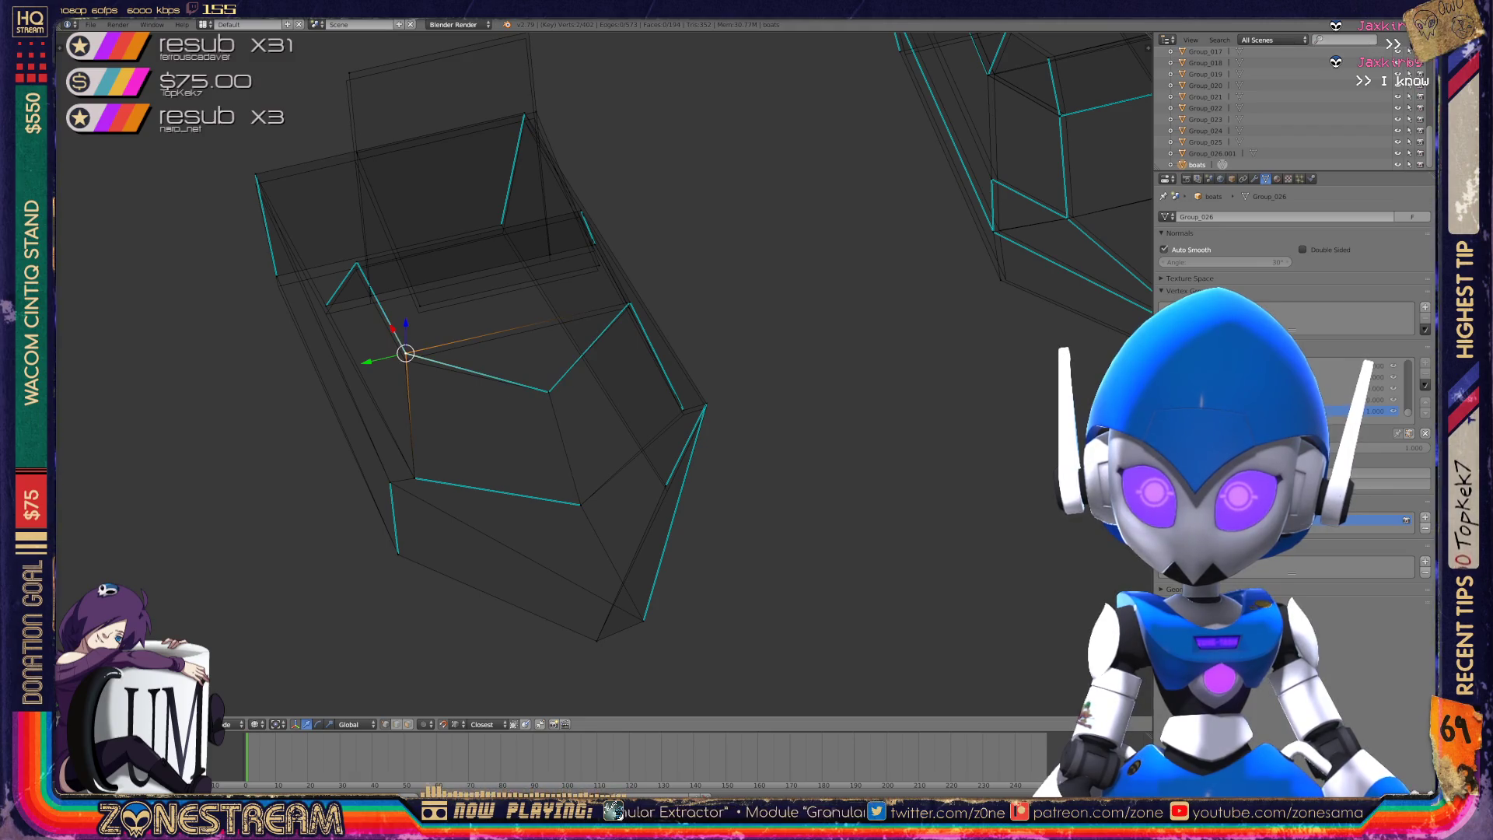
pyautogui.press('g')
# - Move a lower hull vertex slightly down-left and select the far corner vertex
pyautogui.moveTo(591, 373)
pyautogui.mouseDown(button='middle')
pyautogui.moveTo(622, 342)
pyautogui.moveTo(576, 389)
pyautogui.moveTo(560, 366)
pyautogui.moveTo(622, 335)
pyautogui.moveTo(645, 342)
pyautogui.mouseUp(button='middle')
pyautogui.rightClick(651, 345)
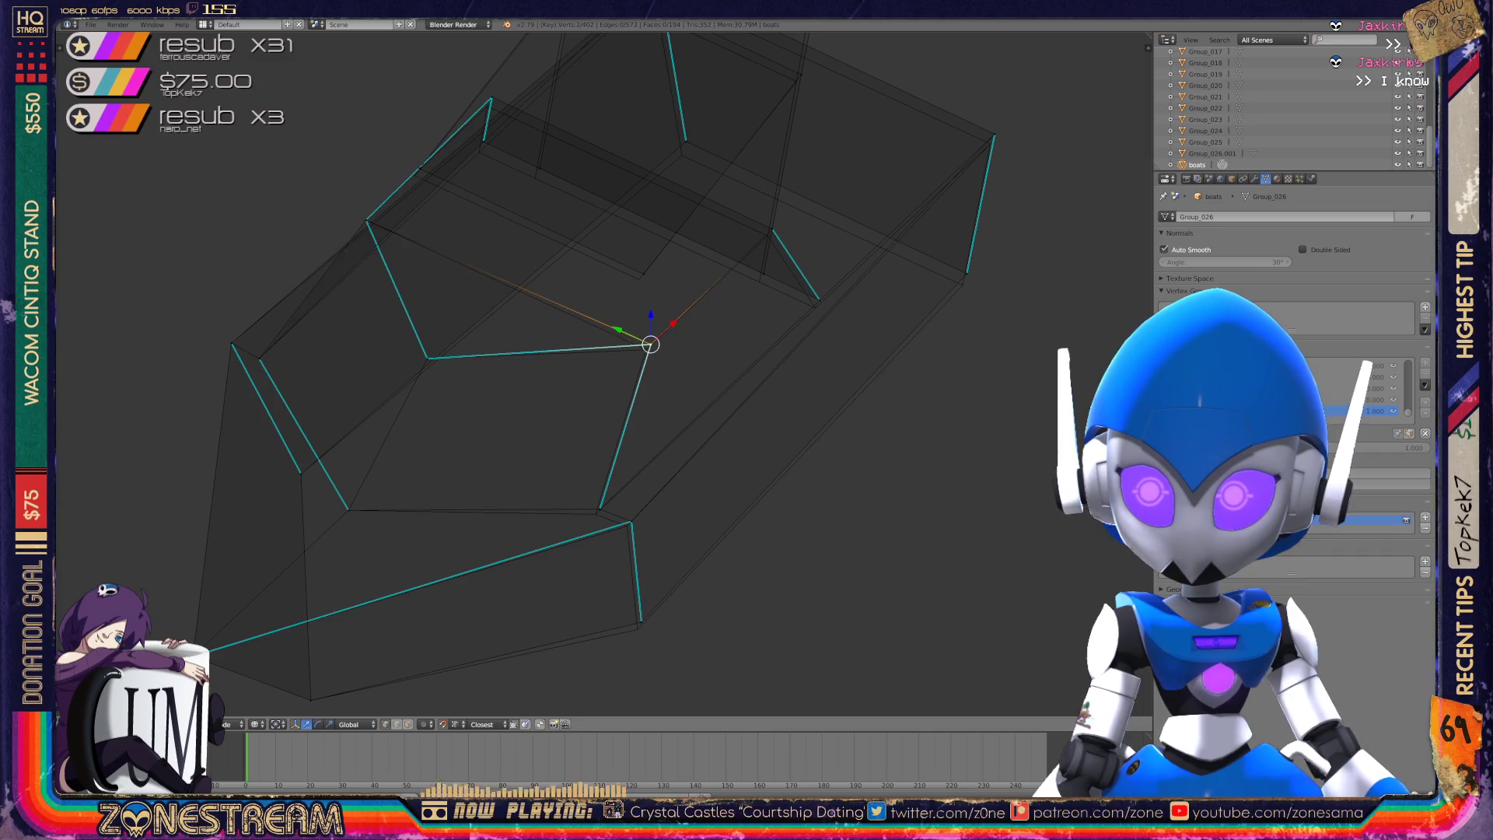
pyautogui.rightClick(600, 509)
pyautogui.rightClick(600, 510)
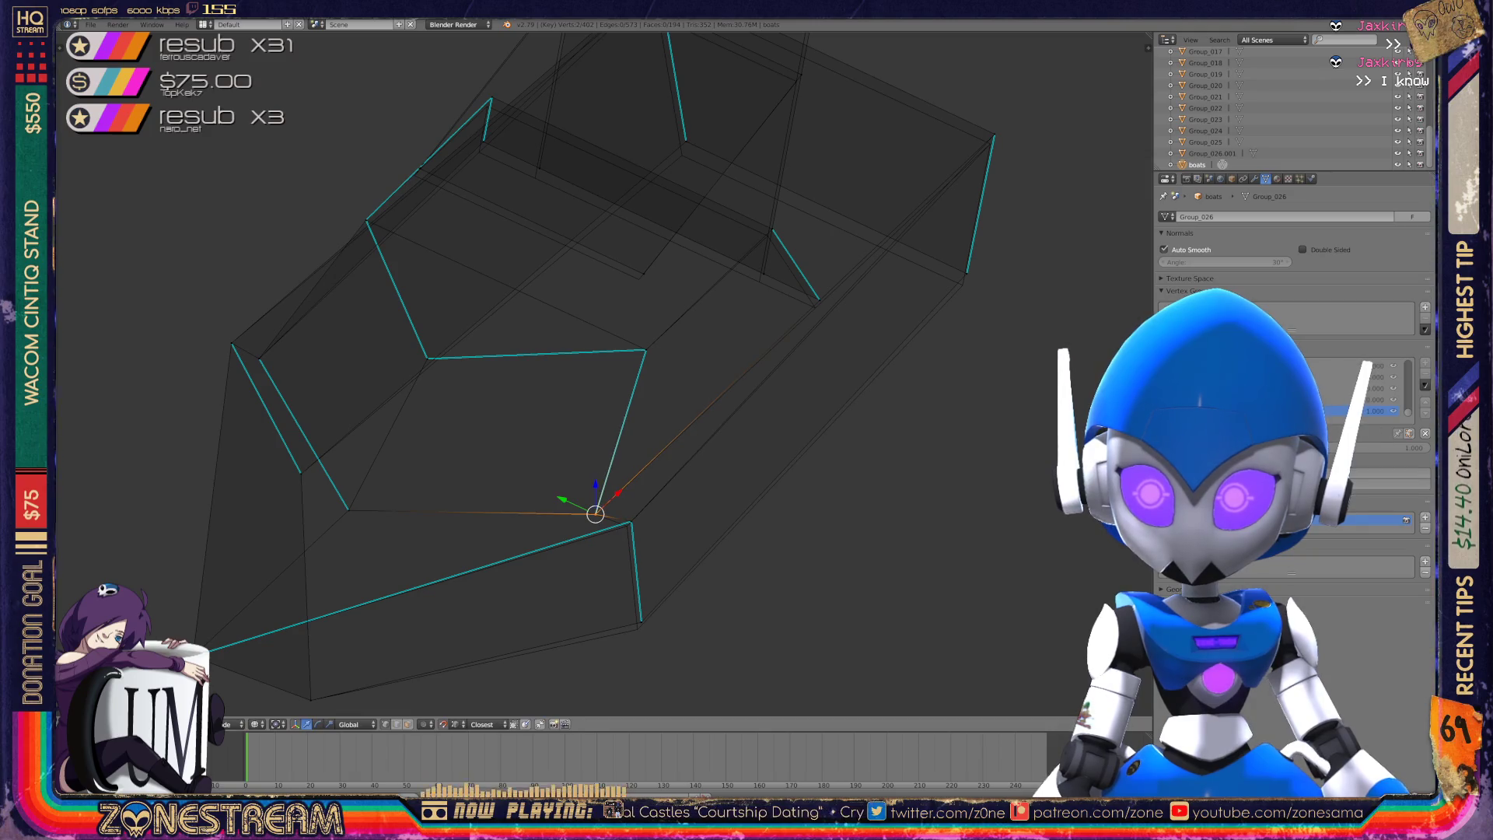
pyautogui.rightClick(631, 521)
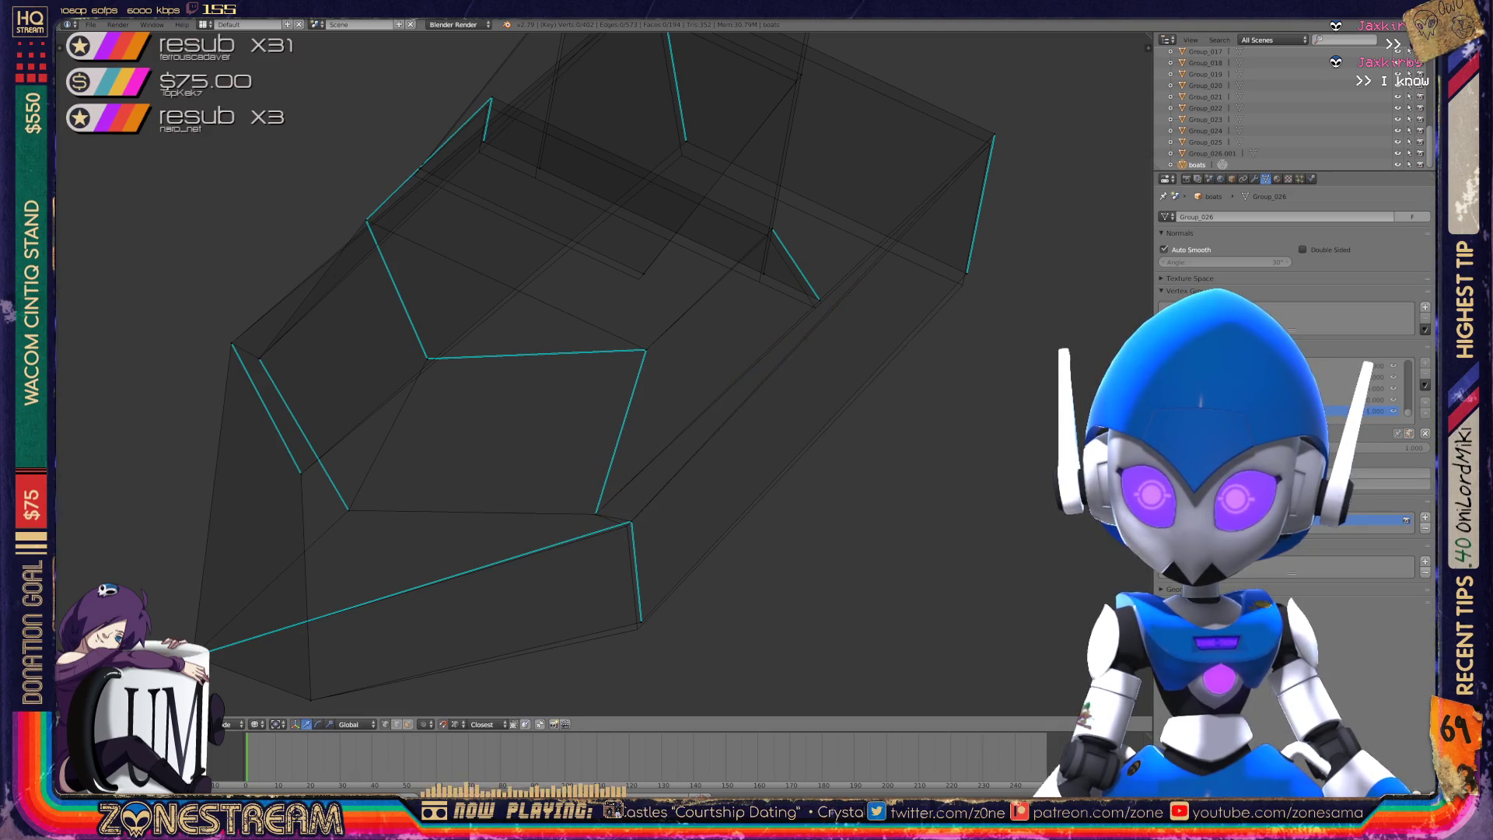
pyautogui.moveTo(630, 521); pyautogui.dragTo(627, 526)
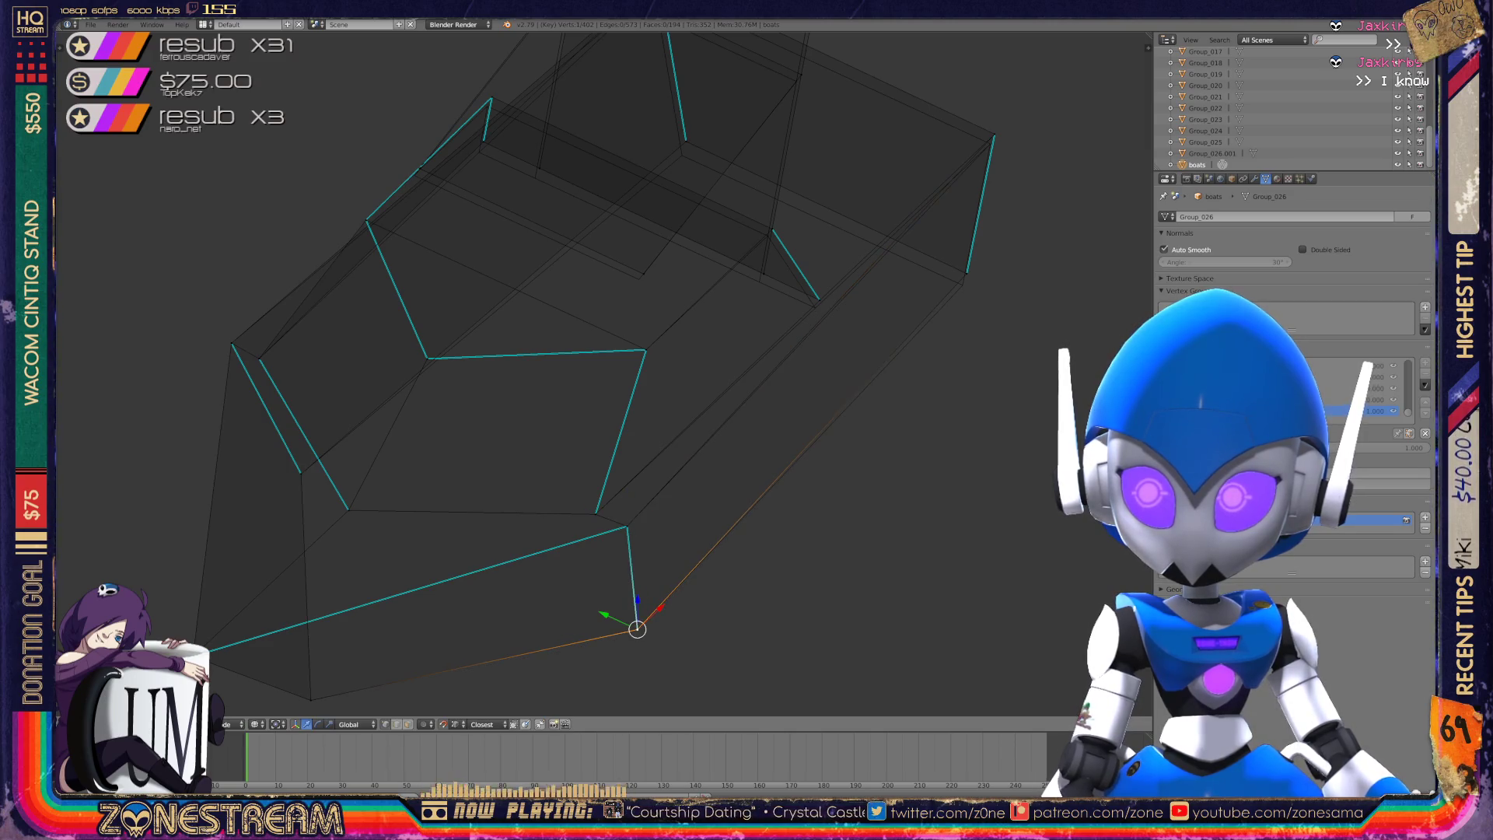
pyautogui.keyDown('shift'); pyautogui.moveTo(626, 526); pyautogui.dragTo(472, 674, button='middle'); pyautogui.keyUp('shift')
pyautogui.keyDown('shift'); pyautogui.rightClick(839, 281); pyautogui.keyUp('shift')
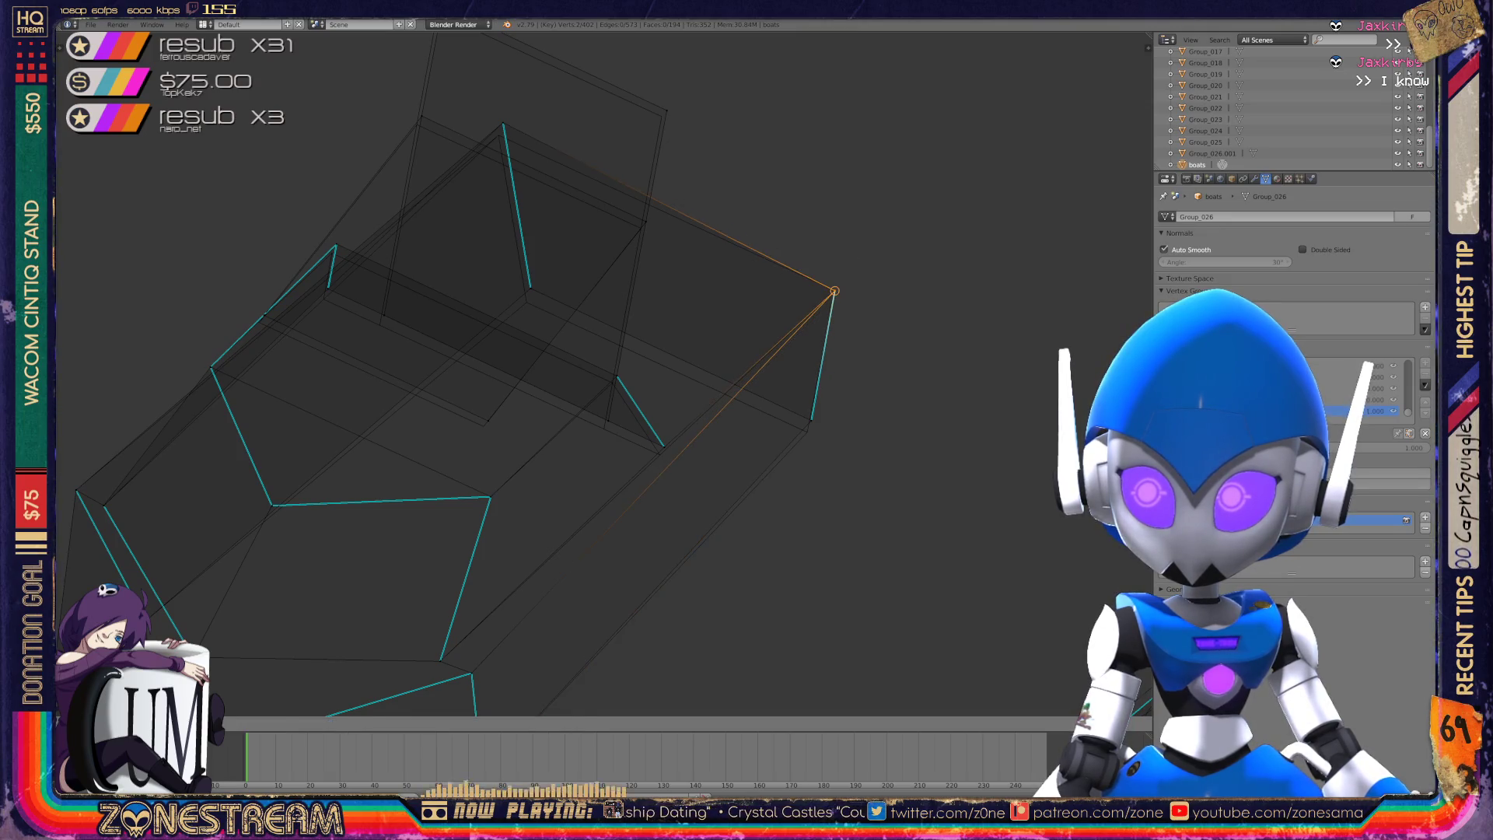
# - Pull the vertex below the far corner inward and nudge the next one up
pyautogui.rightClick(811, 420)
pyautogui.press('g')
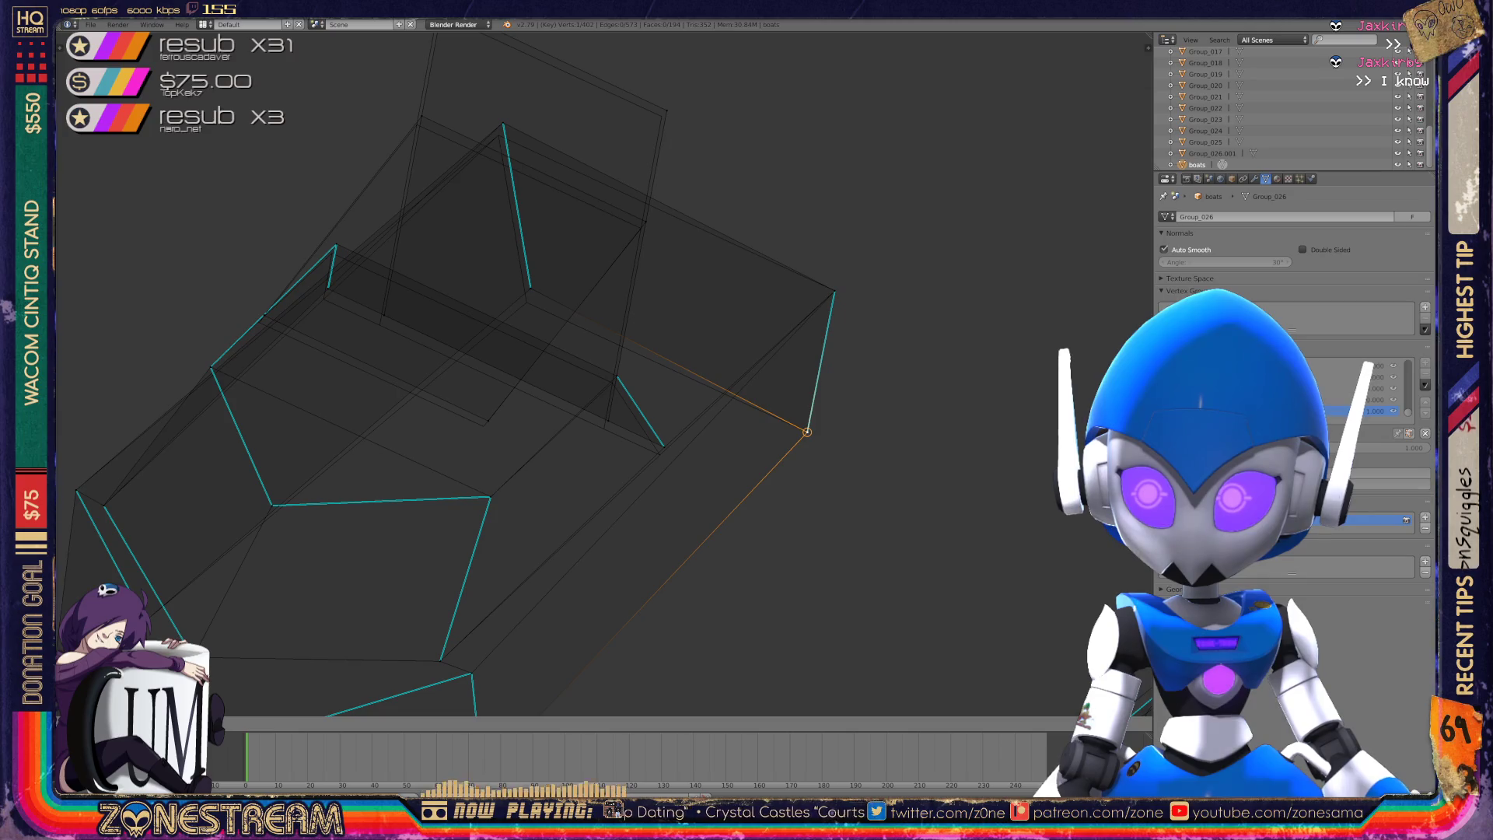
pyautogui.moveTo(807, 432); pyautogui.dragTo(664, 447)
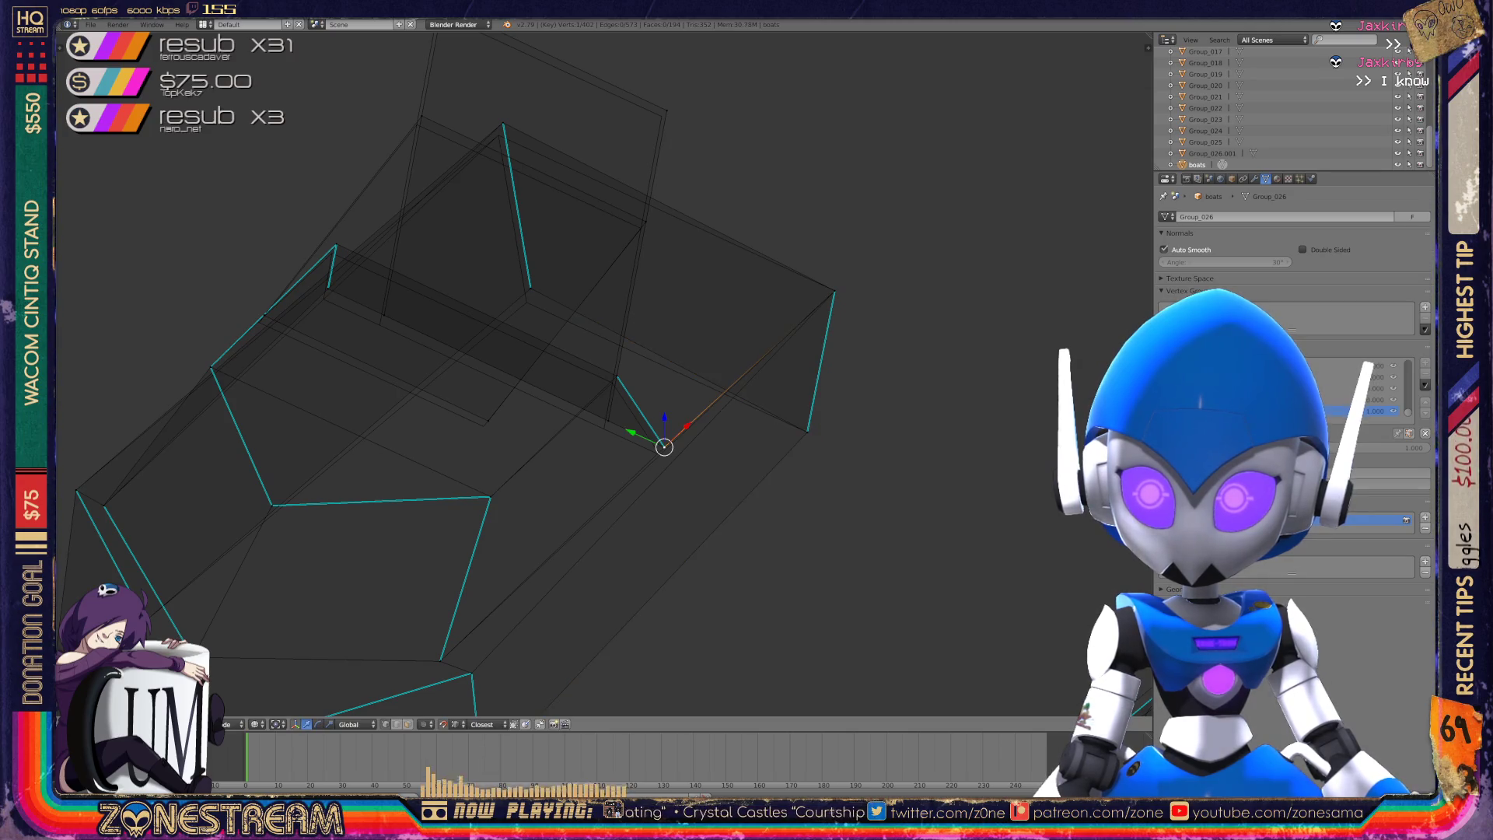
pyautogui.press('g')
pyautogui.click(660, 453)
pyautogui.rightClick(617, 377)
pyautogui.press('g')
pyautogui.click(611, 383)
# - Move the neighbouring lower vertex and raise it high into a point
pyautogui.rightClick(610, 418)
pyautogui.press('g')
pyautogui.click(604, 428)
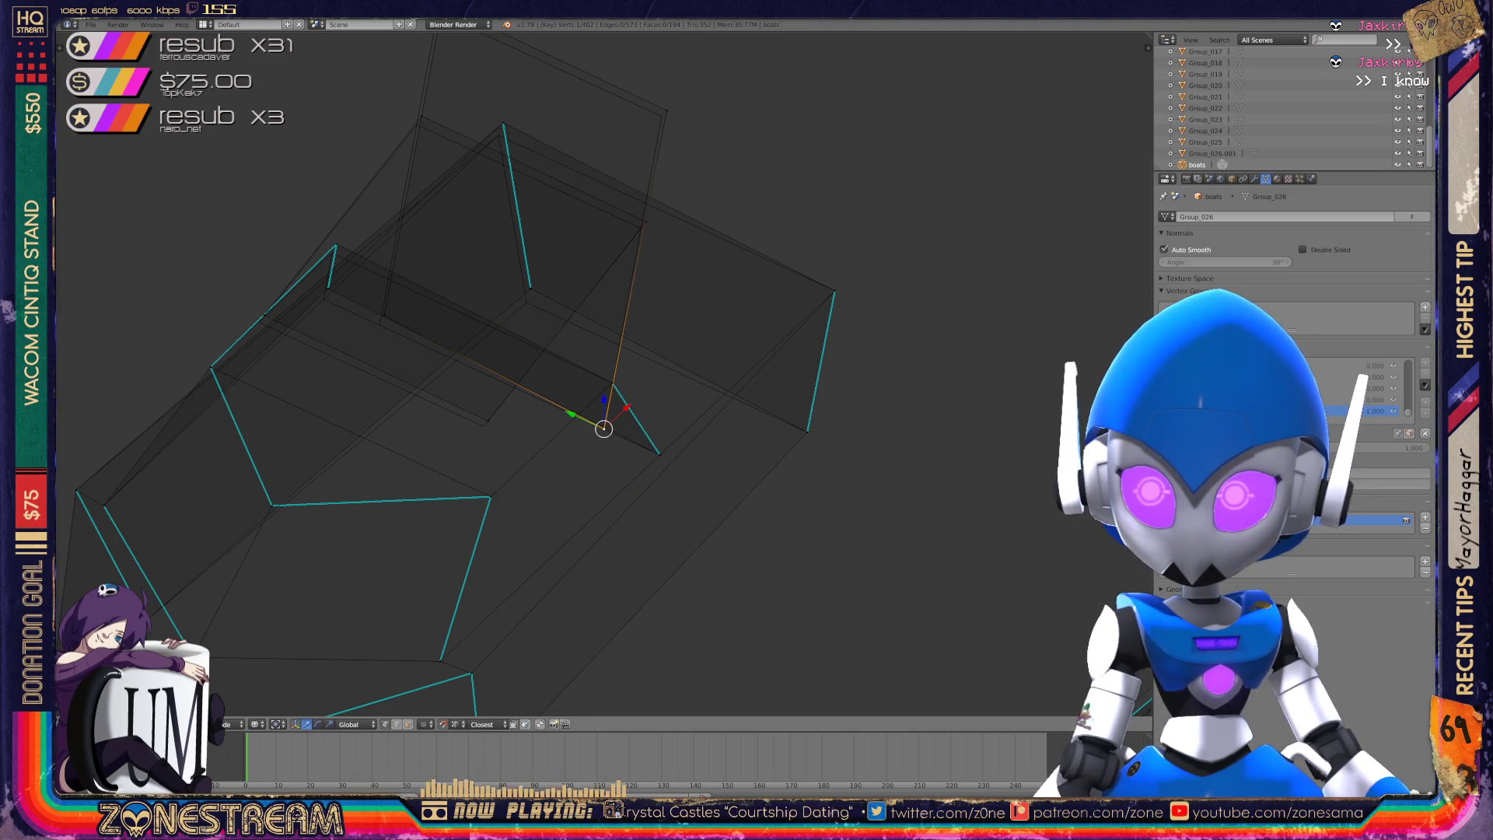
pyautogui.press('g')
pyautogui.click(660, 117)
pyautogui.keyDown('shift'); pyautogui.moveTo(660, 116); pyautogui.dragTo(745, 243, button='middle'); pyautogui.keyUp('shift')
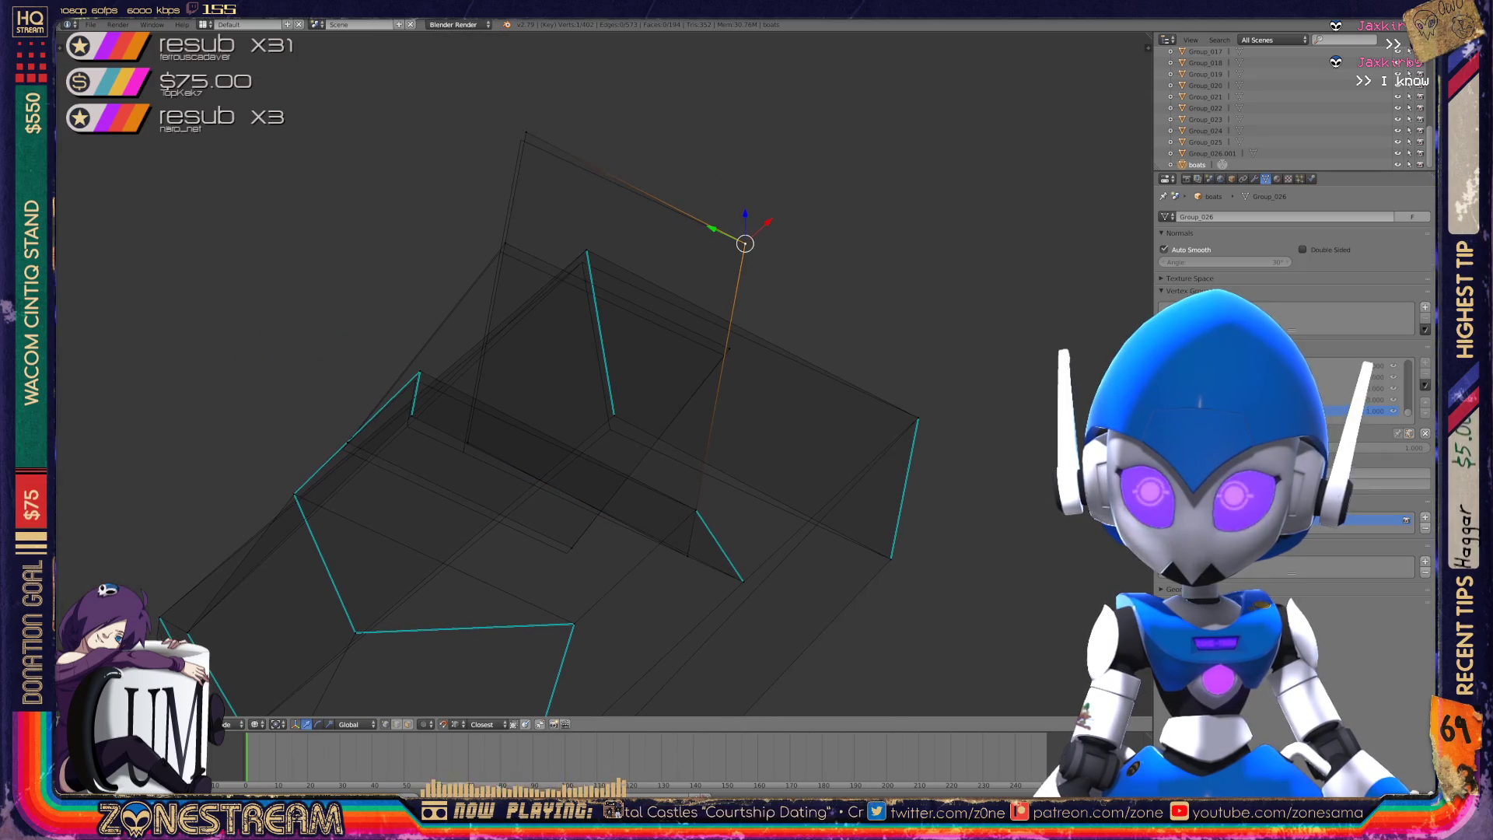
# - Reposition a lower hull vertex and nudge an upper hull vertex down-left
pyautogui.rightClick(521, 139)
pyautogui.rightClick(466, 441)
pyautogui.press('g')
pyautogui.press('Escape')
pyautogui.press('g')
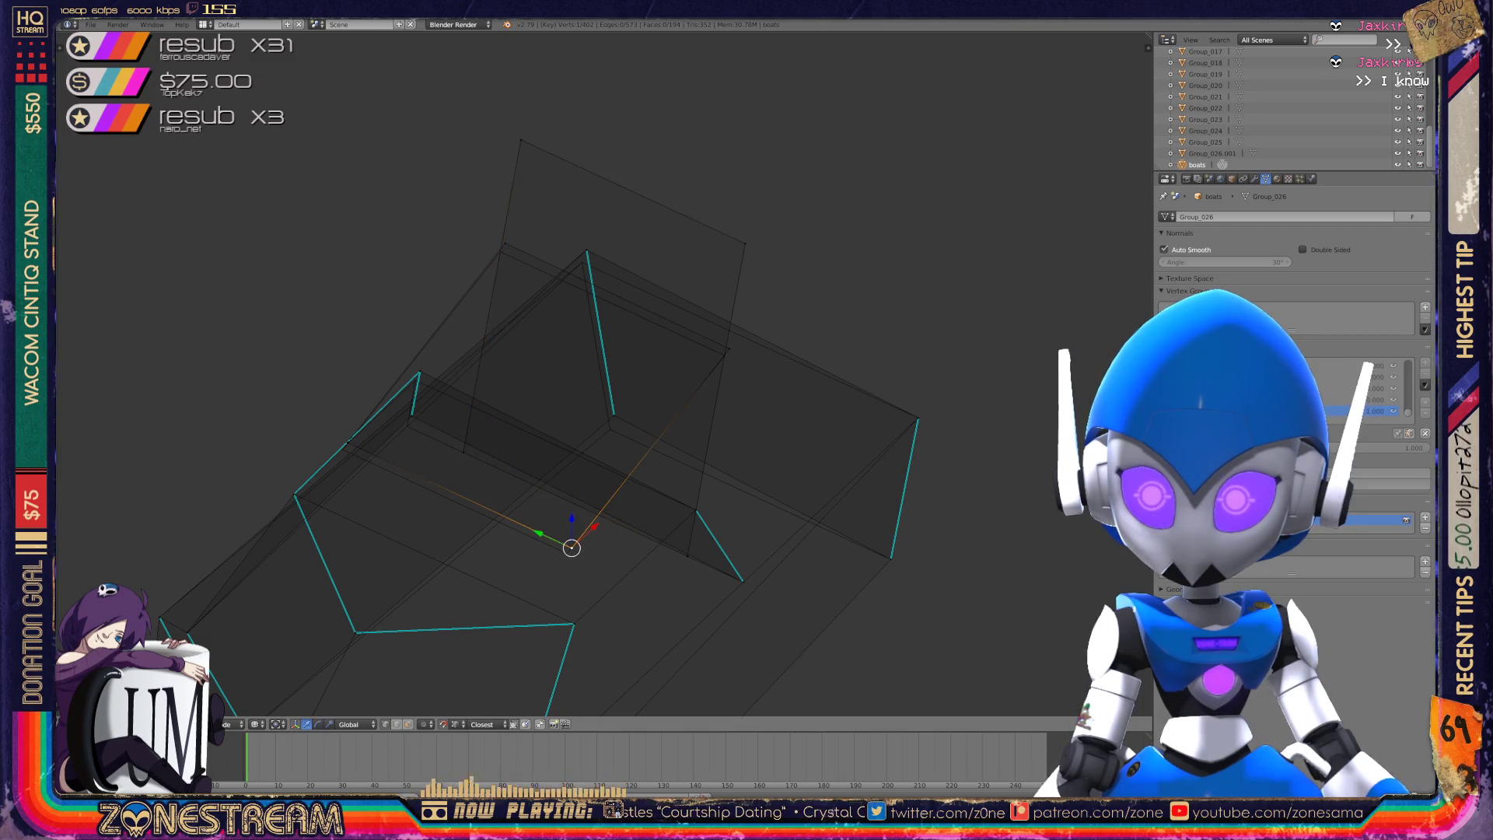
pyautogui.click(567, 553)
pyautogui.rightClick(727, 348)
pyautogui.press('g')
pyautogui.press('Escape')
pyautogui.rightClick(506, 243)
pyautogui.press('g')
pyautogui.press('Return')
# - Shift the left-edge vertex, then pull the nearby corner vertex outward and up into a tall point
pyautogui.rightClick(346, 446)
pyautogui.press('g')
pyautogui.press('Return')
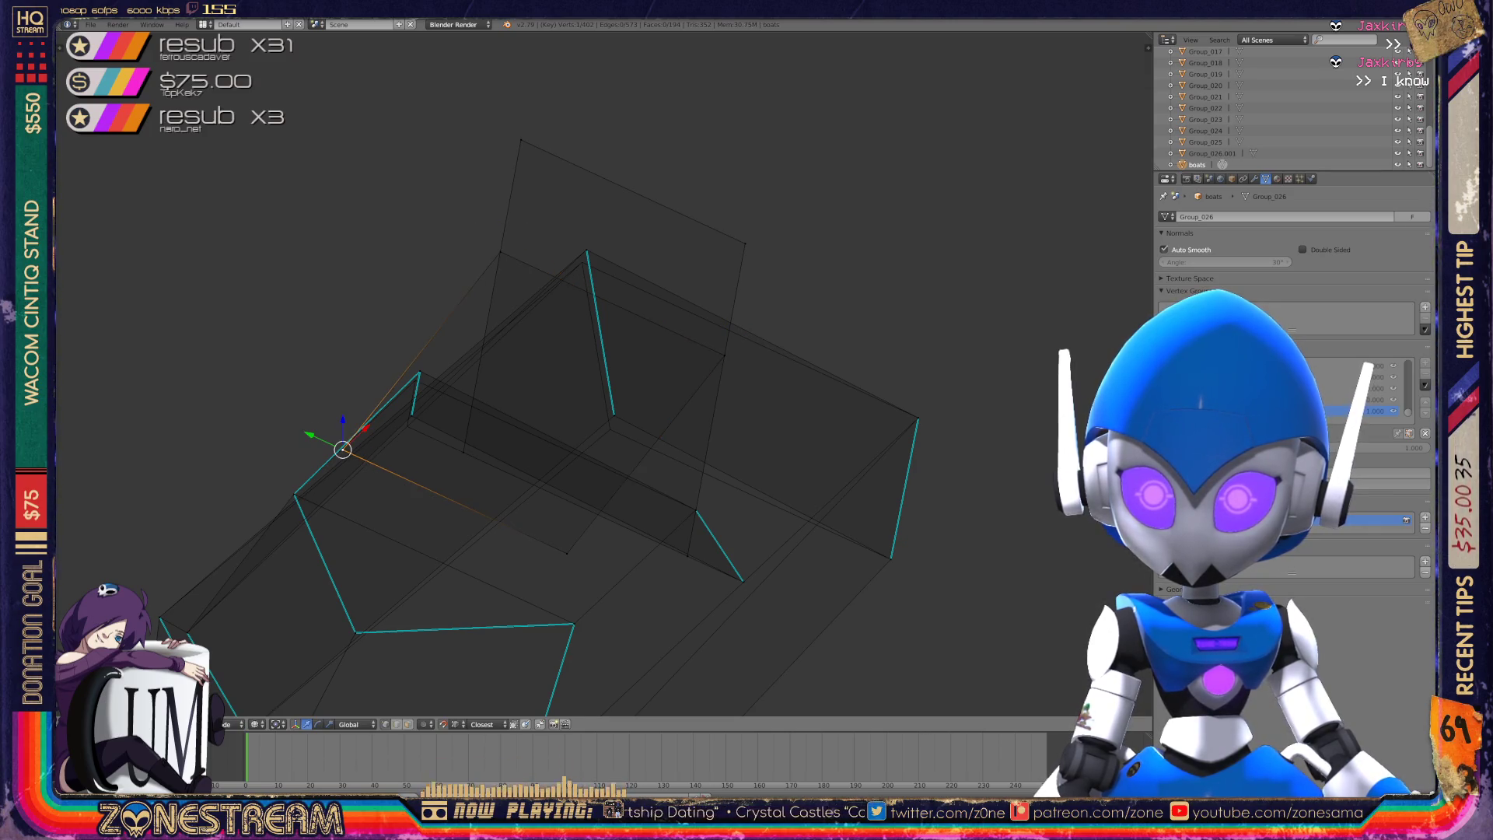
pyautogui.rightClick(411, 415)
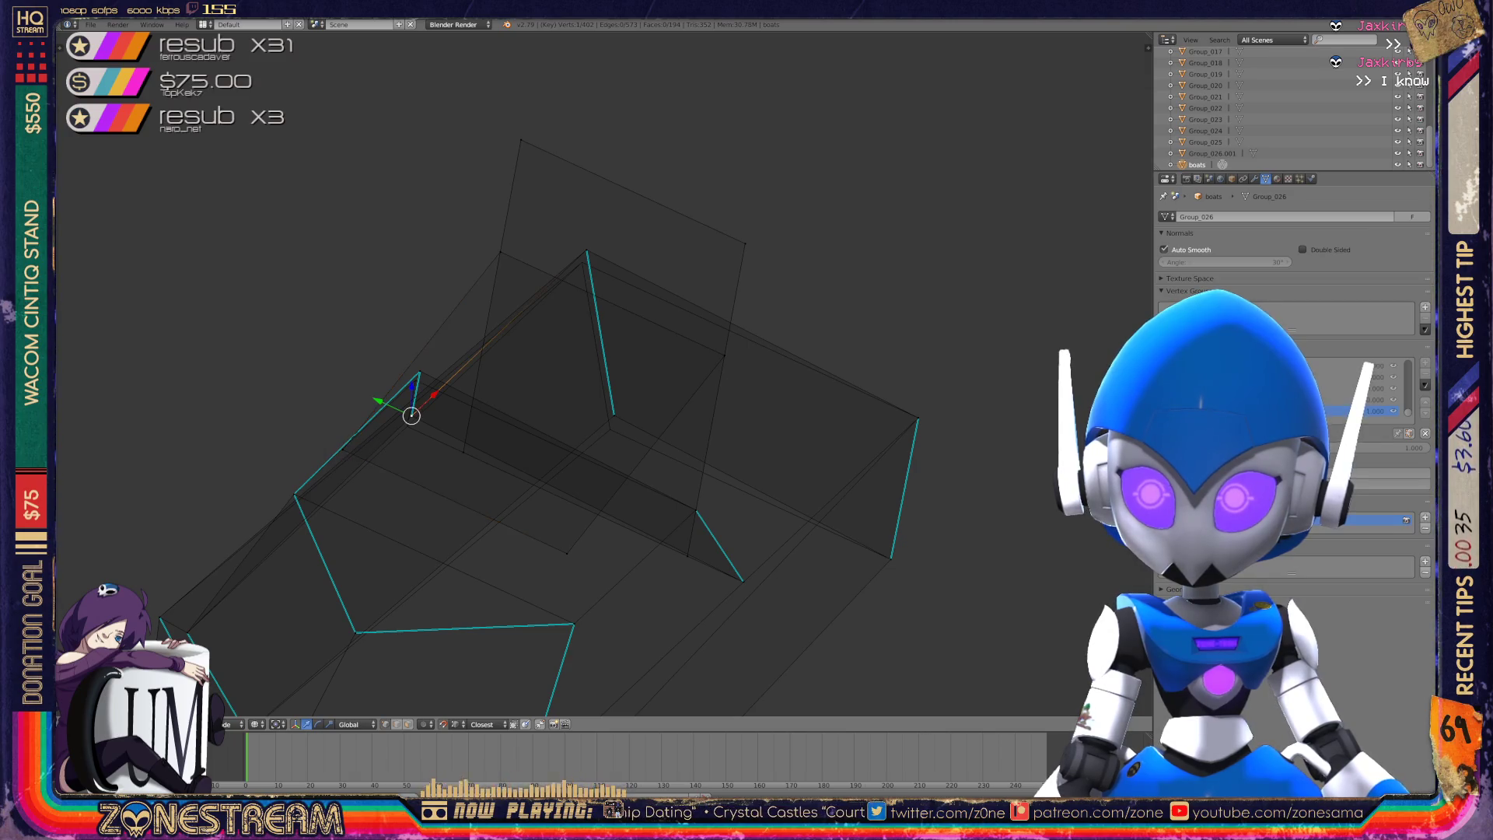
pyautogui.press('g')
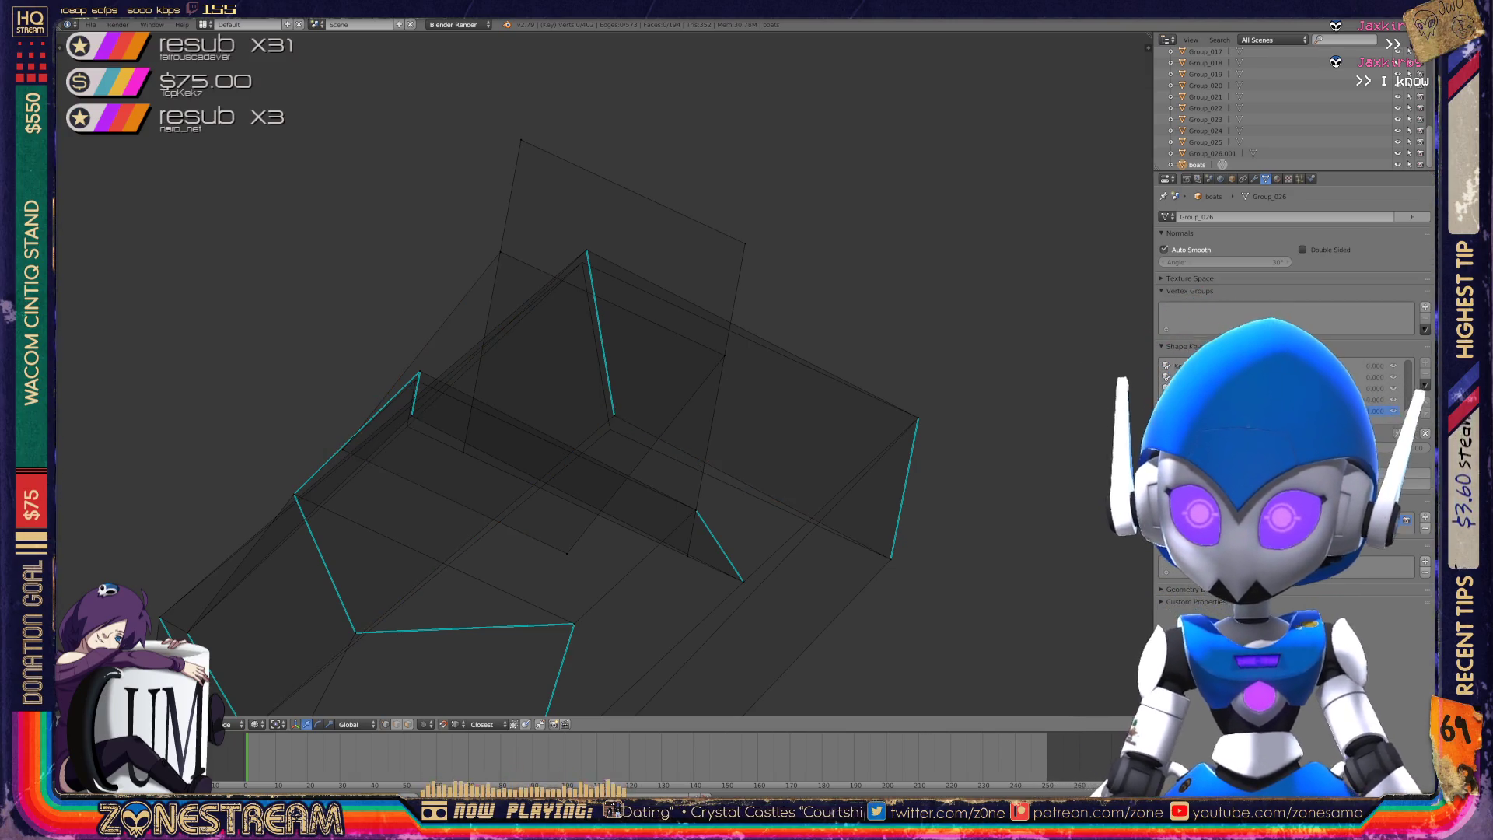
pyautogui.press('Return')
pyautogui.press('g')
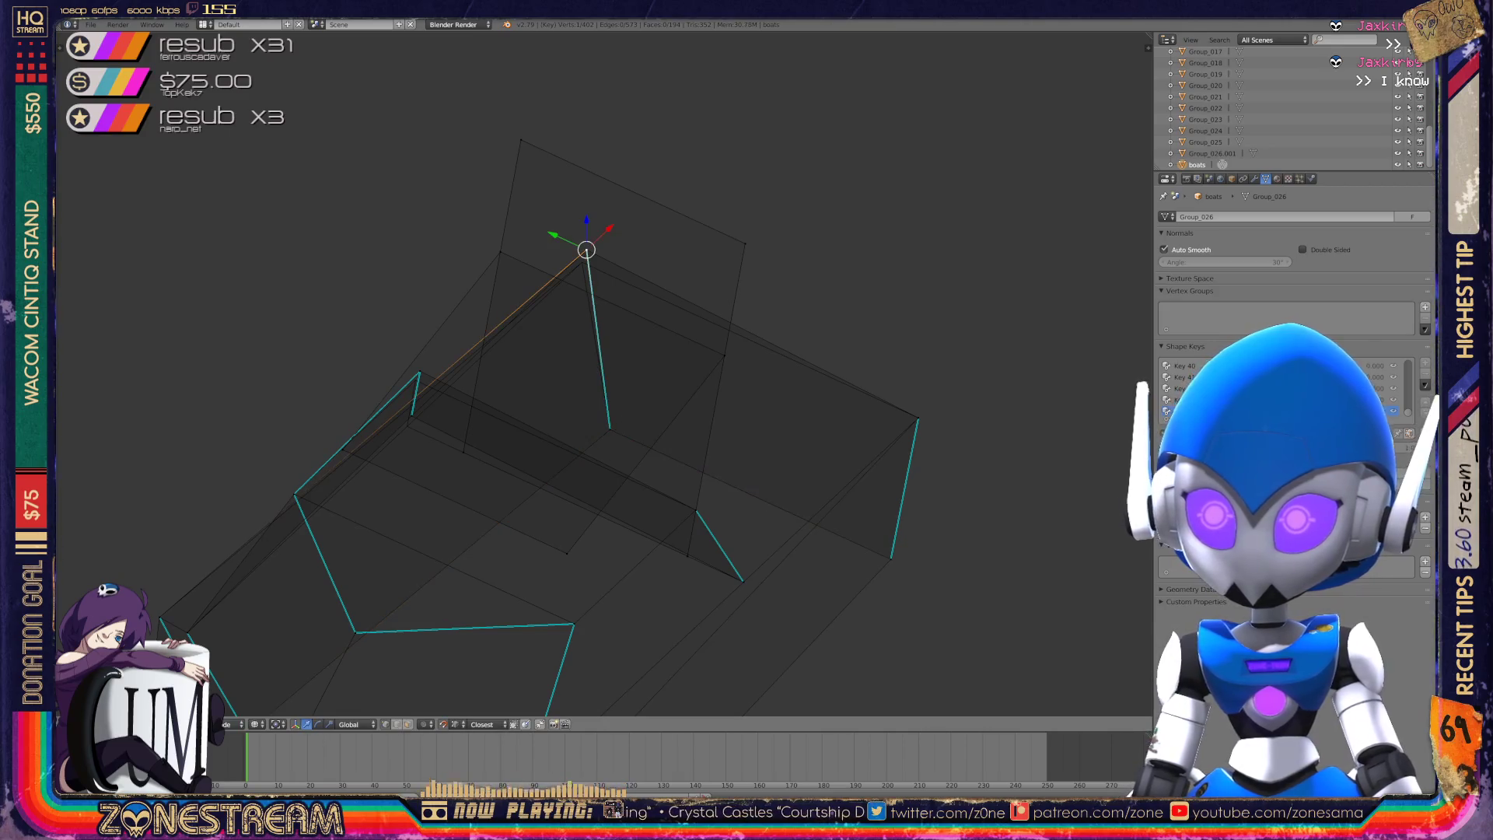
pyautogui.press('Return')
# - Move two more hull vertices slightly down
pyautogui.moveTo(591, 389)
pyautogui.mouseDown(button='middle')
pyautogui.moveTo(497, 311)
pyautogui.moveTo(420, 280)
pyautogui.mouseUp(button='middle')
pyautogui.scroll(3, 497, 350)
pyautogui.moveTo(498, 350)
pyautogui.keyDown('shift'); pyautogui.mouseDown(button='middle')
pyautogui.moveTo(711, 376)
pyautogui.moveTo(622, 342)
pyautogui.mouseUp(button='middle'); pyautogui.keyUp('shift')
pyautogui.keyDown('shift'); pyautogui.rightClick(467, 415); pyautogui.keyUp('shift')
pyautogui.moveTo(467, 415); pyautogui.dragTo(472, 441)
pyautogui.rightClick(568, 233)
pyautogui.moveTo(569, 233); pyautogui.dragTo(570, 257)
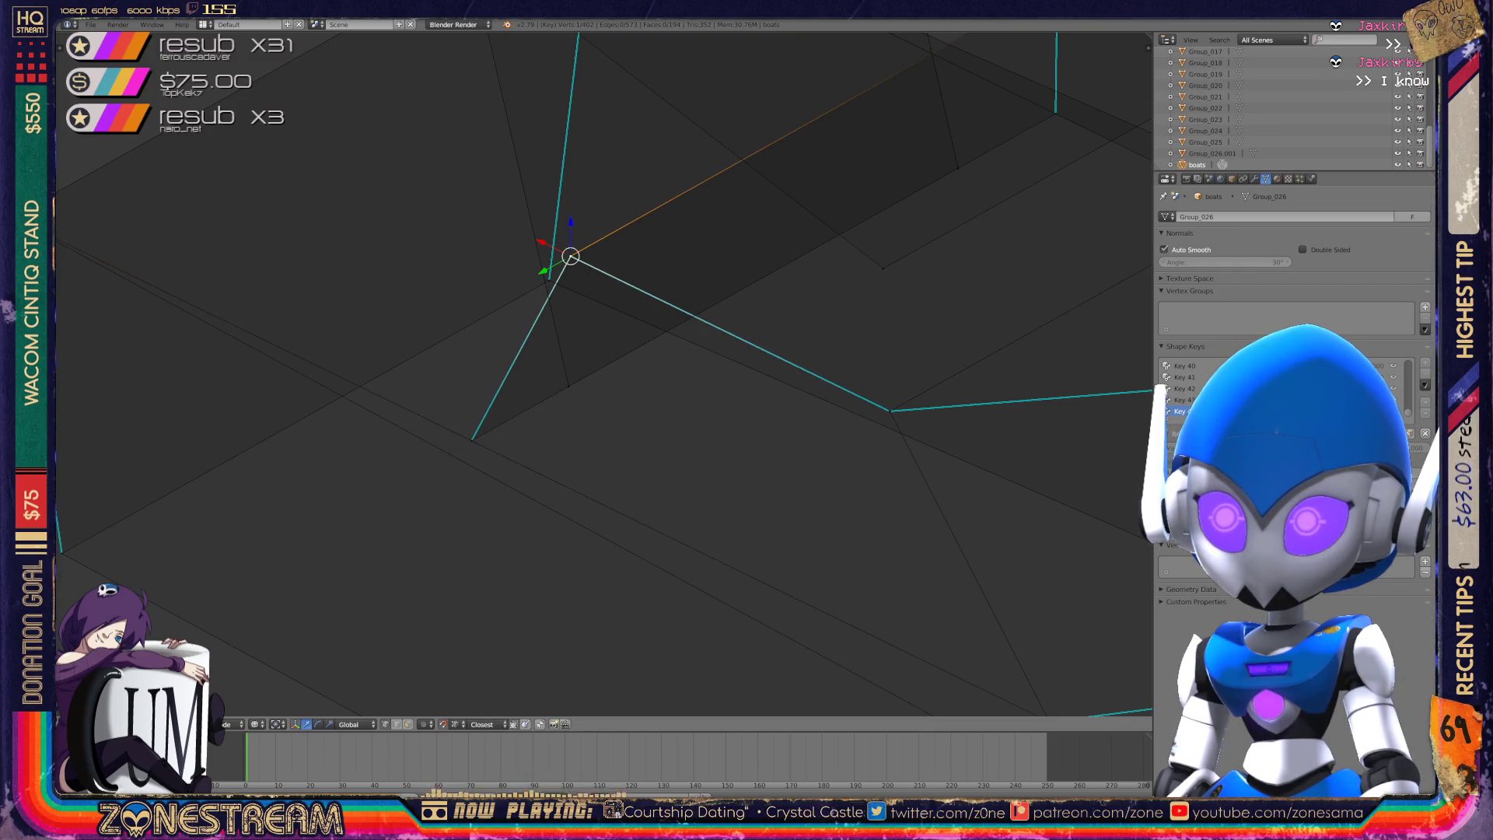
# - Return to Object Mode and view the reshaped boat from the front
pyautogui.press('Tab')
pyautogui.scroll(-5, 604, 373)
pyautogui.scroll(-3, 603, 373)
pyautogui.moveTo(604, 373); pyautogui.dragTo(777, 350, button='middle')
pyautogui.press('KP_1')
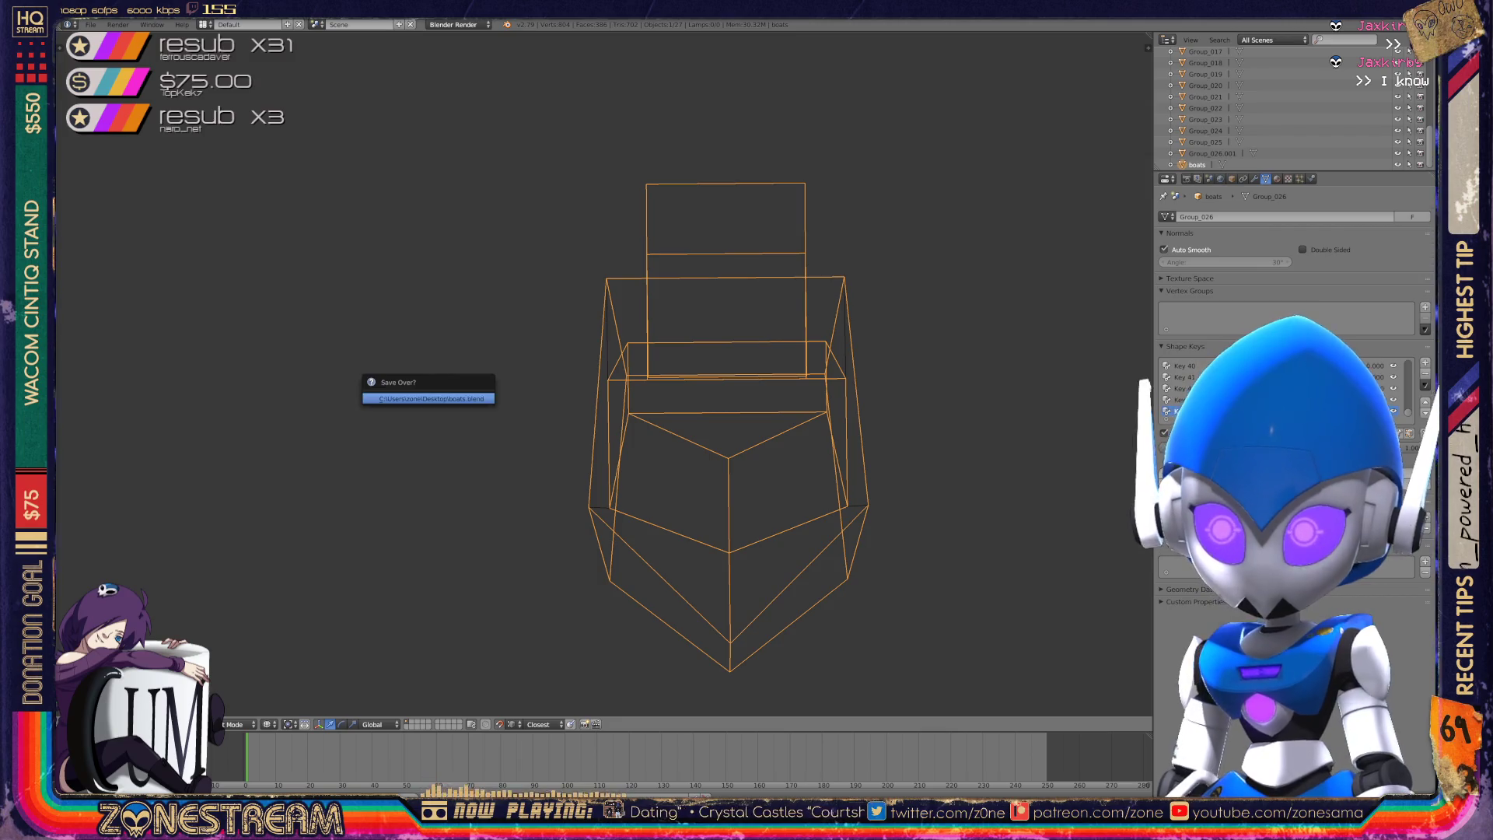
# - Bring the Group_026 boat hull into view and enter Edit Mode on its mesh
pyautogui.scroll(-7, 604, 373)
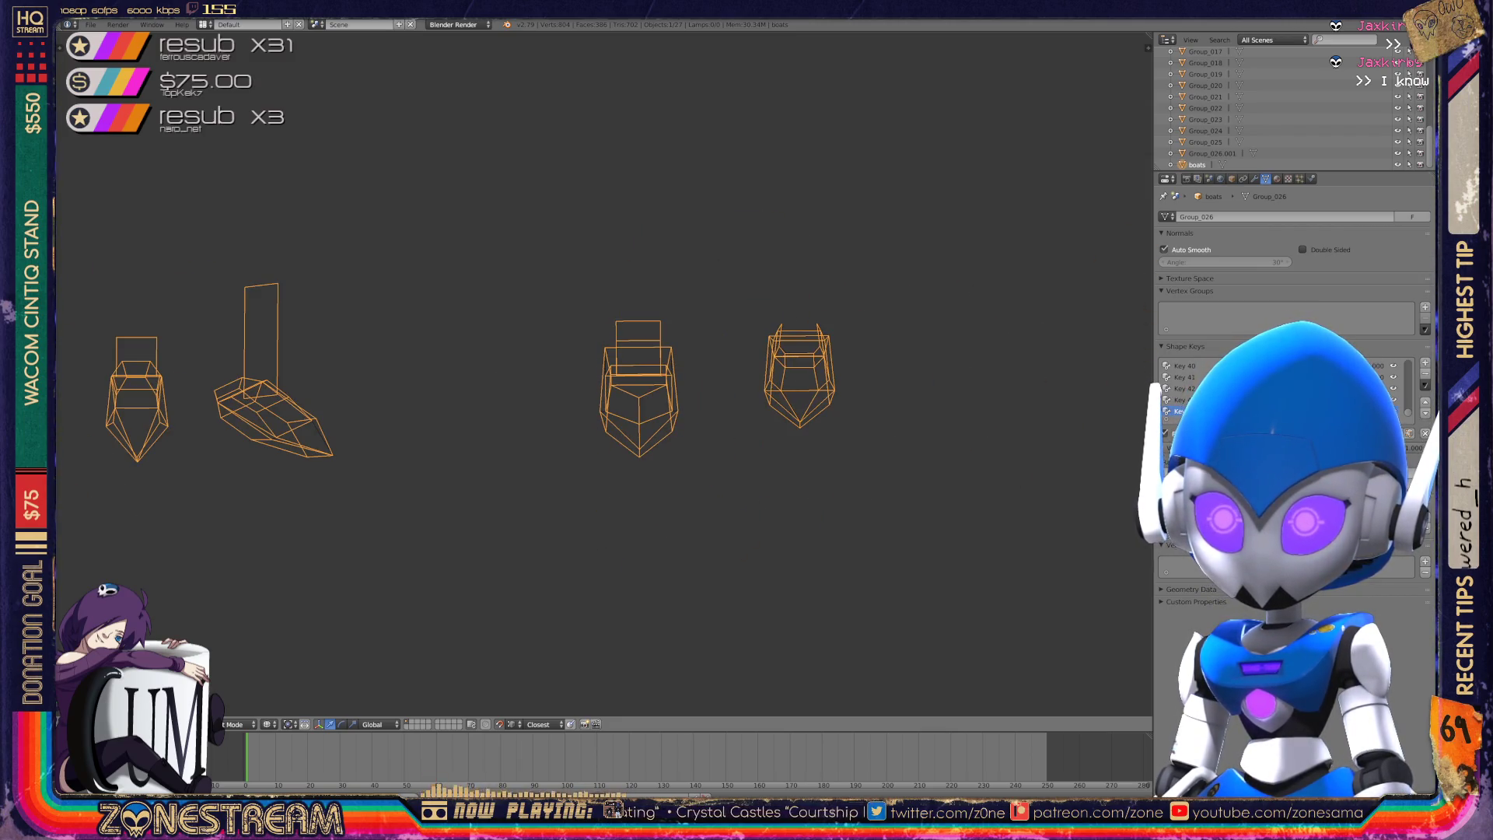
pyautogui.scroll(4, 604, 374)
pyautogui.keyDown('shift'); pyautogui.moveTo(777, 373); pyautogui.dragTo(436, 374, button='middle'); pyautogui.keyUp('shift')
pyautogui.scroll(5, 844, 389)
pyautogui.keyDown('shift'); pyautogui.moveTo(778, 389); pyautogui.dragTo(578, 319, button='middle'); pyautogui.keyUp('shift')
pyautogui.press('Tab')
# - Nudge the bow vertex where the edges meet slightly upward
pyautogui.keyDown('shift'); pyautogui.rightClick(645, 644); pyautogui.keyUp('shift')
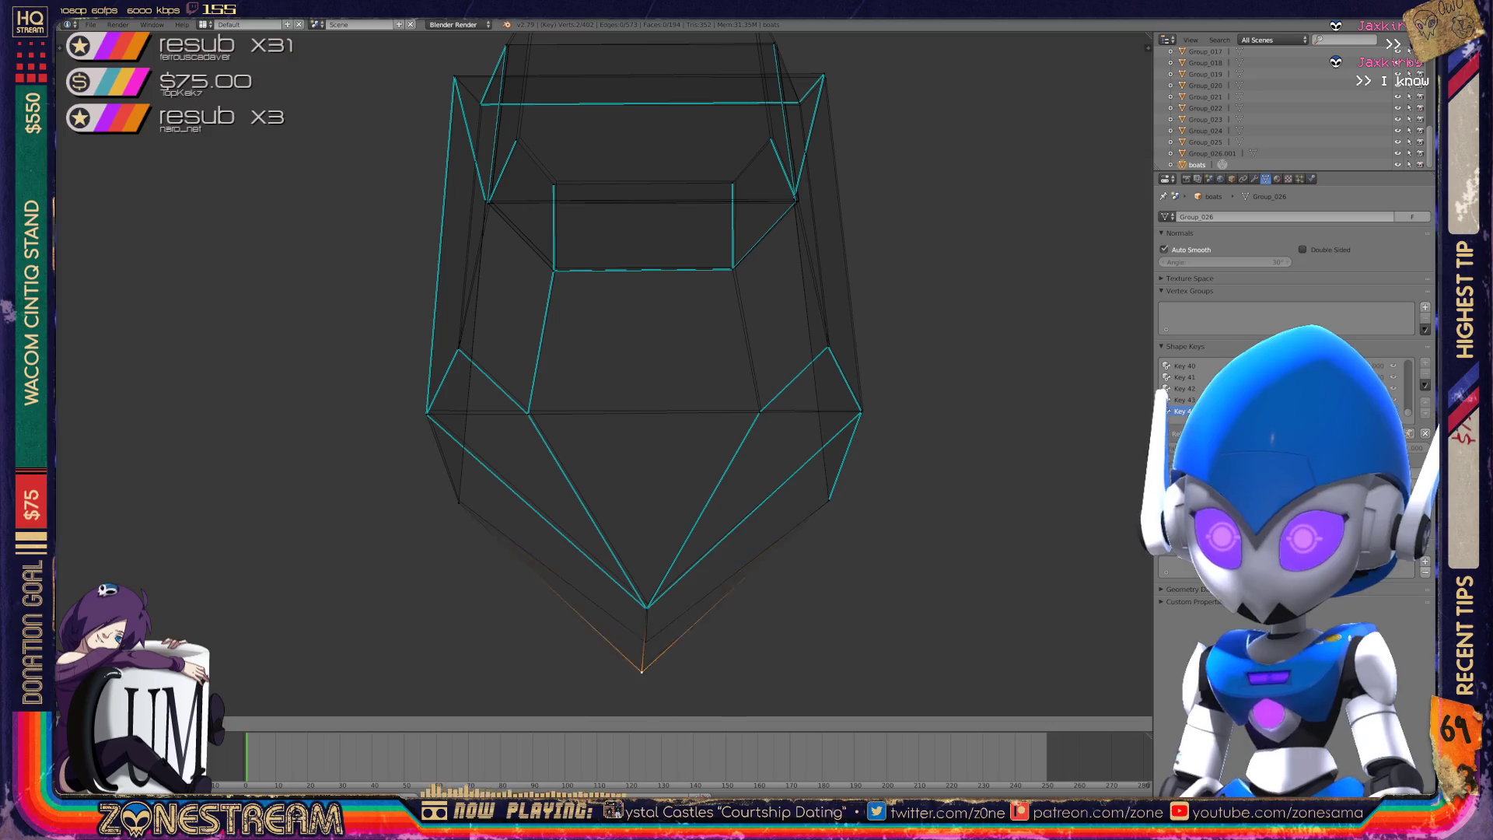
pyautogui.rightClick(646, 608)
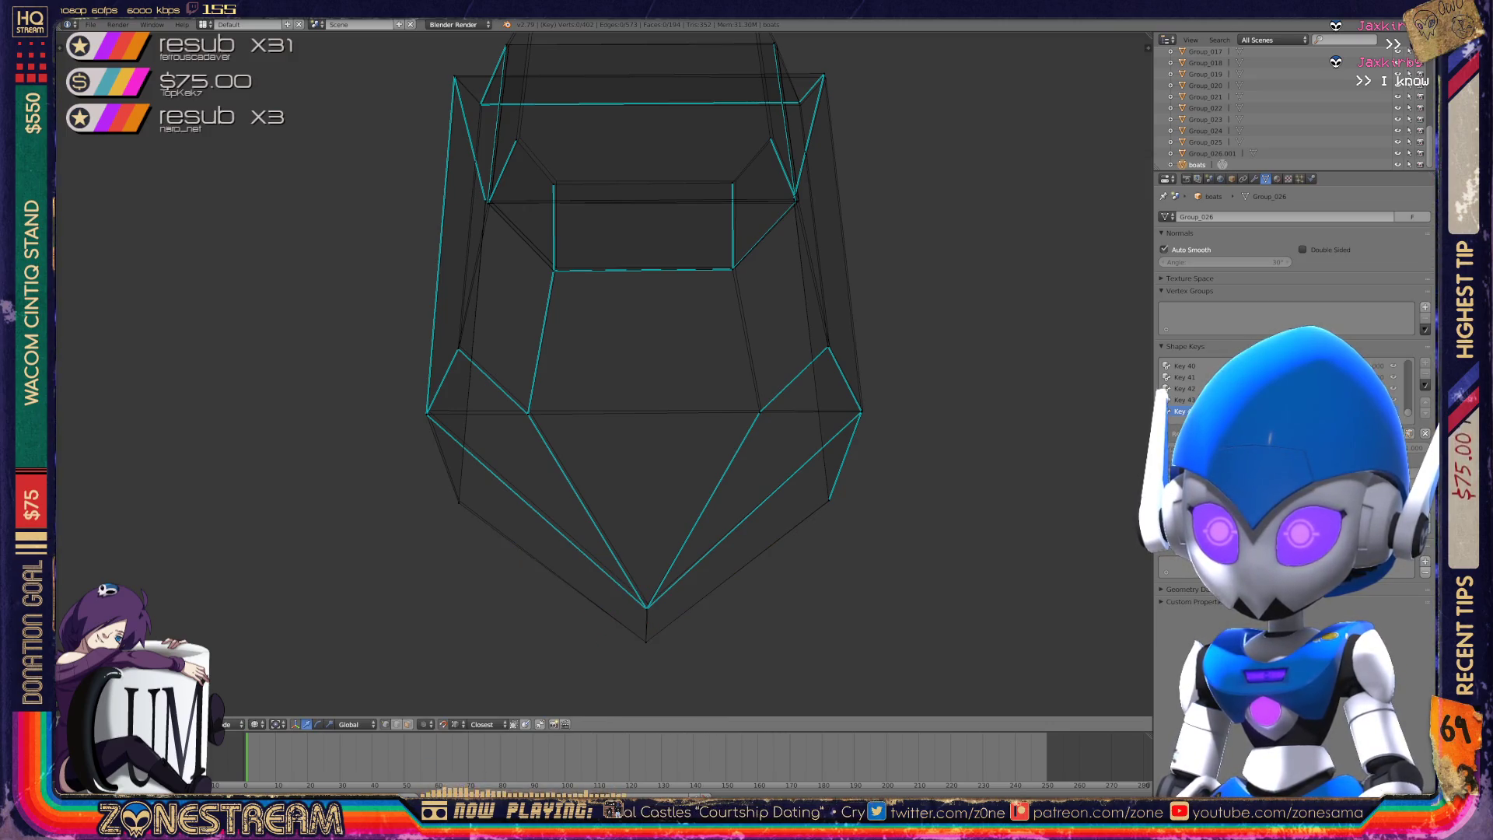
pyautogui.press('g')
pyautogui.press('Return')
# - From a low side view, shift the two vertices above the hull bottom slightly up-left
pyautogui.keyDown('shift'); pyautogui.rightClick(459, 500); pyautogui.keyUp('shift')
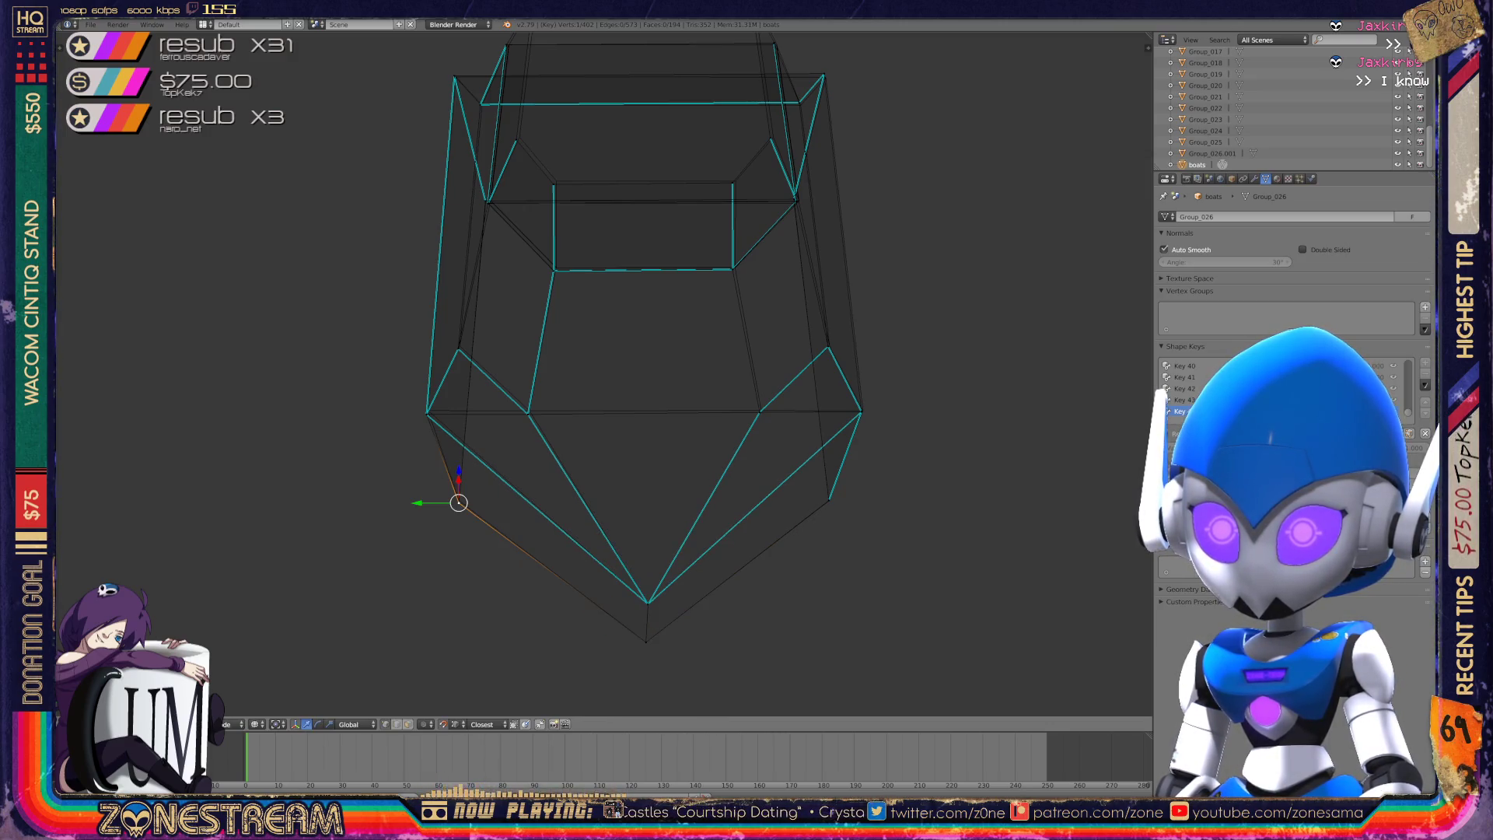
pyautogui.moveTo(700, 389)
pyautogui.mouseDown(button='middle')
pyautogui.moveTo(809, 327)
pyautogui.moveTo(778, 343)
pyautogui.mouseUp(button='middle')
pyautogui.rightClick(705, 559)
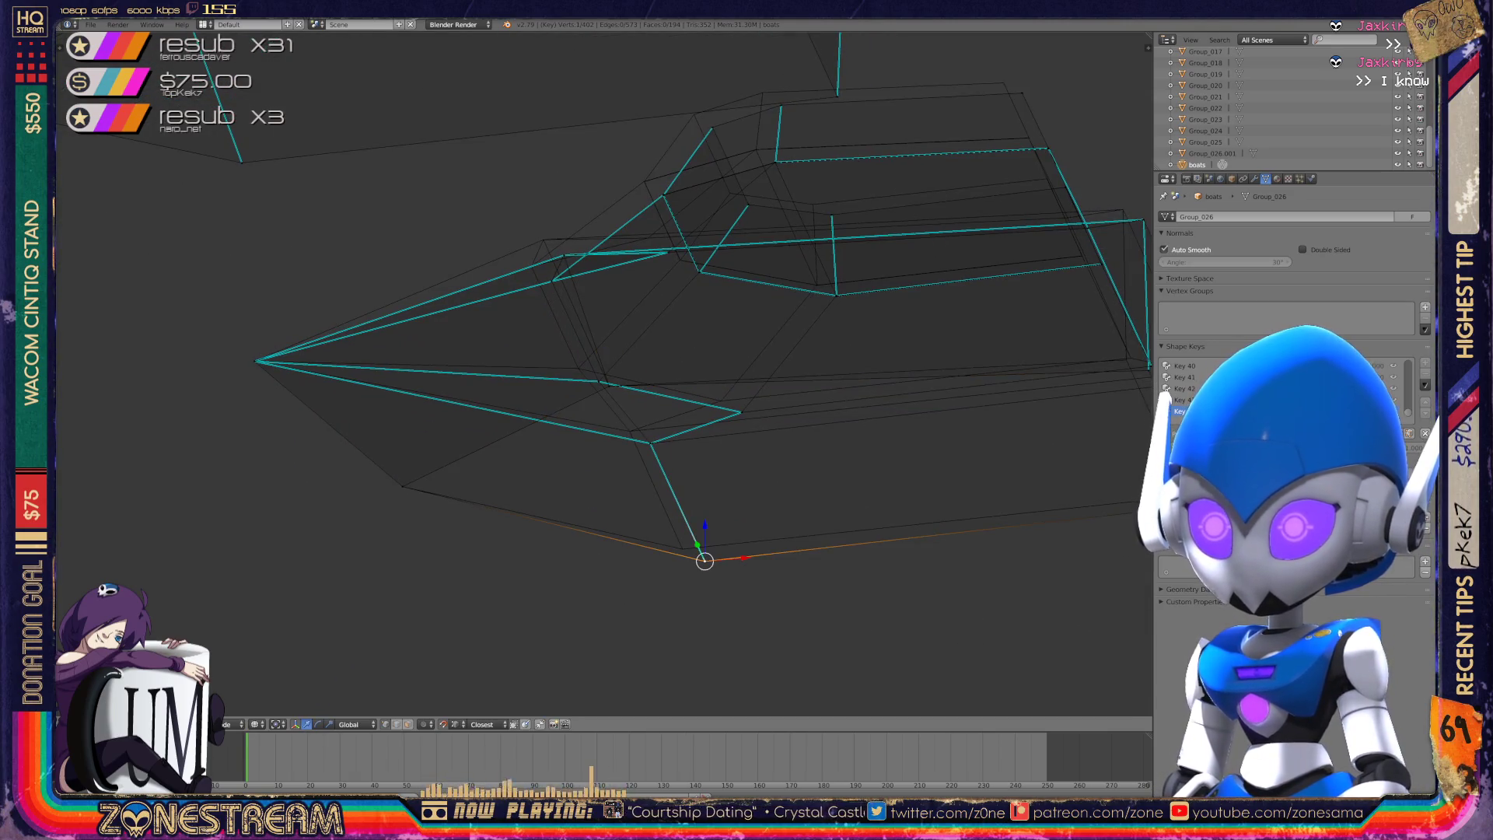
pyautogui.moveTo(700, 389)
pyautogui.mouseDown(button='middle')
pyautogui.moveTo(685, 381)
pyautogui.moveTo(762, 342)
pyautogui.mouseUp(button='middle')
pyautogui.rightClick(761, 502)
pyautogui.moveTo(760, 502); pyautogui.dragTo(743, 495)
pyautogui.rightClick(690, 432)
pyautogui.moveTo(689, 432); pyautogui.dragTo(671, 426)
# - Move three vertices along the hull's top and lower edge slightly up-right toward the outline
pyautogui.rightClick(837, 449)
pyautogui.keyDown('shift'); pyautogui.rightClick(801, 438); pyautogui.keyUp('shift')
pyautogui.moveTo(591, 374); pyautogui.dragTo(840, 365, button='middle')
pyautogui.scroll(1, 159, 396)
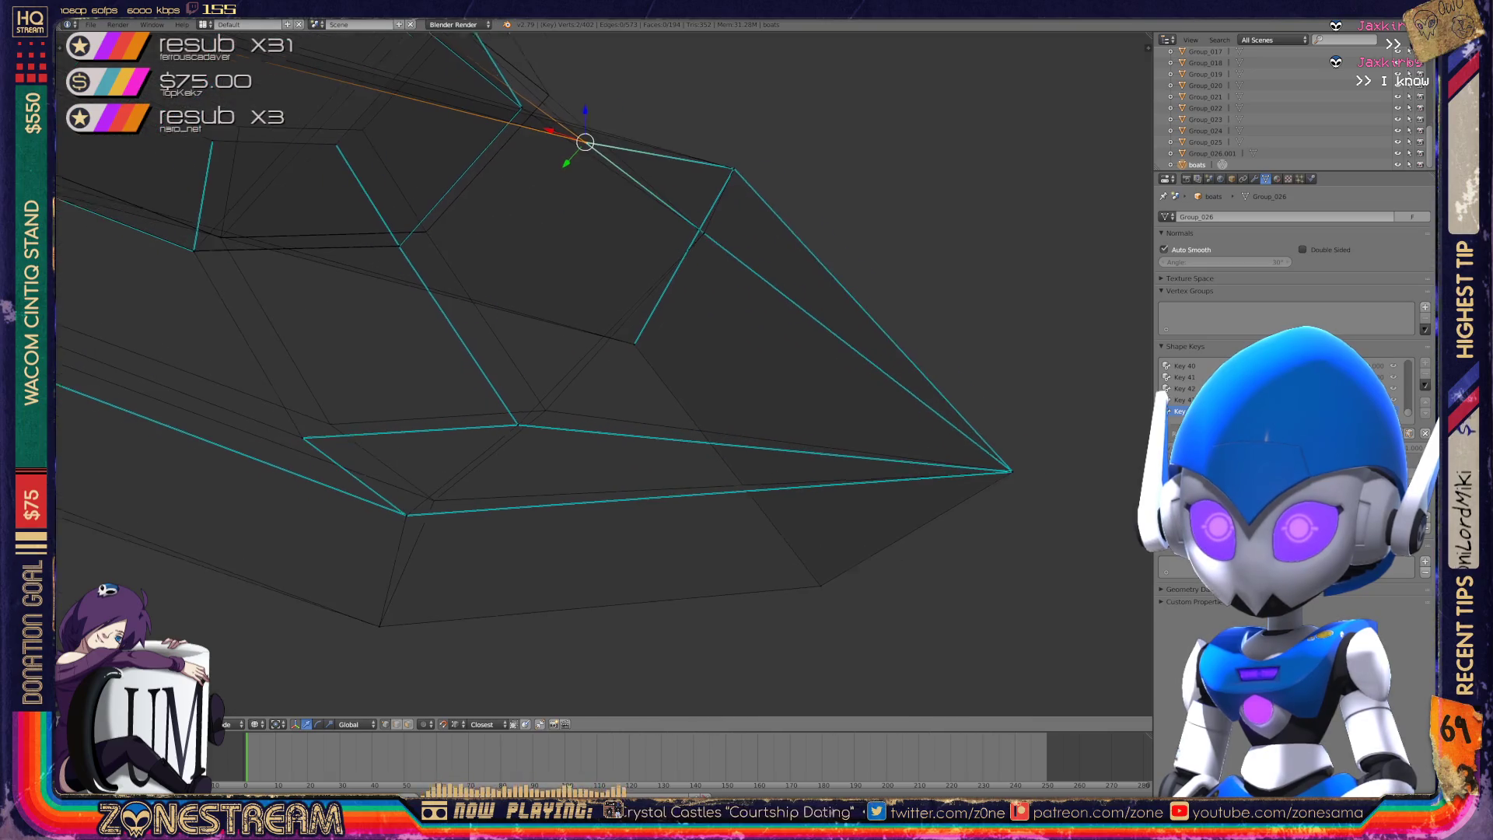
pyautogui.rightClick(574, 422)
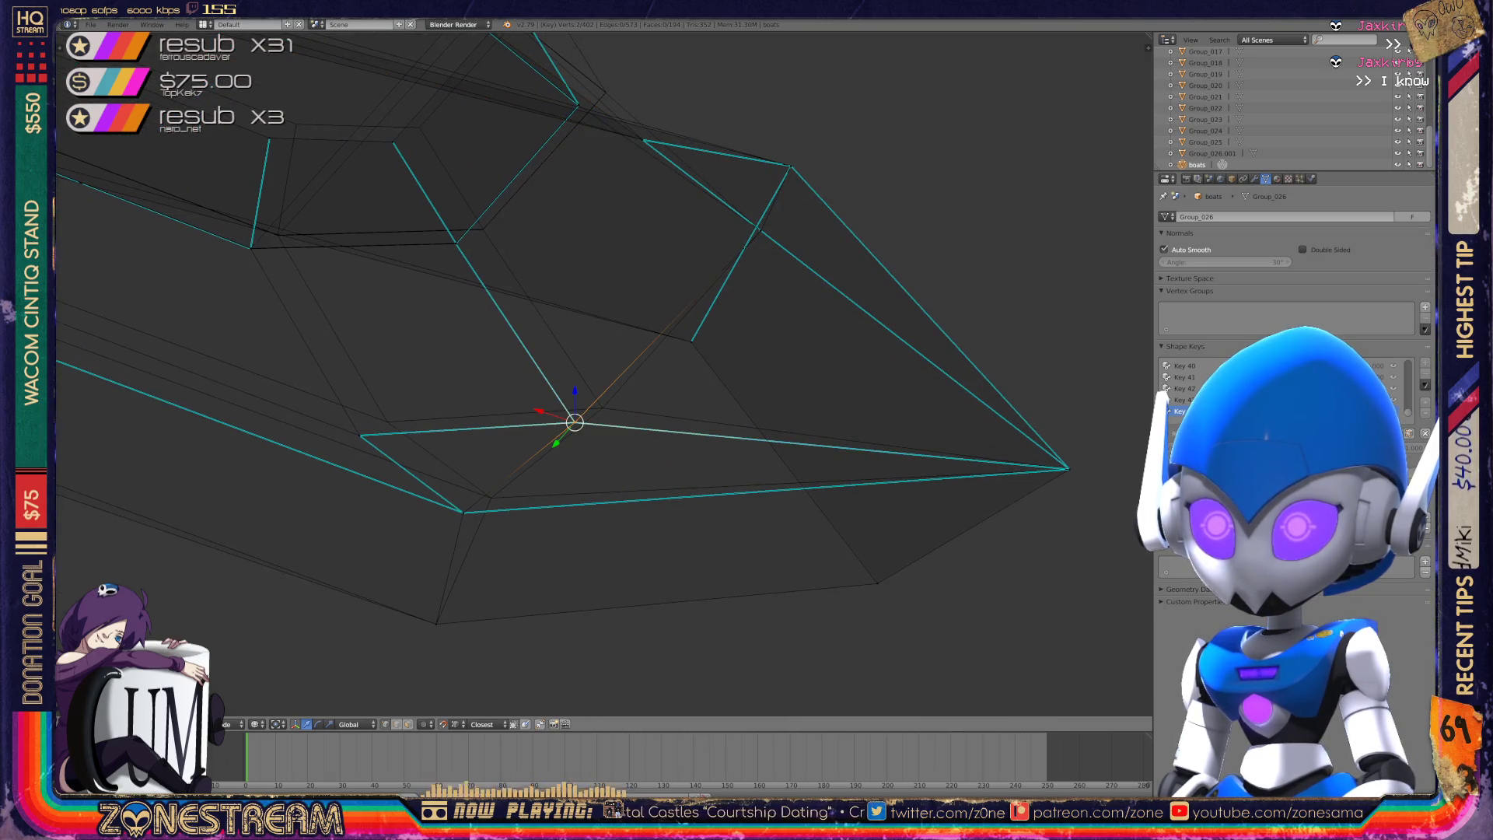
pyautogui.moveTo(574, 423); pyautogui.dragTo(601, 407, button='right')
pyautogui.rightClick(463, 512)
pyautogui.moveTo(462, 512); pyautogui.dragTo(491, 498, button='right')
pyautogui.rightClick(359, 434)
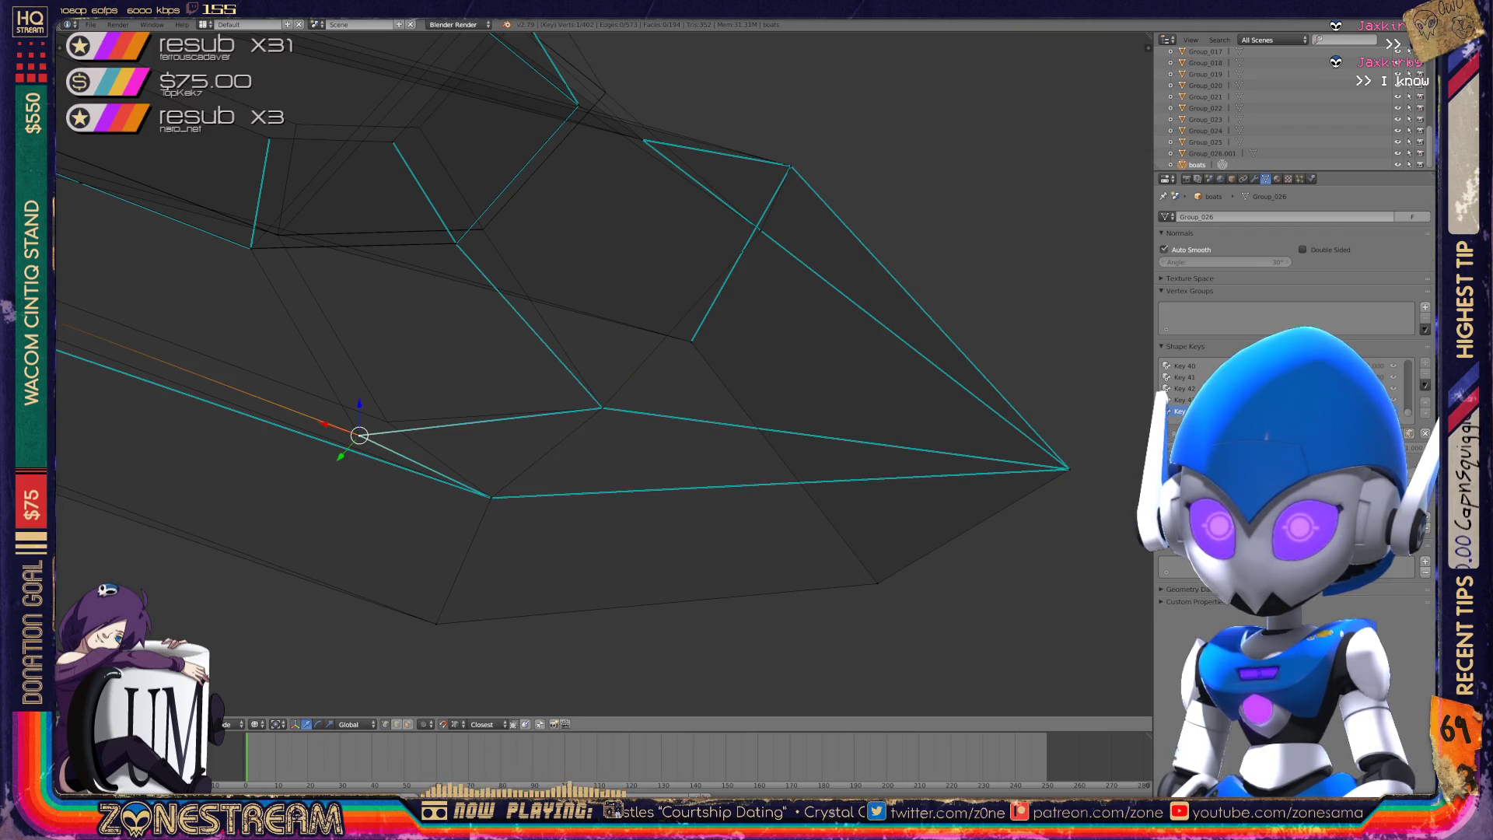
pyautogui.moveTo(359, 435); pyautogui.dragTo(388, 422, button='right')
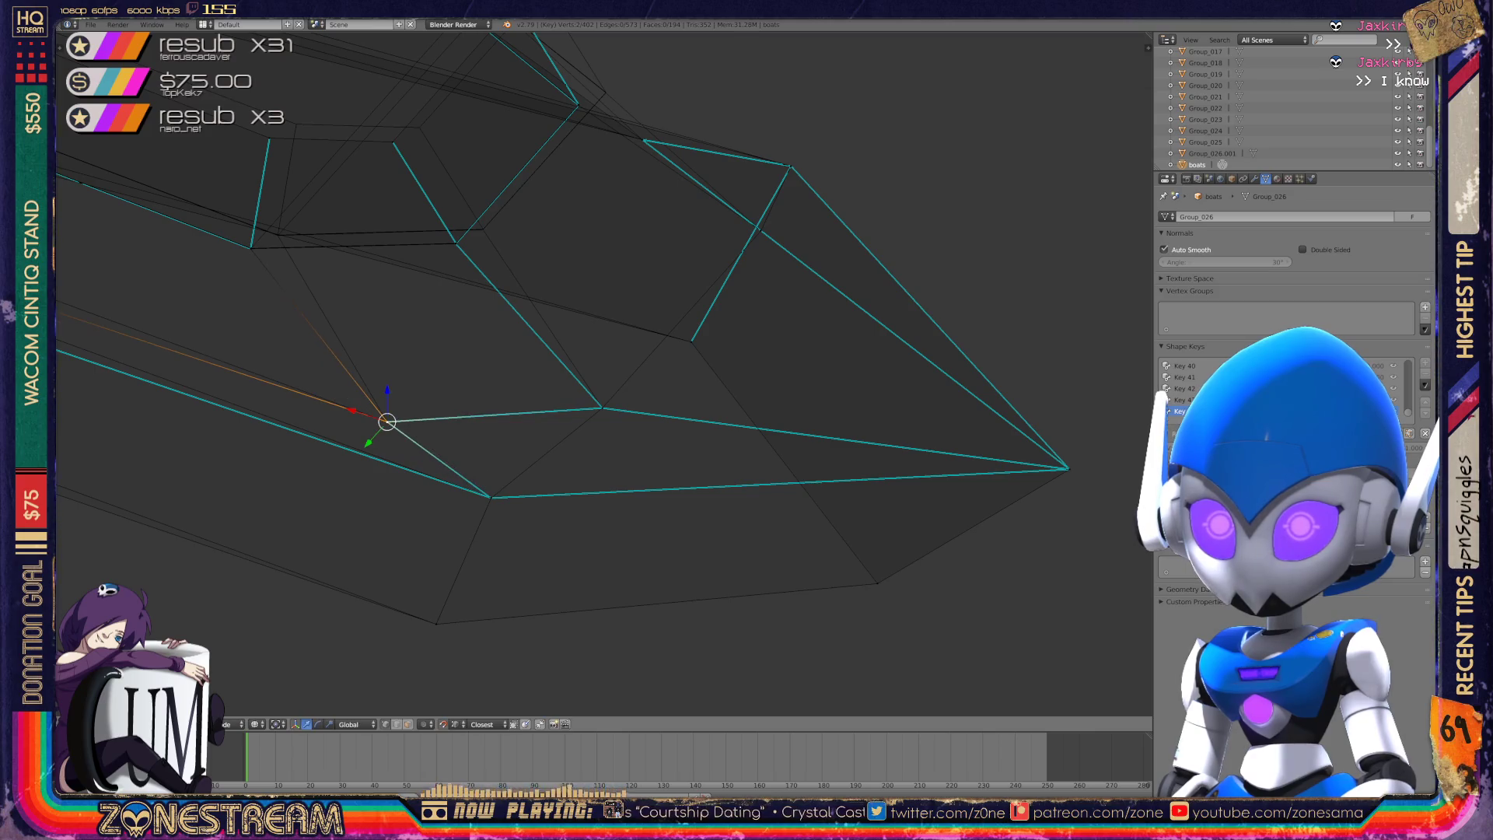
# - Pull the lower corner vertex and the next vertex onto the reference outline's edge
pyautogui.scroll(-3, 387, 421)
pyautogui.moveTo(576, 373); pyautogui.dragTo(358, 335, button='middle')
pyautogui.scroll(2, 358, 335)
pyautogui.rightClick(615, 611)
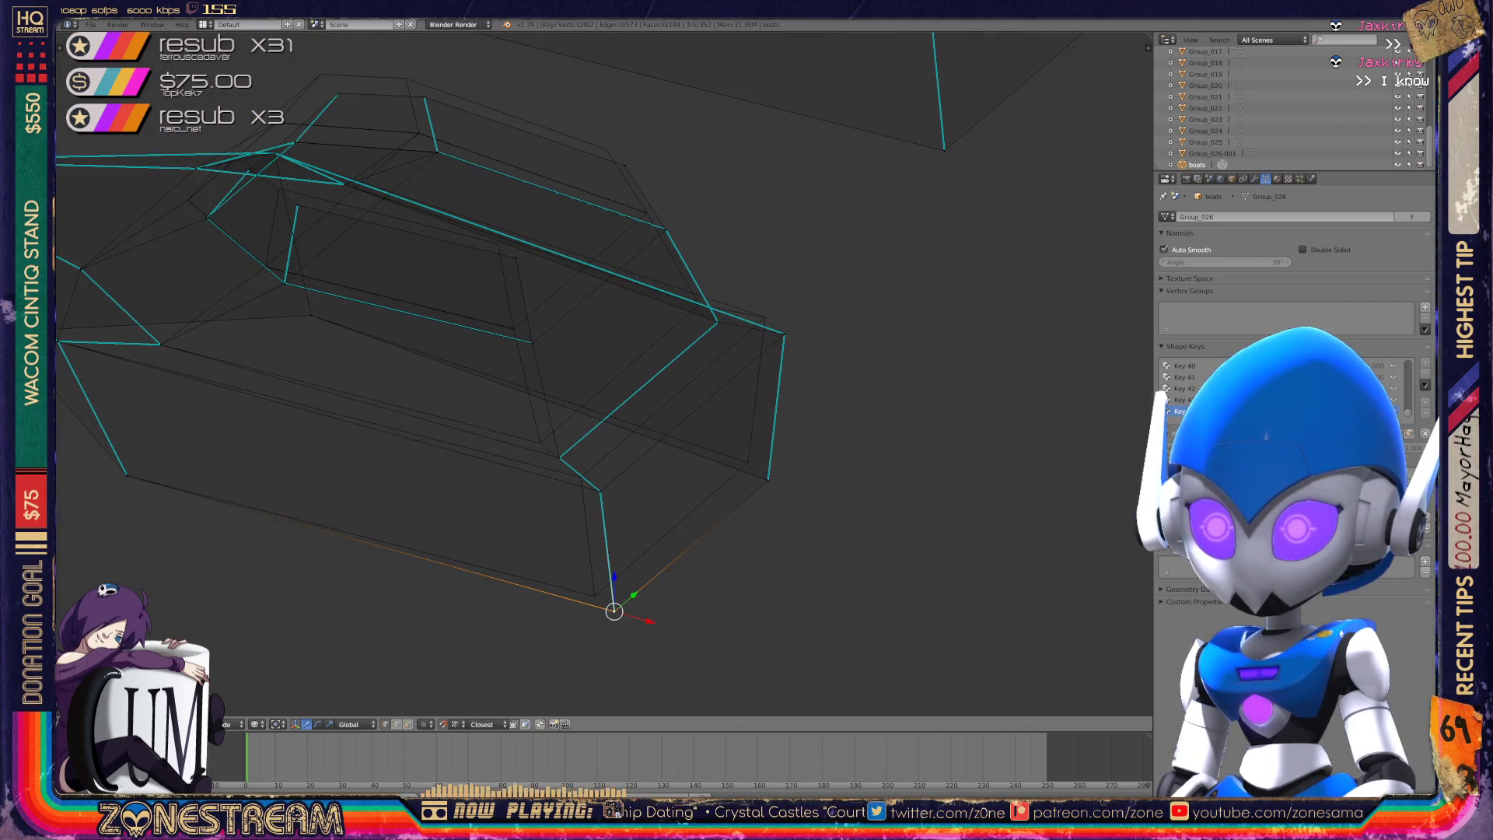
pyautogui.moveTo(614, 611); pyautogui.dragTo(595, 595)
pyautogui.rightClick(601, 492)
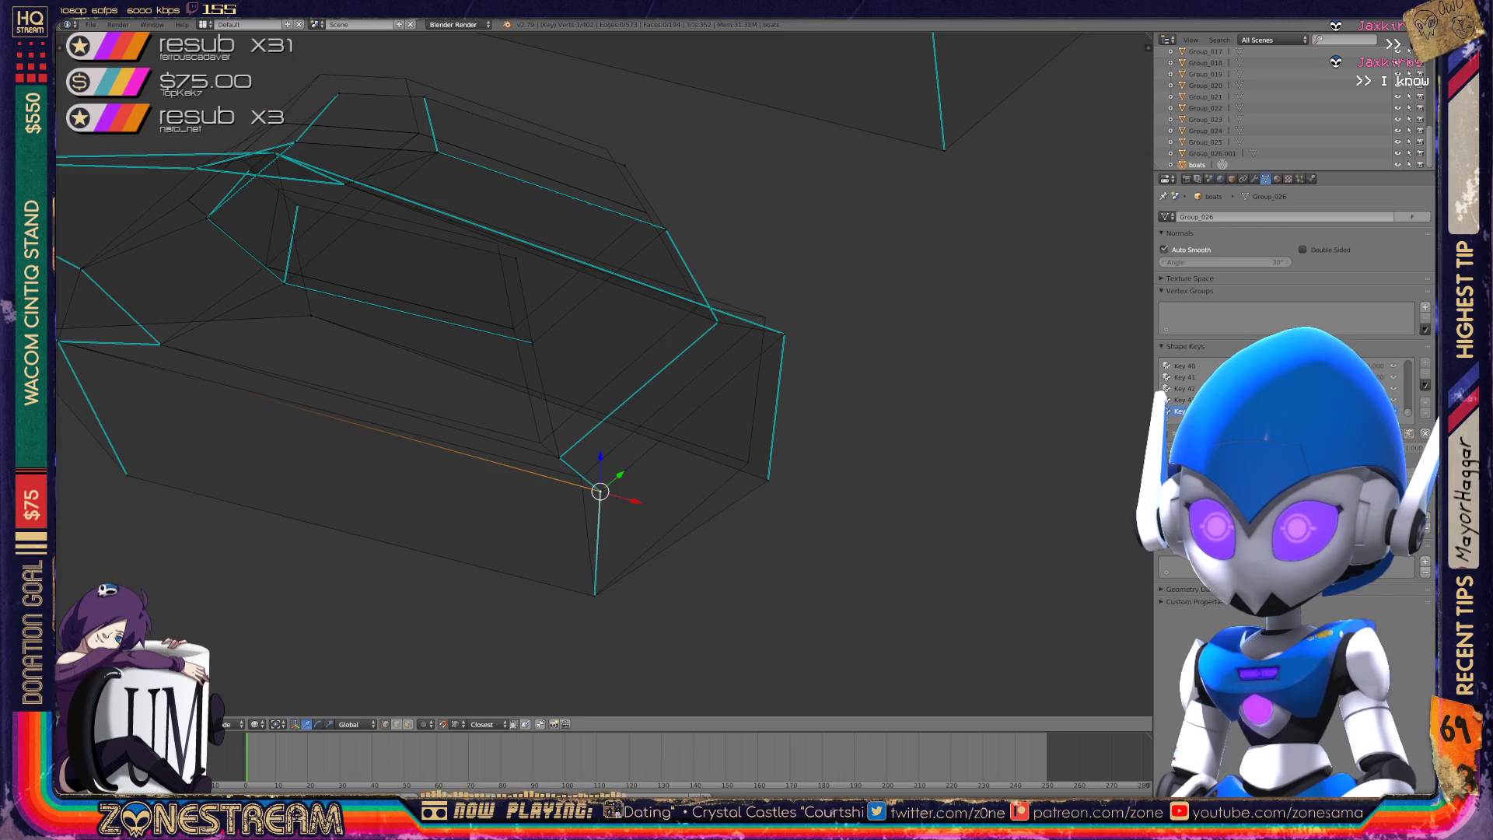
pyautogui.moveTo(601, 492); pyautogui.dragTo(540, 443)
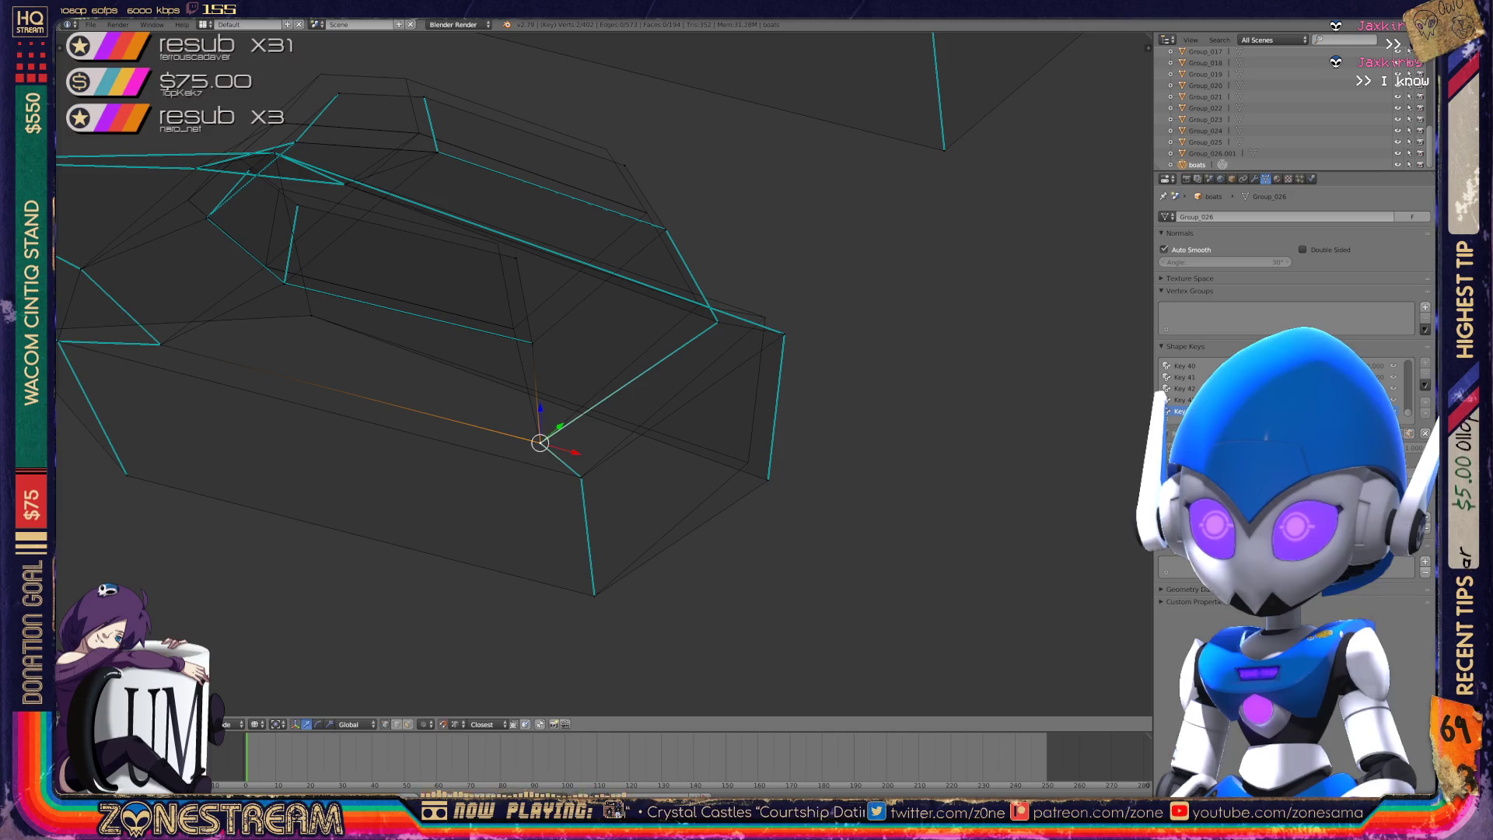
# - From a near top-down view, raise a hull vertex and the bottom vertex to match the reference
pyautogui.rightClick(718, 321)
pyautogui.moveTo(591, 373); pyautogui.dragTo(591, 256, button='middle')
pyautogui.moveTo(756, 406); pyautogui.dragTo(752, 381)
pyautogui.rightClick(783, 458)
pyautogui.rightClick(783, 447)
pyautogui.rightClick(783, 428)
pyautogui.rightClick(753, 558)
pyautogui.moveTo(752, 557); pyautogui.dragTo(752, 533)
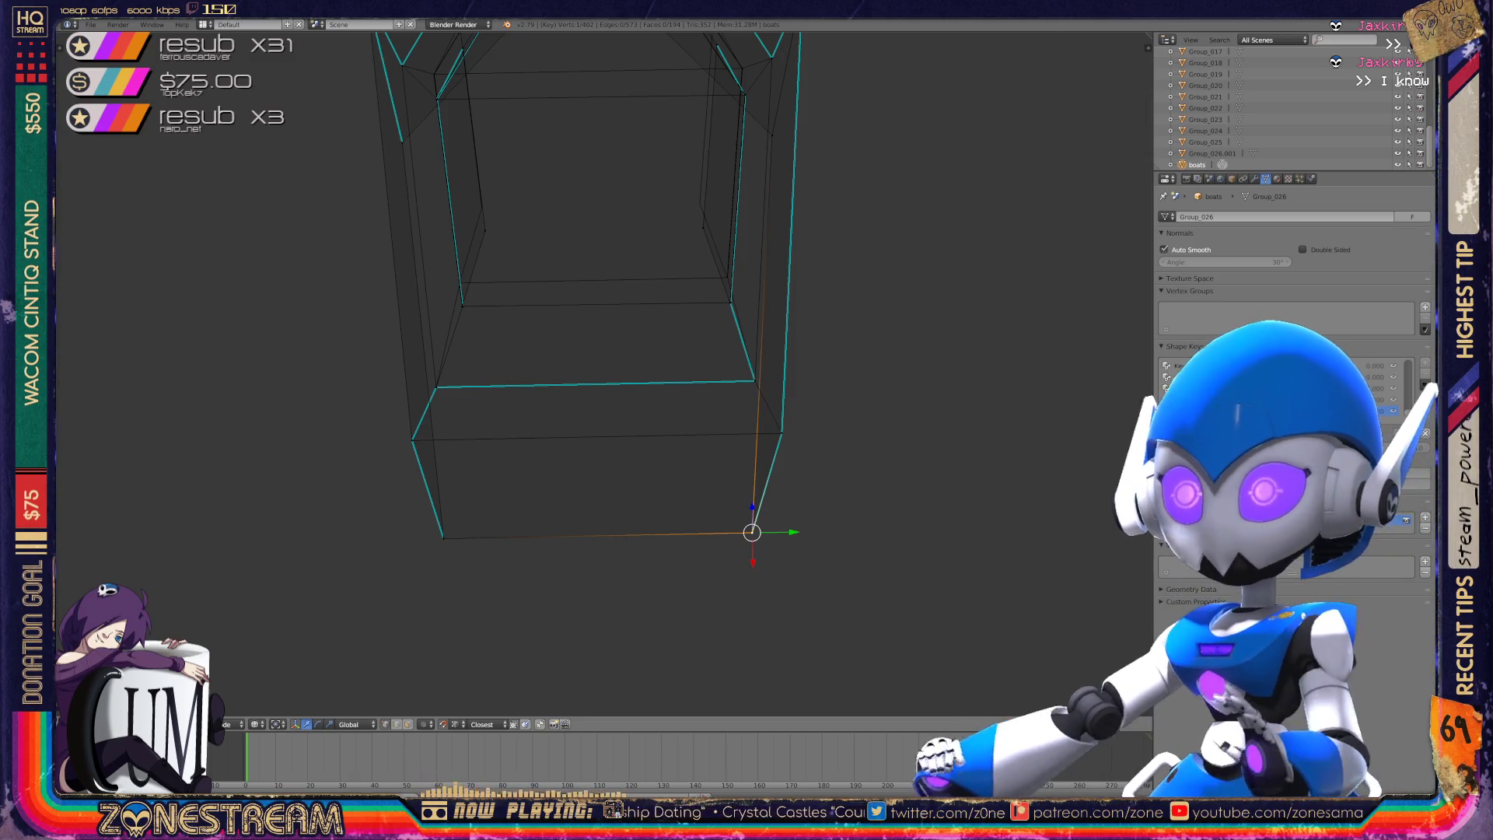
# - Pull several more cyan vertices up and right onto the black reference mesh edges
pyautogui.moveTo(591, 374); pyautogui.dragTo(535, 326, button='middle')
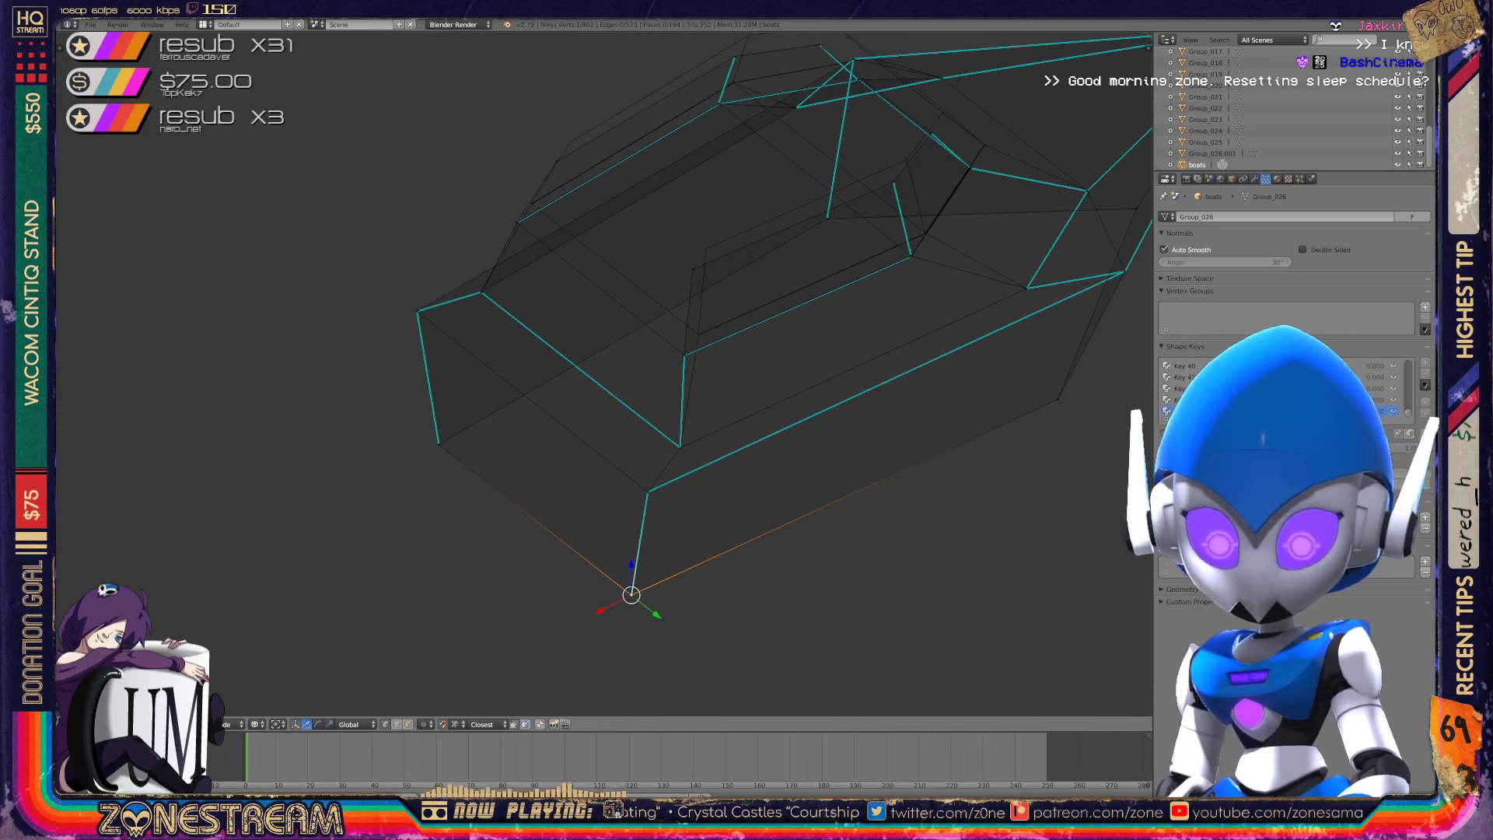
pyautogui.moveTo(535, 326); pyautogui.dragTo(513, 342, button='middle')
pyautogui.scroll(4, 607, 373)
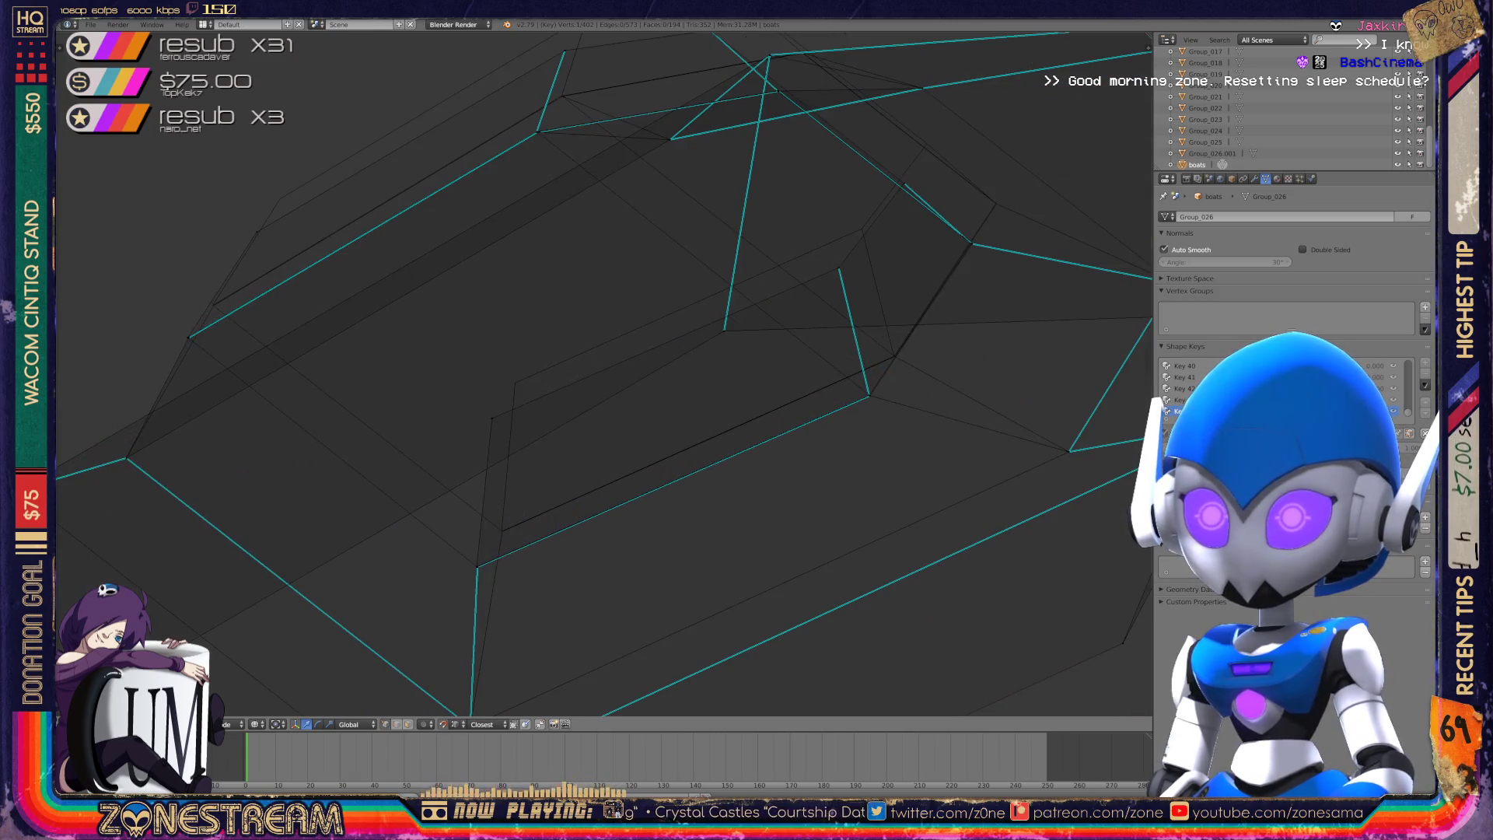
pyautogui.moveTo(491, 418)
pyautogui.mouseDown()
pyautogui.moveTo(513, 381)
pyautogui.moveTo(280, 199)
pyautogui.mouseUp()
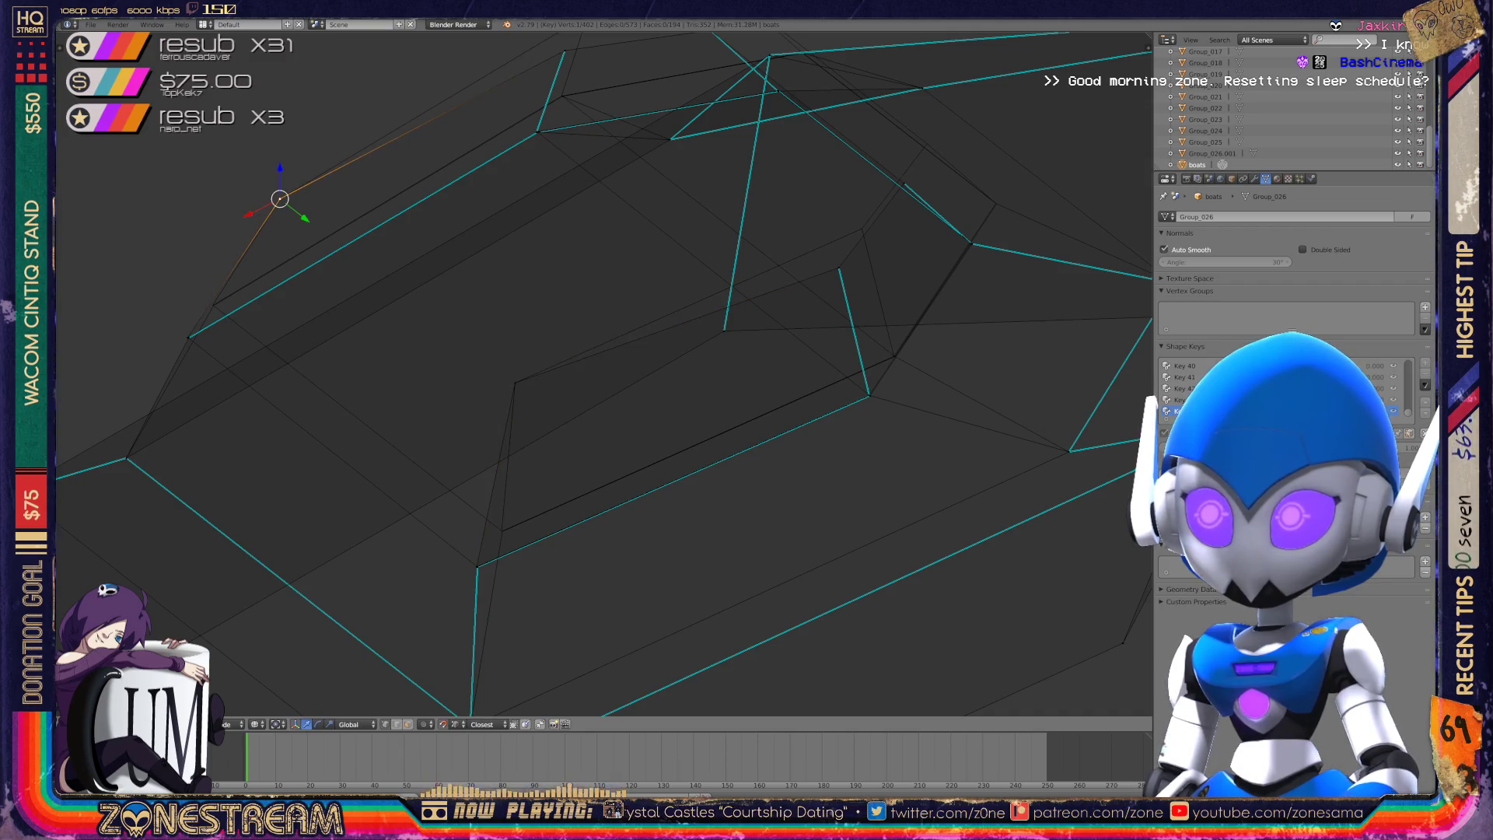
pyautogui.keyDown('shift'); pyautogui.moveTo(700, 312); pyautogui.dragTo(504, 450, button='middle'); pyautogui.keyUp('shift')
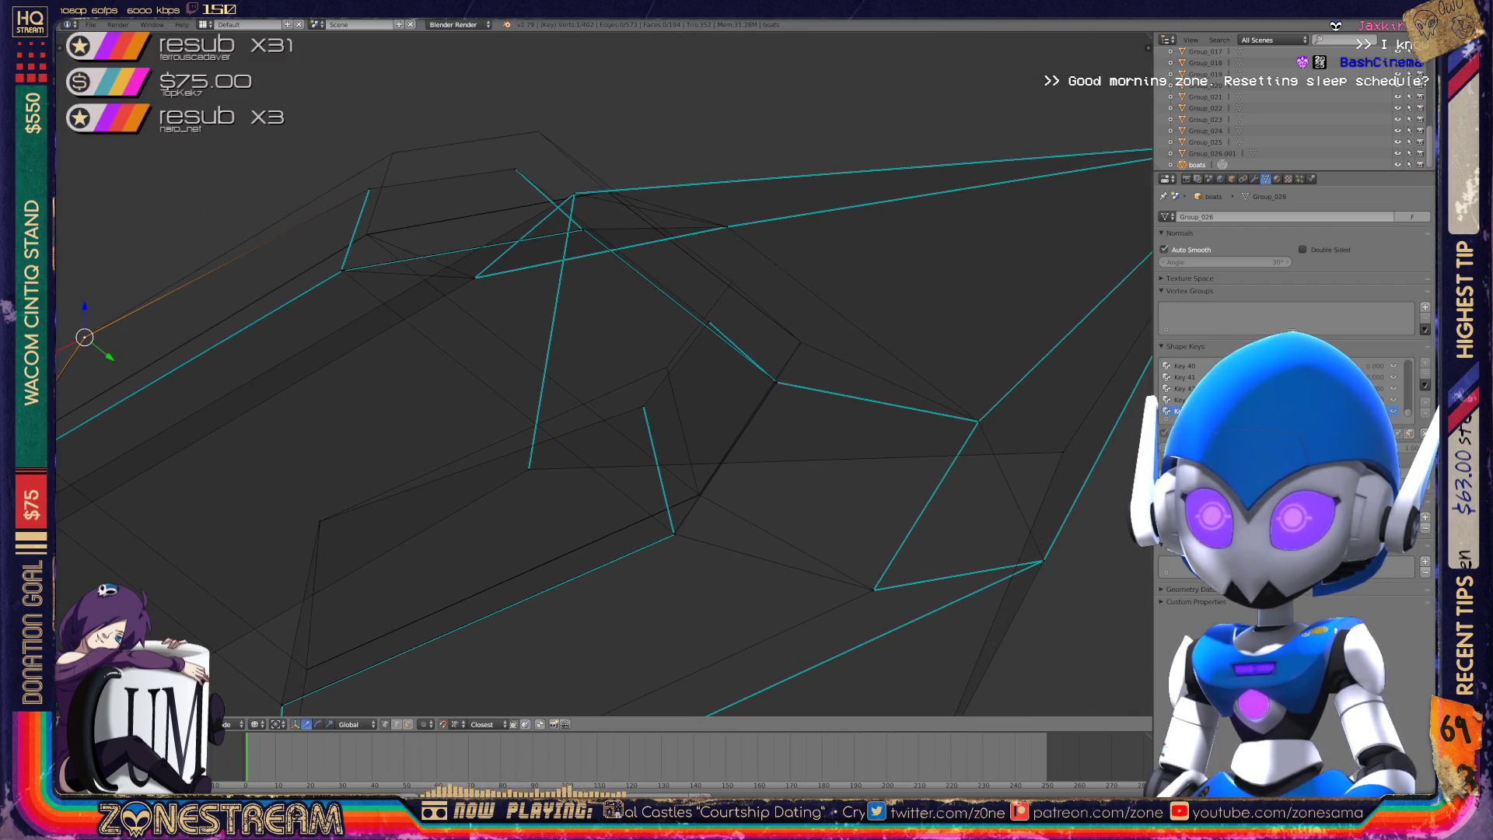
pyautogui.click(644, 407)
pyautogui.moveTo(644, 407)
pyautogui.mouseDown()
pyautogui.moveTo(567, 376)
pyautogui.moveTo(666, 367)
pyautogui.mouseUp()
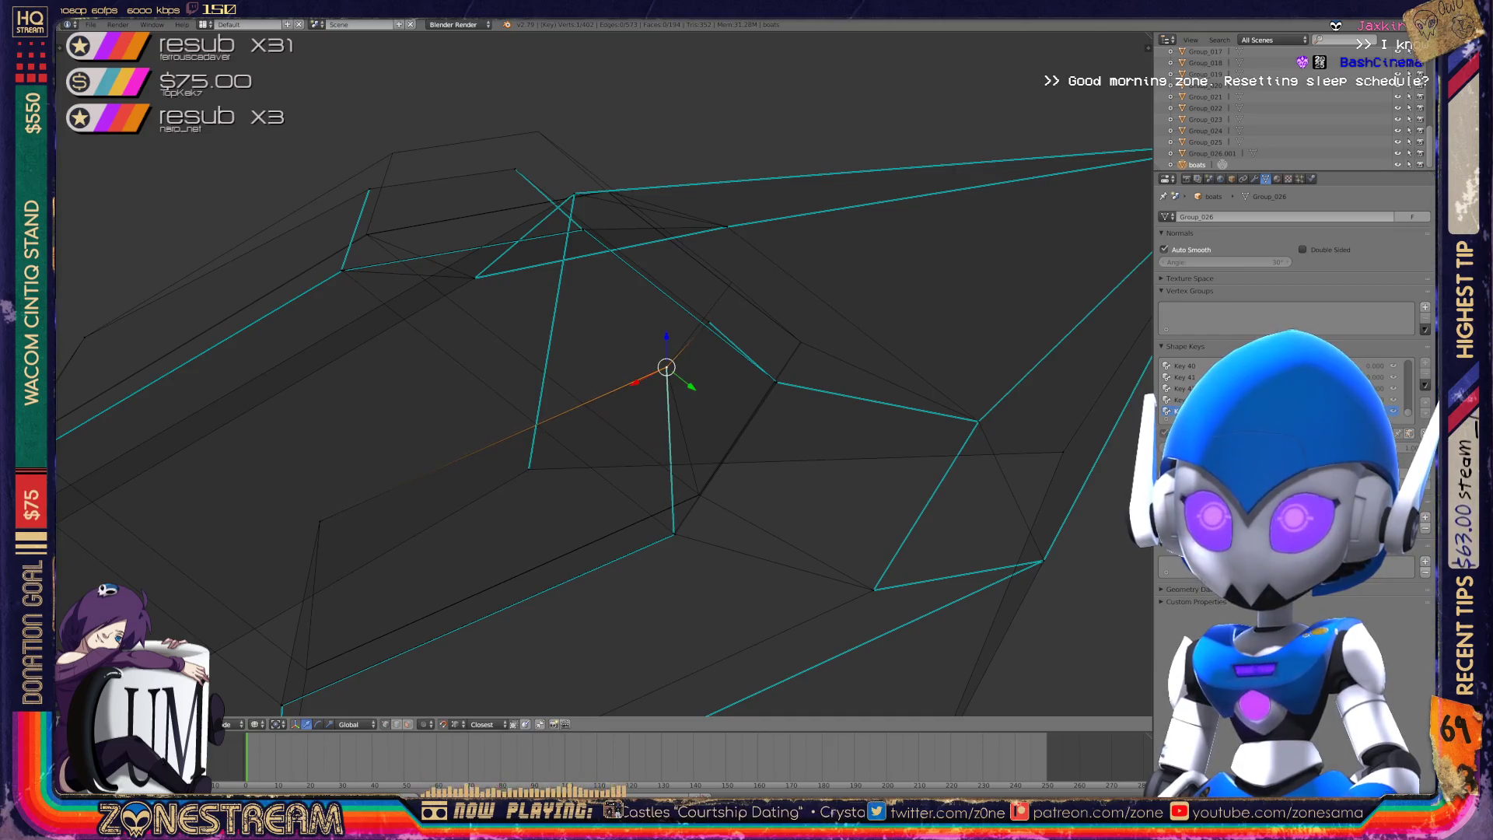
pyautogui.moveTo(369, 190)
pyautogui.mouseDown()
pyautogui.moveTo(358, 168)
pyautogui.moveTo(393, 153)
pyautogui.mouseUp()
pyautogui.moveTo(514, 170); pyautogui.dragTo(538, 131)
# - Orbit in close to compare the hull edges with the reference and pick the corner vertex
pyautogui.moveTo(534, 133)
pyautogui.mouseDown(button='middle')
pyautogui.moveTo(693, 143)
pyautogui.moveTo(917, 311)
pyautogui.mouseUp(button='middle')
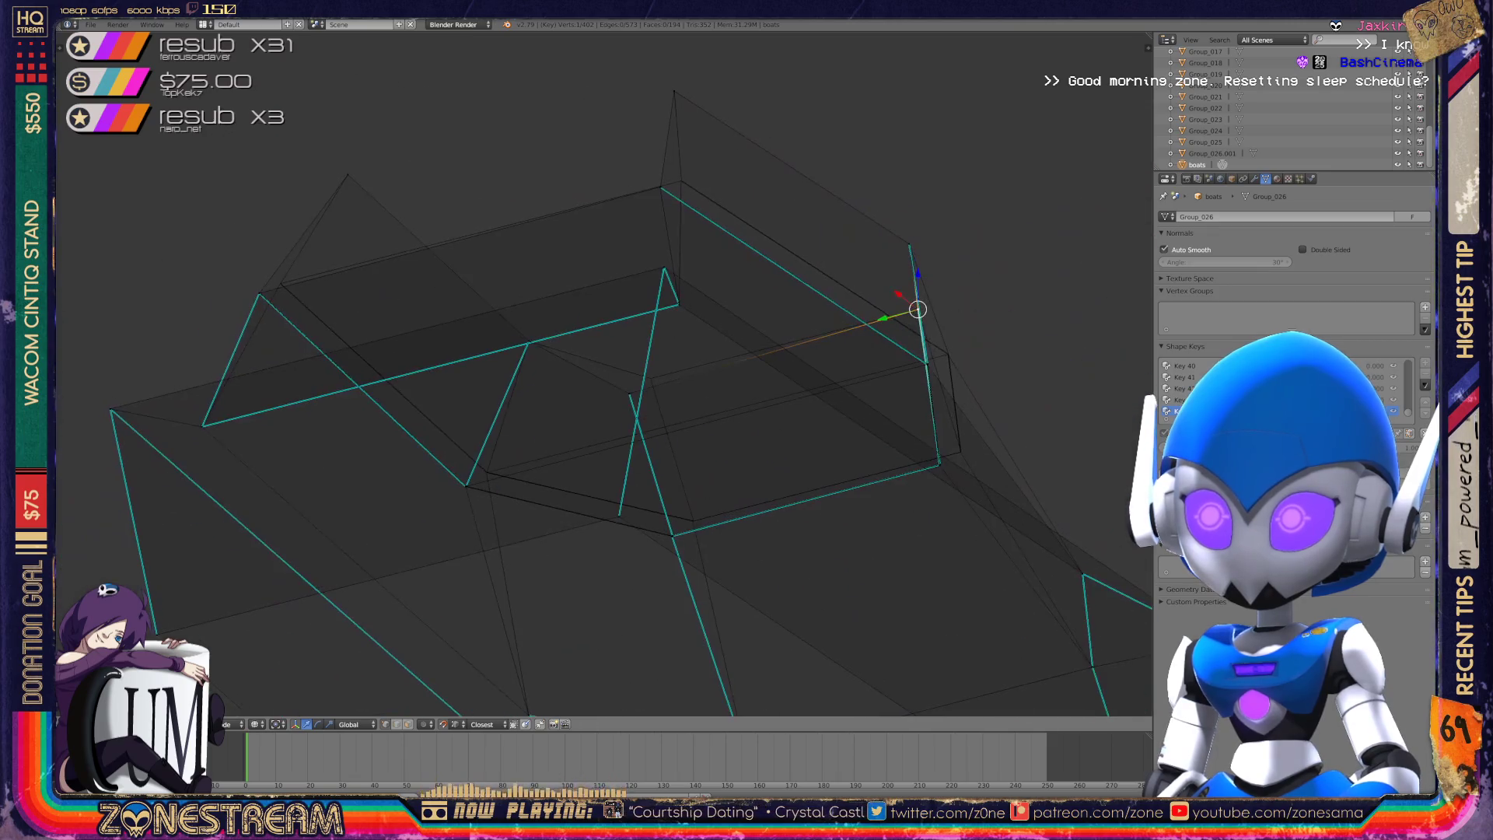
pyautogui.moveTo(746, 374)
pyautogui.mouseDown(button='middle')
pyautogui.moveTo(871, 296)
pyautogui.moveTo(777, 358)
pyautogui.moveTo(824, 335)
pyautogui.mouseUp(button='middle')
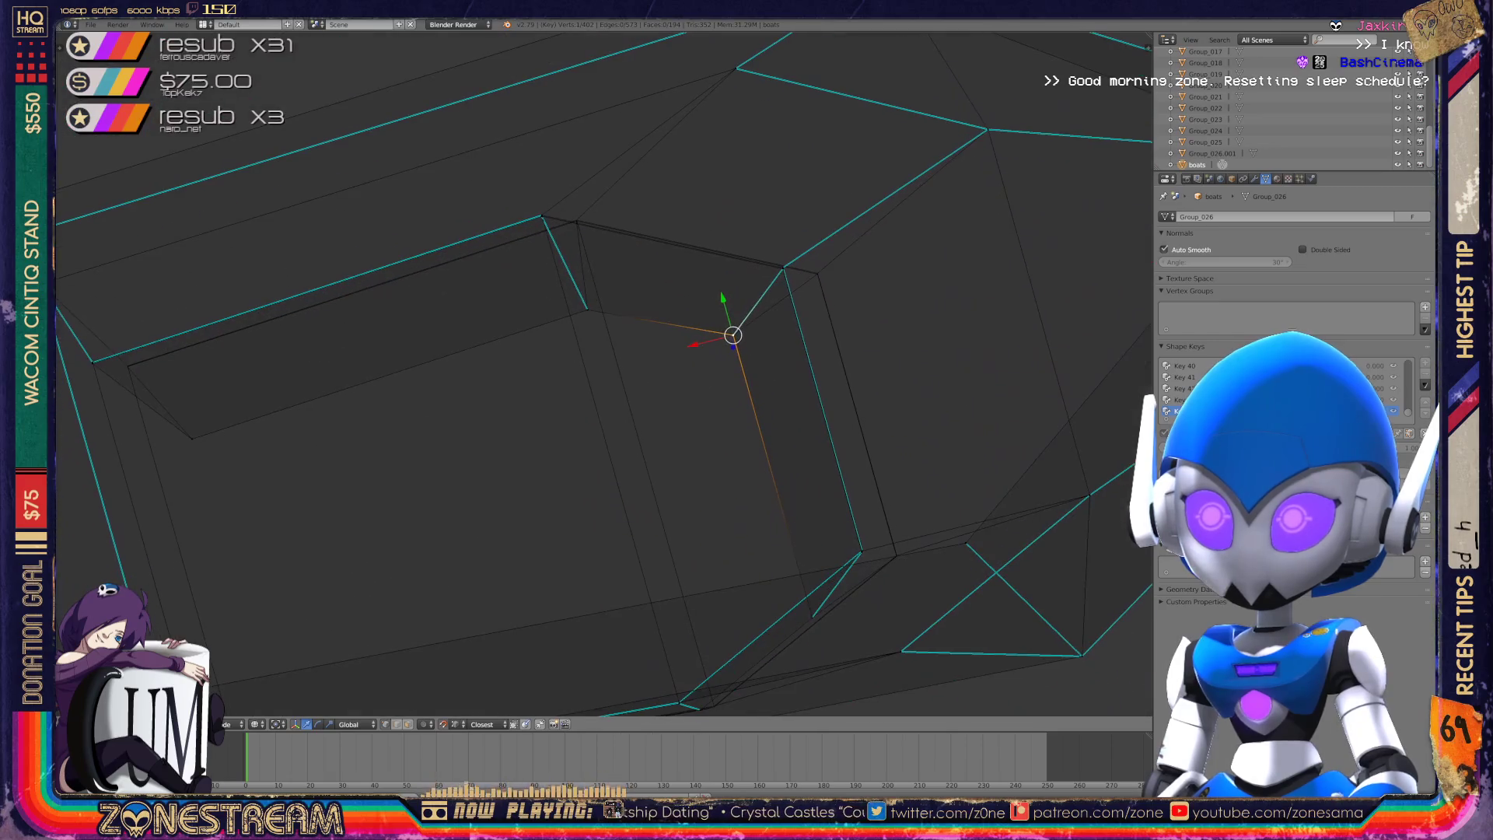
pyautogui.moveTo(746, 374); pyautogui.dragTo(828, 319, button='middle')
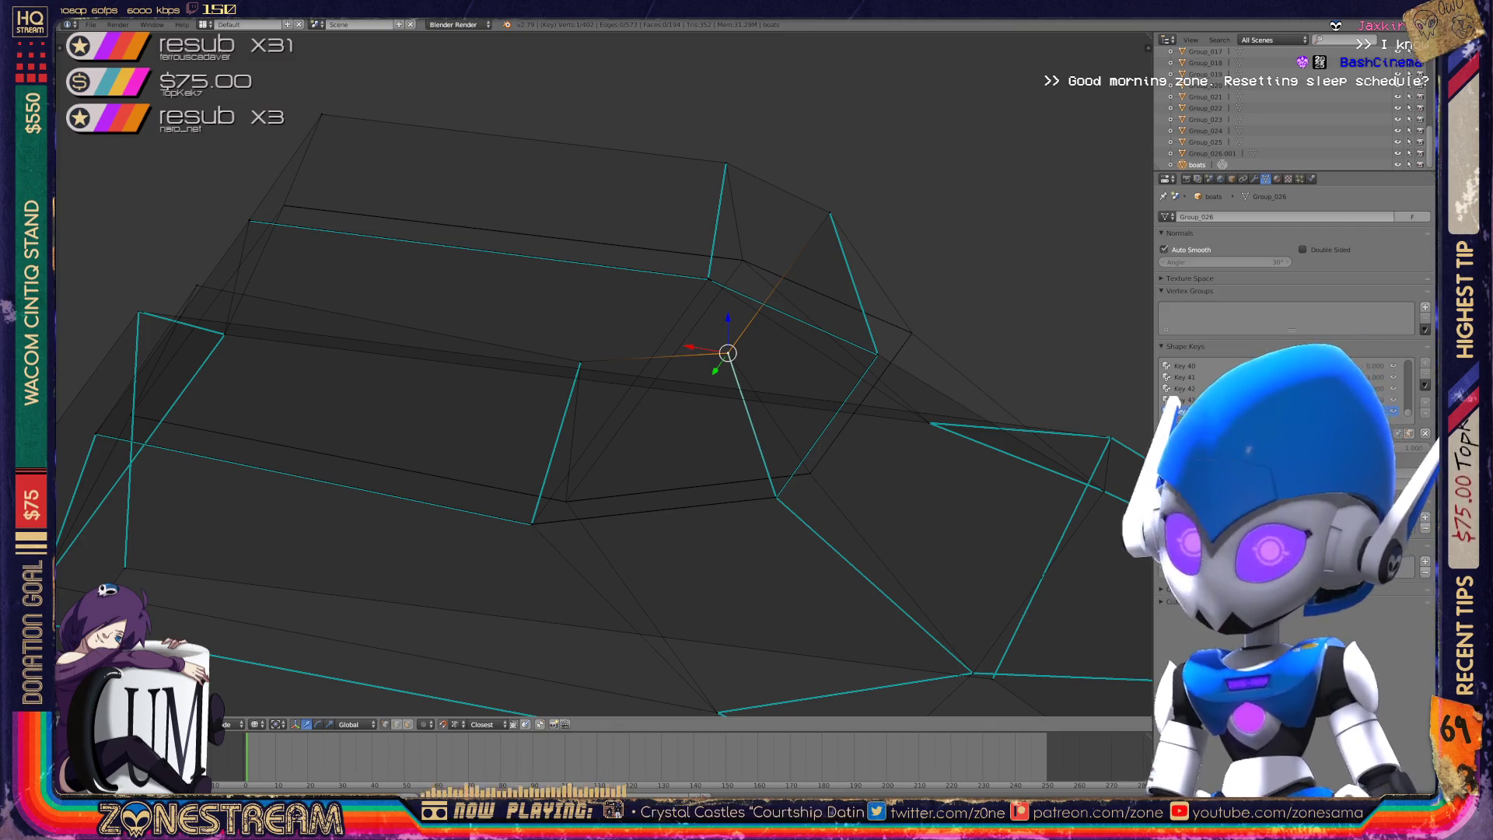
pyautogui.moveTo(828, 319); pyautogui.dragTo(875, 288, button='middle')
pyautogui.moveTo(591, 373); pyautogui.dragTo(466, 373, button='middle')
pyautogui.rightClick(244, 619)
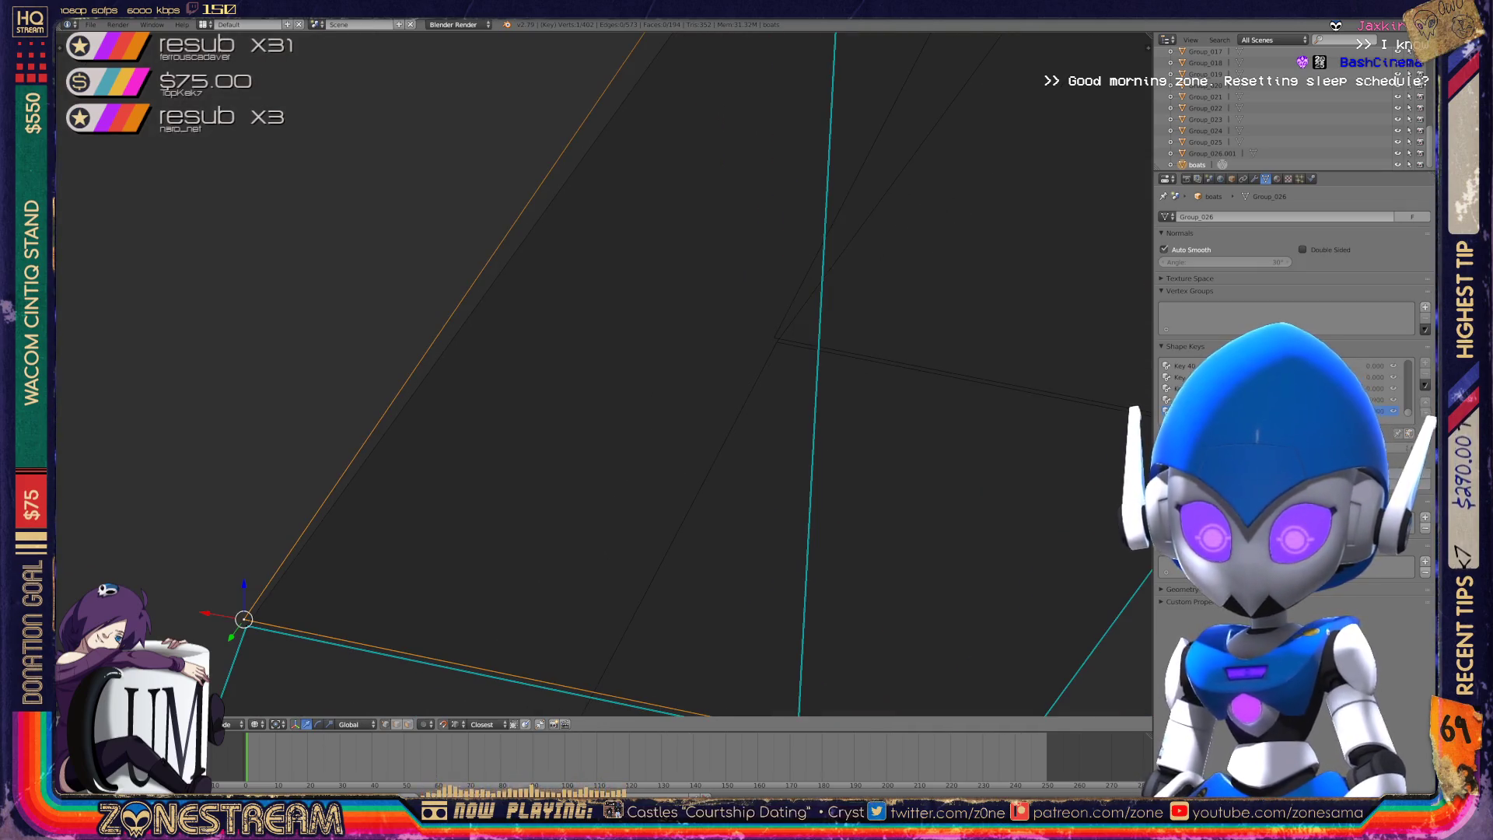
# - Snap the selected corner vertex onto the reference's far corner, redoing it after an undo
pyautogui.press('g')
pyautogui.click(774, 337)
pyautogui.hotkey('ctrl', 'z')
pyautogui.hotkey('ctrl', 'z')
pyautogui.hotkey('ctrl', 'shift', 'z')
pyautogui.press('g')
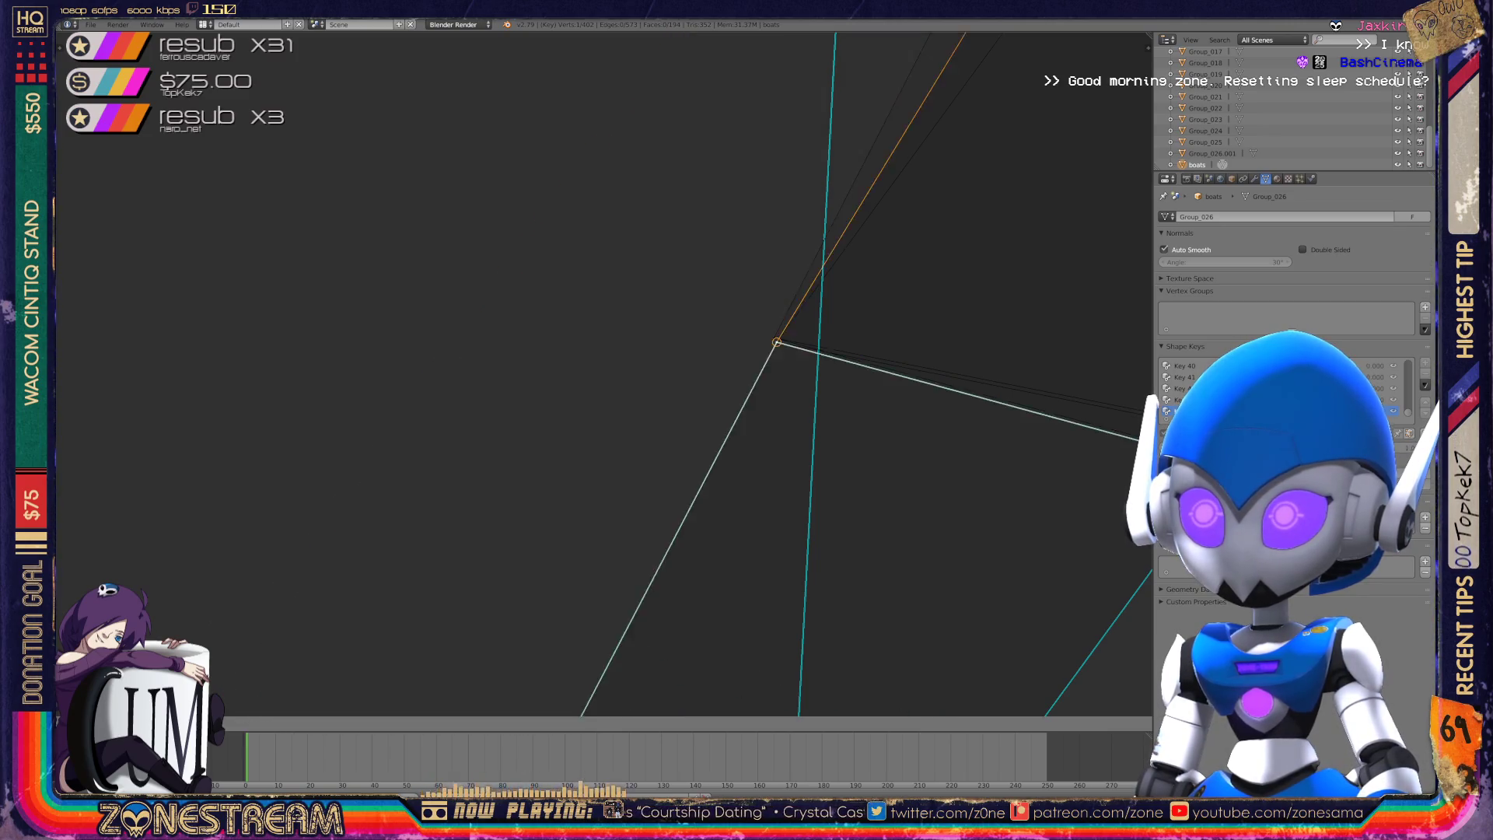
pyautogui.click(776, 343)
pyautogui.moveTo(747, 343)
pyautogui.mouseDown(button='middle')
pyautogui.moveTo(685, 366)
pyautogui.moveTo(591, 335)
pyautogui.moveTo(498, 381)
pyautogui.mouseUp(button='middle')
# - Reselect the corner vertex and try moving it to the mesh corner, then undo that move
pyautogui.rightClick(329, 593)
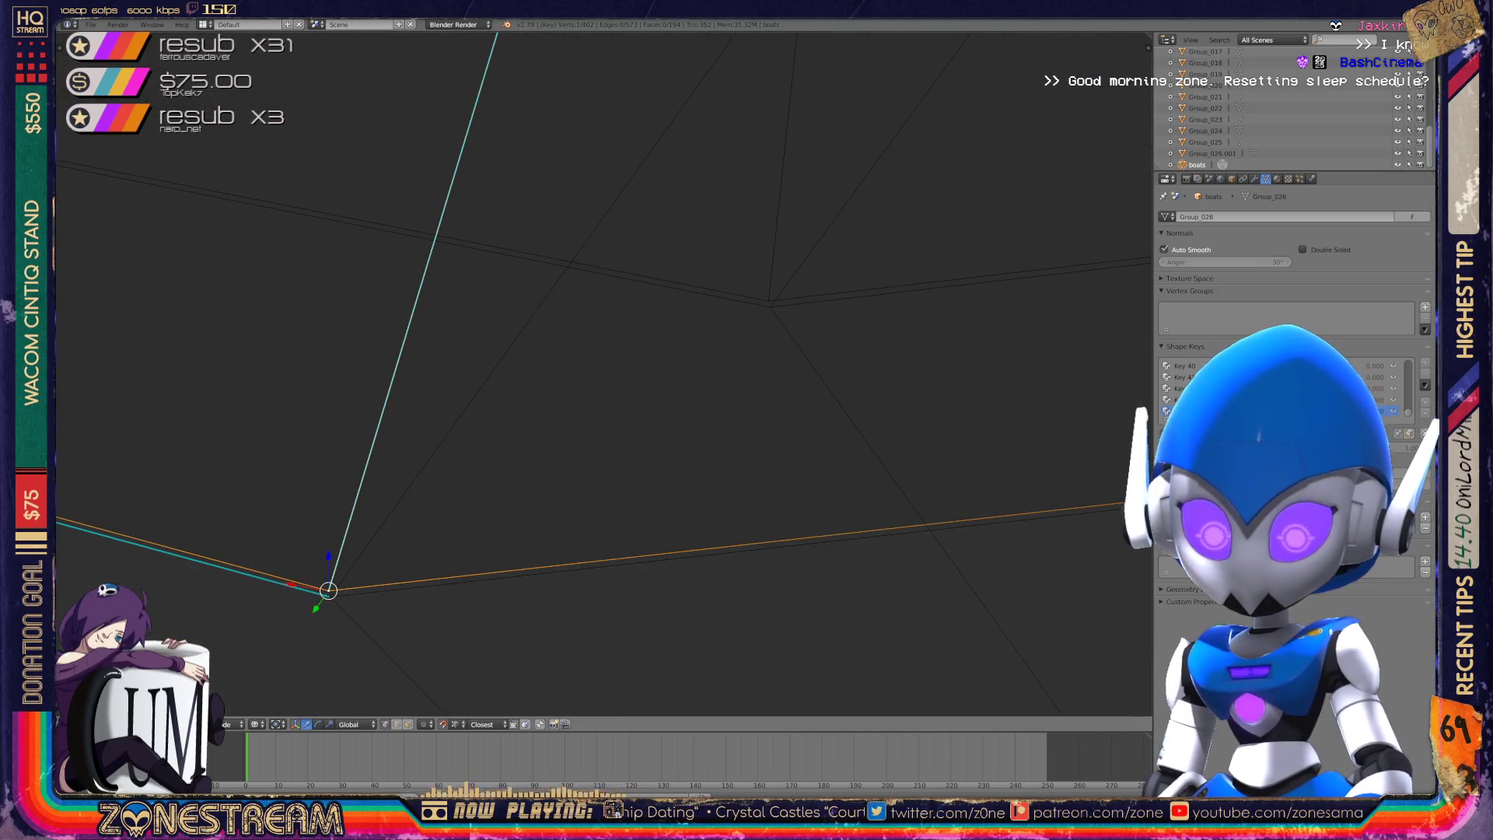
pyautogui.rightClick(769, 301)
pyautogui.rightClick(330, 597)
pyautogui.keyDown('shift'); pyautogui.rightClick(769, 300); pyautogui.keyUp('shift')
pyautogui.moveTo(768, 300)
pyautogui.mouseDown(button='middle')
pyautogui.moveTo(659, 352)
pyautogui.moveTo(573, 366)
pyautogui.moveTo(487, 314)
pyautogui.moveTo(420, 435)
pyautogui.mouseUp(button='middle')
pyautogui.scroll(-5, 659, 352)
pyautogui.scroll(5, 487, 313)
pyautogui.rightClick(398, 495)
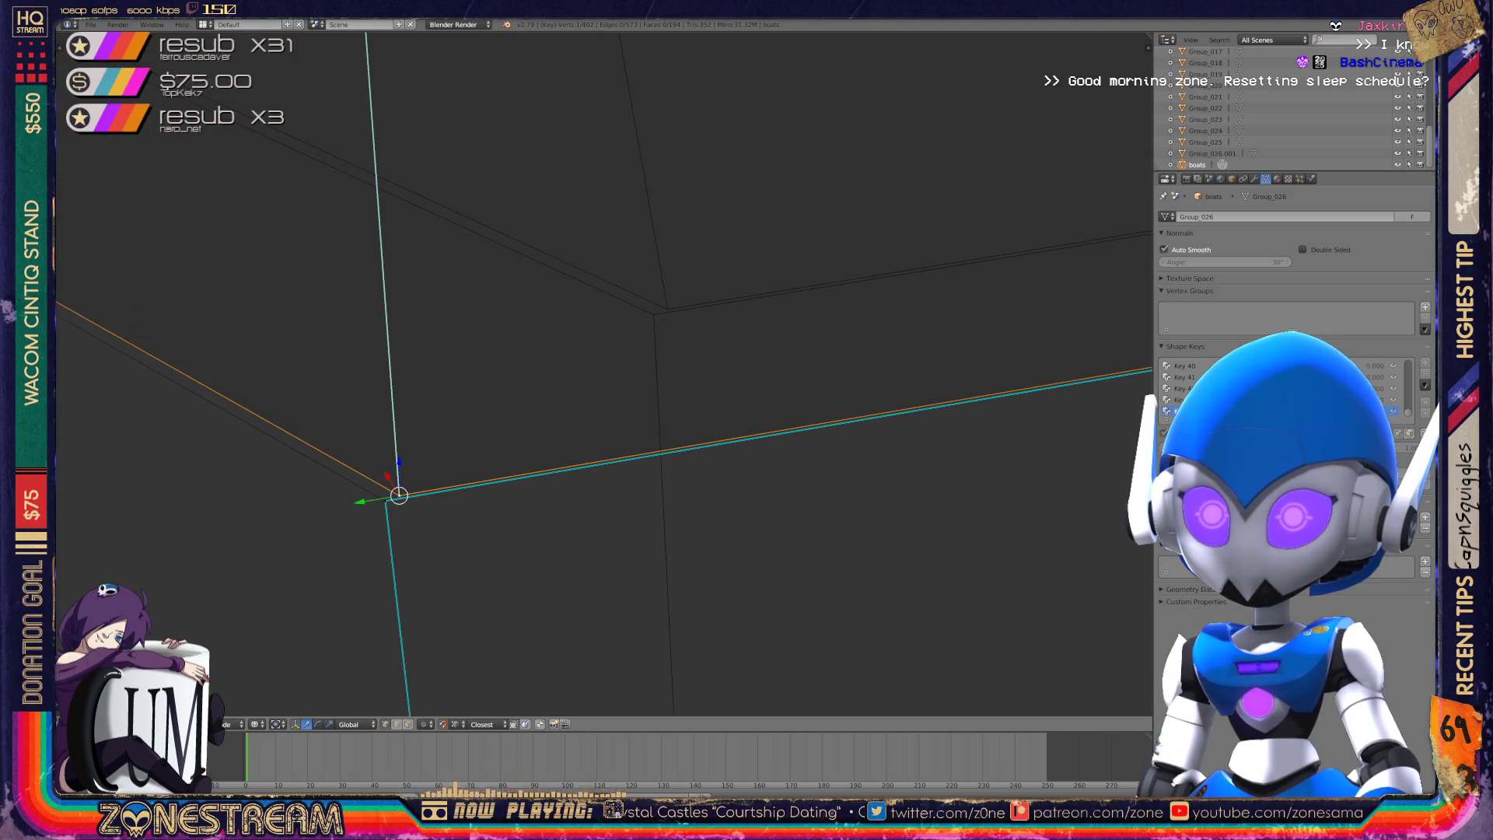
pyautogui.moveTo(399, 494); pyautogui.dragTo(667, 309)
pyautogui.hotkey('ctrl', 'z')
# - Zoom around the hull and select the joint vertex
pyautogui.scroll(-6, 605, 373)
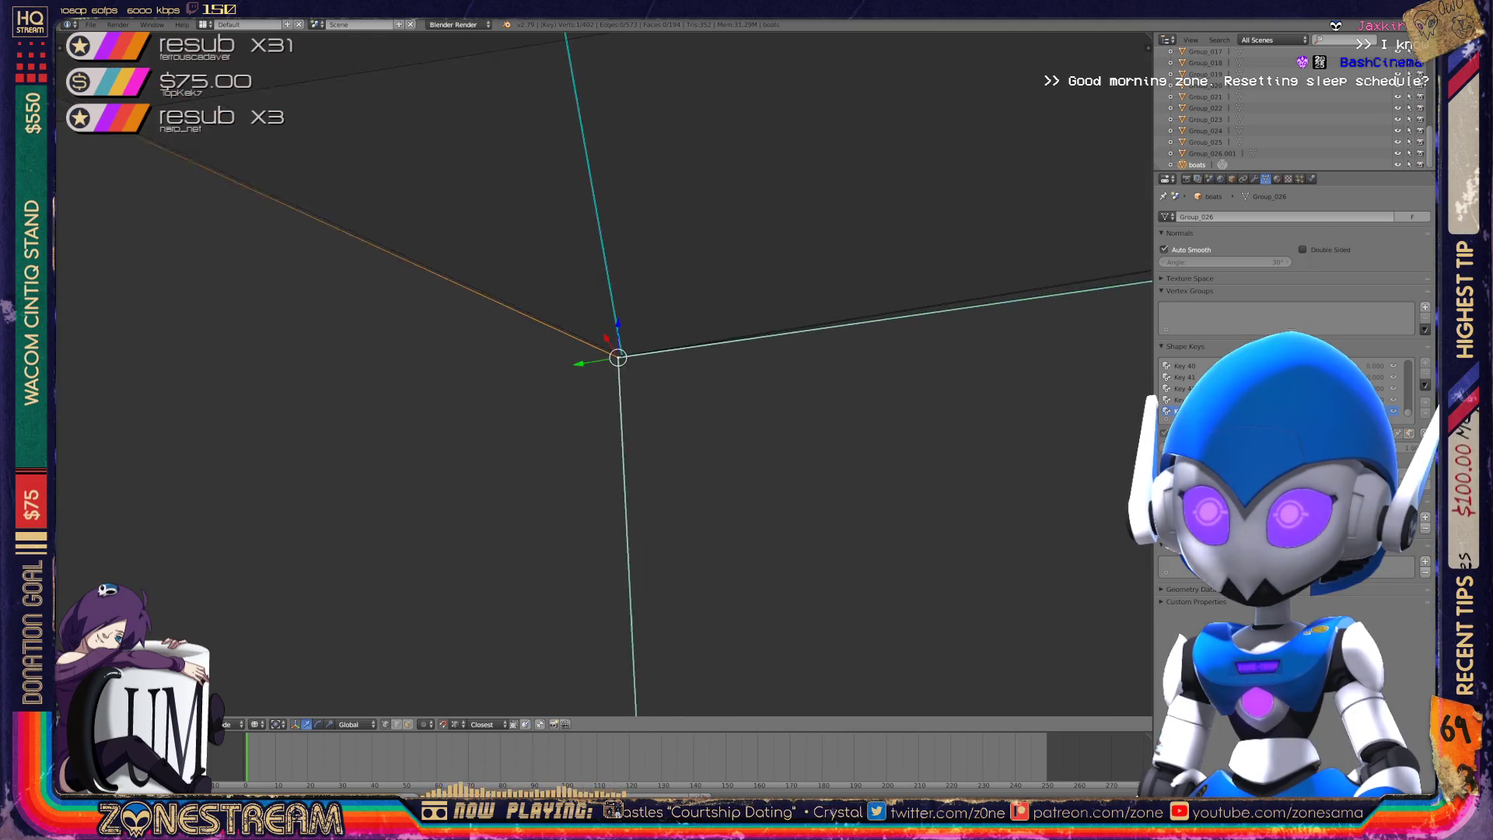
pyautogui.scroll(10, 579, 369)
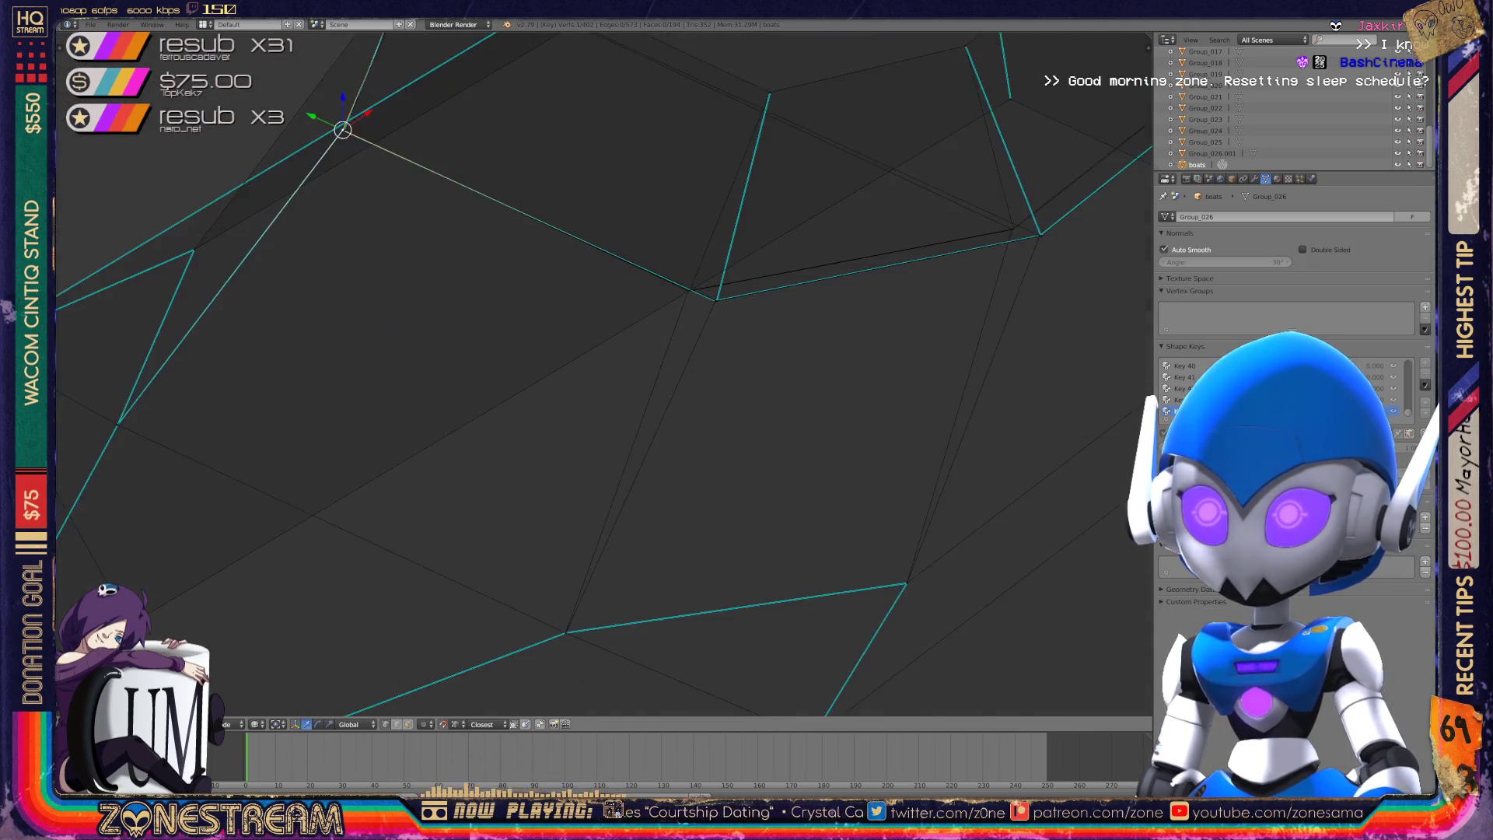
pyautogui.scroll(-1, 501, 324)
pyautogui.scroll(6, 502, 323)
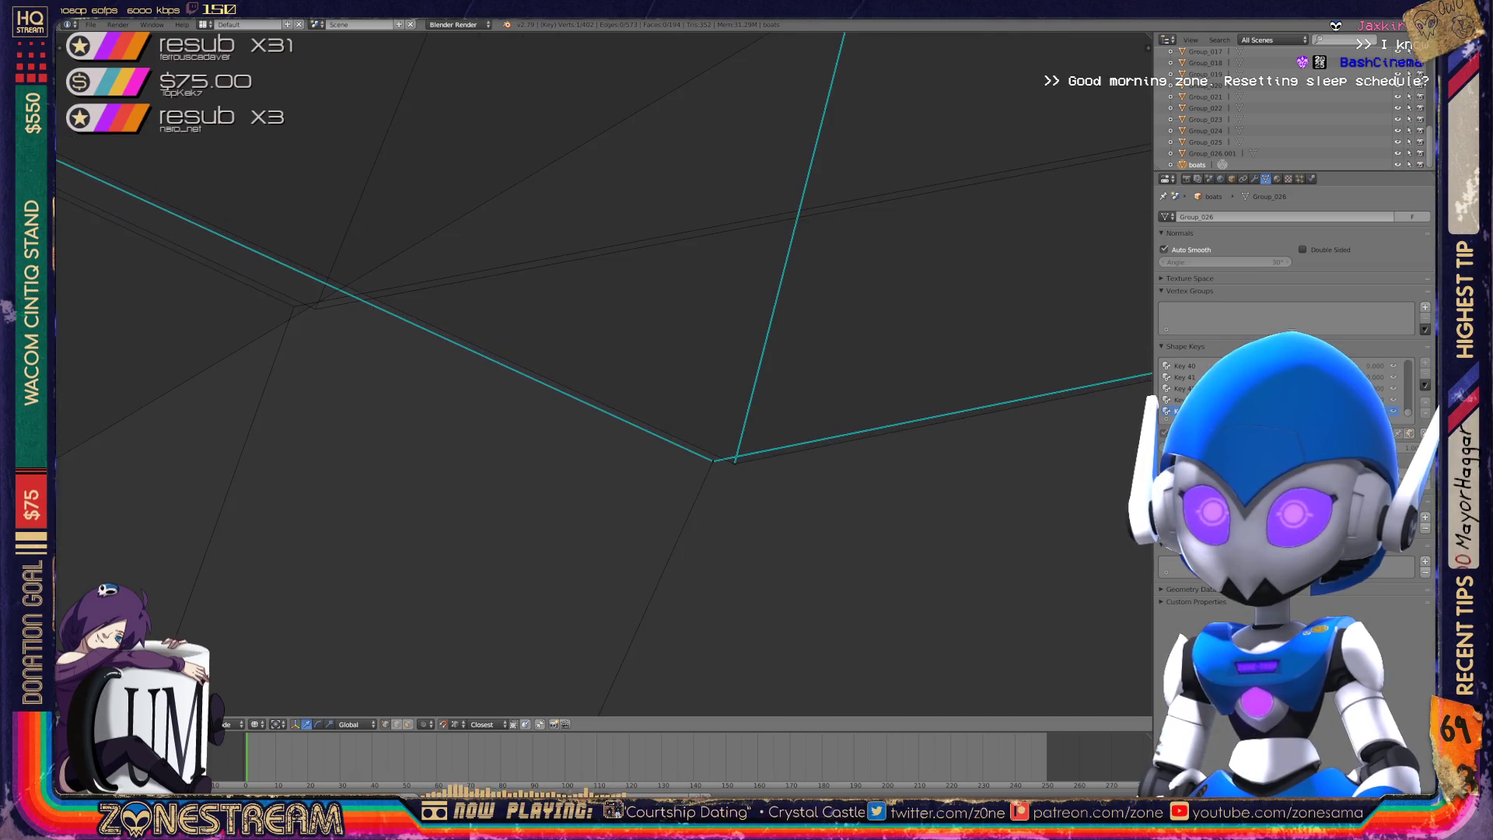
pyautogui.rightClick(315, 309)
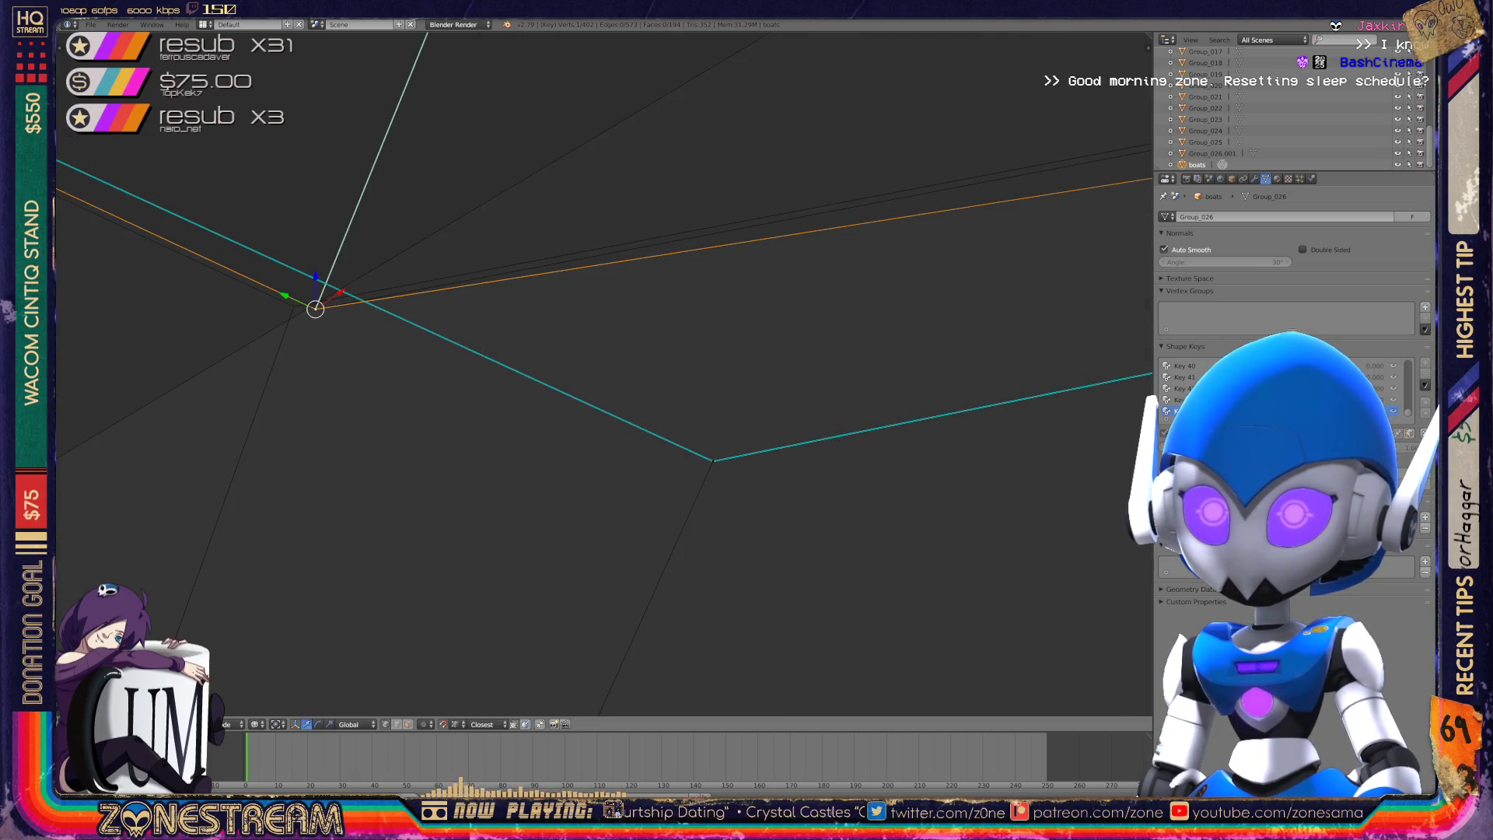
pyautogui.rightClick(714, 461)
pyautogui.moveTo(713, 460)
pyautogui.mouseDown(button='middle')
pyautogui.moveTo(544, 373)
pyautogui.moveTo(591, 389)
pyautogui.moveTo(560, 360)
pyautogui.moveTo(389, 296)
pyautogui.moveTo(435, 327)
pyautogui.moveTo(505, 334)
pyautogui.moveTo(531, 406)
pyautogui.mouseUp(button='middle')
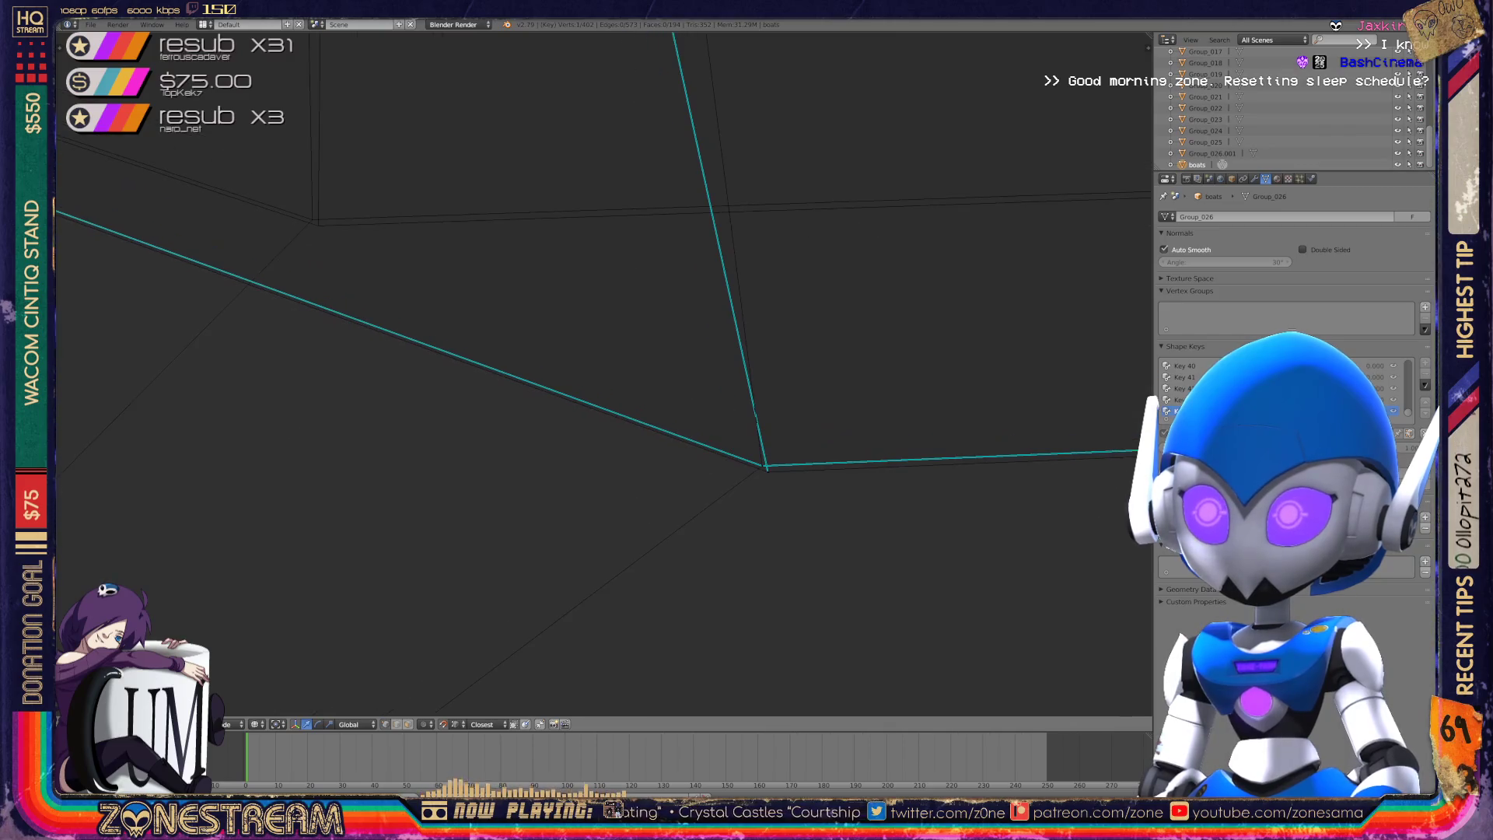
# - Switch to the numpad-1 front view, pick the corner vertex, and undo the recent edits
pyautogui.rightClick(767, 469)
pyautogui.rightClick(318, 225)
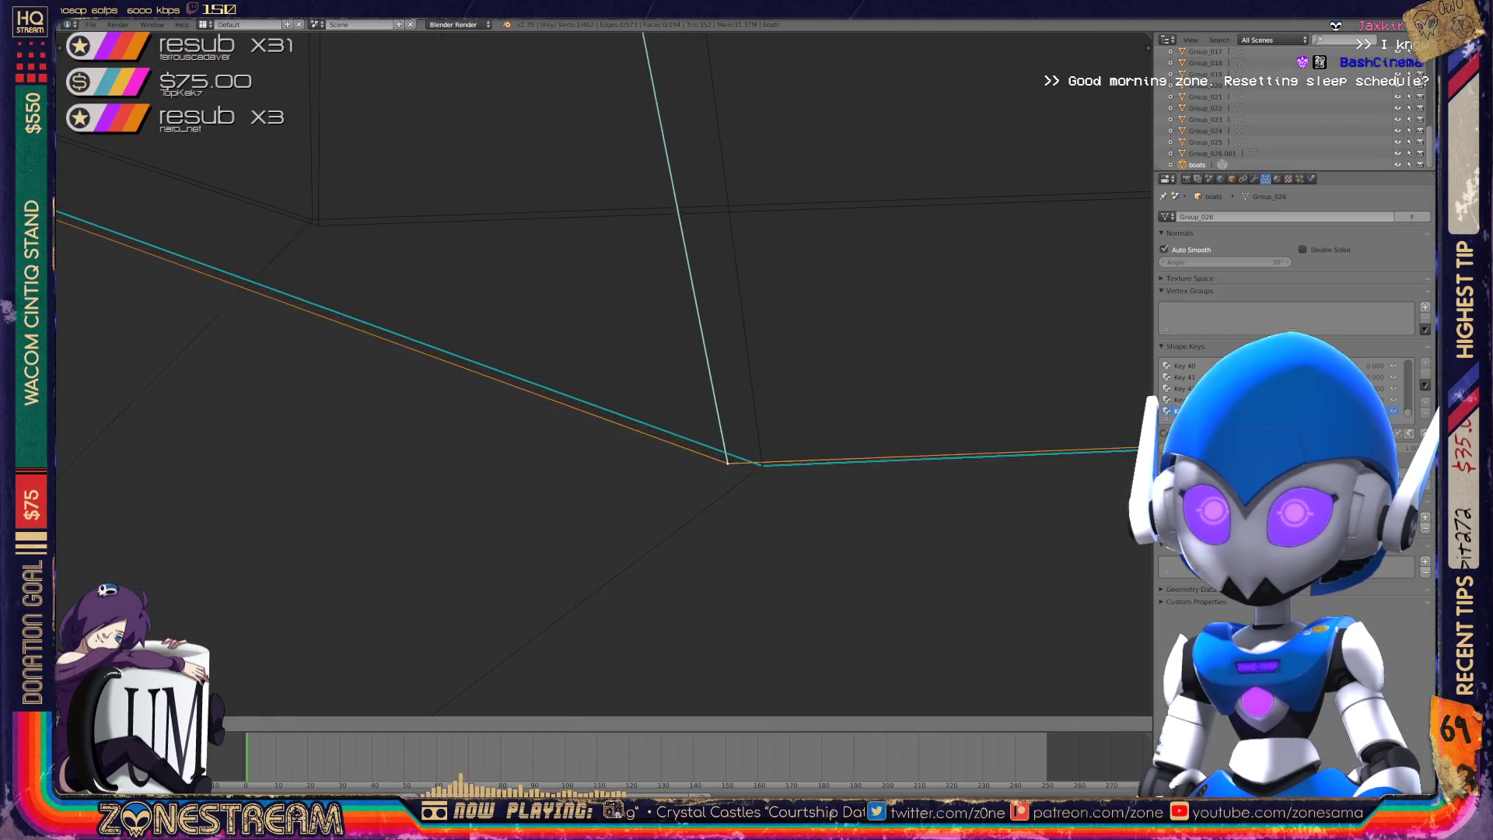
pyautogui.rightClick(762, 465)
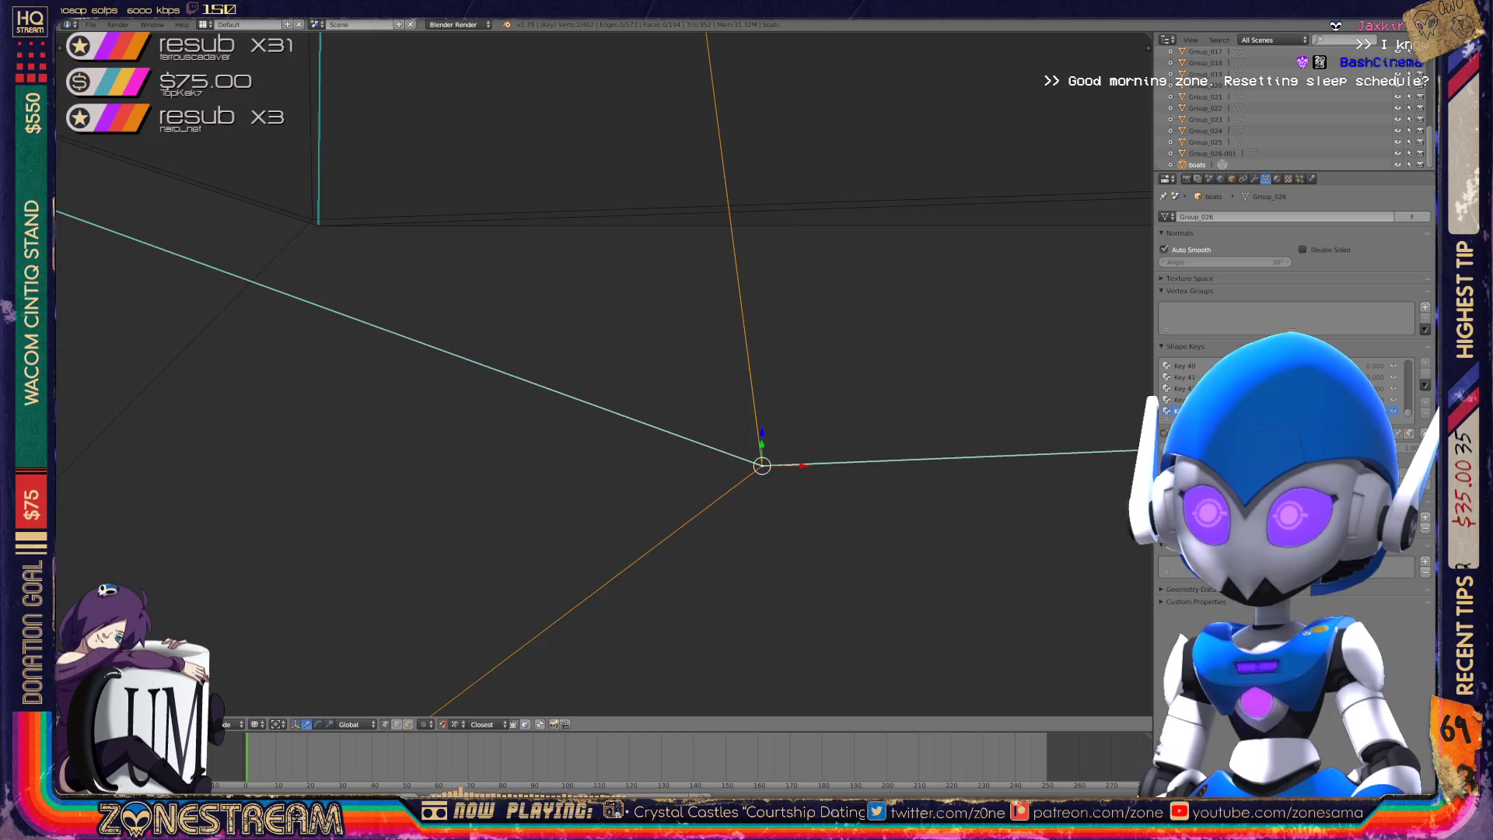
pyautogui.press('KP_1')
pyautogui.moveTo(311, 221)
pyautogui.keyDown('shift'); pyautogui.mouseDown(button='middle')
pyautogui.moveTo(557, 349)
pyautogui.moveTo(521, 303)
pyautogui.moveTo(521, 428)
pyautogui.mouseUp(button='middle'); pyautogui.keyUp('shift')
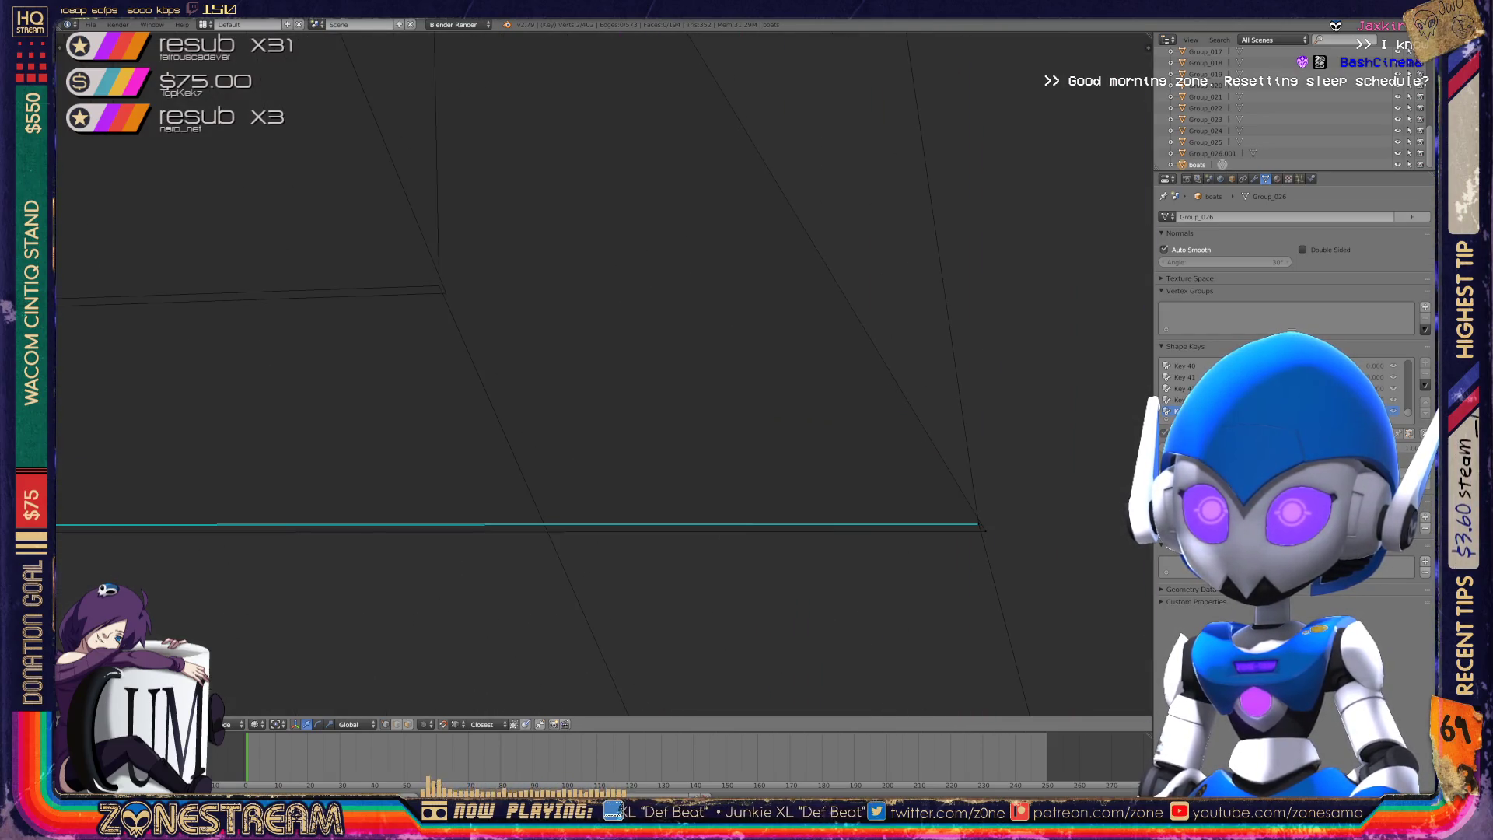
pyautogui.rightClick(439, 285)
pyautogui.hotkey('ctrl', 'z')
pyautogui.hotkey('ctrl', 'z')
pyautogui.hotkey('ctrl', 'z')
pyautogui.hotkey('ctrl', 'z')
# - Step back through the undo history, move to another boat in Object Mode, and select its bottom vertex in Edit Mode
pyautogui.hotkey('ctrl', 'shift', 'z')
pyautogui.press('Tab')
pyautogui.scroll(-10, 602, 373)
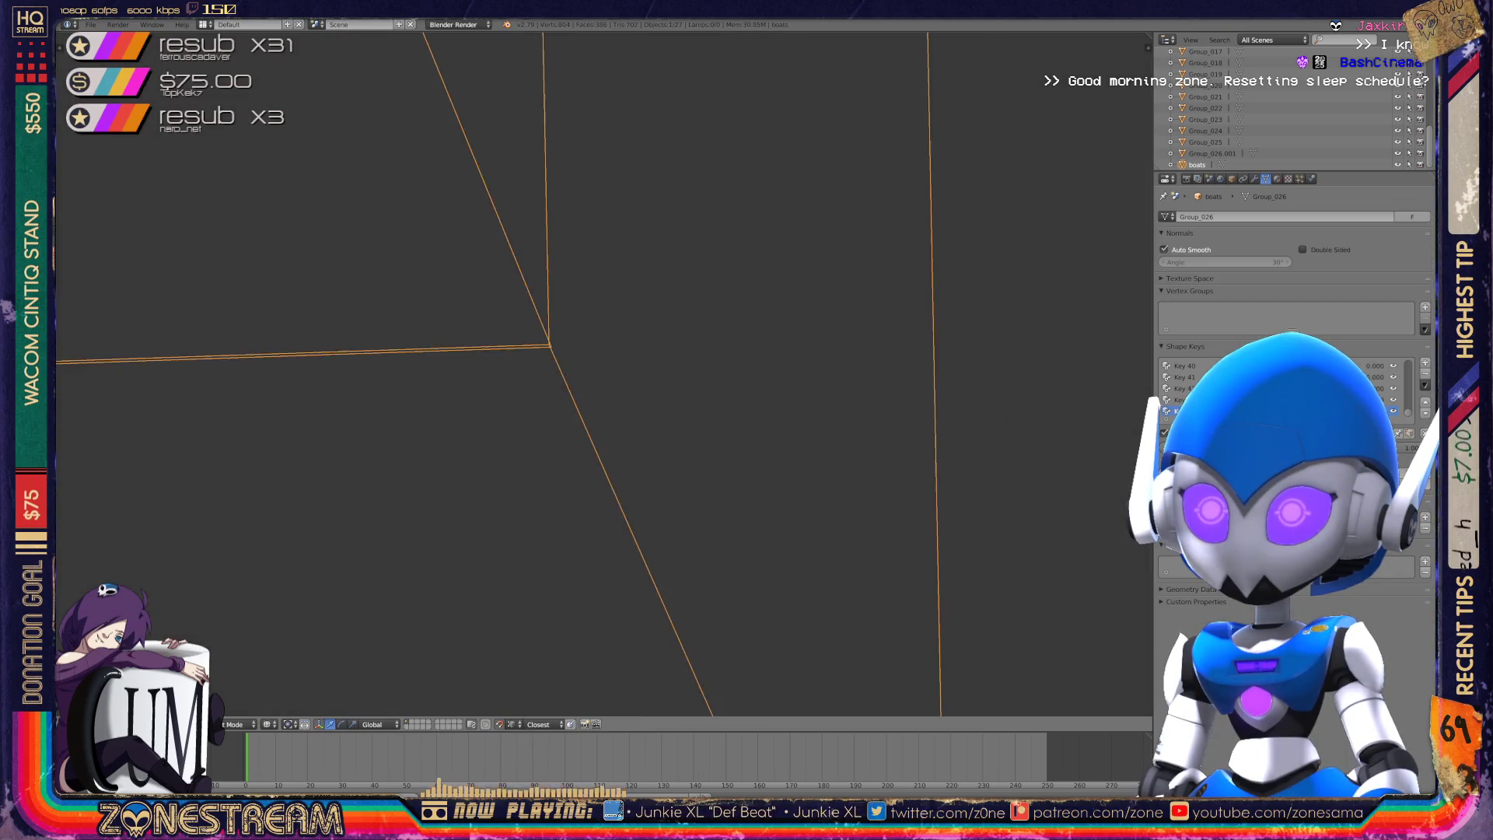
pyautogui.moveTo(602, 373)
pyautogui.mouseDown(button='middle')
pyautogui.moveTo(475, 334)
pyautogui.moveTo(529, 354)
pyautogui.moveTo(490, 346)
pyautogui.mouseUp(button='middle')
pyautogui.scroll(-8, 603, 435)
pyautogui.scroll(10, 602, 373)
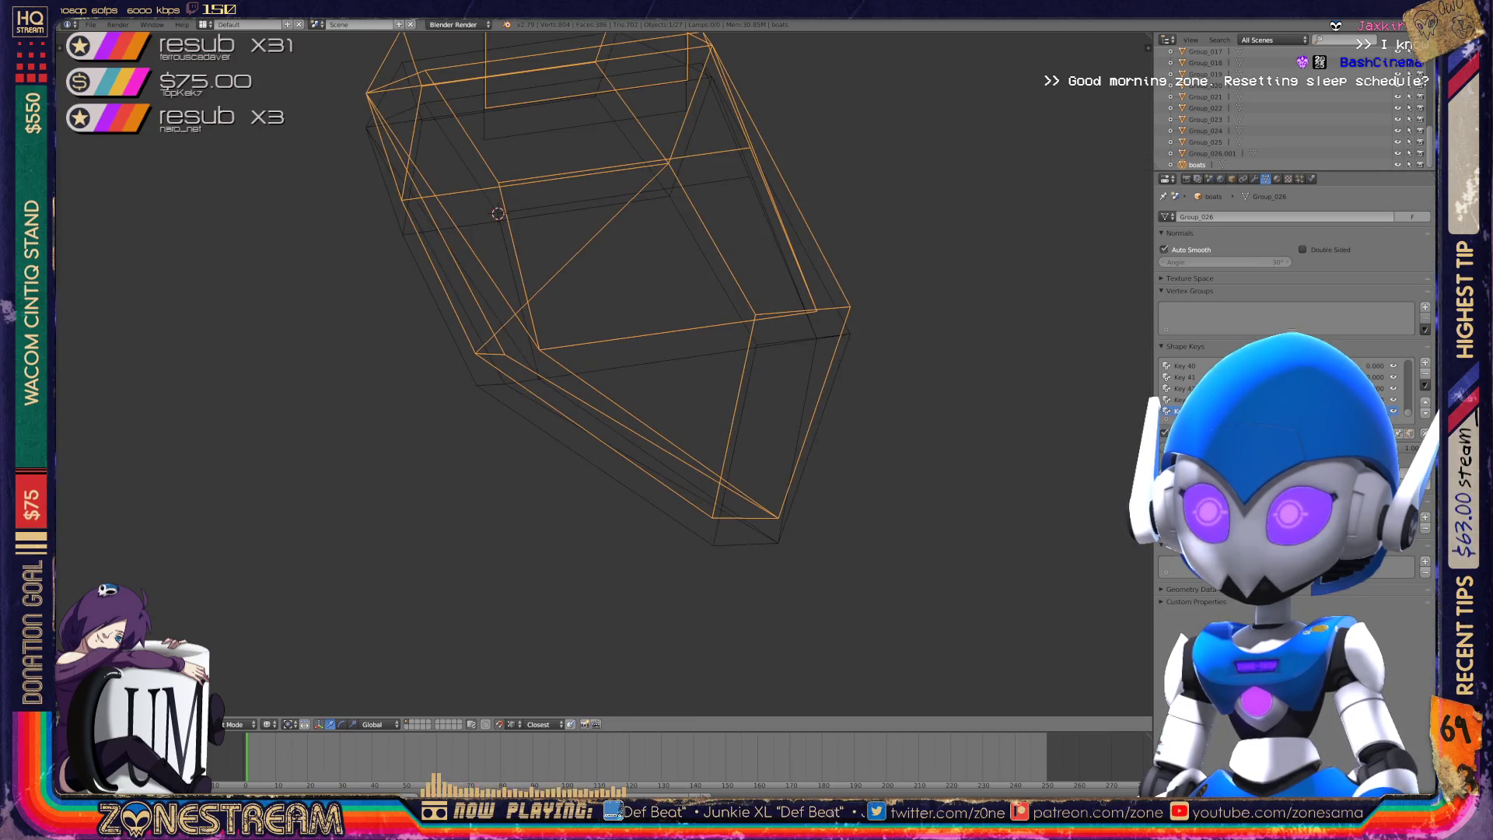
pyautogui.press('Tab')
pyautogui.rightClick(776, 516)
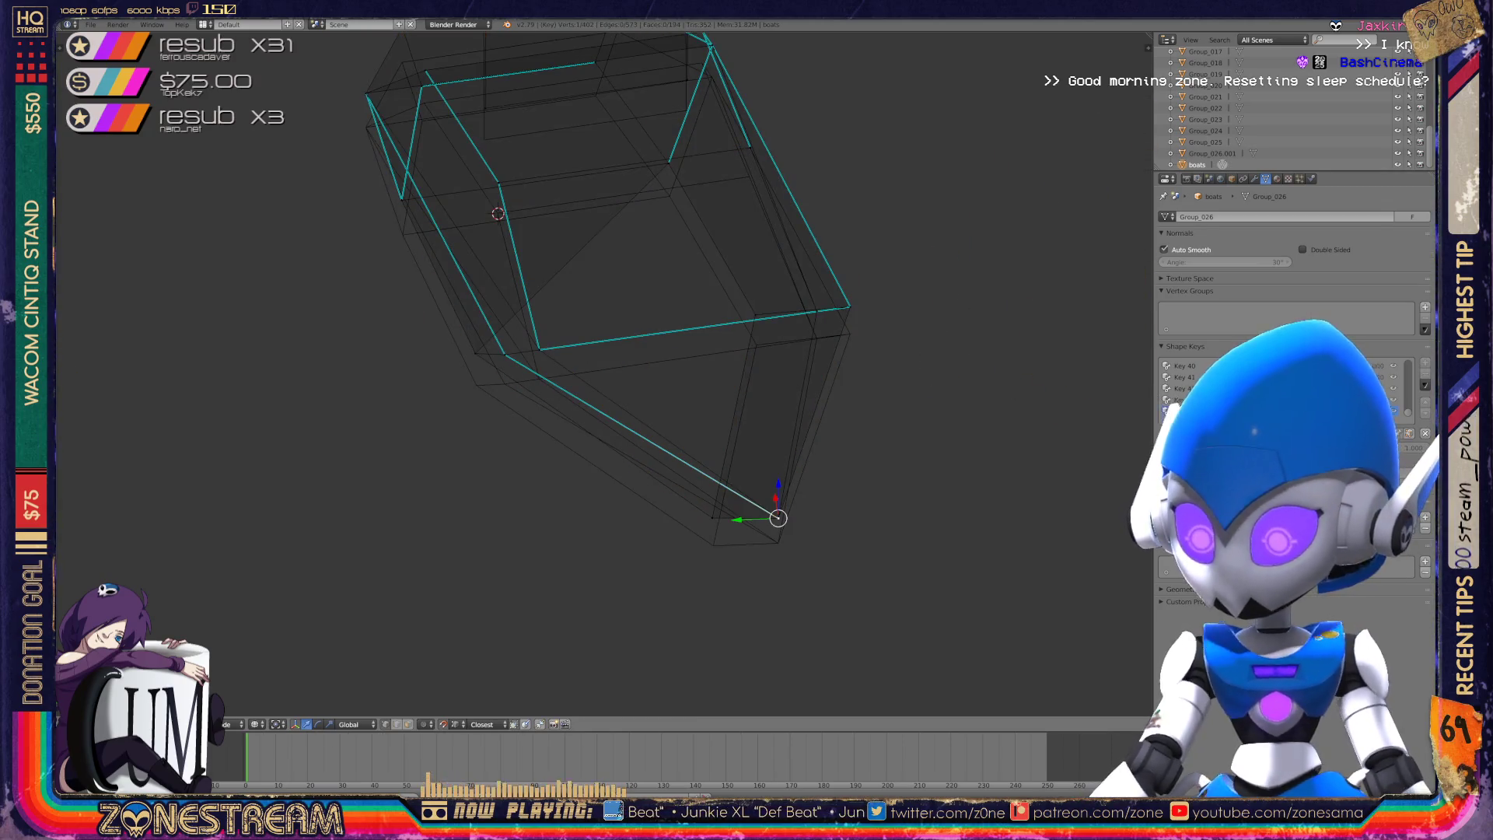
# - Centre on the selected vertex and move the loose vertex near the hull corner onto that corner
pyautogui.press('KP_Decimal')
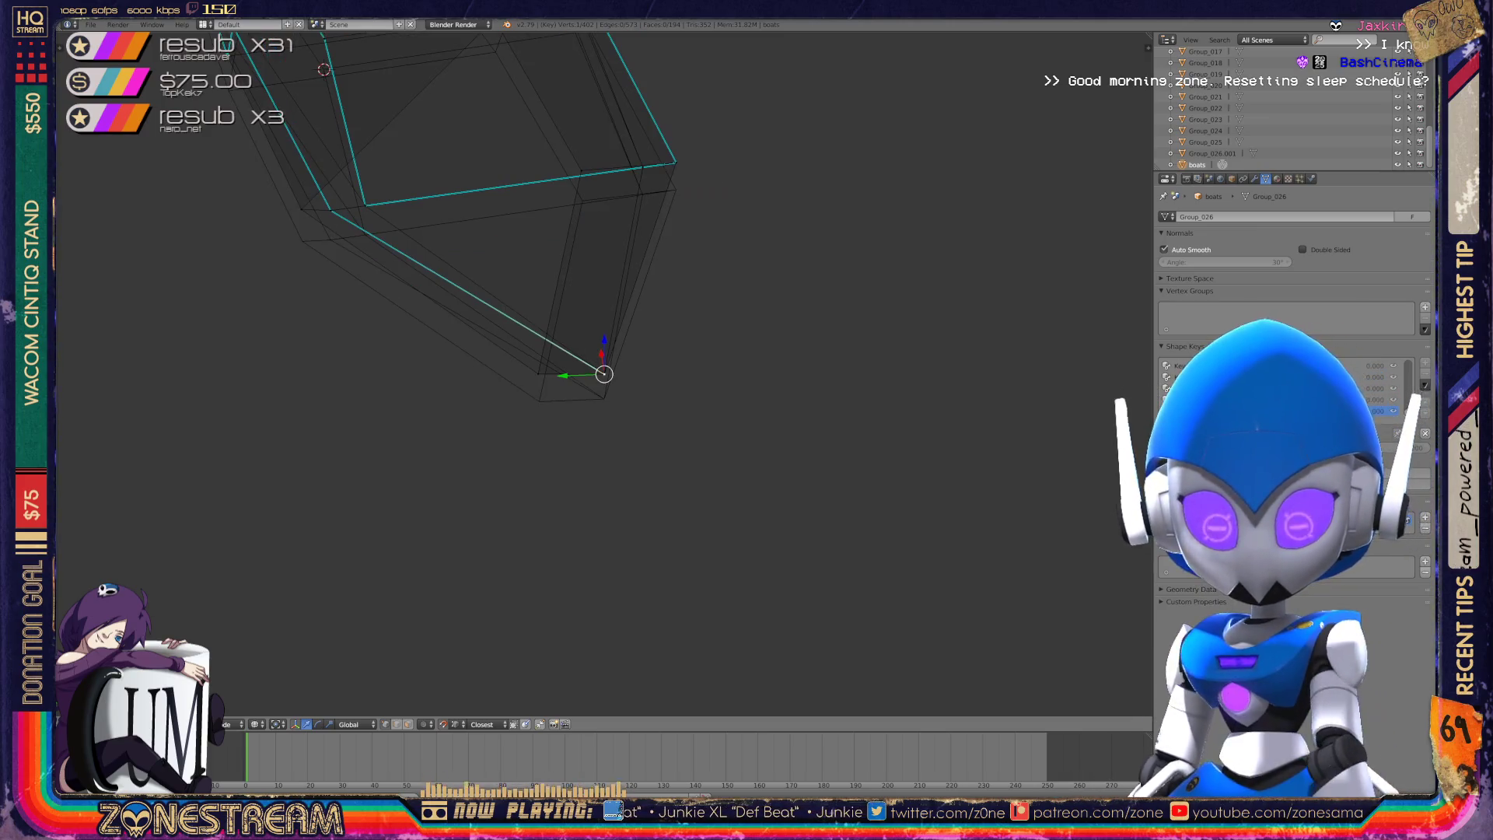
pyautogui.moveTo(544, 389); pyautogui.dragTo(723, 315, button='middle')
pyautogui.keyDown('shift'); pyautogui.rightClick(604, 374); pyautogui.keyUp('shift')
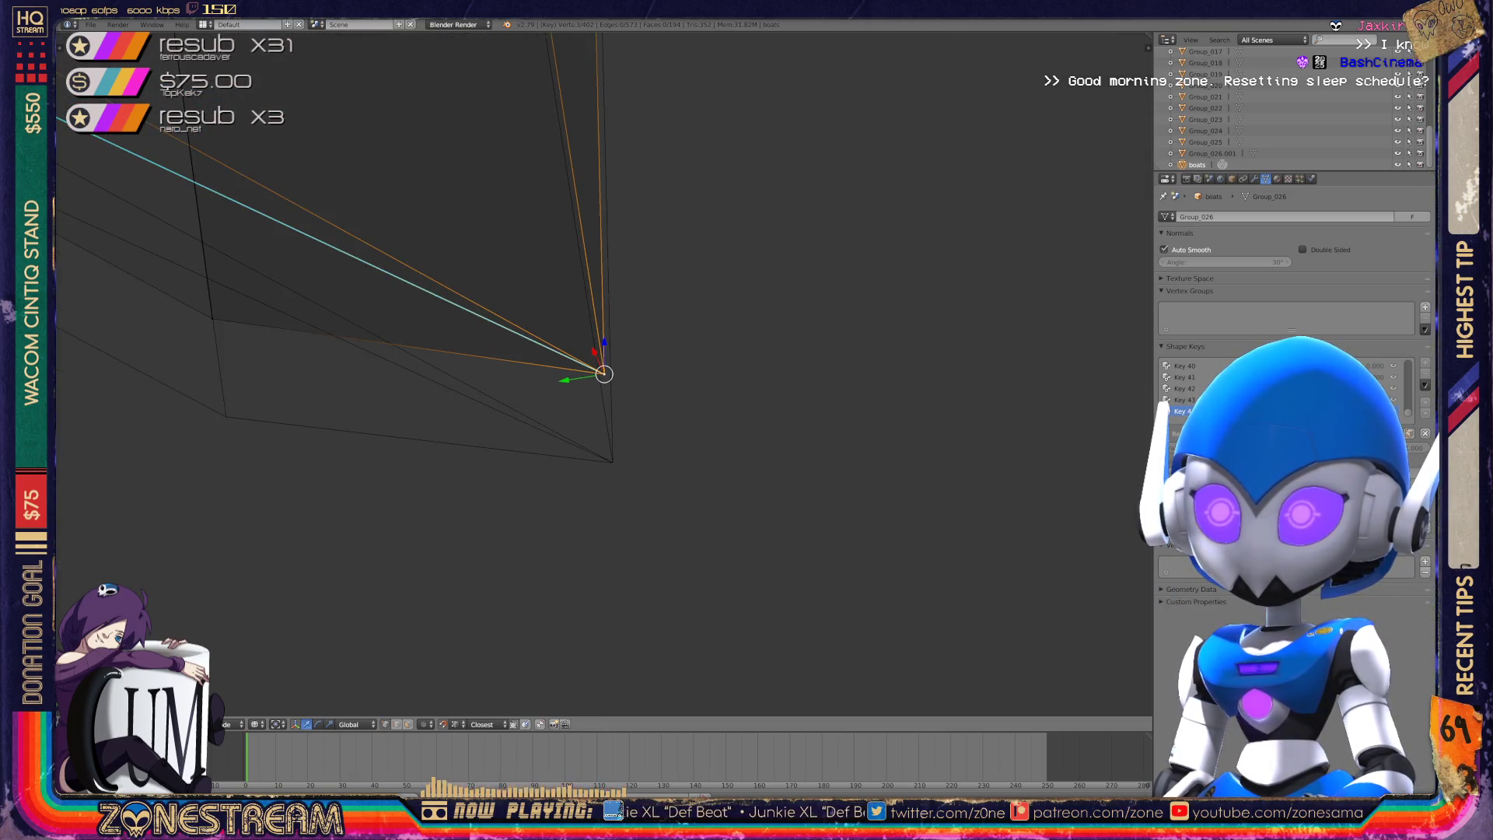
pyautogui.press('g')
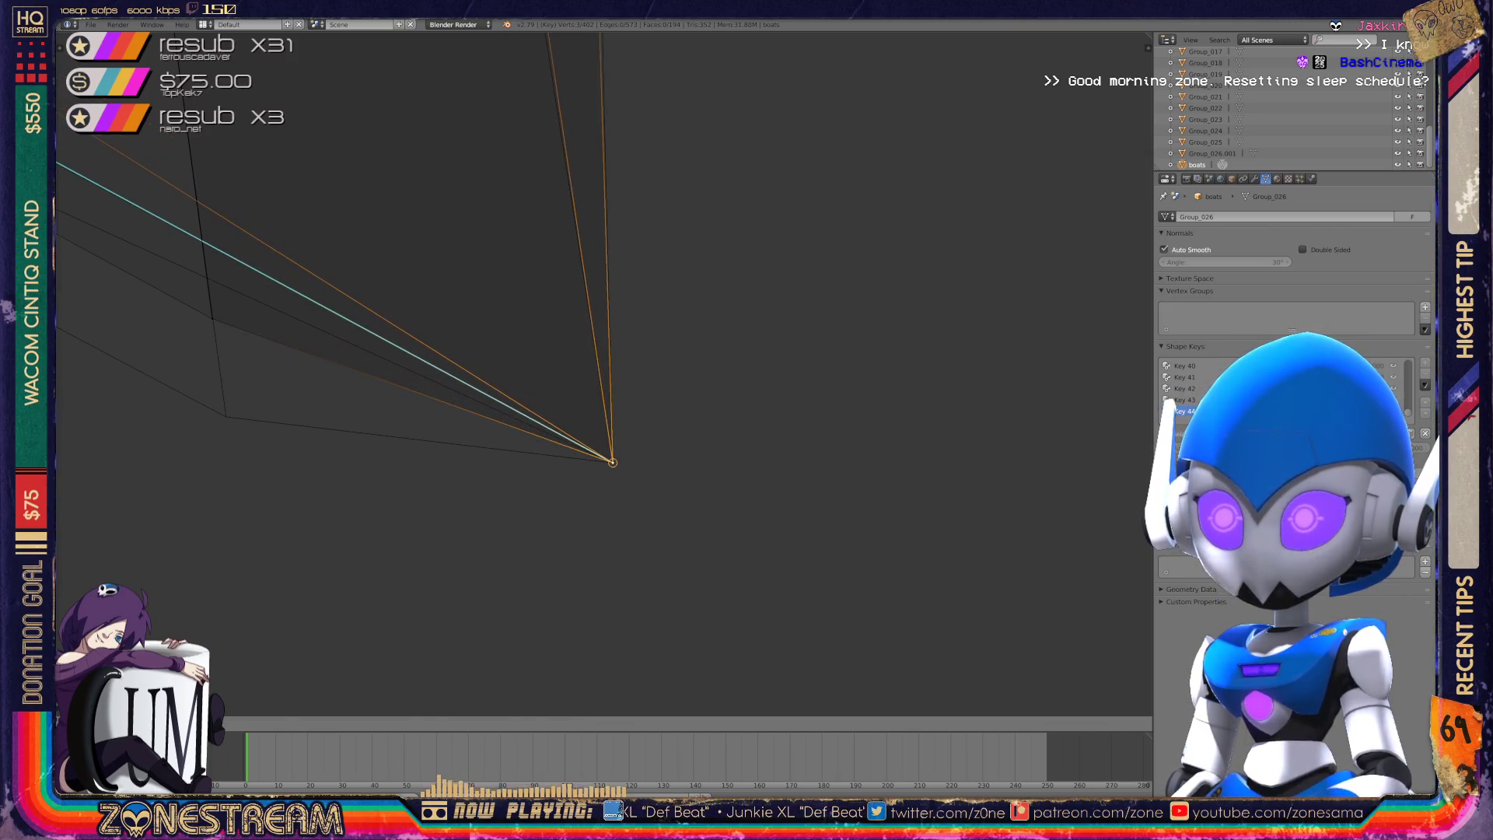
pyautogui.keyDown('shift'); pyautogui.moveTo(545, 388); pyautogui.dragTo(766, 422, button='middle'); pyautogui.keyUp('shift')
pyautogui.rightClick(434, 352)
pyautogui.press('g')
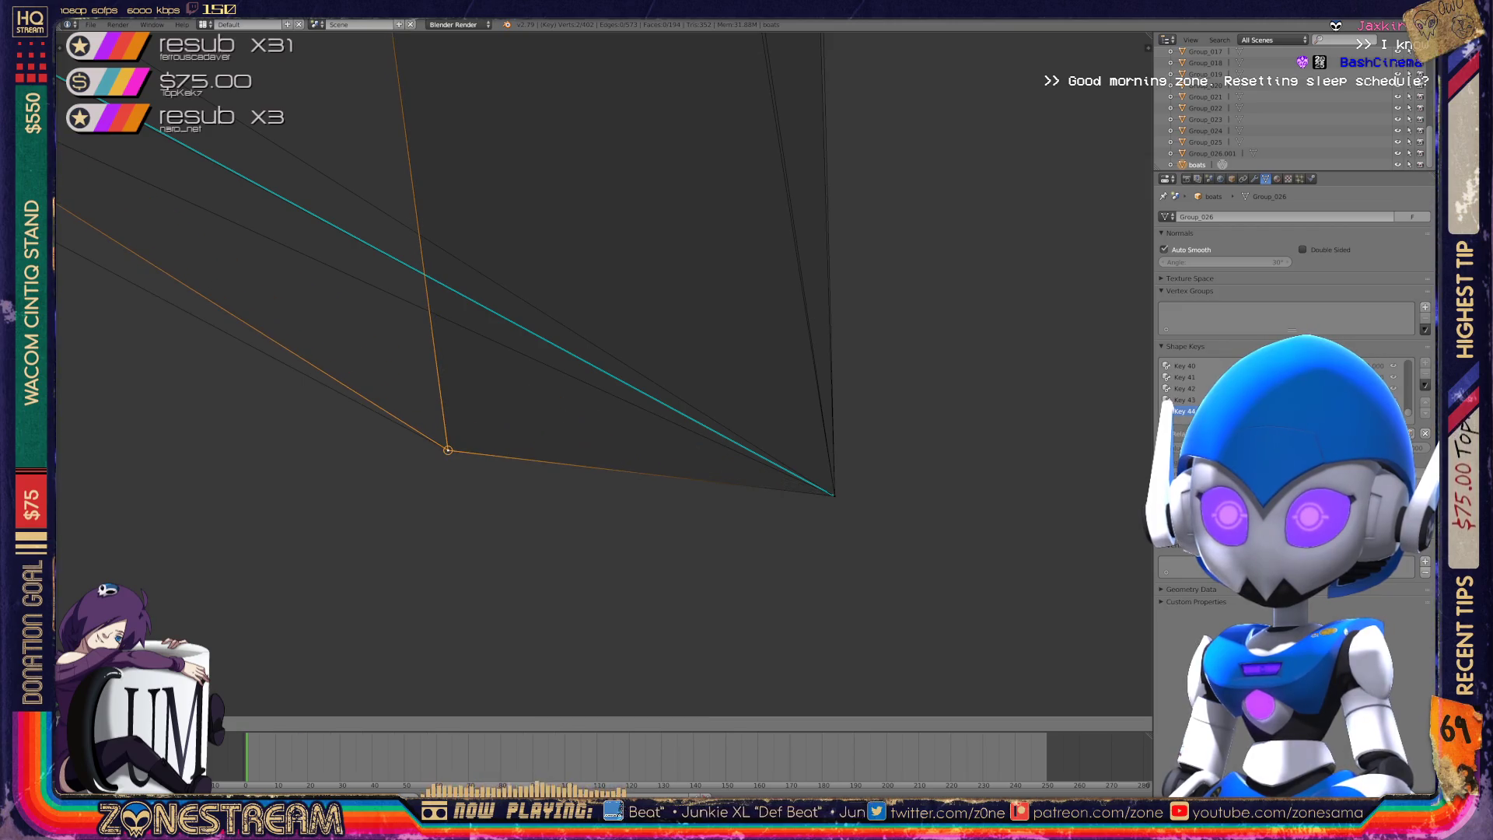
pyautogui.click(447, 449)
# - Move the selected vertex down, constrained to the X axis, onto its neighbouring corner
pyautogui.scroll(-5, 604, 374)
pyautogui.scroll(-3, 541, 404)
pyautogui.moveTo(607, 373); pyautogui.dragTo(672, 325, button='middle')
pyautogui.scroll(2, 428, 275)
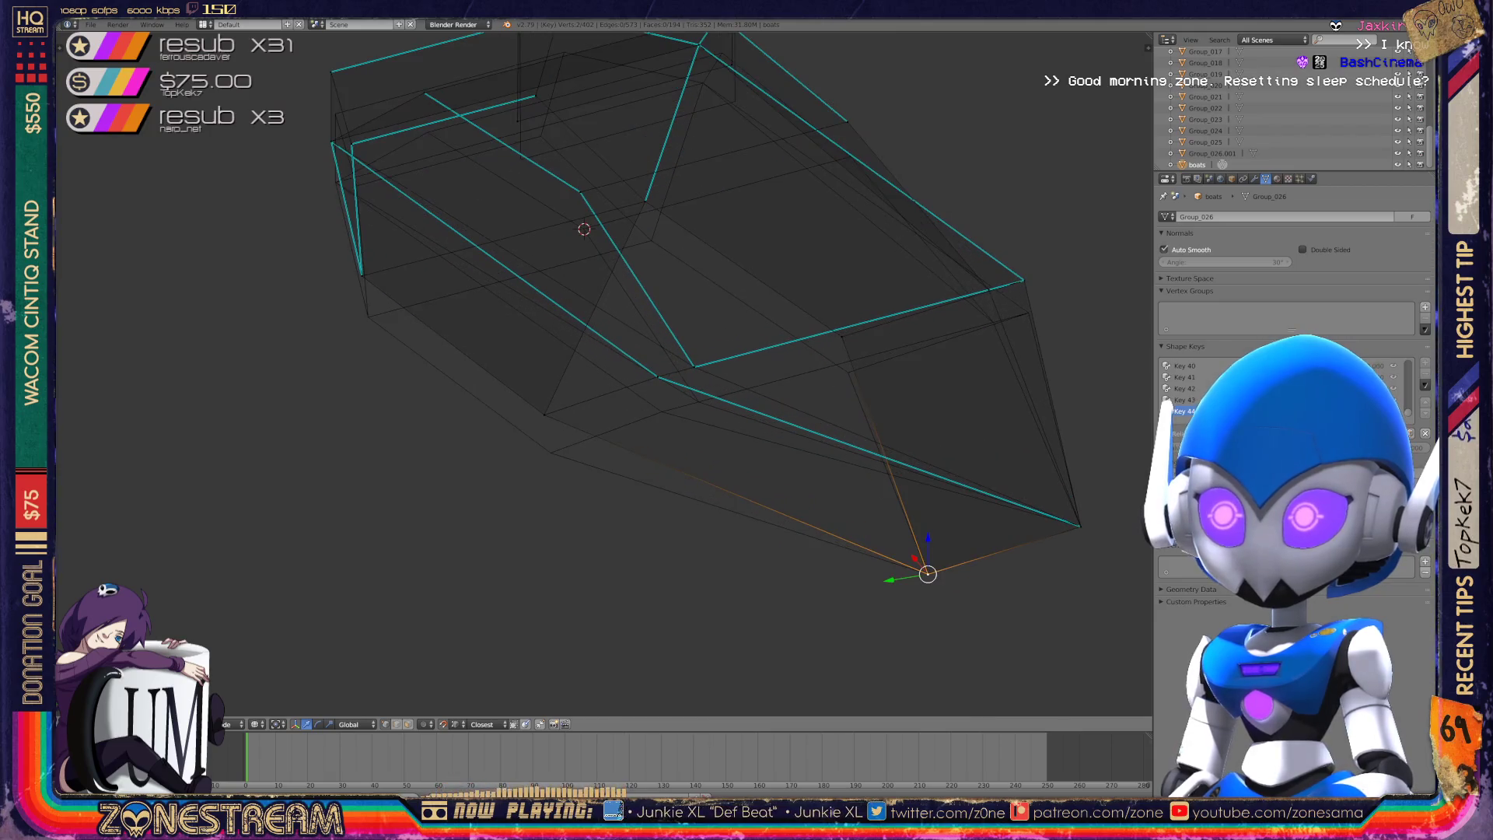
pyautogui.press('g')
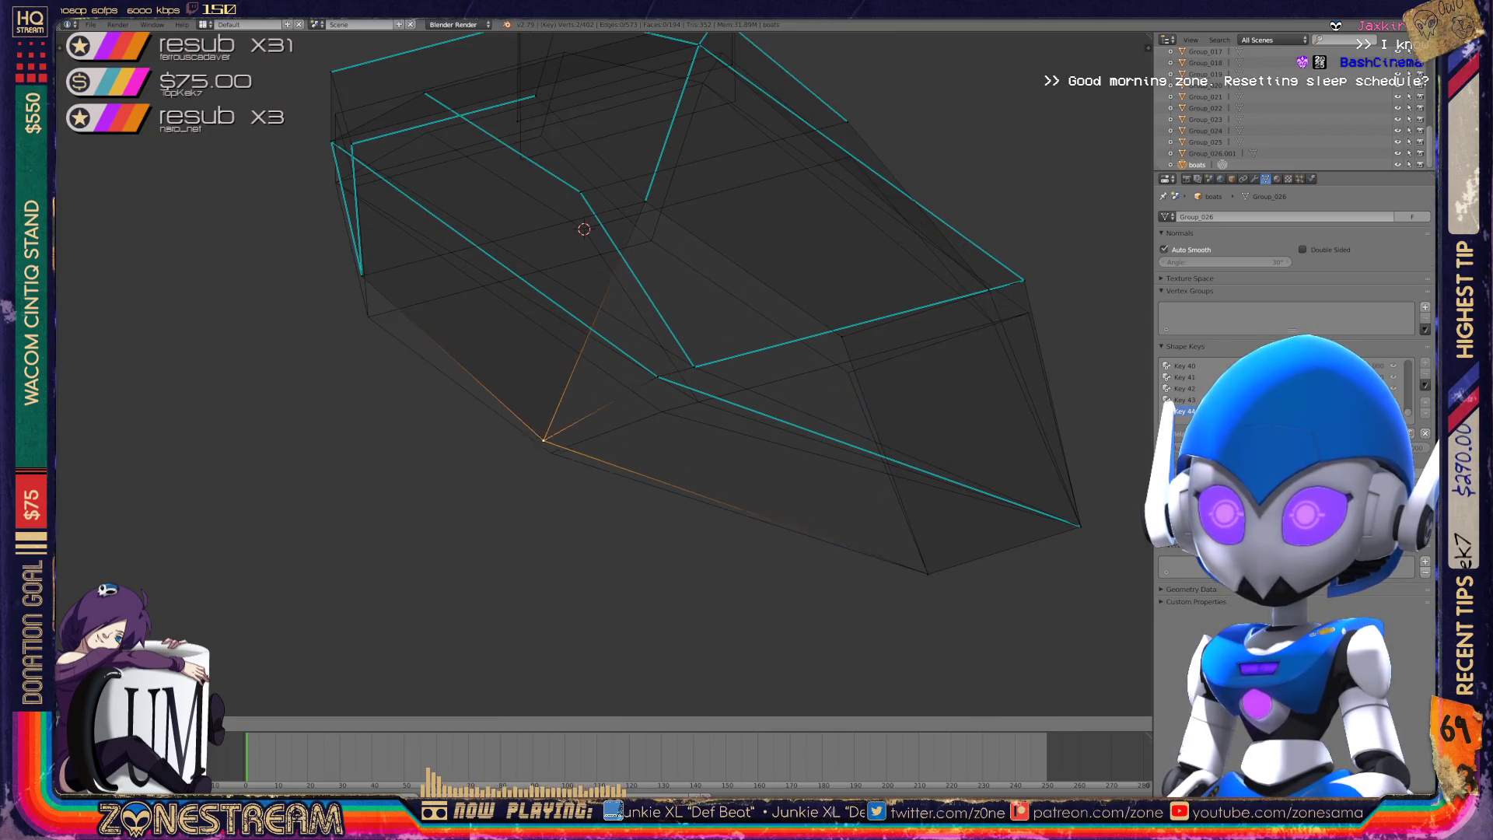
pyautogui.moveTo(549, 452); pyautogui.dragTo(529, 420, button='middle')
pyautogui.scroll(3, 517, 398)
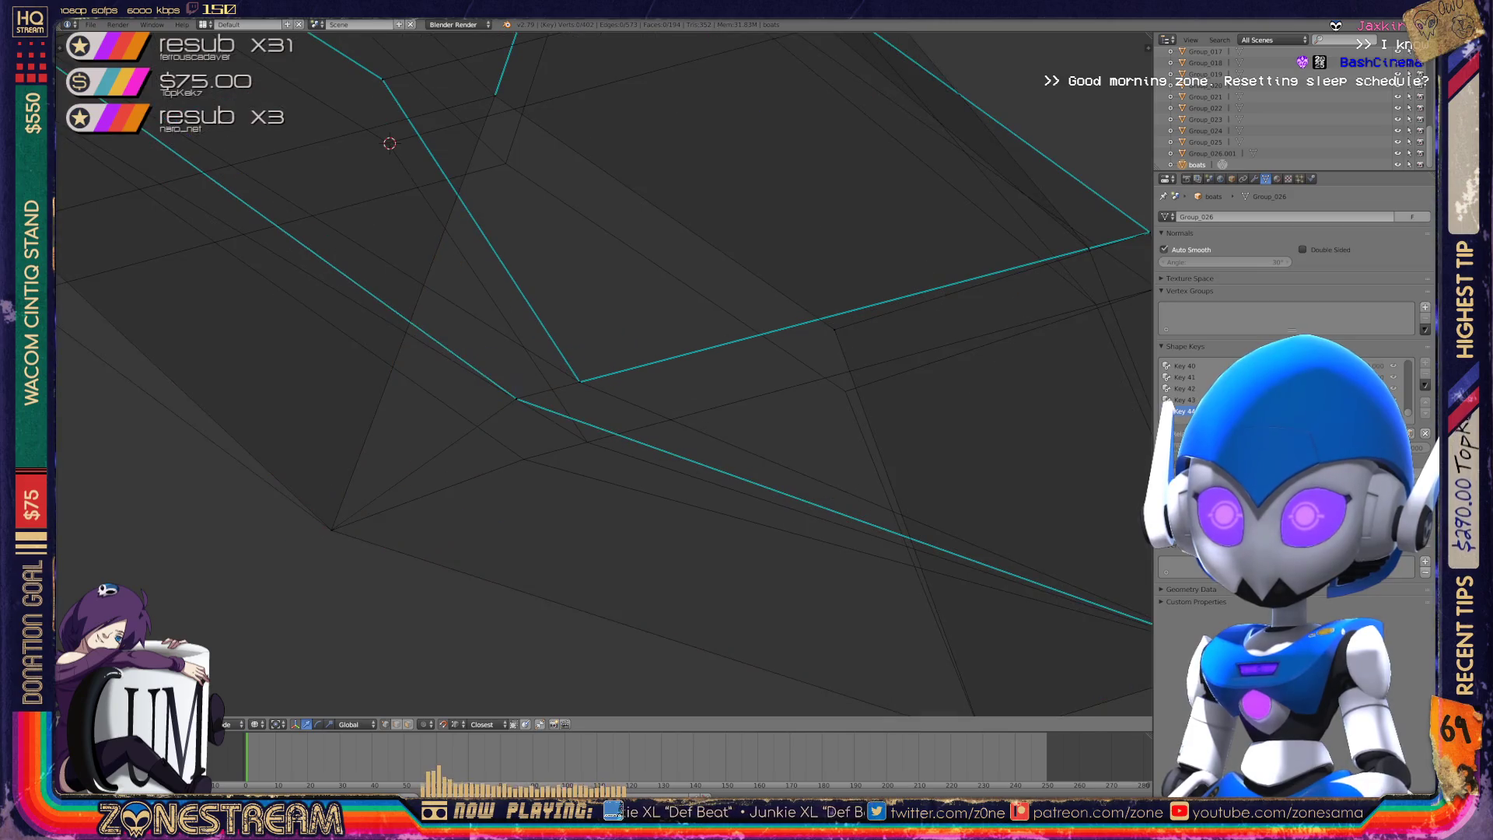
pyautogui.press('g')
# - Pull the hull's corner vertex downward onto the matching reference corner
pyautogui.press('g')
pyautogui.press('x')
pyautogui.press('Return')
pyautogui.moveTo(587, 442); pyautogui.dragTo(483, 474, button='middle')
pyautogui.rightClick(550, 311)
pyautogui.press('g')
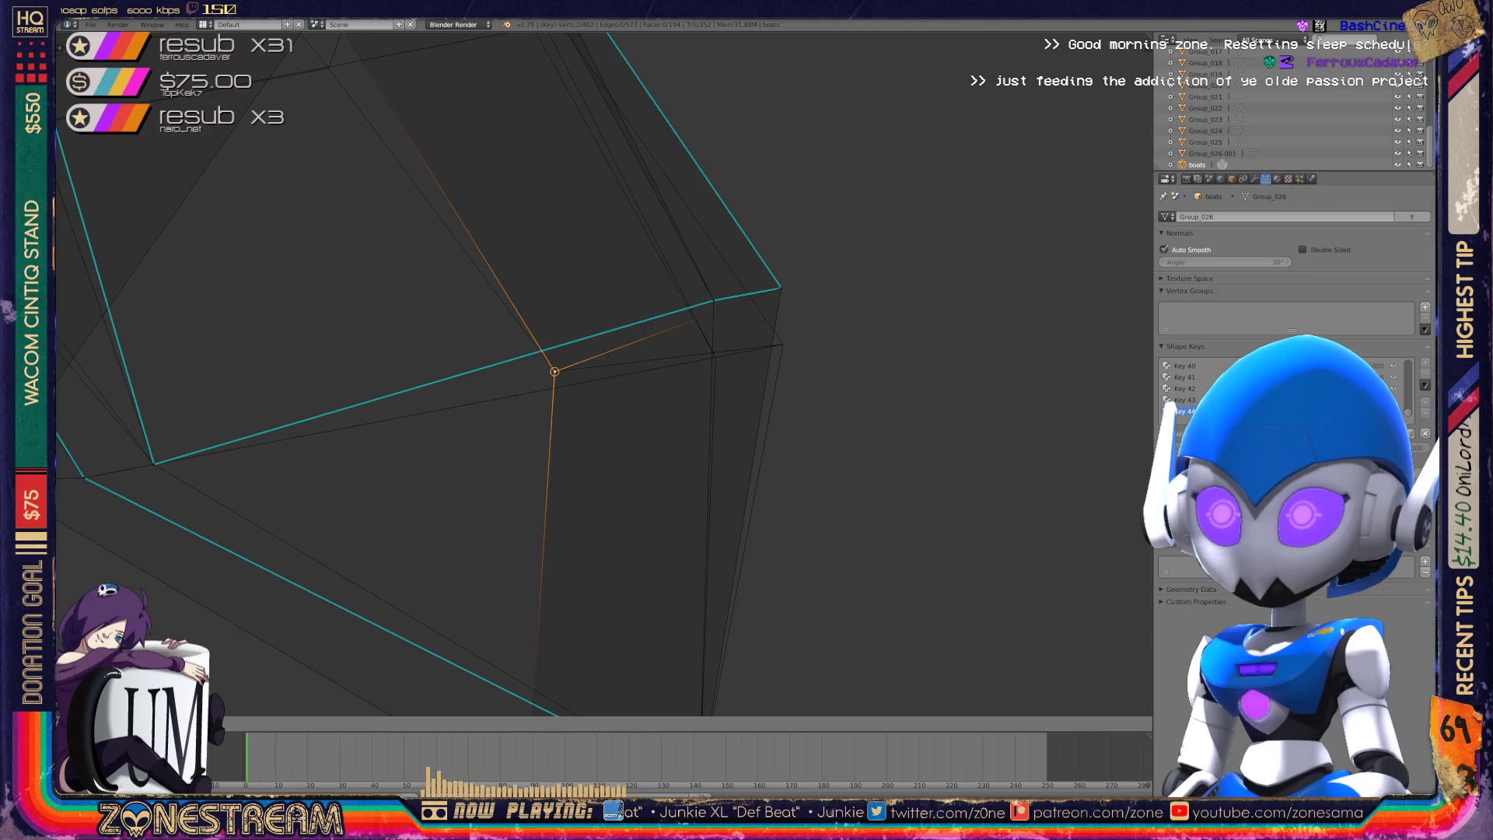
pyautogui.keyDown('shift'); pyautogui.moveTo(545, 435); pyautogui.dragTo(349, 457, button='middle'); pyautogui.keyUp('shift')
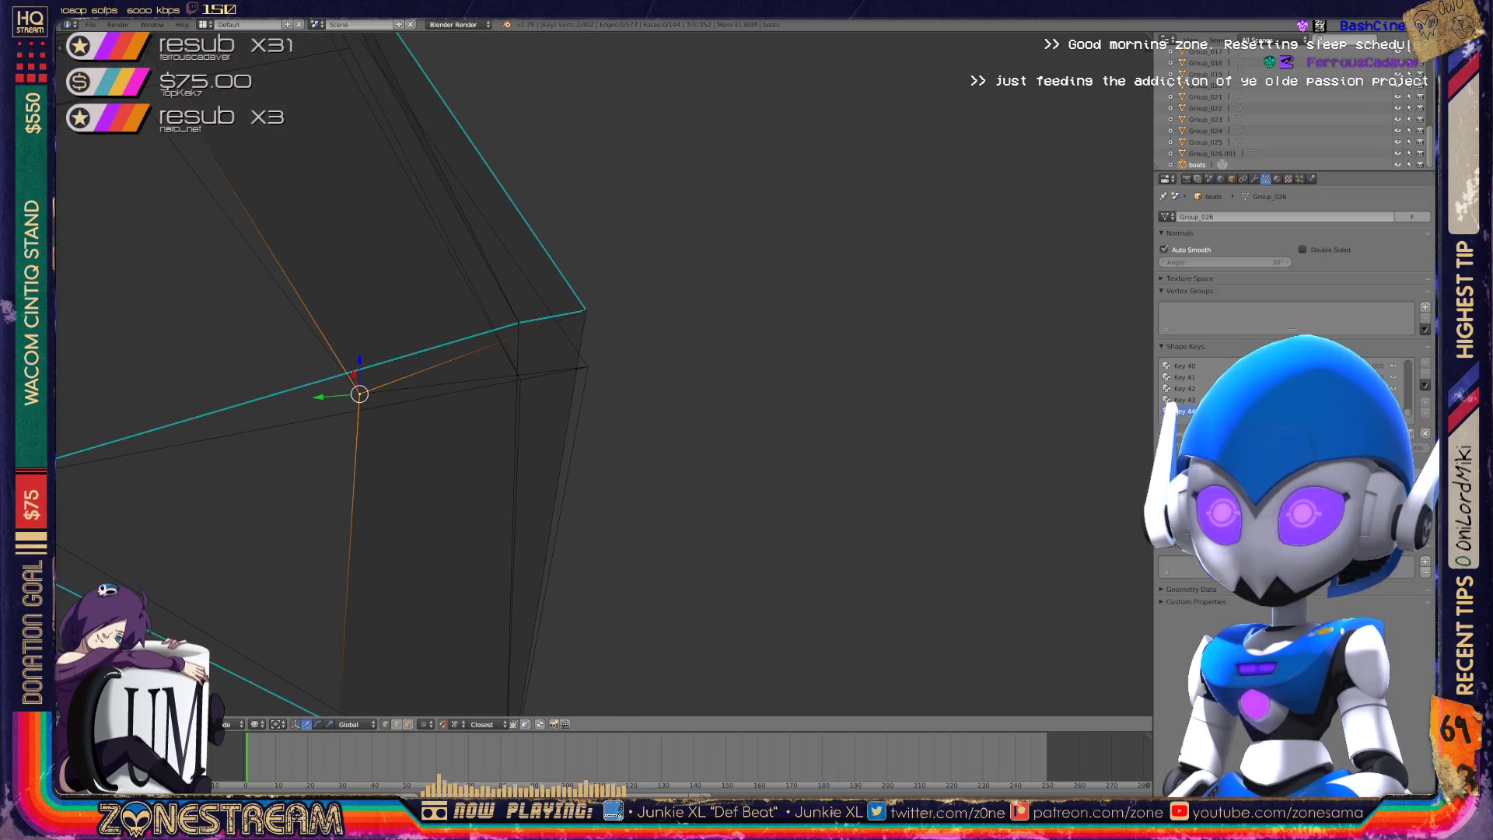
pyautogui.rightClick(584, 309)
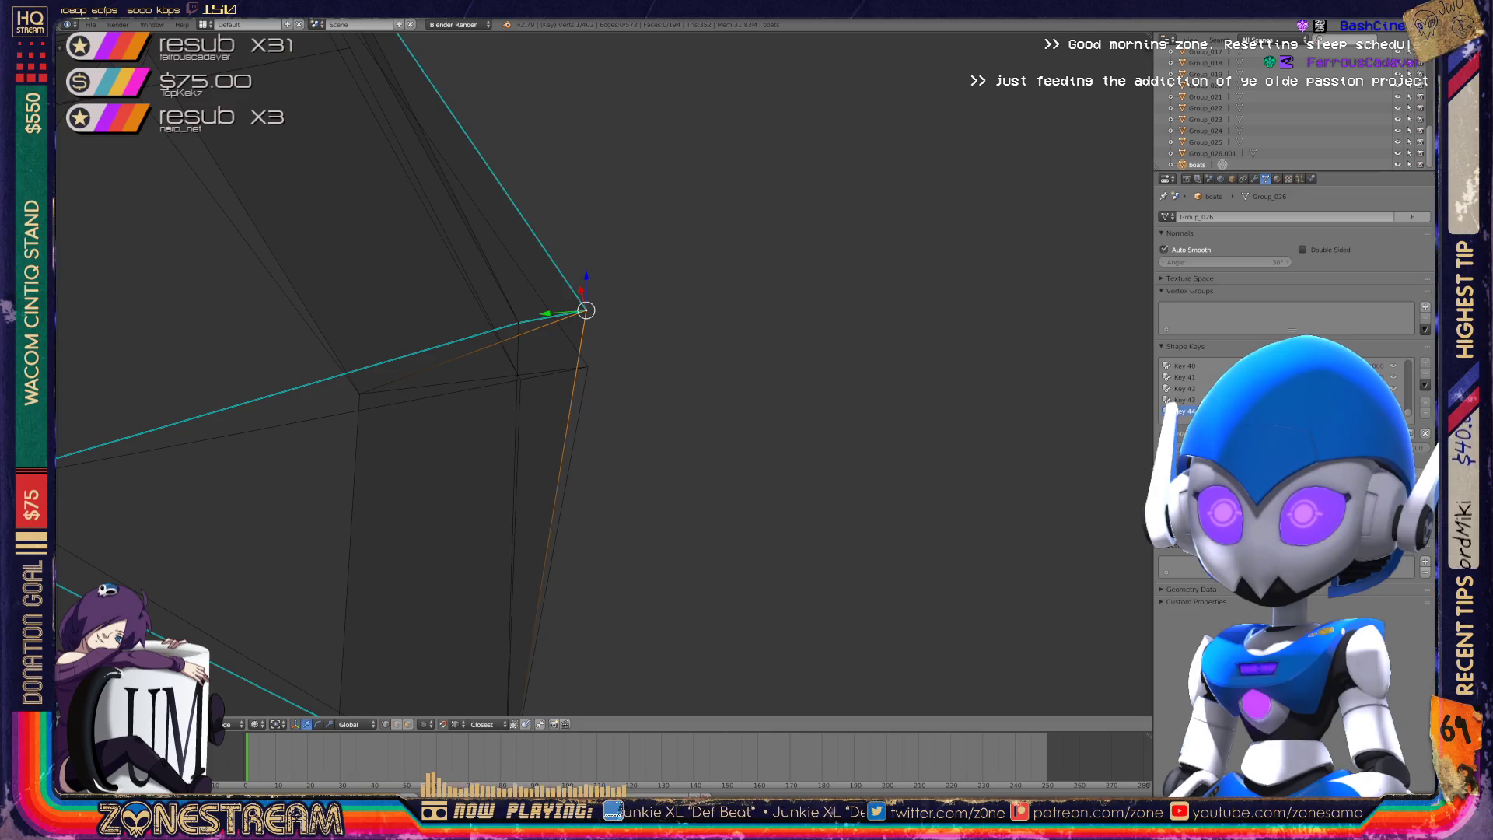
pyautogui.press('g')
pyautogui.click(588, 367)
# - Orbit around the hull and select the next vertex to adjust
pyautogui.moveTo(587, 367)
pyautogui.mouseDown(button='middle')
pyautogui.moveTo(394, 387)
pyautogui.moveTo(493, 233)
pyautogui.moveTo(427, 253)
pyautogui.moveTo(546, 335)
pyautogui.moveTo(753, 324)
pyautogui.moveTo(536, 356)
pyautogui.moveTo(843, 226)
pyautogui.mouseUp(button='middle')
pyautogui.rightClick(423, 203)
pyautogui.scroll(-3, 424, 203)
pyautogui.scroll(3, 604, 373)
pyautogui.keyDown('shift'); pyautogui.moveTo(603, 373); pyautogui.dragTo(694, 445, button='middle'); pyautogui.keyUp('shift')
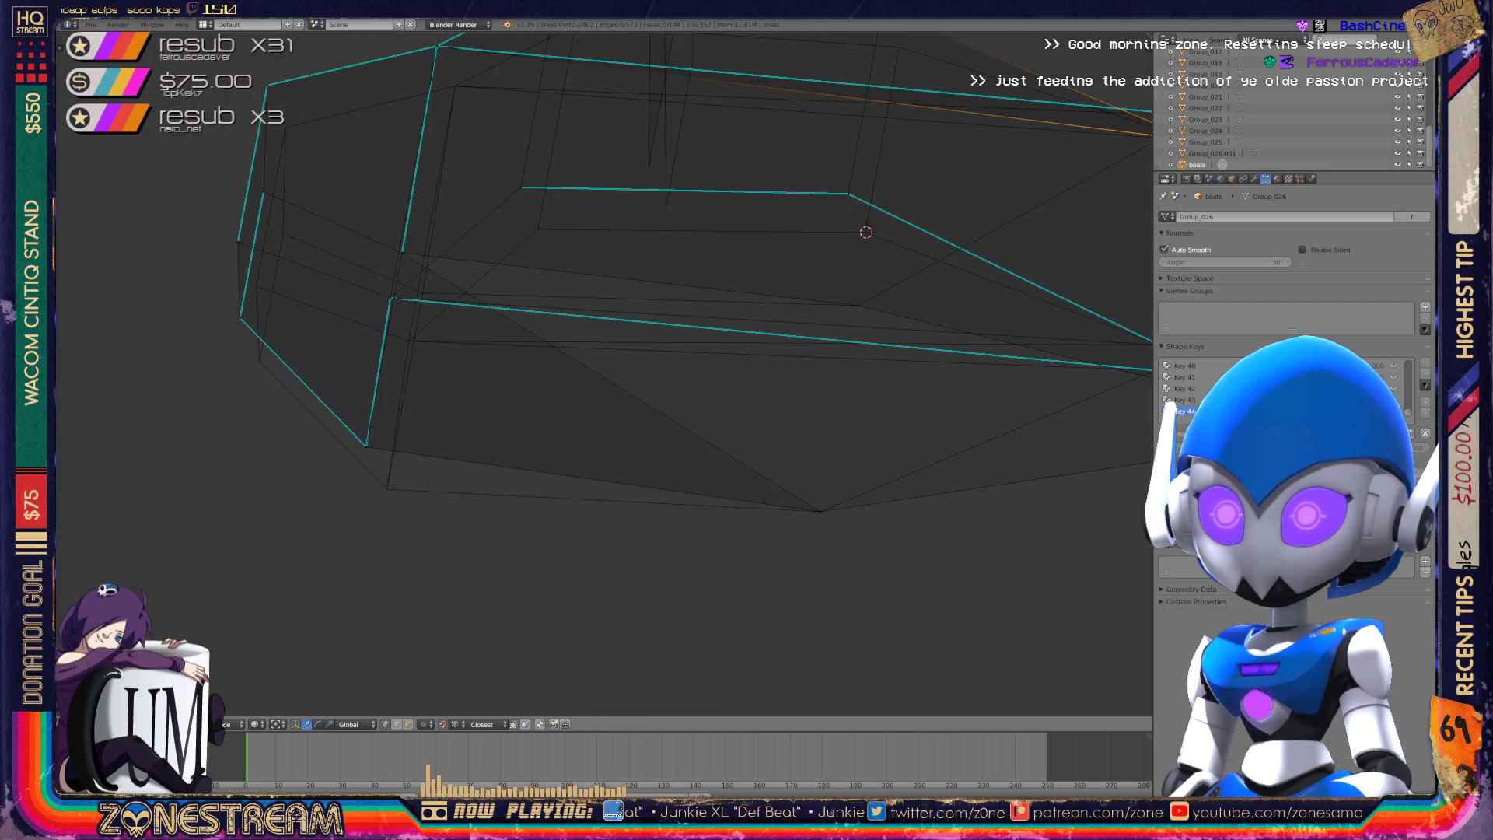
# - Pull the bottom-left hull vertex and another lower hull vertex downward
pyautogui.rightClick(366, 446)
pyautogui.moveTo(366, 446); pyautogui.dragTo(386, 490)
pyautogui.moveTo(622, 389); pyautogui.dragTo(677, 420, button='middle')
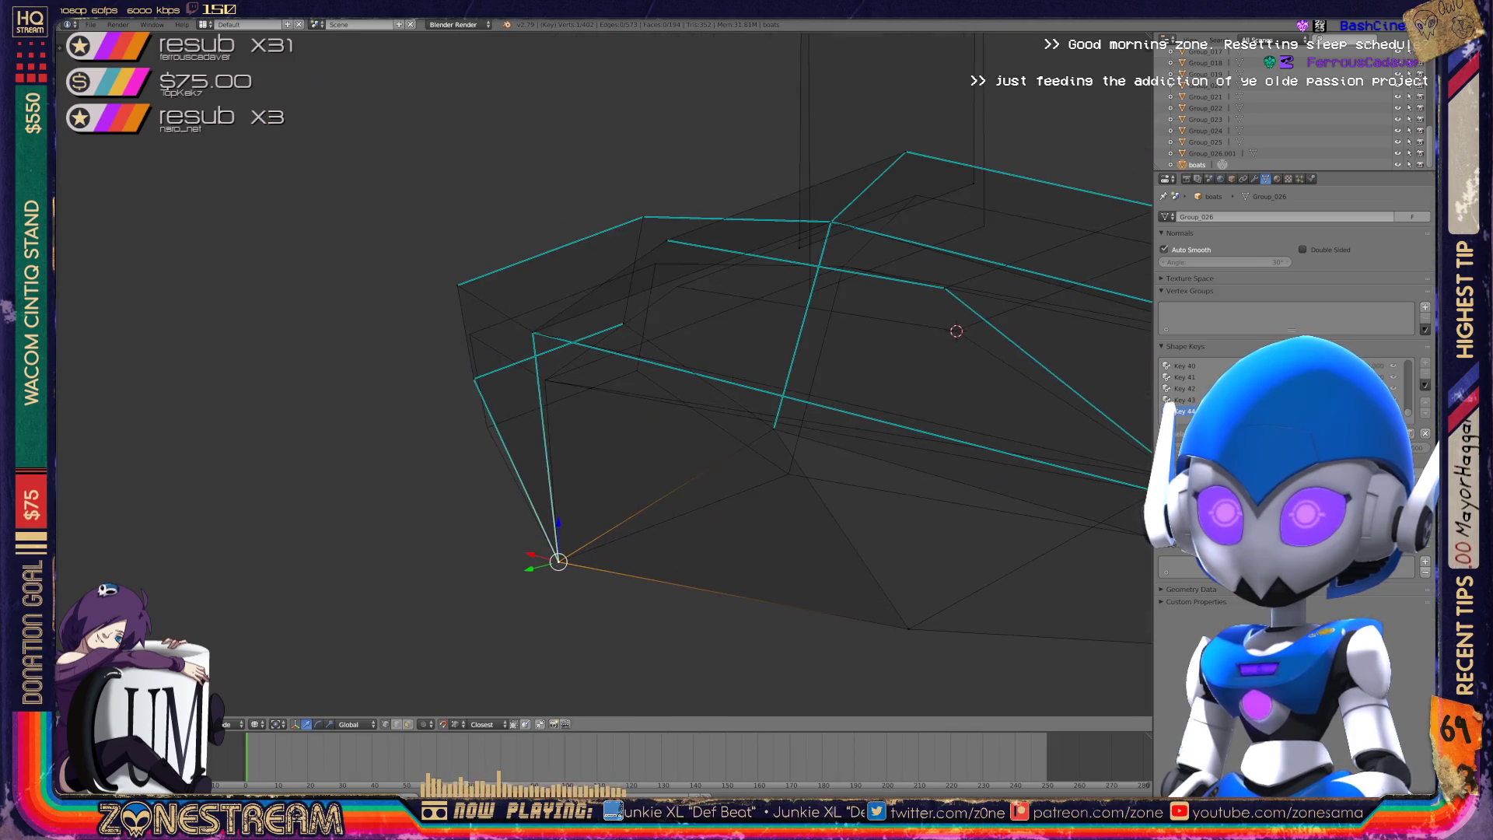
pyautogui.rightClick(474, 379)
pyautogui.moveTo(474, 378); pyautogui.dragTo(487, 427)
pyautogui.moveTo(457, 286); pyautogui.dragTo(470, 334)
# - Snap a vertex to the 3D cursor and move the hull's left-end vertex toward the reference corner
pyautogui.moveTo(622, 389); pyautogui.dragTo(677, 311, button='middle')
pyautogui.scroll(4, 539, 267)
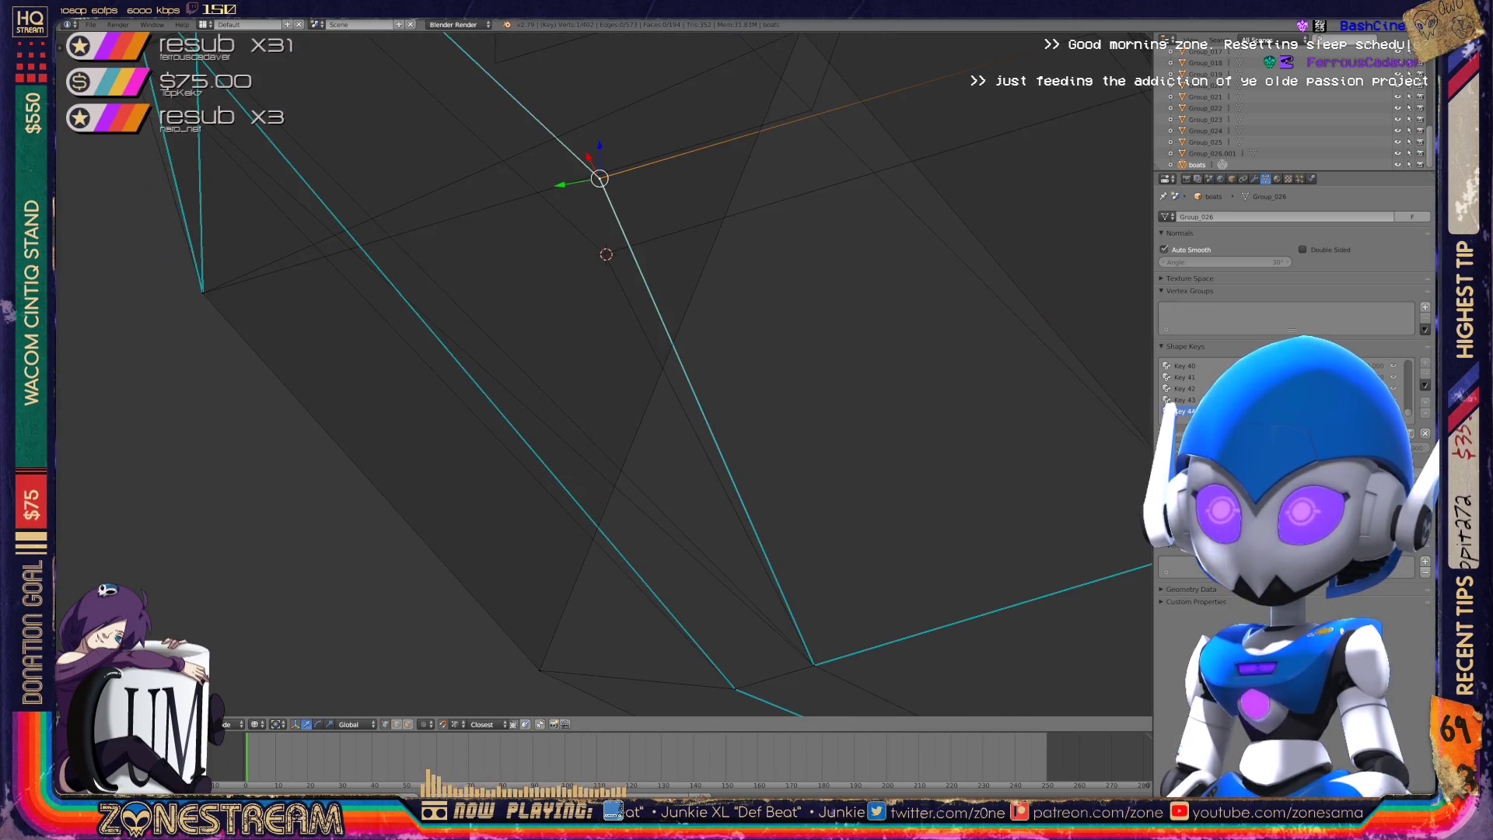
pyautogui.press('g')
pyautogui.scroll(-5, 607, 358)
pyautogui.moveTo(607, 358); pyautogui.dragTo(847, 280, button='middle')
pyautogui.rightClick(167, 368)
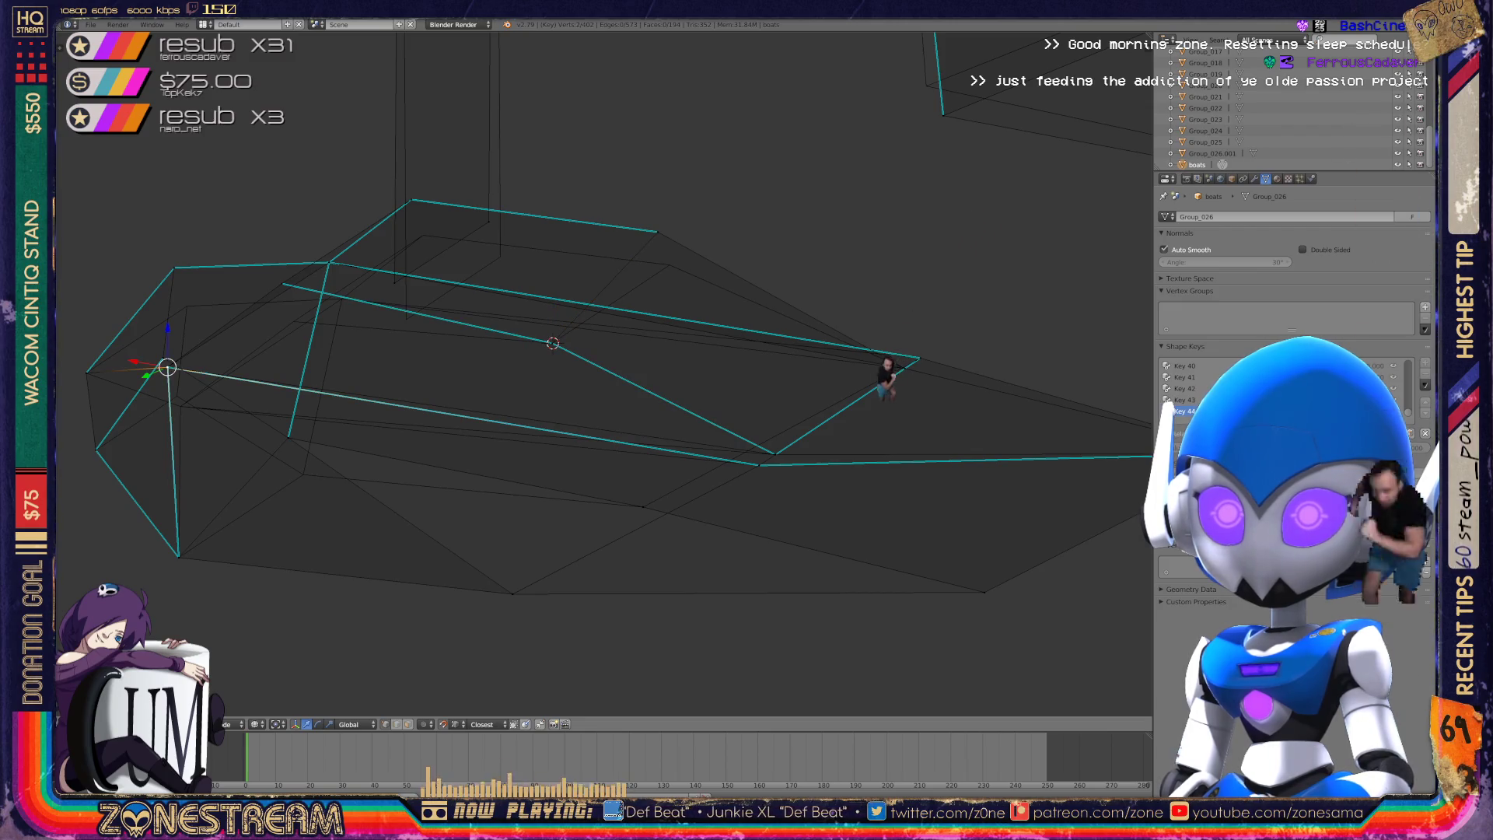
pyautogui.press('g')
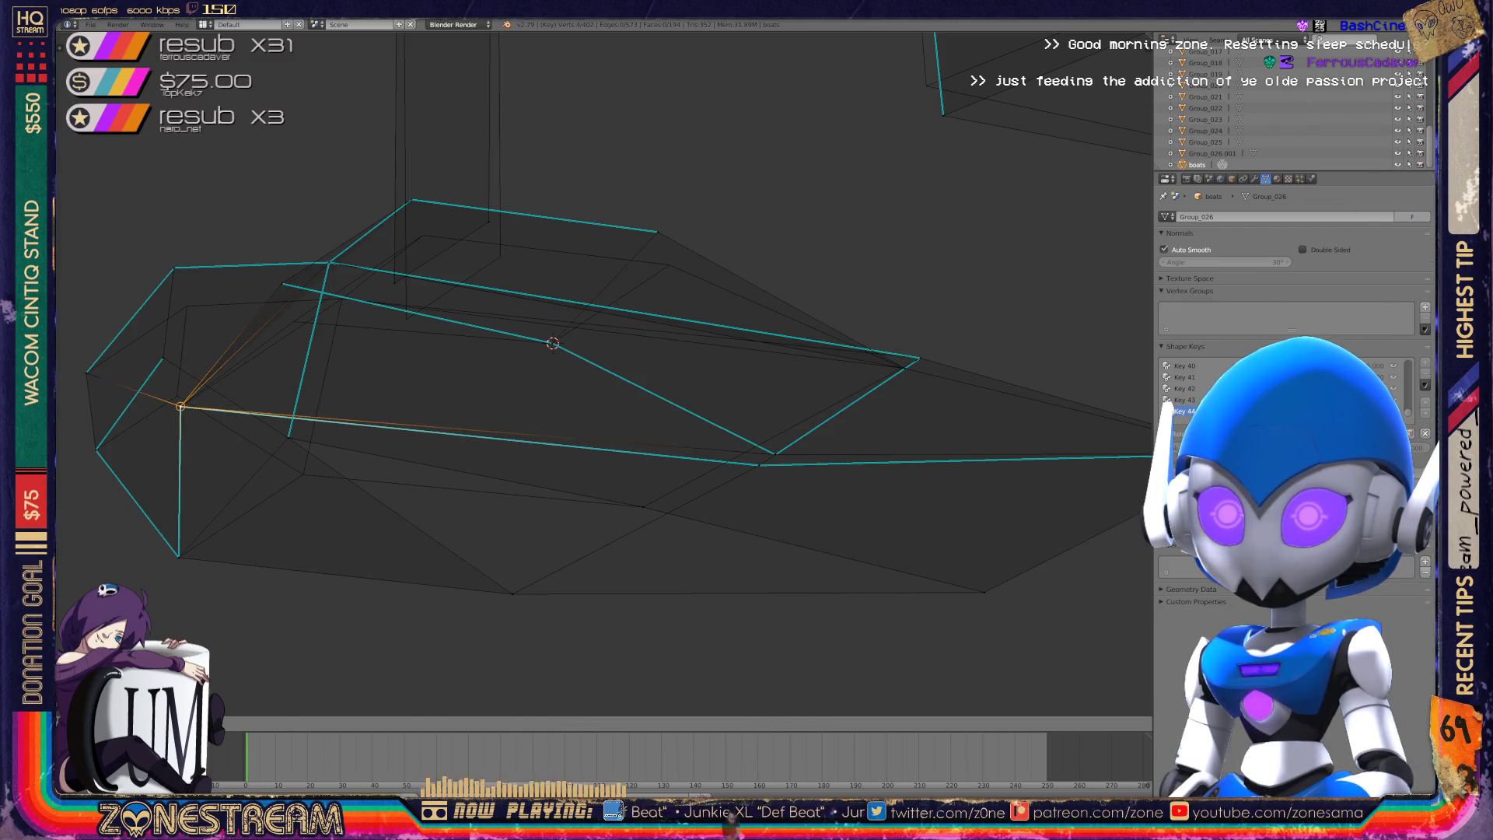
pyautogui.moveTo(544, 389)
pyautogui.mouseDown(button='middle')
pyautogui.moveTo(393, 374)
pyautogui.moveTo(307, 439)
pyautogui.mouseUp(button='middle')
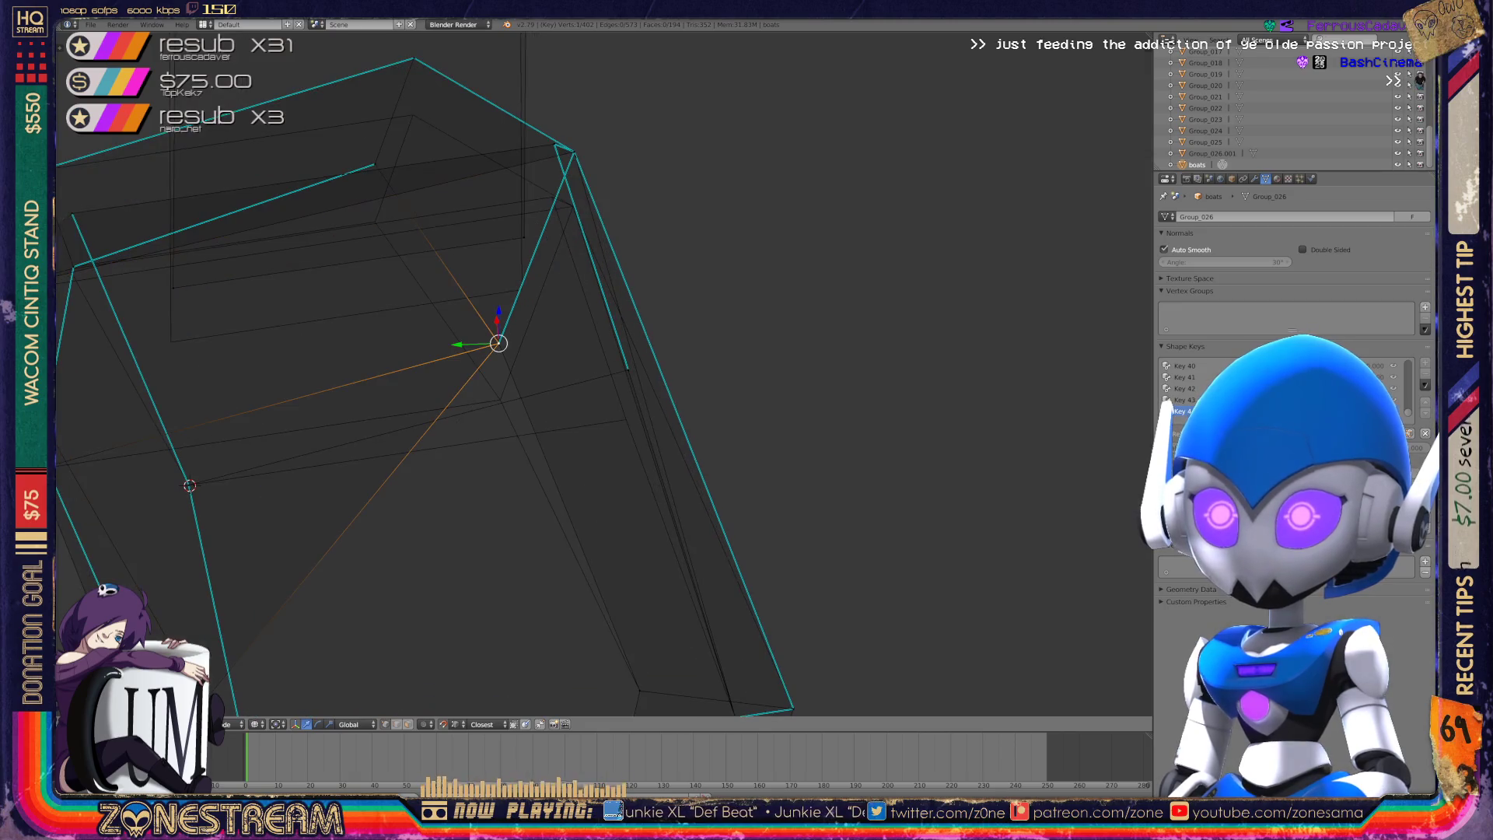
# - Pull a vertex down, reposition the 3D cursor, and lower a hull rim vertex
pyautogui.moveTo(499, 343)
pyautogui.mouseDown()
pyautogui.moveTo(467, 365)
pyautogui.moveTo(500, 399)
pyautogui.mouseUp()
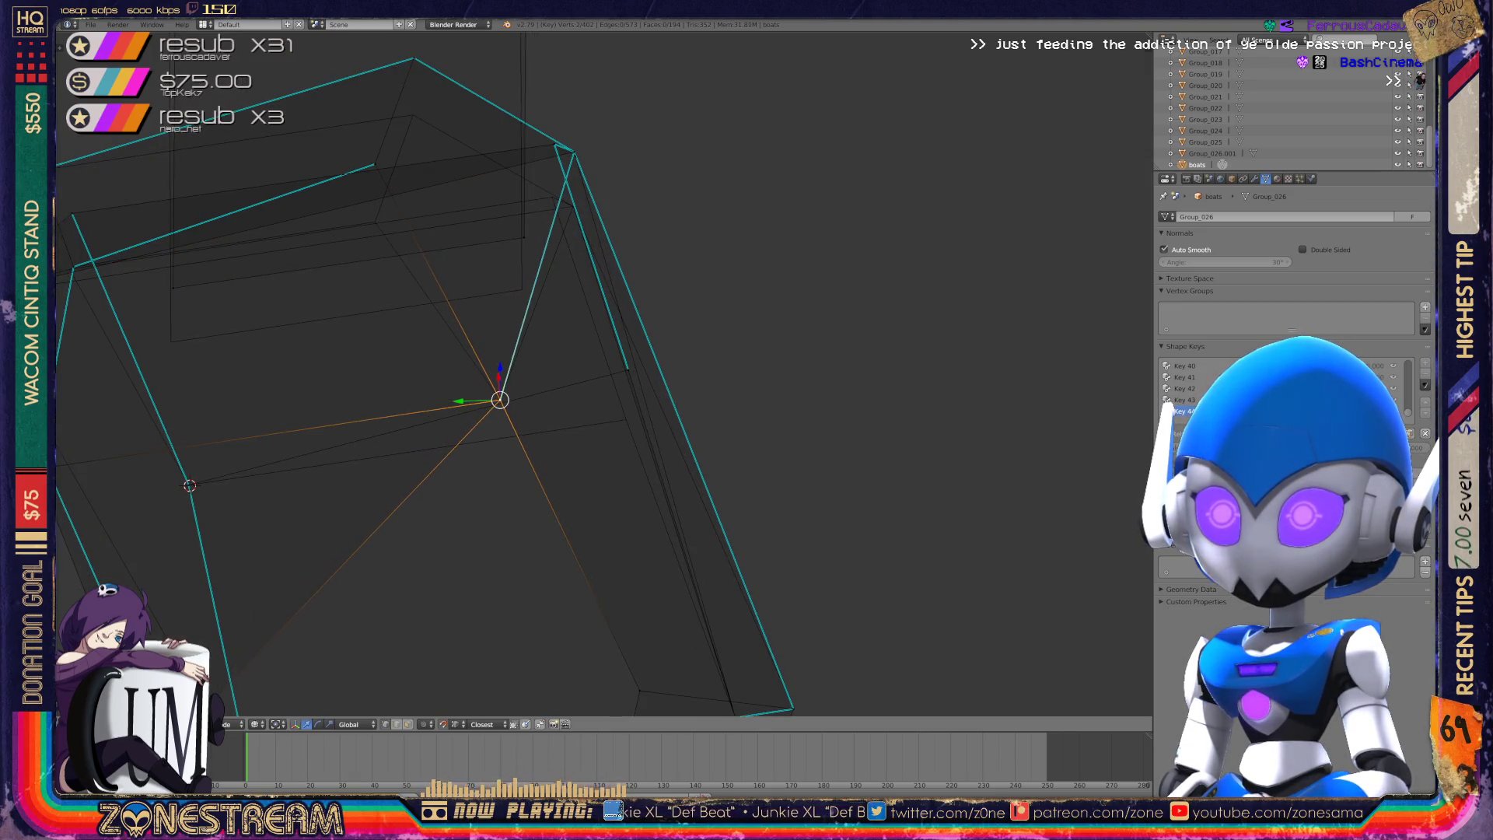
pyautogui.rightClick(628, 370)
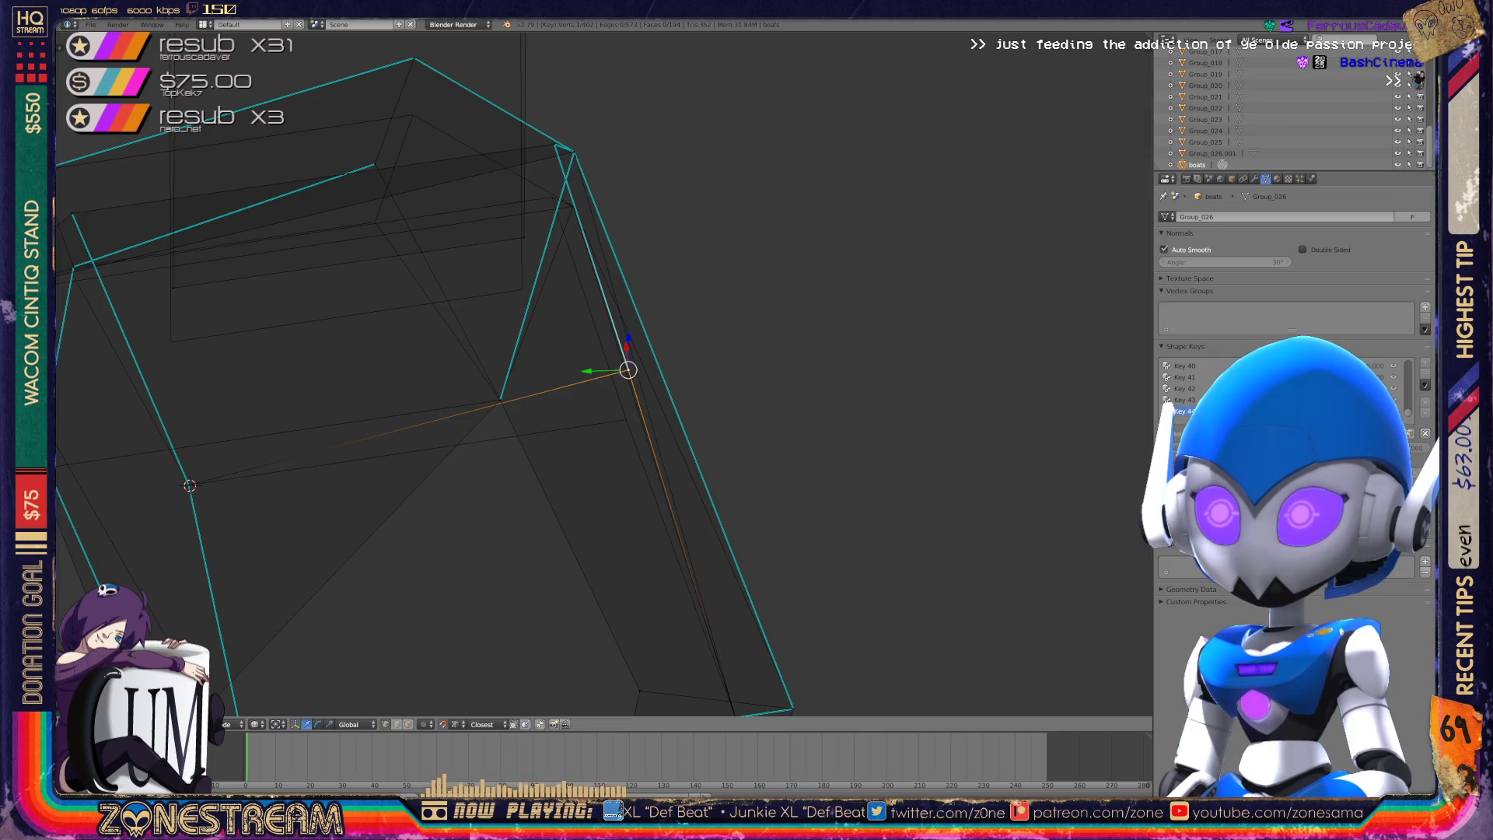
pyautogui.click(546, 322)
pyautogui.press('g')
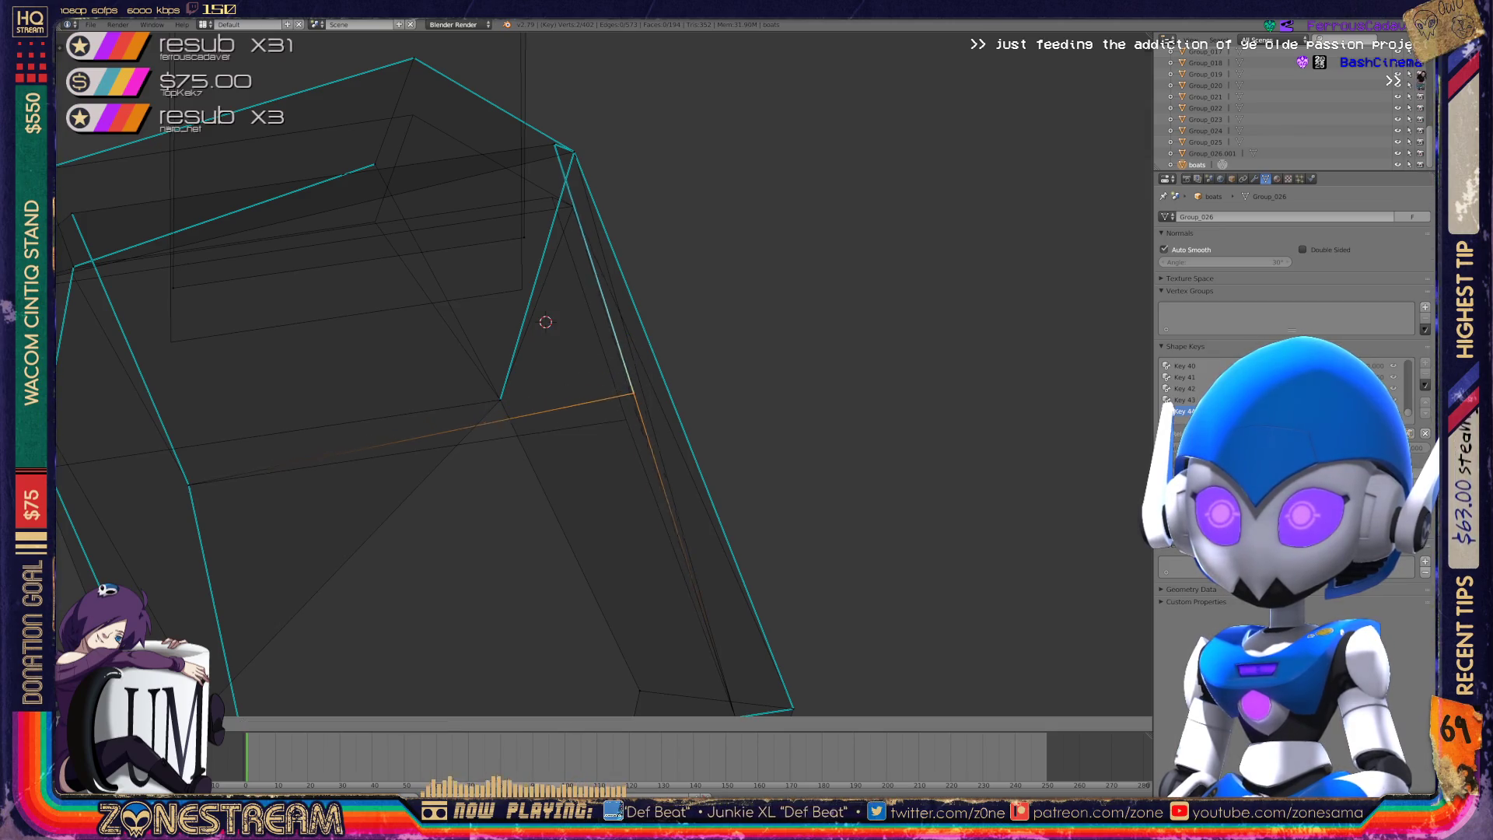
pyautogui.moveTo(700, 389); pyautogui.dragTo(933, 304, button='middle')
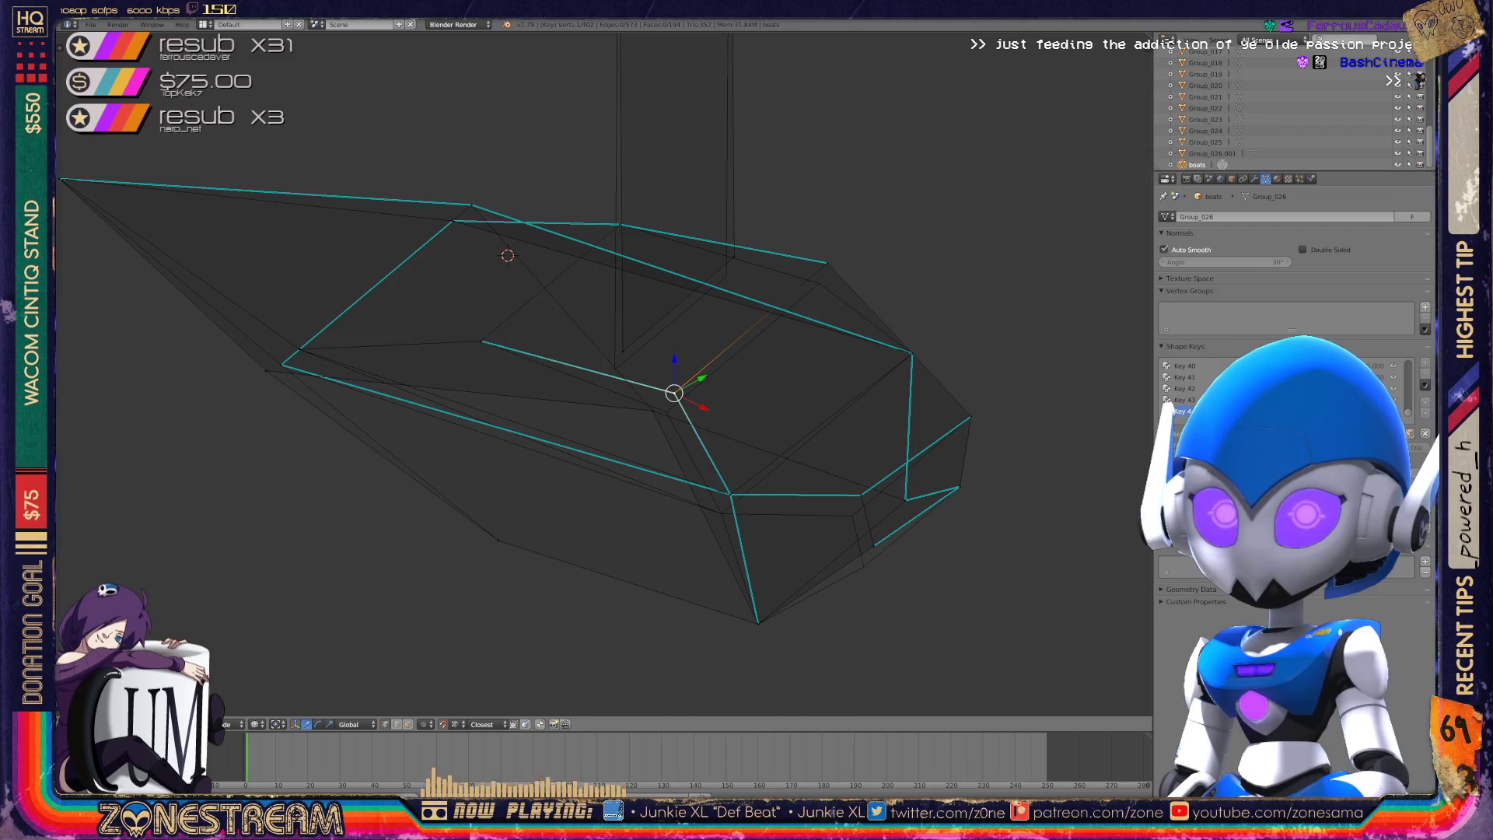
# - Snap two hull vertices onto their neighbouring vertices
pyautogui.rightClick(674, 393)
pyautogui.press('g')
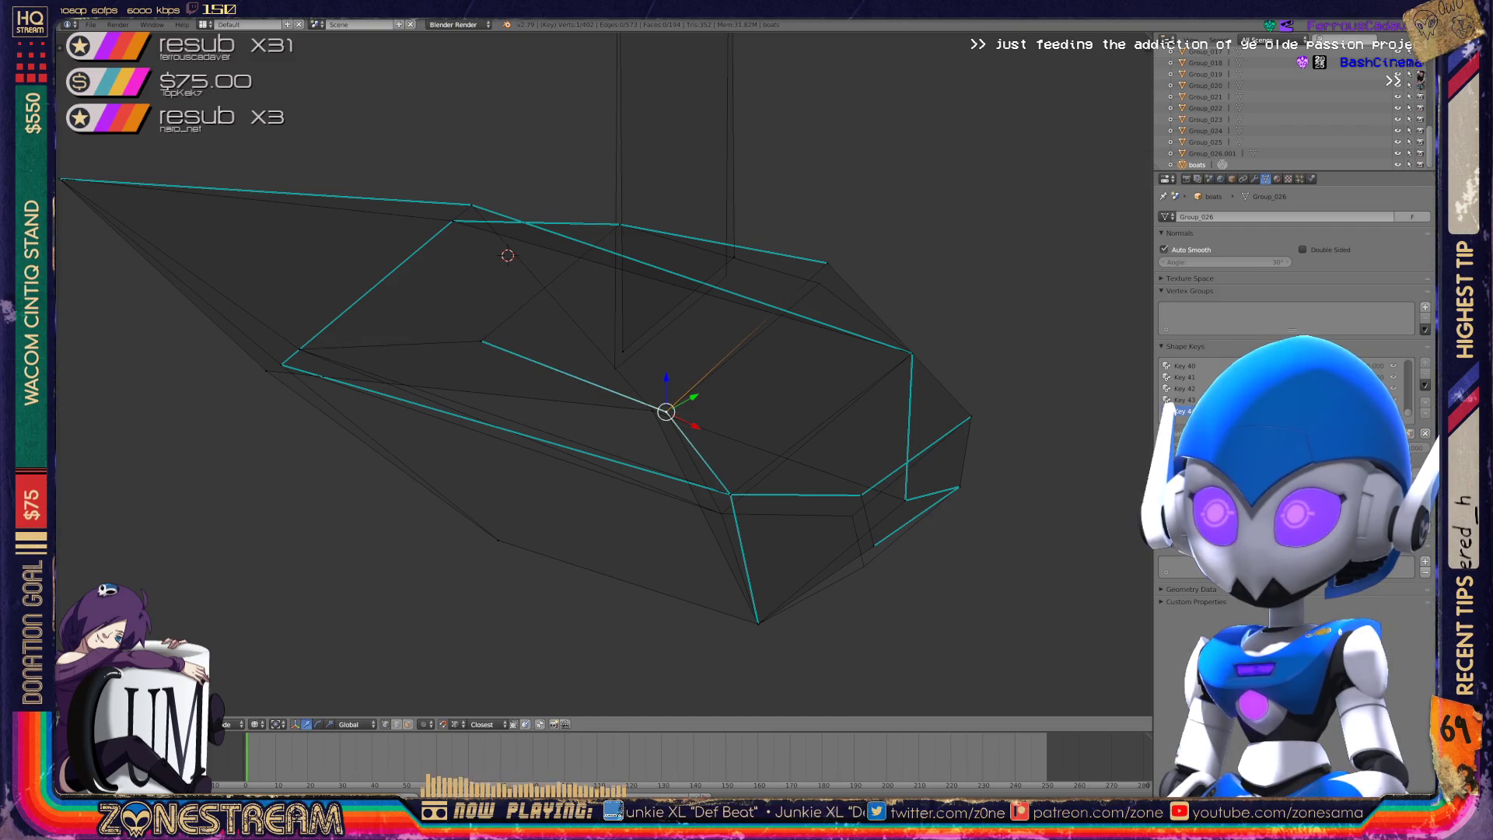
pyautogui.press('g')
pyautogui.scroll(3, 819, 283)
pyautogui.rightClick(849, 388)
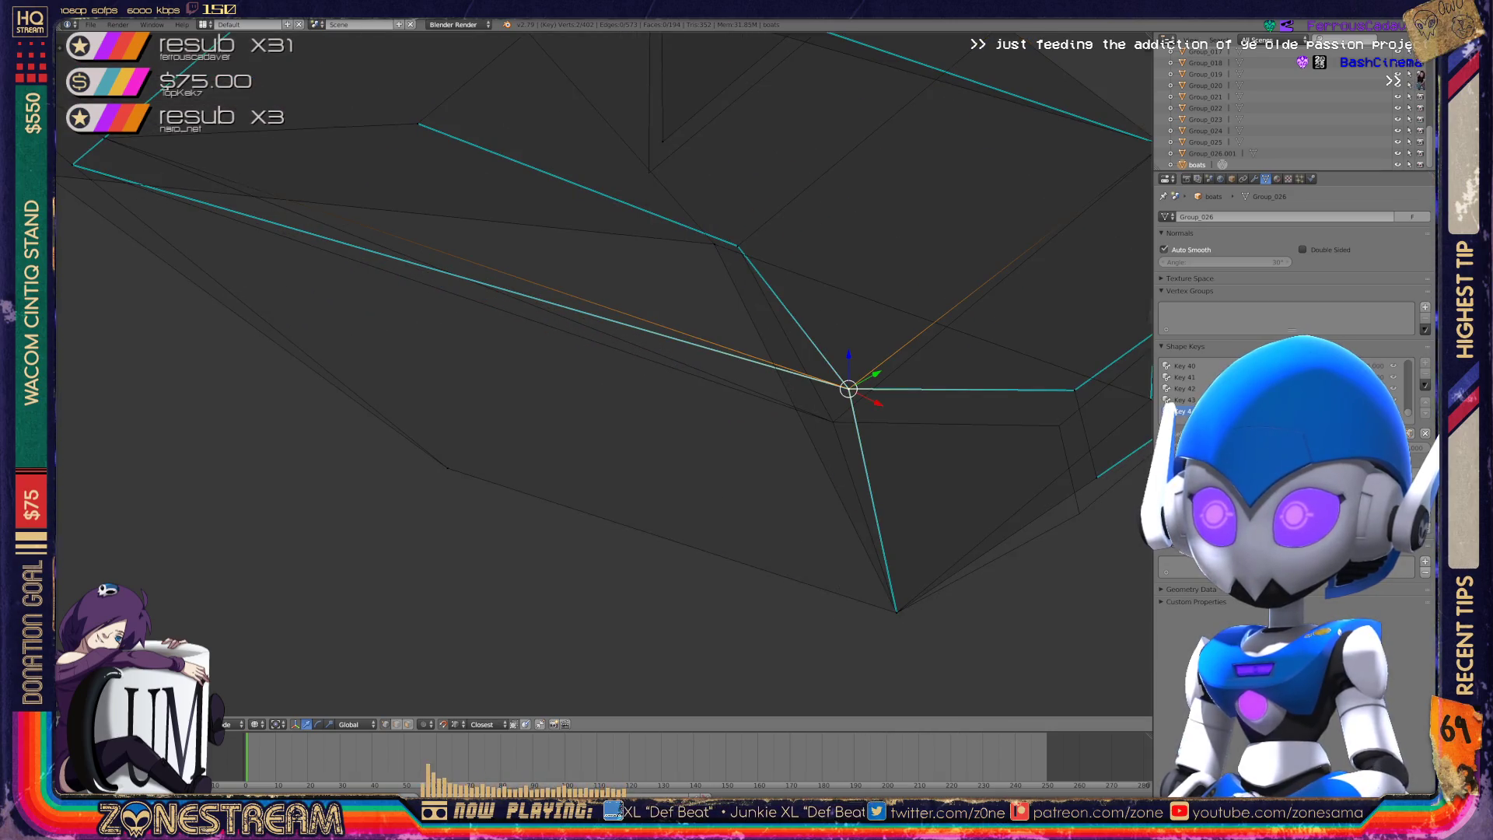
pyautogui.press('g')
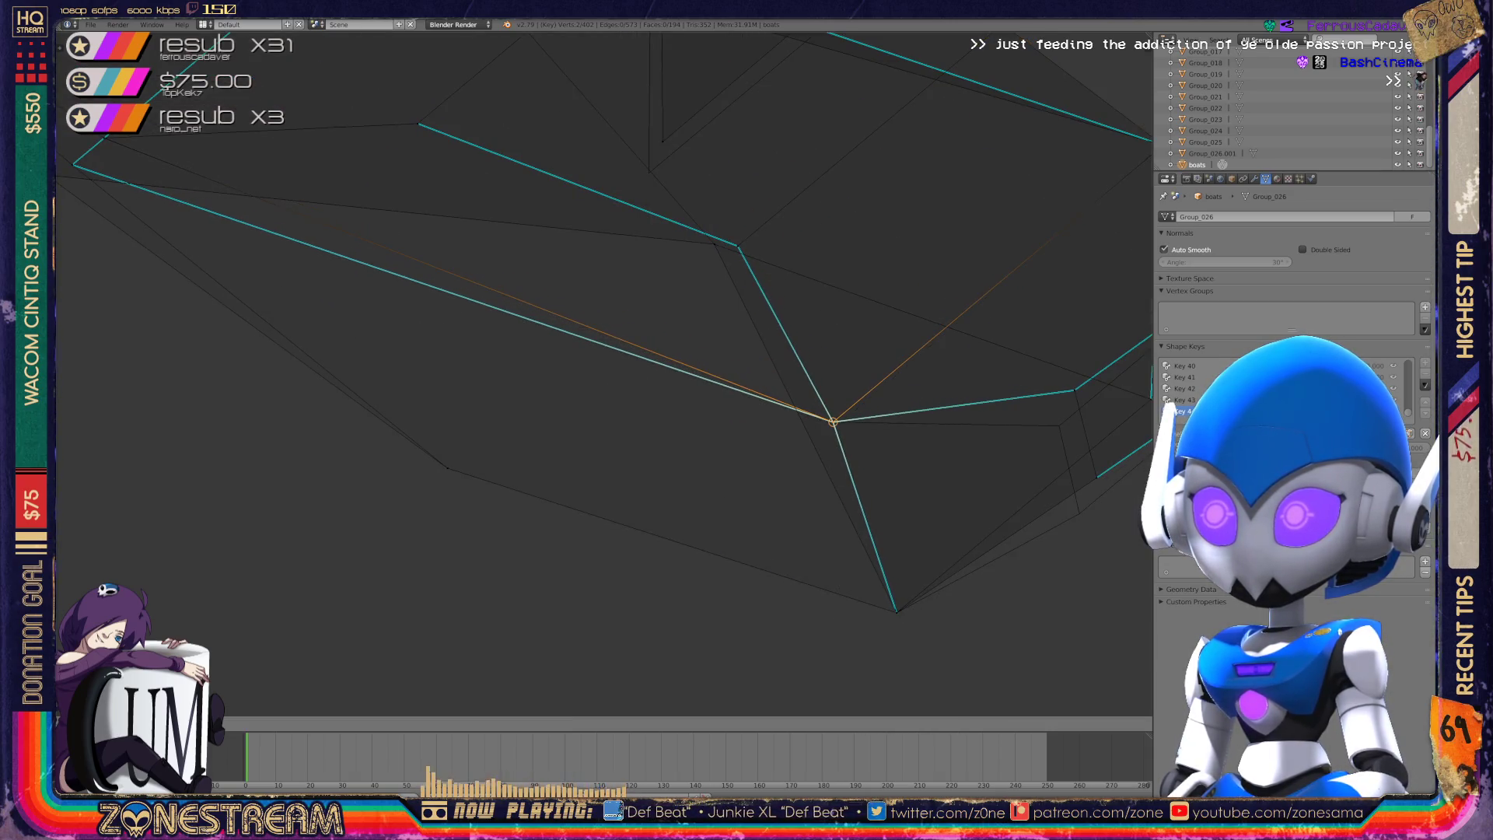
pyautogui.keyDown('shift'); pyautogui.moveTo(833, 422); pyautogui.dragTo(377, 348, button='middle'); pyautogui.keyUp('shift')
# - Lower a hull vertex and move the tall plane's top-right vertex to its top-left corner
pyautogui.rightClick(640, 403)
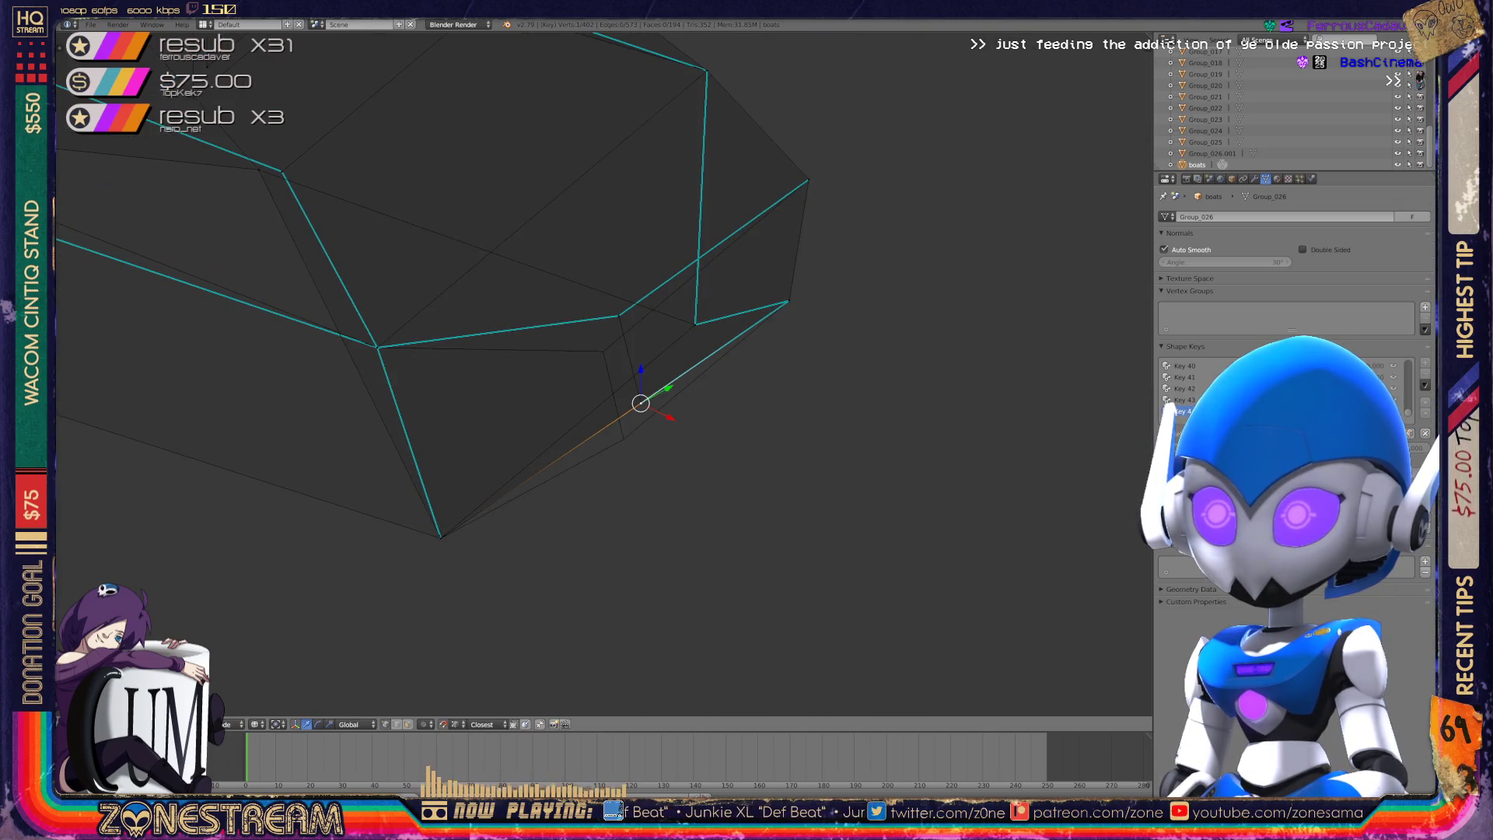
pyautogui.press('g')
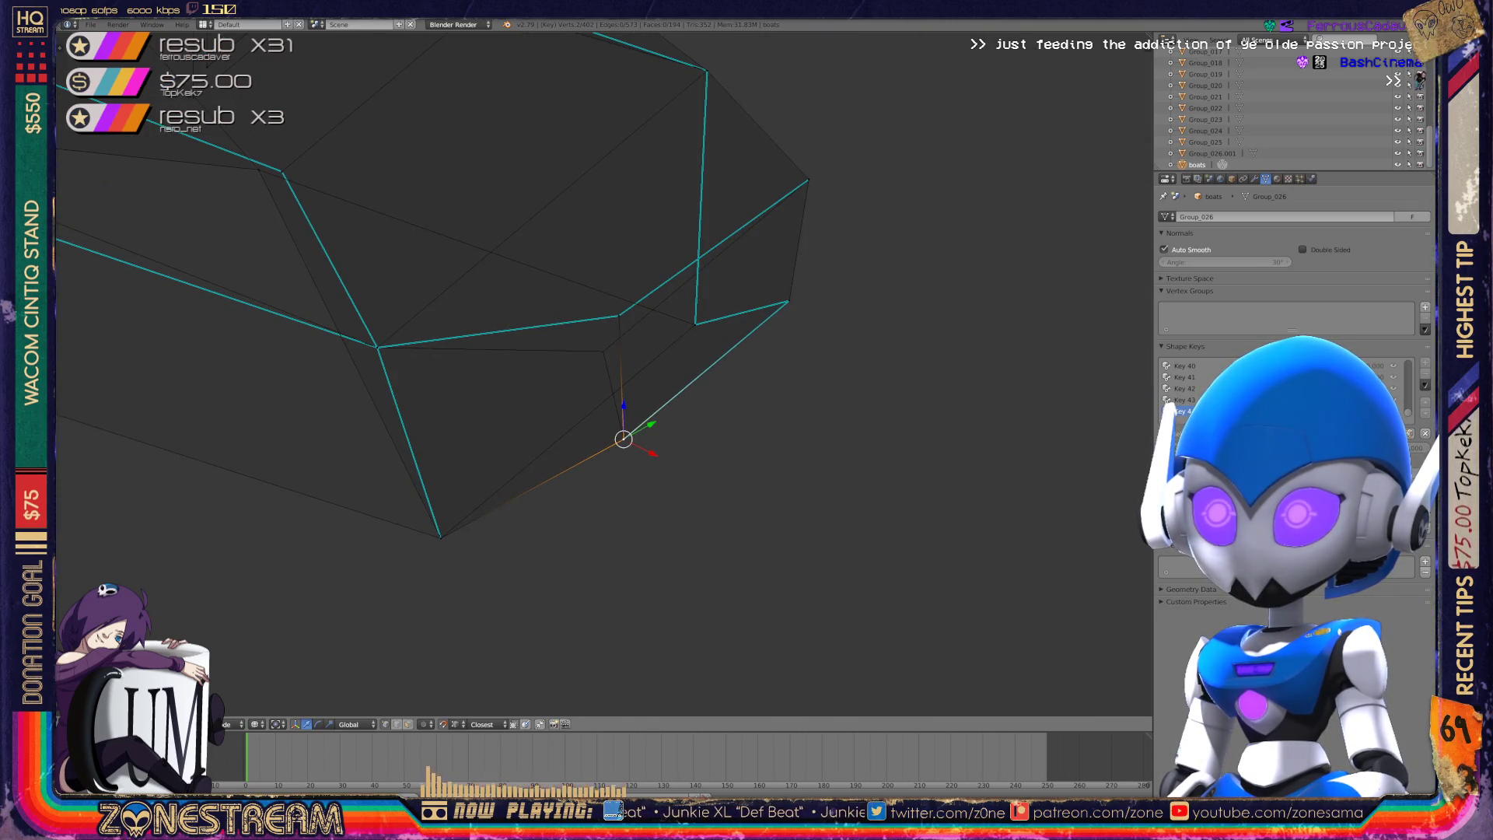
pyautogui.press('g')
pyautogui.moveTo(544, 389)
pyautogui.mouseDown(button='middle')
pyautogui.moveTo(560, 342)
pyautogui.moveTo(575, 373)
pyautogui.moveTo(669, 334)
pyautogui.mouseUp(button='middle')
pyautogui.press('g')
pyautogui.press('g')
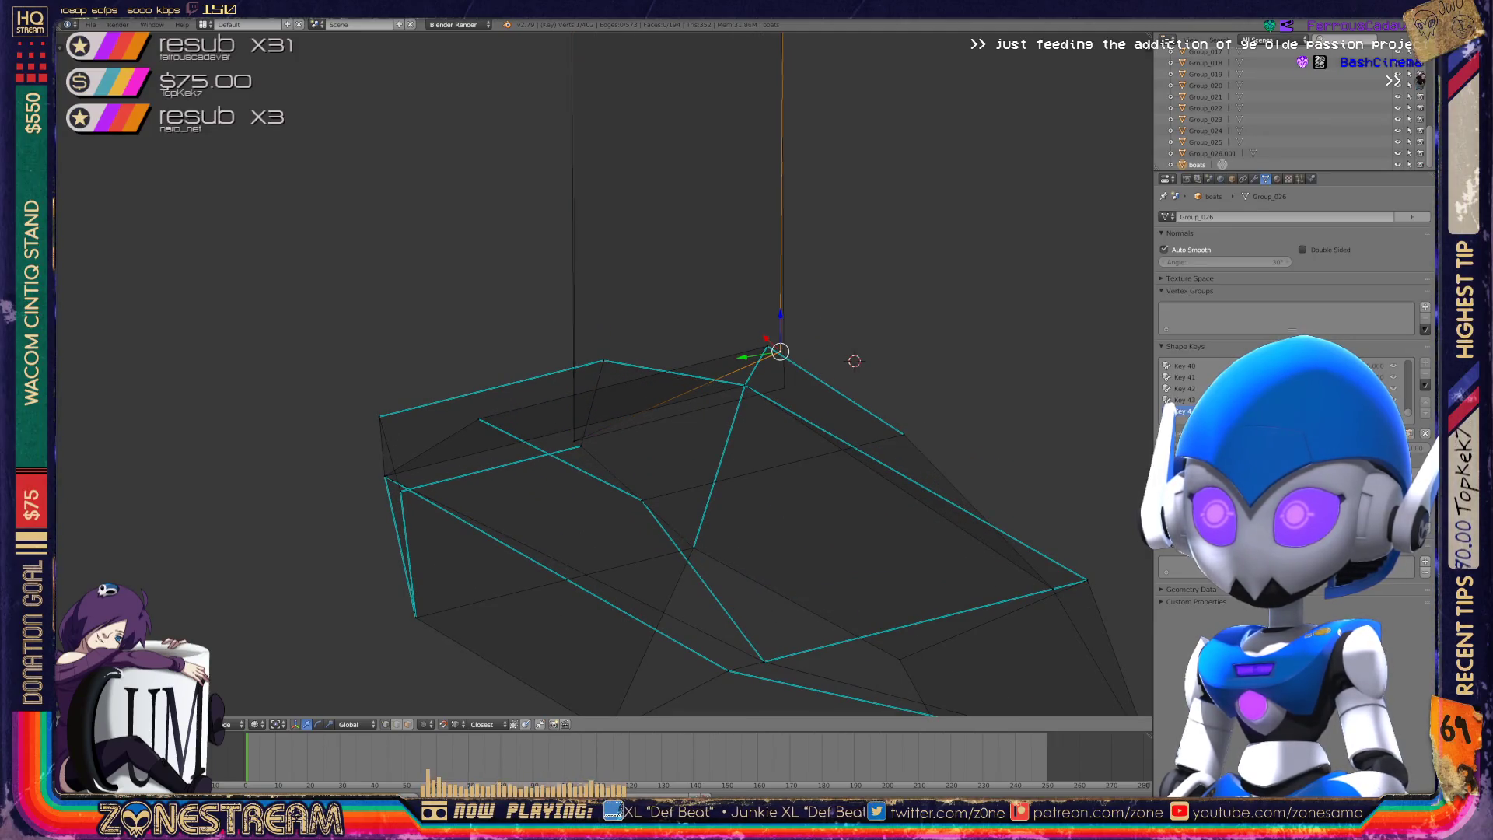
pyautogui.moveTo(784, 387); pyautogui.dragTo(637, 311, button='middle')
pyautogui.press('g')
pyautogui.rightClick(777, 277)
pyautogui.press('g')
pyautogui.scroll(-5, 723, 388)
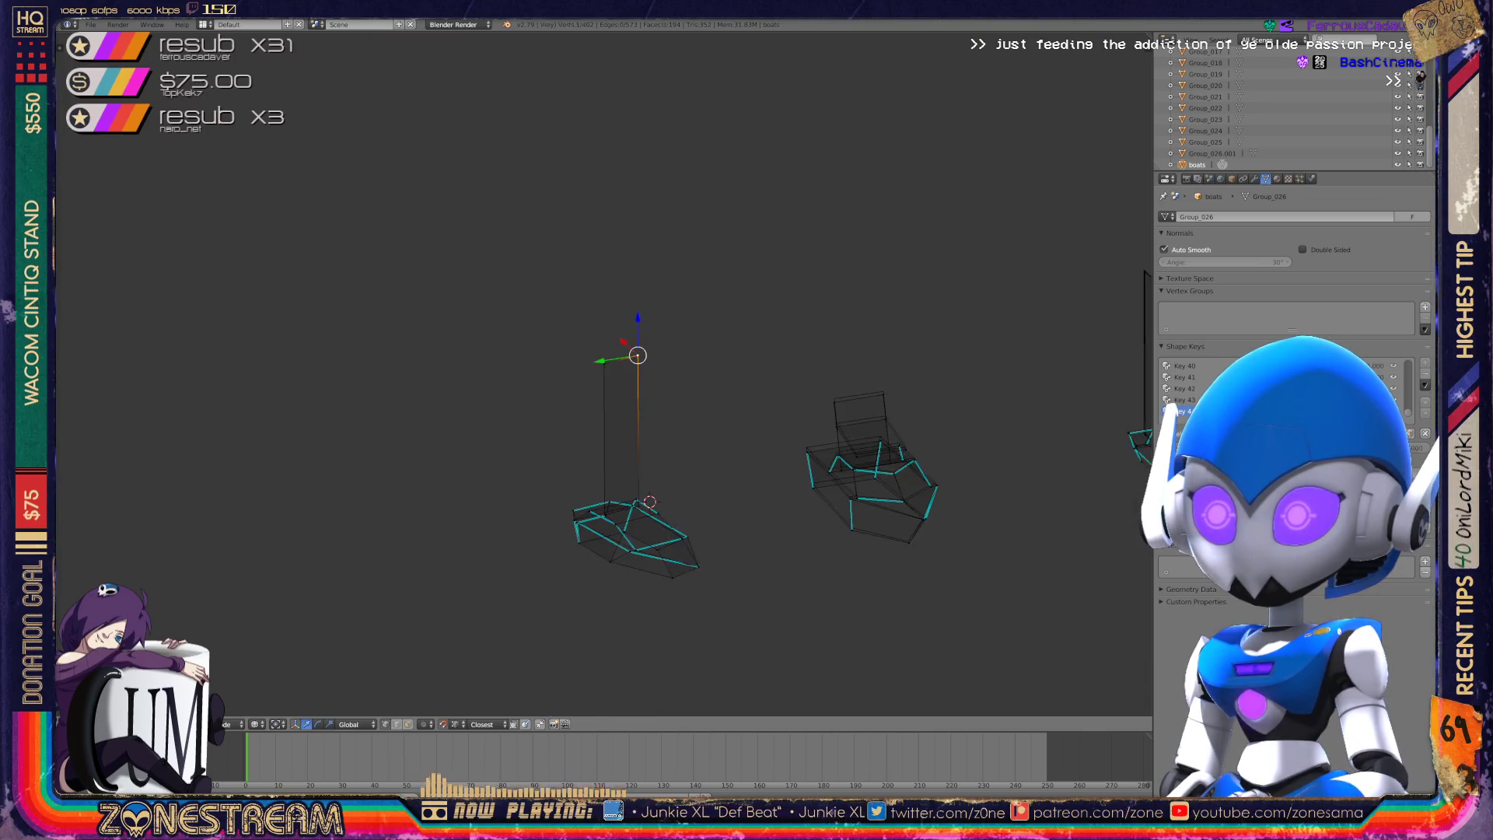
# - Review the objects in Object Mode, then enter Edit Mode on the right boat
pyautogui.press('Tab')
pyautogui.keyDown('shift'); pyautogui.moveTo(746, 420); pyautogui.dragTo(747, 249, button='middle'); pyautogui.keyUp('shift')
pyautogui.moveTo(607, 311)
pyautogui.mouseDown(button='middle')
pyautogui.moveTo(622, 296)
pyautogui.moveTo(591, 257)
pyautogui.mouseUp(button='middle')
pyautogui.scroll(6, 607, 311)
pyautogui.scroll(-5, 607, 312)
pyautogui.scroll(5, 591, 257)
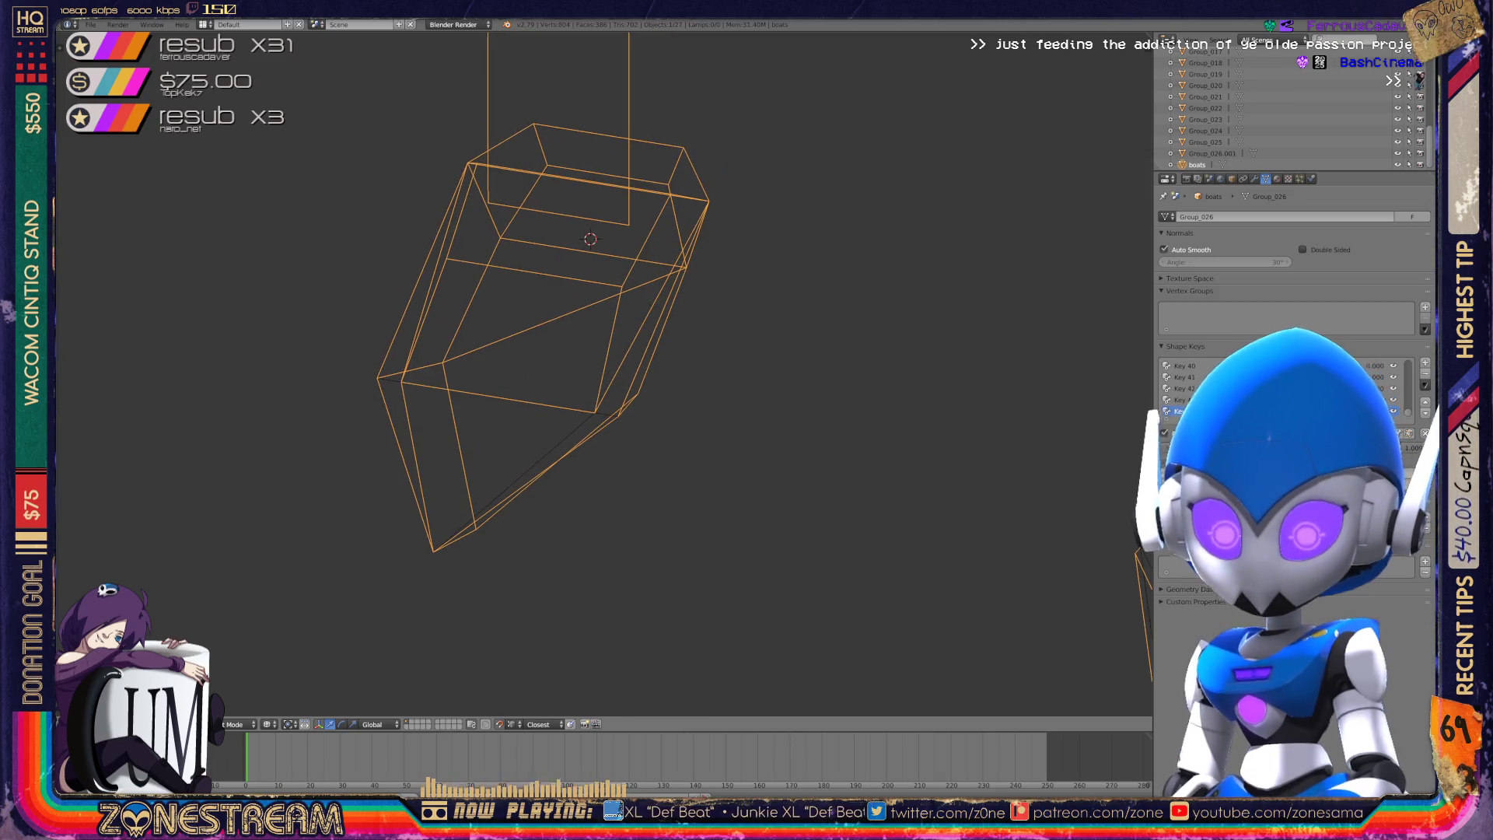
pyautogui.scroll(-4, 604, 373)
pyautogui.moveTo(855, 389)
pyautogui.keyDown('shift'); pyautogui.mouseDown(button='middle')
pyautogui.moveTo(599, 303)
pyautogui.moveTo(614, 292)
pyautogui.mouseUp(button='middle'); pyautogui.keyUp('shift')
pyautogui.press('Tab')
pyautogui.scroll(5, 622, 311)
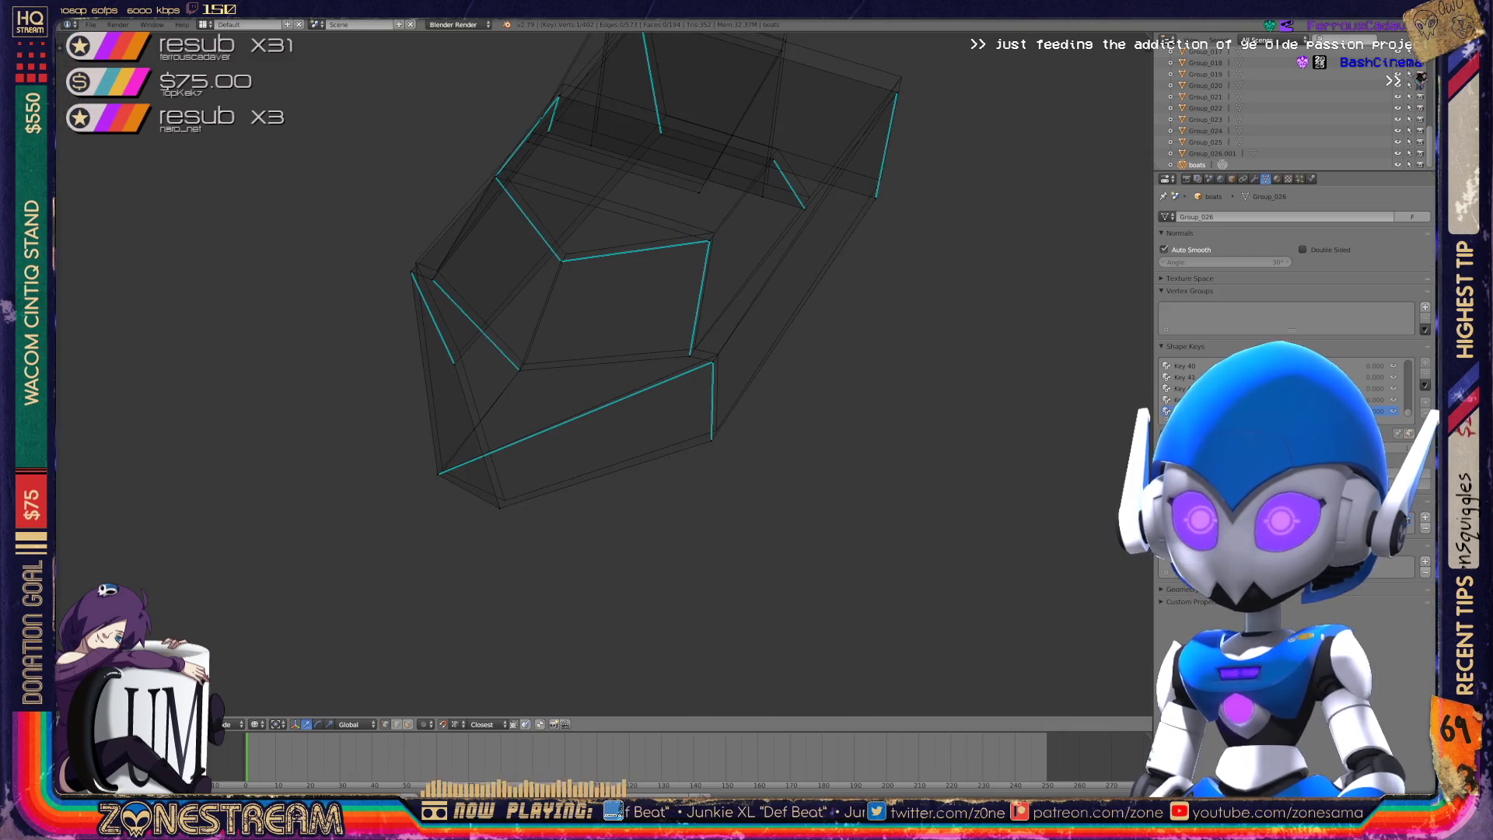
# - Move a hull vertex and slide an inner-edge vertex along its edge
pyautogui.press('g')
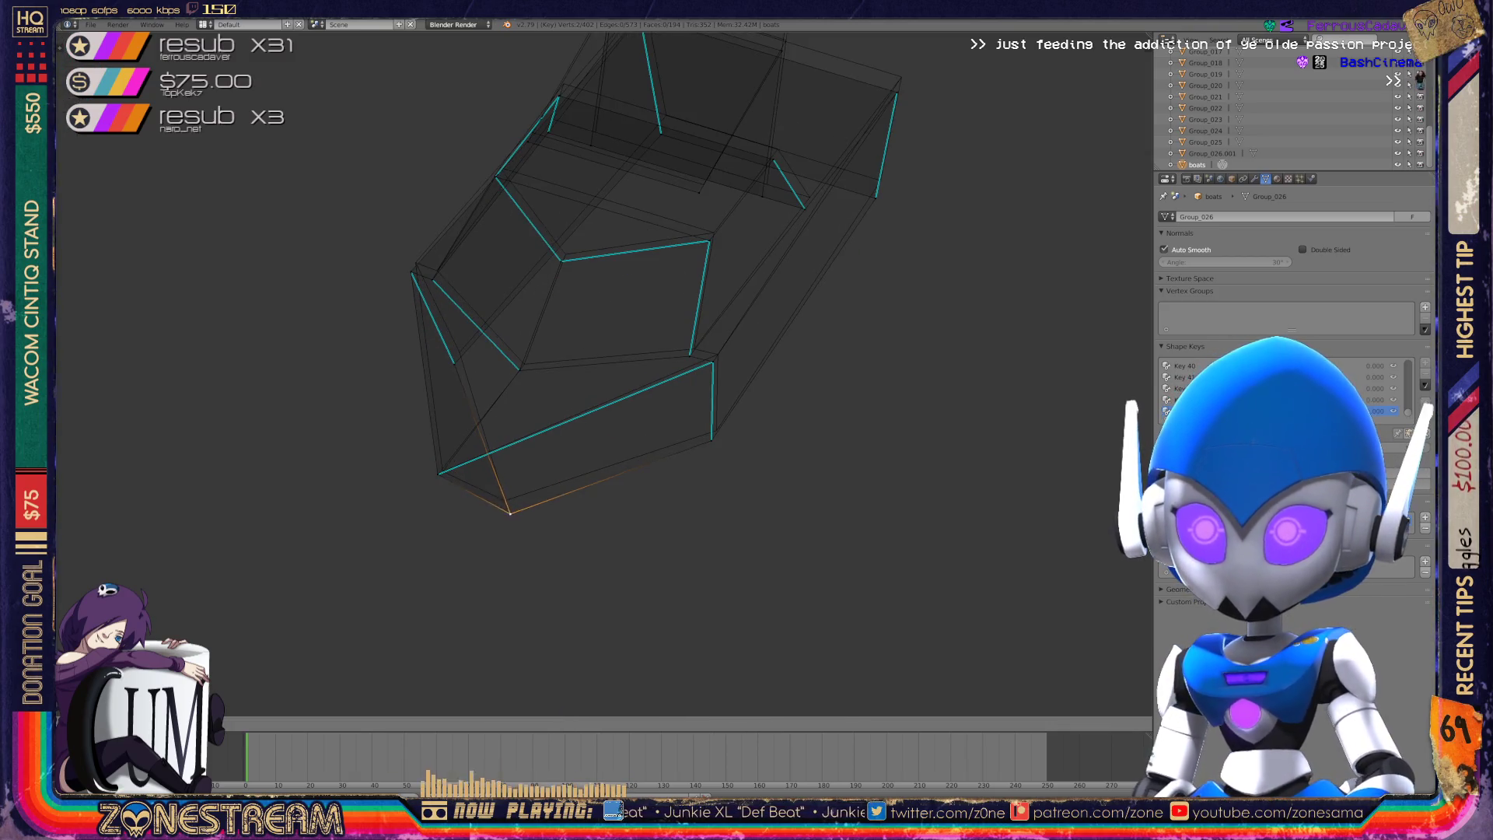
pyautogui.press('g')
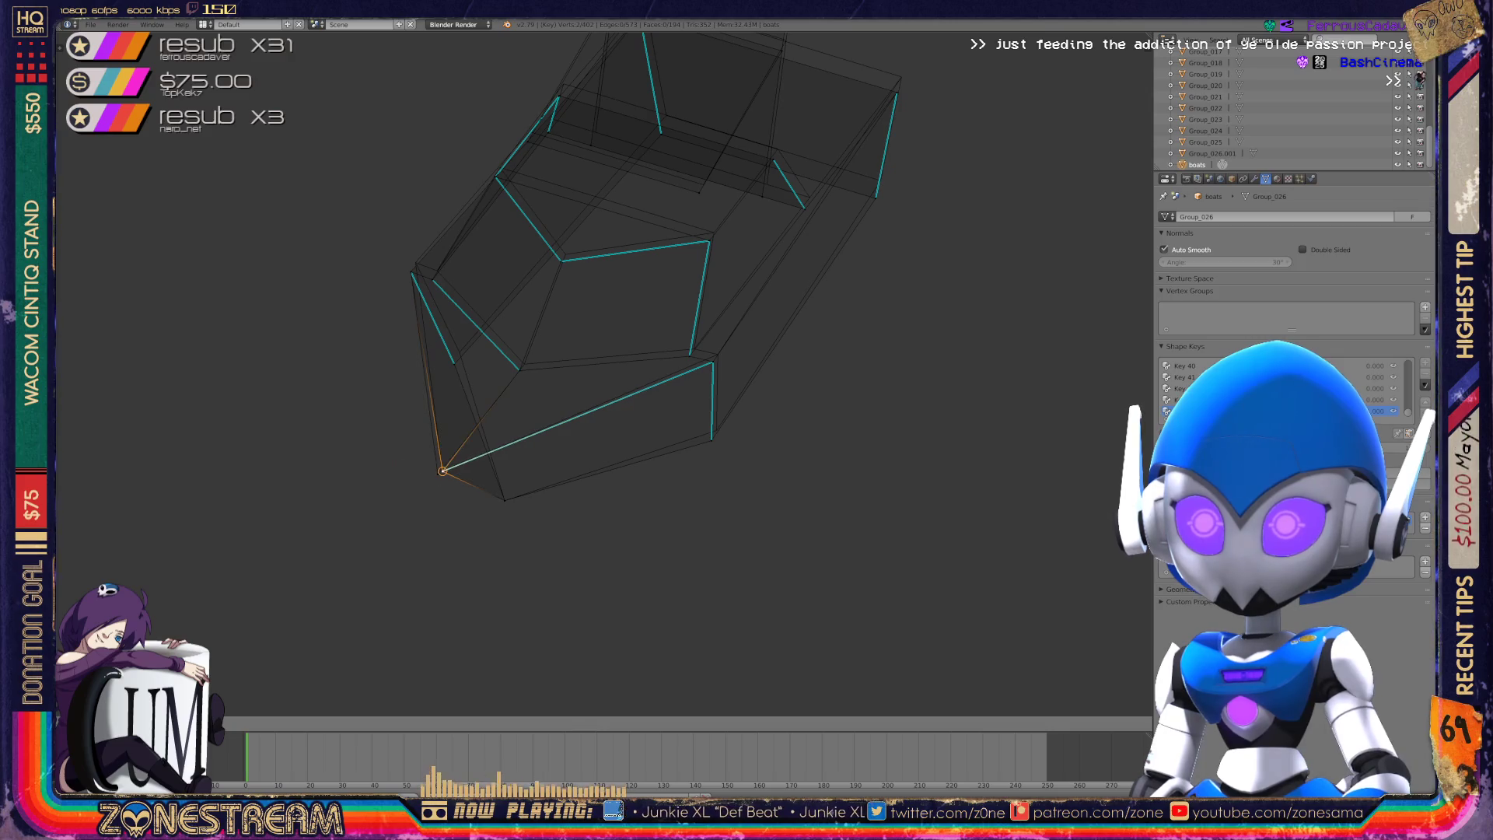
pyautogui.press('Return')
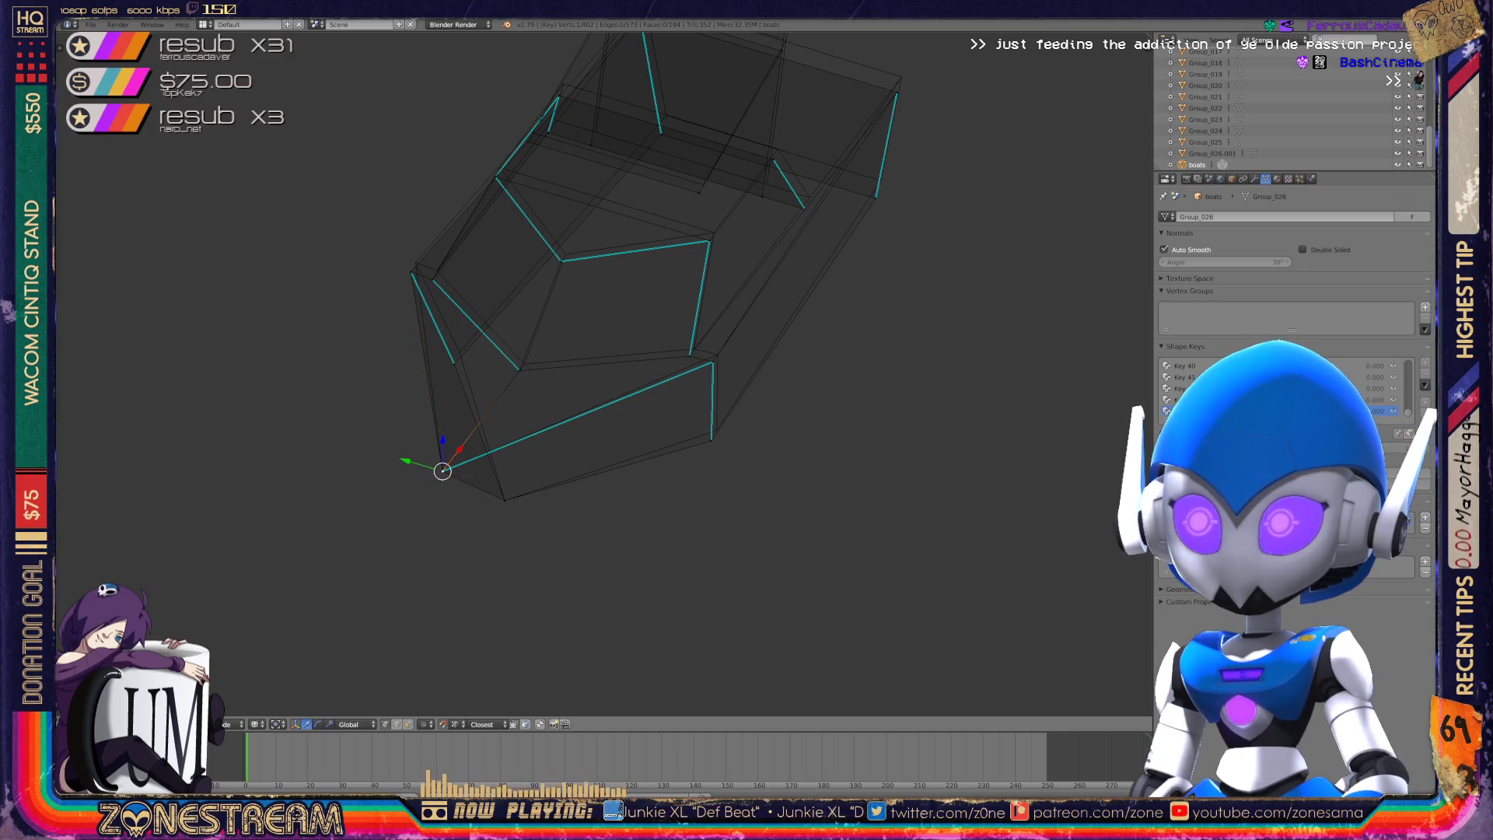
pyautogui.press('g')
pyautogui.rightClick(713, 362)
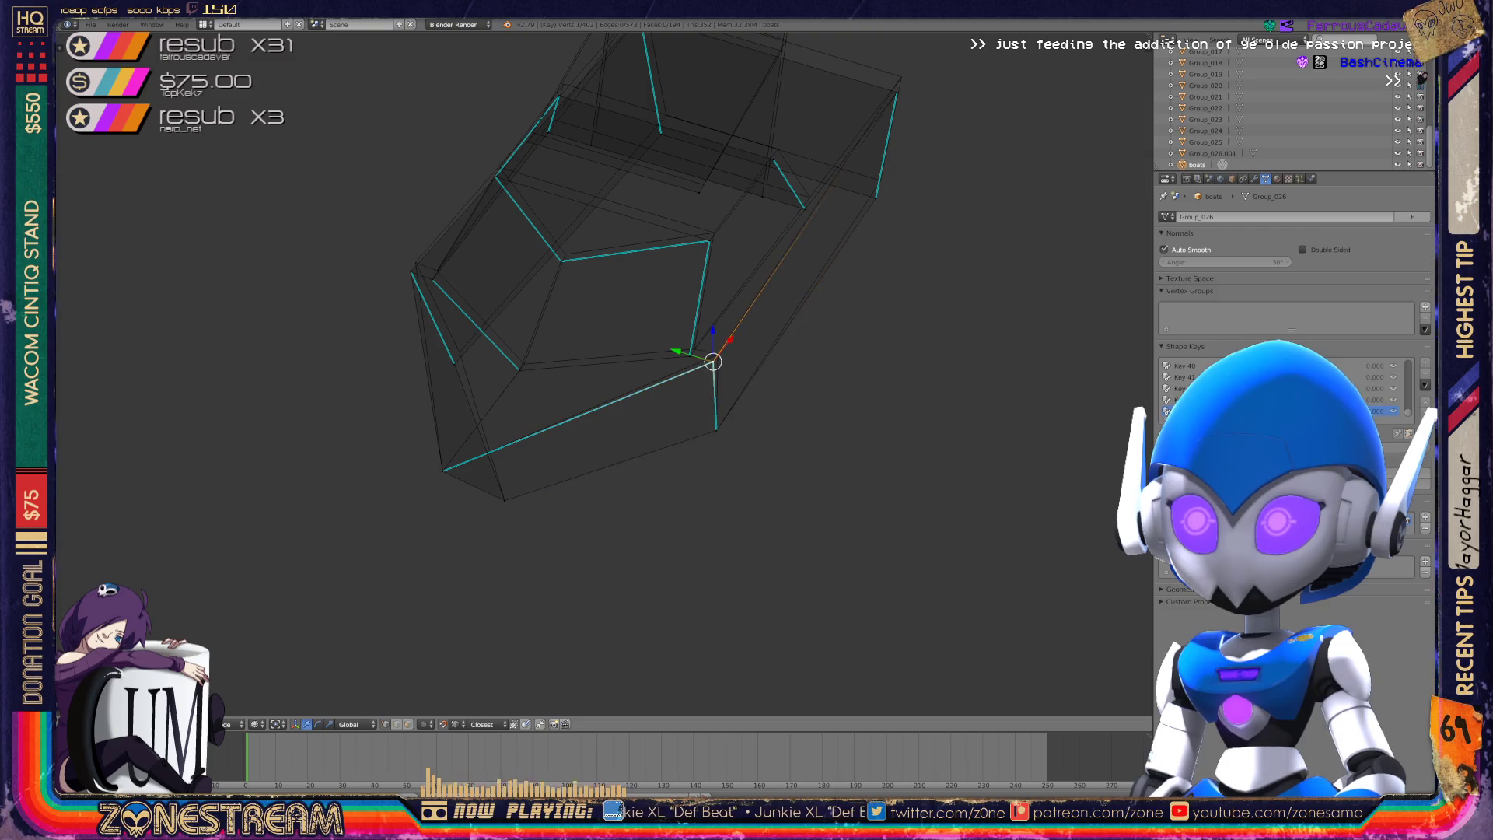
pyautogui.rightClick(713, 361)
pyautogui.hotkey('shift', 'v')
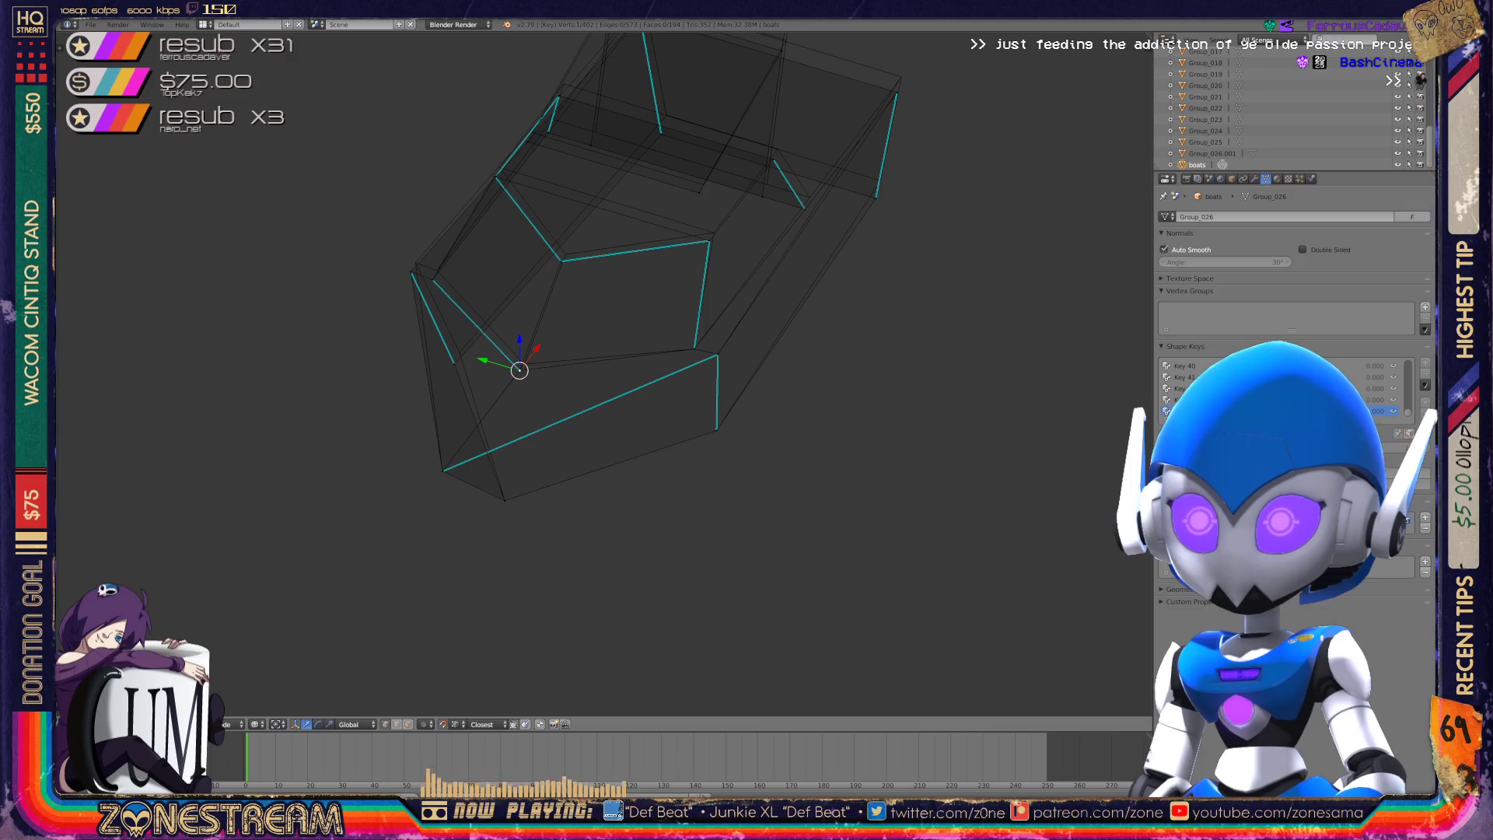
pyautogui.moveTo(591, 374); pyautogui.dragTo(677, 350, button='middle')
pyautogui.click(779, 297)
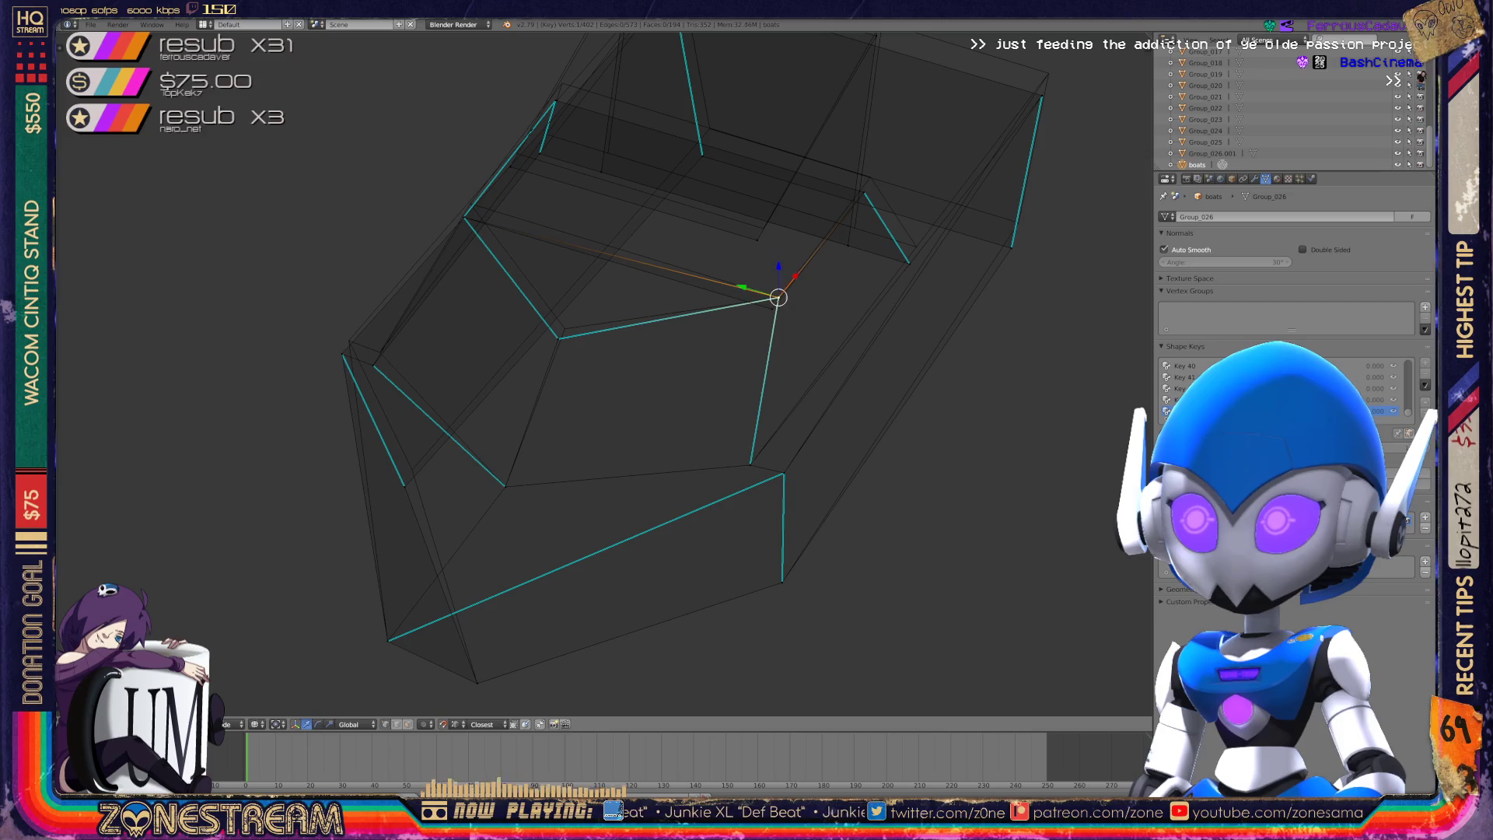
# - Slide another vertex slightly up and right, then frame the view on it
pyautogui.hotkey('shift', 'v')
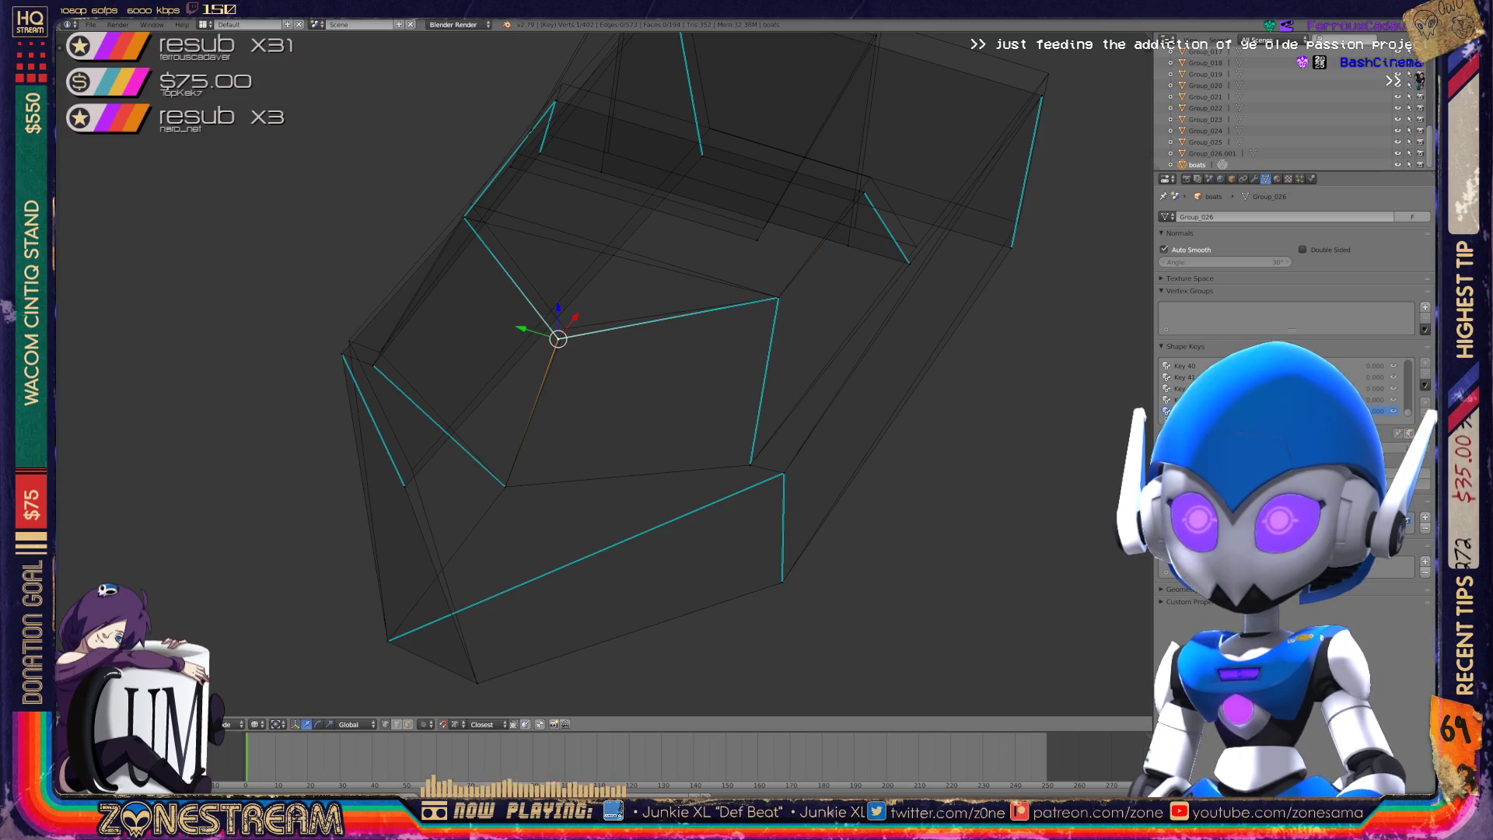
pyautogui.hotkey('shift', 'v')
pyautogui.press('Return')
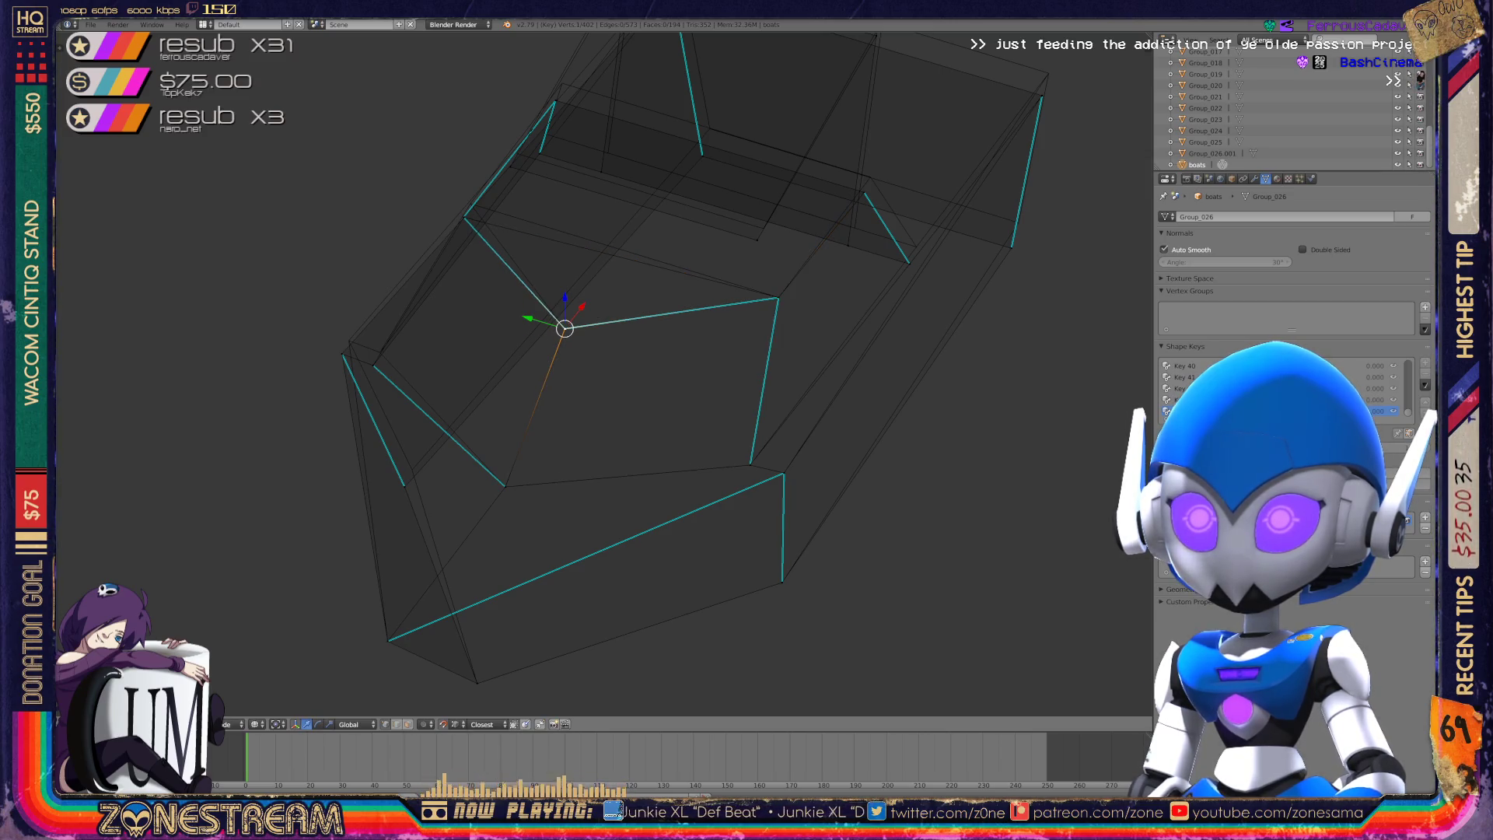
pyautogui.click(119, 530)
pyautogui.scroll(10, 119, 529)
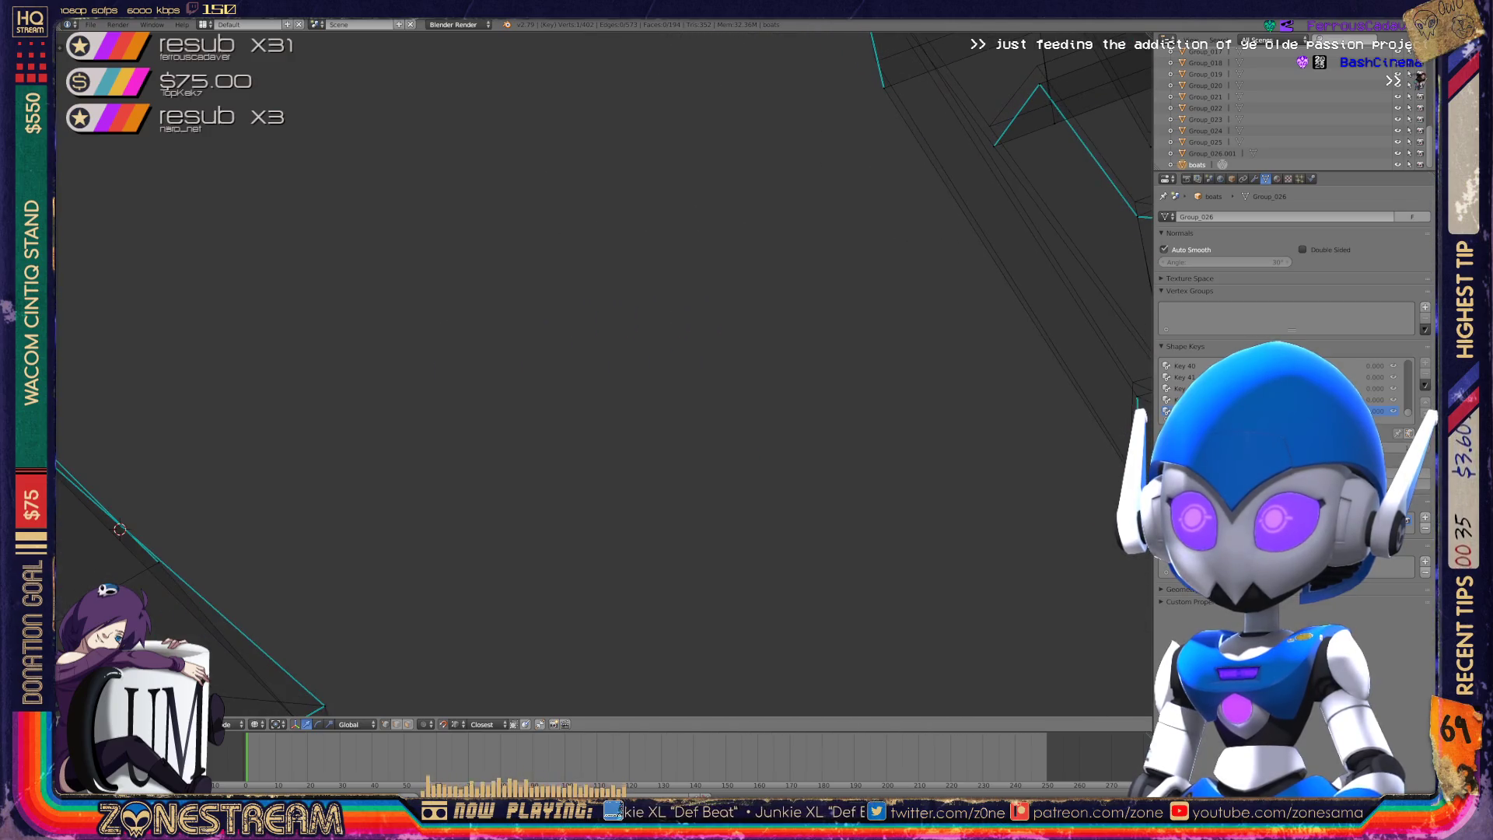
pyautogui.press('KP_Decimal')
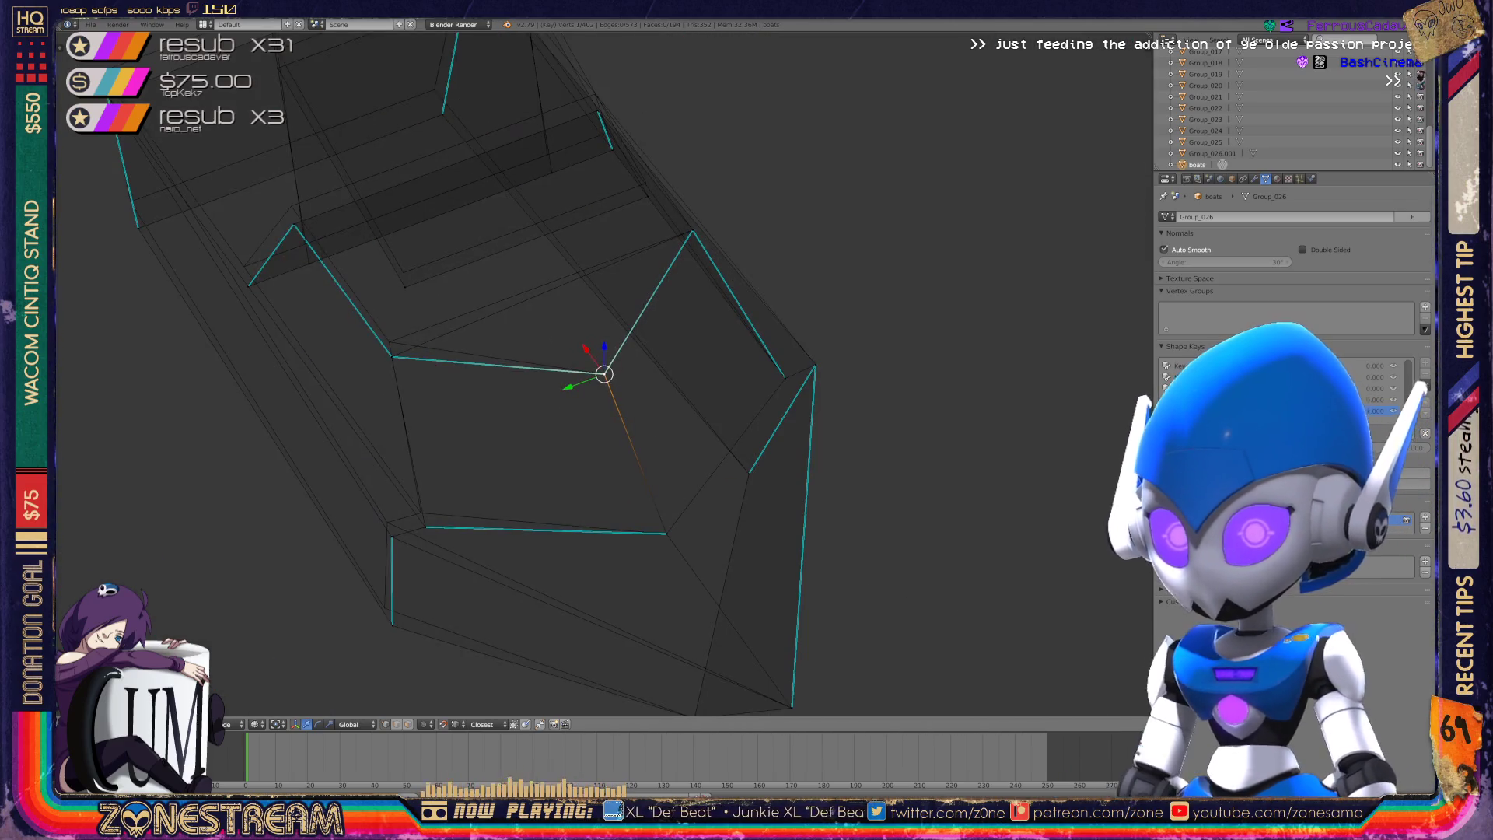
# - Raise the hull's lower corner vertex, check both boat pieces, and return to Edit Mode
pyautogui.rightClick(426, 527)
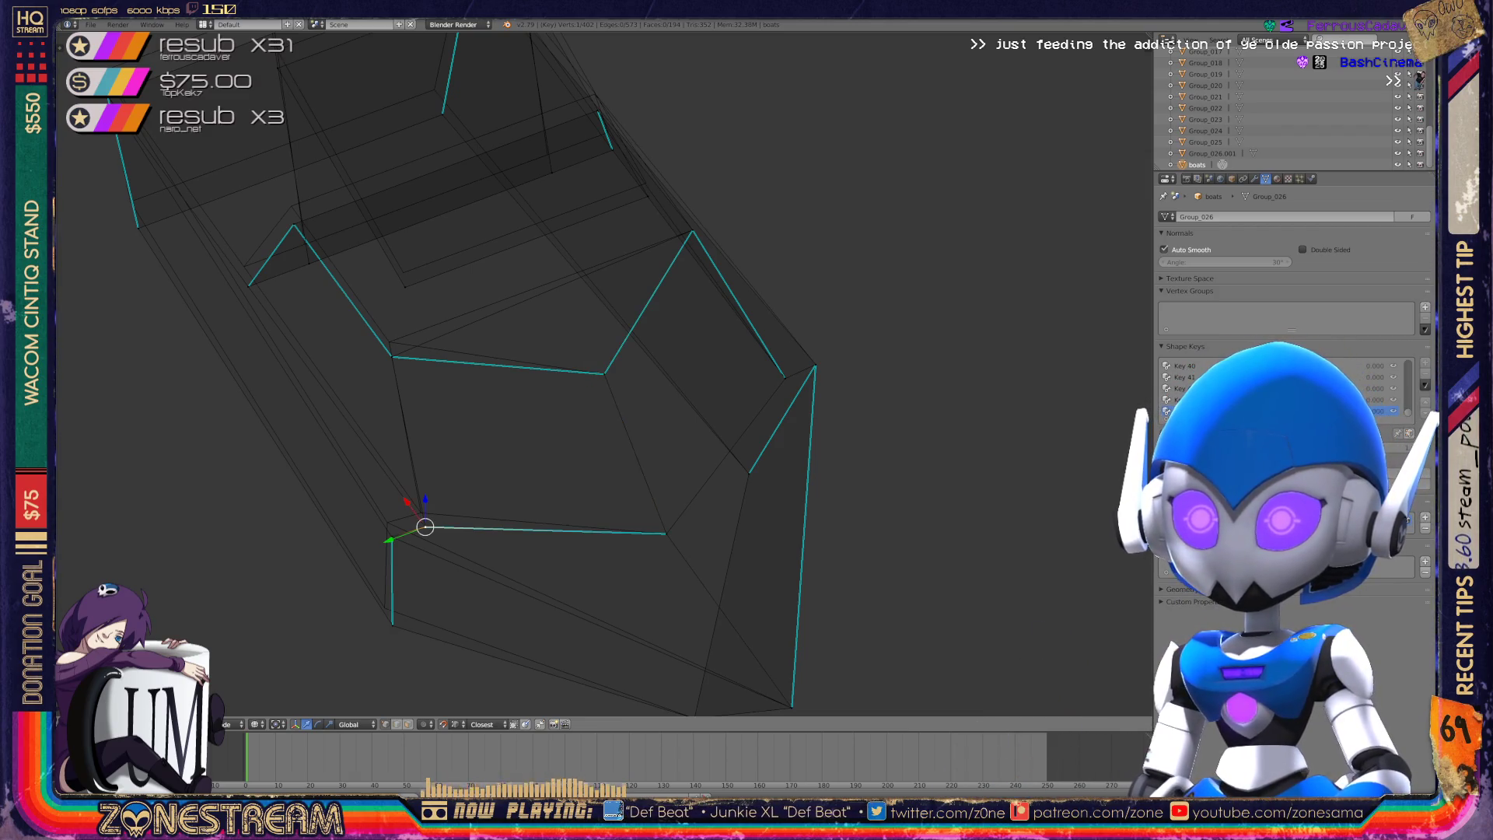
pyautogui.press('g')
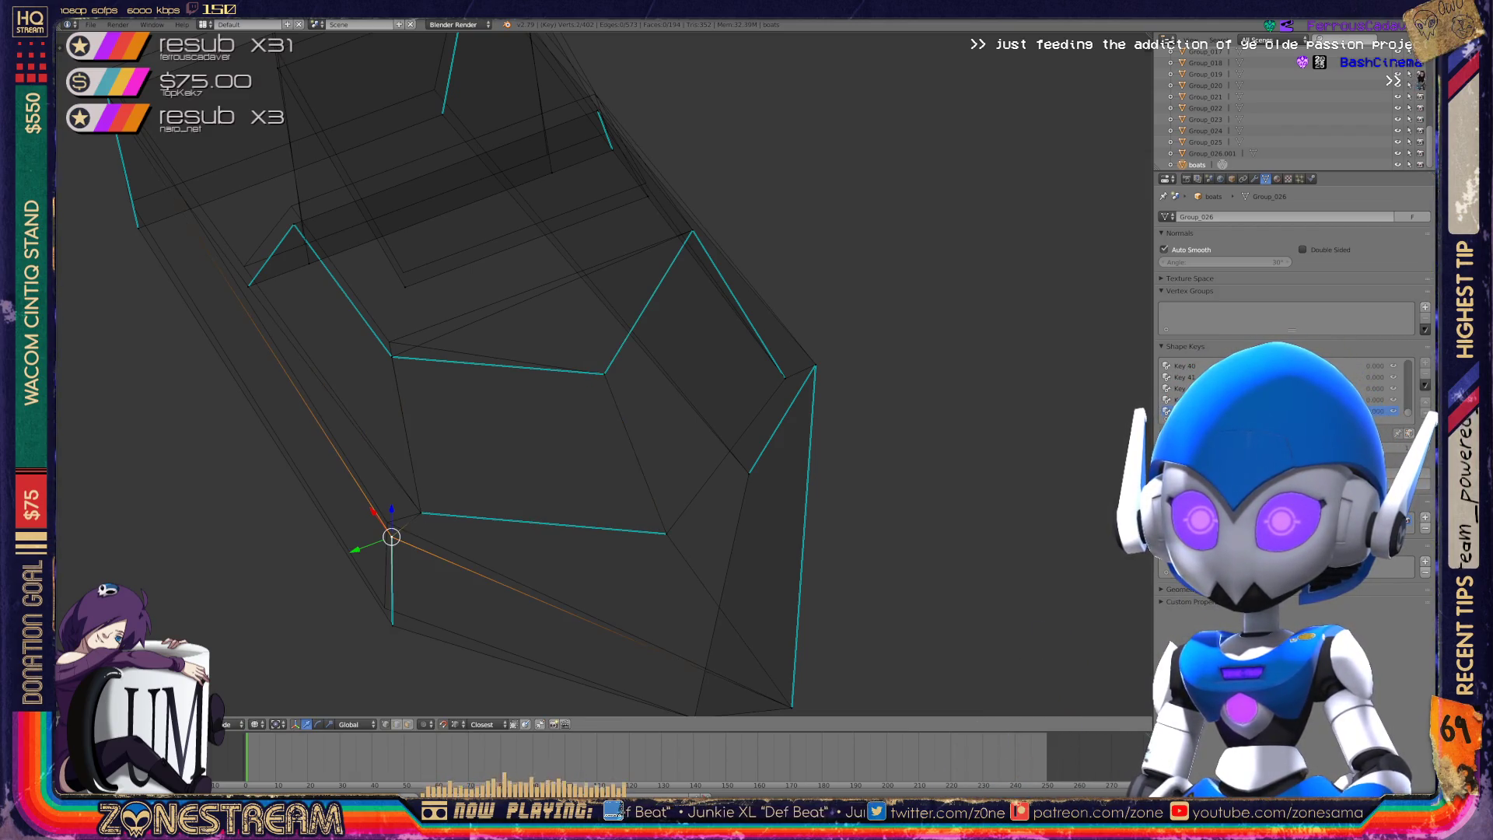
pyautogui.press('Tab')
pyautogui.moveTo(591, 373); pyautogui.dragTo(451, 284, button='middle')
pyautogui.press('Tab')
# - Move a hull edge loop into place and raise a vertex further up the hull
pyautogui.keyDown('alt'); pyautogui.rightClick(390, 311); pyautogui.keyUp('alt')
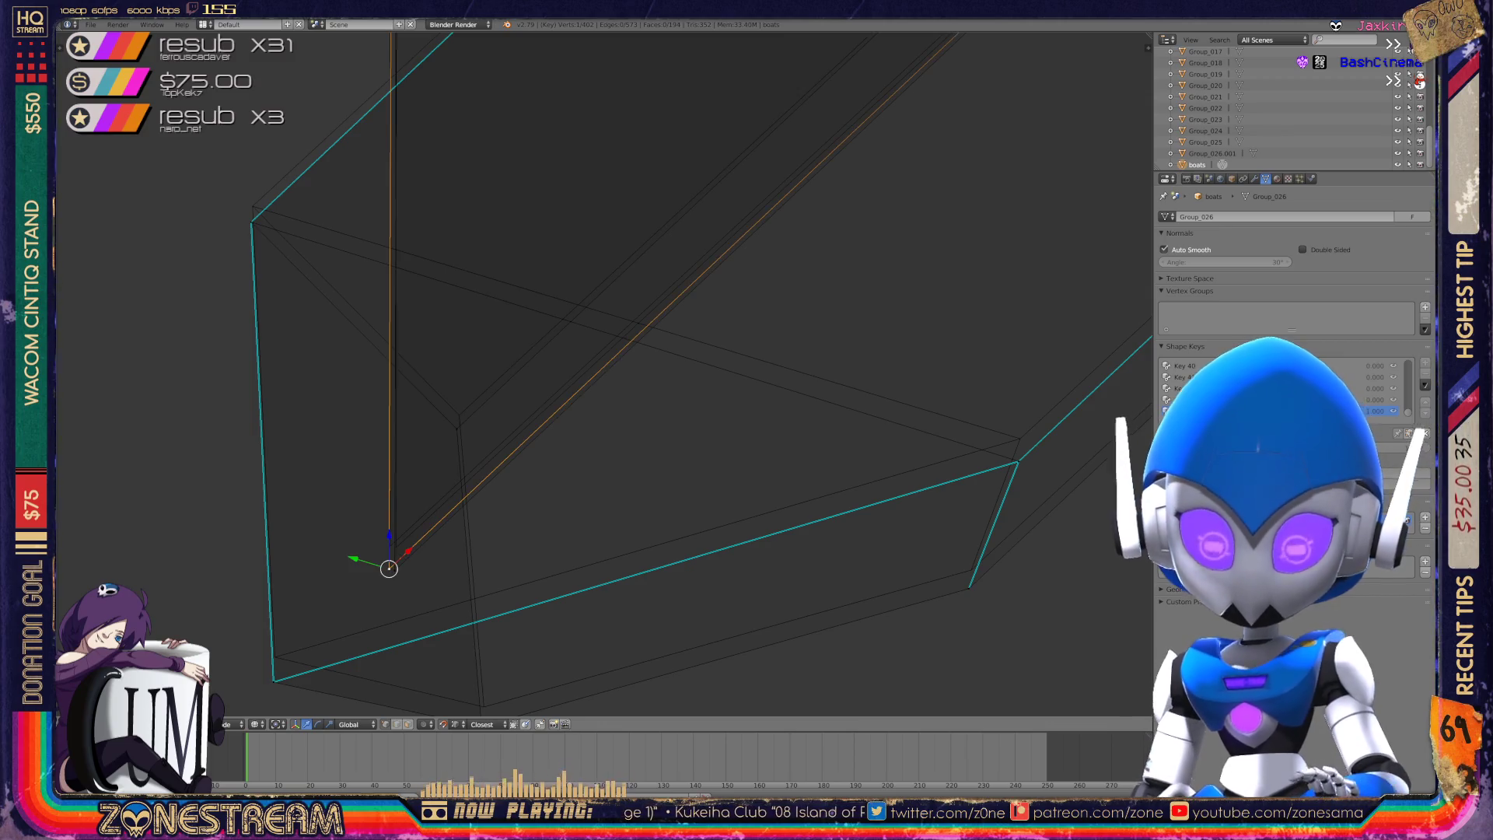
pyautogui.press('g')
pyautogui.press('Escape')
pyautogui.press('g')
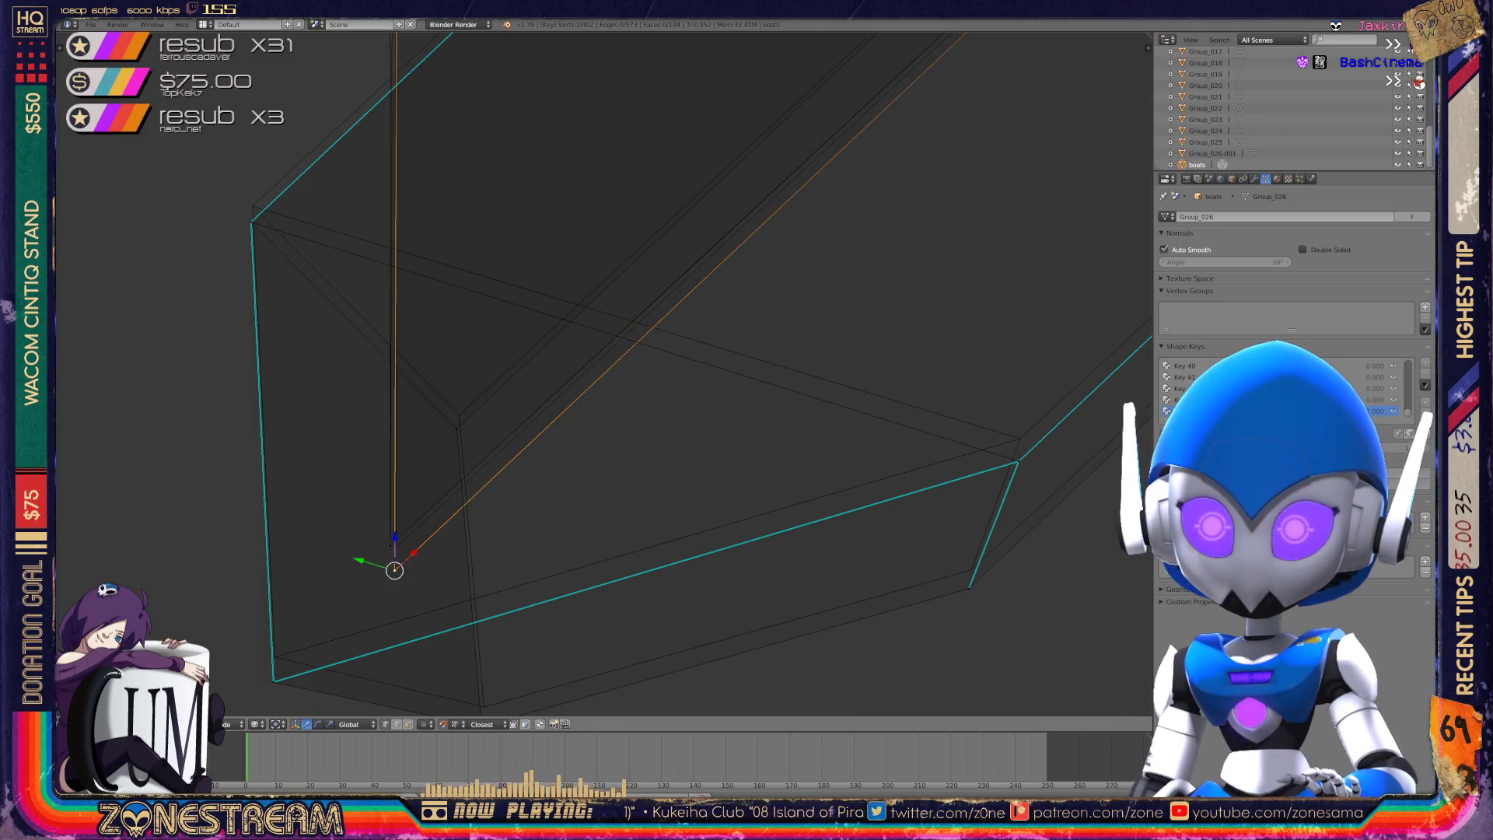
pyautogui.click(396, 547)
pyautogui.rightClick(457, 429)
pyautogui.moveTo(457, 429); pyautogui.dragTo(459, 415)
# - Lift the top corner vertex slightly and raise the bottom-left corner vertex
pyautogui.rightClick(251, 223)
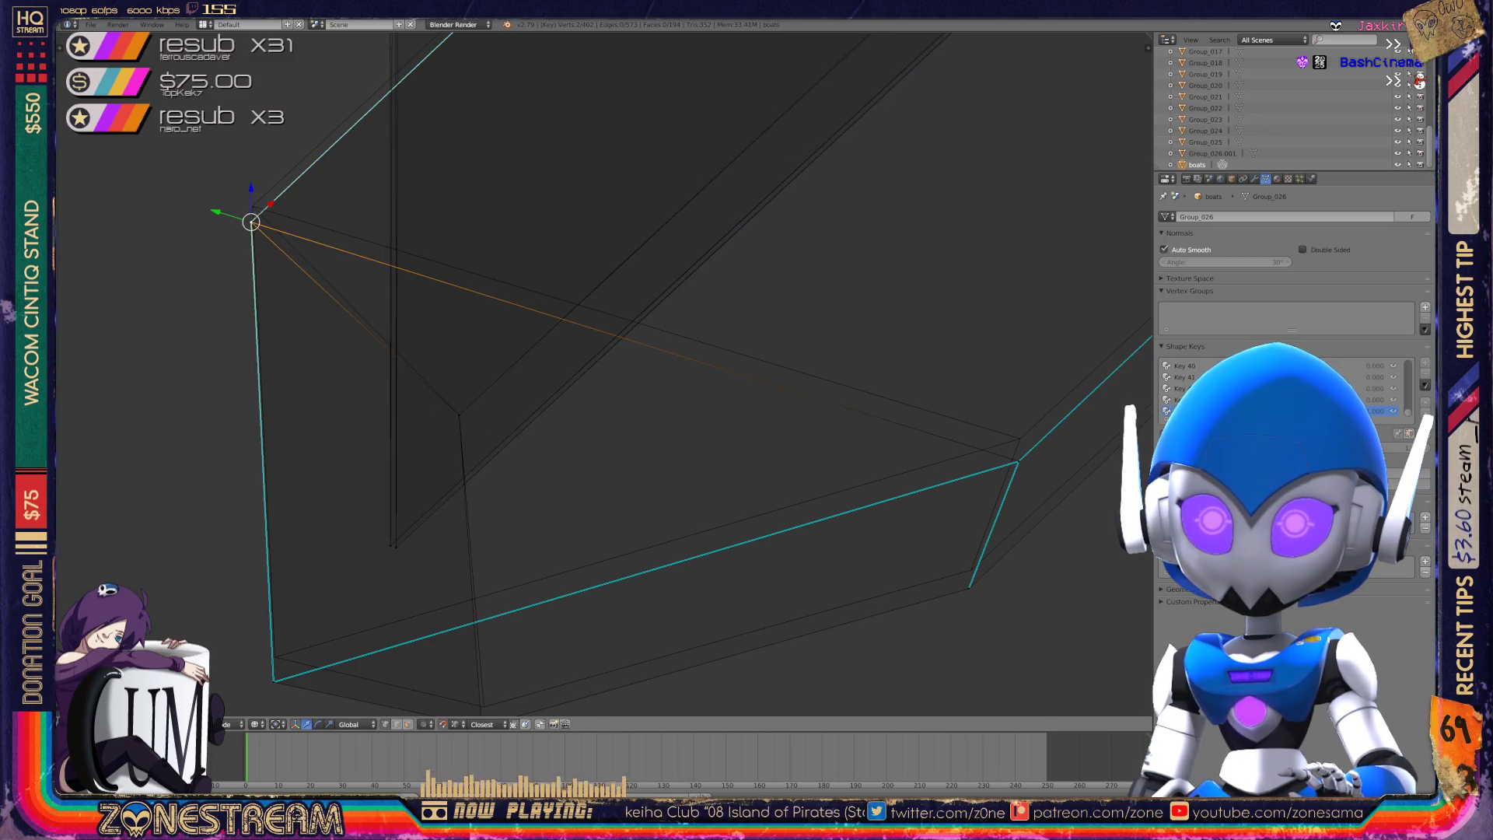
pyautogui.hotkey('shift', 's')
pyautogui.press('Escape')
pyautogui.moveTo(252, 188); pyautogui.dragTo(253, 172)
pyautogui.rightClick(273, 680)
pyautogui.moveTo(273, 647); pyautogui.dragTo(275, 622)
pyautogui.keyDown('shift'); pyautogui.moveTo(275, 657); pyautogui.dragTo(221, 548, button='middle'); pyautogui.keyUp('shift')
# - Raise a bottom vertex, the right corner vertex, and the next rim vertex
pyautogui.rightClick(427, 616)
pyautogui.press('g')
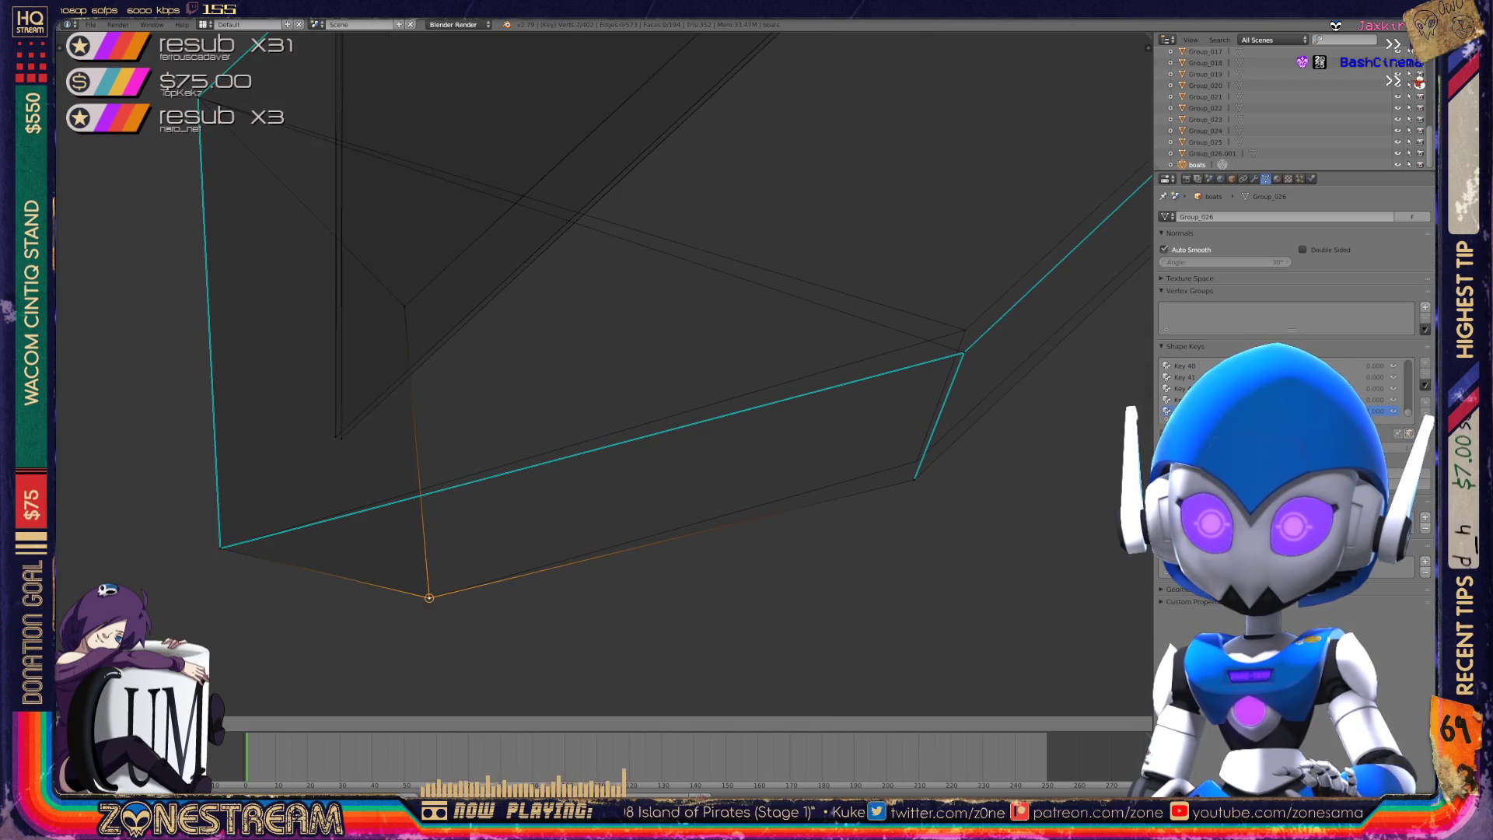
pyautogui.rightClick(914, 478)
pyautogui.press('g')
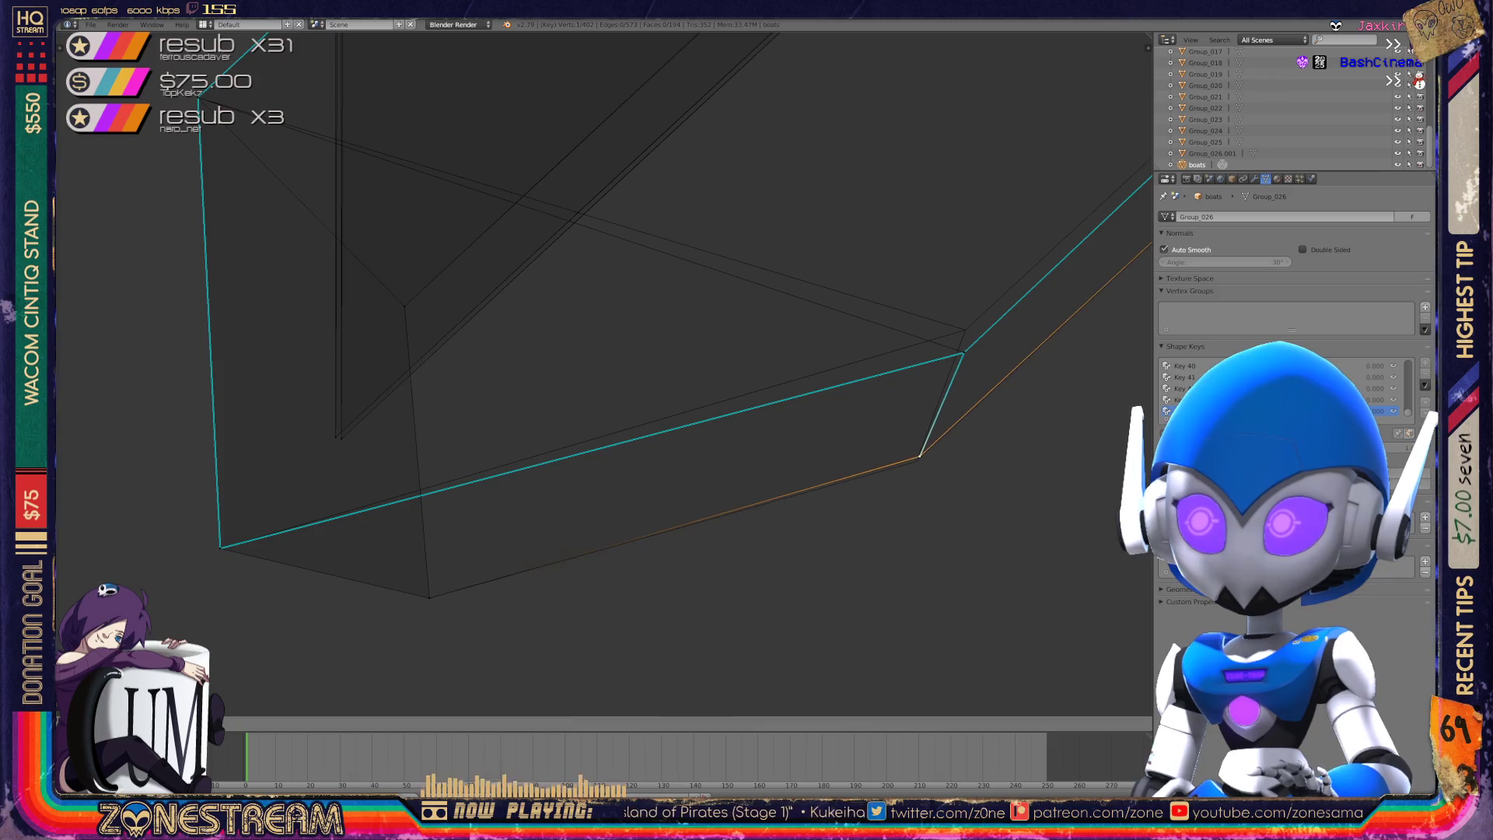
pyautogui.press('Return')
pyautogui.rightClick(963, 354)
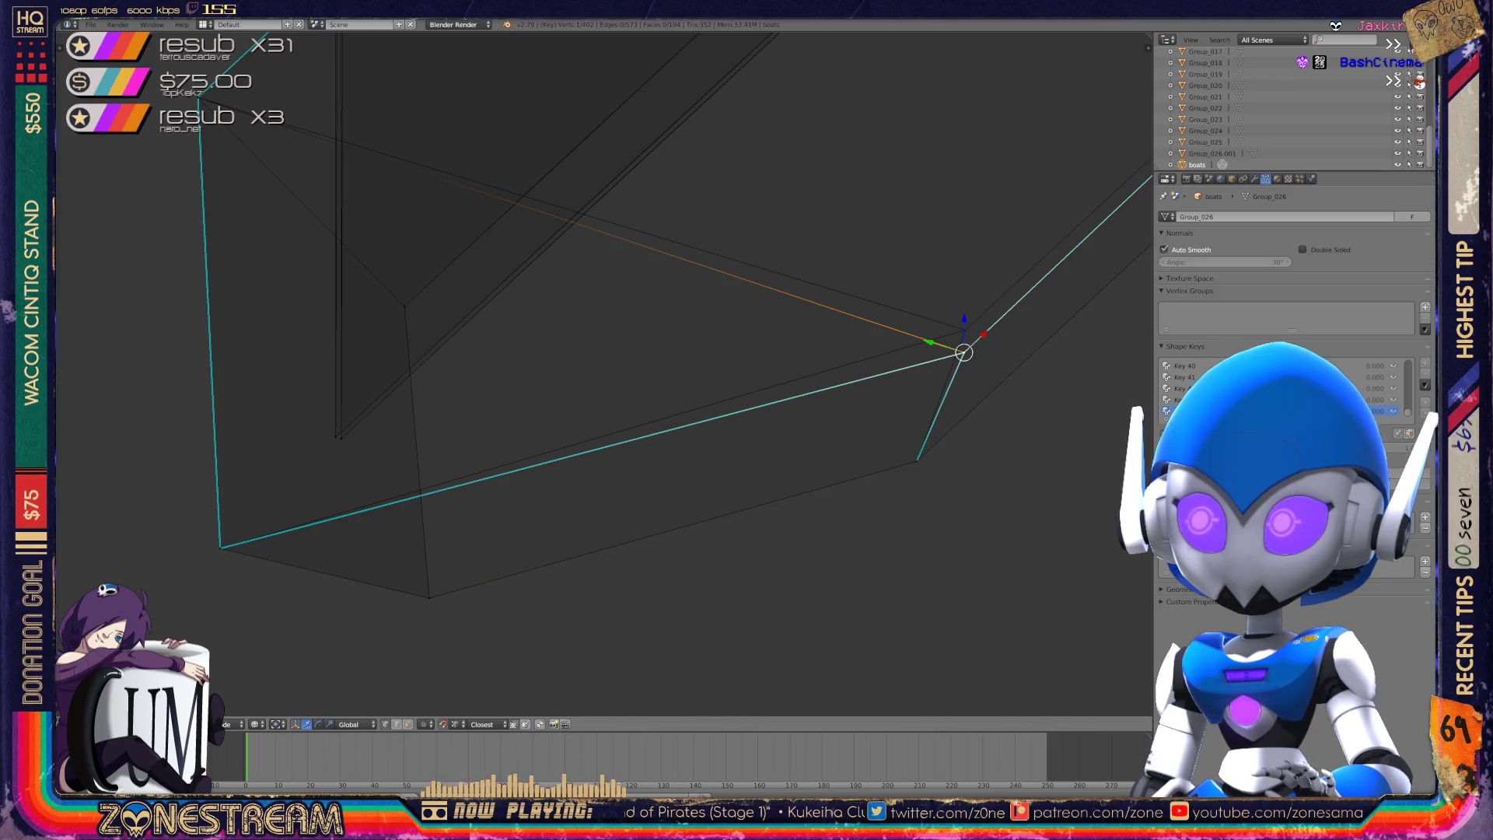
pyautogui.press('g')
pyautogui.press('Return')
pyautogui.moveTo(965, 329)
pyautogui.keyDown('shift'); pyautogui.mouseDown(button='middle')
pyautogui.moveTo(778, 350)
pyautogui.moveTo(621, 517)
pyautogui.moveTo(558, 613)
pyautogui.mouseUp(button='middle'); pyautogui.keyUp('shift')
pyautogui.scroll(6, 558, 613)
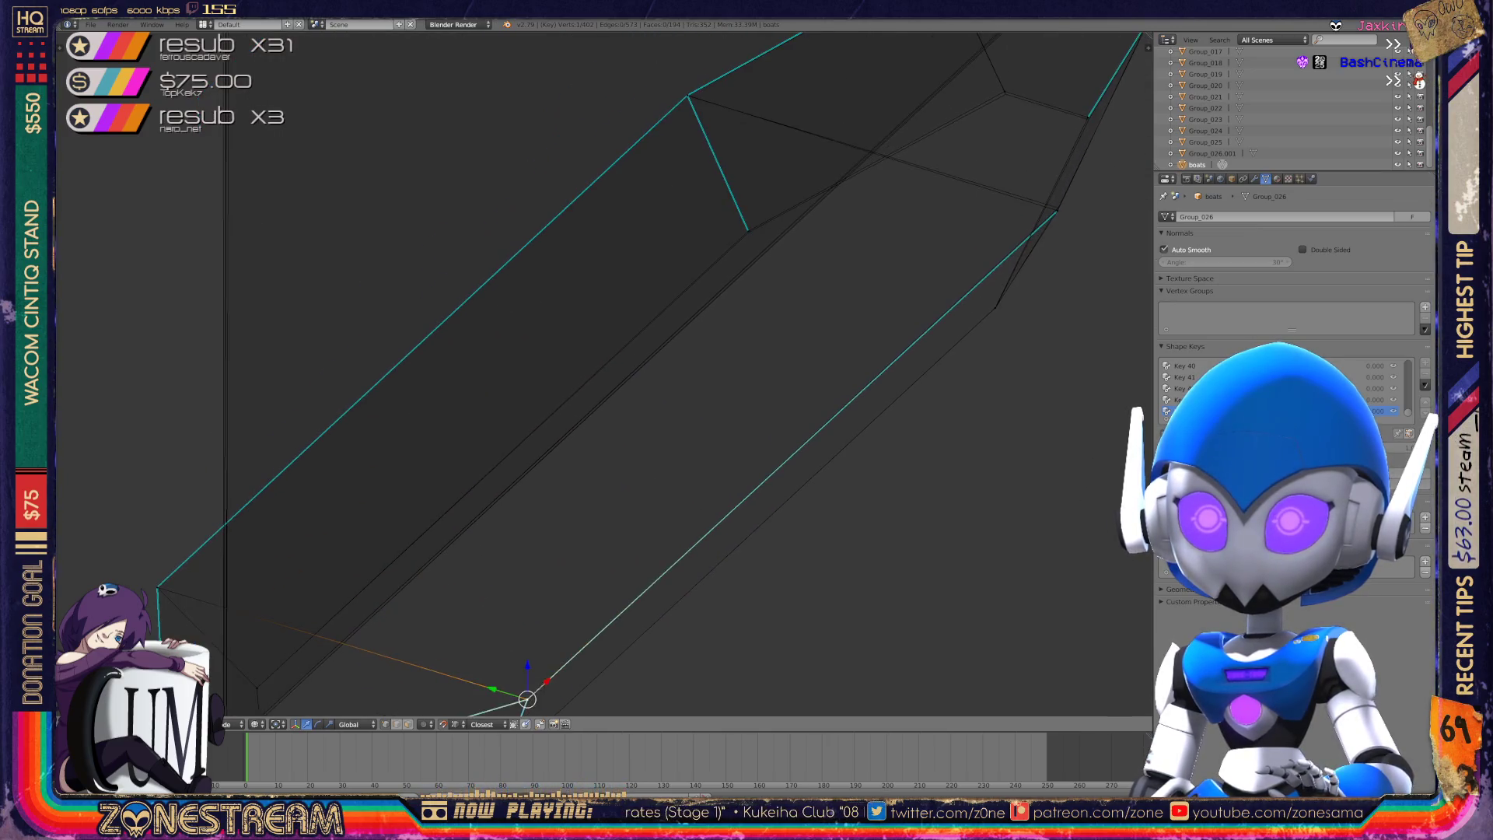
pyautogui.scroll(-3, 607, 374)
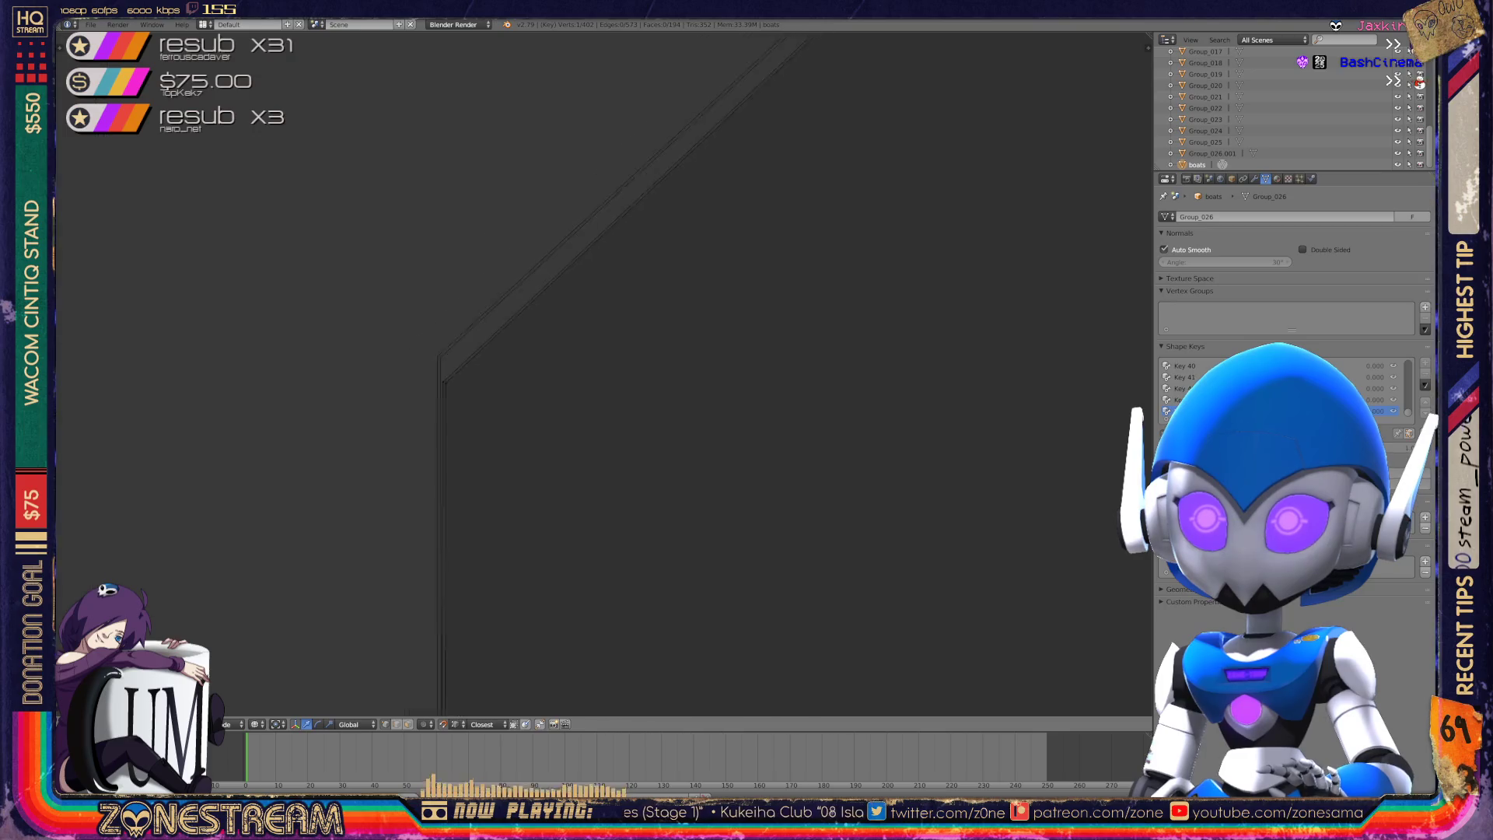
# - Move the inner-wall edge loop up-left and place the junction vertex onto the dark edges
pyautogui.keyDown('alt'); pyautogui.rightClick(550, 527); pyautogui.keyUp('alt')
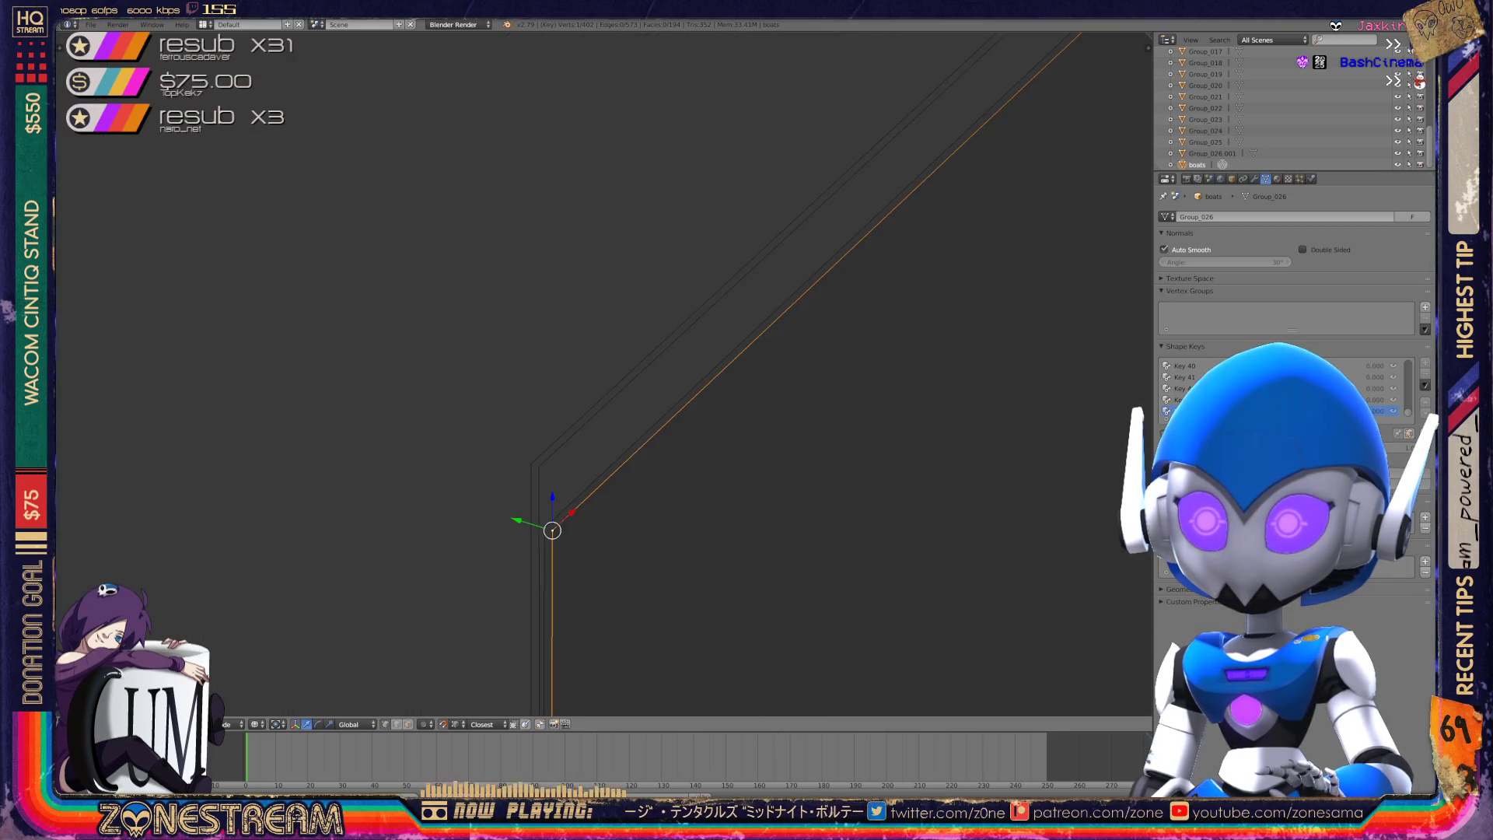
pyautogui.press('g')
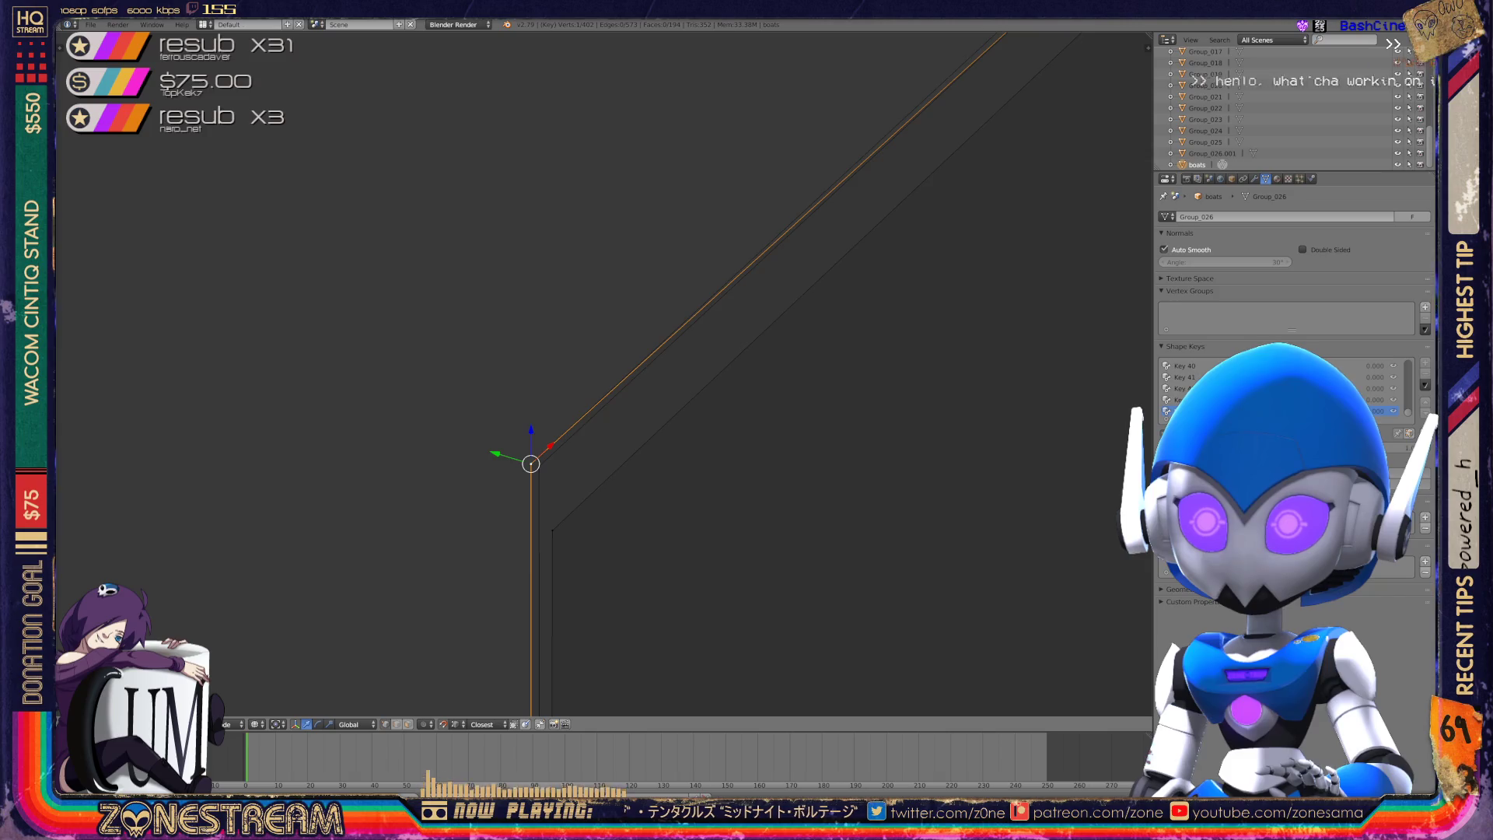
pyautogui.click(539, 467)
pyautogui.moveTo(607, 373)
pyautogui.mouseDown(button='middle')
pyautogui.moveTo(645, 357)
pyautogui.moveTo(615, 389)
pyautogui.moveTo(634, 374)
pyautogui.moveTo(618, 389)
pyautogui.moveTo(537, 348)
pyautogui.mouseUp(button='middle')
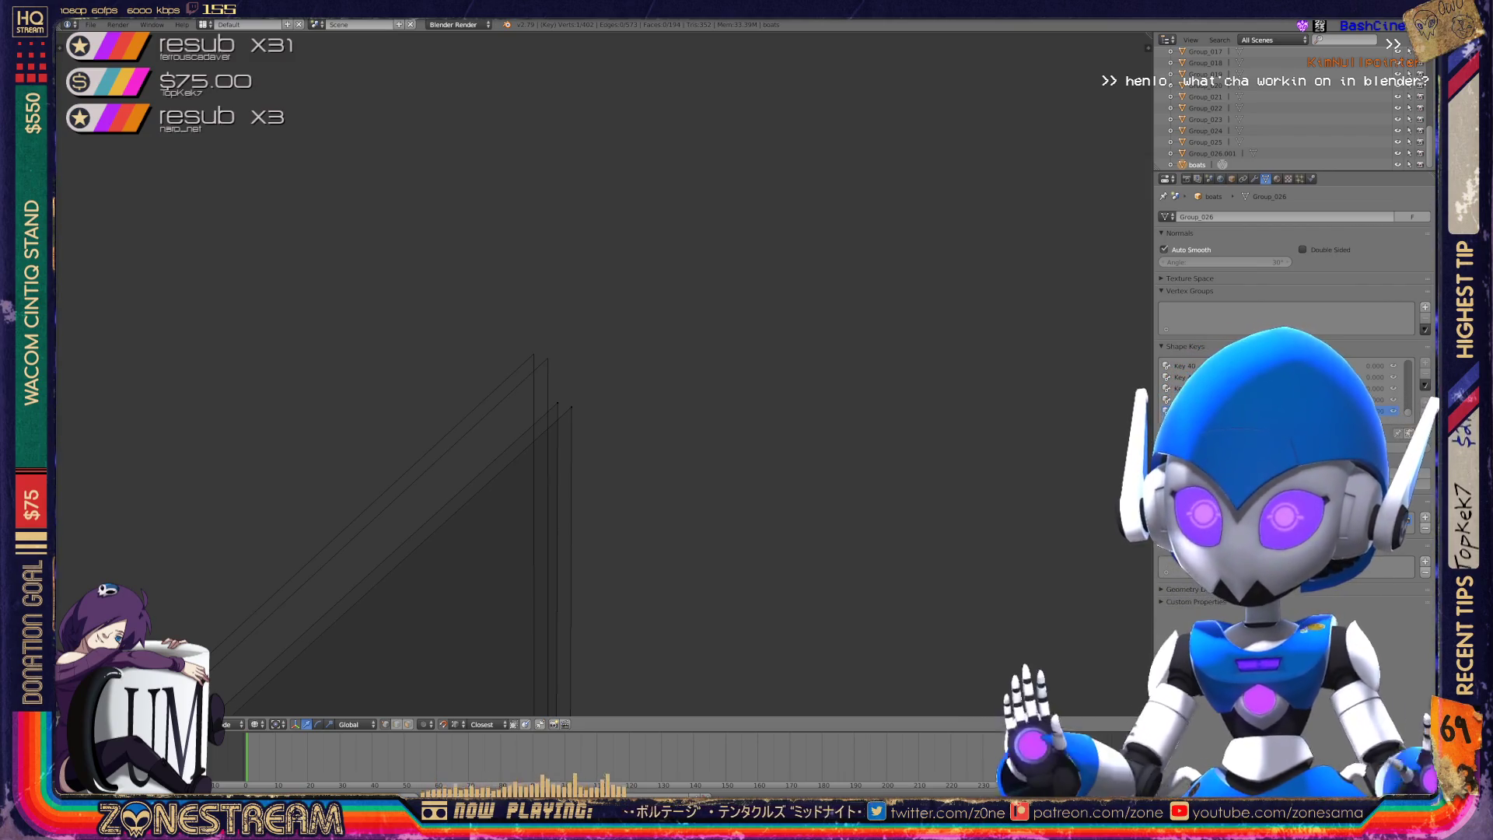
pyautogui.rightClick(556, 403)
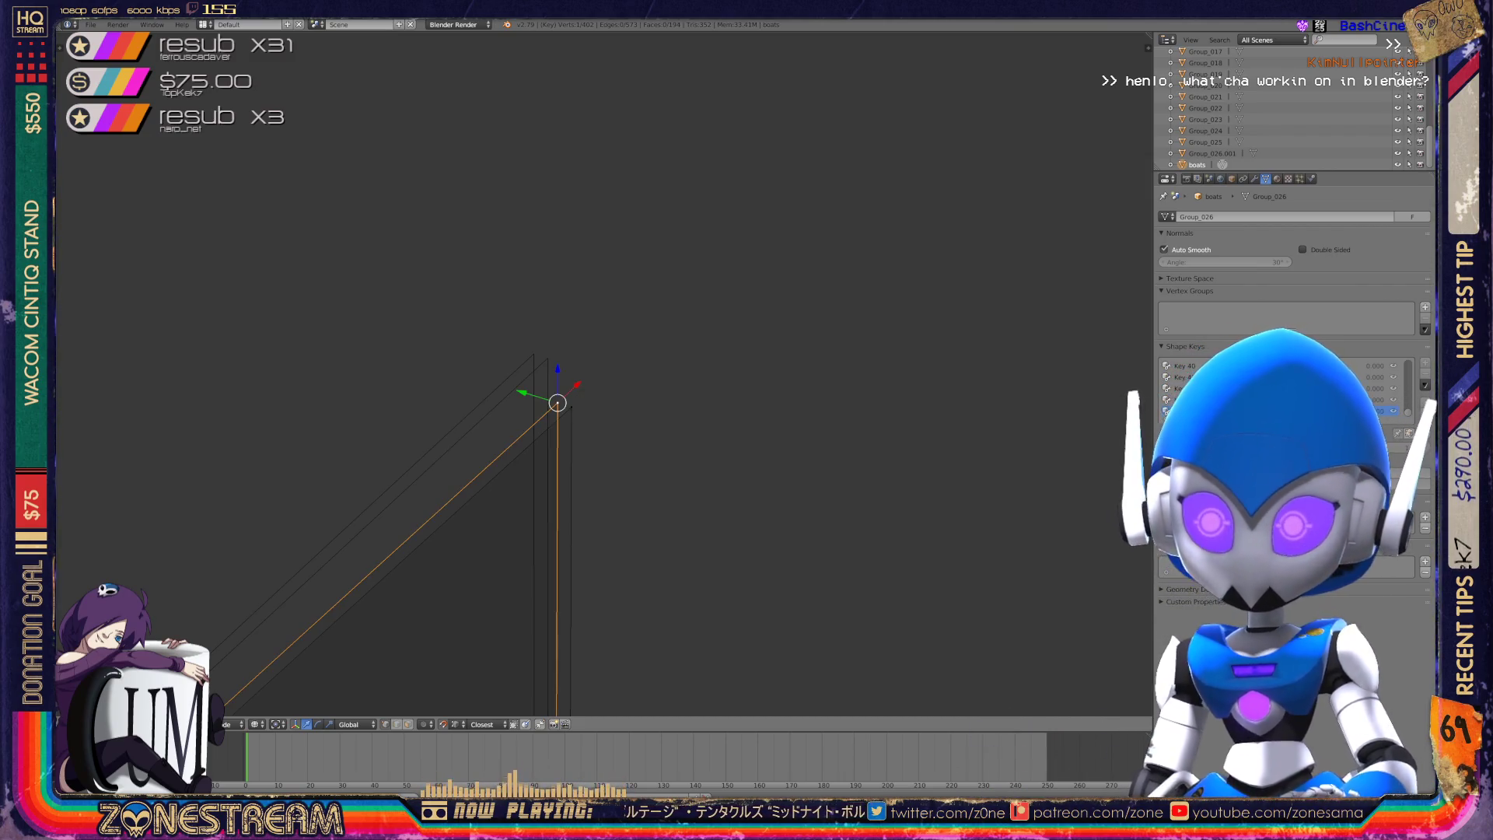
pyautogui.press('g')
pyautogui.hotkey('ctrl', 'z')
pyautogui.press('g')
pyautogui.click(579, 360)
# - Reposition a vertex on the boat's side
pyautogui.moveTo(579, 360)
pyautogui.keyDown('shift'); pyautogui.mouseDown(button='middle')
pyautogui.moveTo(583, 23)
pyautogui.moveTo(601, 141)
pyautogui.moveTo(567, 233)
pyautogui.mouseUp(button='middle'); pyautogui.keyUp('shift')
pyautogui.scroll(3, 152, 439)
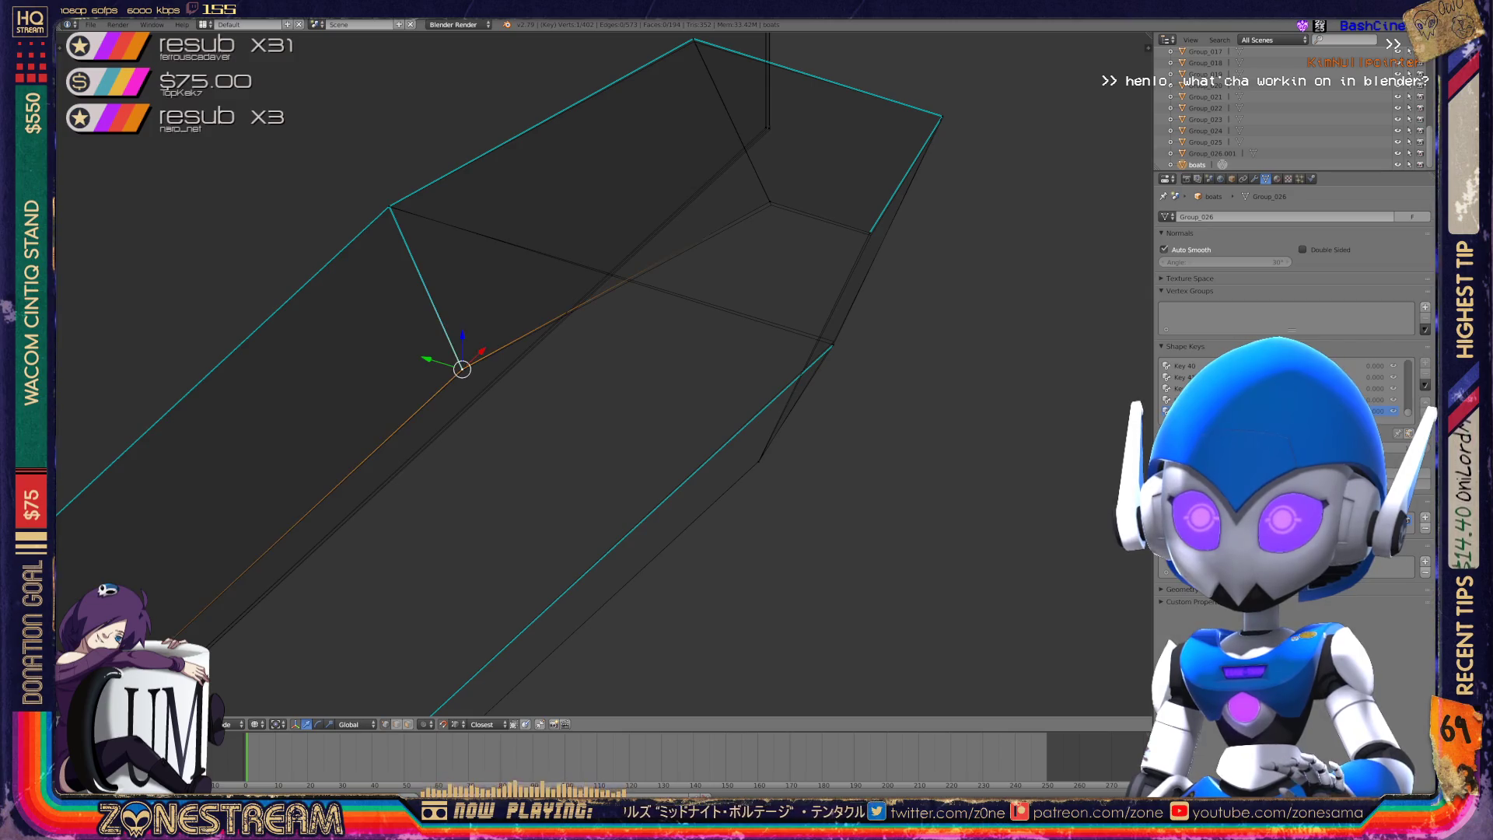
pyautogui.press('g')
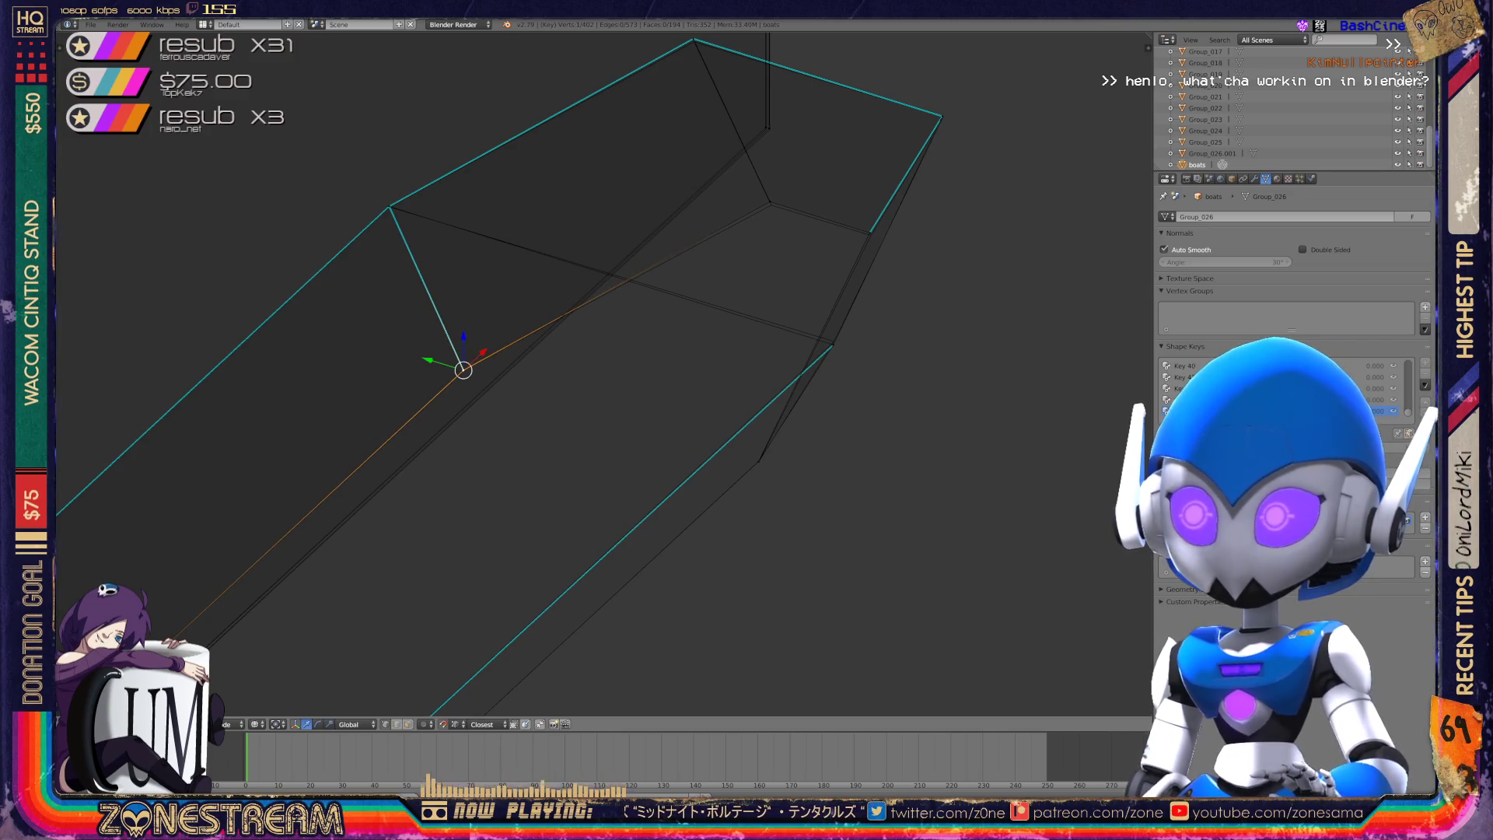
pyautogui.scroll(-3, 603, 376)
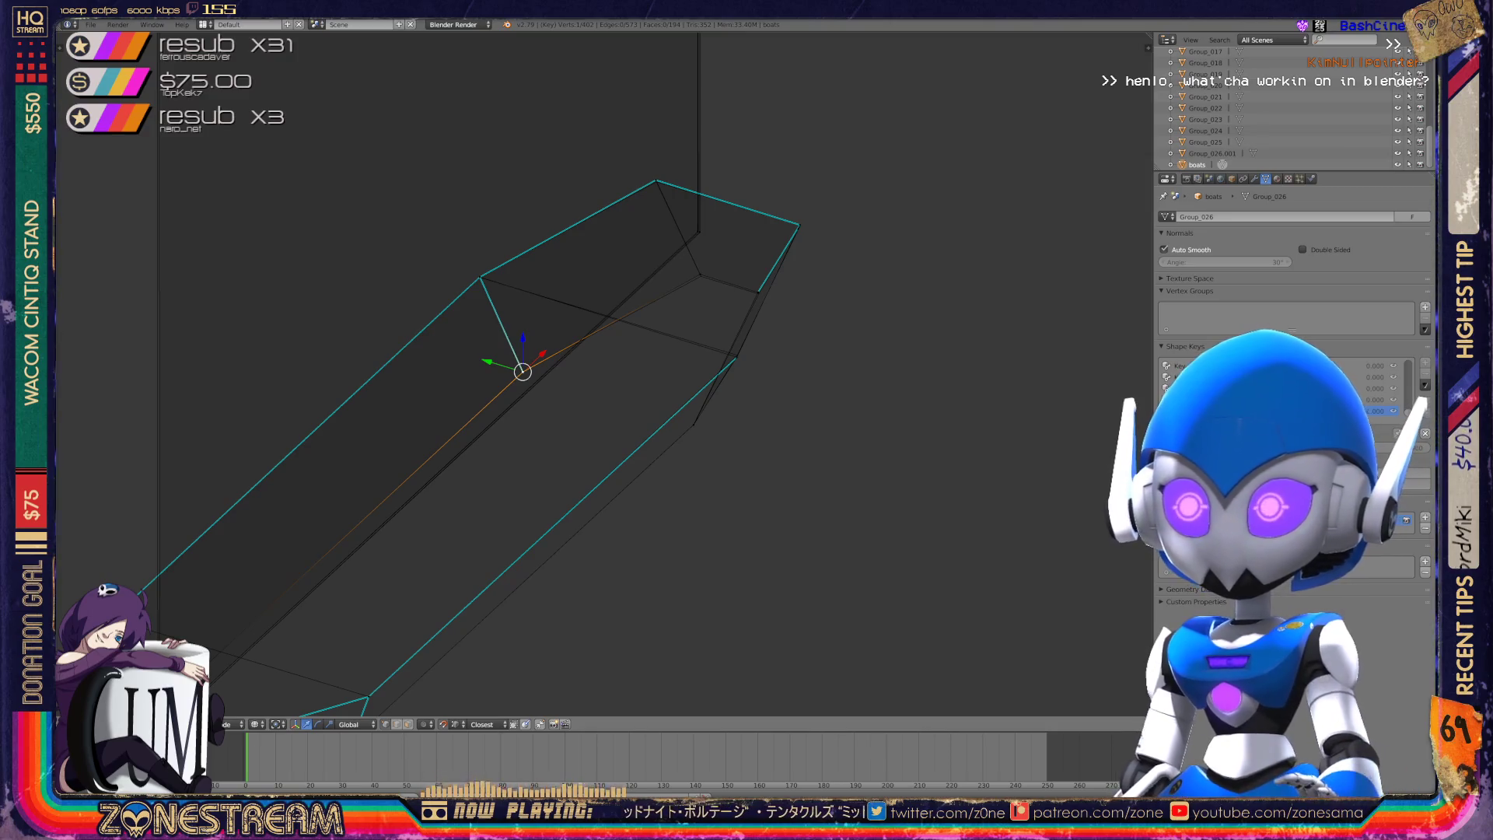
pyautogui.keyDown('shift'); pyautogui.moveTo(603, 376); pyautogui.dragTo(661, 308, button='middle'); pyautogui.keyUp('shift')
pyautogui.moveTo(603, 375); pyautogui.dragTo(790, 401, button='middle')
pyautogui.scroll(6, 604, 376)
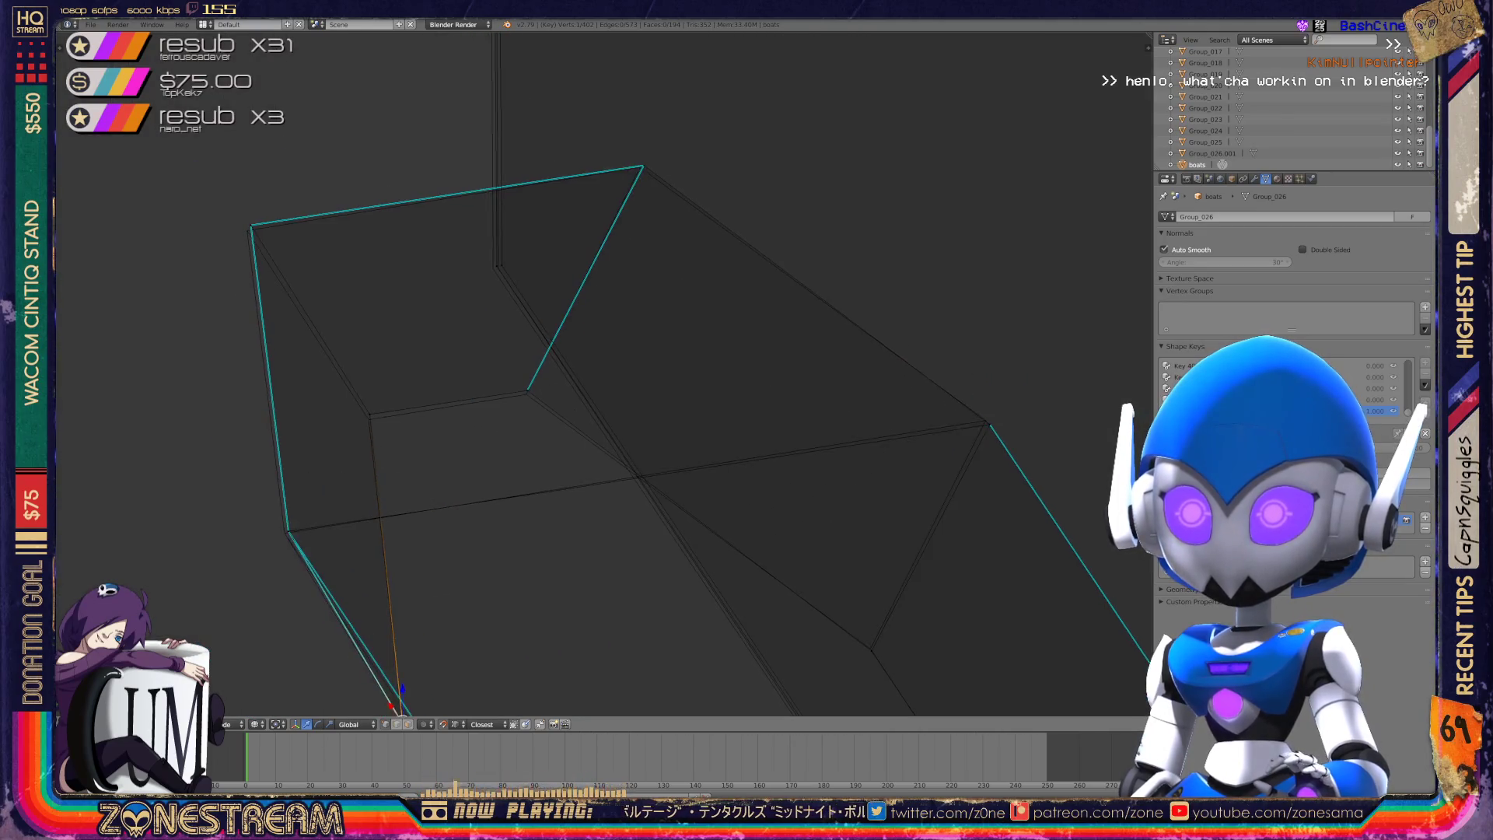
pyautogui.moveTo(604, 375); pyautogui.dragTo(634, 356, button='middle')
pyautogui.rightClick(472, 256)
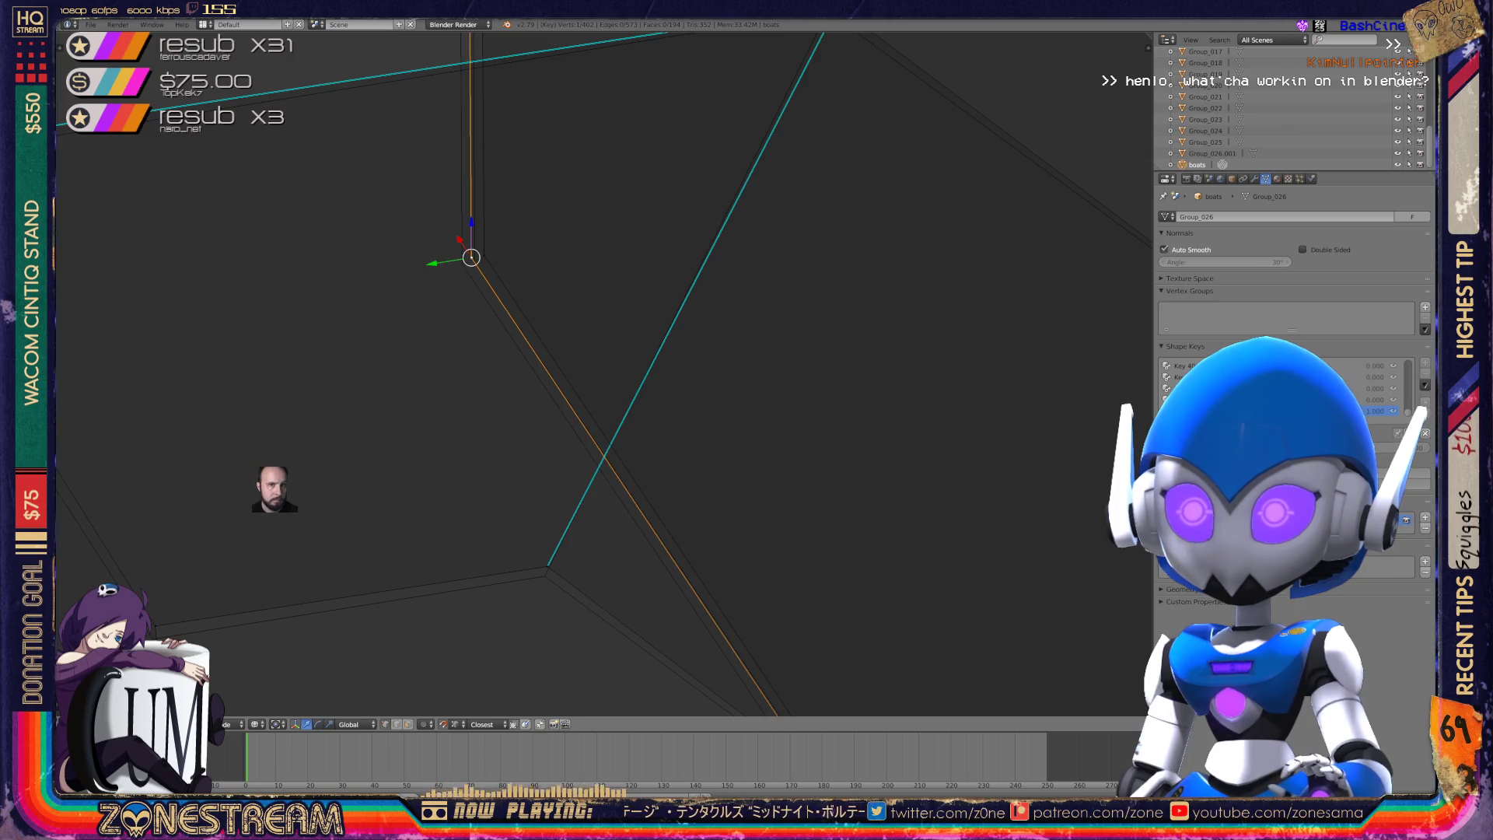
pyautogui.press('g')
pyautogui.press('Escape')
pyautogui.press('g')
pyautogui.click(474, 261)
# - Pull a single corner vertex slightly down-left
pyautogui.moveTo(603, 375); pyautogui.dragTo(669, 327, button='middle')
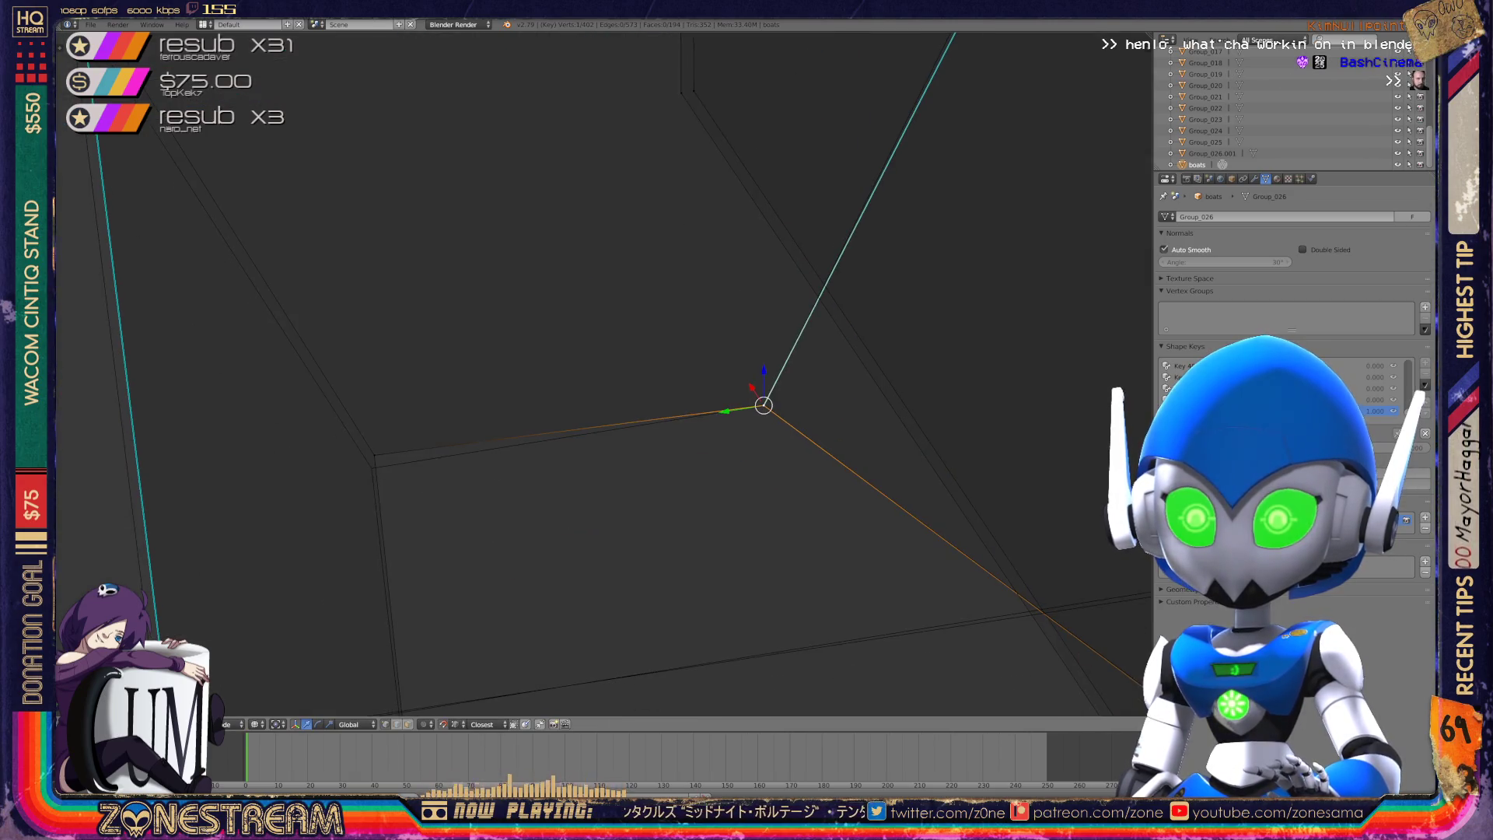
pyautogui.rightClick(374, 455)
pyautogui.keyDown('shift'); pyautogui.rightClick(764, 405); pyautogui.keyUp('shift')
pyautogui.scroll(-4, 763, 405)
pyautogui.moveTo(700, 388)
pyautogui.mouseDown(button='middle')
pyautogui.moveTo(786, 354)
pyautogui.moveTo(537, 420)
pyautogui.mouseUp(button='middle')
pyautogui.scroll(4, 746, 373)
pyautogui.rightClick(357, 312)
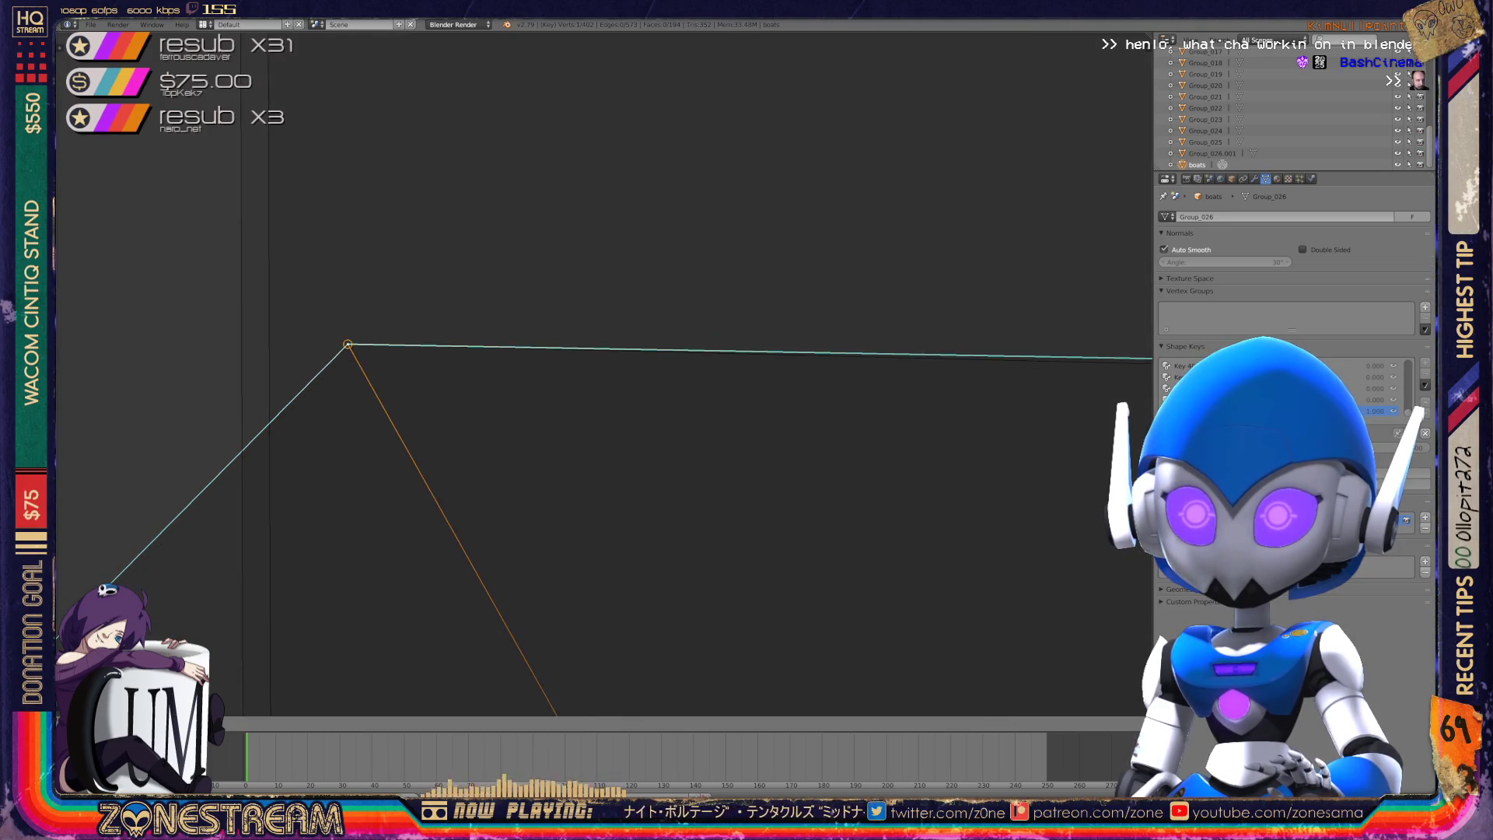
pyautogui.scroll(-3, 607, 373)
pyautogui.moveTo(606, 373)
pyautogui.mouseDown(button='middle')
pyautogui.moveTo(638, 365)
pyautogui.moveTo(482, 373)
pyautogui.moveTo(544, 373)
pyautogui.moveTo(505, 311)
pyautogui.mouseUp(button='middle')
pyautogui.scroll(3, 607, 373)
pyautogui.moveTo(357, 249); pyautogui.dragTo(345, 259, button='right')
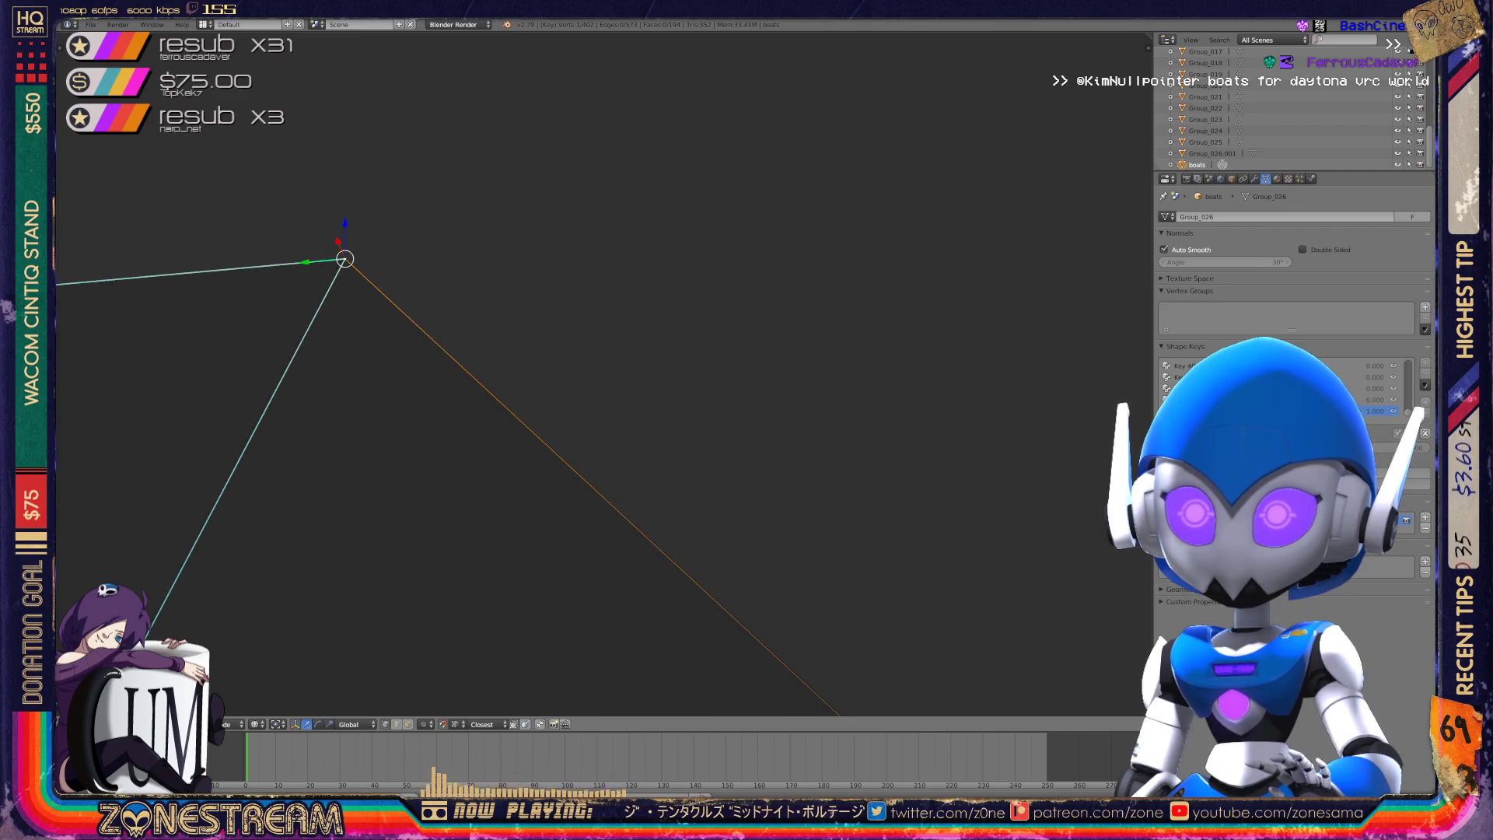
pyautogui.scroll(-5, 345, 259)
pyautogui.moveTo(544, 373)
pyautogui.mouseDown(button='middle')
pyautogui.moveTo(497, 327)
pyautogui.moveTo(545, 319)
pyautogui.moveTo(591, 366)
pyautogui.mouseUp(button='middle')
# - Move the corner vertex where edges meet, then select a lower vertex
pyautogui.scroll(6, 591, 233)
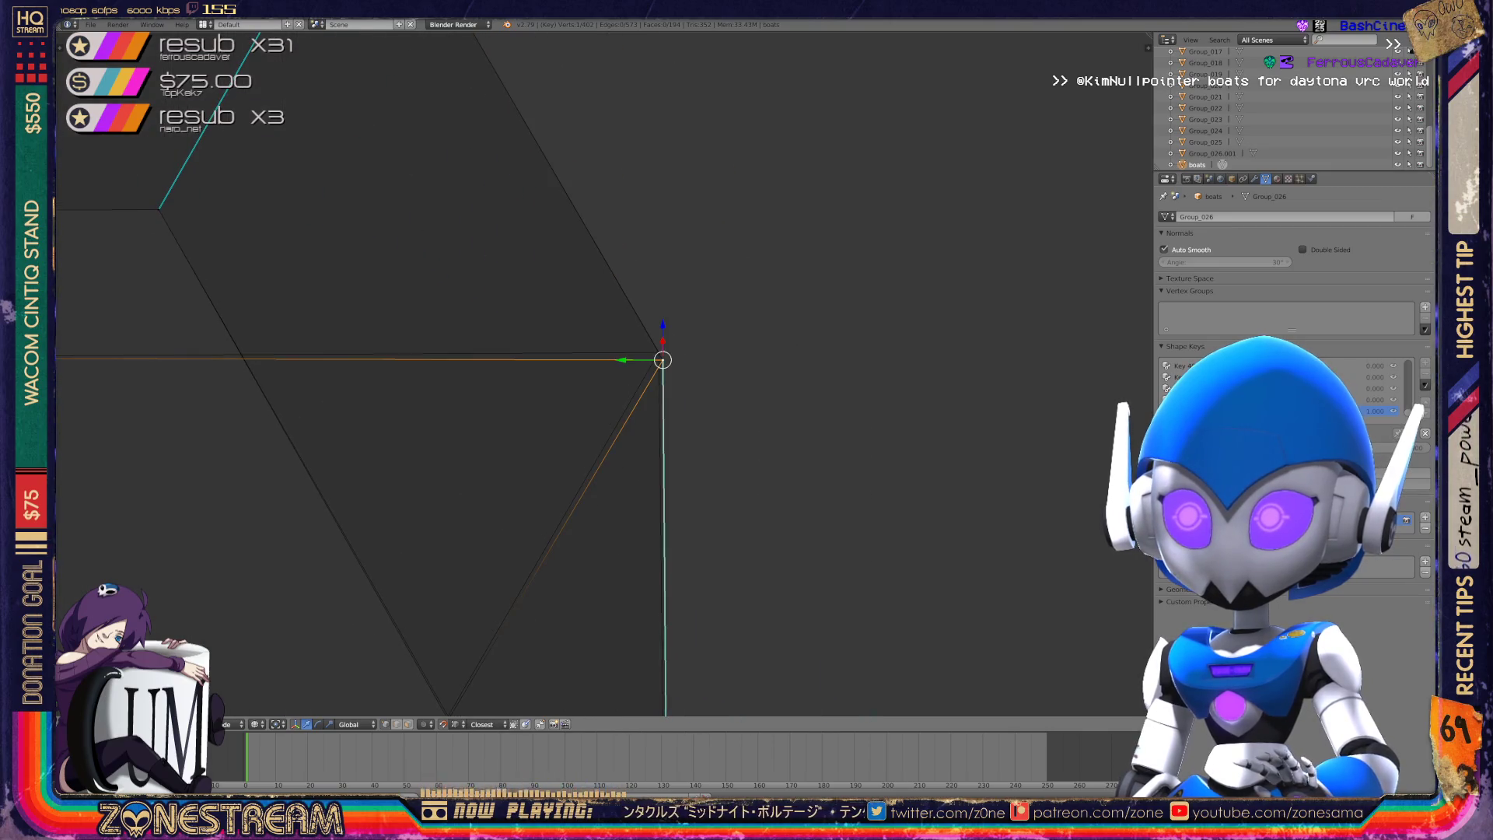
pyautogui.rightClick(662, 360)
pyautogui.rightClick(661, 360)
pyautogui.rightClick(661, 360)
pyautogui.rightClick(662, 360)
pyautogui.press('g')
pyautogui.keyDown('shift'); pyautogui.moveTo(661, 358); pyautogui.dragTo(696, 182, button='middle'); pyautogui.keyUp('shift')
pyautogui.rightClick(483, 544)
# - Start moving the selected vertex upward, then orbit around the boat's edges in object mode
pyautogui.press('g')
pyautogui.press('Tab')
pyautogui.scroll(-6, 603, 373)
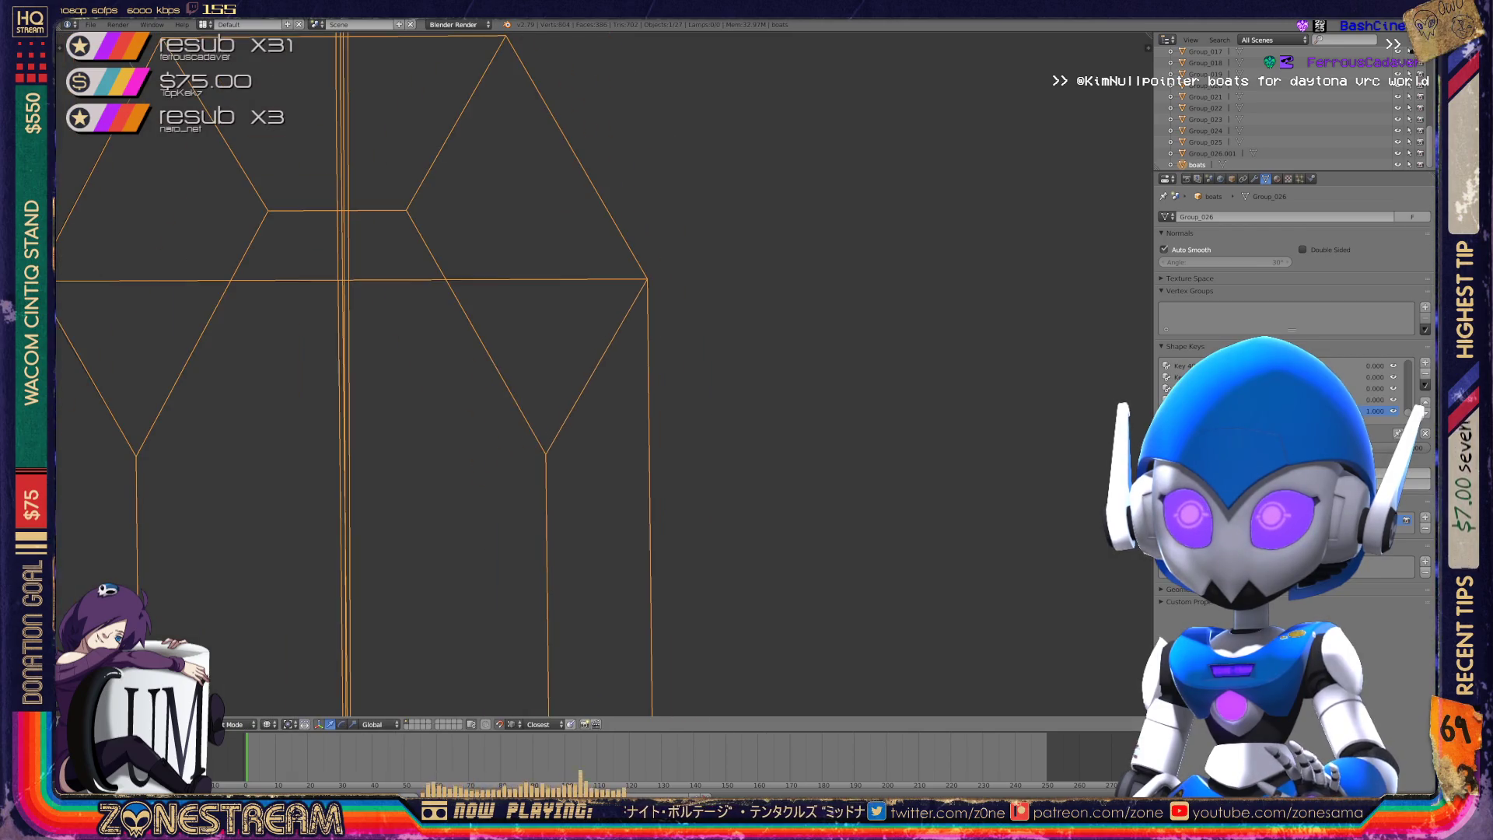
pyautogui.moveTo(604, 373)
pyautogui.mouseDown(button='middle')
pyautogui.moveTo(536, 397)
pyautogui.moveTo(560, 381)
pyautogui.mouseUp(button='middle')
pyautogui.scroll(6, 603, 373)
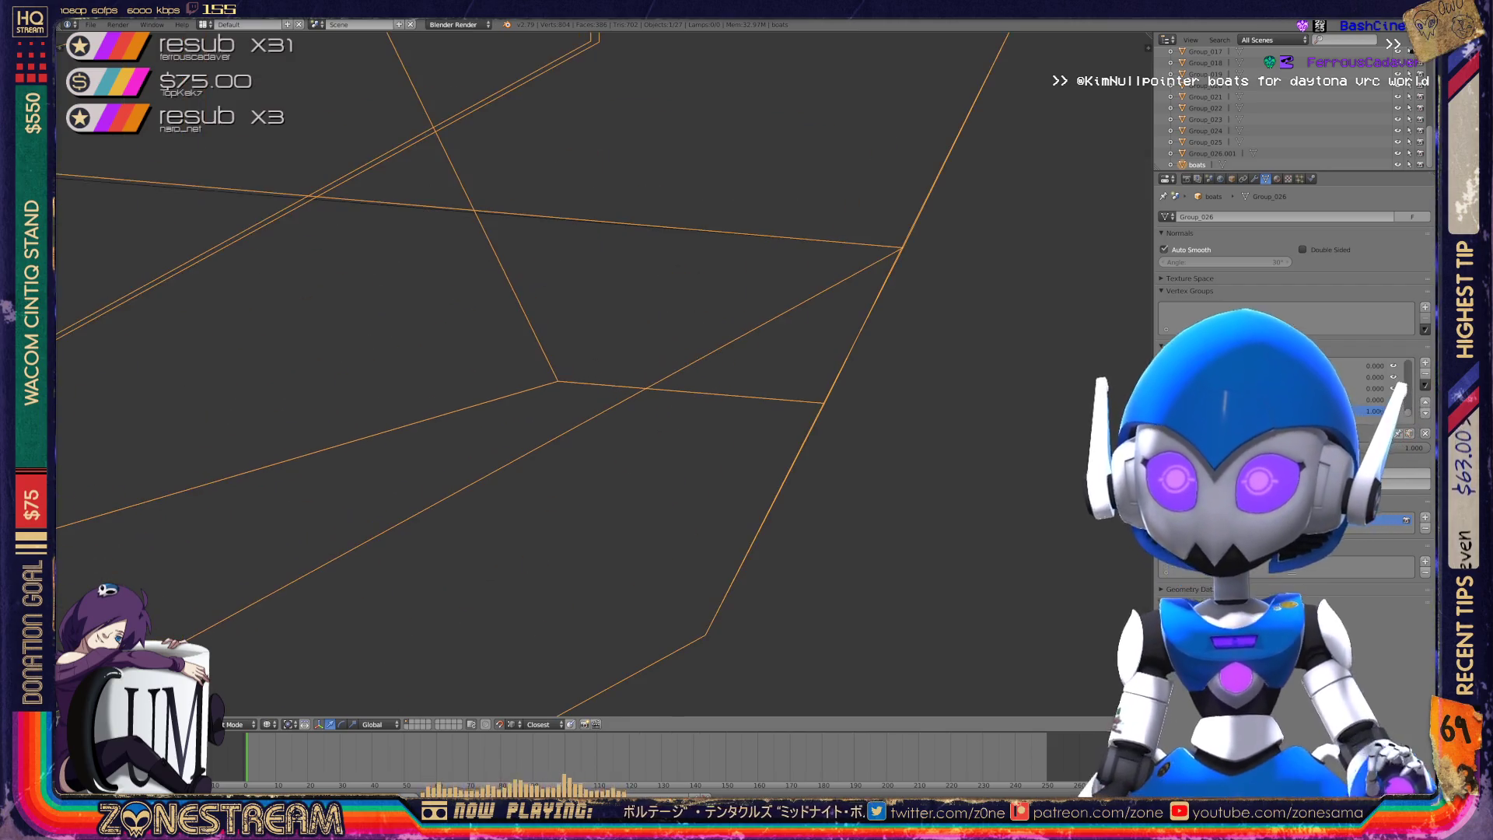
pyautogui.moveTo(603, 373); pyautogui.dragTo(576, 388, button='middle')
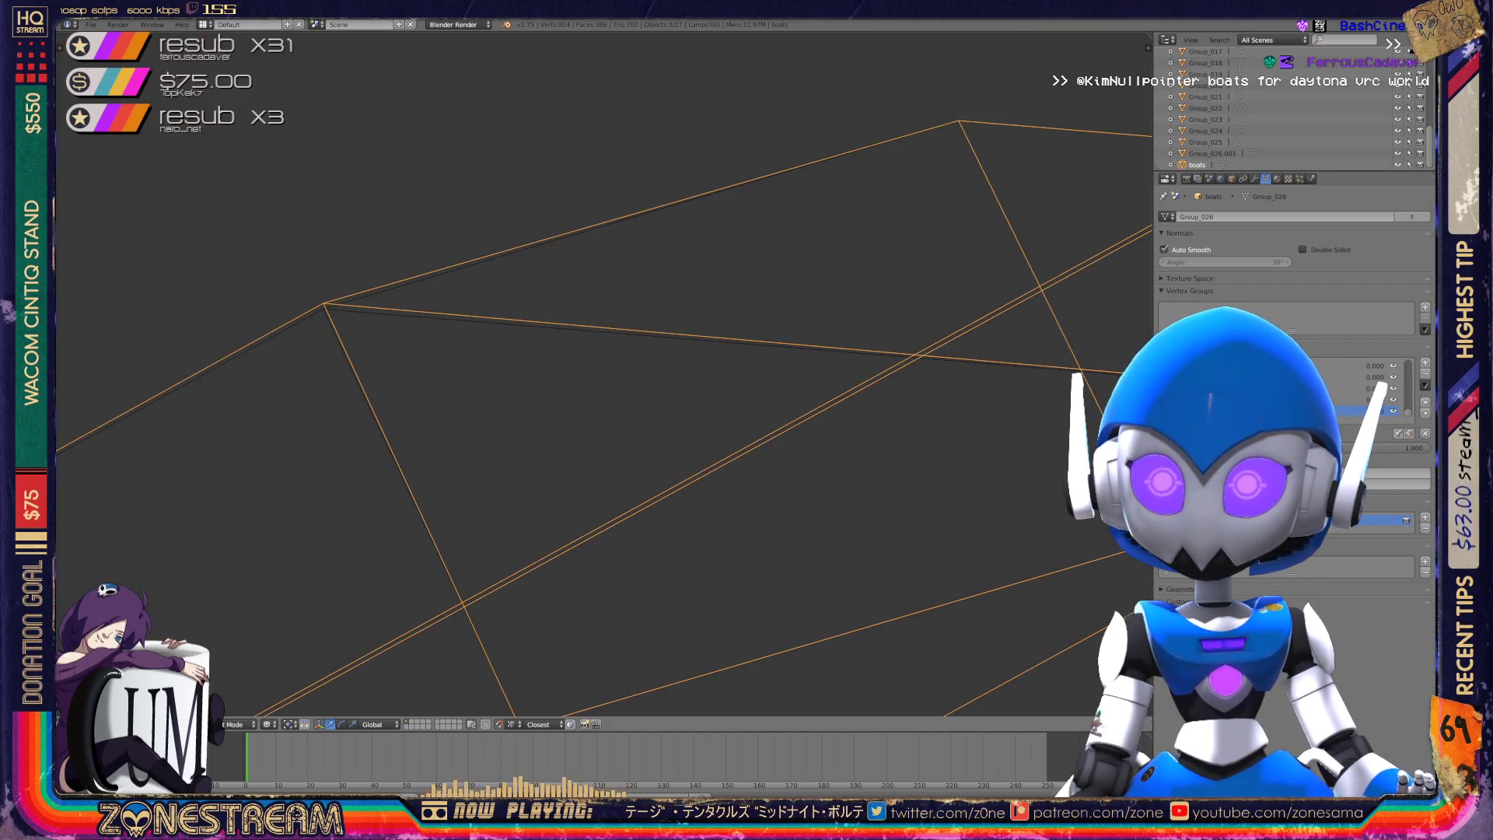
pyautogui.press('Tab')
# - Select a single boat vertex, then orbit out to view all the boats
pyautogui.rightClick(324, 304)
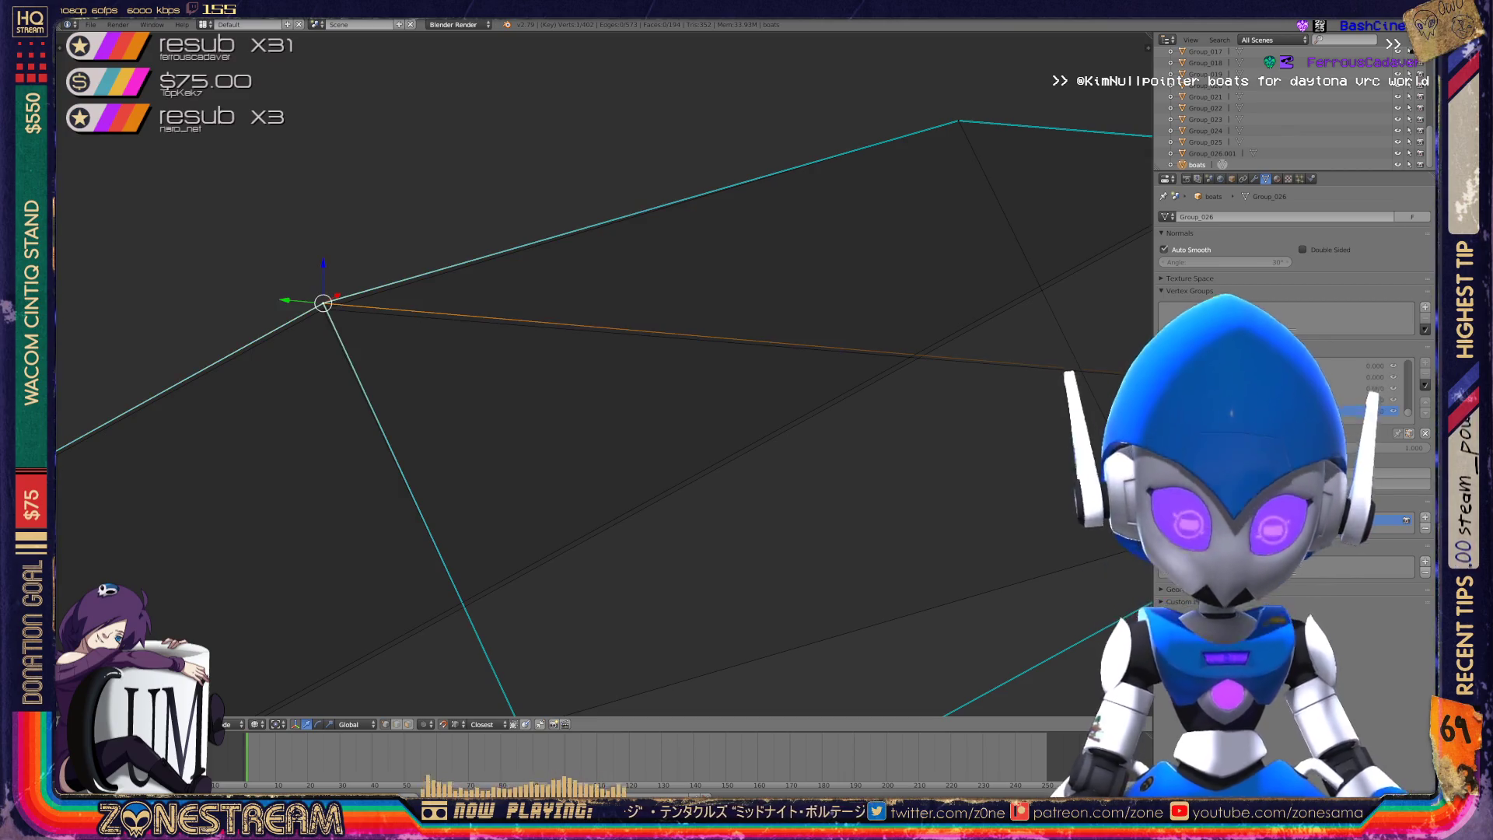
pyautogui.press('Tab')
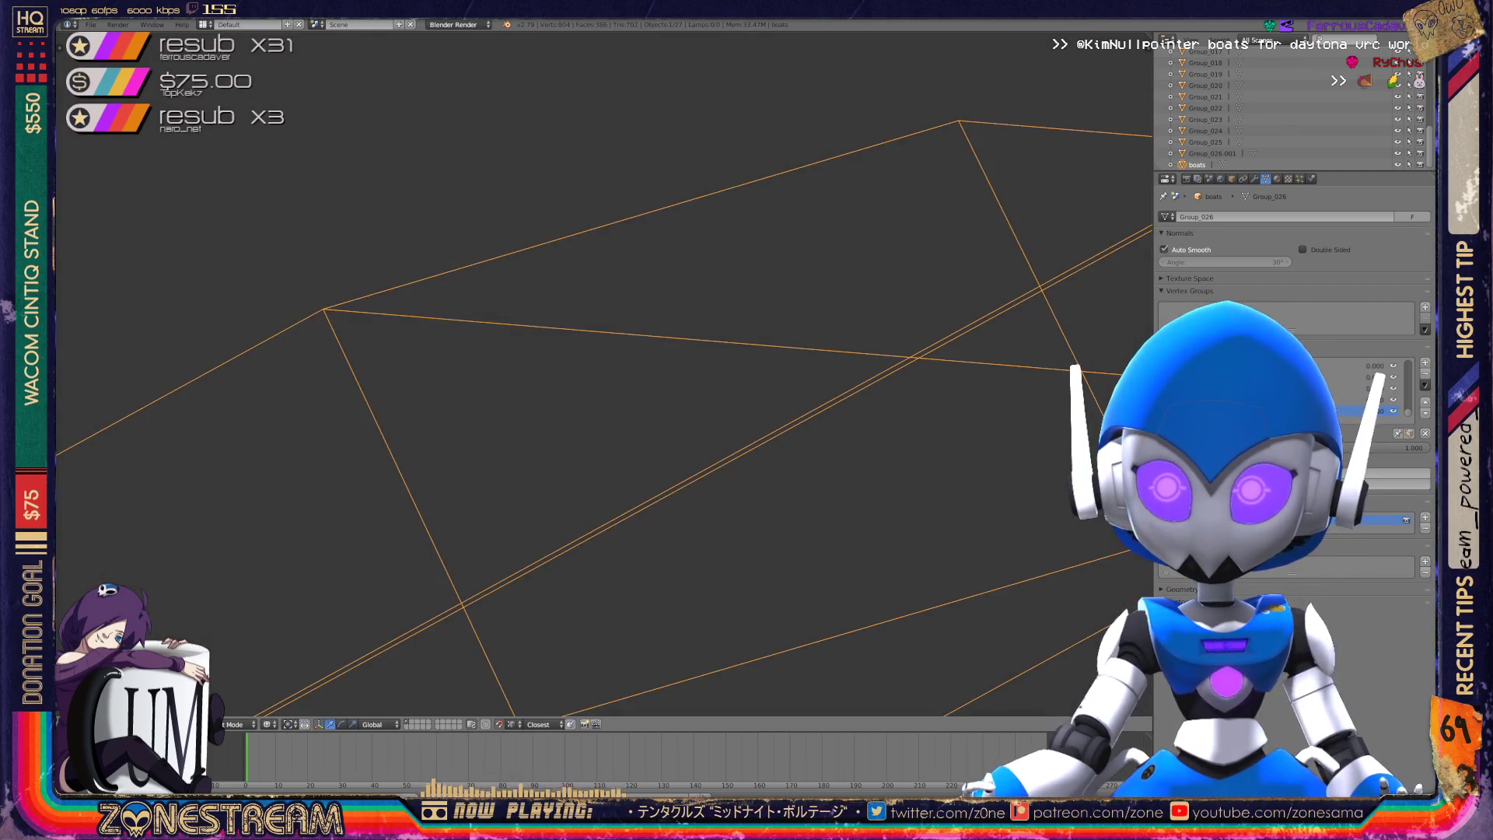
pyautogui.scroll(-5, 603, 373)
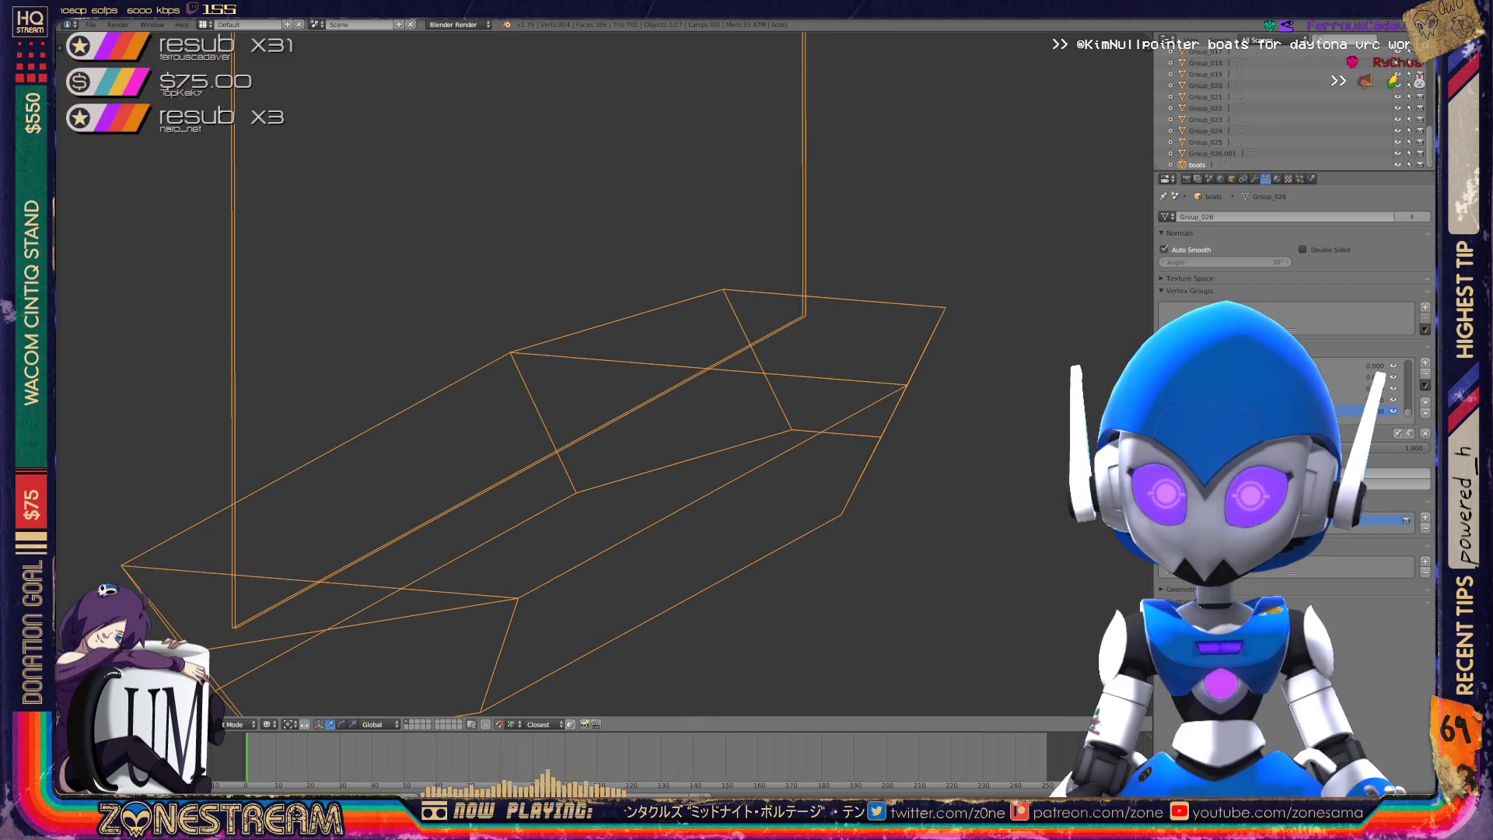
pyautogui.moveTo(544, 389)
pyautogui.mouseDown(button='middle')
pyautogui.moveTo(583, 272)
pyautogui.moveTo(588, 315)
pyautogui.mouseUp(button='middle')
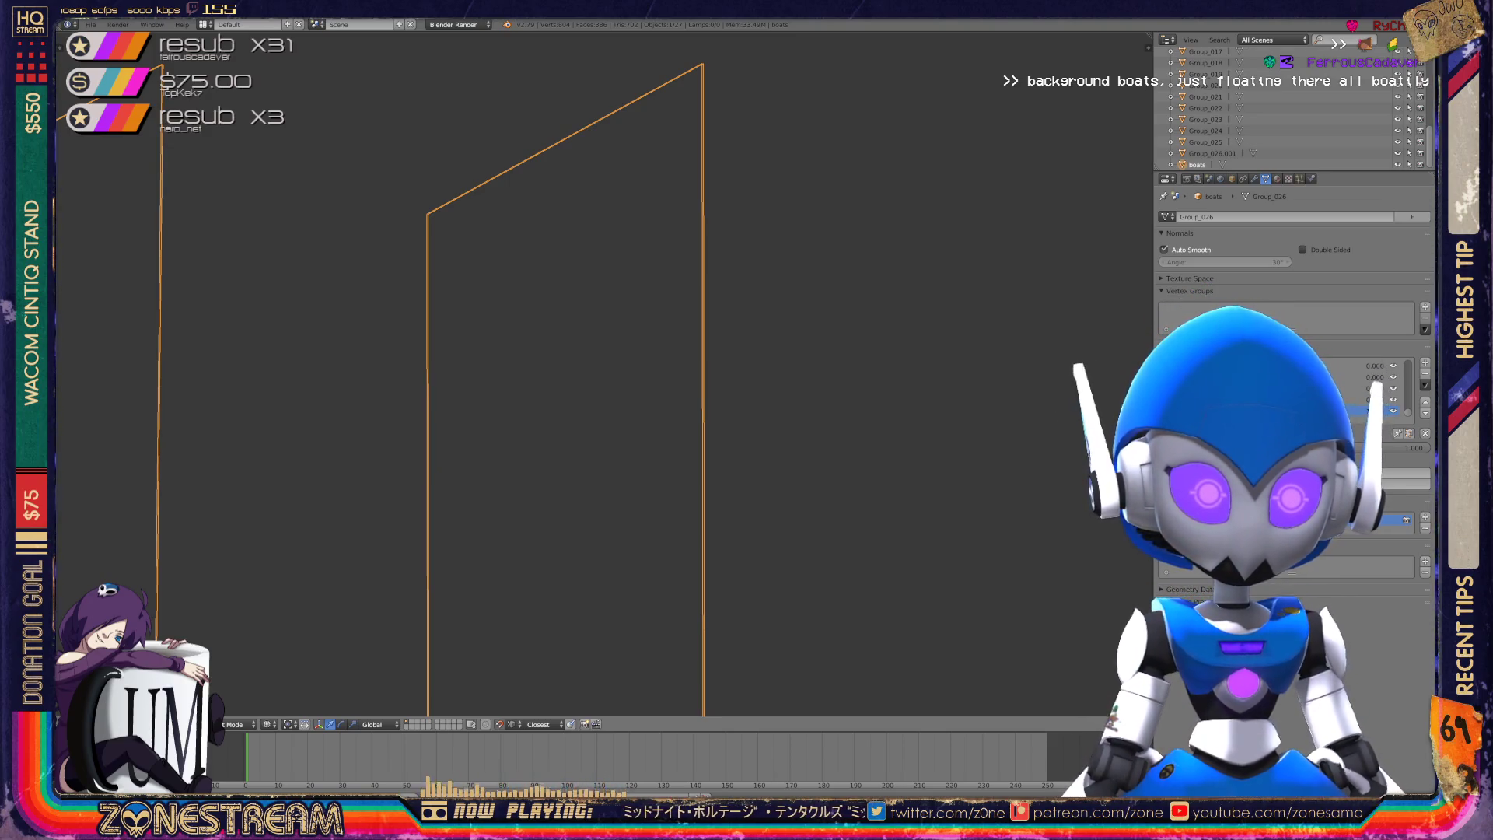
pyautogui.moveTo(587, 315)
pyautogui.mouseDown(button='middle')
pyautogui.moveTo(645, 365)
pyautogui.moveTo(498, 299)
pyautogui.moveTo(536, 357)
pyautogui.moveTo(118, 316)
pyautogui.moveTo(70, 292)
pyautogui.mouseUp(button='middle')
pyautogui.scroll(2, 304, 561)
pyautogui.scroll(3, 529, 358)
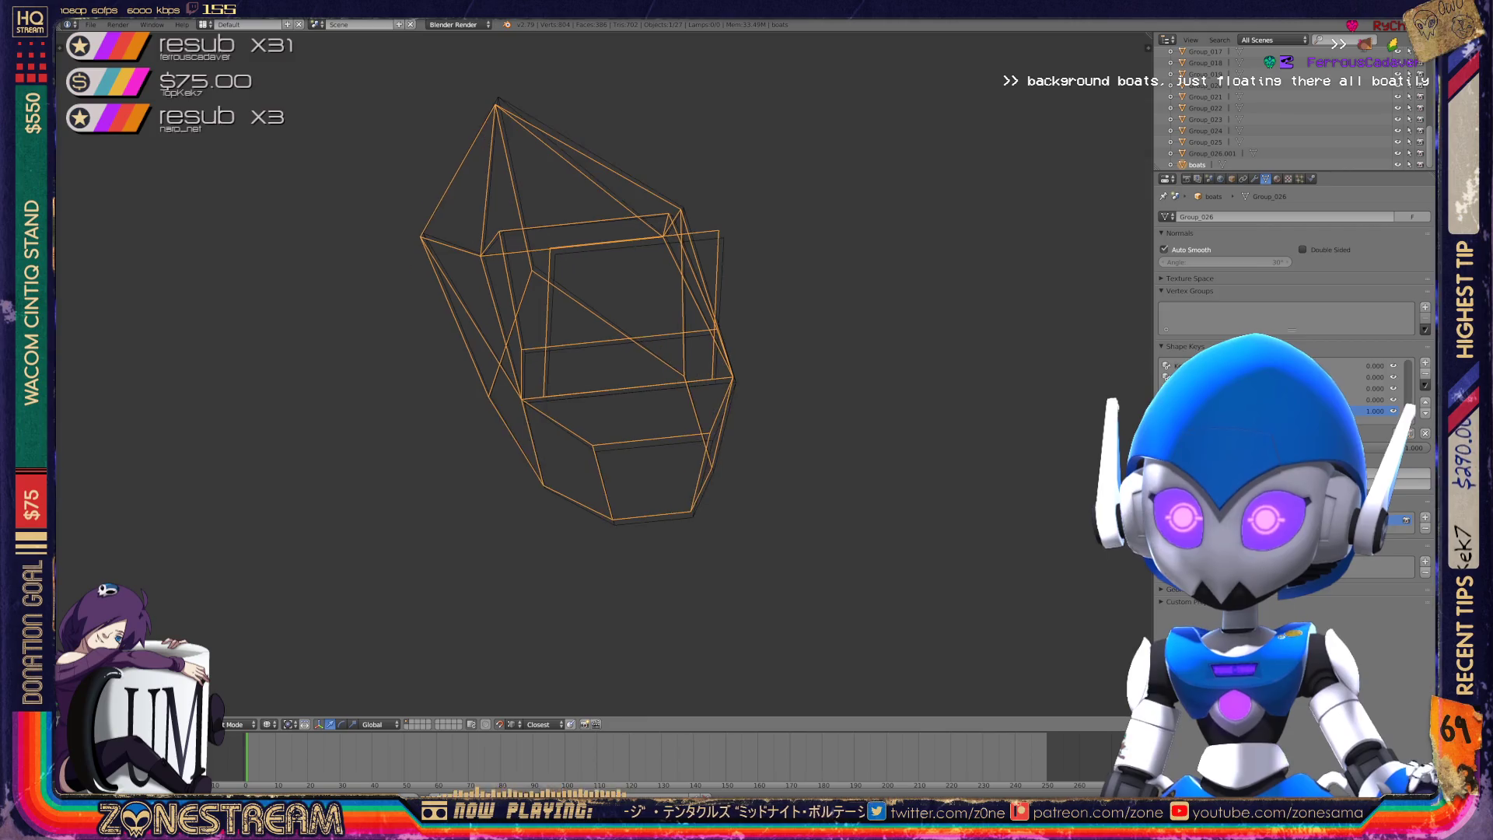
# - In Edit Mode on the near boat, lower the selected bottom hull vertex slightly
pyautogui.press('Tab')
pyautogui.keyDown('shift'); pyautogui.moveTo(591, 374); pyautogui.dragTo(533, 191, button='middle'); pyautogui.keyUp('shift')
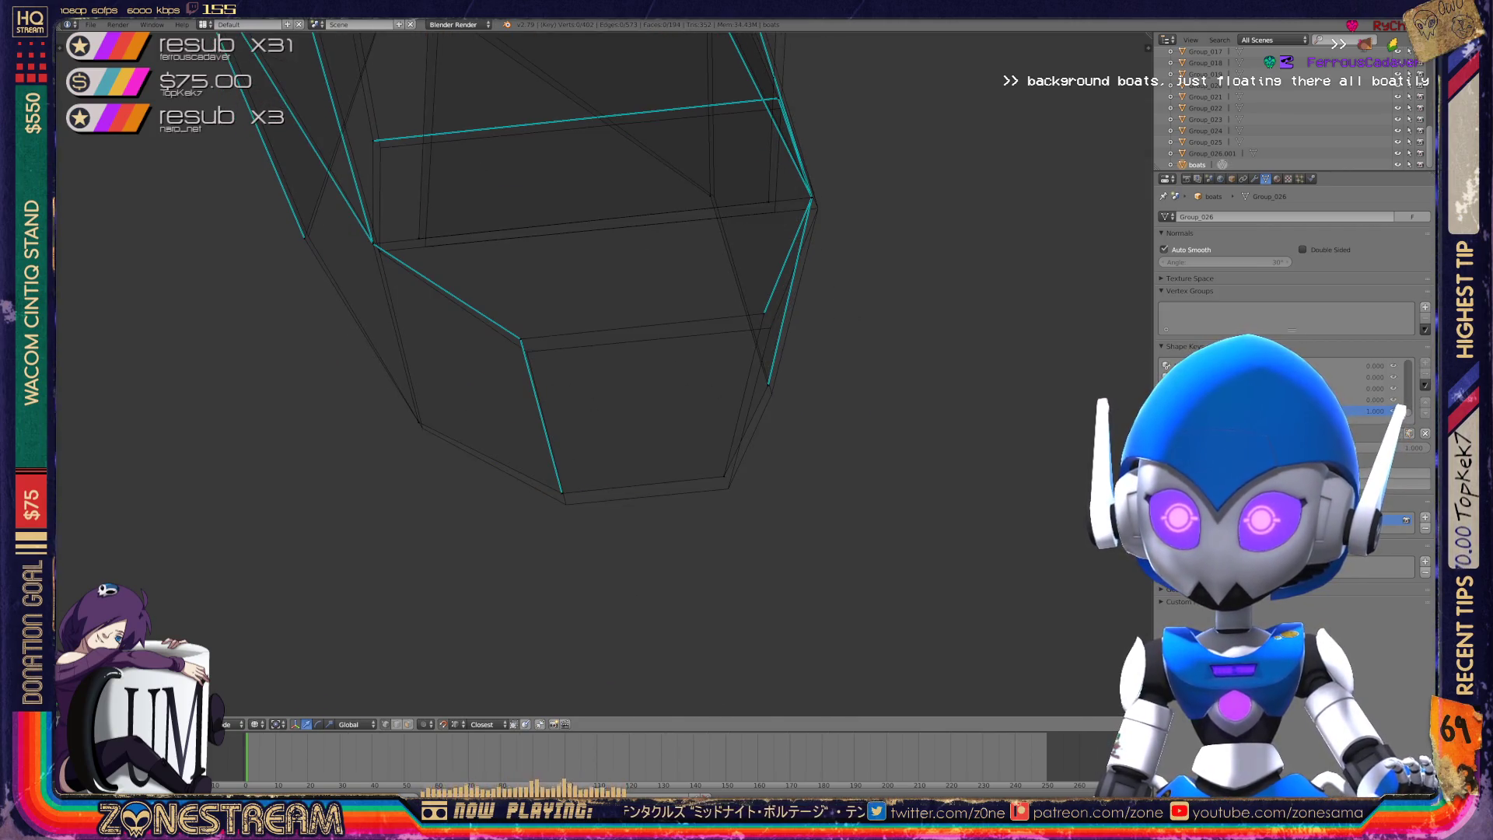
pyautogui.moveTo(561, 492); pyautogui.dragTo(566, 504)
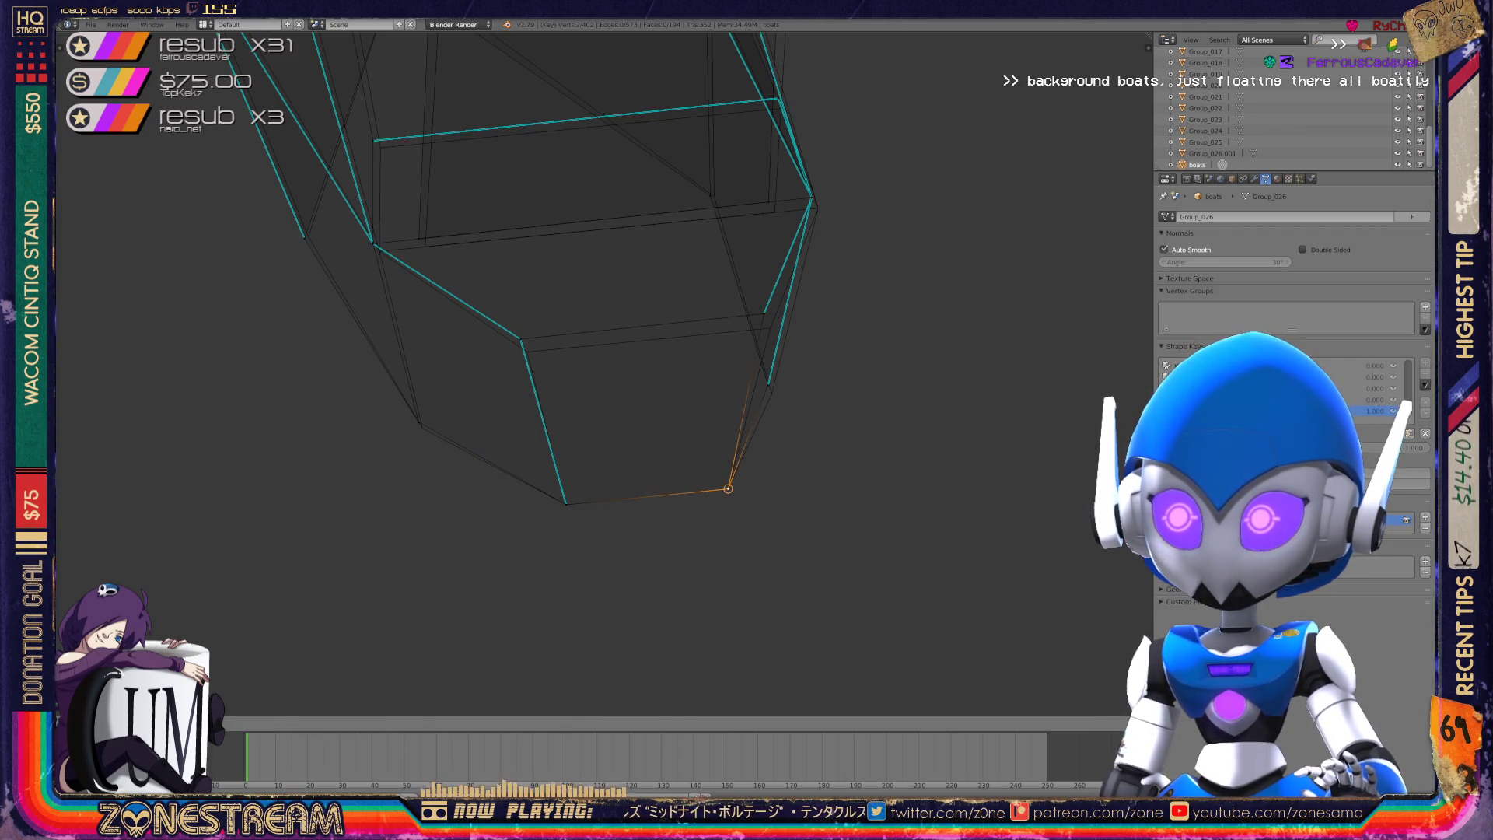
pyautogui.keyDown('shift'); pyautogui.moveTo(622, 350); pyautogui.dragTo(721, 400, button='middle'); pyautogui.keyUp('shift')
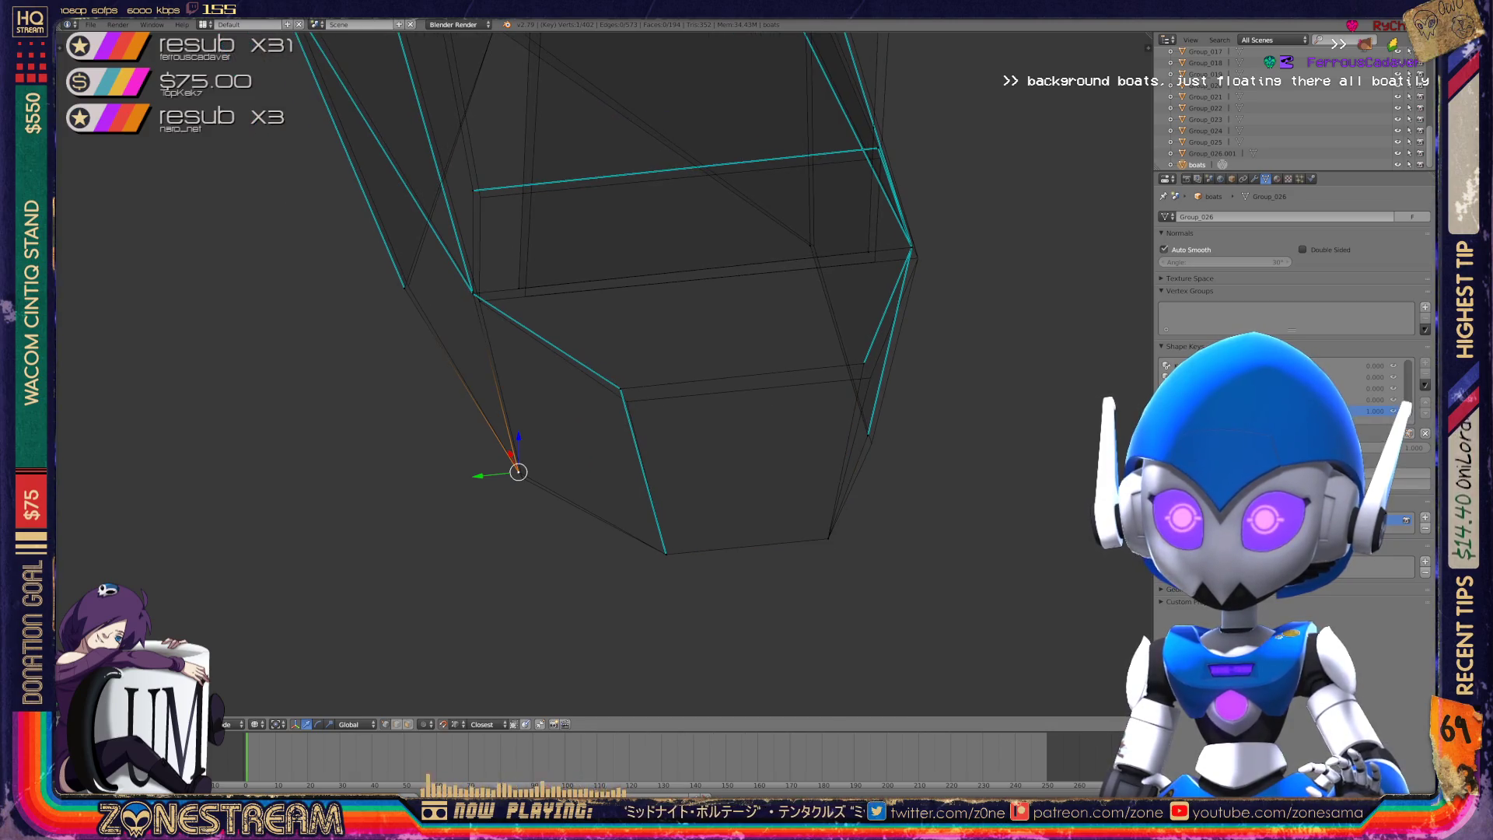
pyautogui.scroll(4, 604, 374)
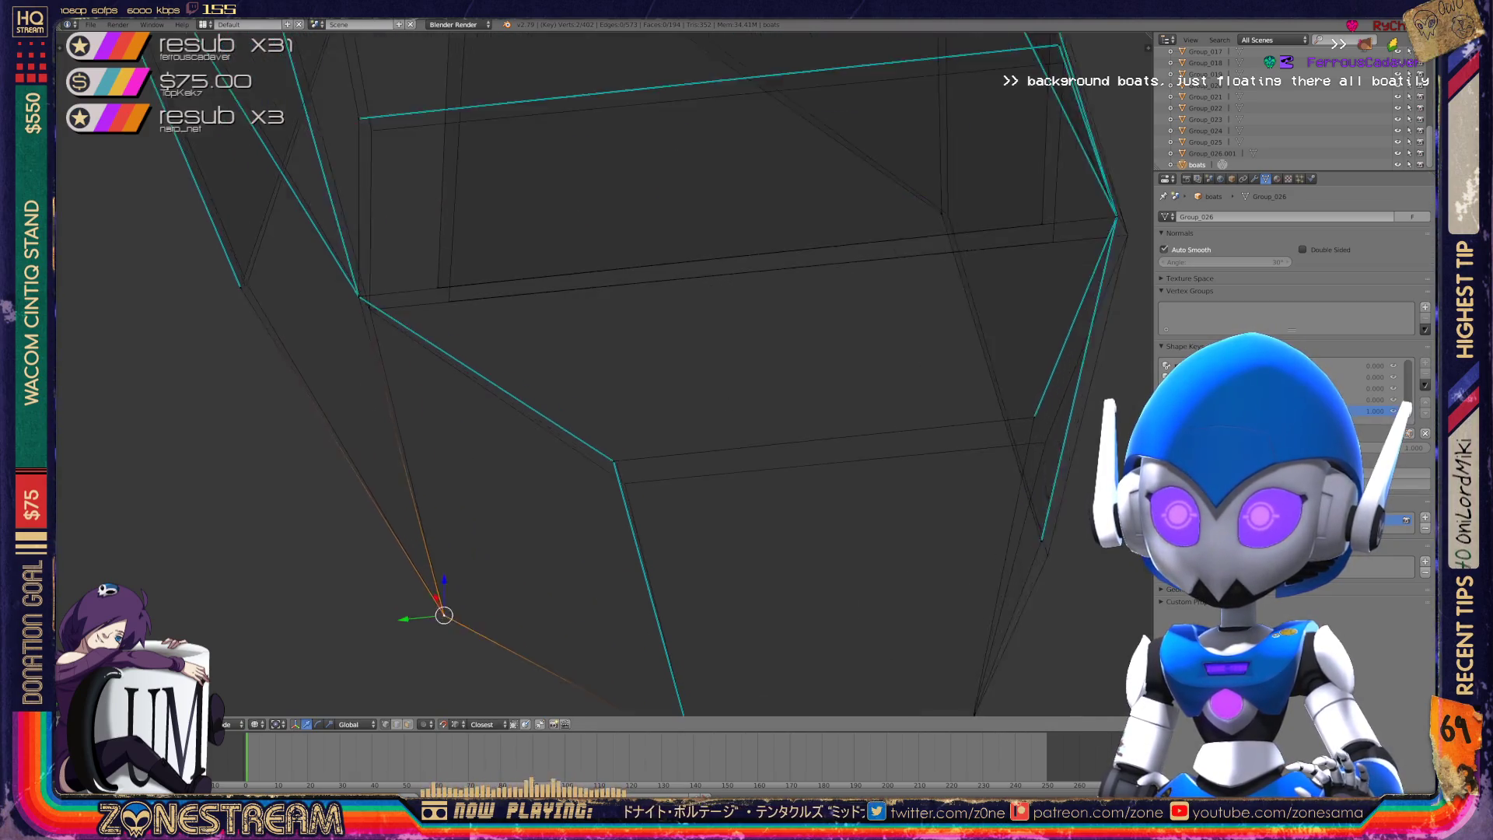
# - Pull the hull's side vertex and lower vertex slightly downward
pyautogui.rightClick(615, 478)
pyautogui.moveTo(623, 389); pyautogui.dragTo(498, 412, button='middle')
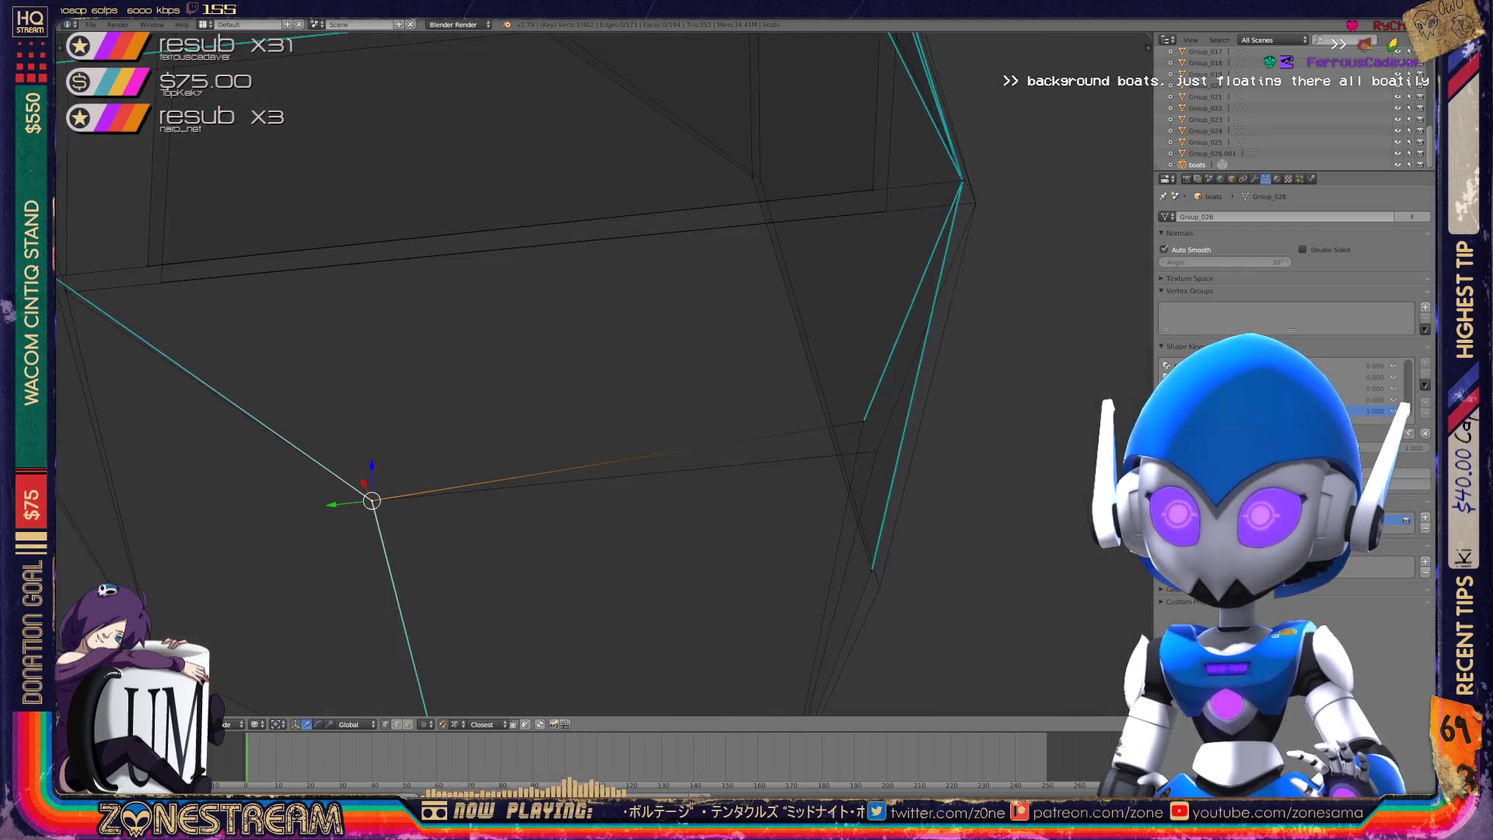
pyautogui.keyDown('shift'); pyautogui.moveTo(864, 420); pyautogui.dragTo(691, 405, button='middle'); pyautogui.keyUp('shift')
pyautogui.rightClick(690, 406)
pyautogui.moveTo(691, 407); pyautogui.dragTo(703, 437, button='right')
pyautogui.rightClick(699, 555)
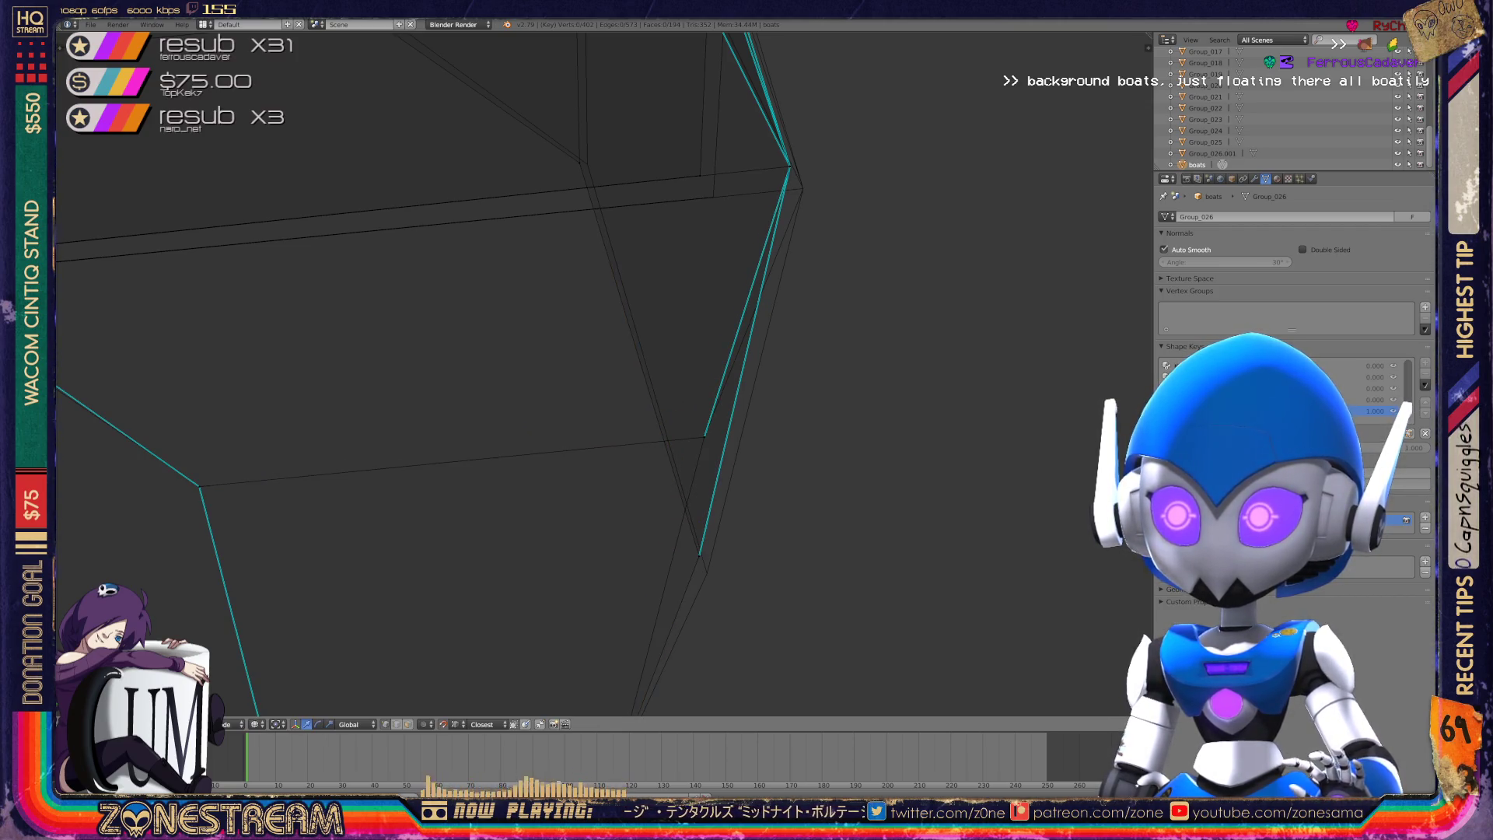
pyautogui.moveTo(699, 555); pyautogui.dragTo(707, 573, button='right')
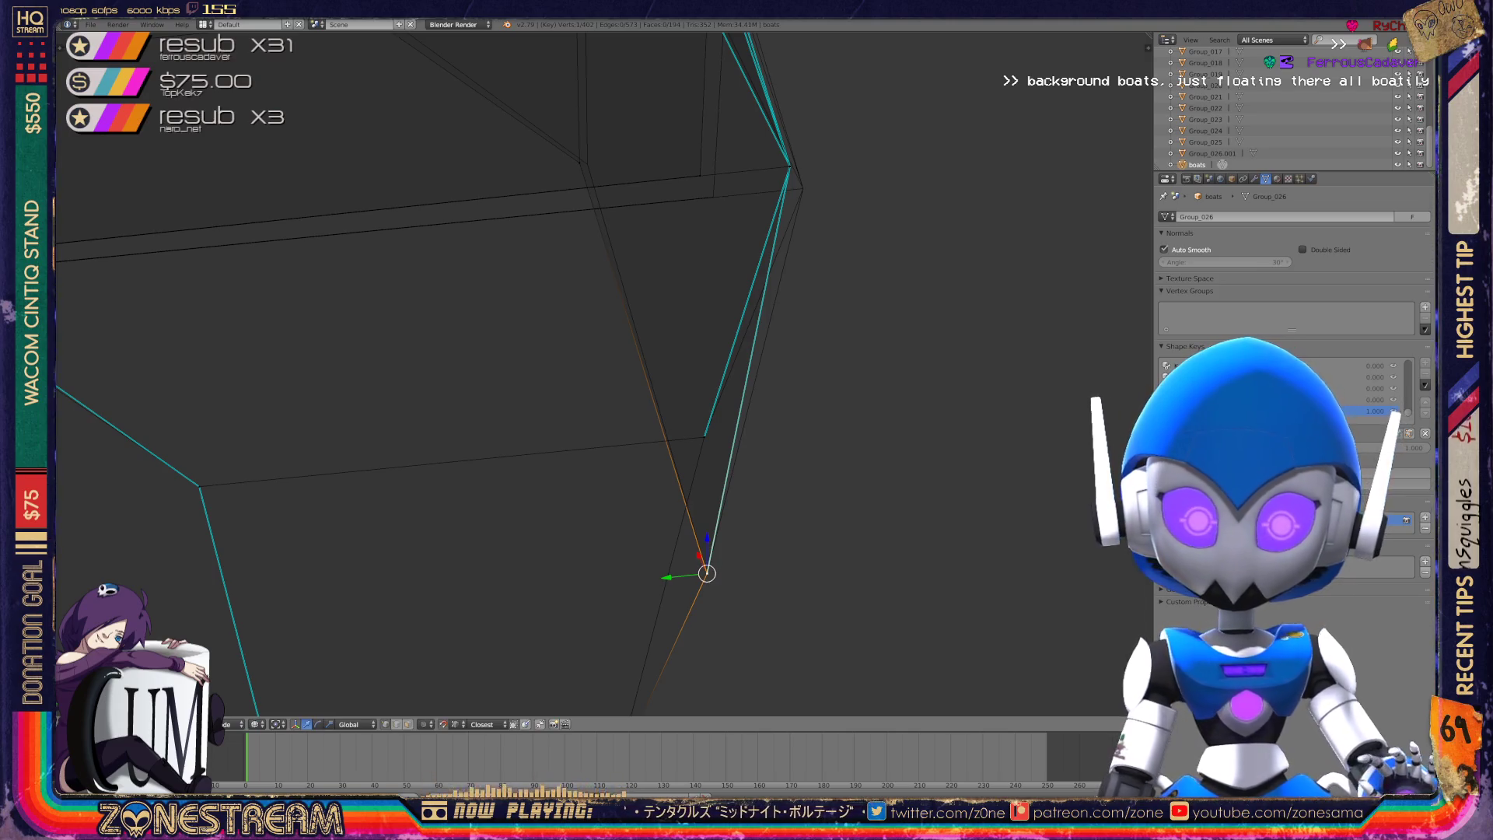
# - Reposition the selected hull vertex, nudging it left and then up and left
pyautogui.scroll(-10, 587, 420)
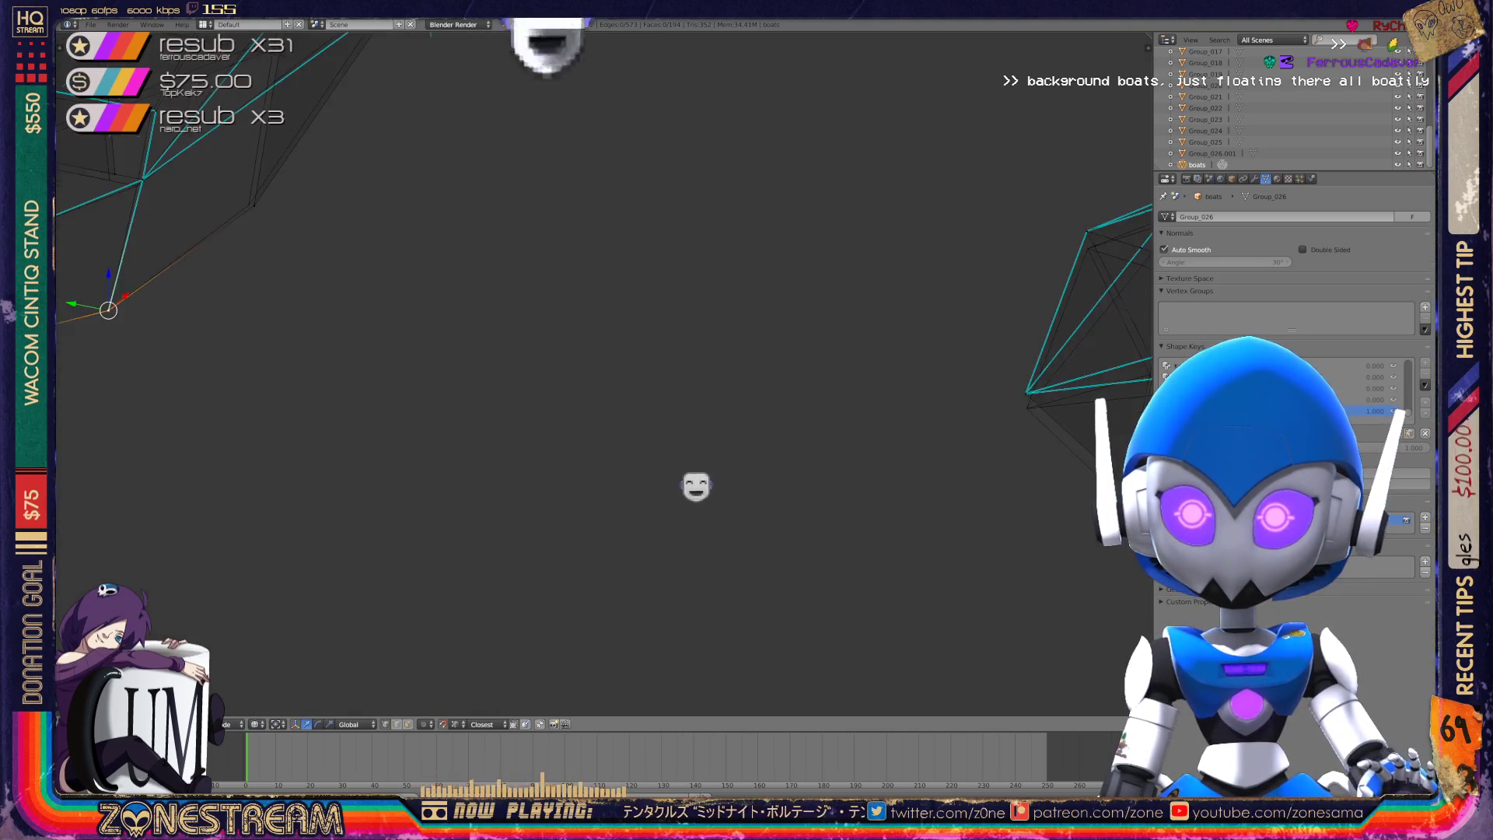
pyautogui.keyDown('ctrl'); pyautogui.moveTo(746, 516); pyautogui.dragTo(971, 655, button='middle'); pyautogui.keyUp('ctrl')
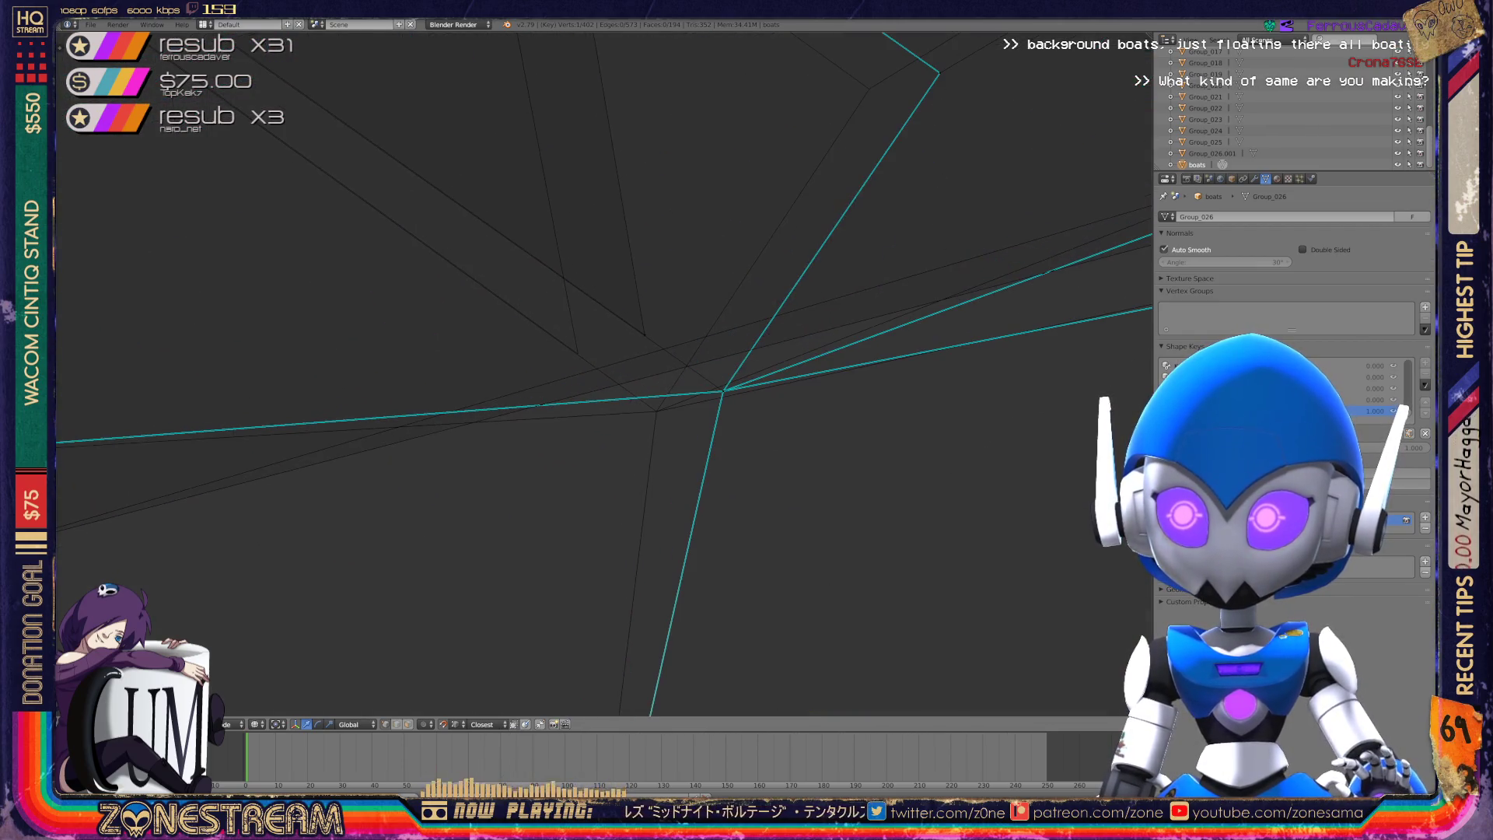
pyautogui.press('g')
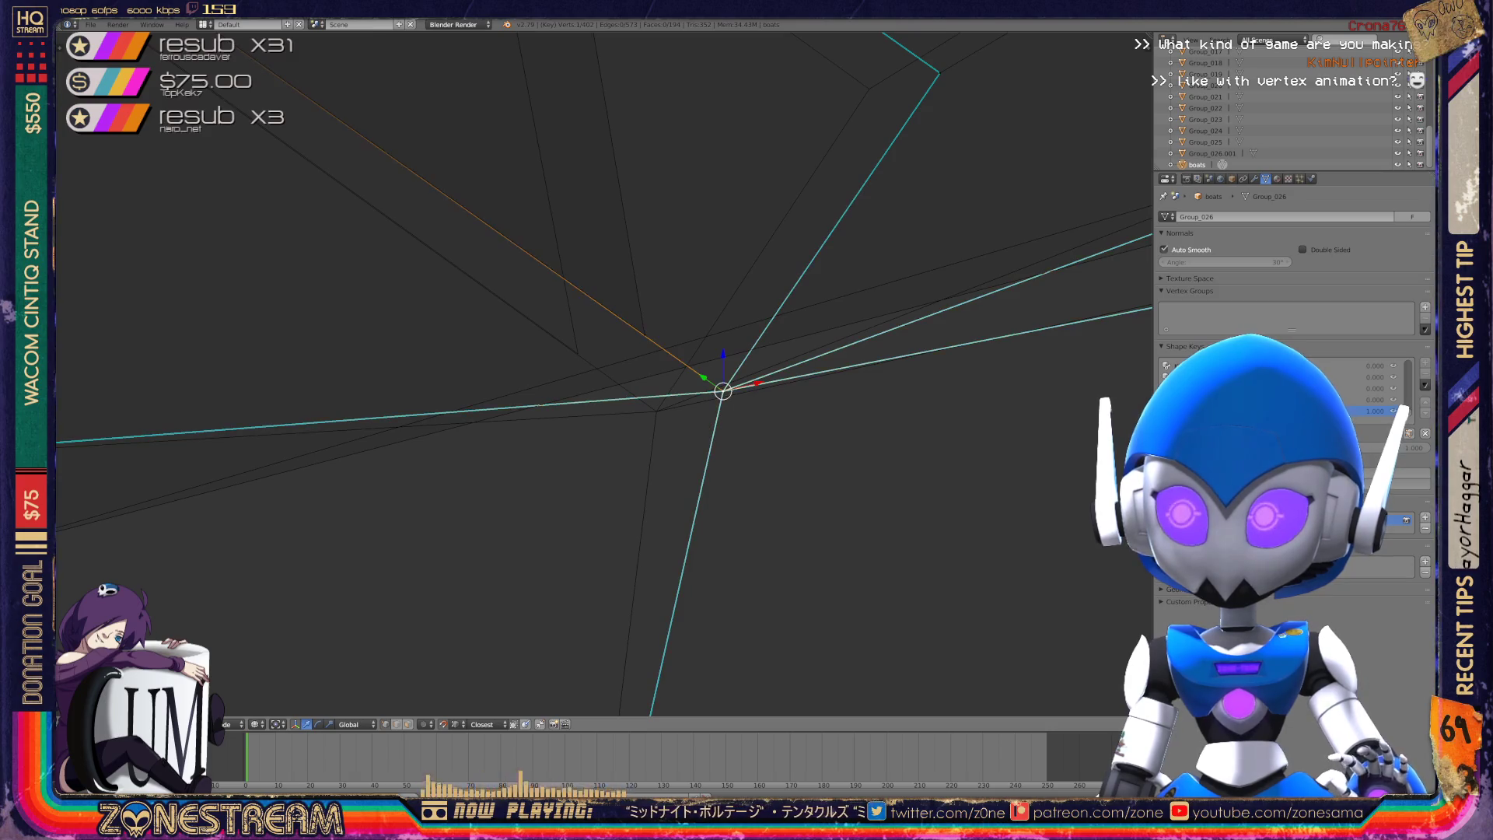
pyautogui.press('Return')
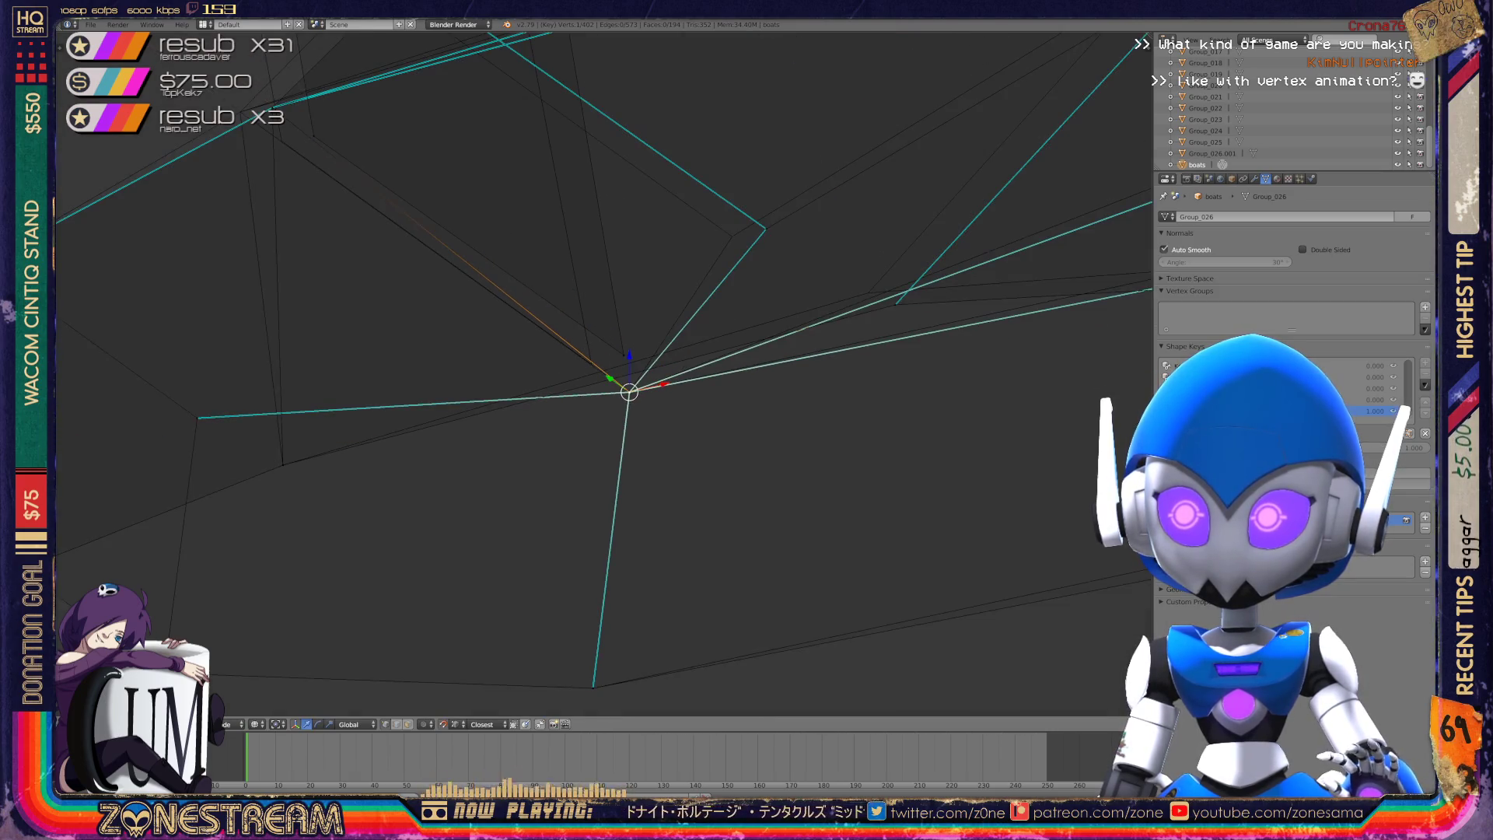
pyautogui.moveTo(623, 353); pyautogui.dragTo(592, 363)
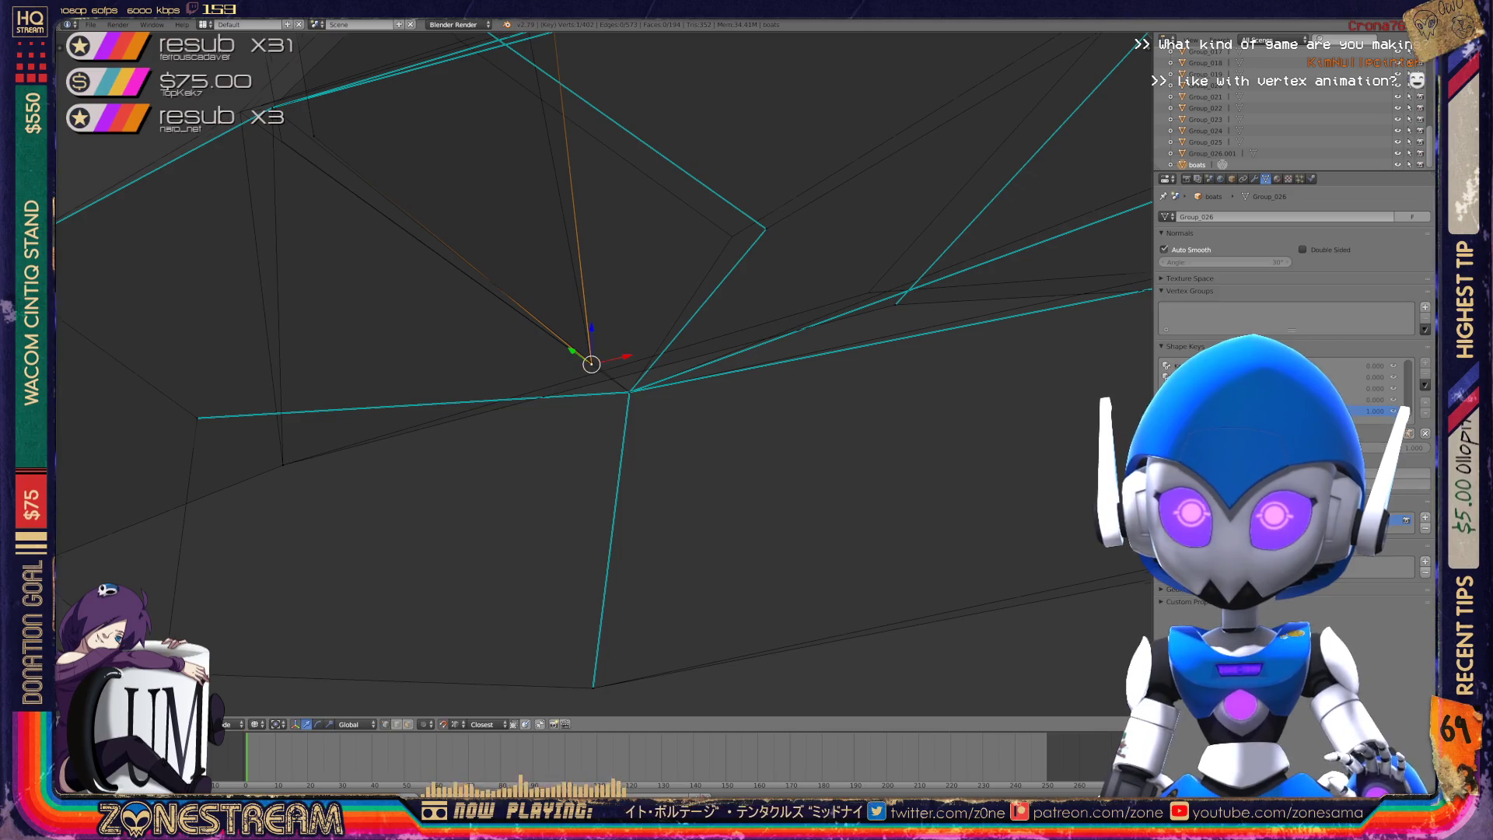
pyautogui.keyDown('shift'); pyautogui.moveTo(591, 363); pyautogui.dragTo(772, 446, button='middle'); pyautogui.keyUp('shift')
pyautogui.moveTo(772, 446)
pyautogui.mouseDown()
pyautogui.moveTo(493, 220)
pyautogui.moveTo(463, 225)
pyautogui.mouseUp()
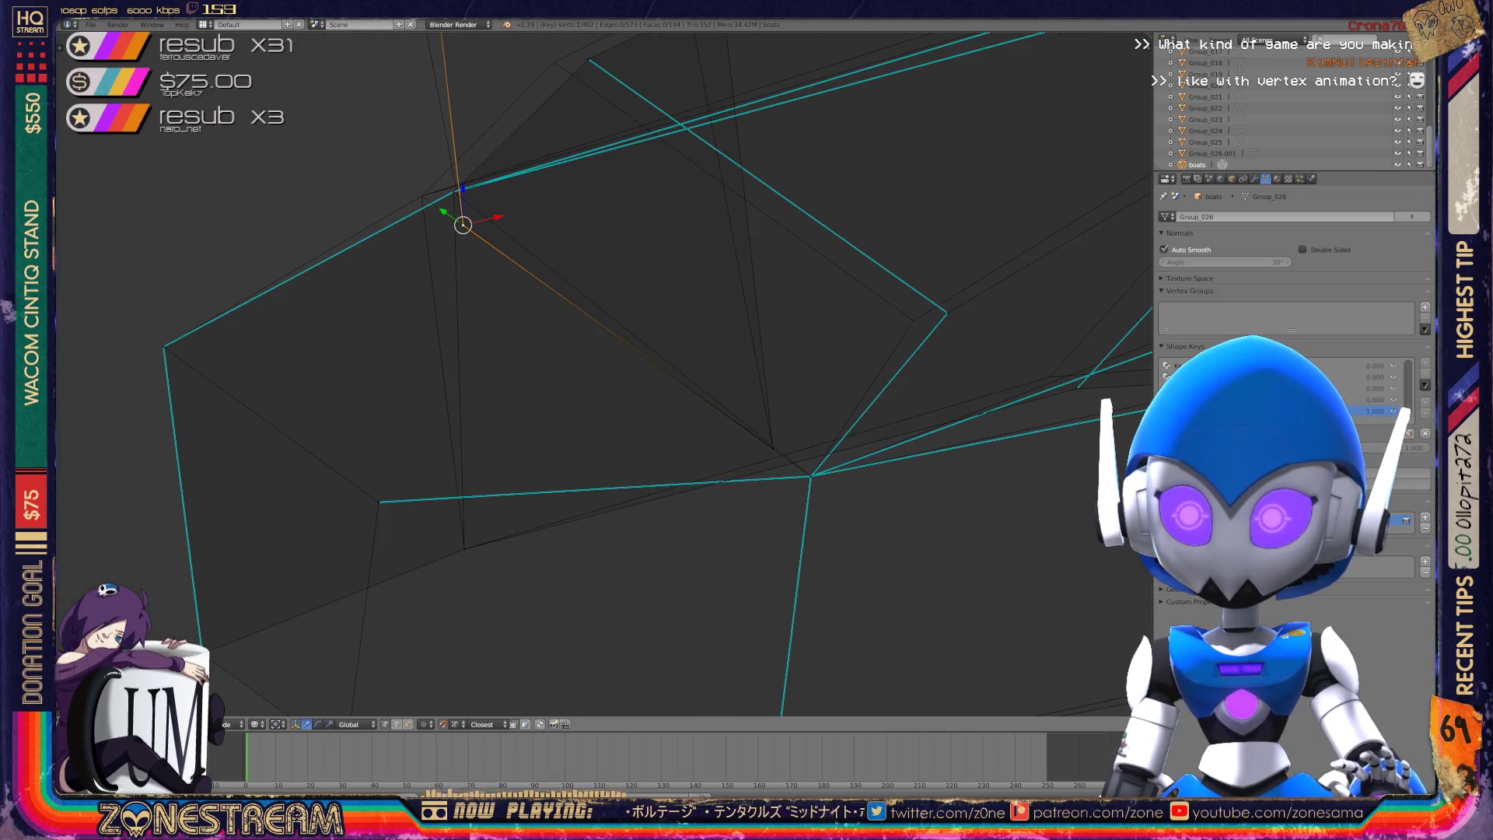
pyautogui.scroll(-10, 591, 373)
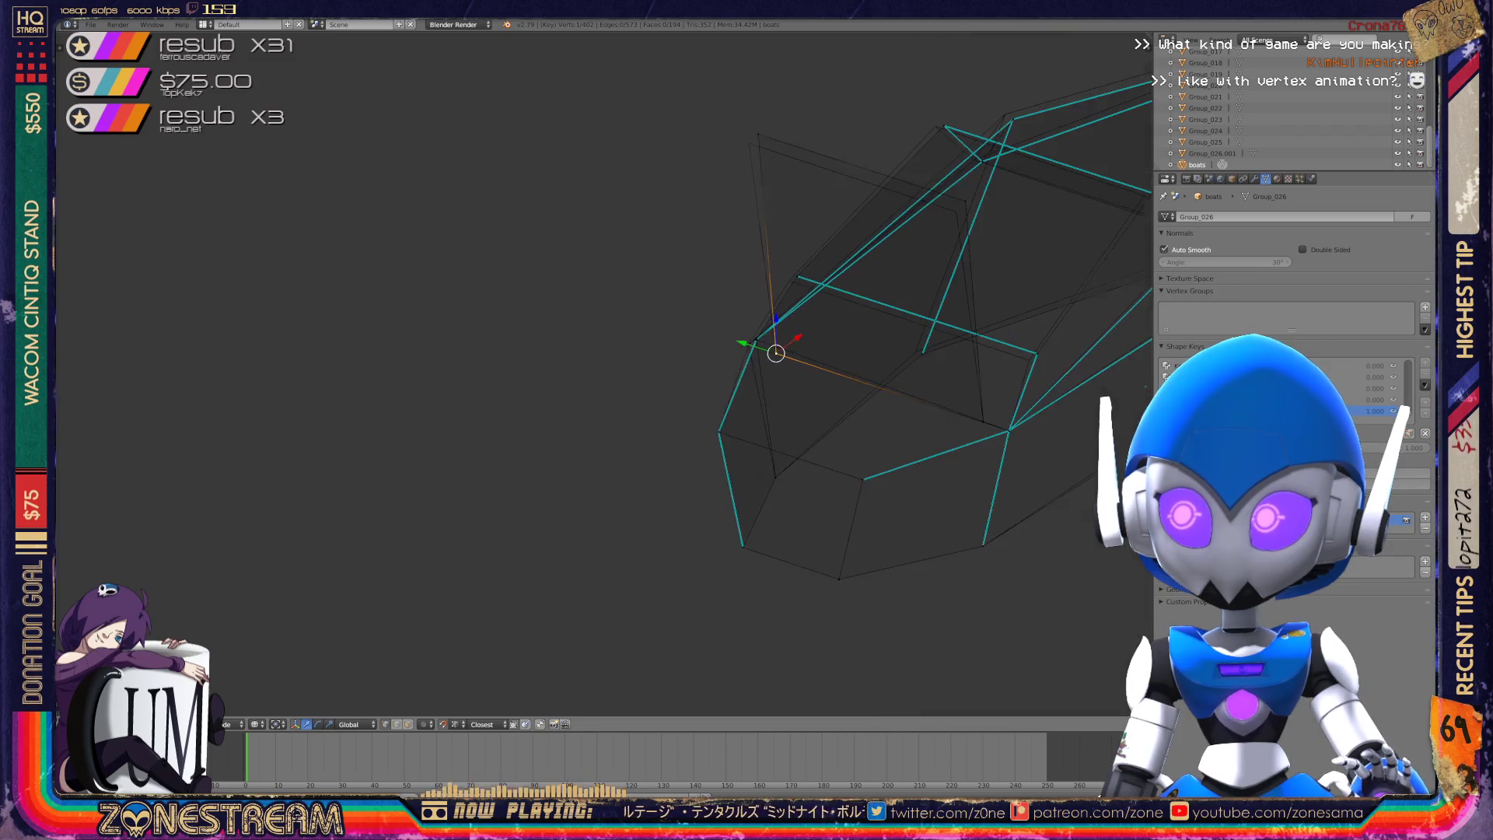
pyautogui.scroll(8, 778, 311)
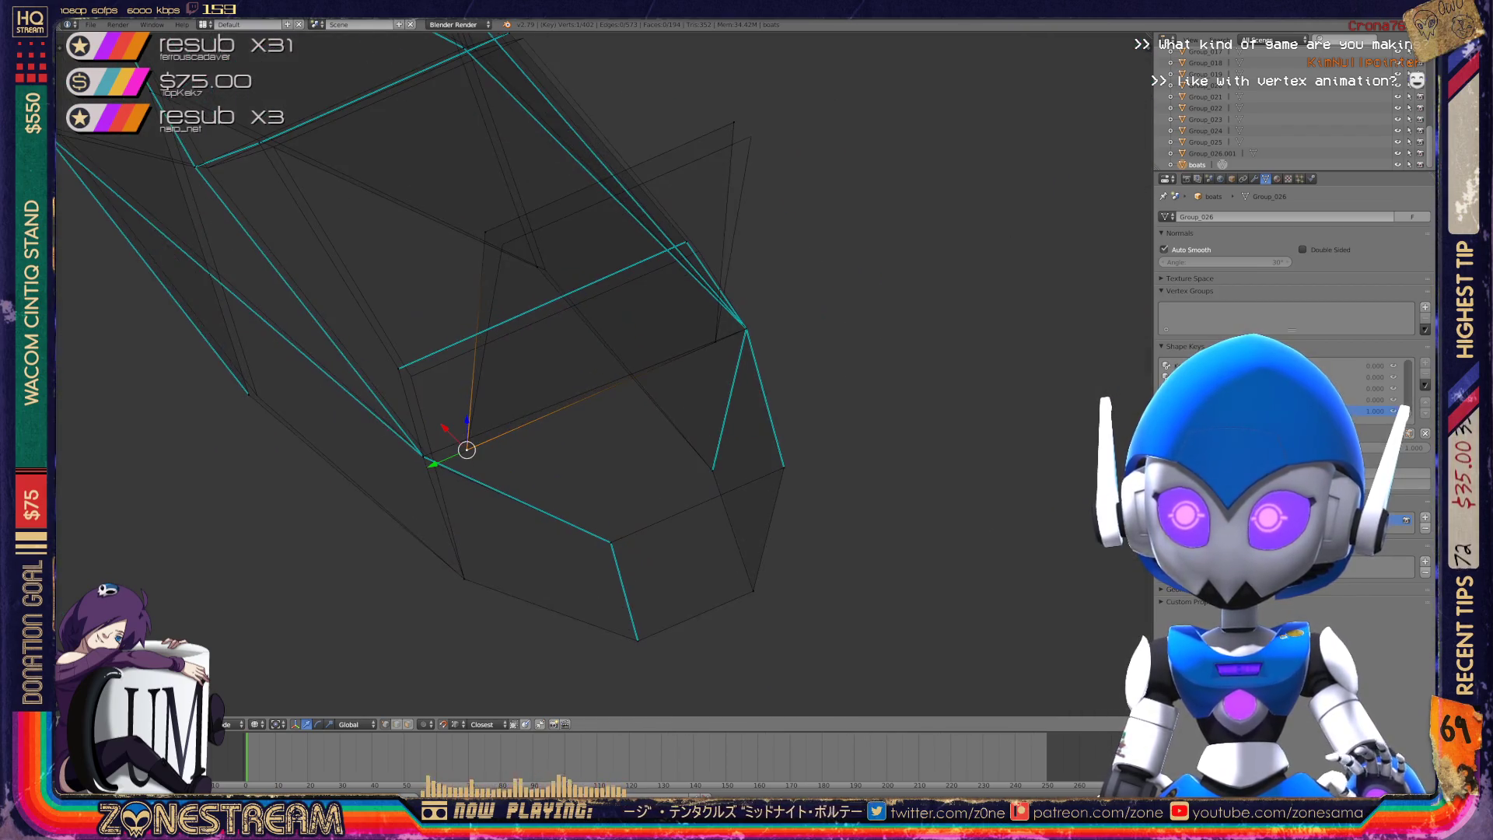
# - Move the neighbouring hull vertex to a new position
pyautogui.rightClick(443, 420)
pyautogui.click(443, 420)
pyautogui.press('g')
pyautogui.press('Escape')
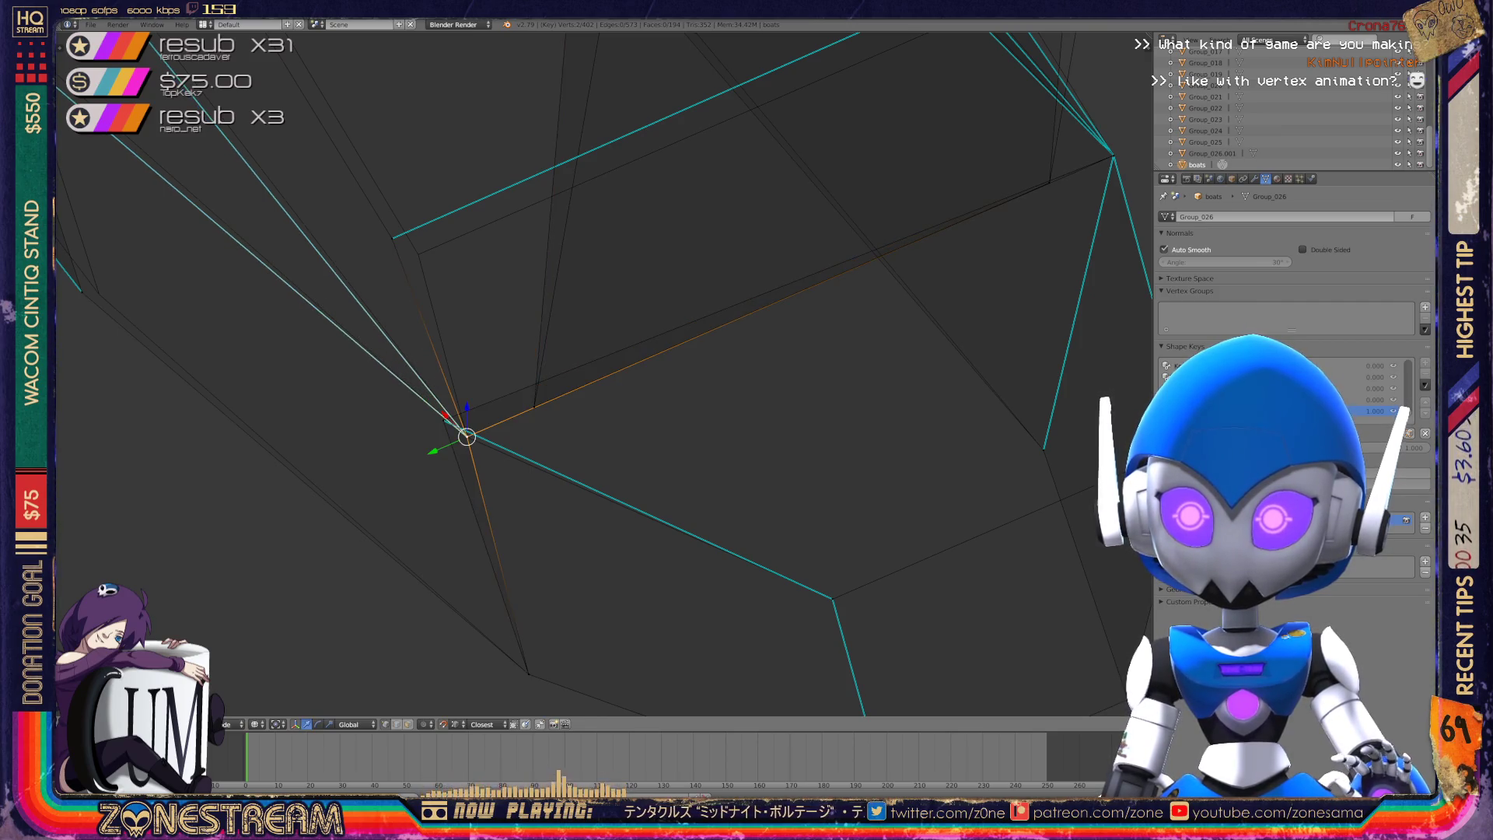
pyautogui.press('g')
pyautogui.click(464, 433)
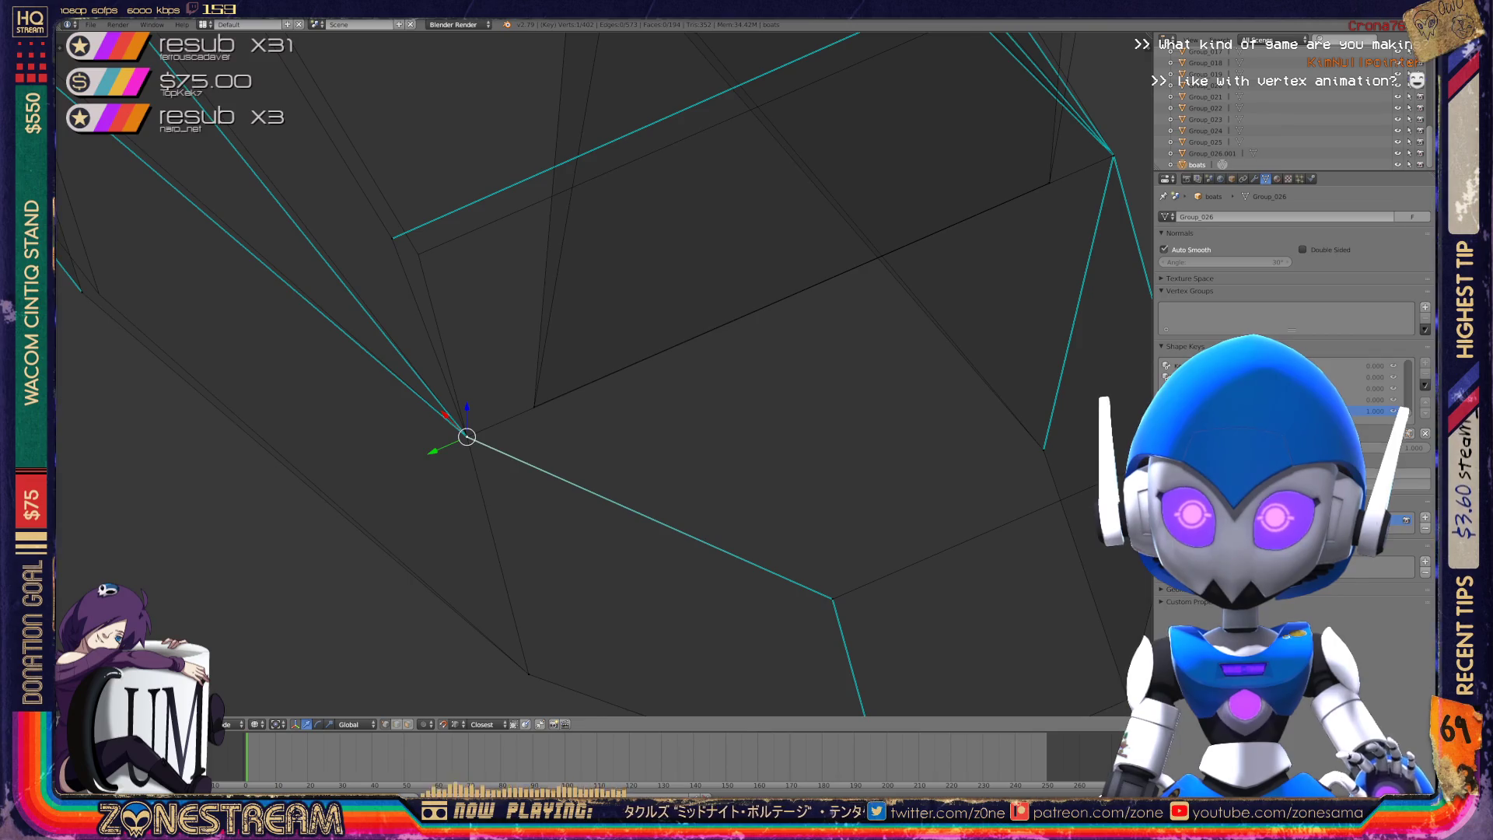
# - Move the next corner vertex down and right onto the black reference outline
pyautogui.moveTo(463, 433); pyautogui.dragTo(482, 365, button='middle')
pyautogui.rightClick(472, 337)
pyautogui.click(471, 337)
pyautogui.moveTo(472, 336); pyautogui.dragTo(498, 352, button='right')
pyautogui.click(498, 352)
pyautogui.moveTo(544, 388); pyautogui.dragTo(591, 327, button='middle')
pyautogui.scroll(5, 608, 496)
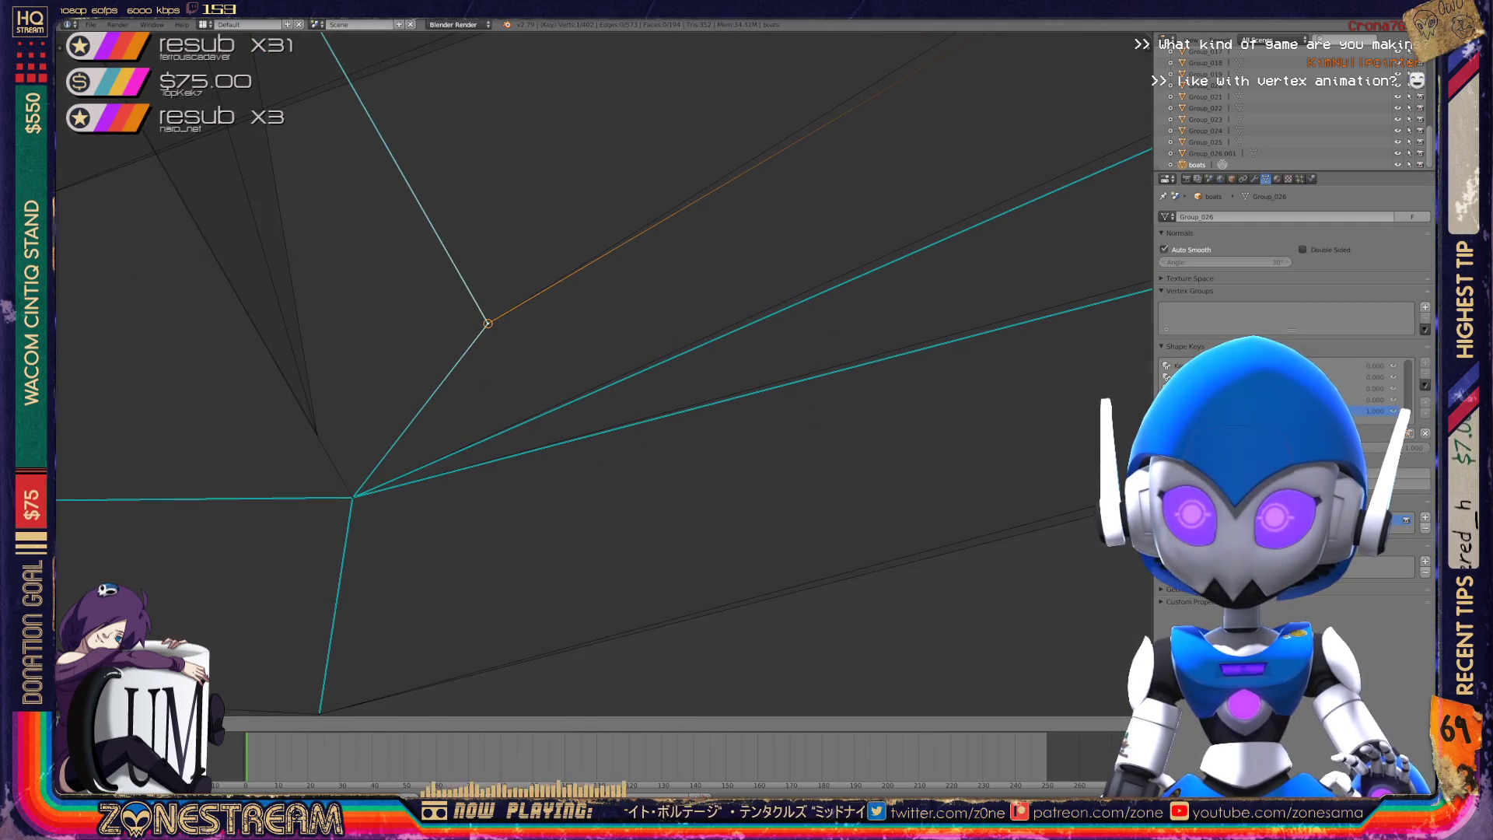
# - Move a hull vertex onto its neighbouring point
pyautogui.rightClick(490, 323)
pyautogui.scroll(-3, 490, 323)
pyautogui.scroll(5, 536, 361)
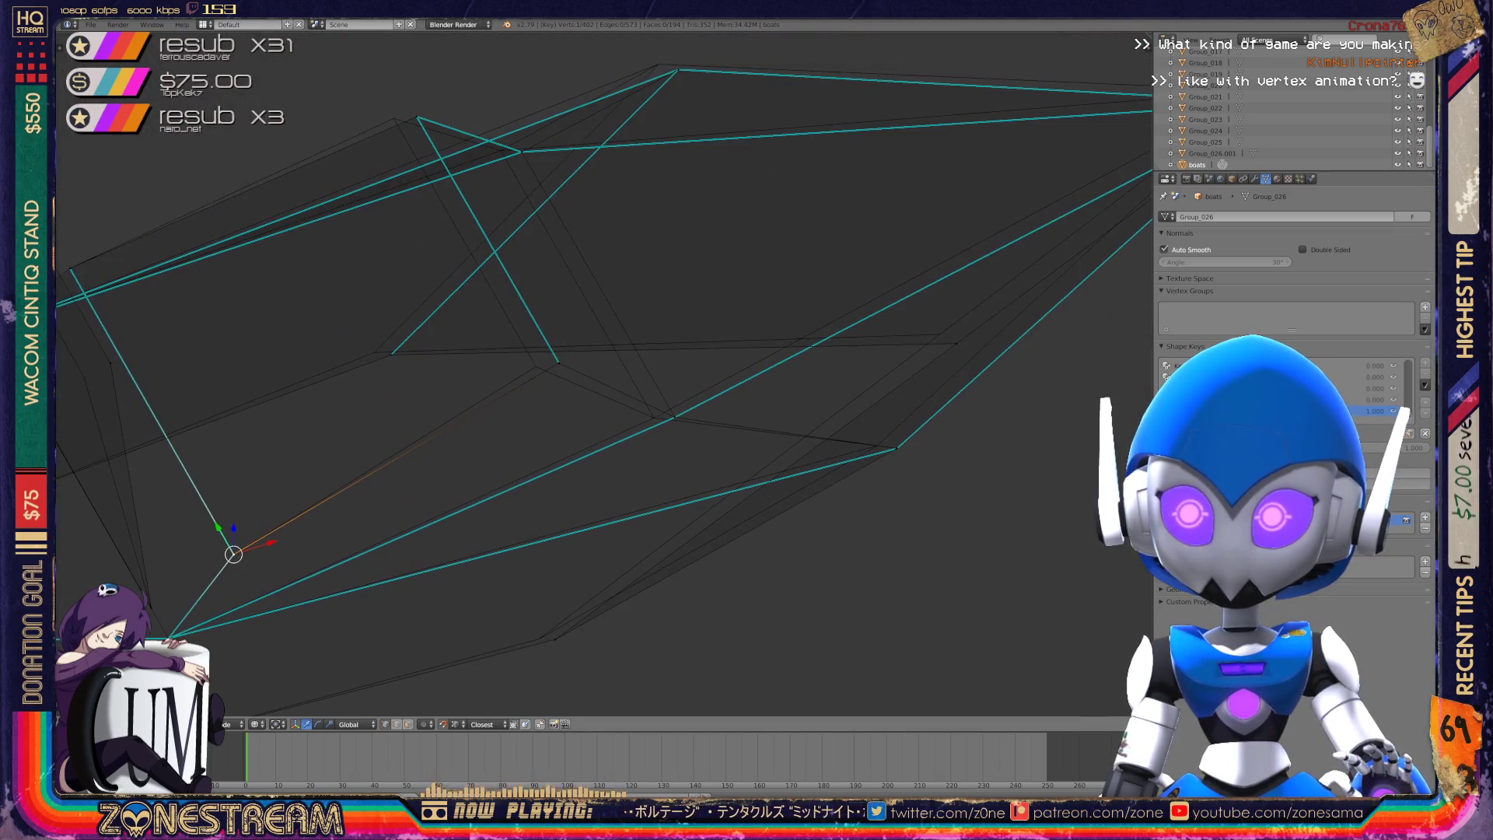
pyautogui.rightClick(490, 344)
pyautogui.press('g')
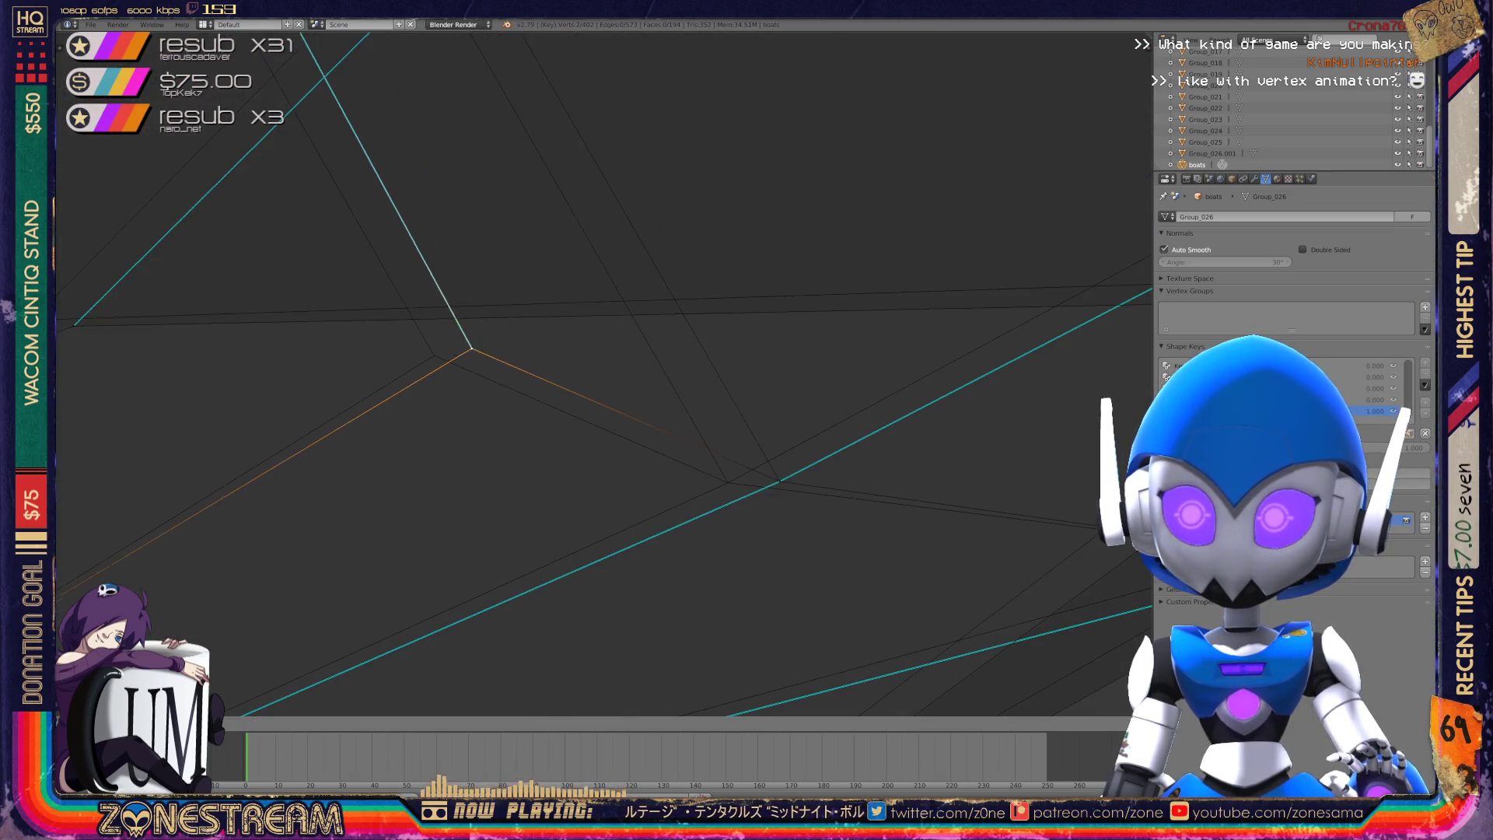
pyautogui.click(434, 355)
# - Snap a different hull vertex onto its neighbour, undoing and redoing to compare the result
pyautogui.rightClick(780, 482)
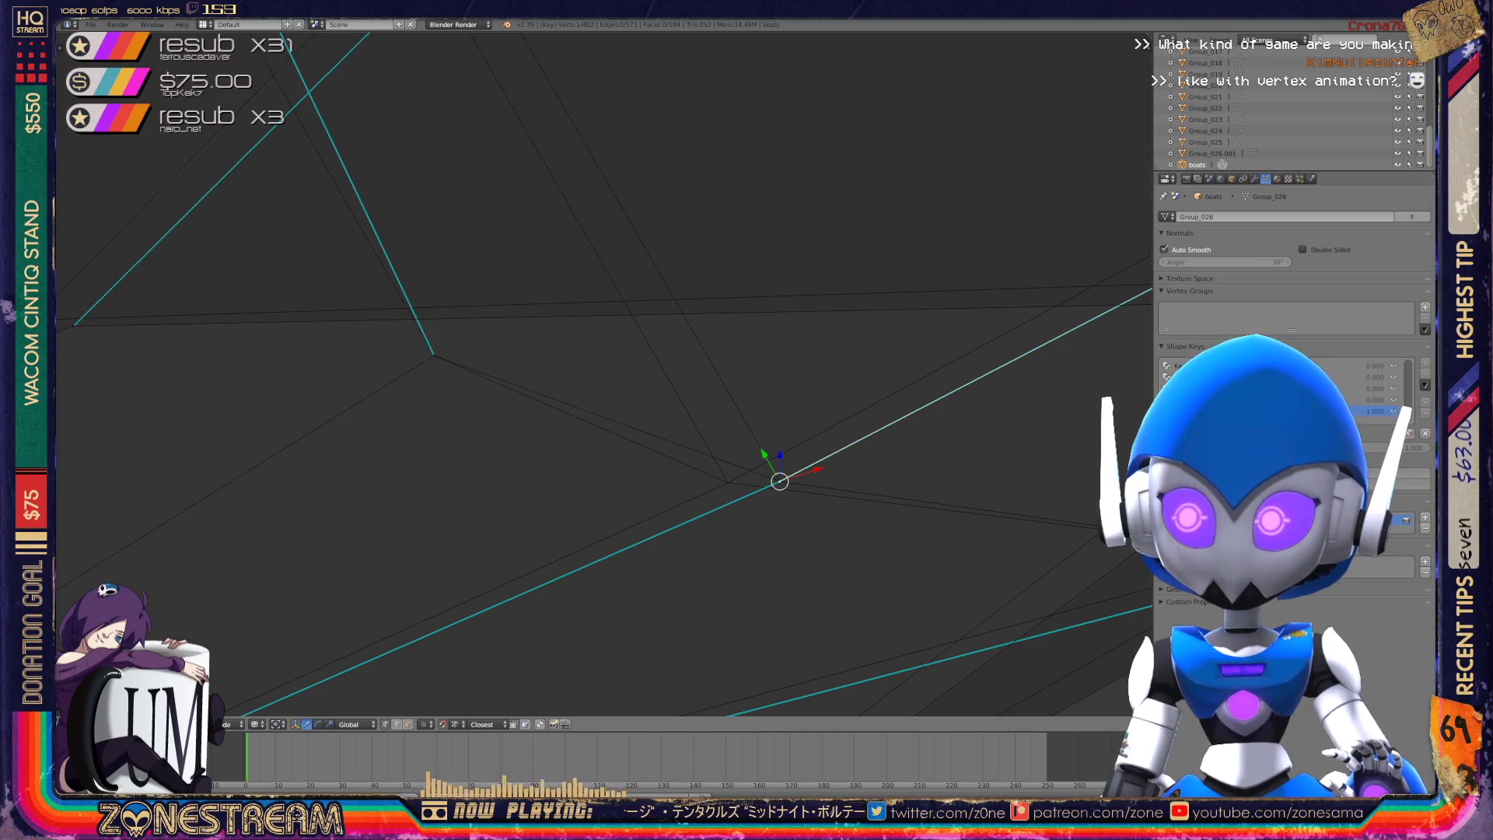
pyautogui.press('g')
pyautogui.click(728, 483)
pyautogui.hotkey('ctrl', 'z')
pyautogui.press('g')
pyautogui.click(728, 483)
pyautogui.moveTo(727, 483); pyautogui.dragTo(669, 382, button='middle')
pyautogui.hotkey('ctrl', 'z')
pyautogui.hotkey('ctrl', 'shift', 'z')
pyautogui.hotkey('ctrl', 'z')
pyautogui.hotkey('ctrl', 'z')
# - Nudge a vertex on the hull edge slightly to the right
pyautogui.rightClick(551, 452)
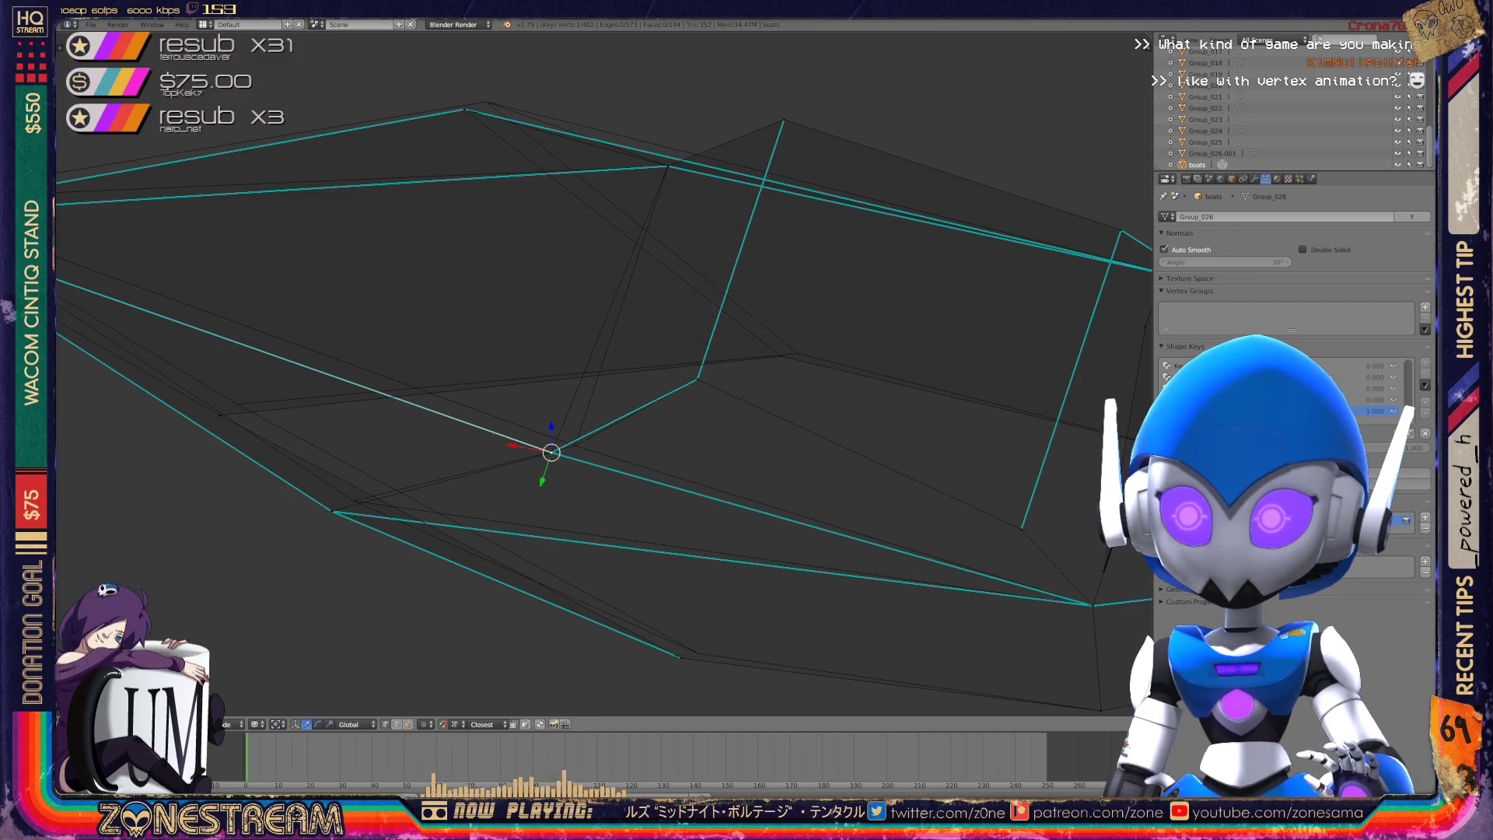
pyautogui.press('g')
pyautogui.click(575, 446)
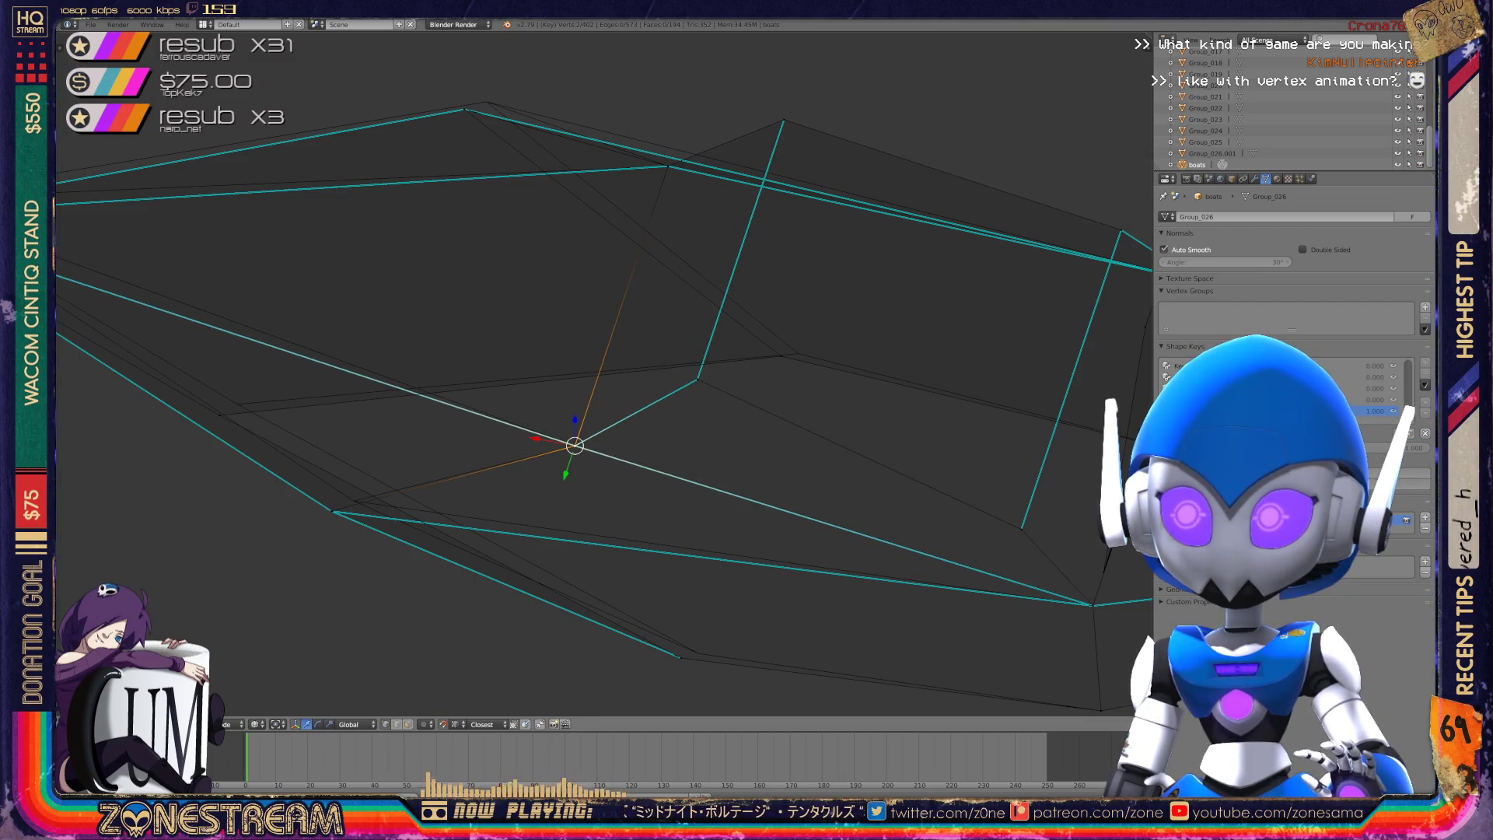
pyautogui.scroll(-3, 603, 374)
pyautogui.moveTo(544, 389); pyautogui.dragTo(607, 373, button='middle')
pyautogui.scroll(5, 603, 374)
# - Try selecting several hull vertices and all vertices, then undo the selection
pyautogui.rightClick(609, 280)
pyautogui.rightClick(640, 290)
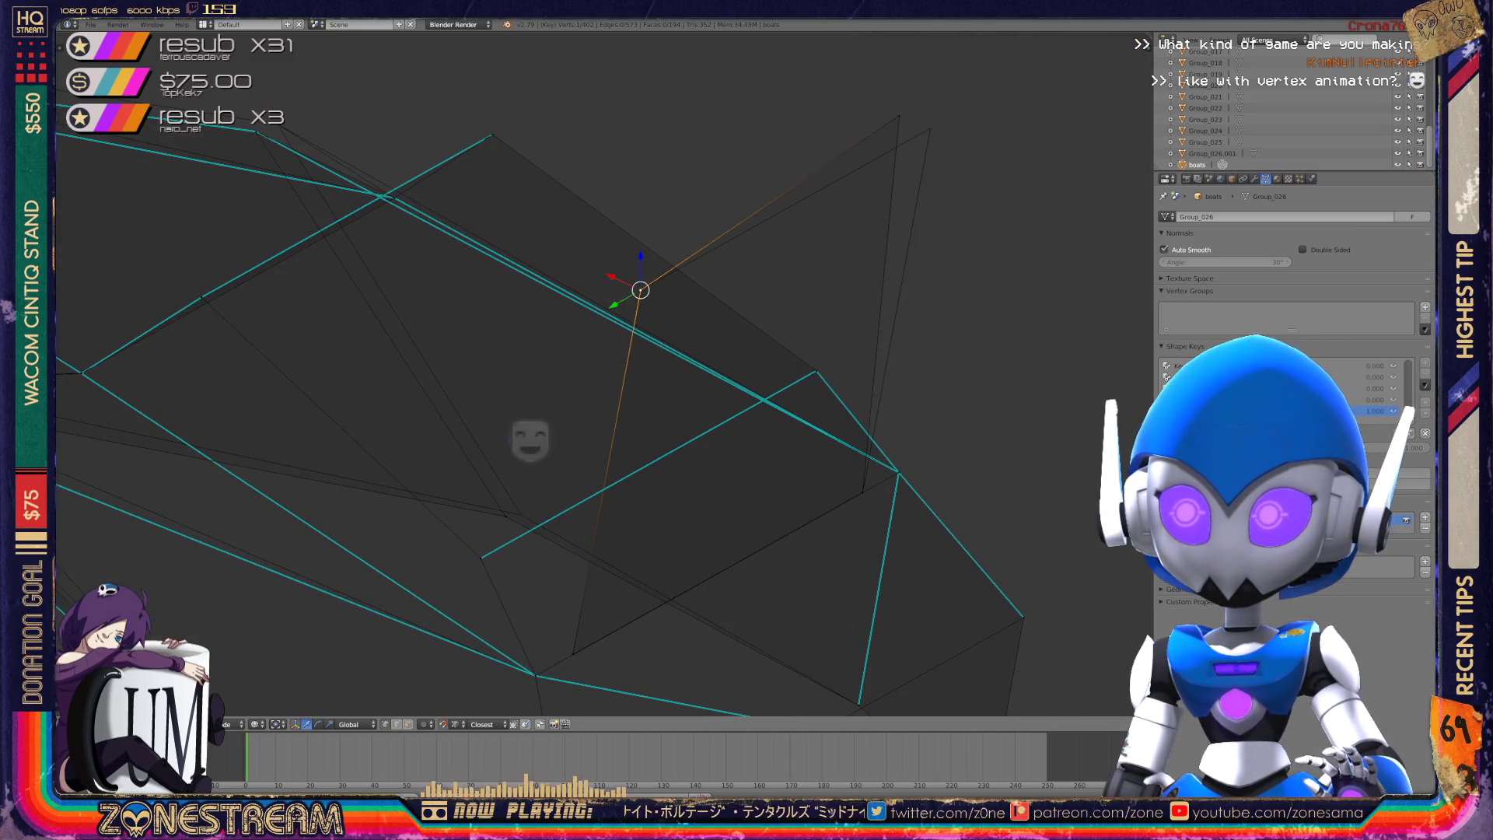
pyautogui.rightClick(899, 115)
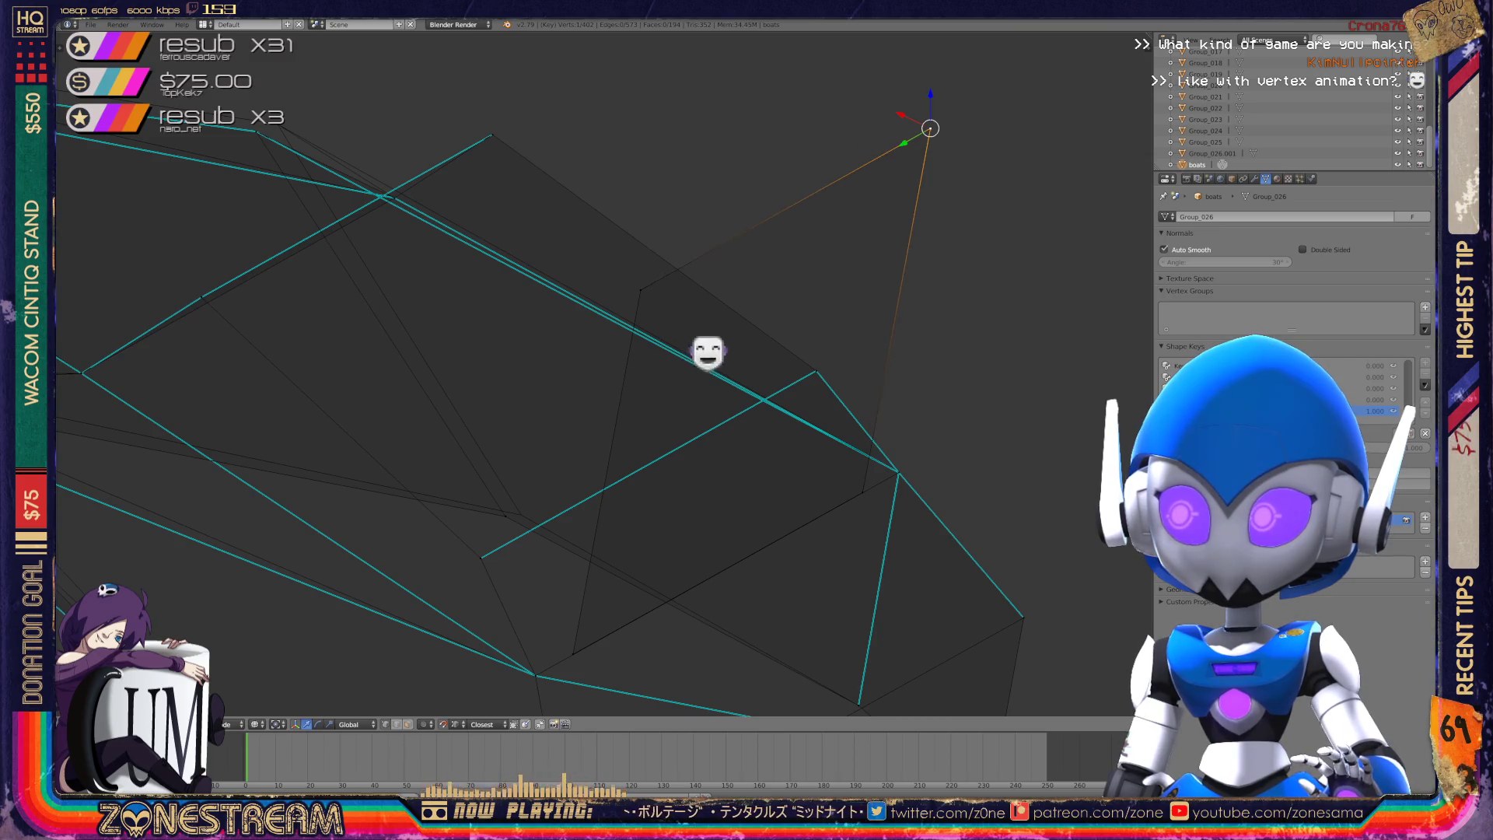
pyautogui.scroll(-2, 739, 339)
pyautogui.press('a')
pyautogui.hotkey('ctrl', 'z')
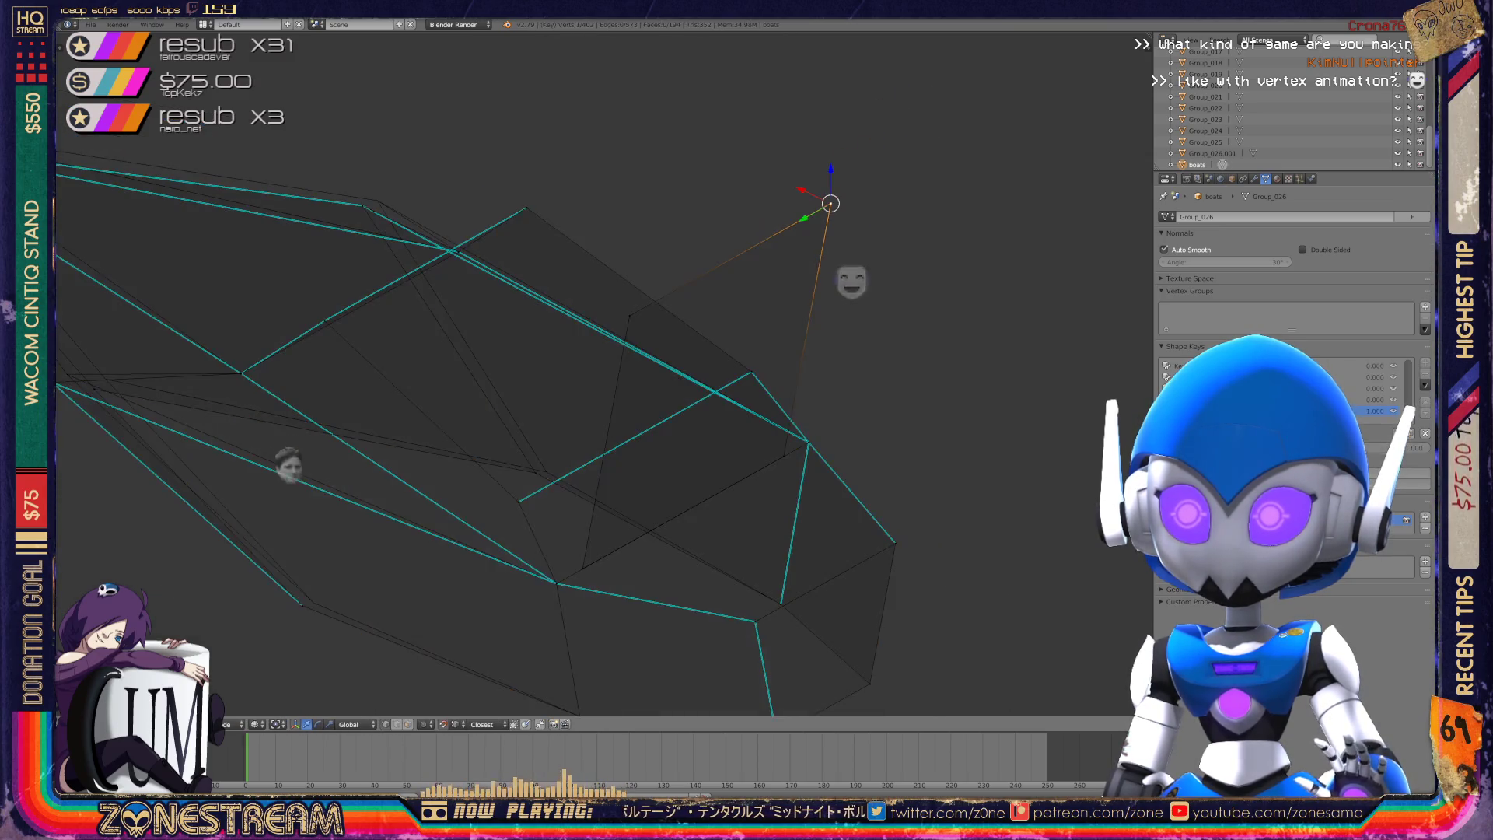
# - Shift the hull's lower vertex slightly to the right
pyautogui.rightClick(369, 558)
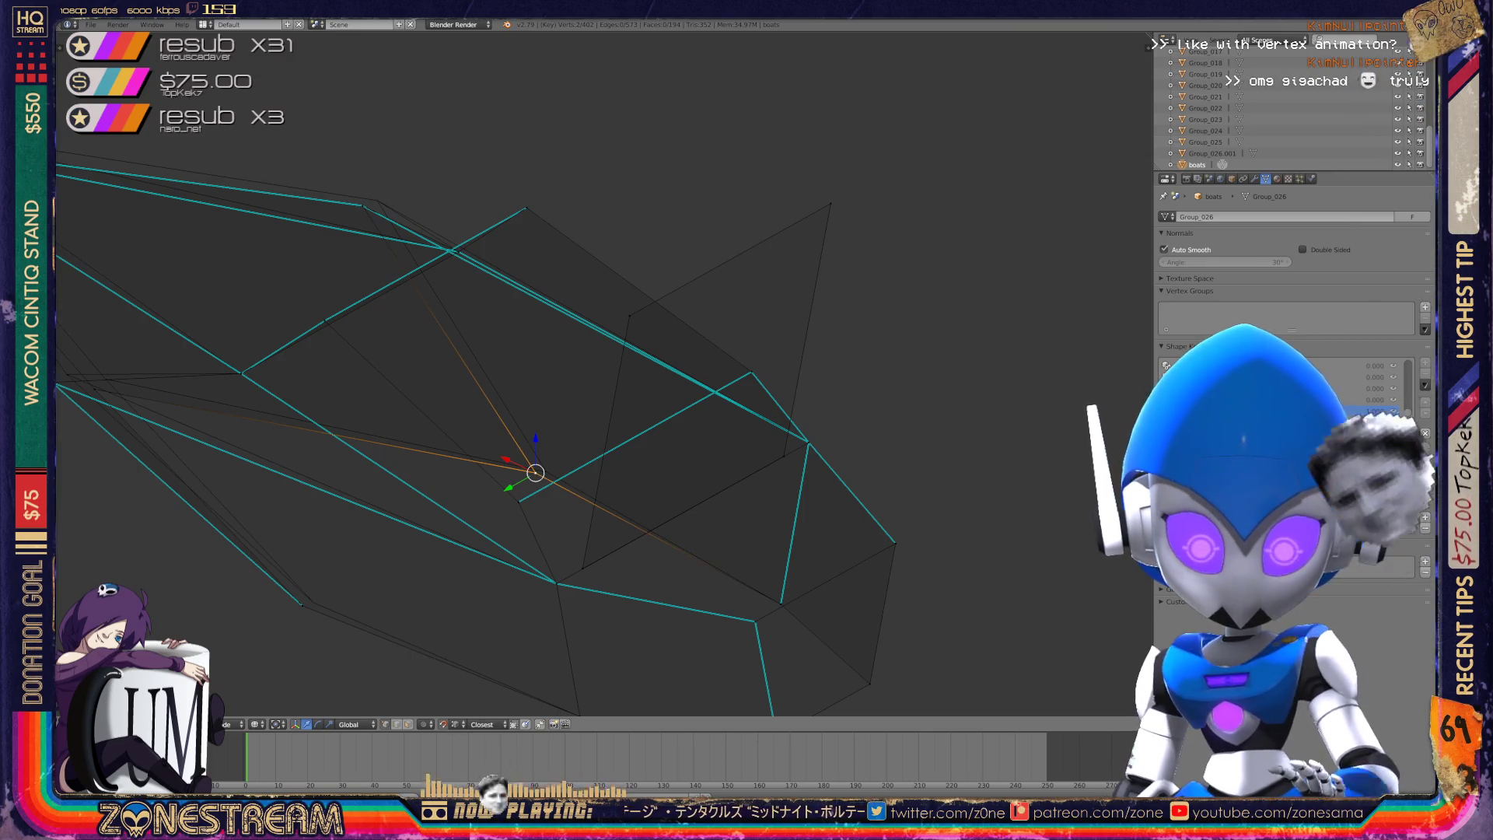
pyautogui.press('g')
pyautogui.press('Return')
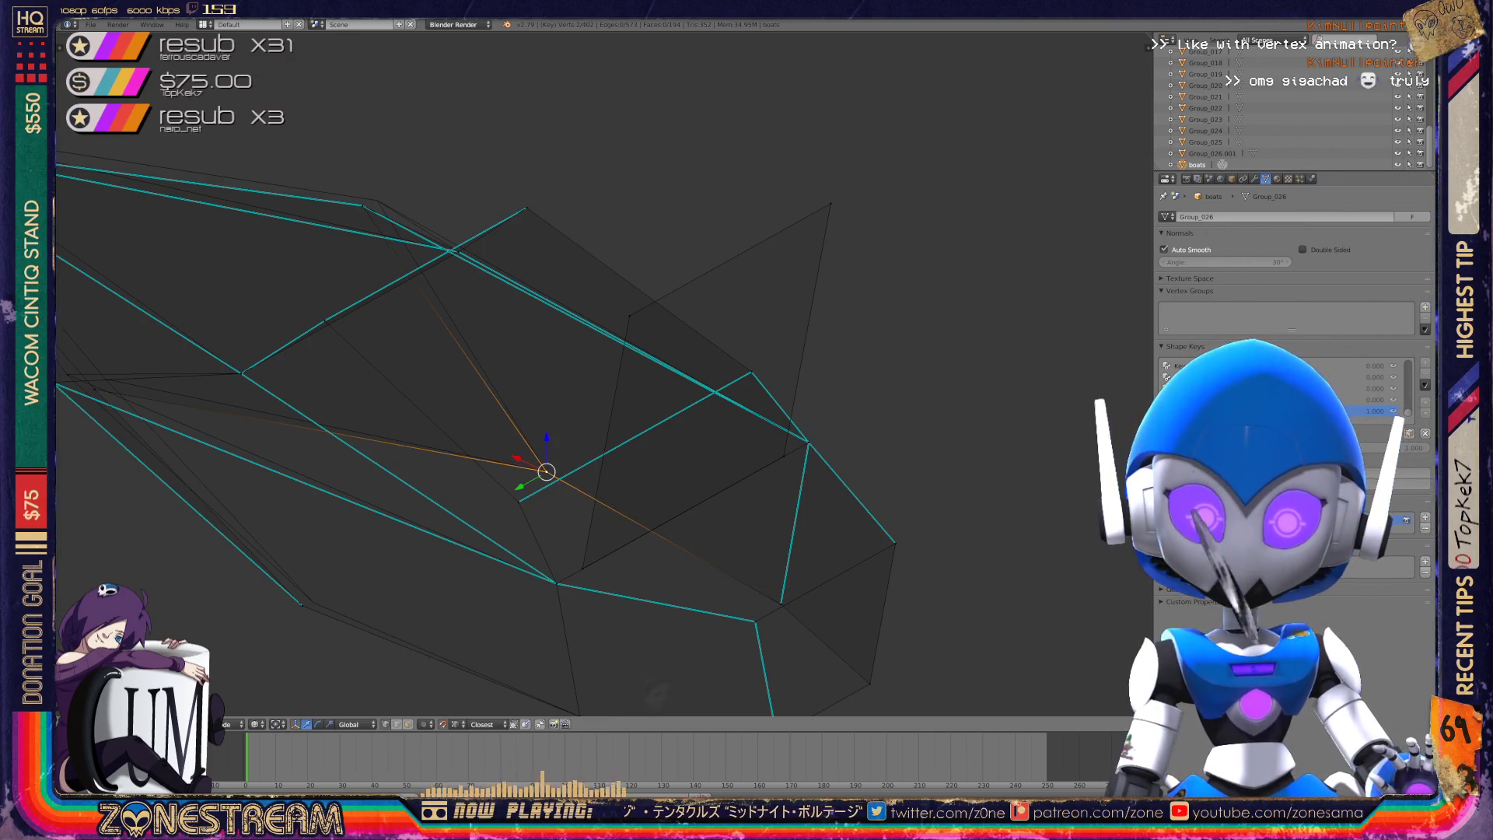
pyautogui.moveTo(544, 389)
pyautogui.mouseDown(button='middle')
pyautogui.moveTo(607, 342)
pyautogui.moveTo(529, 405)
pyautogui.mouseUp(button='middle')
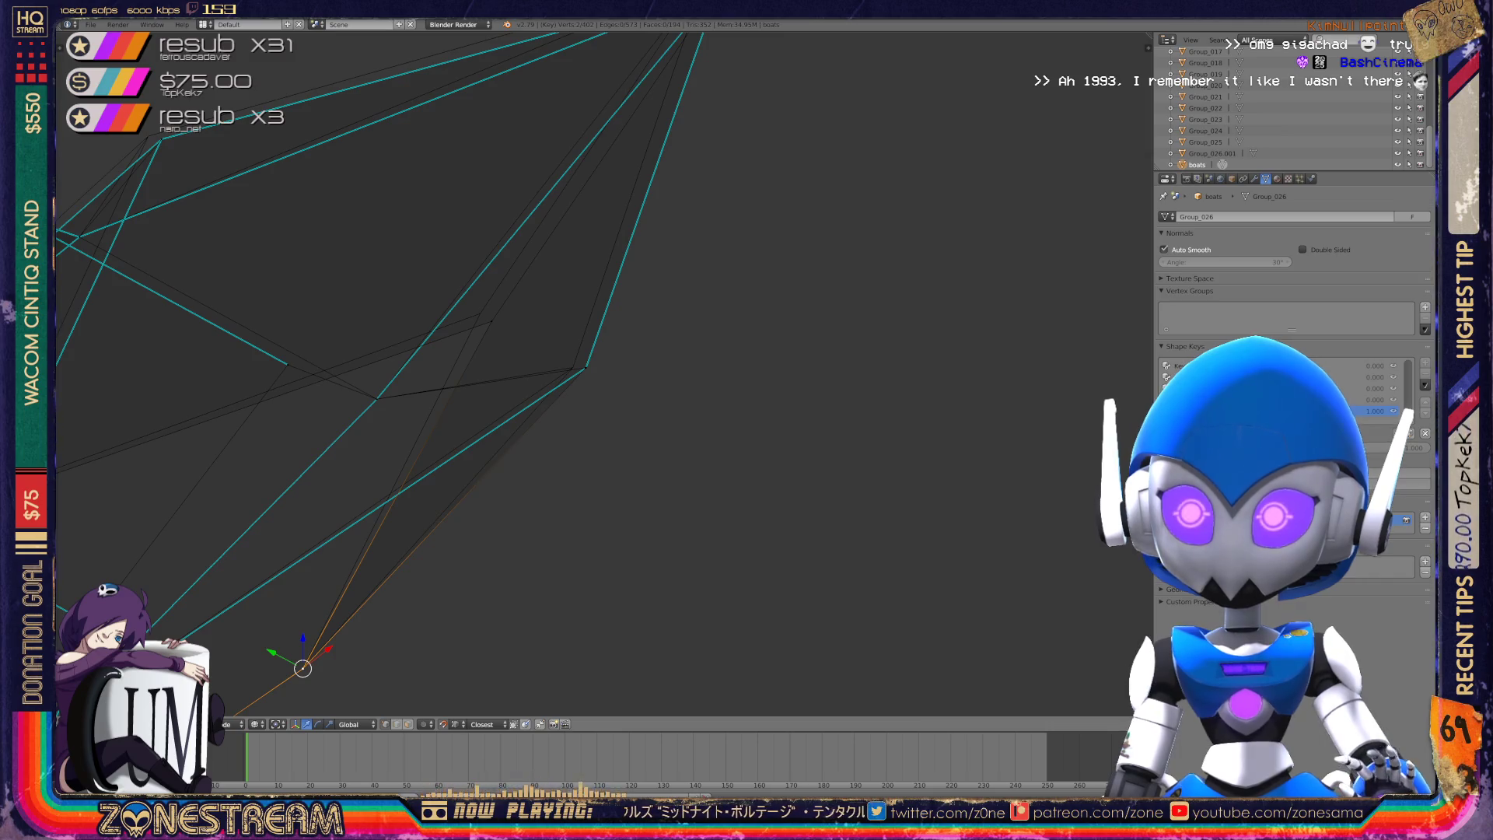
# - Pull a single hull vertex slightly to the left
pyautogui.rightClick(492, 322)
pyautogui.keyDown('shift'); pyautogui.rightClick(469, 306); pyautogui.keyUp('shift')
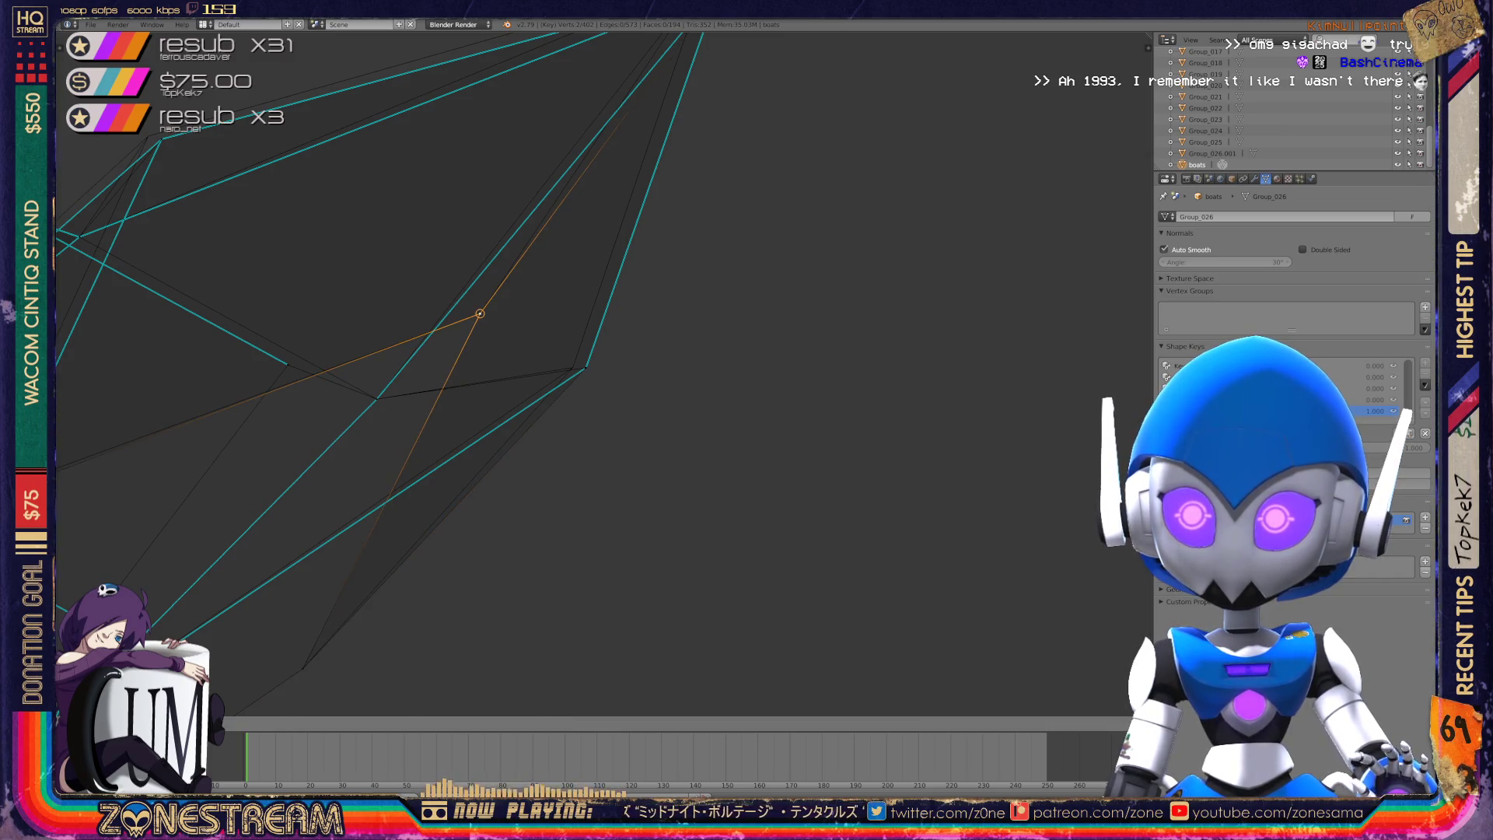
pyautogui.rightClick(586, 367)
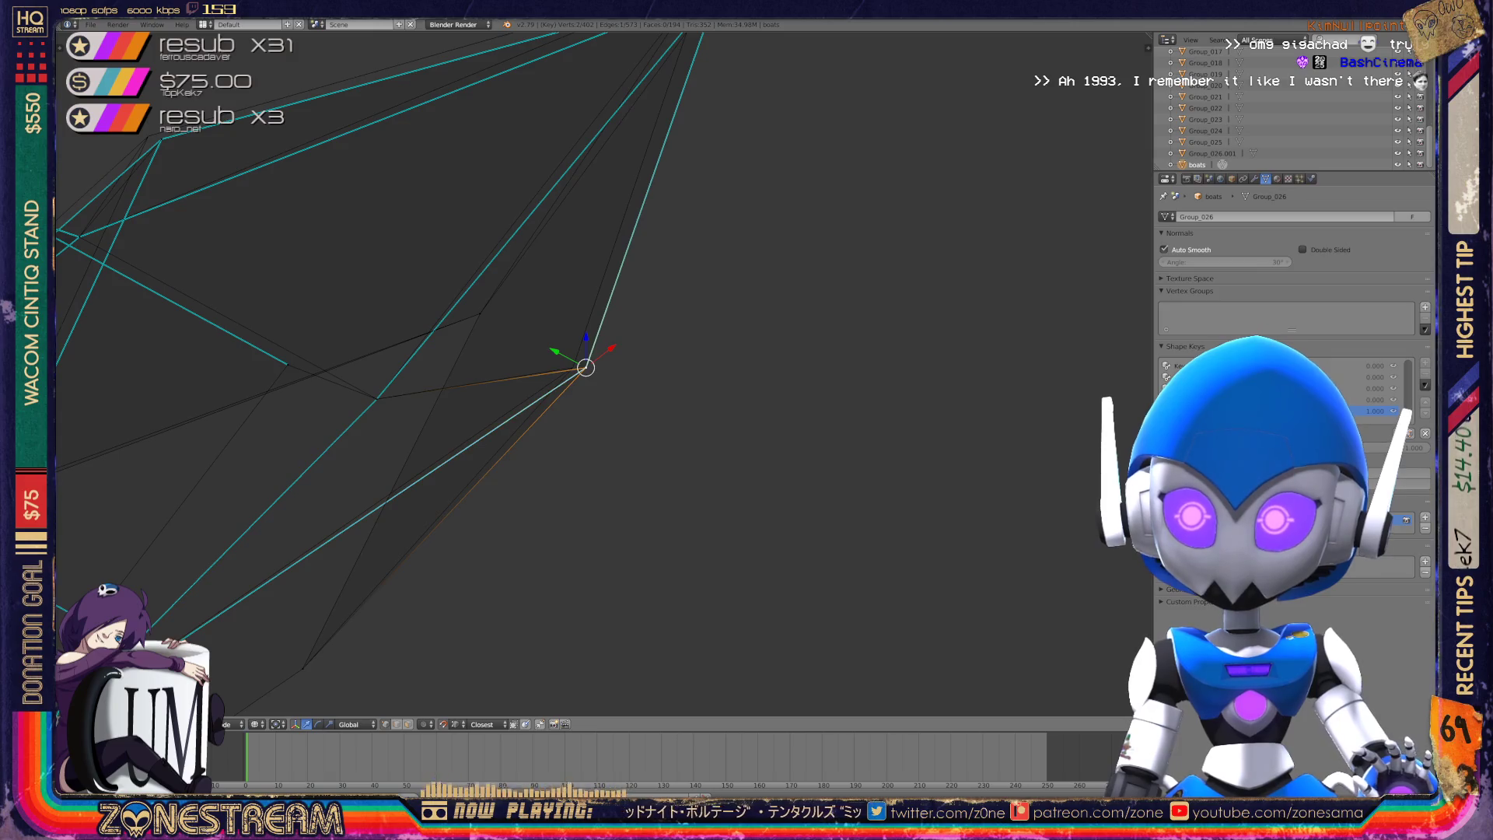
pyautogui.moveTo(585, 367); pyautogui.dragTo(572, 367)
# - Select the vertex at the mesh tip and inspect it from several angles
pyautogui.scroll(-5, 591, 374)
pyautogui.moveTo(591, 373); pyautogui.dragTo(700, 342, button='middle')
pyautogui.scroll(3, 544, 327)
pyautogui.moveTo(545, 327); pyautogui.dragTo(560, 311, button='middle')
pyautogui.scroll(3, 350, 327)
pyautogui.moveTo(350, 327); pyautogui.dragTo(427, 307, button='middle')
pyautogui.press('a')
pyautogui.rightClick(571, 424)
pyautogui.moveTo(571, 423); pyautogui.dragTo(583, 389, button='middle')
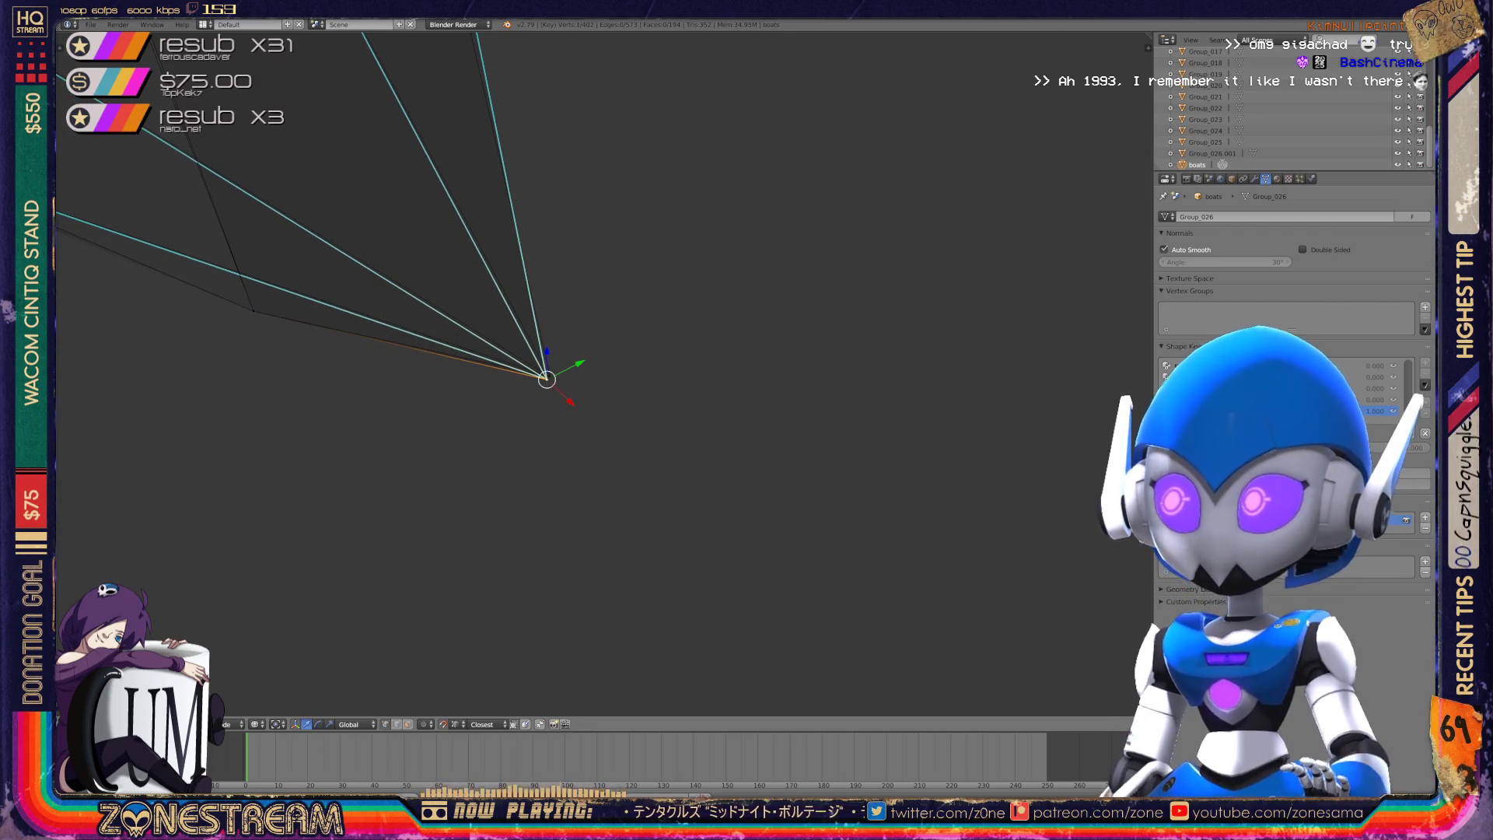
pyautogui.moveTo(583, 389); pyautogui.dragTo(595, 385, button='middle')
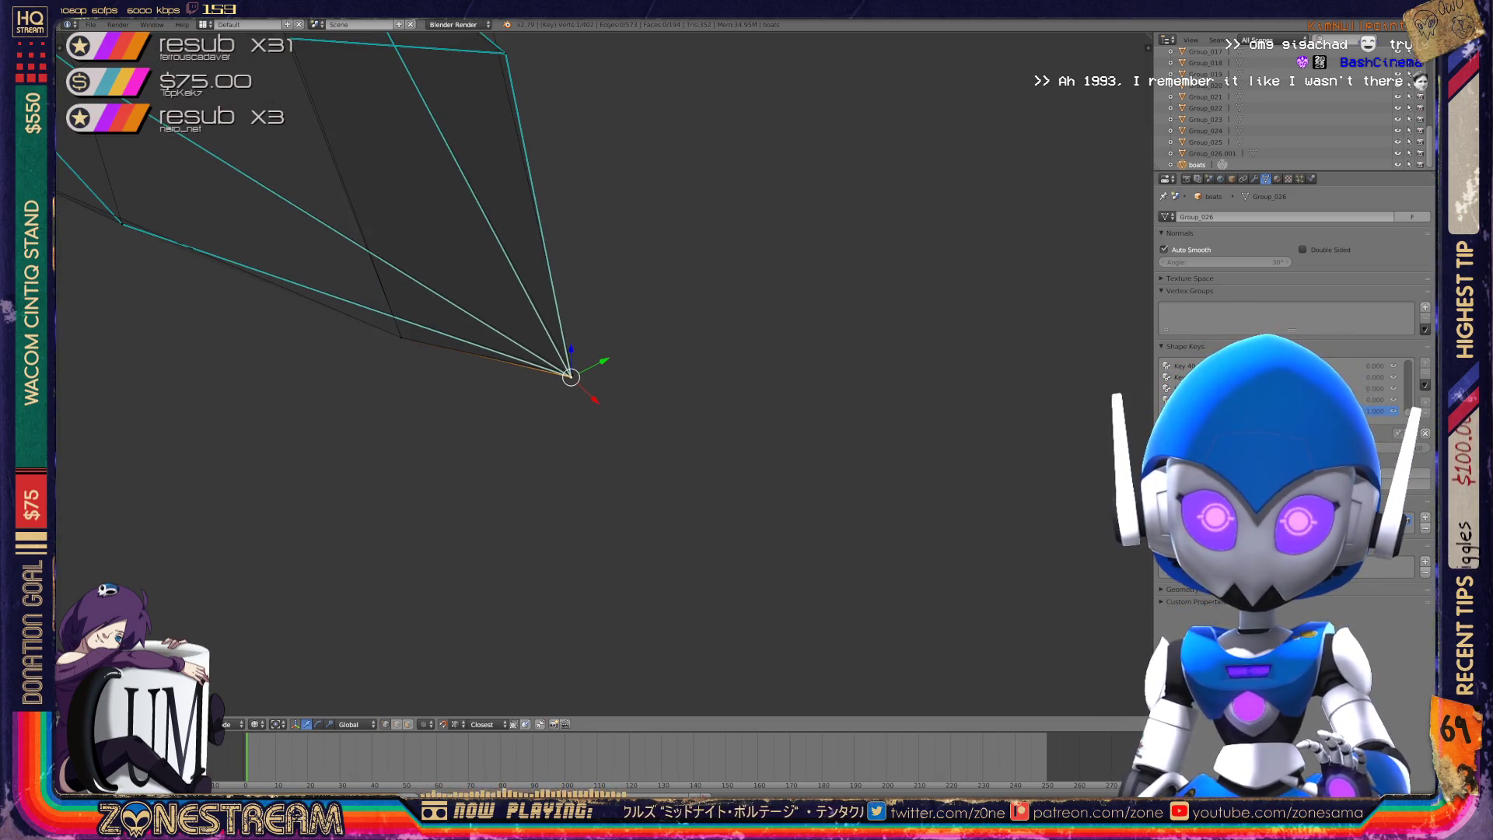
pyautogui.moveTo(595, 385); pyautogui.dragTo(630, 381, button='middle')
# - Move a hull-edge vertex up and to the right
pyautogui.press('Tab')
pyautogui.press('Tab')
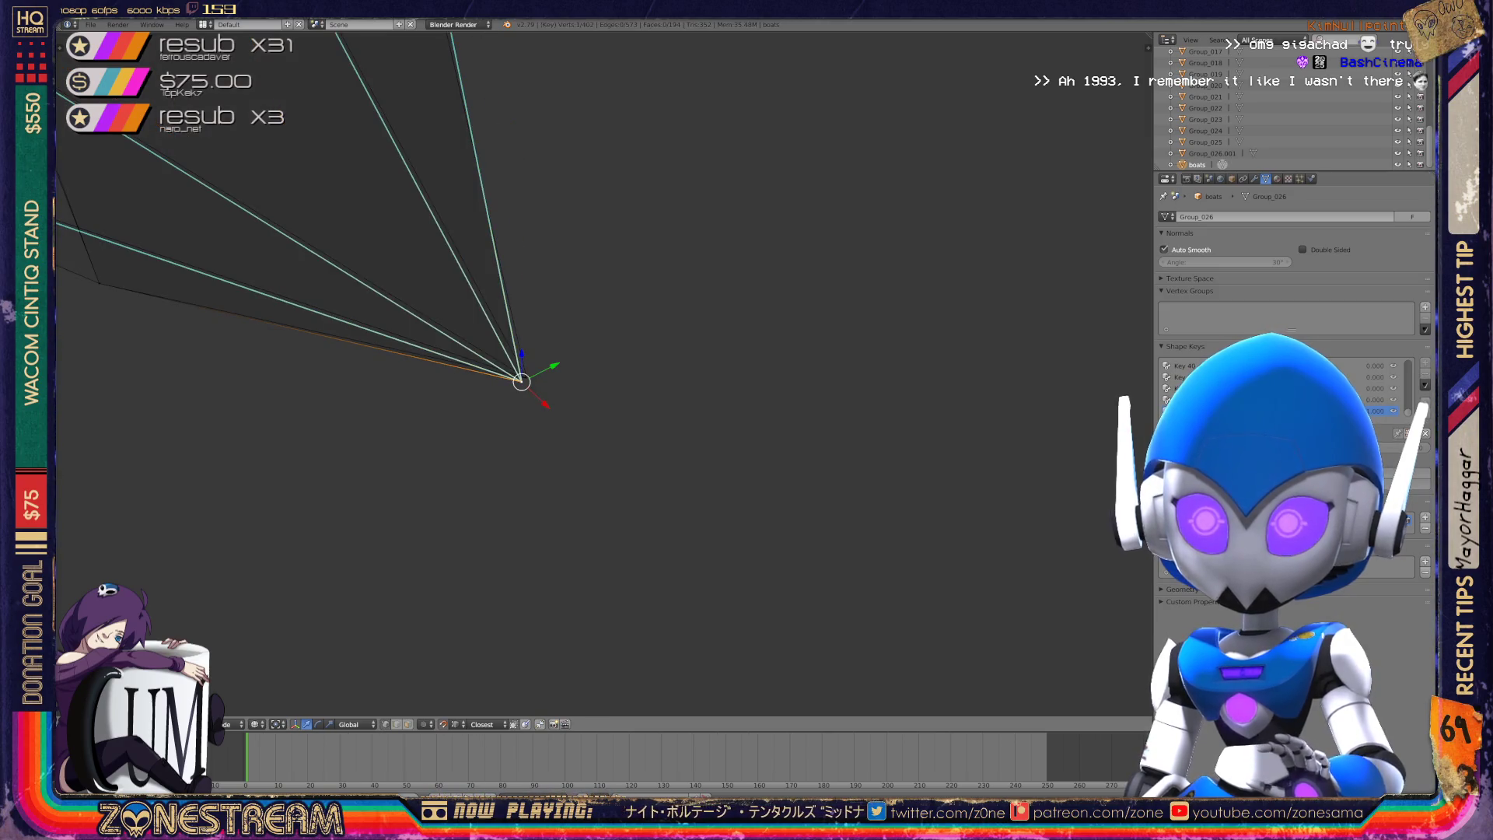
pyautogui.moveTo(521, 381)
pyautogui.keyDown('shift'); pyautogui.mouseDown(button='middle')
pyautogui.moveTo(589, 374)
pyautogui.moveTo(526, 323)
pyautogui.moveTo(526, 294)
pyautogui.moveTo(300, 307)
pyautogui.moveTo(305, 364)
pyautogui.mouseUp(button='middle'); pyautogui.keyUp('shift')
pyautogui.scroll(8, 305, 364)
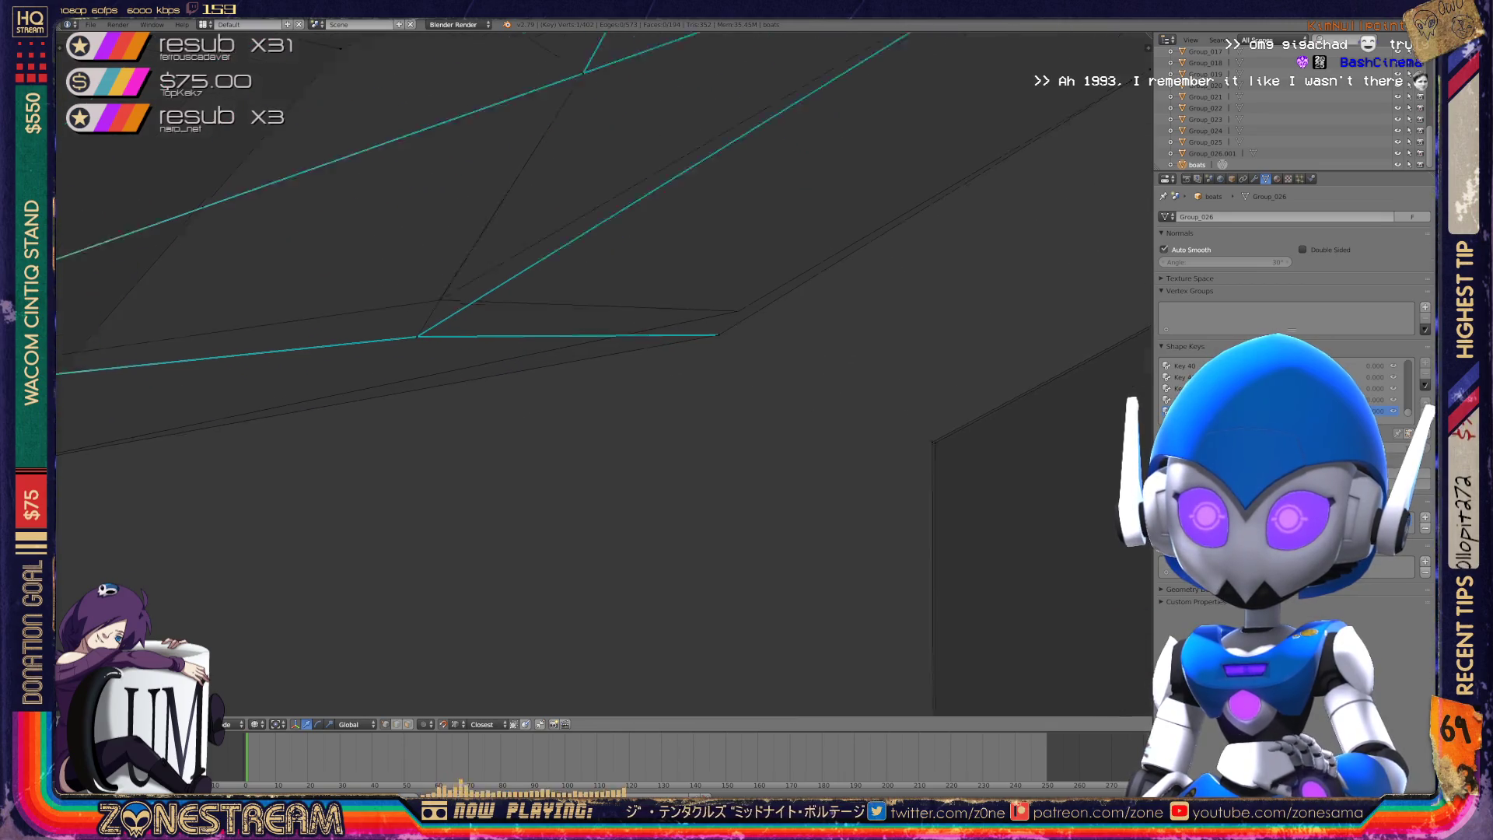
pyautogui.rightClick(380, 329)
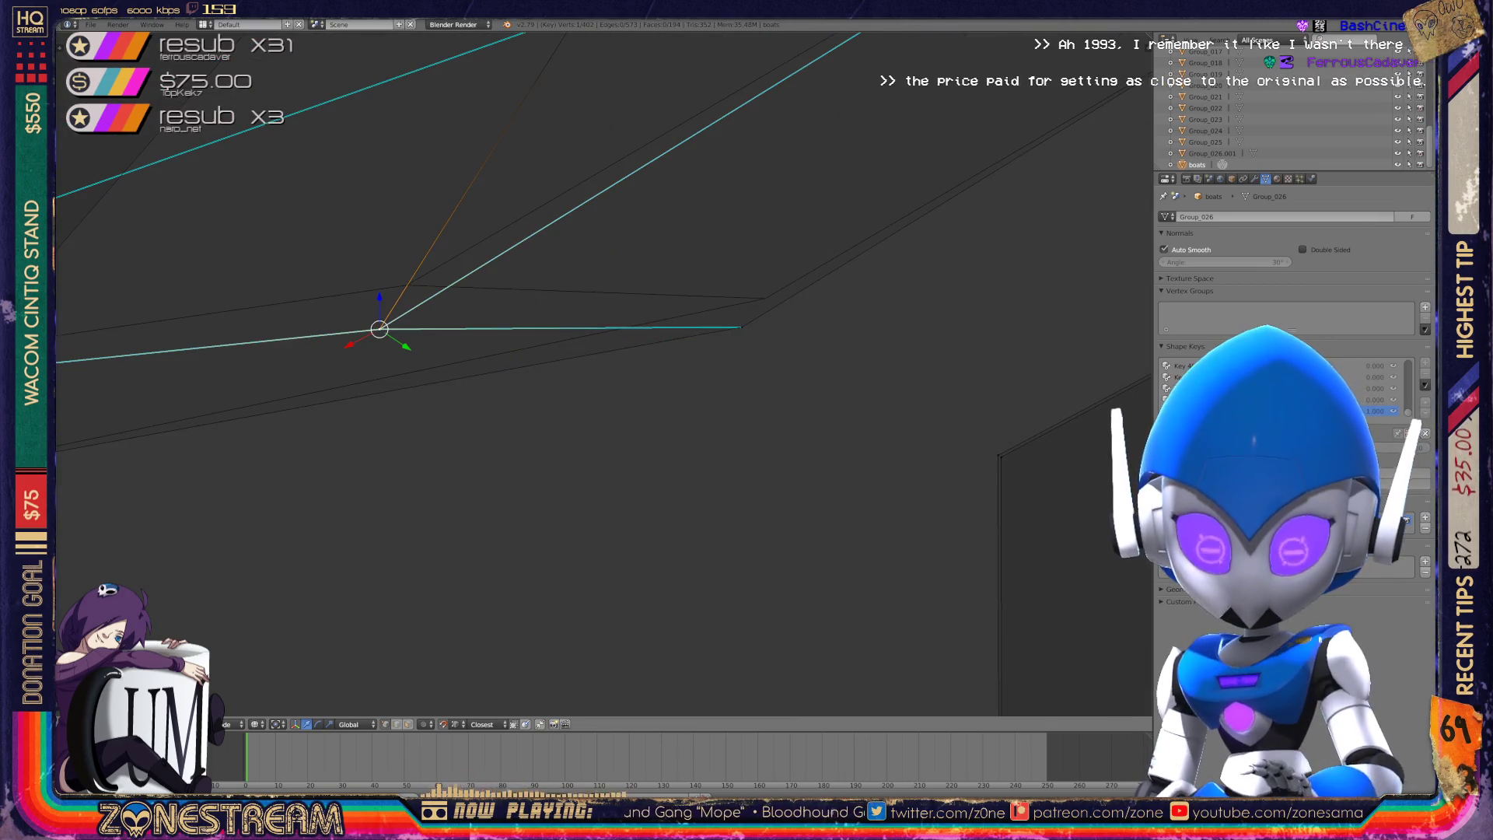
pyautogui.press('g')
pyautogui.click(406, 285)
# - Snap another edge vertex onto its neighbour and return to Object Mode
pyautogui.rightClick(742, 327)
pyautogui.press('g')
pyautogui.click(765, 298)
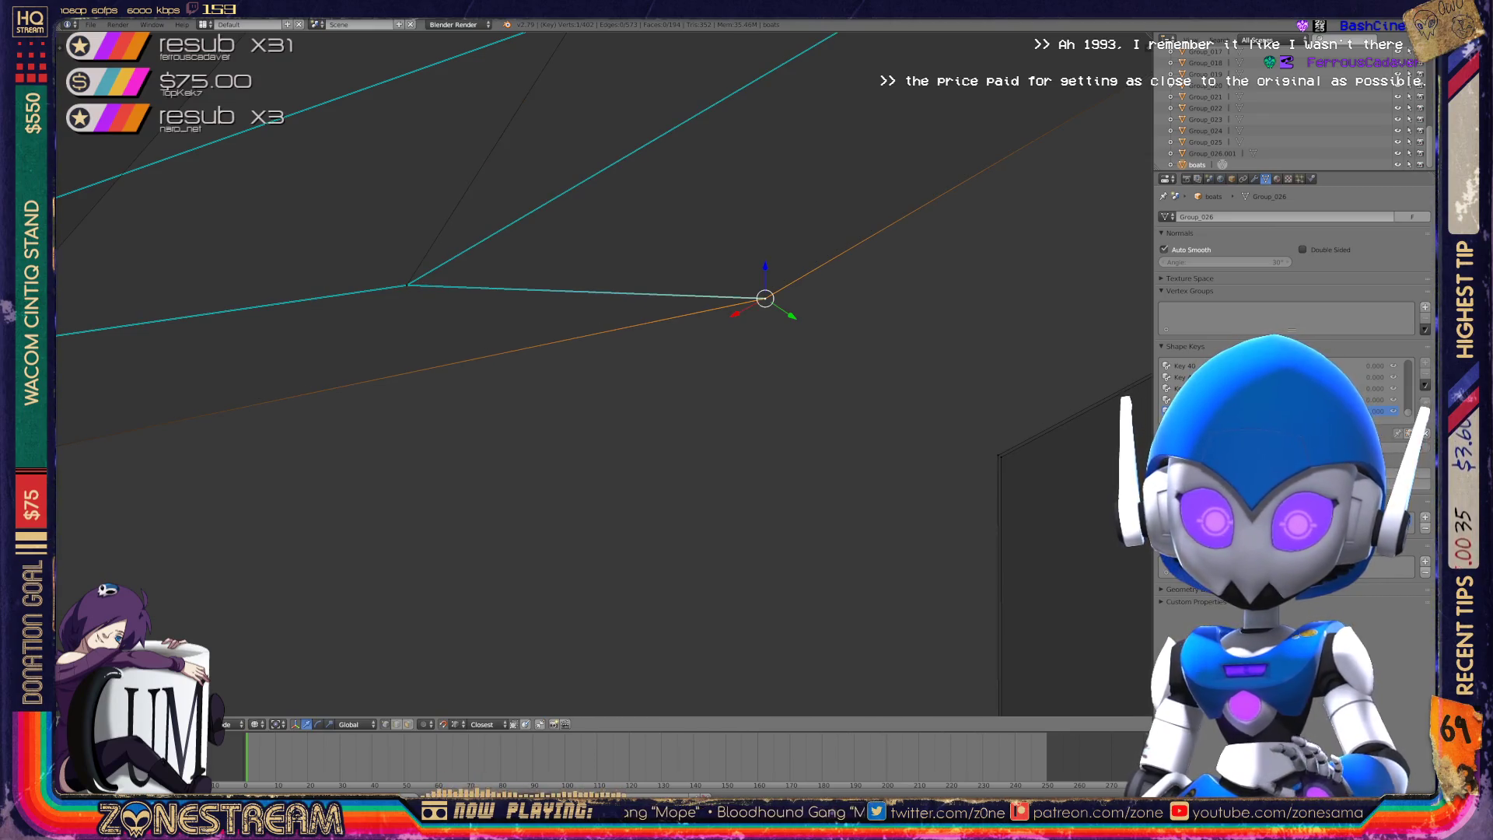
pyautogui.press('Tab')
pyautogui.press('x')
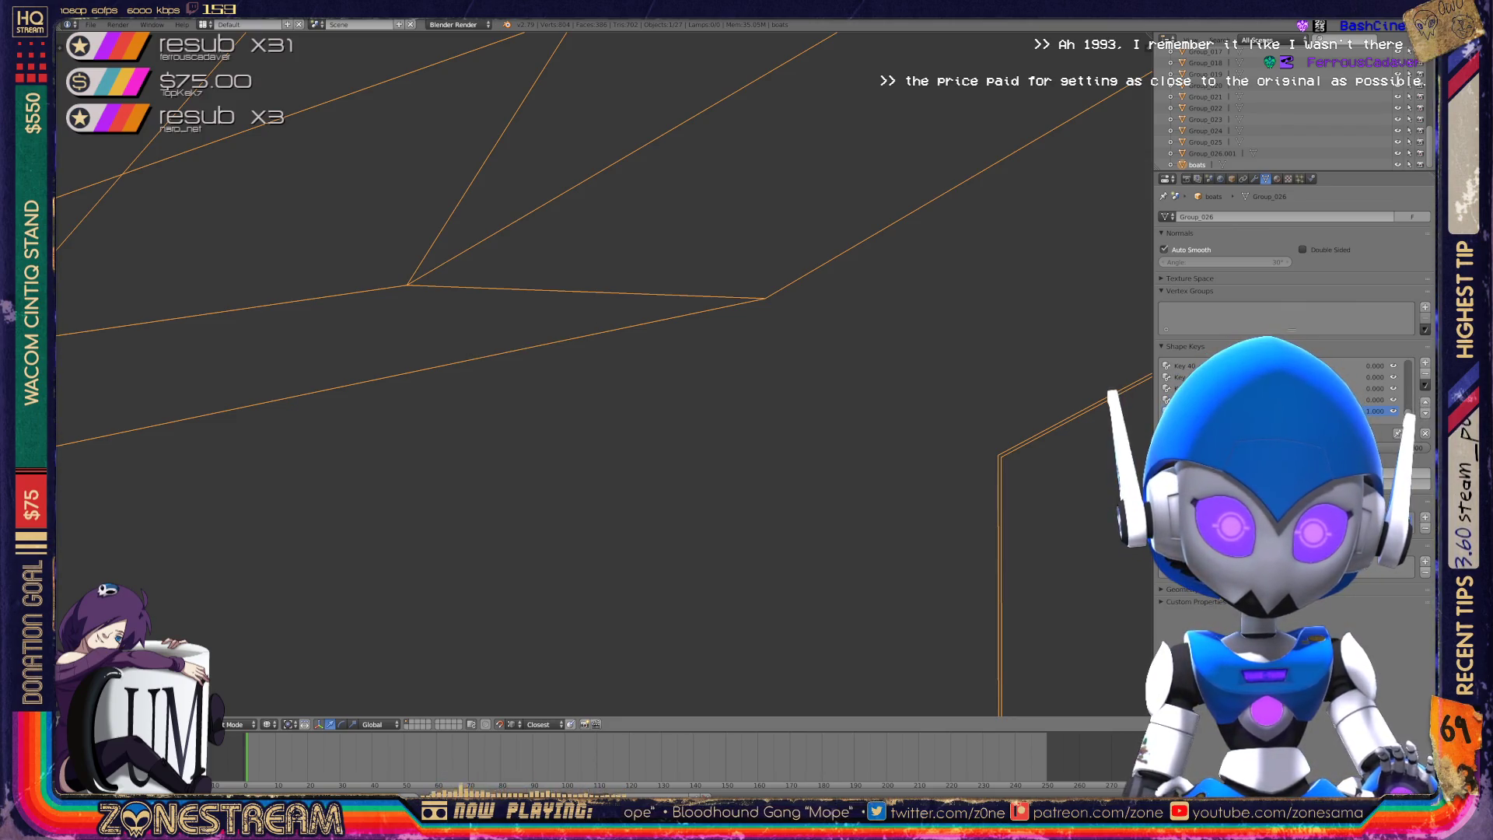
# - Zoom over all the reshaped boat wireframes, briefly toggling Edit Mode, then Alt+Tab to Unity
pyautogui.scroll(-6, 603, 373)
pyautogui.press('Tab')
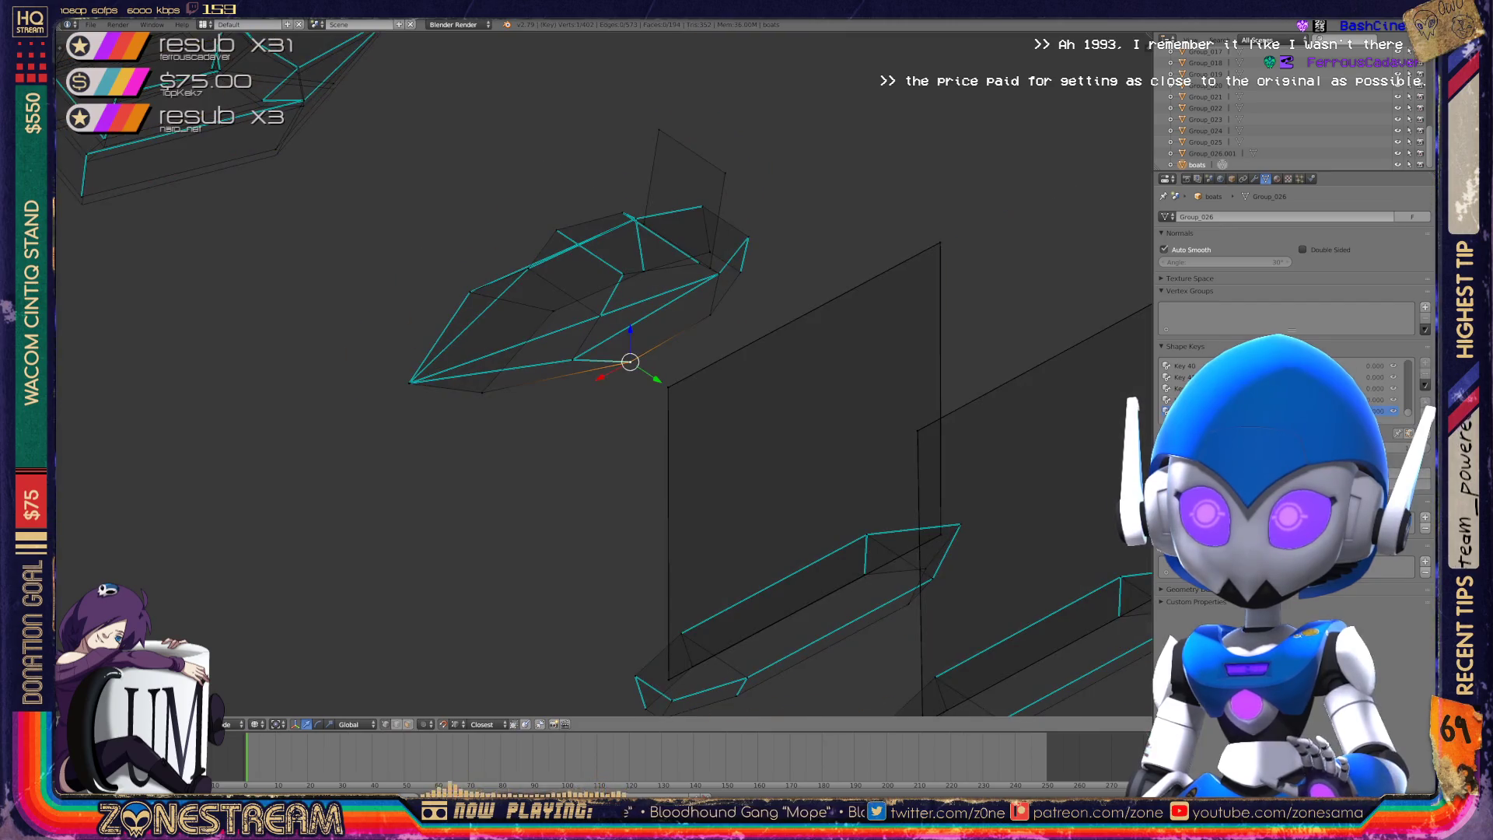
pyautogui.press('Tab')
pyautogui.scroll(5, 467, 350)
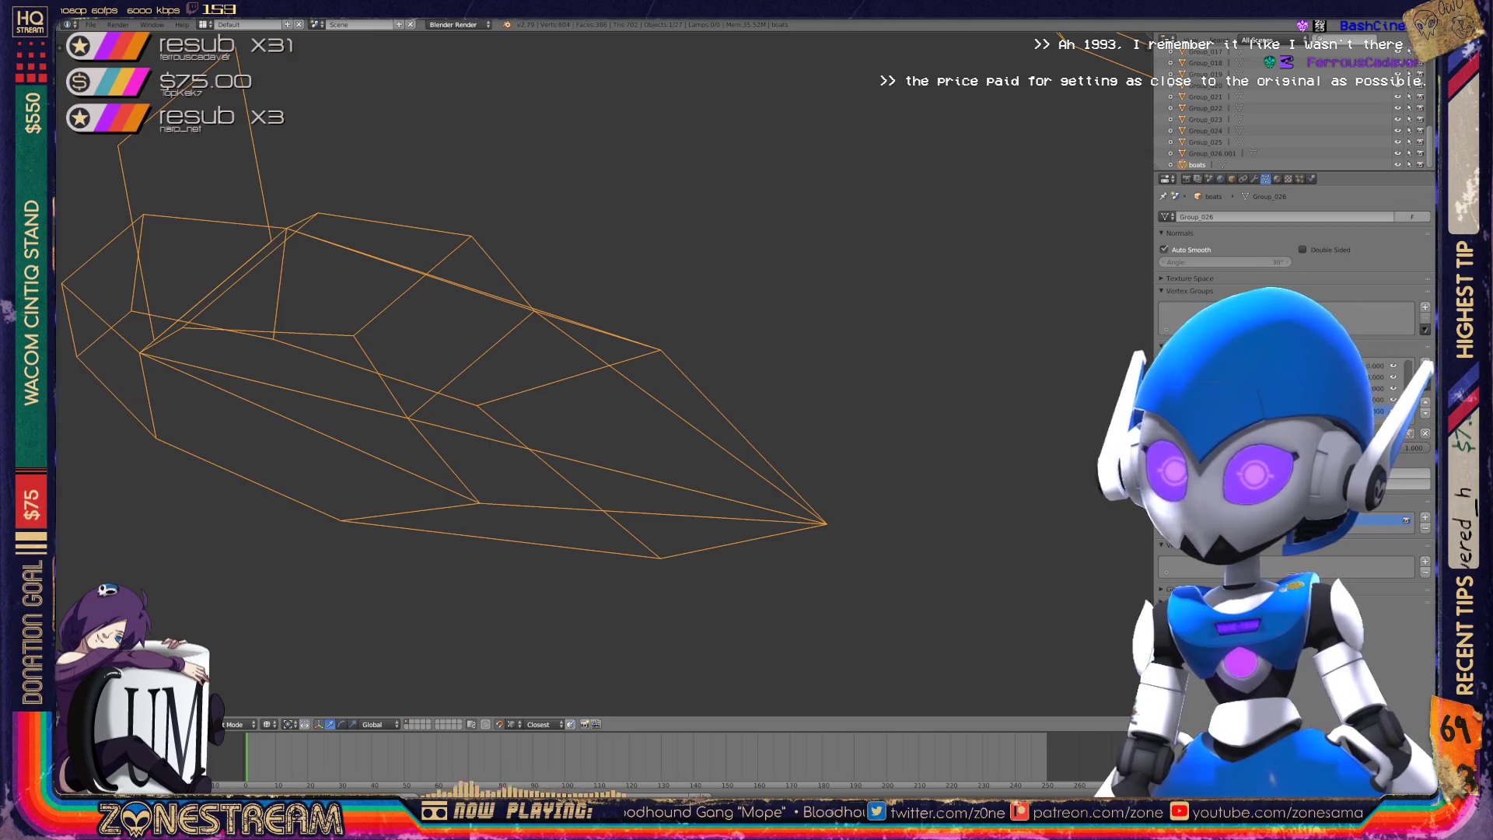
pyautogui.scroll(-5, 603, 377)
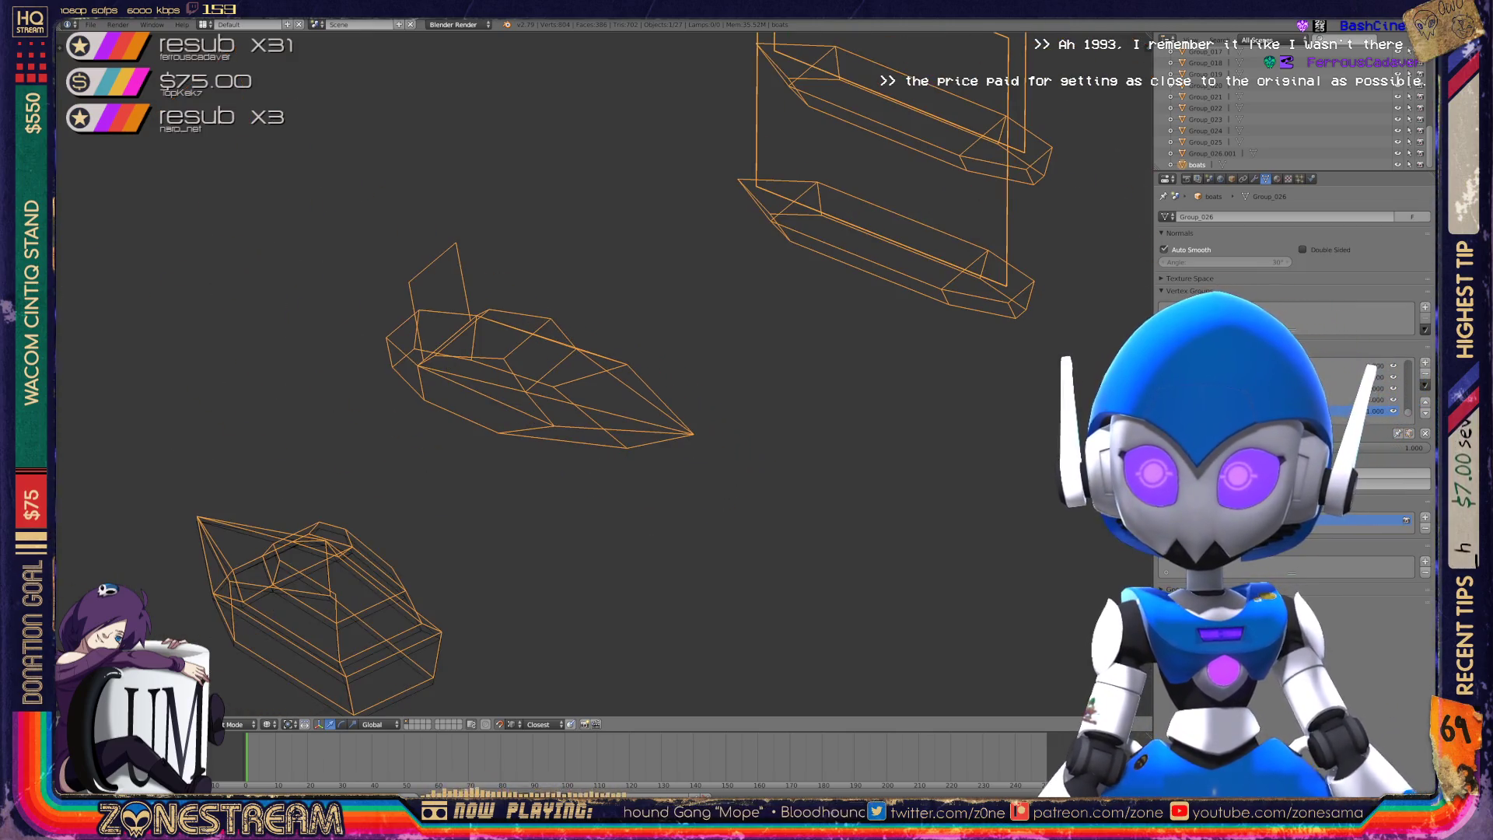
pyautogui.scroll(-4, 603, 373)
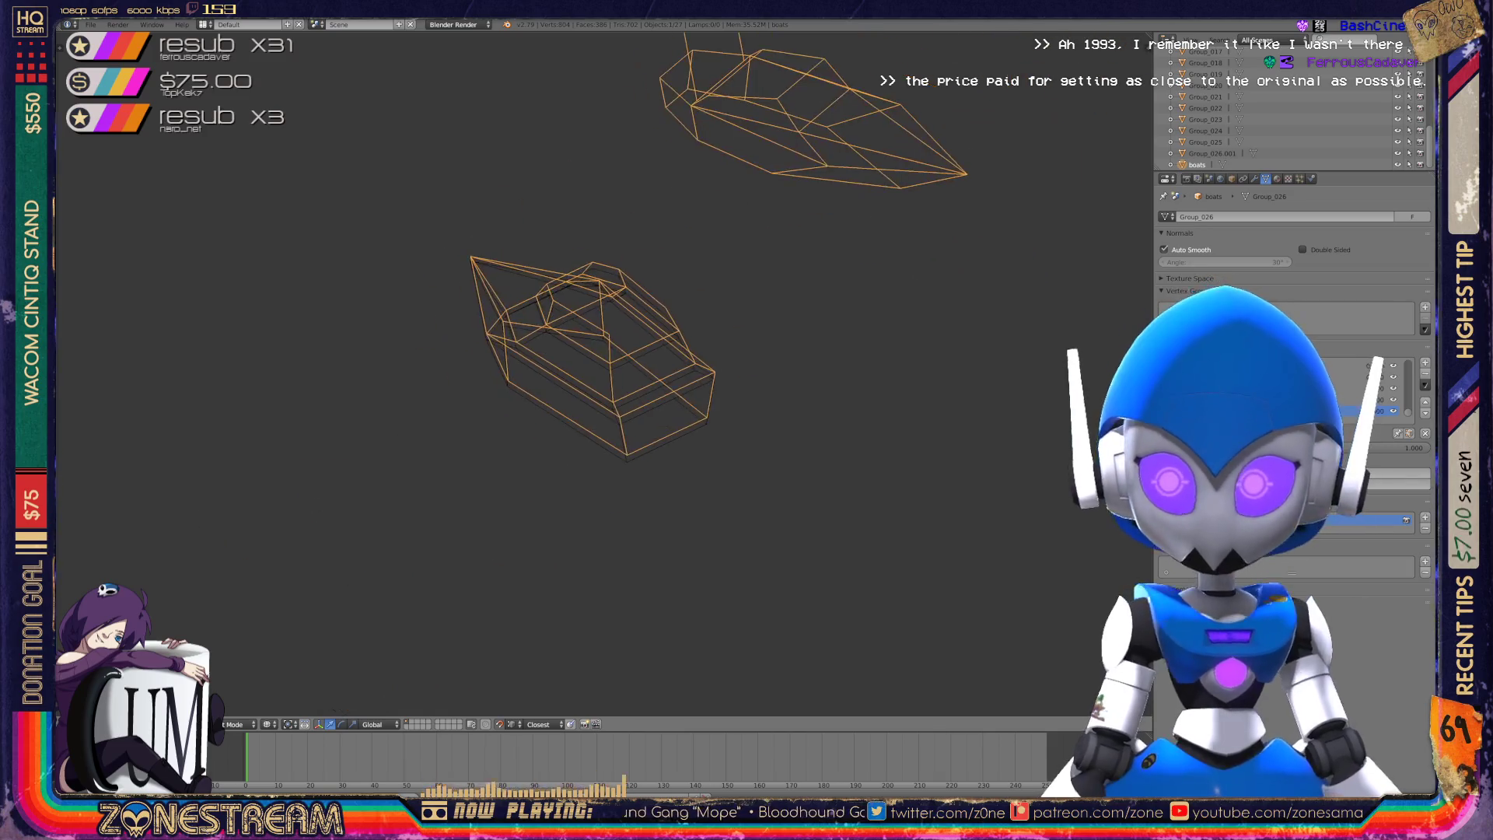
pyautogui.scroll(7, 645, 358)
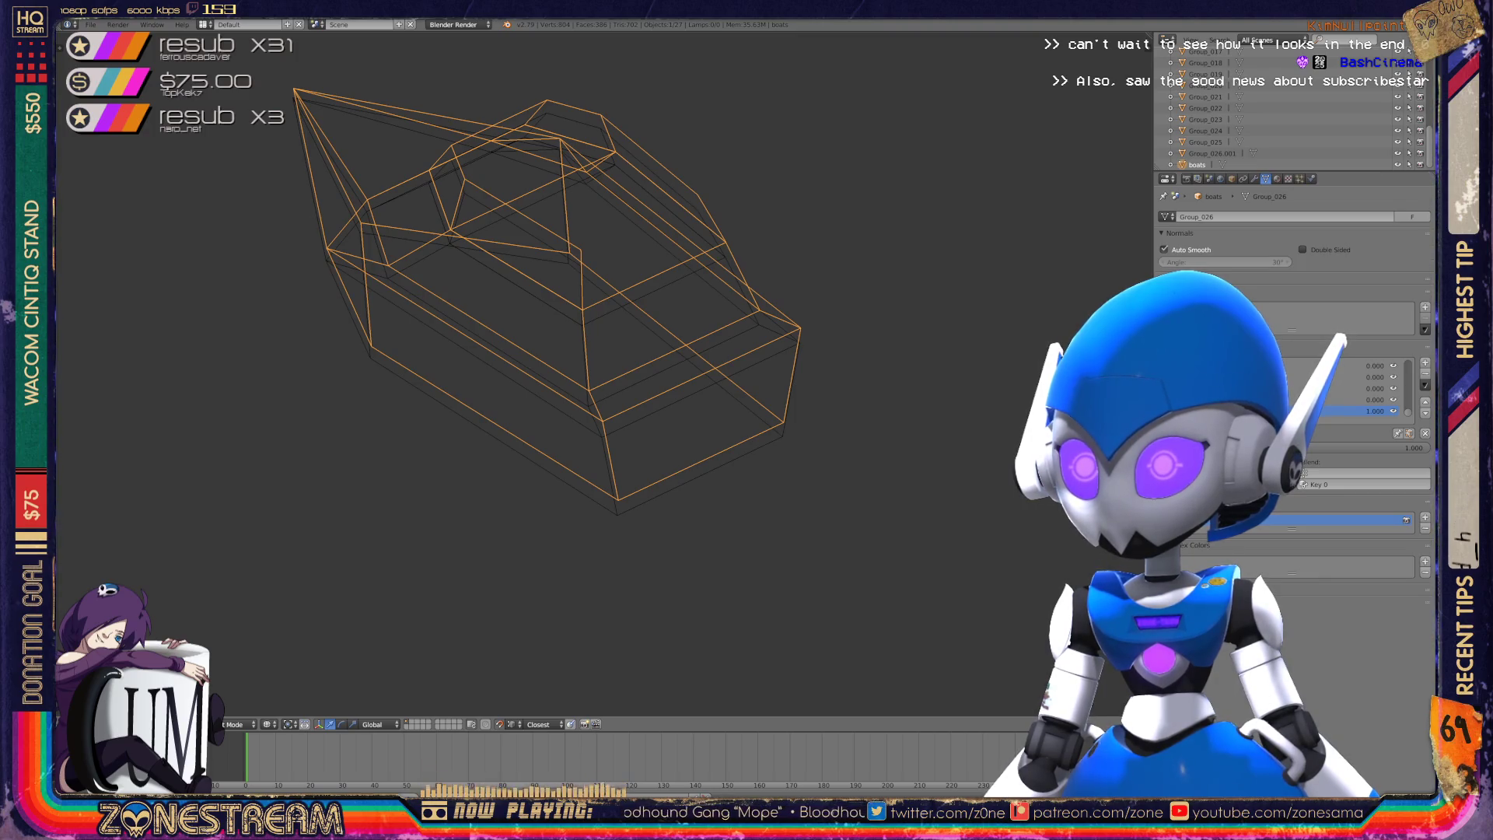
pyautogui.hotkey('alt', 'Tab')
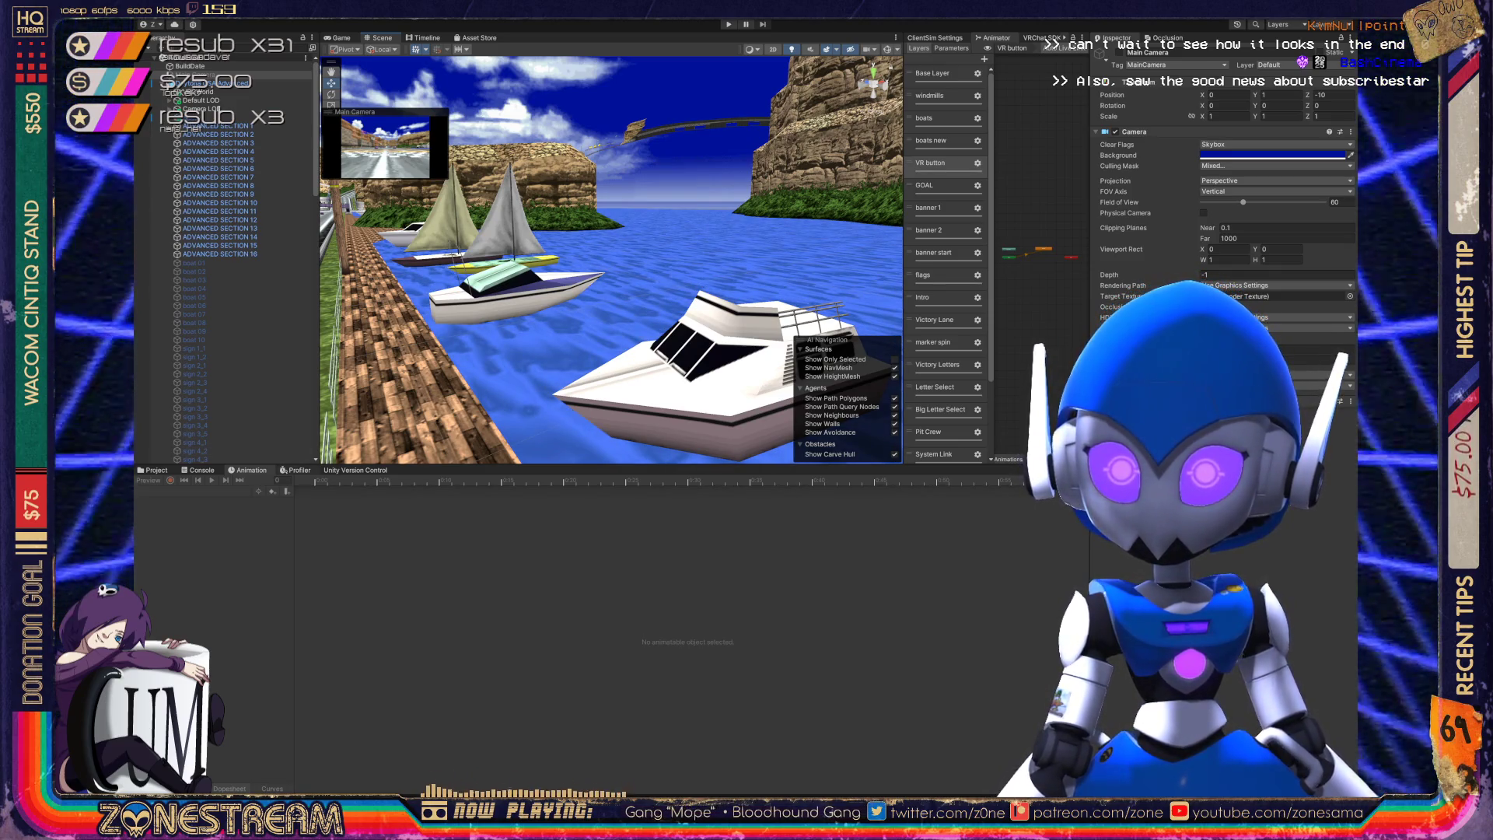
# - Select VRCWorld, show the 'boats new' clip, scrub from frame 25 back to 12, and play it
pyautogui.click(202, 92)
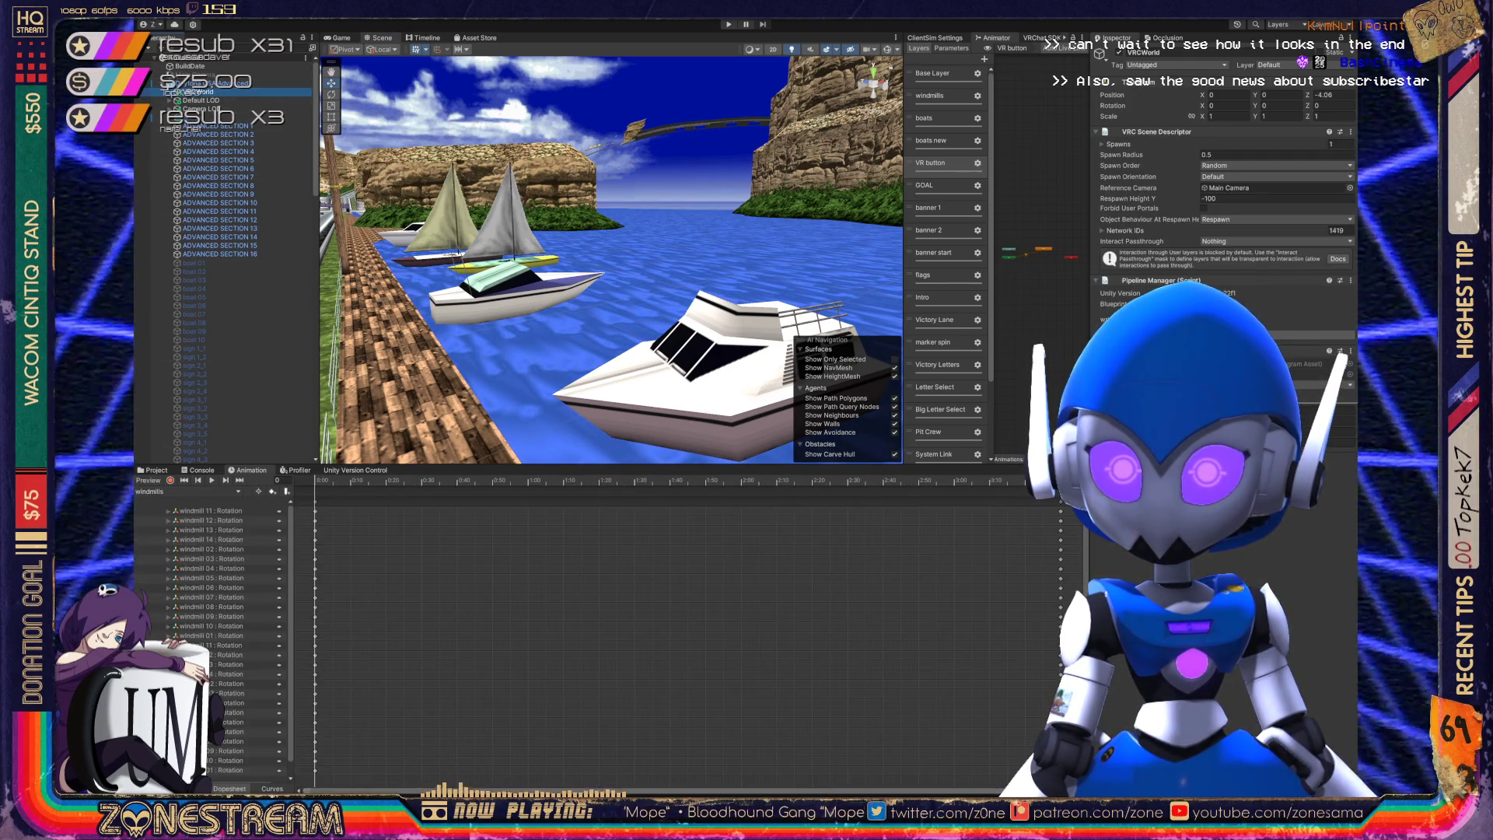
pyautogui.click(930, 140)
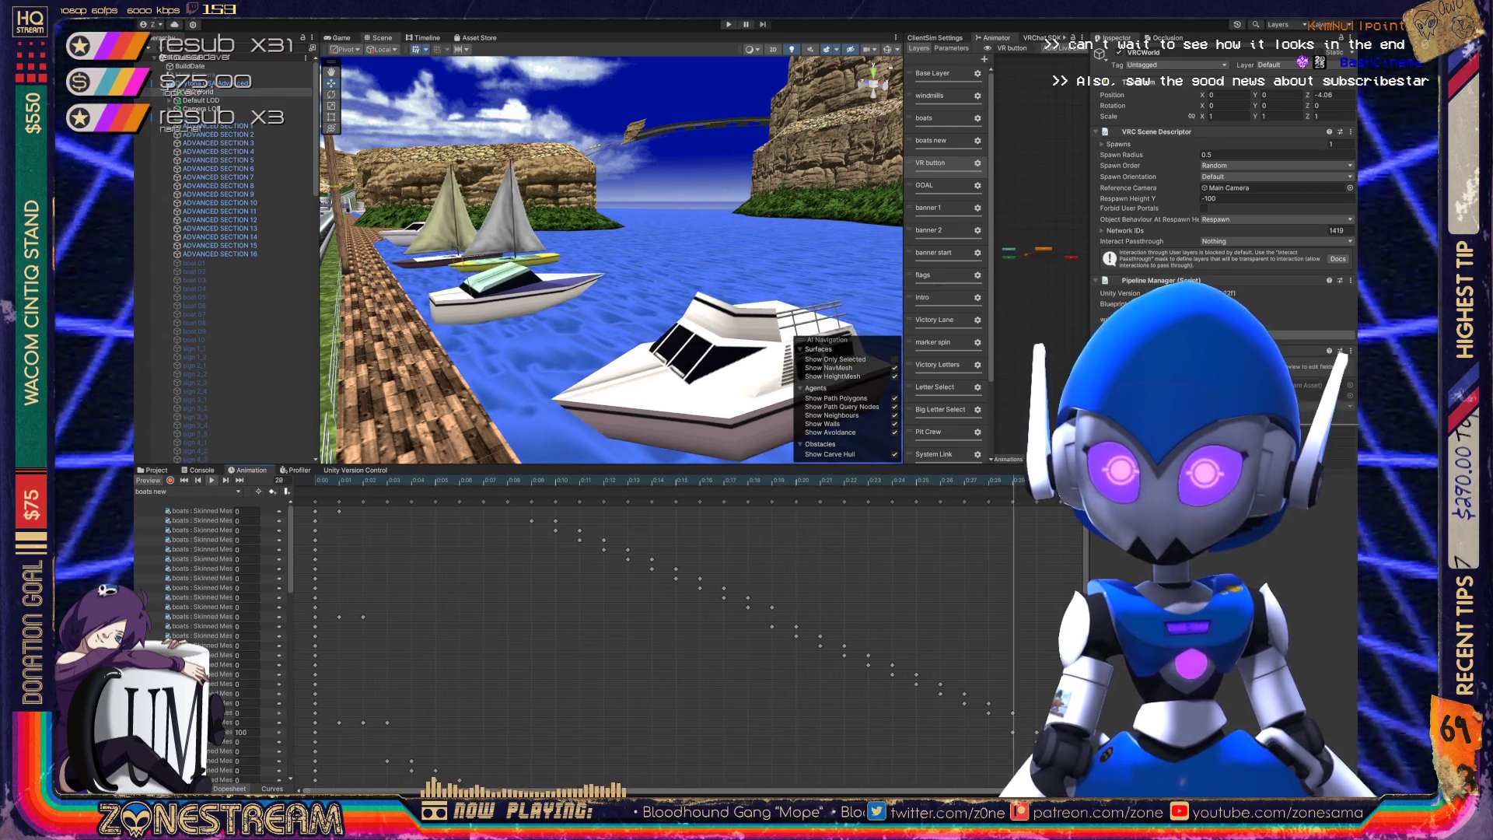
pyautogui.click(936, 480)
pyautogui.moveTo(844, 480); pyautogui.dragTo(527, 480)
pyautogui.press('space')
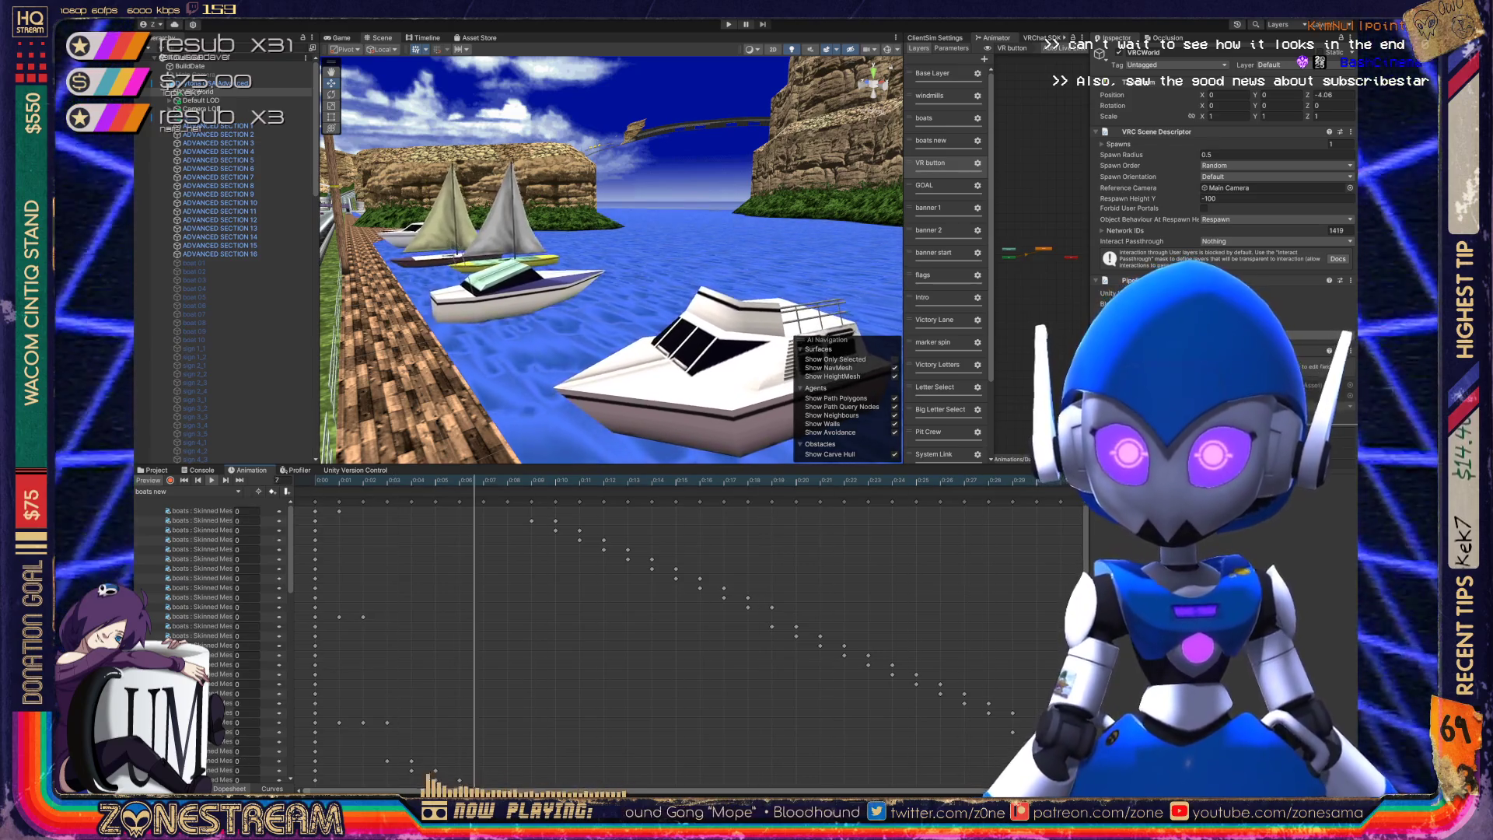
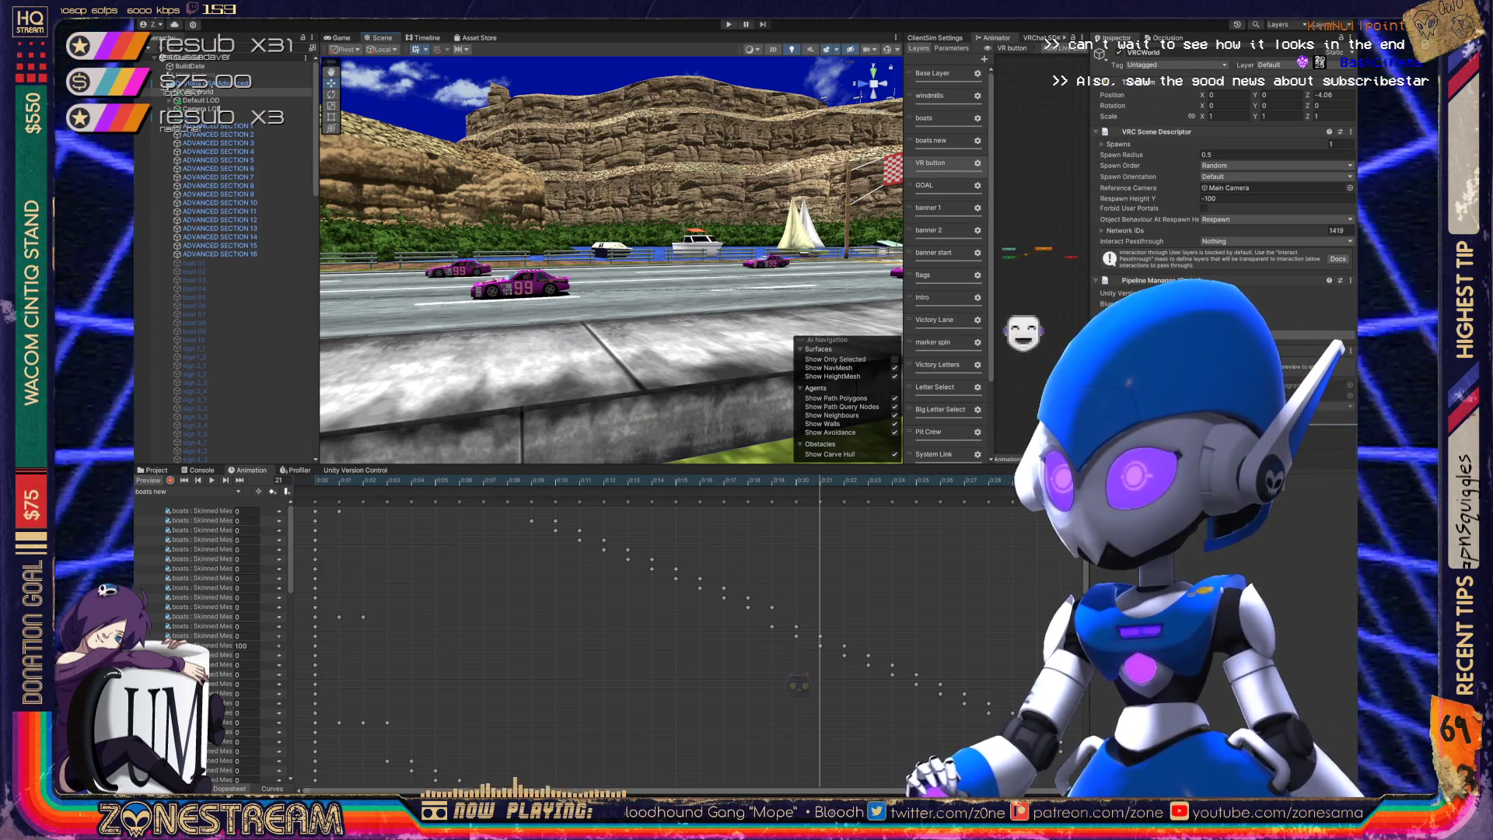
# - Switch from the Unity race-track scene to Blender with the Group_026 boat mesh
pyautogui.hotkey('alt', 'Tab')
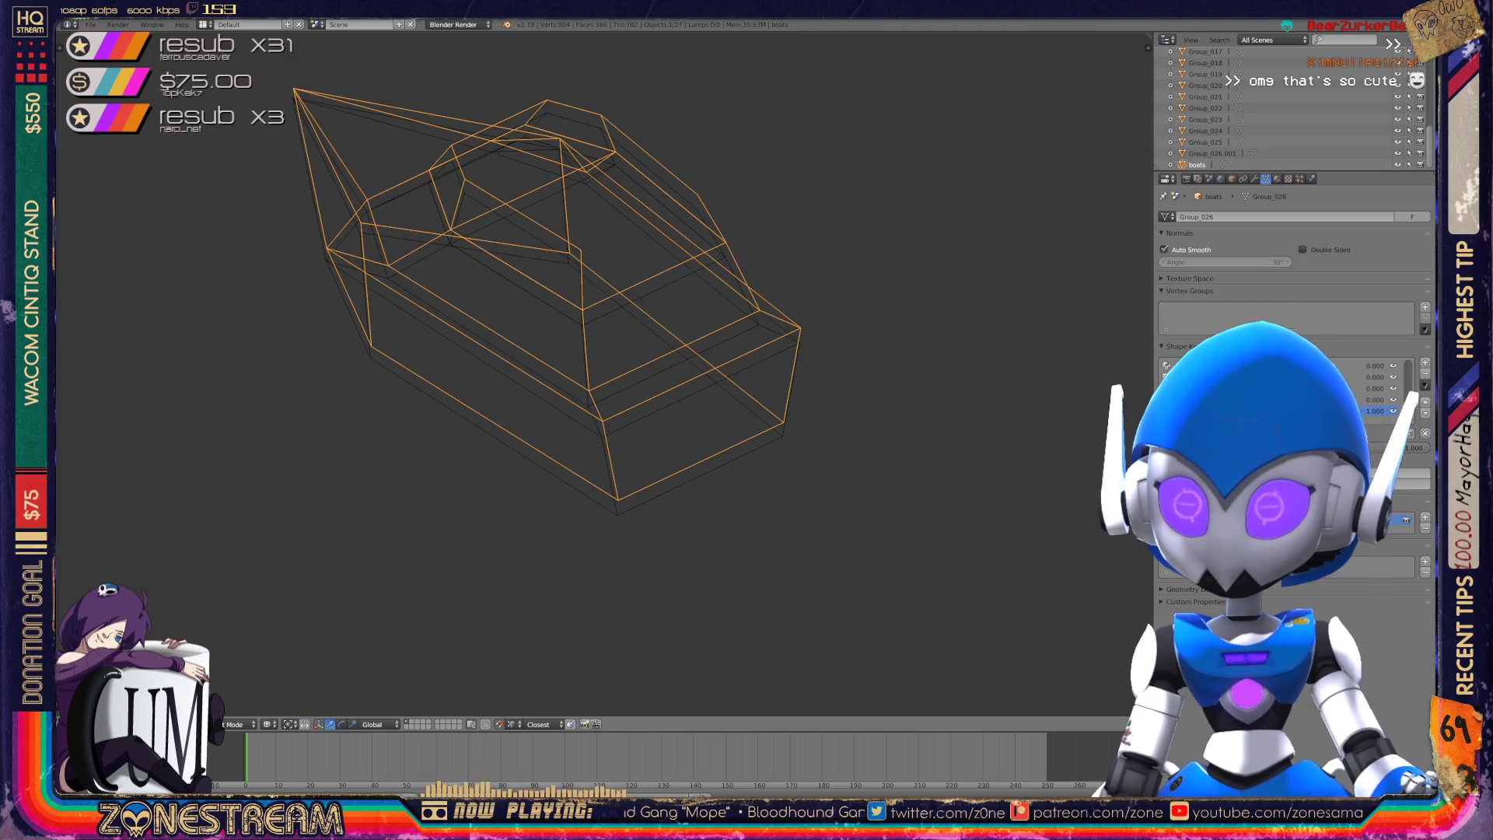
# - In Edit Mode, lower and nudge five hull vertices toward the reference outline
pyautogui.press('Tab')
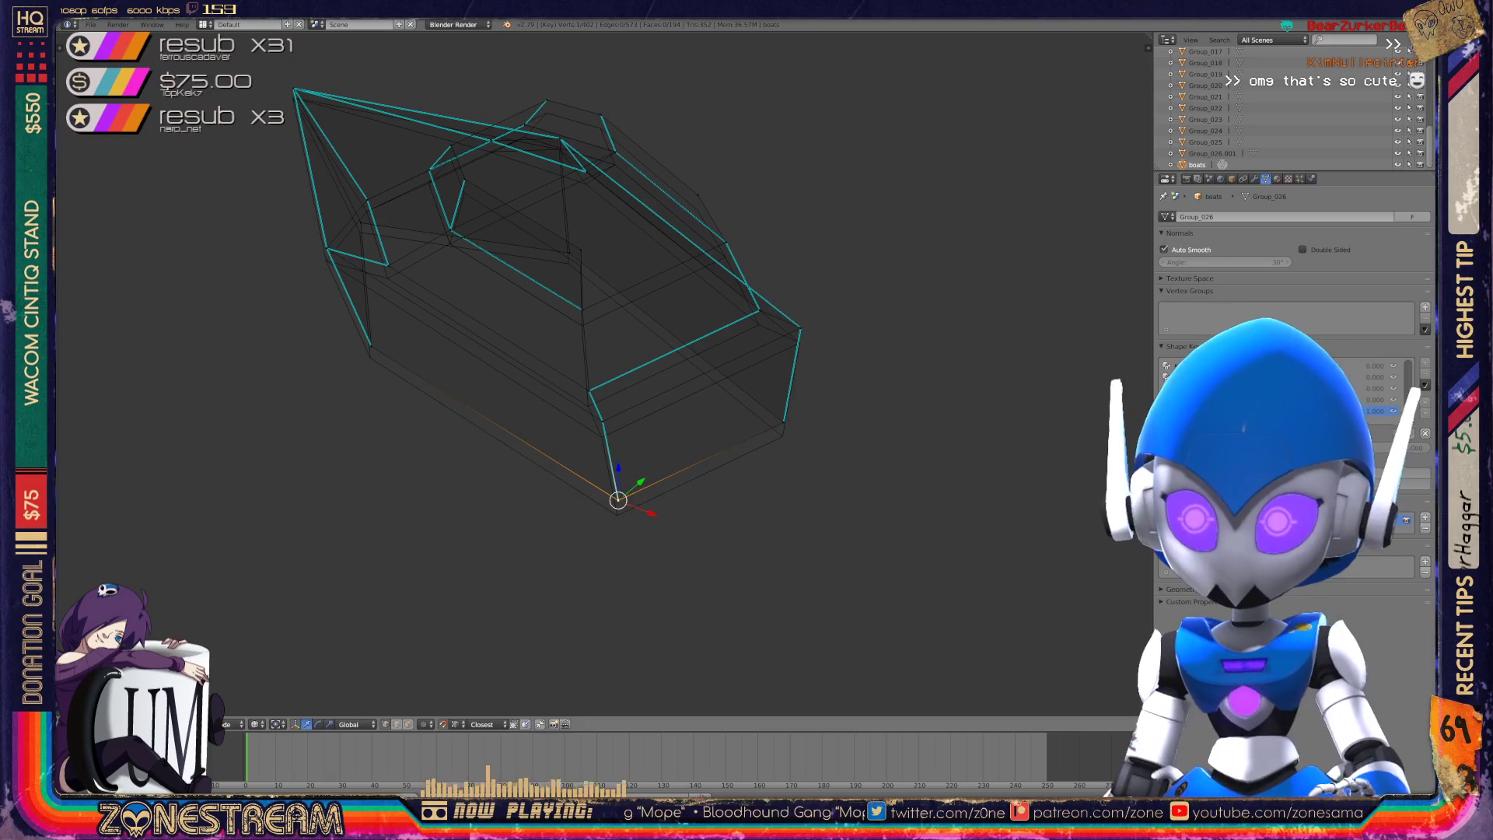
pyautogui.moveTo(618, 500); pyautogui.dragTo(617, 515)
pyautogui.rightClick(783, 422)
pyautogui.moveTo(783, 422); pyautogui.dragTo(777, 427)
pyautogui.scroll(2, 603, 373)
pyautogui.rightClick(601, 441)
pyautogui.moveTo(601, 441)
pyautogui.mouseDown()
pyautogui.moveTo(599, 465)
pyautogui.moveTo(582, 398)
pyautogui.moveTo(580, 420)
pyautogui.mouseUp()
pyautogui.rightClick(887, 310)
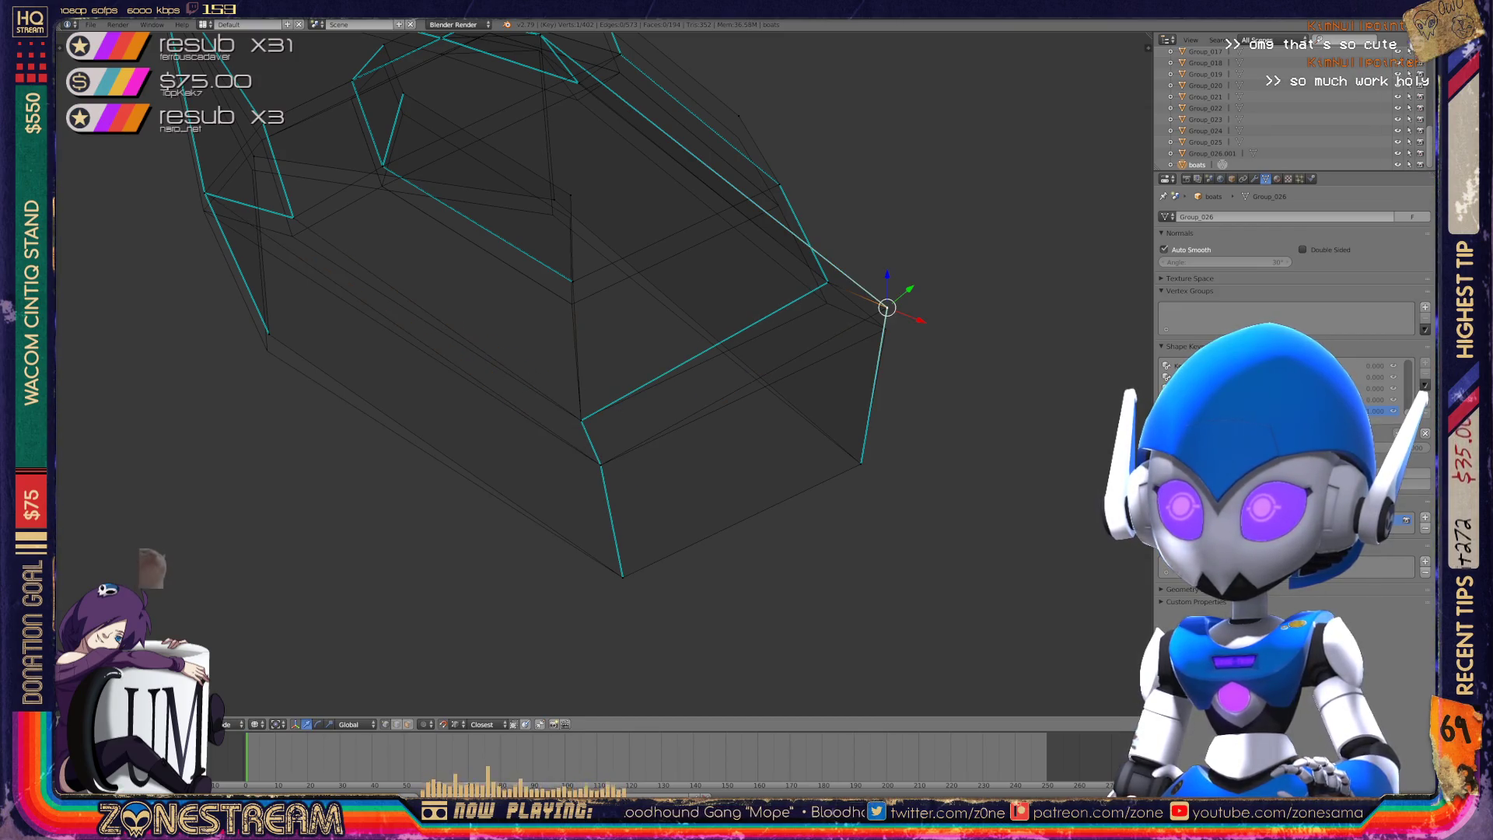
pyautogui.moveTo(886, 310); pyautogui.dragTo(885, 330)
pyautogui.rightClick(828, 282)
pyautogui.moveTo(828, 282); pyautogui.dragTo(826, 303)
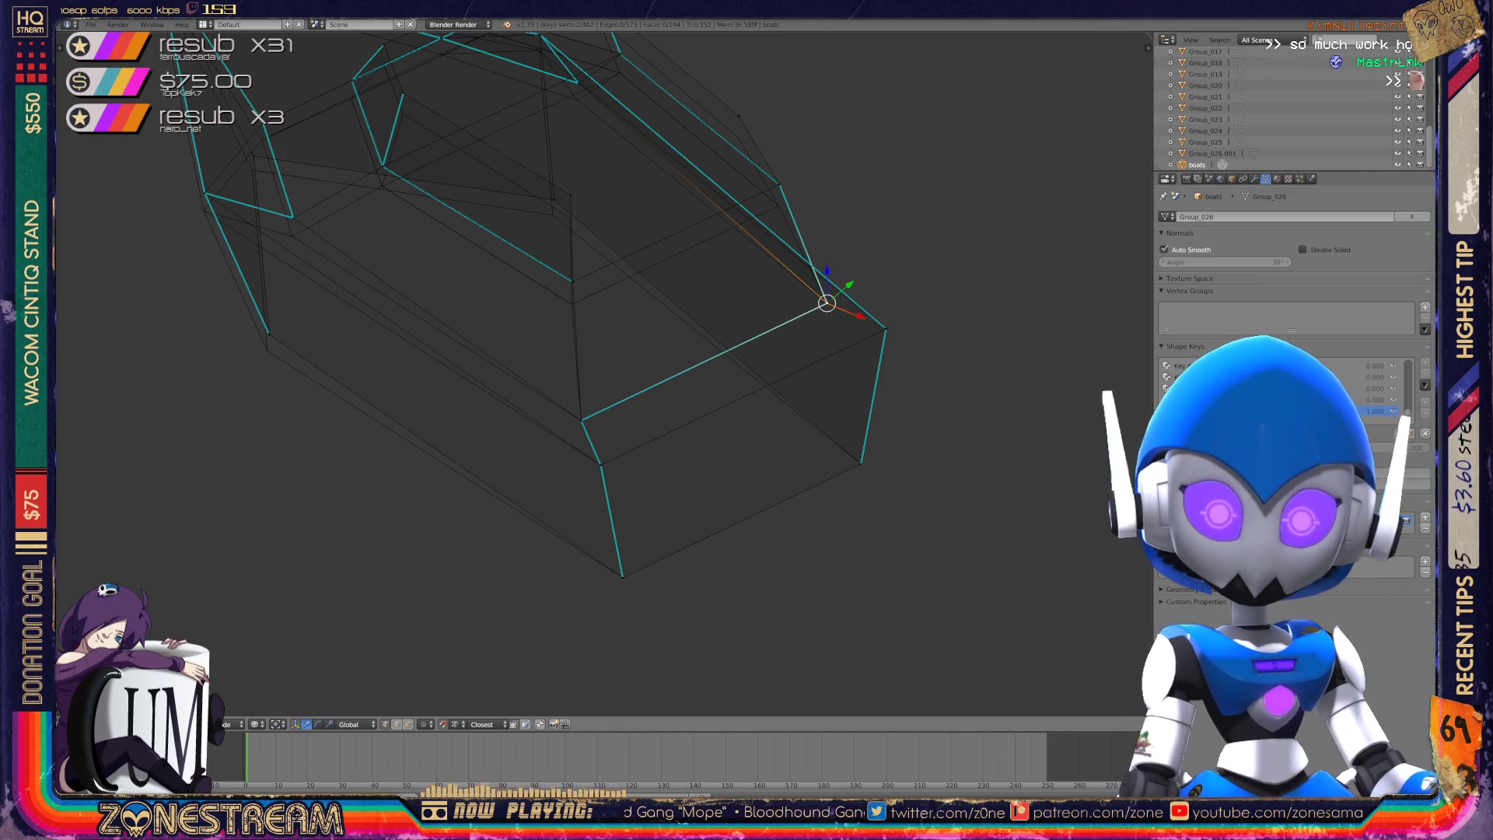
# - View the boat from another angle and lower the far-left hull vertex
pyautogui.moveTo(591, 373); pyautogui.dragTo(482, 350, button='middle')
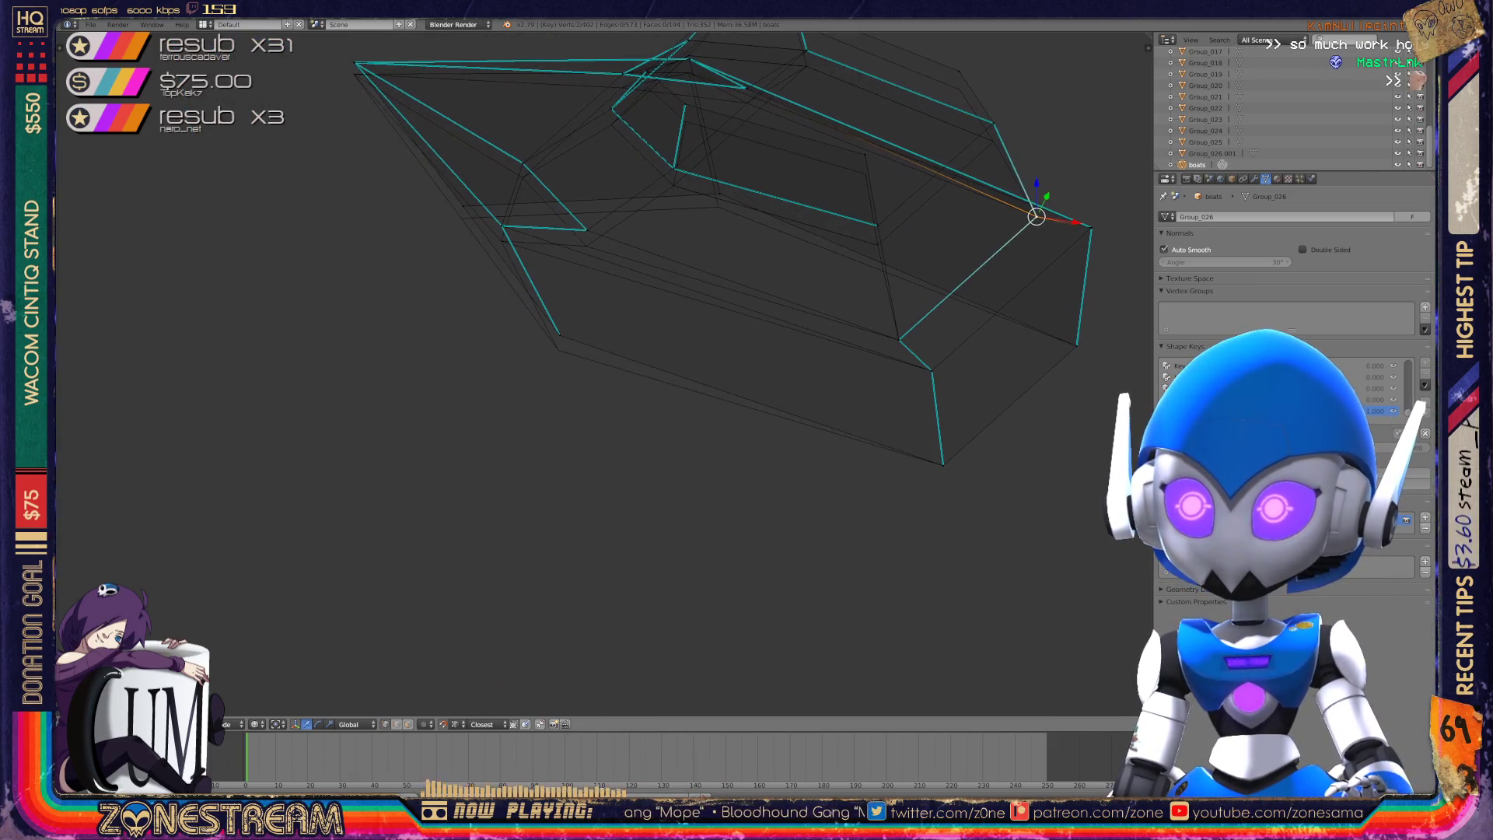
pyautogui.keyDown('shift'); pyautogui.moveTo(591, 350); pyautogui.dragTo(356, 498, button='middle'); pyautogui.keyUp('shift')
pyautogui.moveTo(591, 350); pyautogui.dragTo(817, 241, button='middle')
pyautogui.scroll(2, 669, 280)
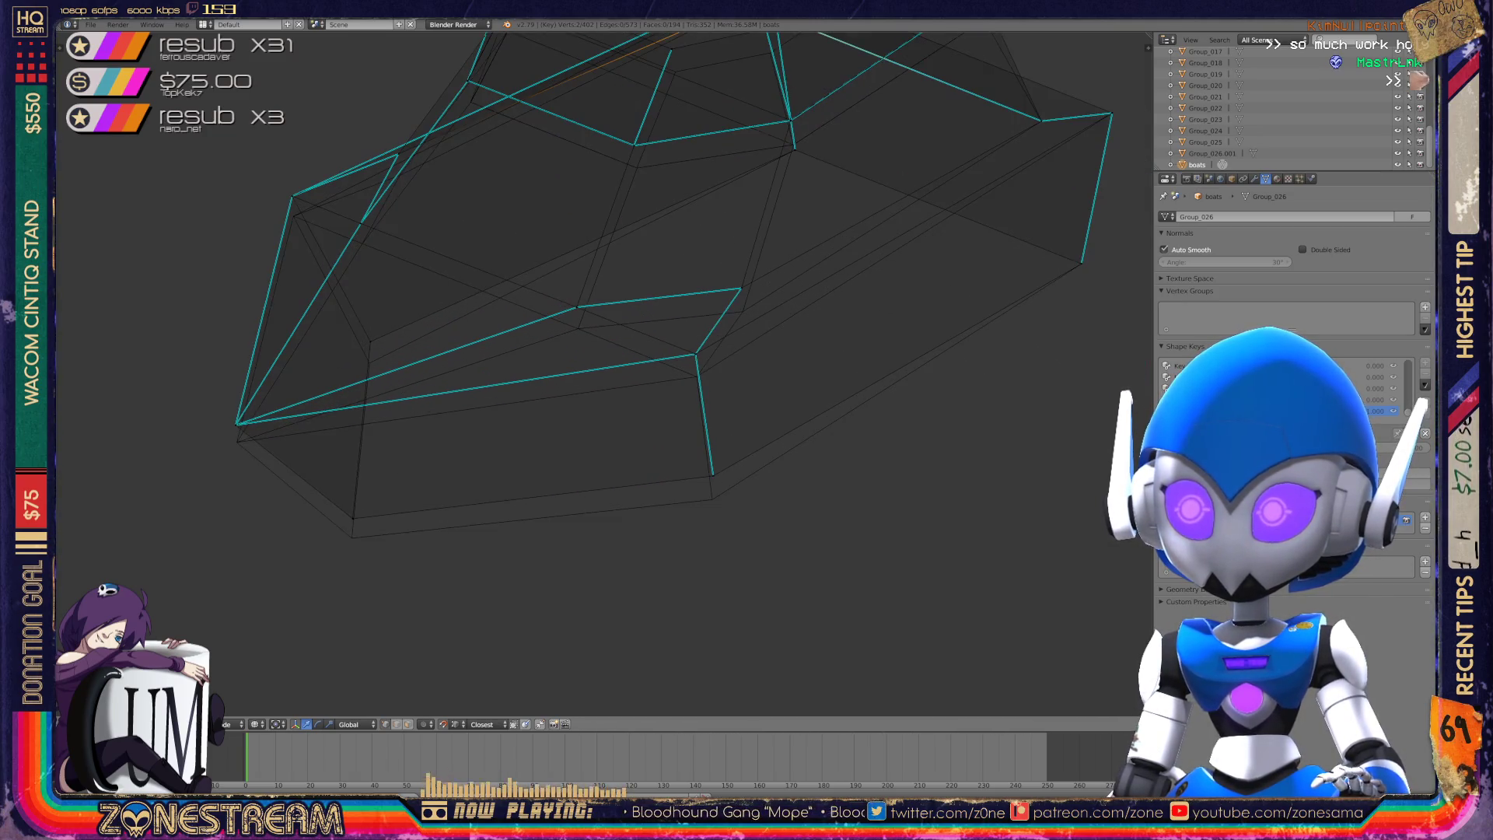
pyautogui.rightClick(713, 498)
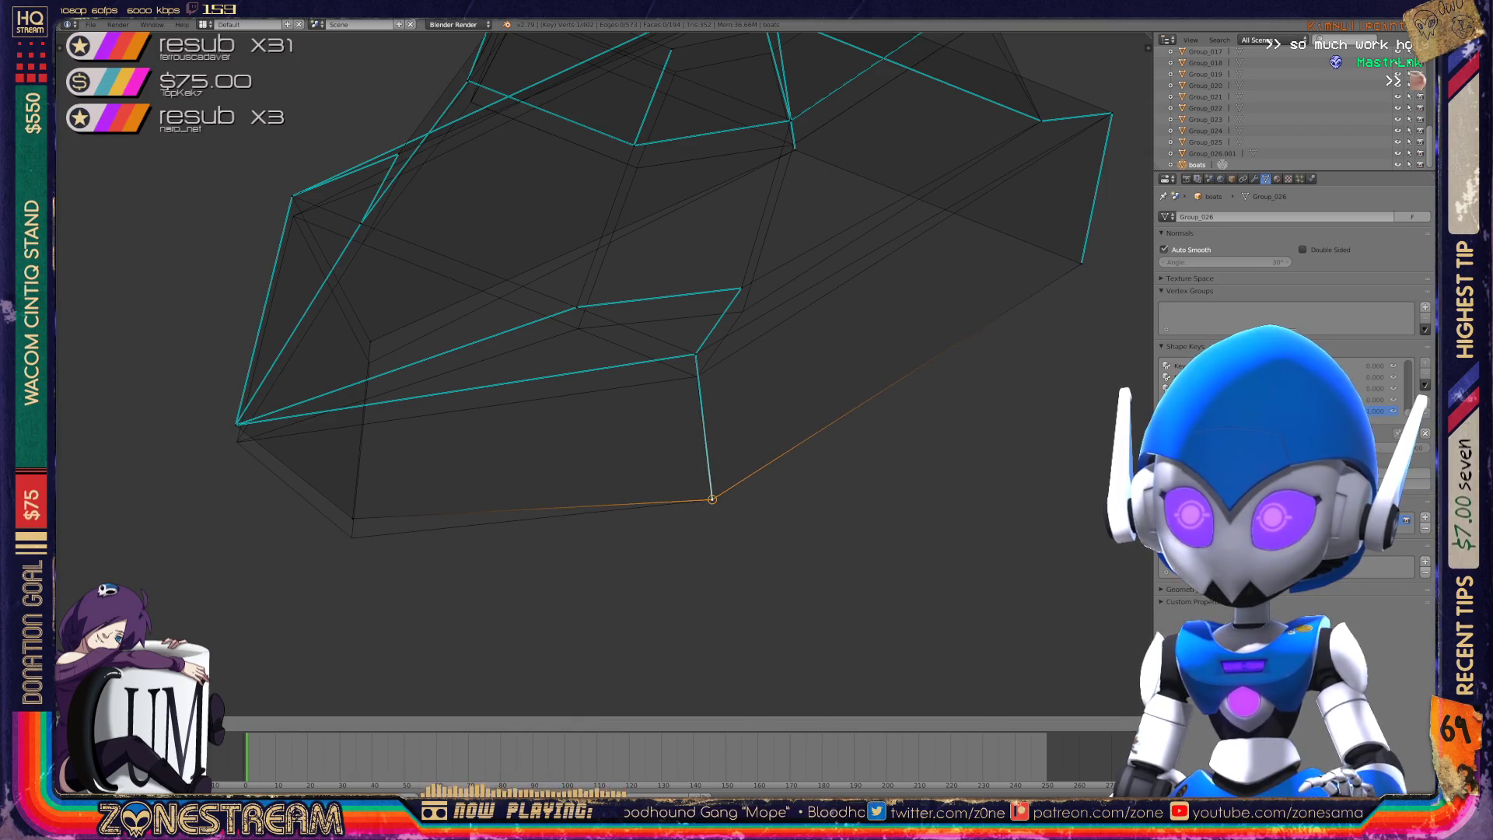
pyautogui.rightClick(352, 518)
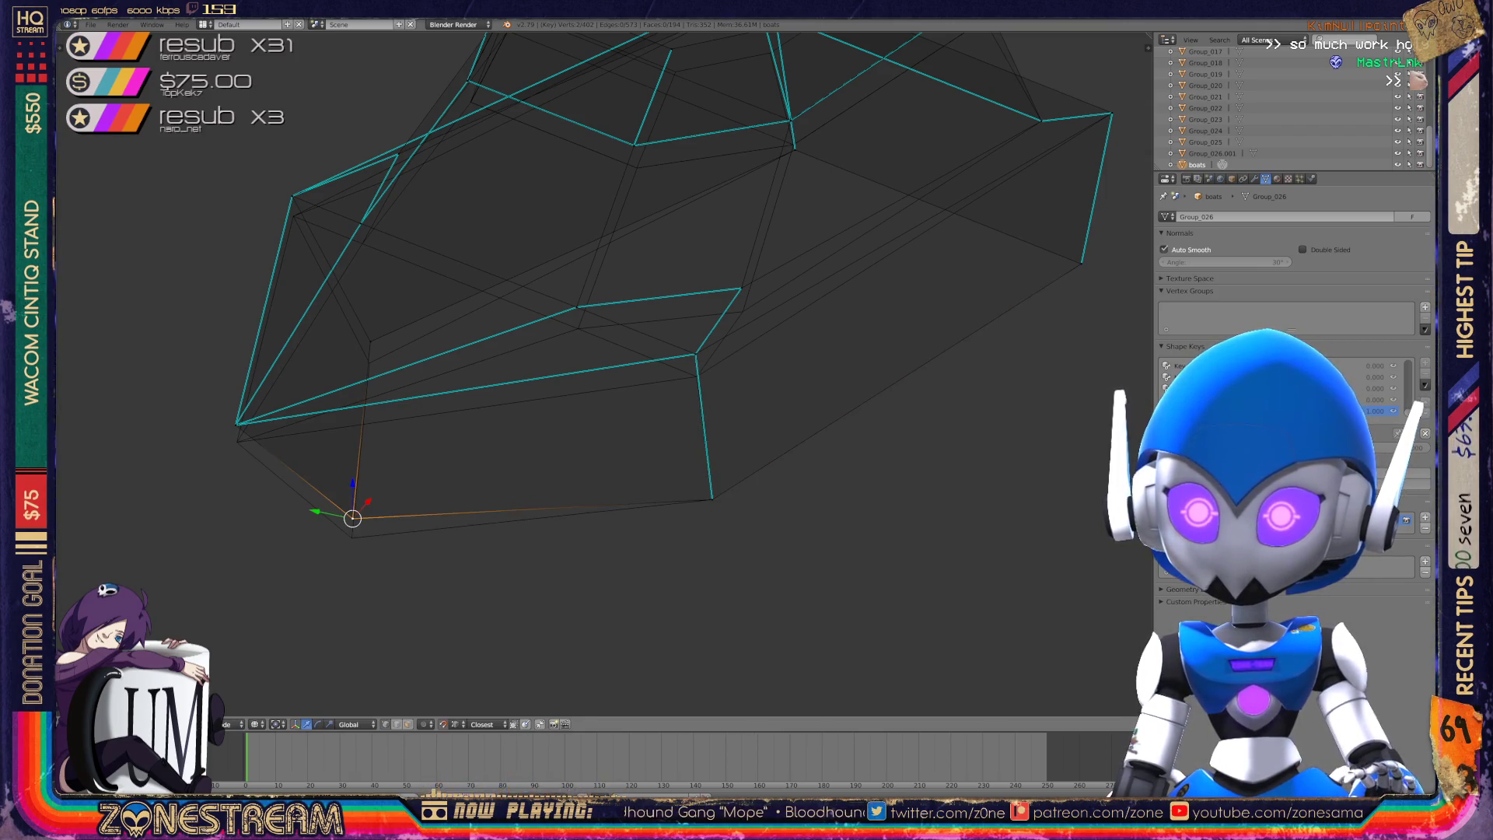
pyautogui.rightClick(236, 424)
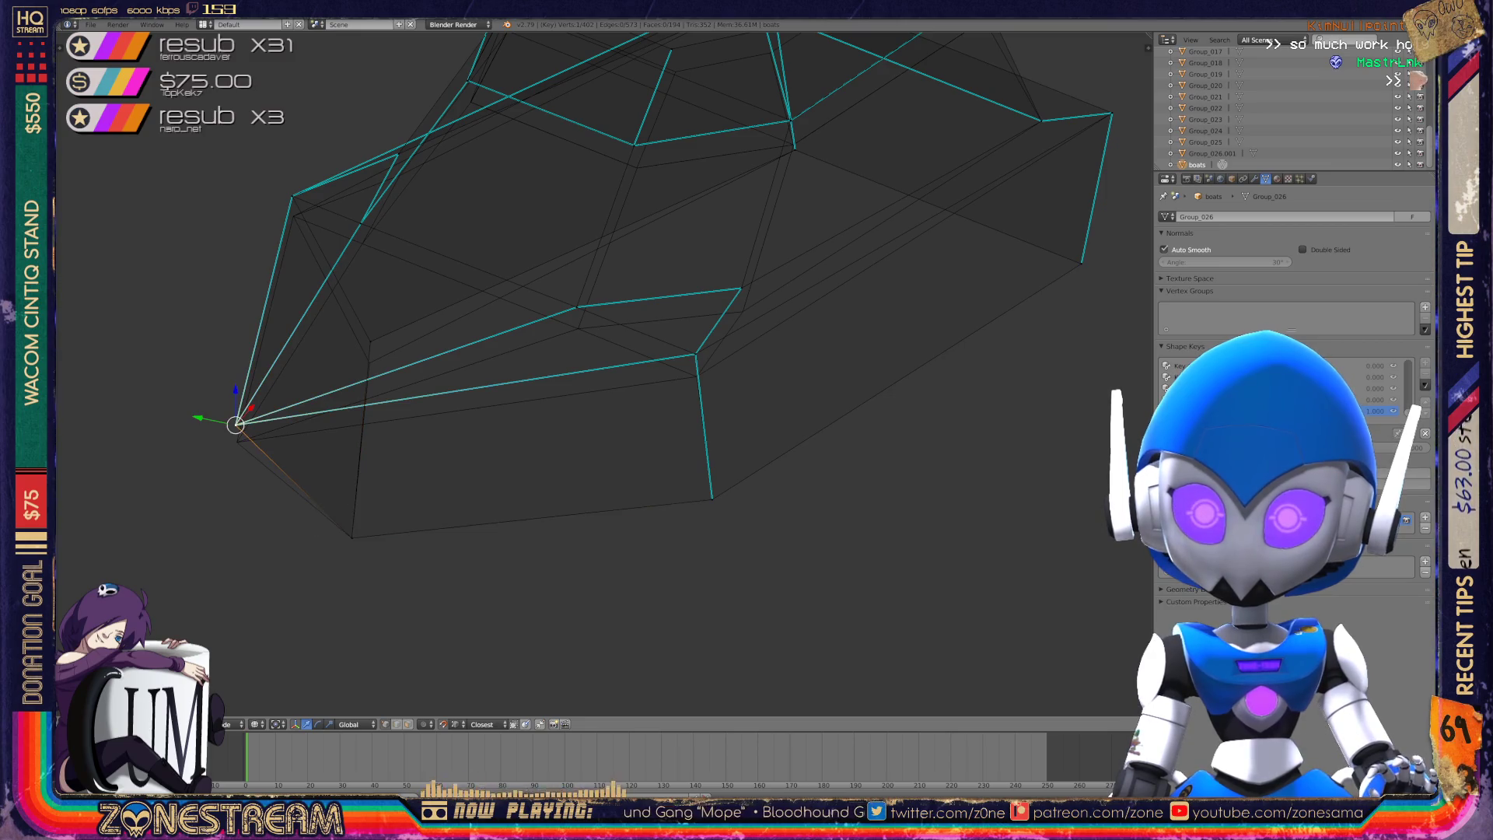
pyautogui.moveTo(236, 424); pyautogui.dragTo(238, 441)
# - Lower two more hull vertices onto the reference line and select the middle inner vertex
pyautogui.rightClick(695, 355)
pyautogui.moveTo(695, 355); pyautogui.dragTo(696, 377)
pyautogui.rightClick(741, 288)
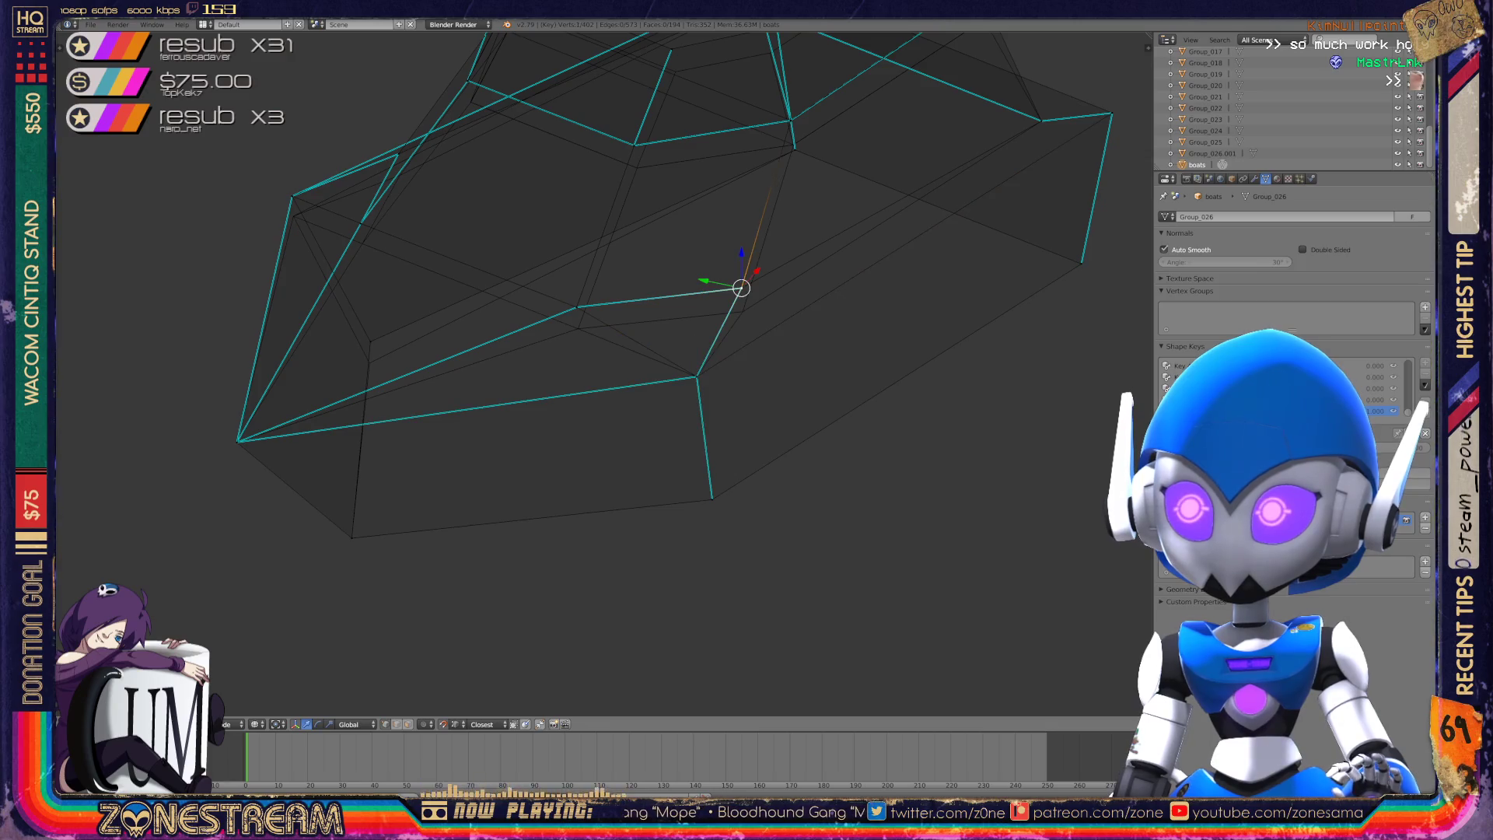
pyautogui.moveTo(741, 288); pyautogui.dragTo(743, 311)
pyautogui.rightClick(576, 307)
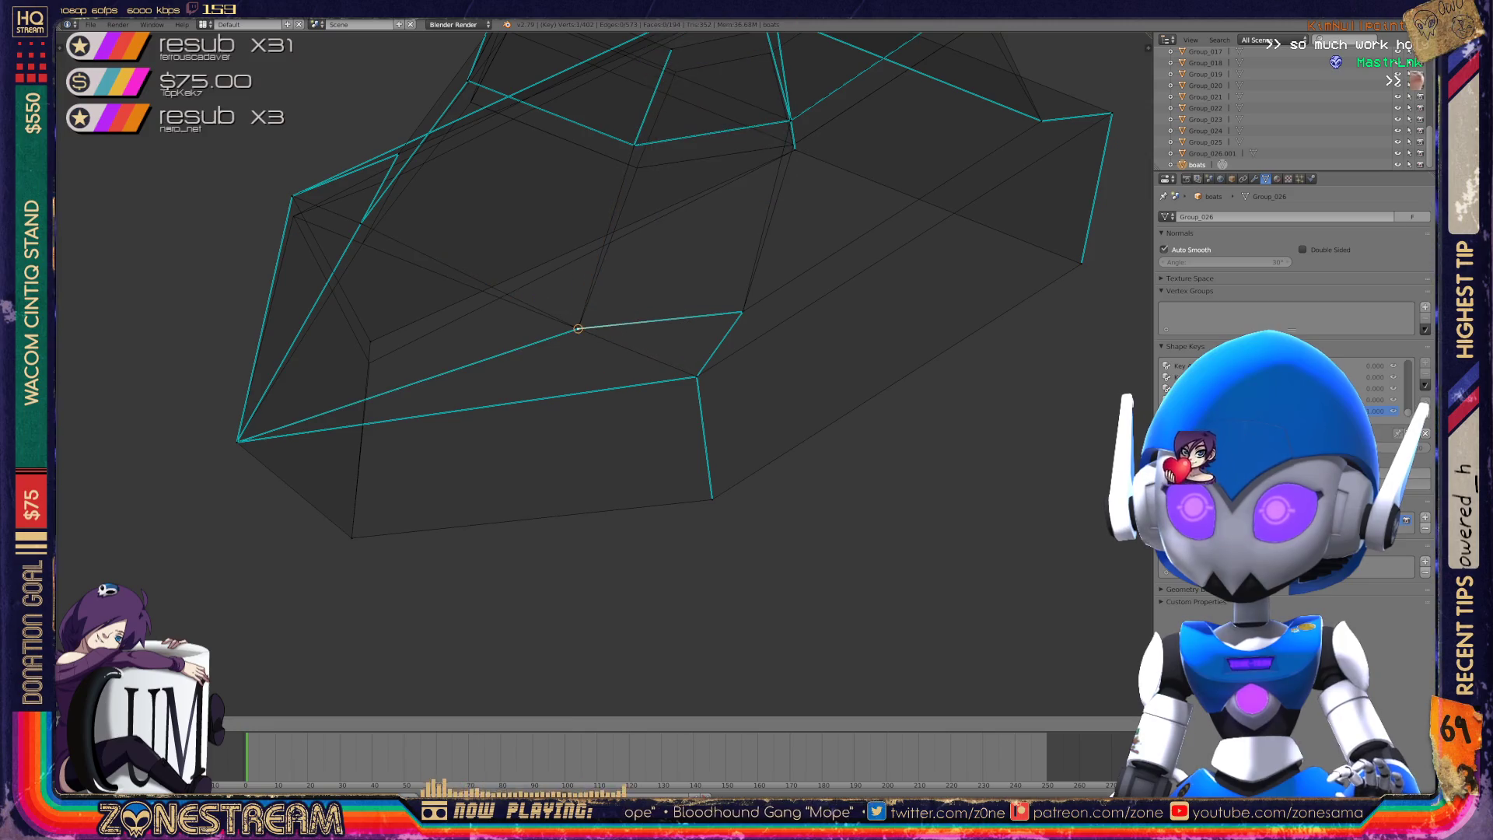
pyautogui.moveTo(506, 447)
pyautogui.keyDown('shift'); pyautogui.mouseDown(button='middle')
pyautogui.moveTo(651, 517)
pyautogui.moveTo(778, 497)
pyautogui.moveTo(747, 490)
pyautogui.mouseUp(button='middle'); pyautogui.keyUp('shift')
pyautogui.keyDown('shift'); pyautogui.moveTo(777, 389); pyautogui.dragTo(435, 362, button='middle'); pyautogui.keyUp('shift')
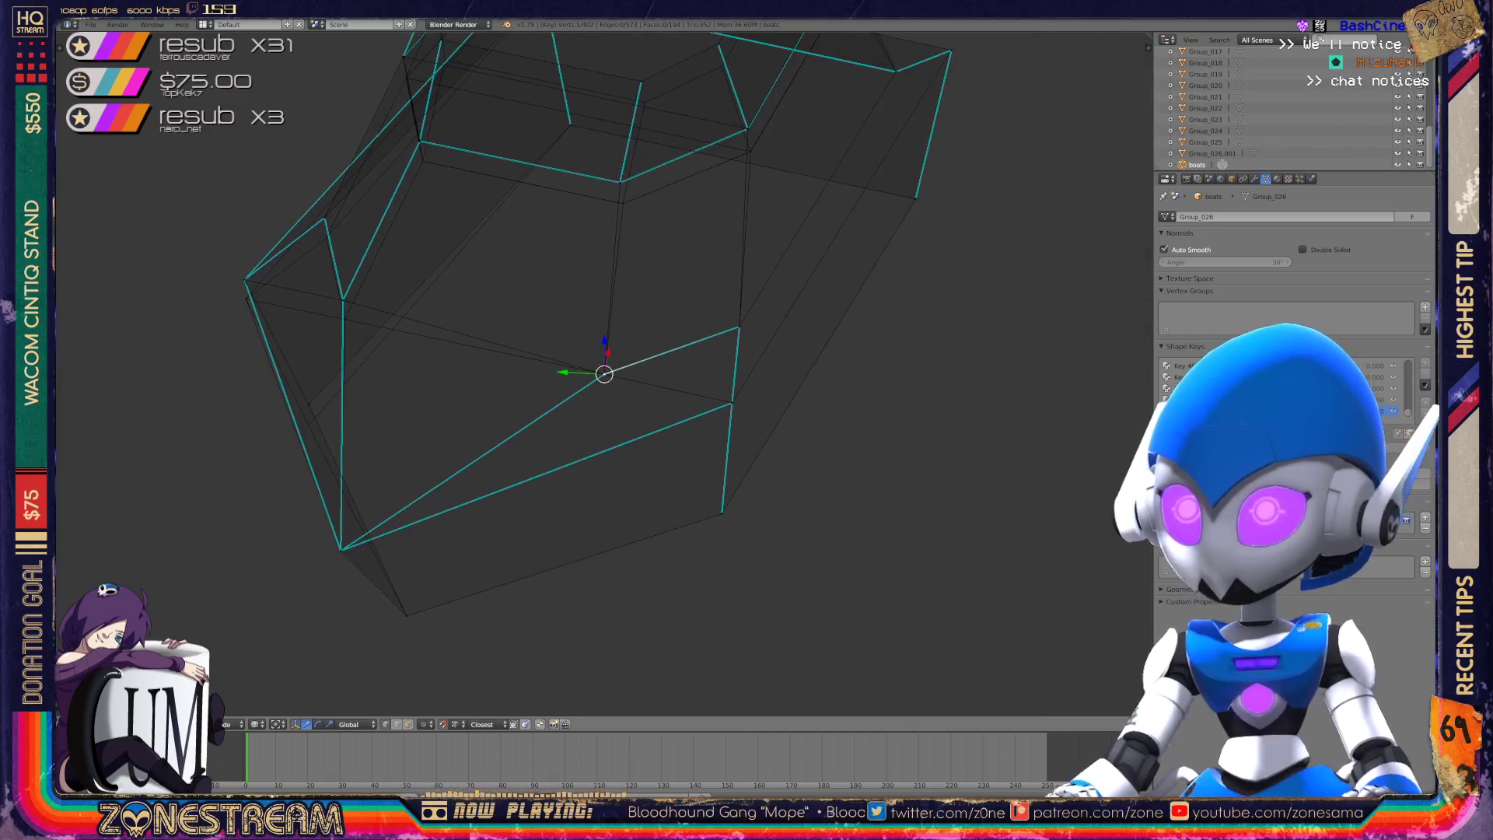
# - Vertex-slide two upper hull vertices down along their edges
pyautogui.scroll(4, 607, 373)
pyautogui.rightClick(431, 287)
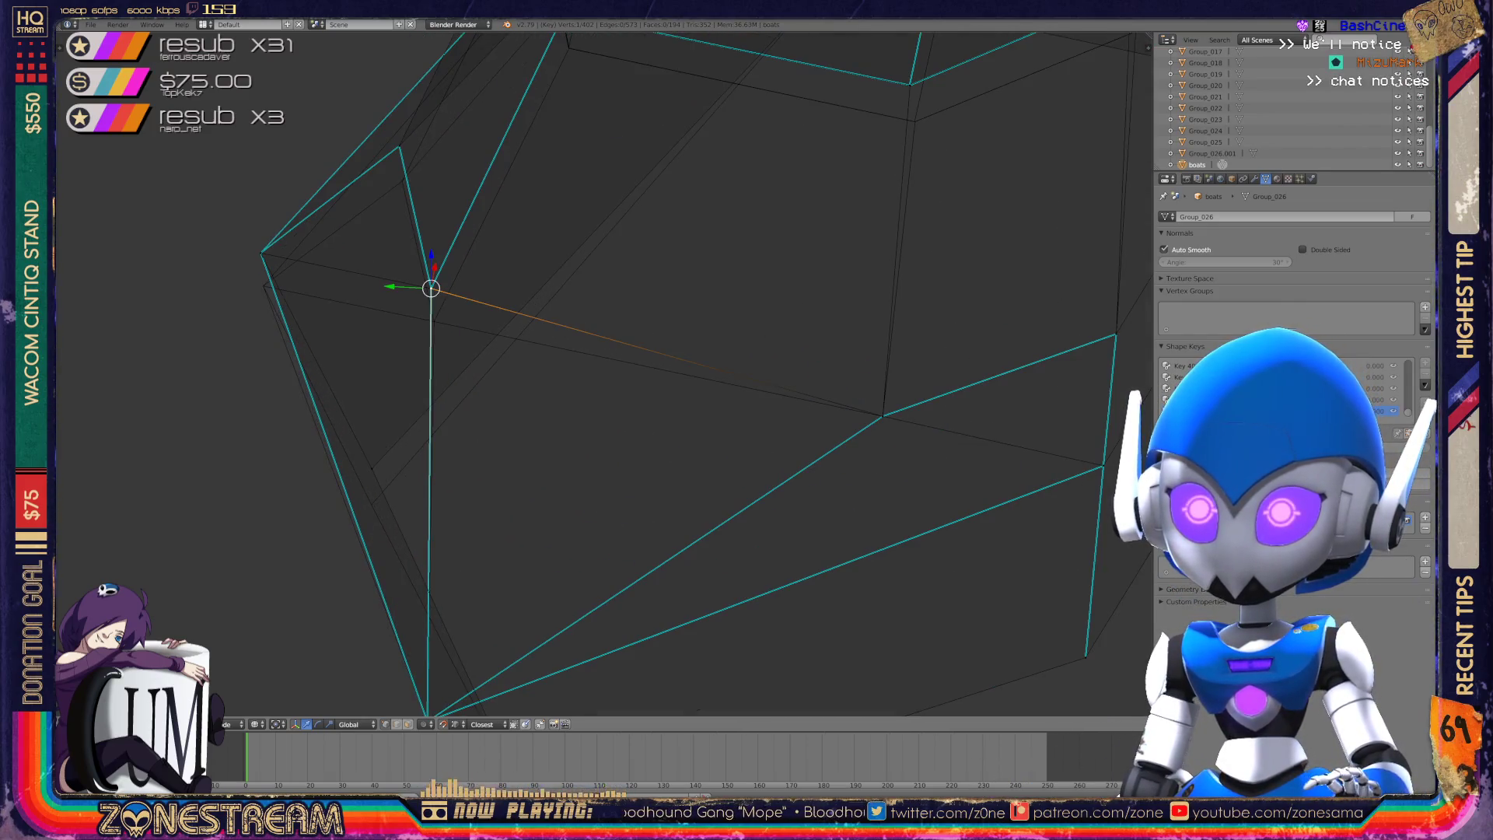
pyautogui.press('g')
pyautogui.press('g')
pyautogui.click(434, 322)
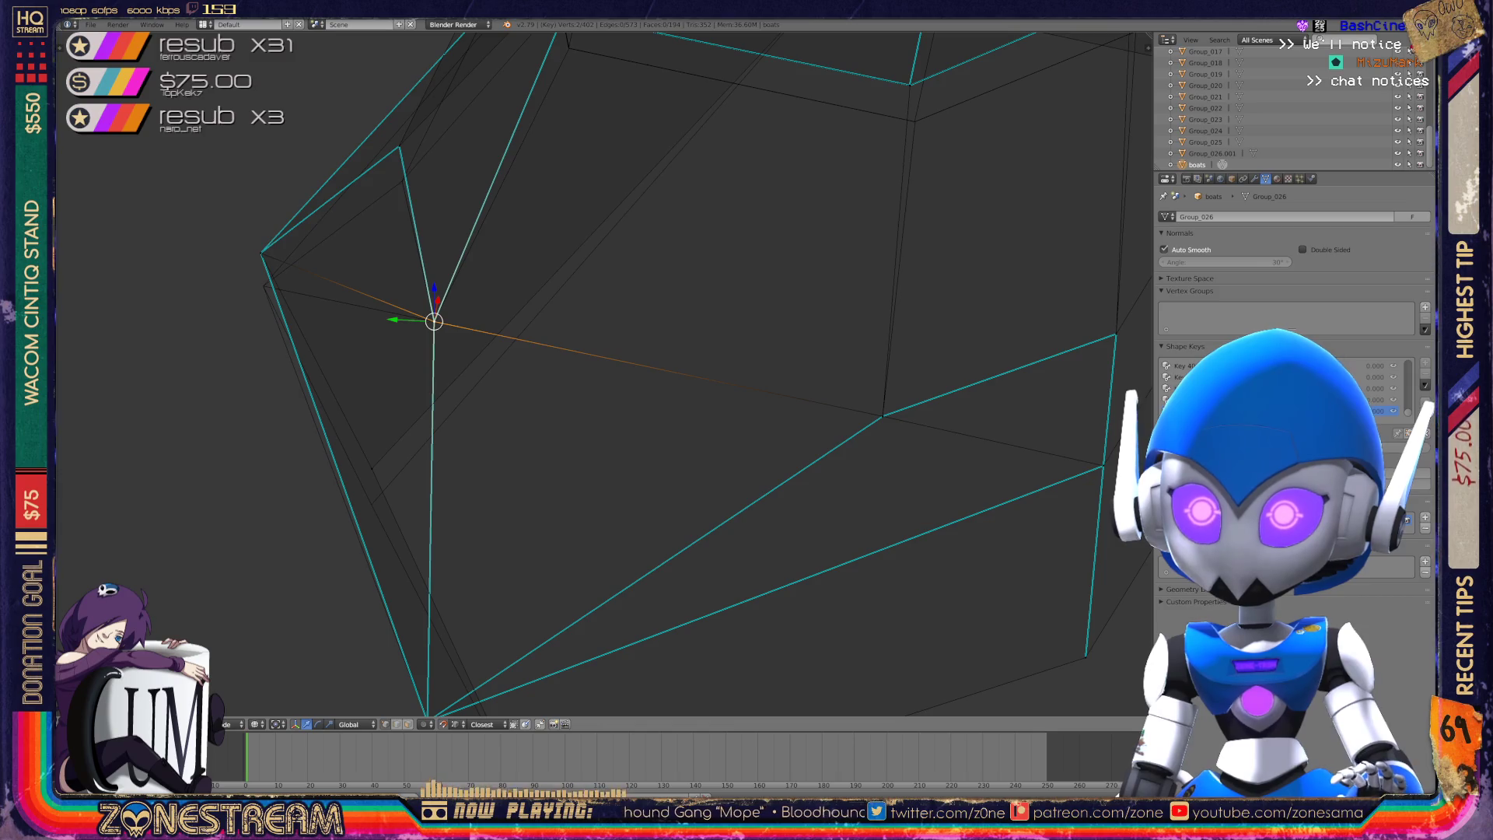
pyautogui.rightClick(260, 253)
pyautogui.press('g')
pyautogui.press('g')
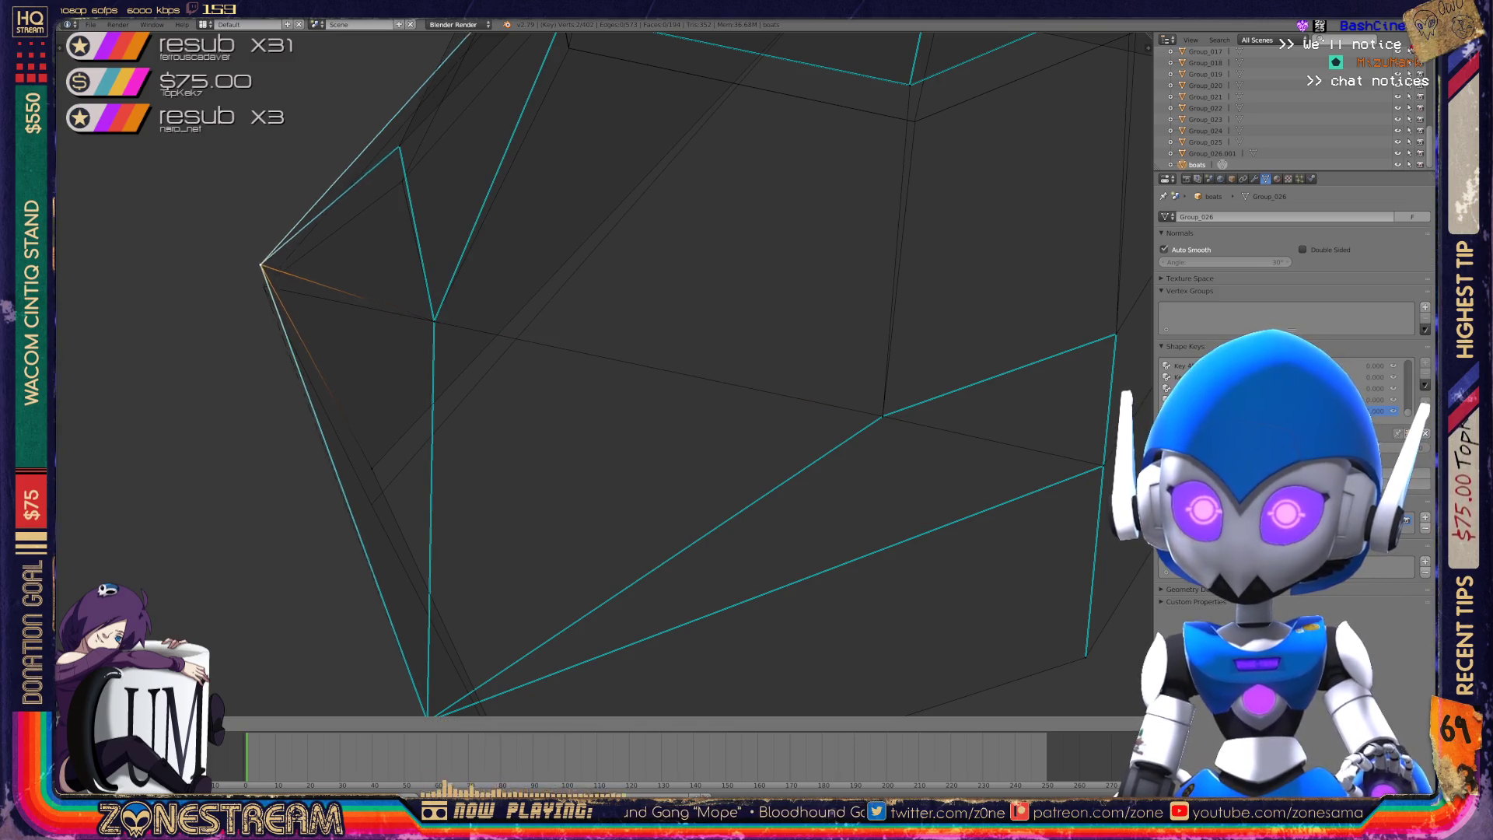
pyautogui.click(262, 286)
# - Lower the vertex near the boat's pointed end, then leave Edit Mode
pyautogui.rightClick(372, 468)
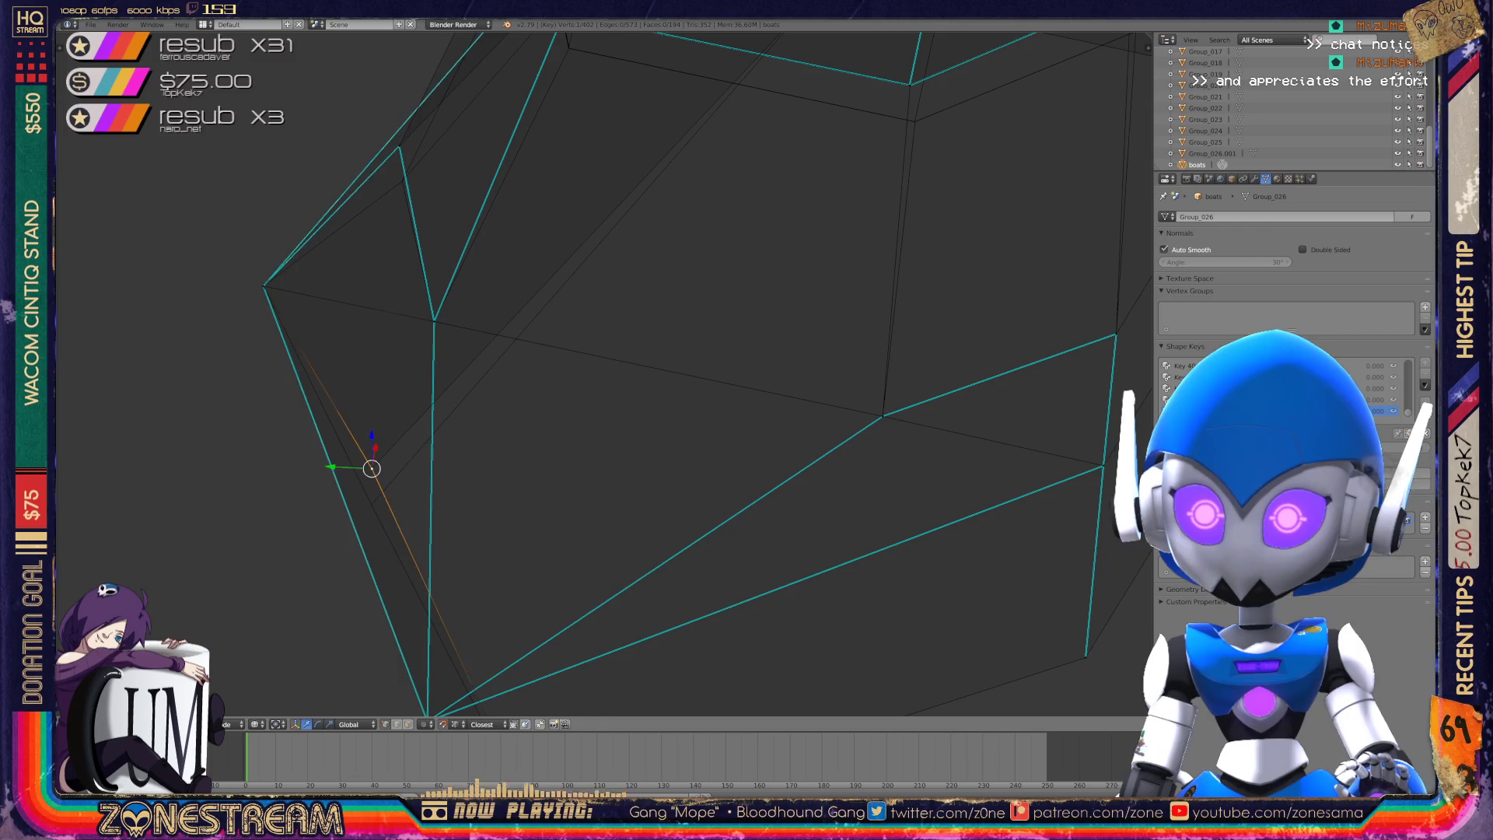
pyautogui.keyDown('shift'); pyautogui.rightClick(372, 468); pyautogui.keyUp('shift')
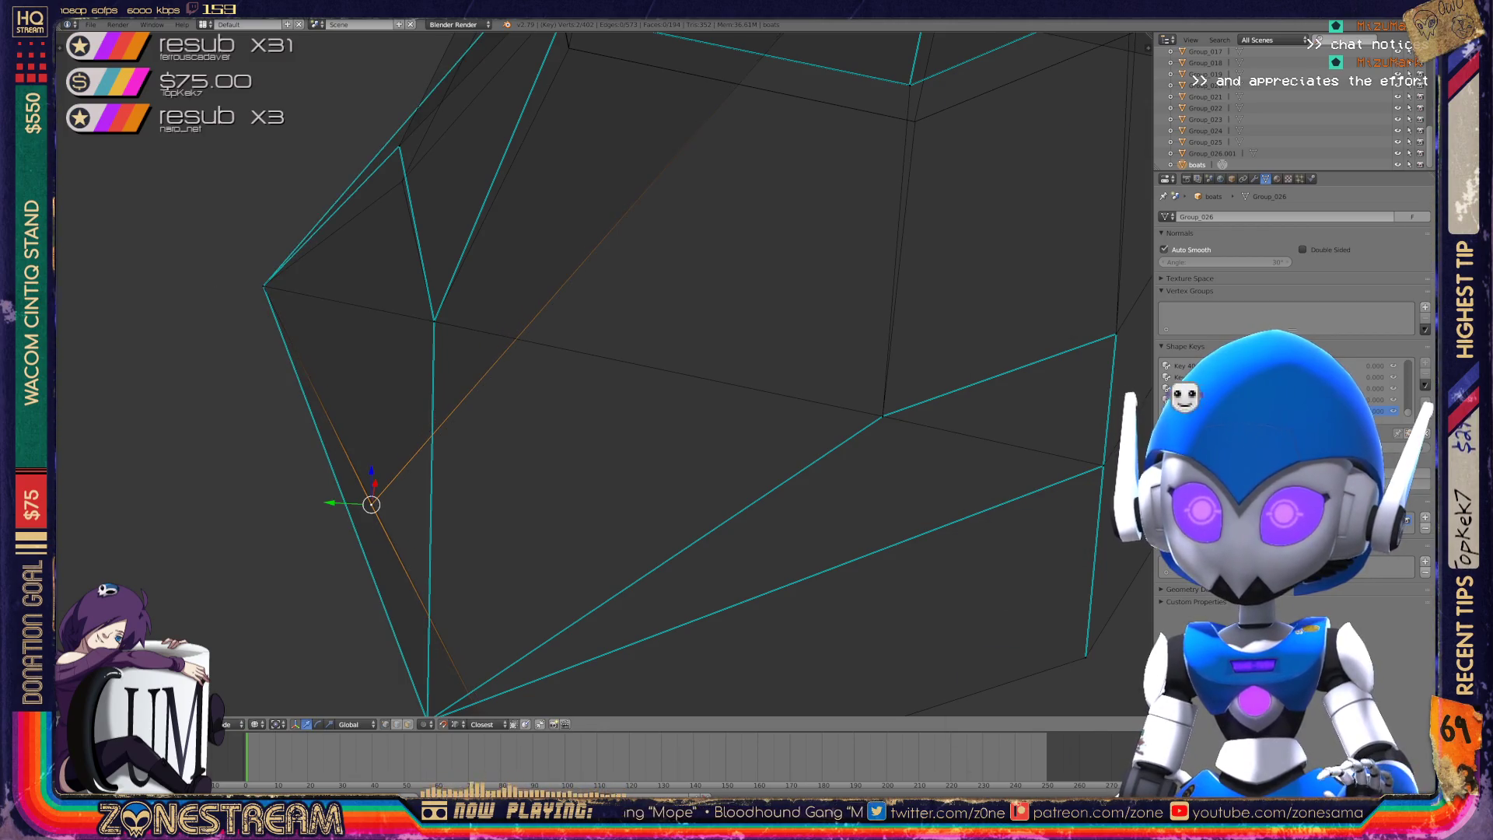
pyautogui.scroll(-3, 607, 373)
pyautogui.moveTo(591, 466); pyautogui.dragTo(529, 256, button='middle')
pyautogui.rightClick(572, 377)
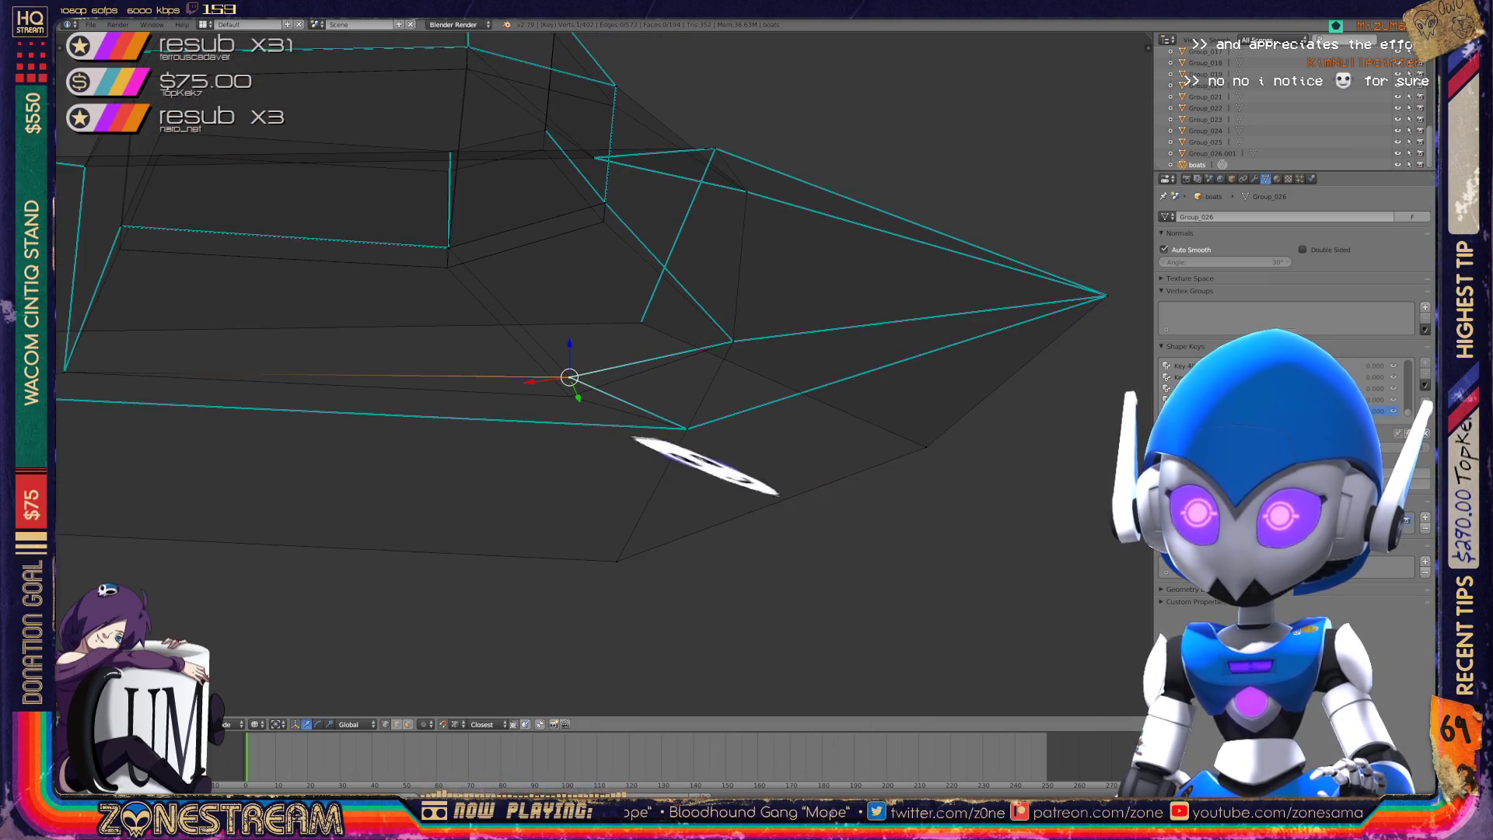
pyautogui.moveTo(572, 346); pyautogui.dragTo(569, 366)
pyautogui.scroll(3, 255, 116)
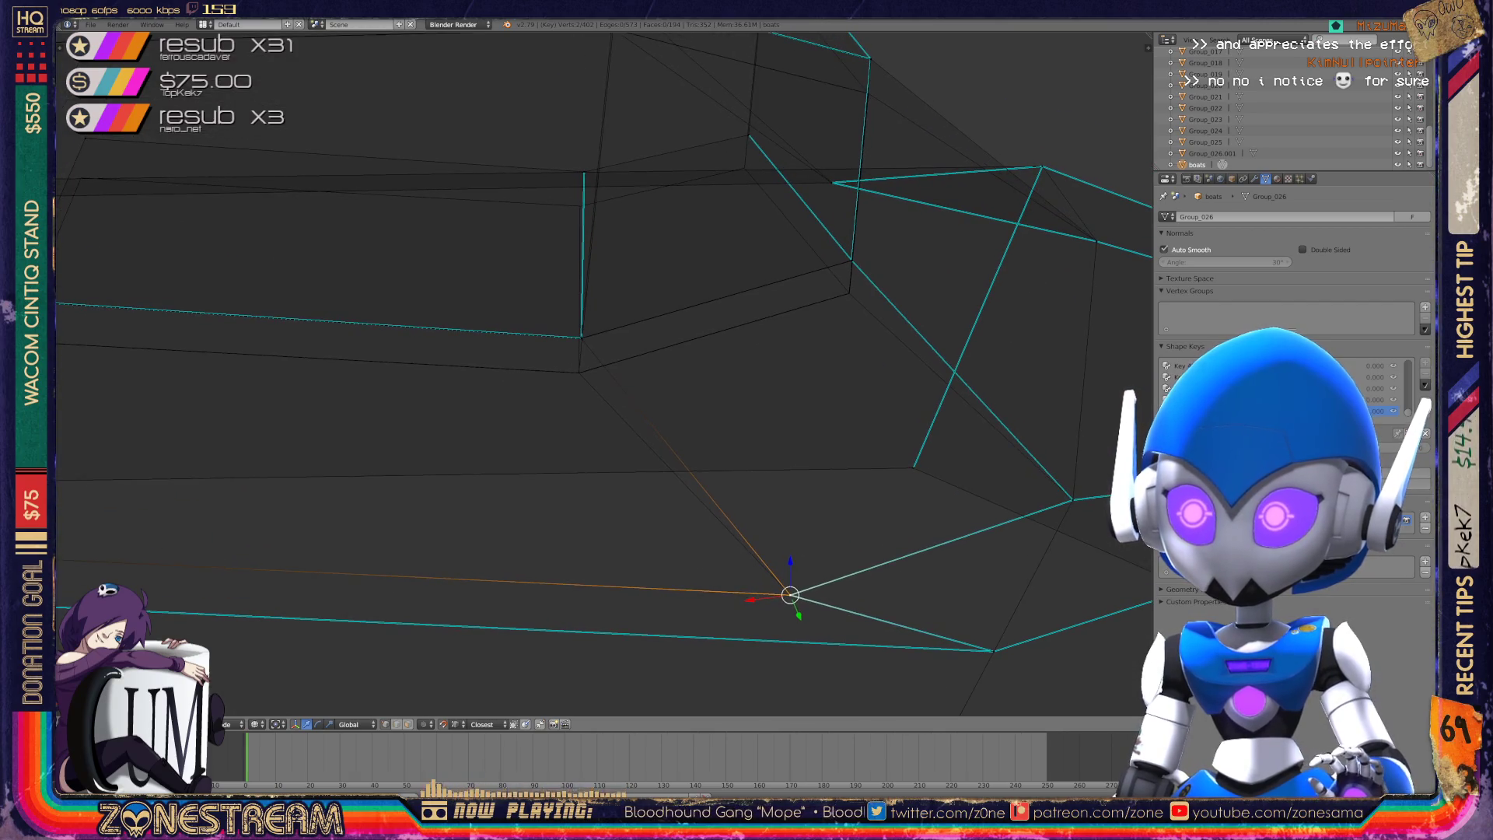
pyautogui.scroll(-3, 603, 373)
pyautogui.moveTo(603, 373); pyautogui.dragTo(575, 295, button='middle')
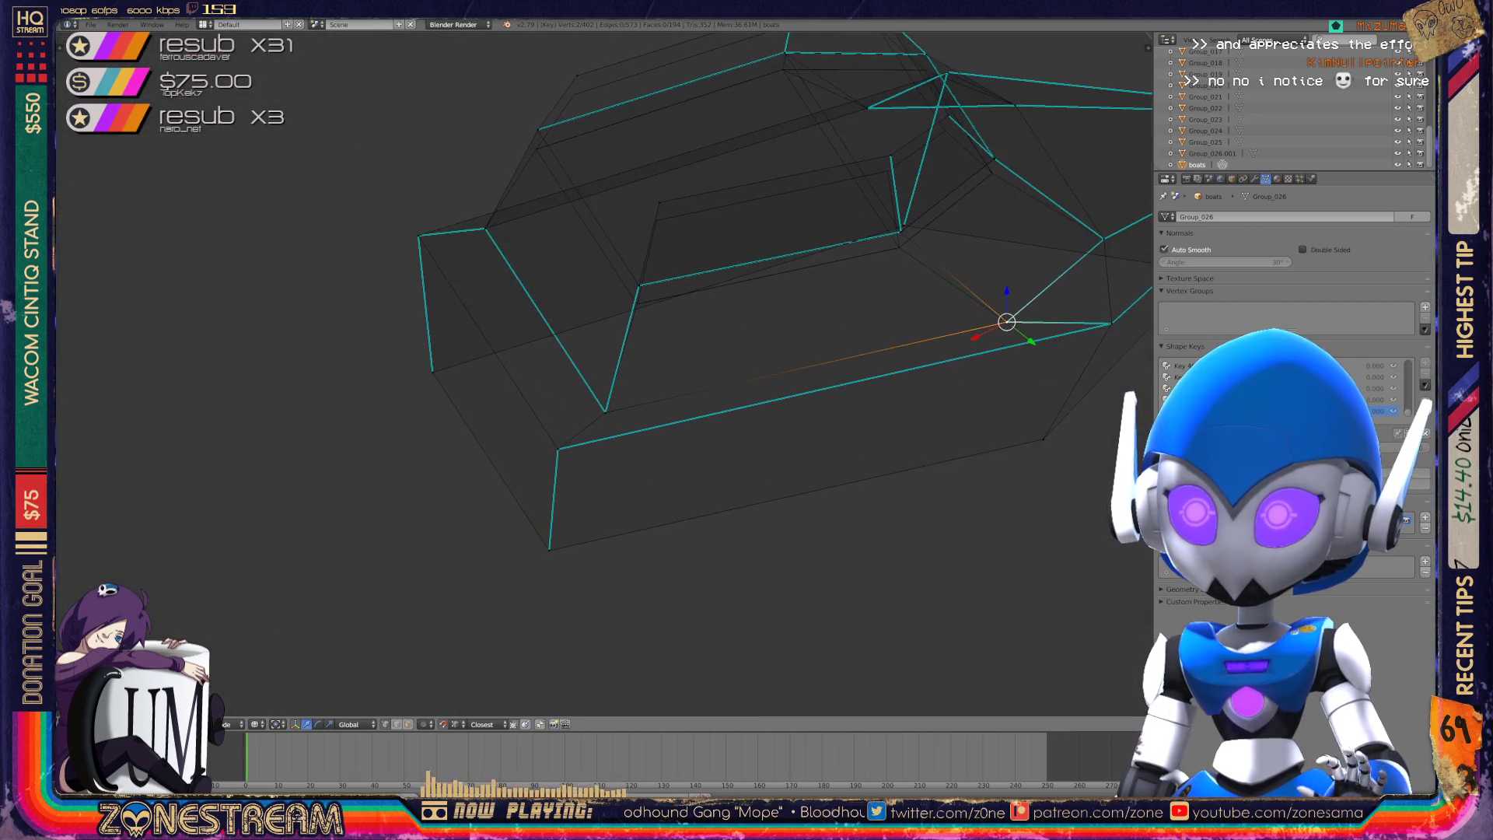
pyautogui.press('Tab')
pyautogui.press('Tab')
# - Lower a left and a right hull vertex onto the reference lines
pyautogui.moveTo(700, 389)
pyautogui.mouseDown(button='middle')
pyautogui.moveTo(684, 365)
pyautogui.moveTo(595, 366)
pyautogui.moveTo(556, 327)
pyautogui.mouseUp(button='middle')
pyautogui.scroll(2, 700, 389)
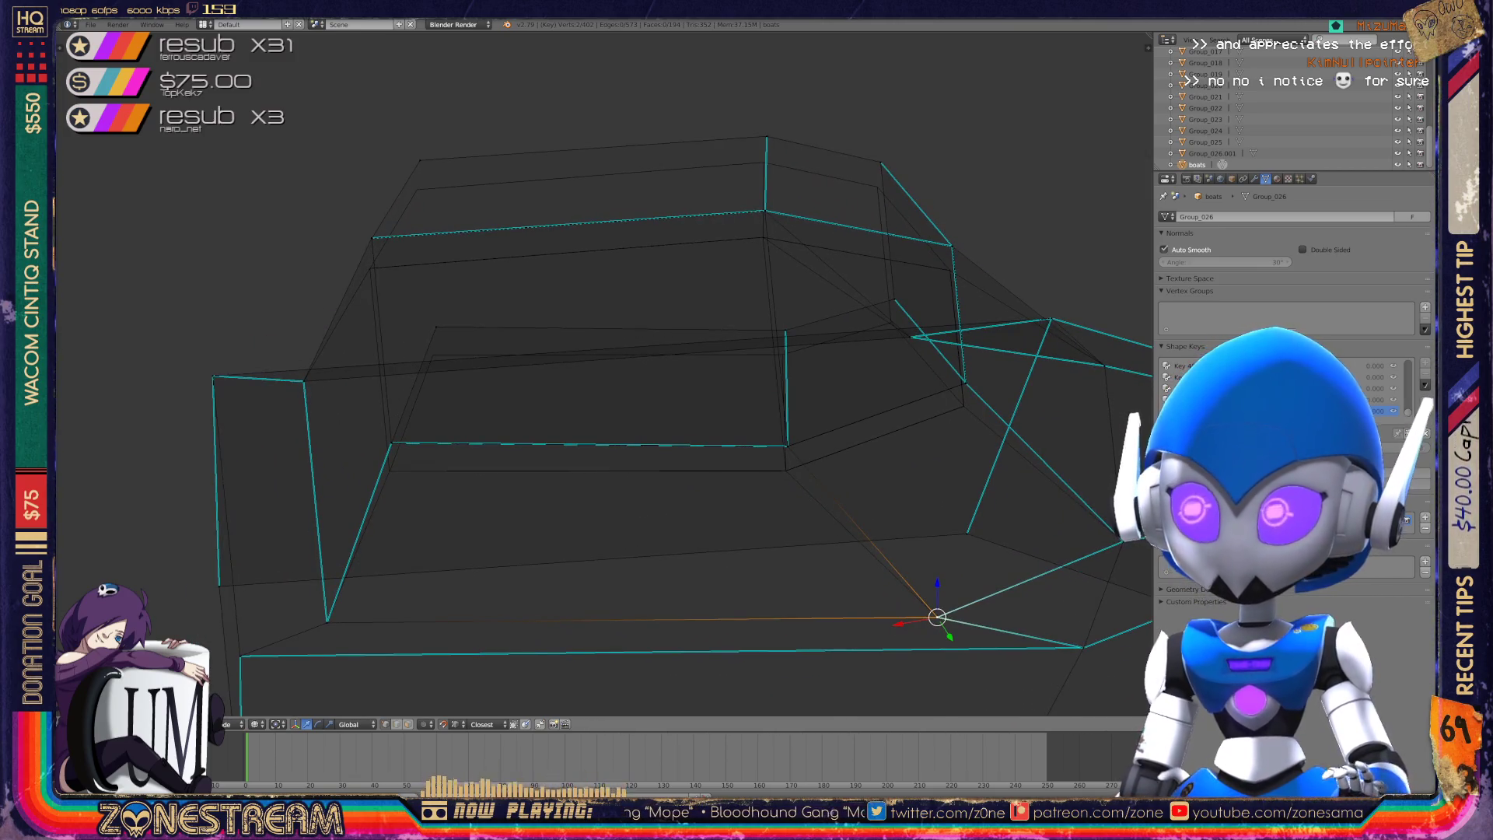
pyautogui.rightClick(436, 327)
pyautogui.moveTo(436, 327); pyautogui.dragTo(432, 355, button='right')
pyautogui.rightClick(785, 331)
pyautogui.moveTo(786, 331); pyautogui.dragTo(783, 354, button='right')
# - Pull the neighbouring vertex and three top vertices down onto the reference wireframe
pyautogui.moveTo(894, 300); pyautogui.dragTo(891, 322, button='right')
pyautogui.moveTo(881, 163); pyautogui.dragTo(880, 187, button='right')
pyautogui.moveTo(766, 138); pyautogui.dragTo(764, 163, button='right')
pyautogui.moveTo(420, 161); pyautogui.dragTo(416, 190, button='right')
pyautogui.rightClick(372, 237)
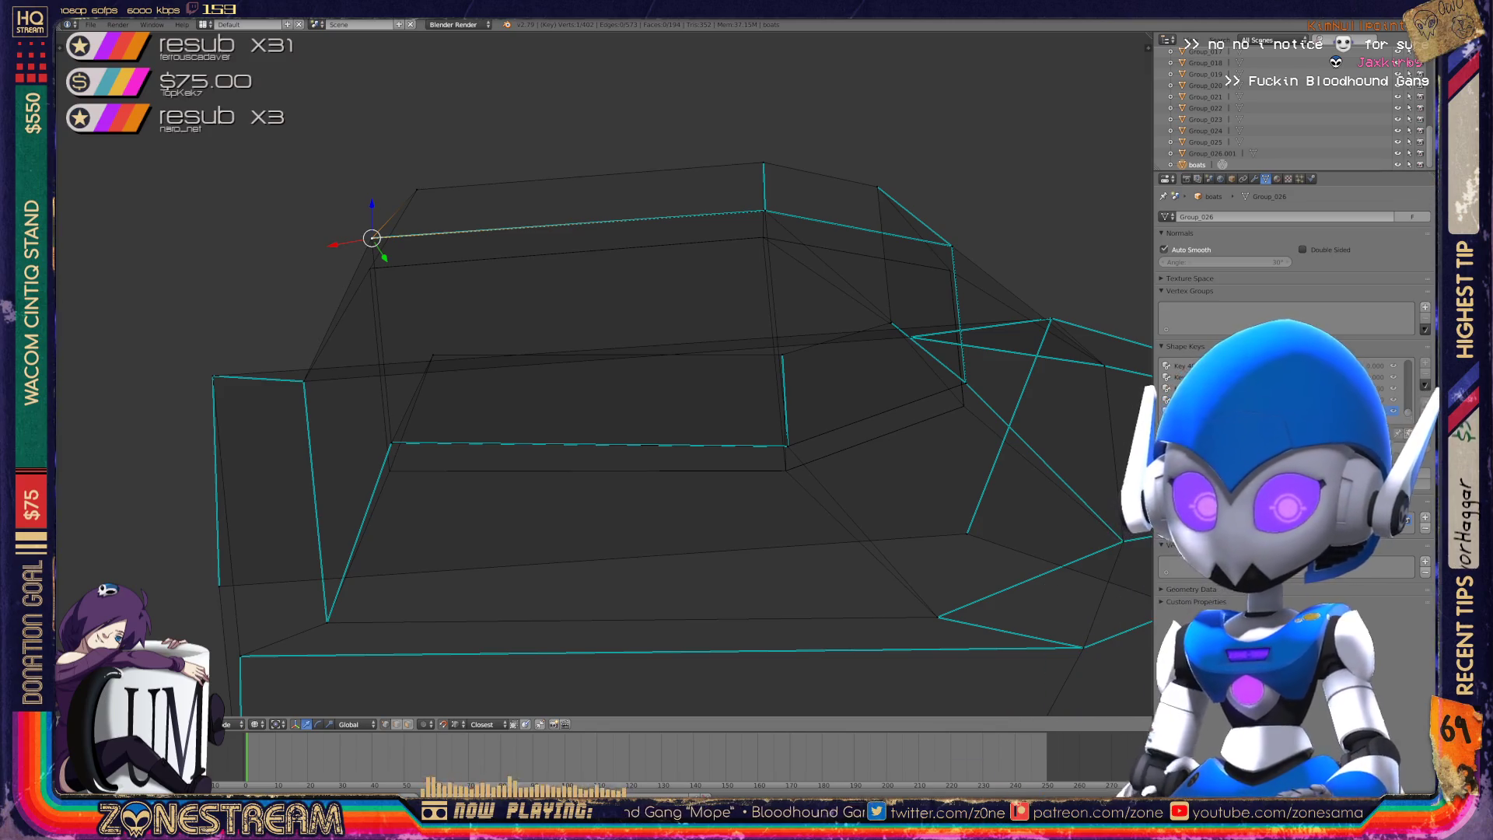
pyautogui.moveTo(591, 373)
pyautogui.mouseDown(button='middle')
pyautogui.moveTo(583, 544)
pyautogui.moveTo(560, 334)
pyautogui.moveTo(614, 327)
pyautogui.moveTo(615, 299)
pyautogui.mouseUp(button='middle')
pyautogui.scroll(6, 605, 374)
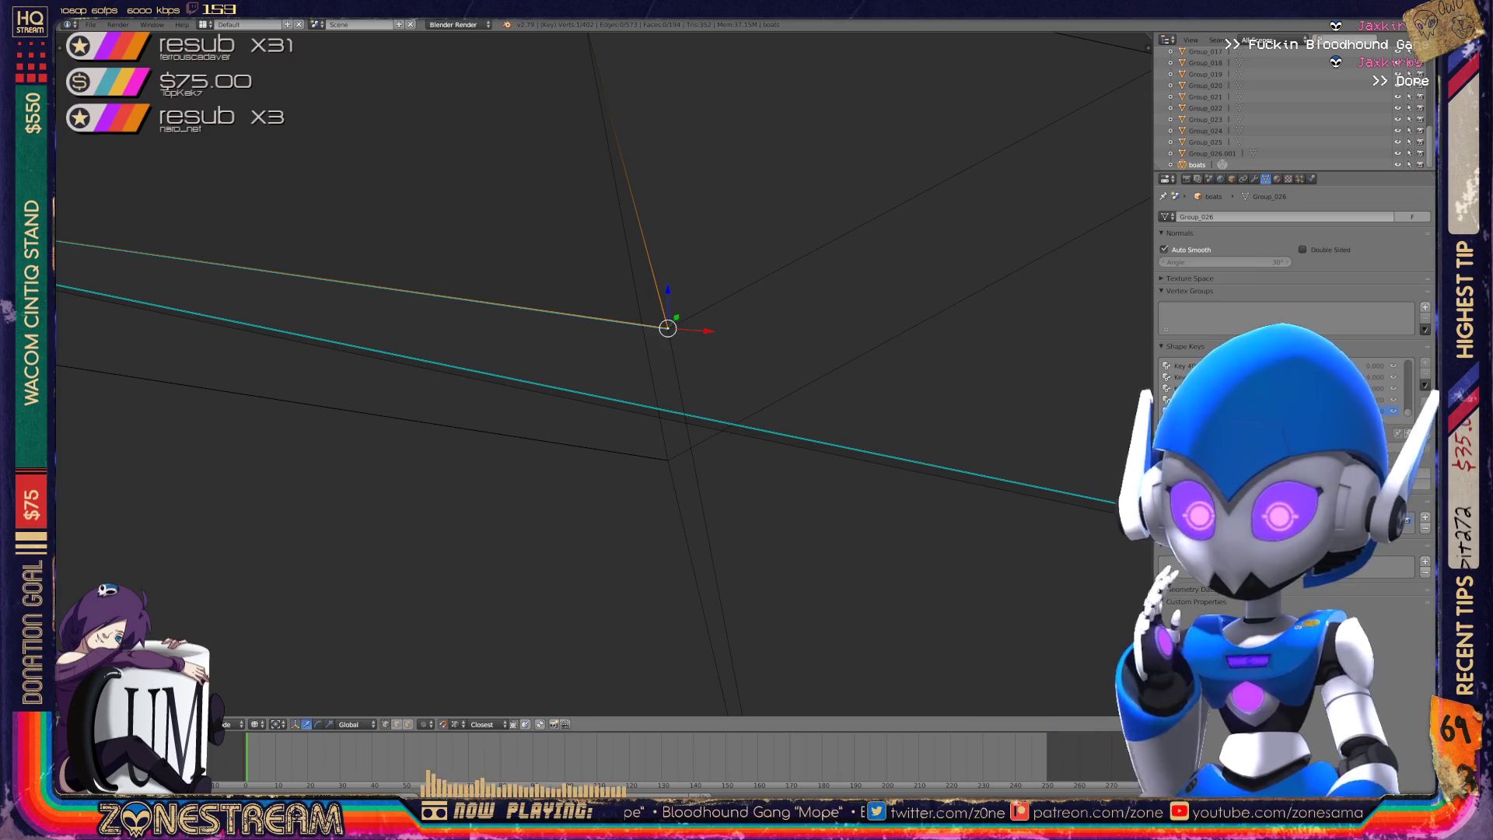
# - Move the overlapping vertex to the lower corner, then undo the wrong move
pyautogui.moveTo(615, 299)
pyautogui.mouseDown(button='middle')
pyautogui.moveTo(591, 311)
pyautogui.moveTo(622, 295)
pyautogui.mouseUp(button='middle')
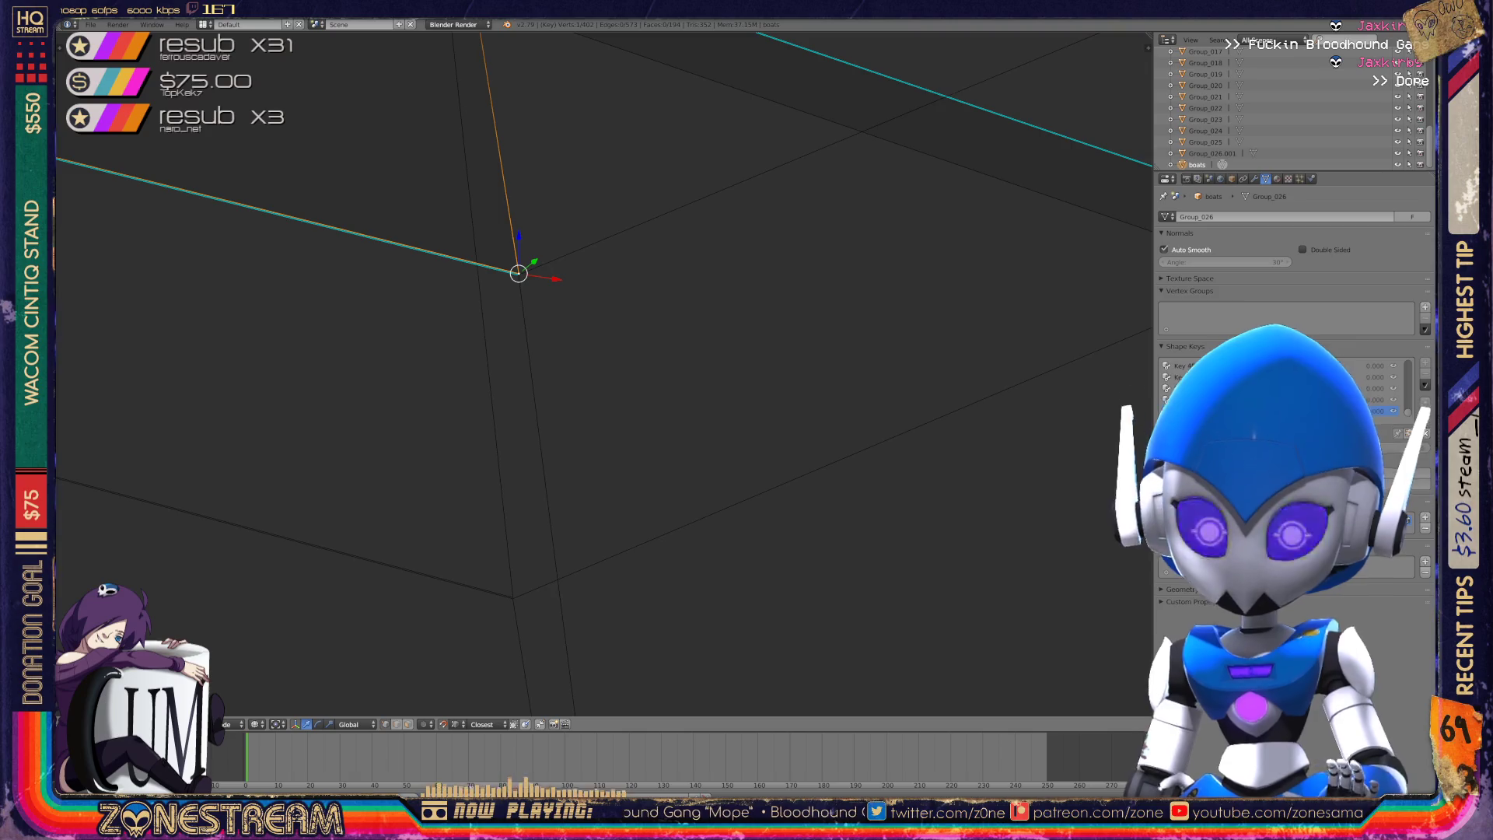
pyautogui.moveTo(622, 296)
pyautogui.mouseDown(button='middle')
pyautogui.moveTo(607, 288)
pyautogui.moveTo(642, 236)
pyautogui.mouseUp(button='middle')
pyautogui.rightClick(514, 100)
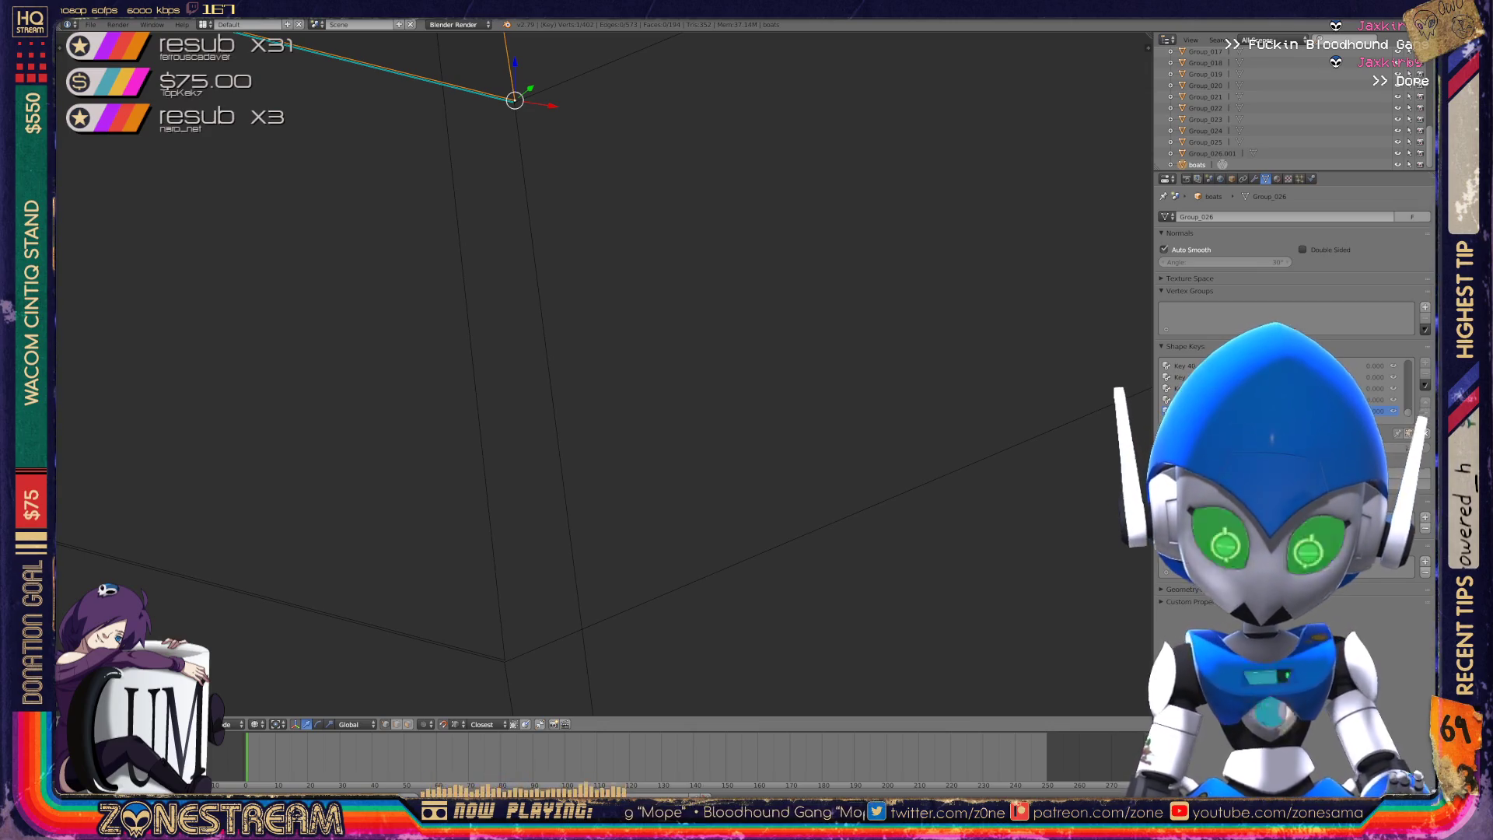
pyautogui.press('g')
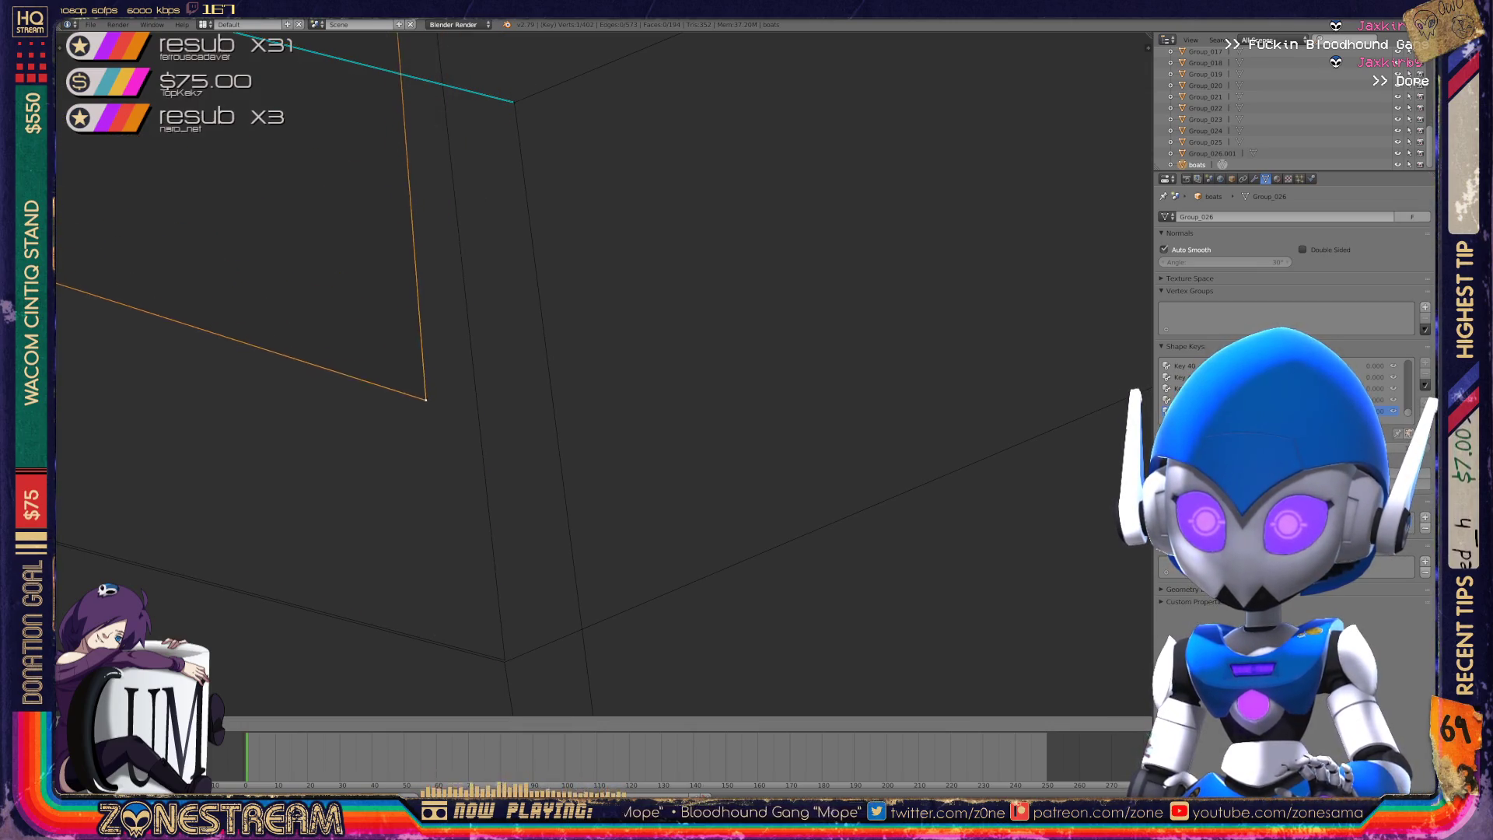
pyautogui.click(505, 659)
pyautogui.hotkey('ctrl', 'z')
pyautogui.moveTo(591, 373)
pyautogui.mouseDown(button='middle')
pyautogui.moveTo(575, 365)
pyautogui.moveTo(545, 404)
pyautogui.moveTo(570, 470)
pyautogui.moveTo(622, 459)
pyautogui.moveTo(692, 405)
pyautogui.mouseUp(button='middle')
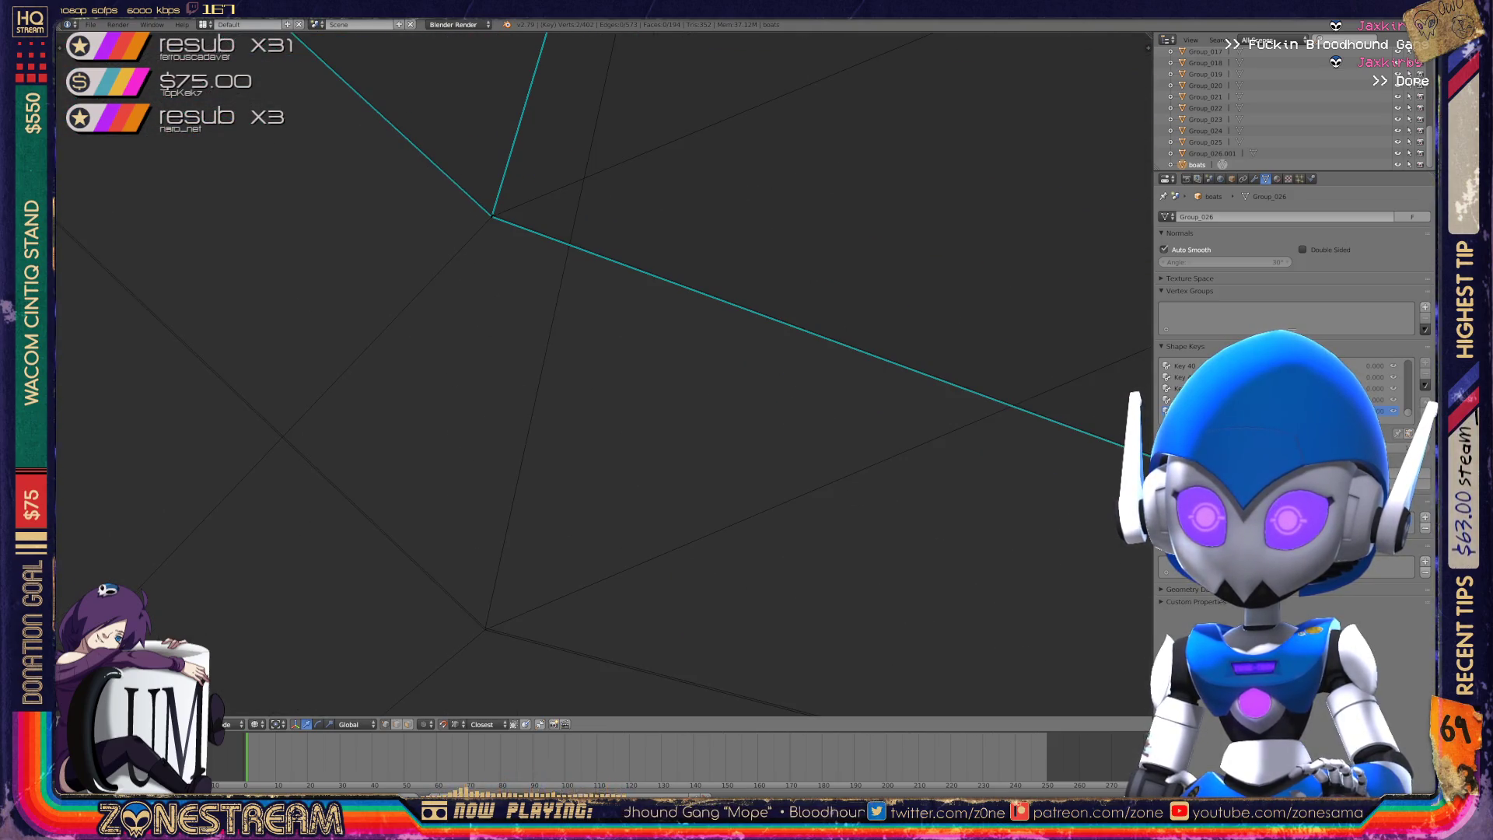
# - Snap the top vertex onto the vertex below it
pyautogui.rightClick(492, 215)
pyautogui.moveTo(692, 405); pyautogui.dragTo(747, 381, button='middle')
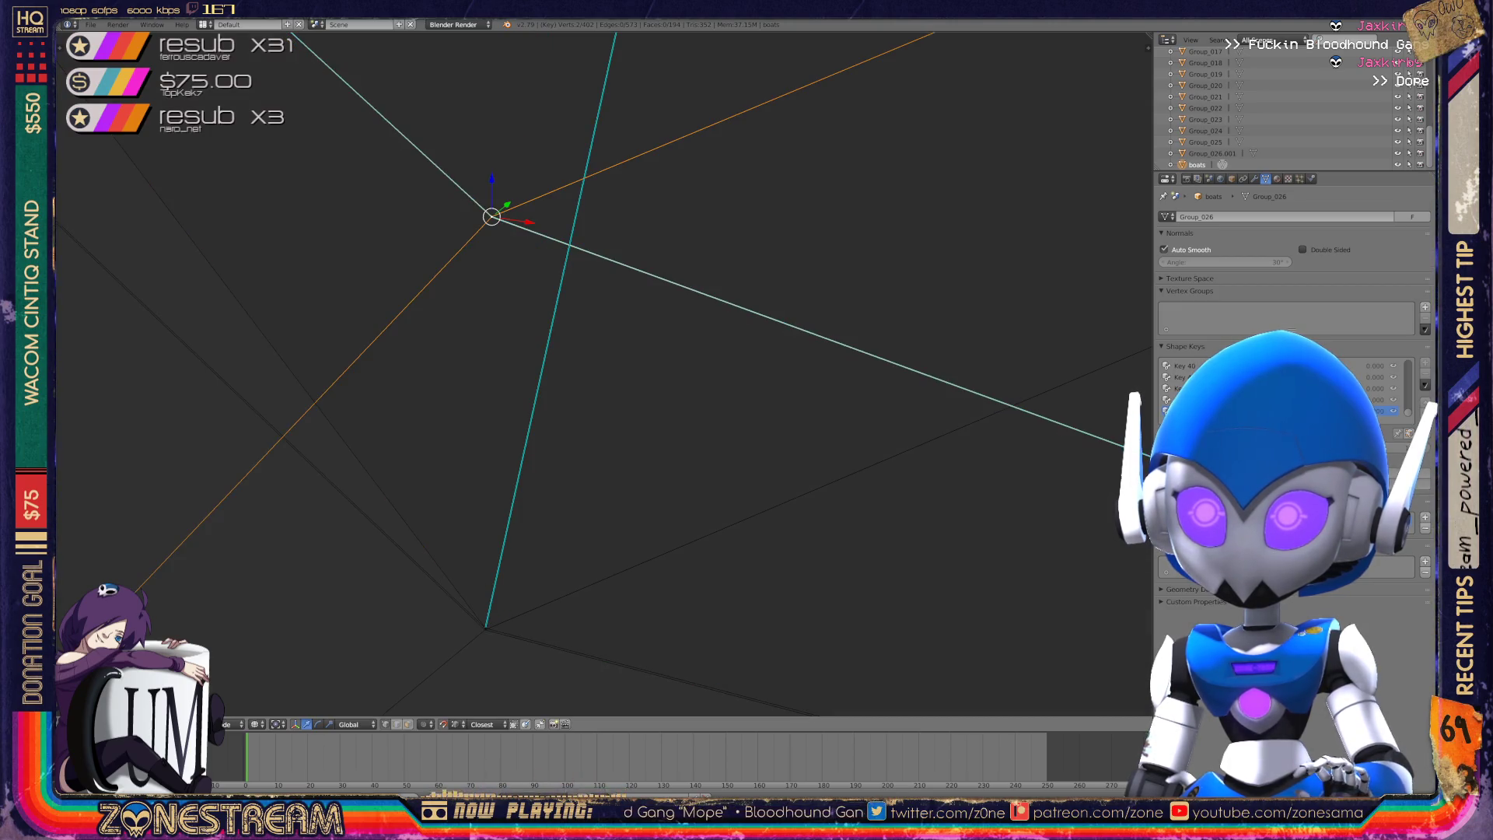
pyautogui.press('g')
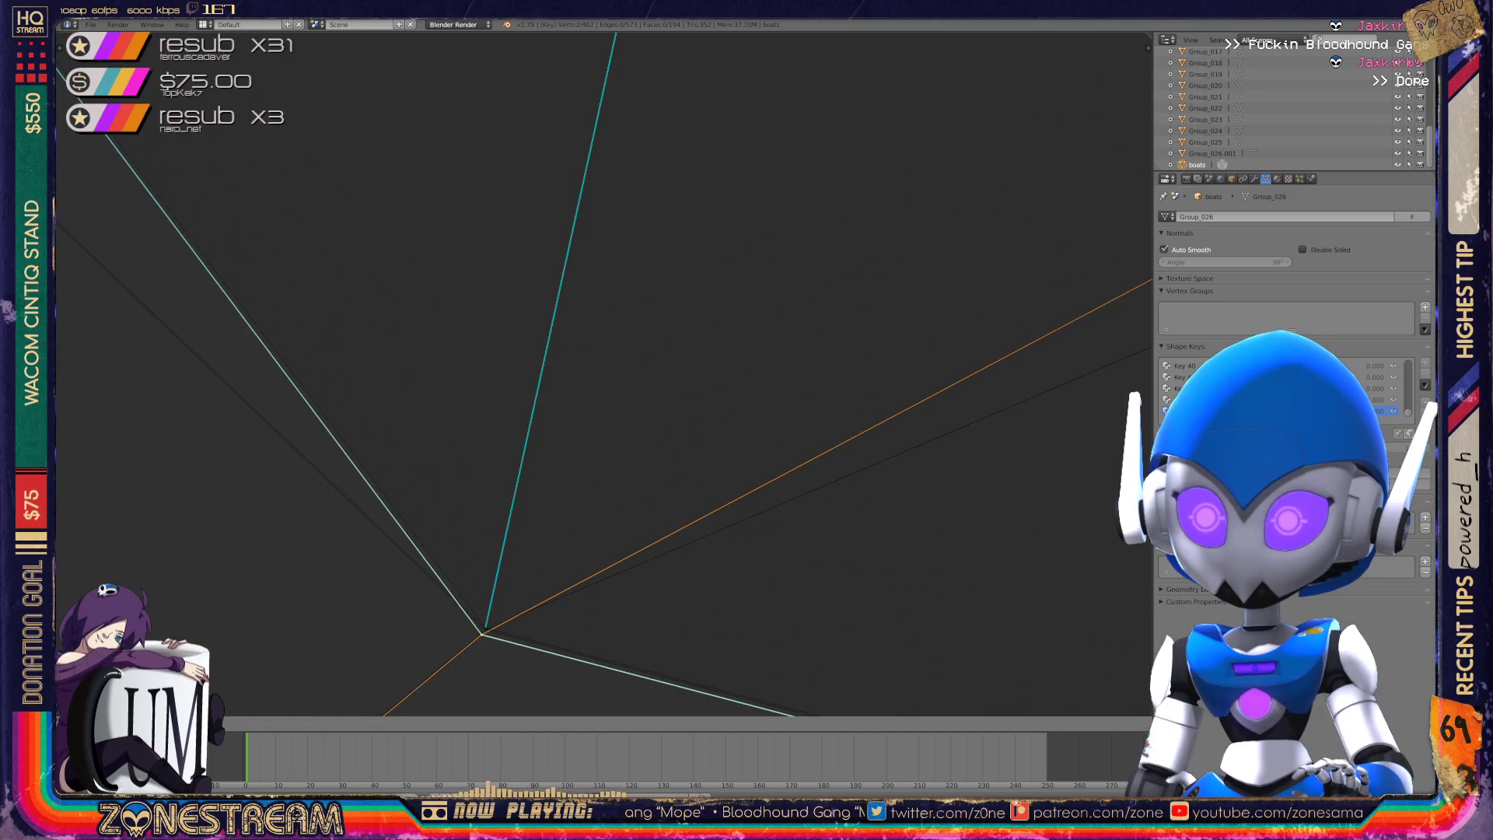
pyautogui.press('Return')
pyautogui.scroll(-5, 604, 373)
pyautogui.moveTo(604, 373)
pyautogui.mouseDown(button='middle')
pyautogui.moveTo(684, 346)
pyautogui.moveTo(684, 300)
pyautogui.moveTo(684, 343)
pyautogui.mouseUp(button='middle')
# - Select the upper and lower vertices around the next gap
pyautogui.rightClick(470, 138)
pyautogui.rightClick(465, 135)
pyautogui.rightClick(504, 582)
pyautogui.rightClick(465, 136)
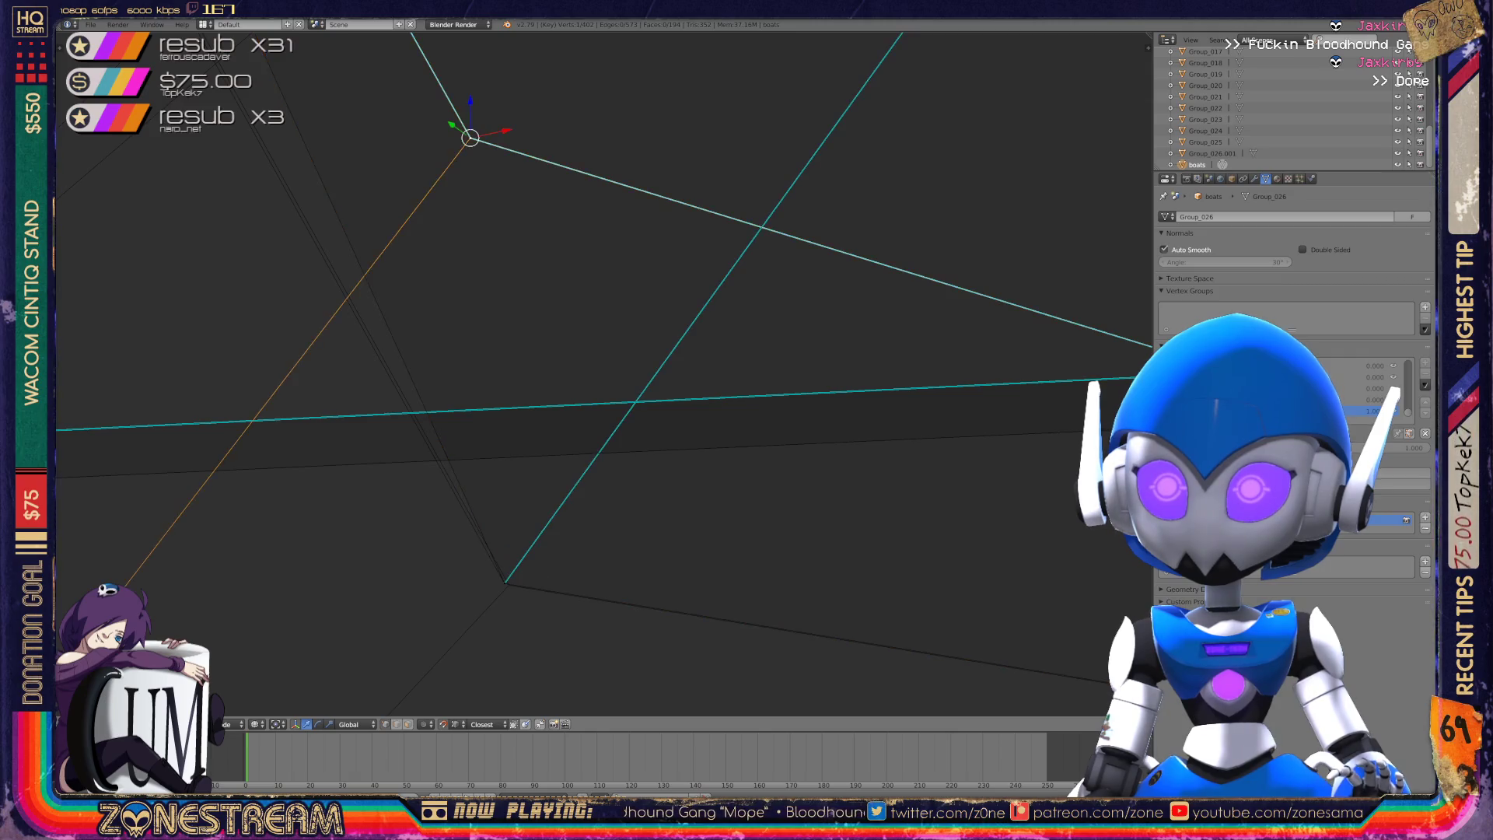
# - Snap the selected vertex onto the lower one and move the view to the next gap
pyautogui.press('g')
pyautogui.press('Return')
pyautogui.press('KP_Decimal')
pyautogui.moveTo(595, 394)
pyautogui.mouseDown(button='middle')
pyautogui.moveTo(1090, 140)
pyautogui.moveTo(650, 293)
pyautogui.moveTo(653, 243)
pyautogui.mouseUp(button='middle')
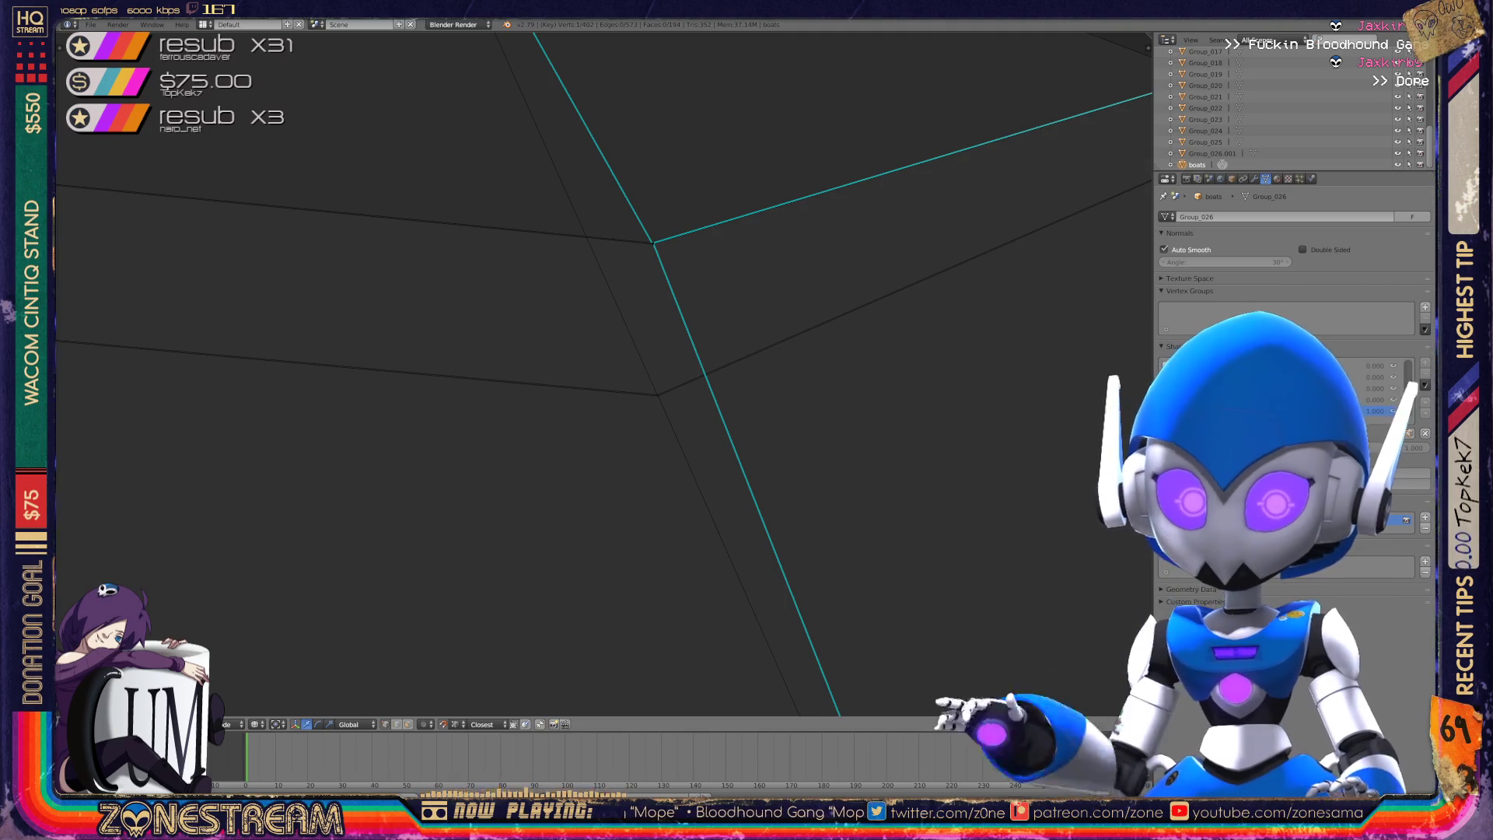
pyautogui.scroll(2, 603, 374)
pyautogui.moveTo(675, 185)
pyautogui.mouseDown(button='middle')
pyautogui.moveTo(667, 133)
pyautogui.moveTo(583, 261)
pyautogui.mouseUp(button='middle')
# - Snap the stray vertex onto its neighbour, comparing with undo/redo before keeping it joined
pyautogui.rightClick(583, 261)
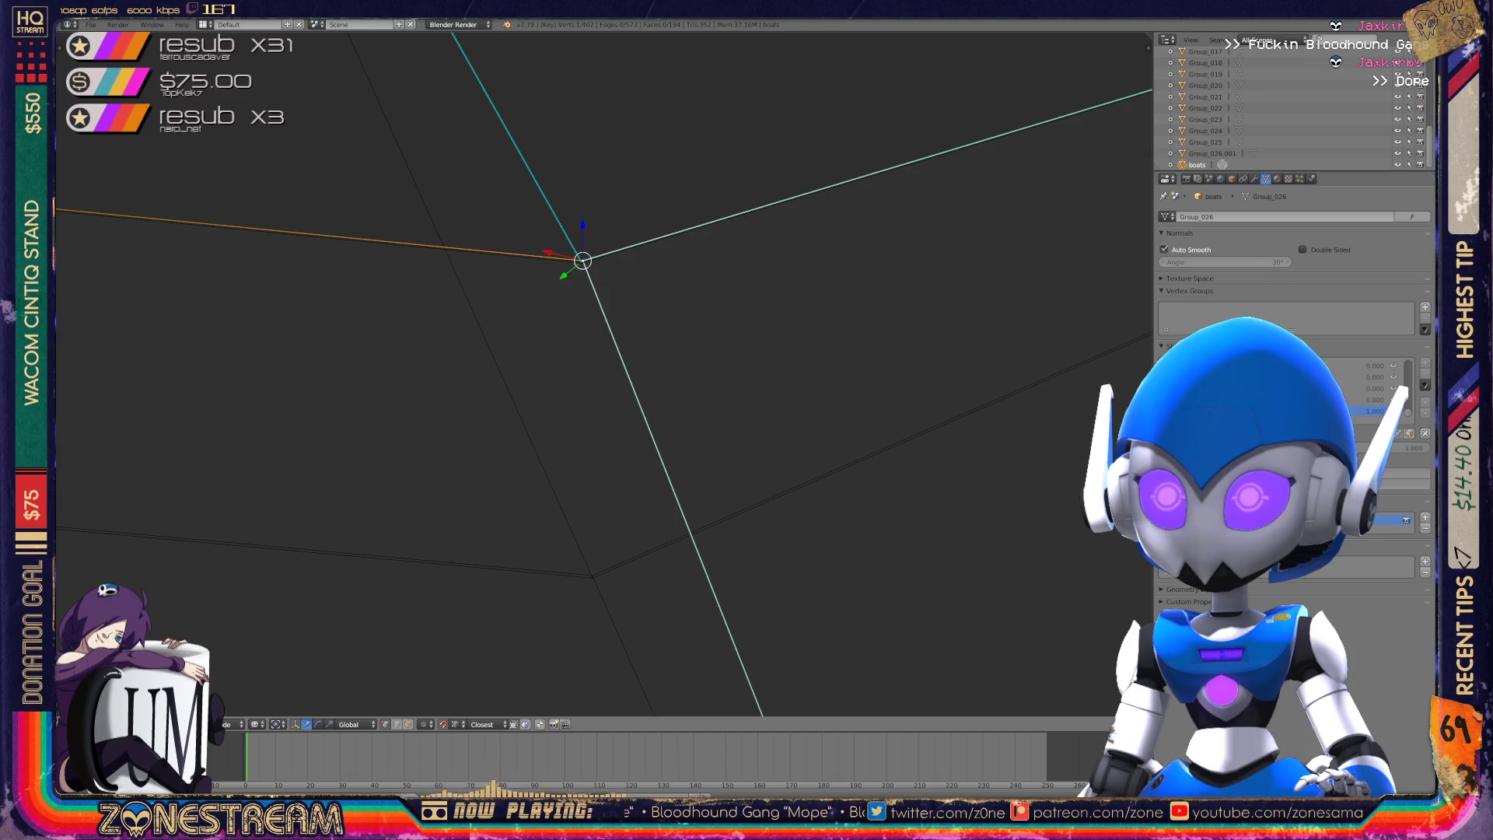
pyautogui.moveTo(583, 260); pyautogui.dragTo(592, 575)
pyautogui.hotkey('ctrl', 'z')
pyautogui.hotkey('ctrl', 'shift', 'z')
pyautogui.hotkey('ctrl', 'z')
pyautogui.hotkey('ctrl', 'shift', 'z')
pyautogui.press('KP_Decimal')
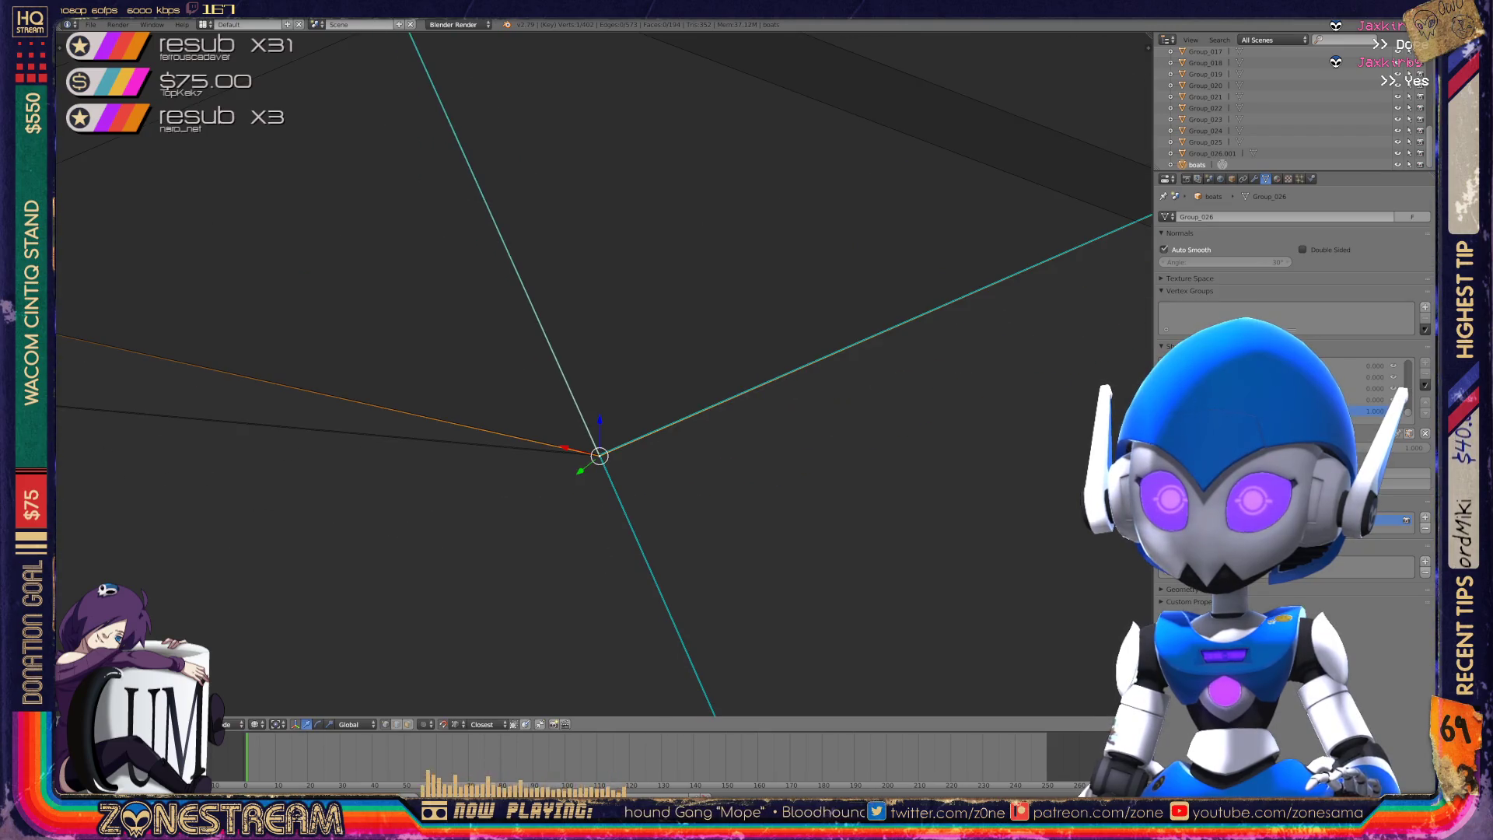
pyautogui.moveTo(599, 456)
pyautogui.keyDown('shift'); pyautogui.mouseDown(button='middle')
pyautogui.moveTo(600, 417)
pyautogui.moveTo(1151, 490)
pyautogui.mouseUp(button='middle'); pyautogui.keyUp('shift')
pyautogui.scroll(5, 284, 349)
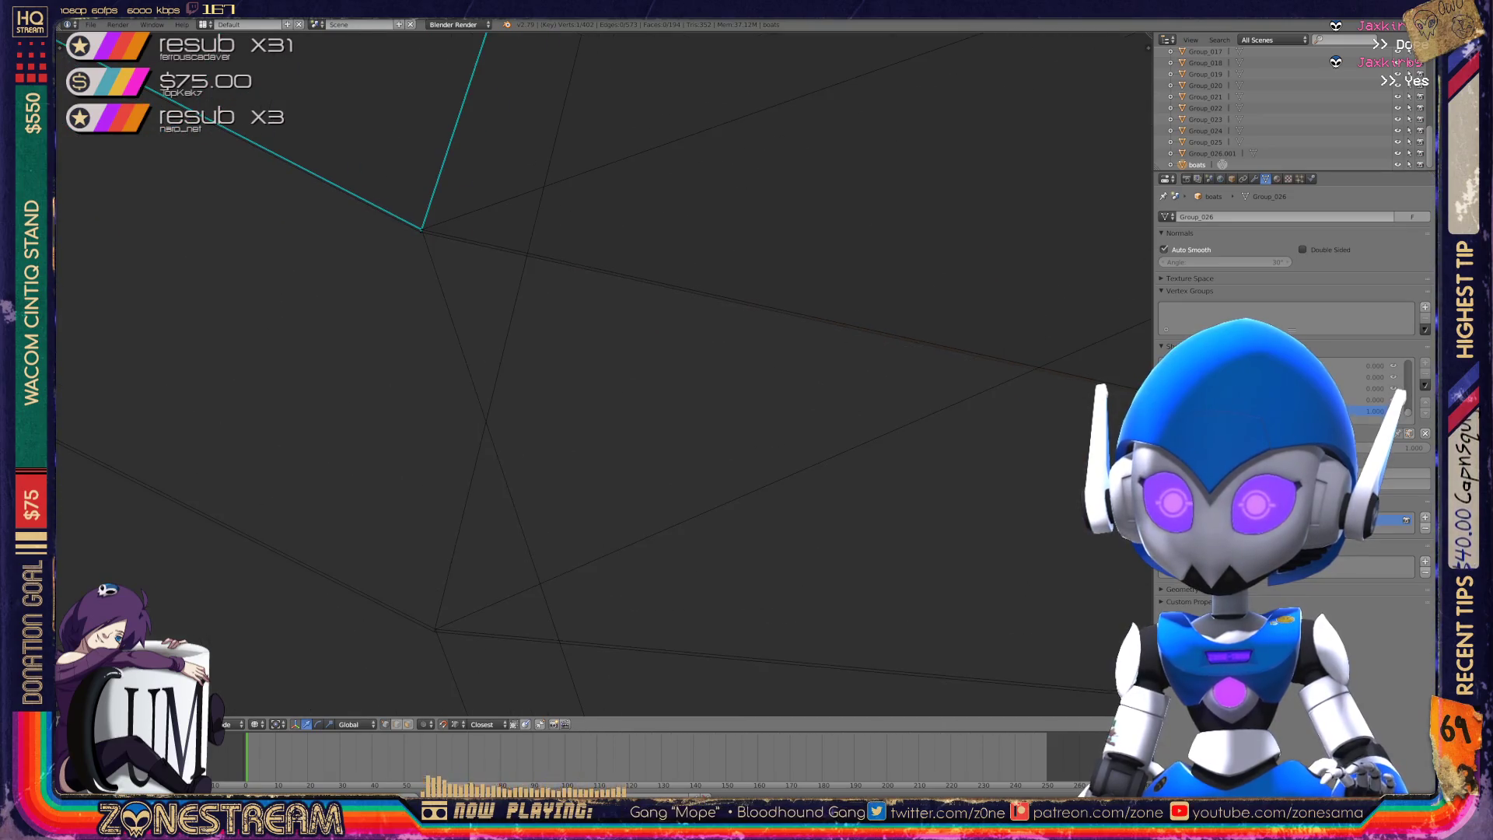
# - Snap the upper vertex of the last gap onto the lower vertex
pyautogui.keyDown('shift'); pyautogui.rightClick(421, 230); pyautogui.keyUp('shift')
pyautogui.keyDown('shift'); pyautogui.rightClick(421, 229); pyautogui.keyUp('shift')
pyautogui.rightClick(434, 628)
pyautogui.rightClick(420, 231)
pyautogui.rightClick(434, 629)
pyautogui.keyDown('shift'); pyautogui.moveTo(433, 627); pyautogui.dragTo(571, 424, button='middle'); pyautogui.keyUp('shift')
pyautogui.moveTo(766, 461); pyautogui.dragTo(502, 365, button='middle')
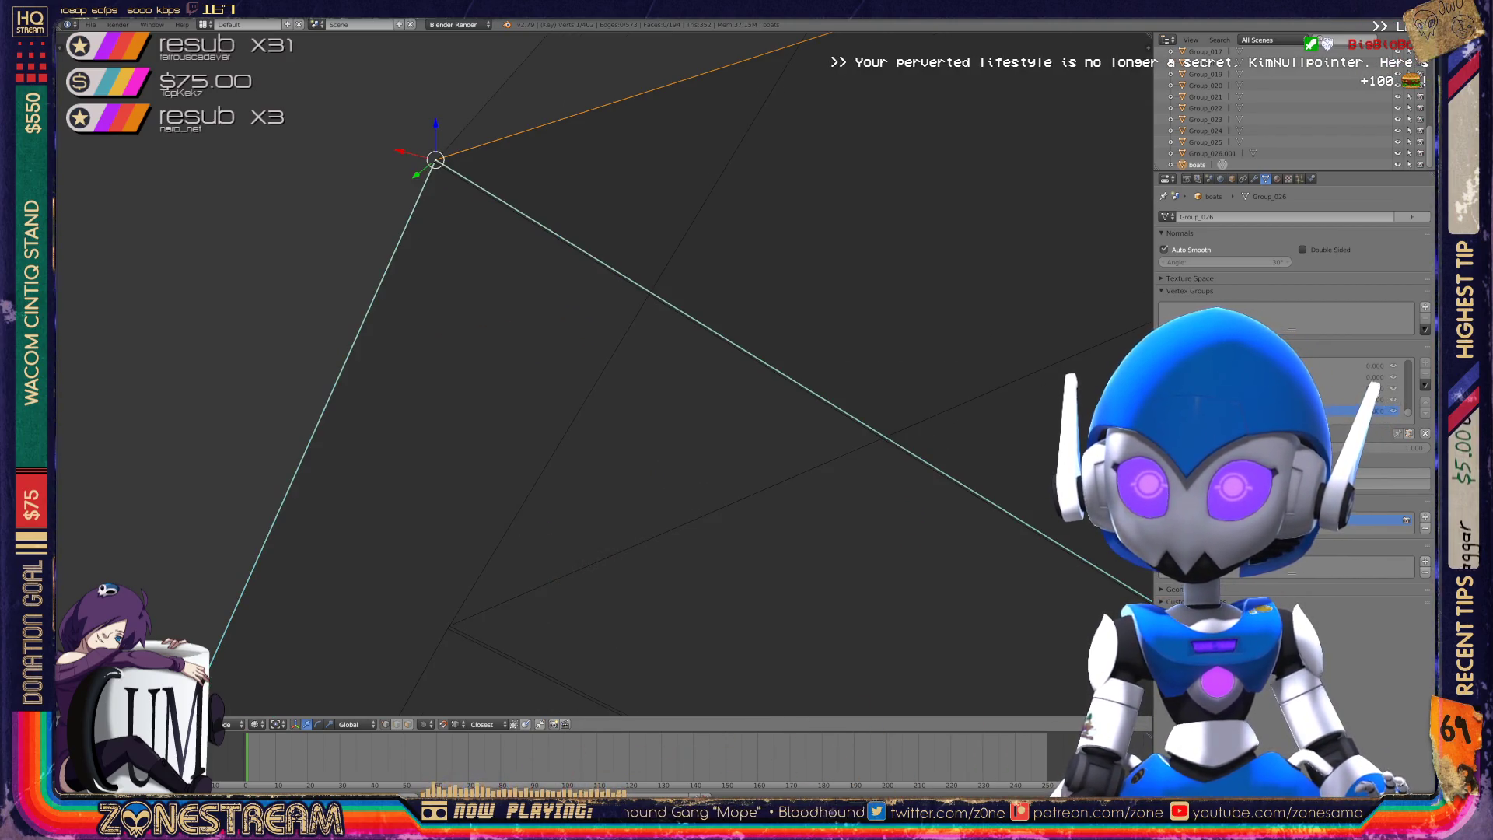
pyautogui.rightClick(448, 625)
pyautogui.rightClick(434, 161)
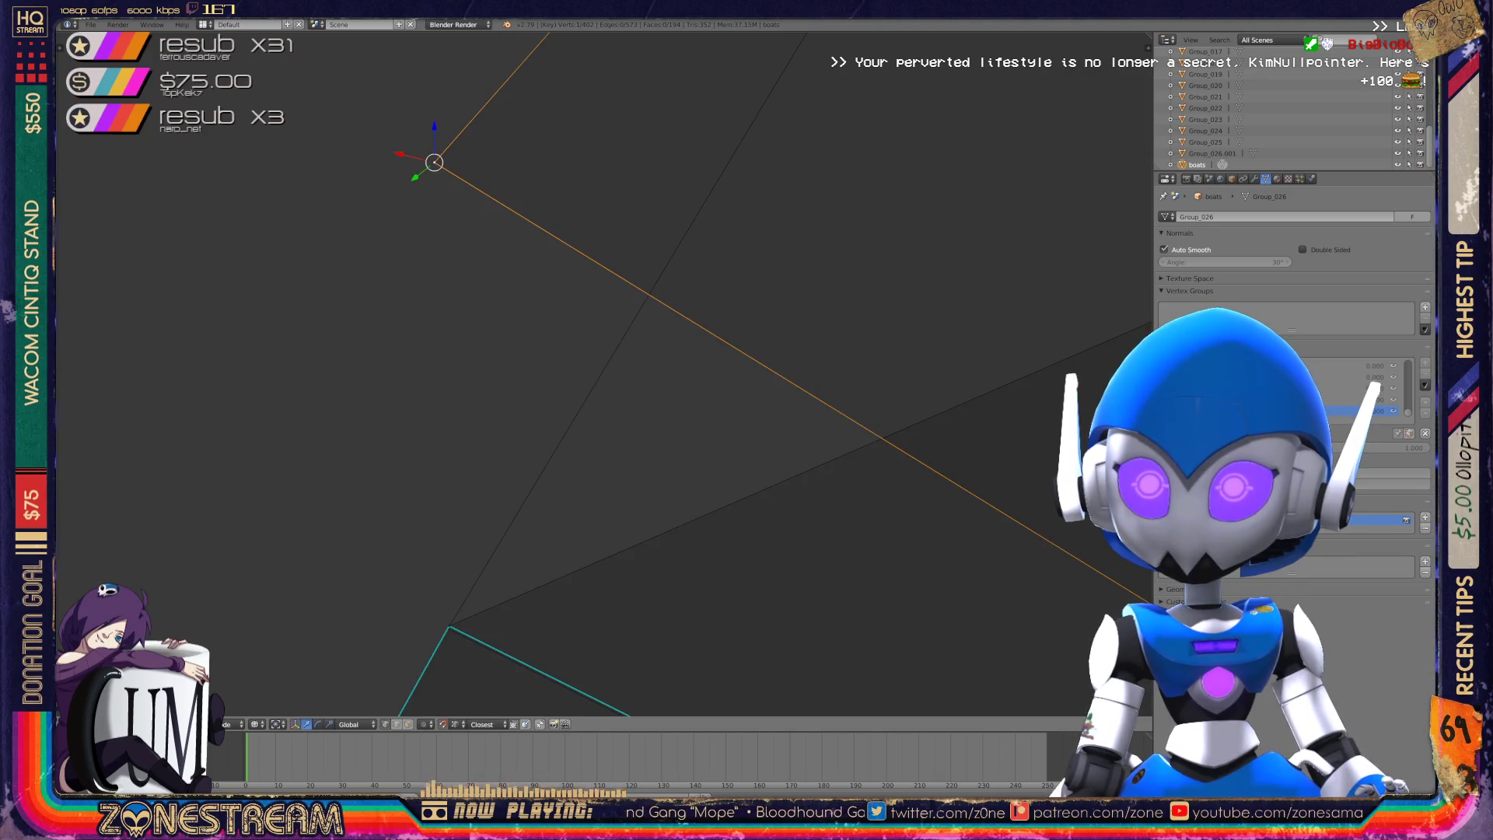
pyautogui.press('g')
pyautogui.click(449, 625)
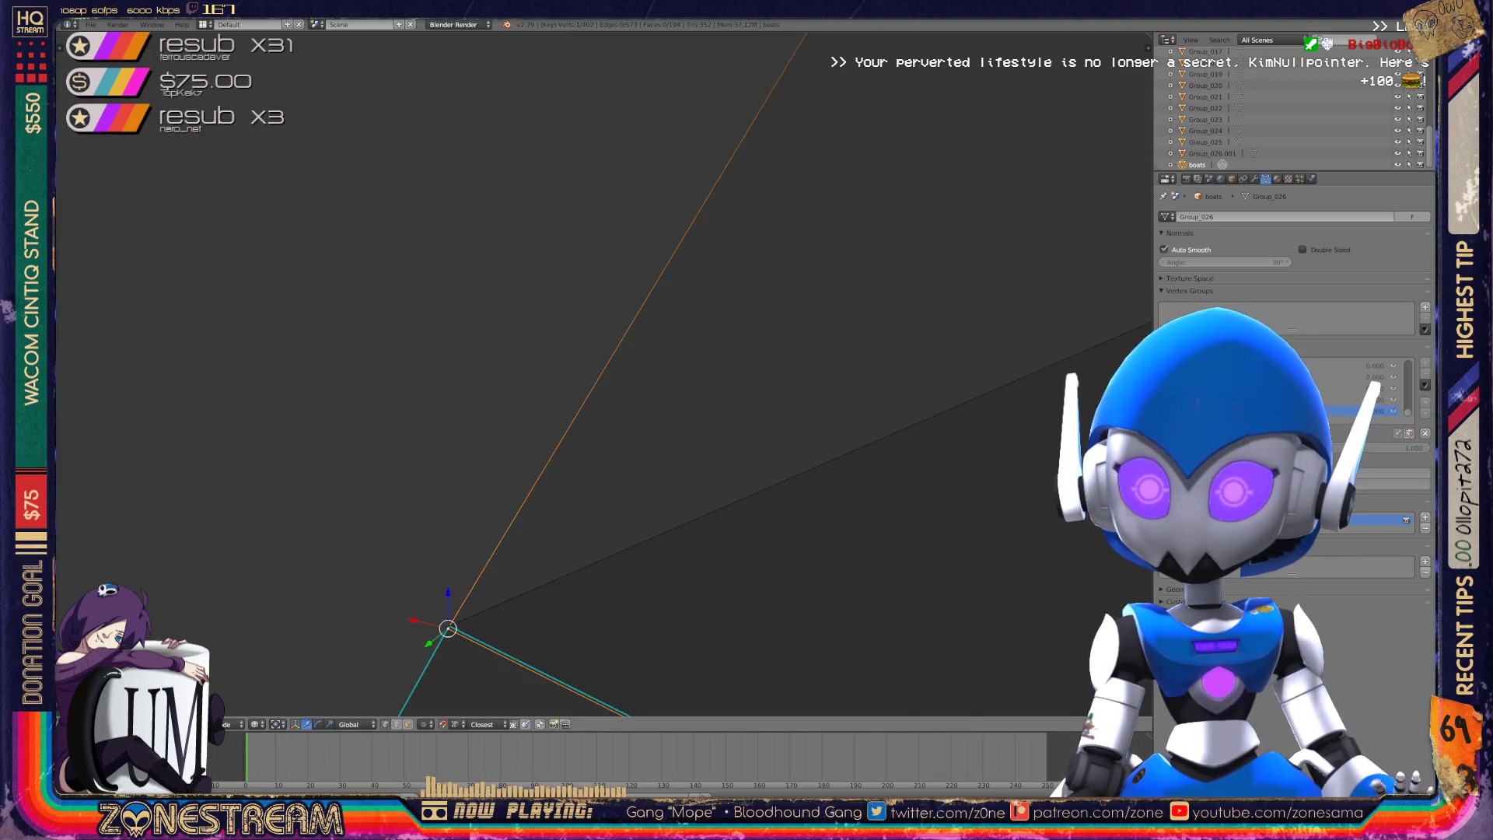
# - Leave Edit Mode and view the boat from the front
pyautogui.scroll(-8, 449, 625)
pyautogui.press('Tab')
pyautogui.scroll(-4, 605, 373)
pyautogui.press('KP_1')
pyautogui.moveTo(604, 373); pyautogui.dragTo(605, 435, button='middle')
pyautogui.scroll(-6, 604, 373)
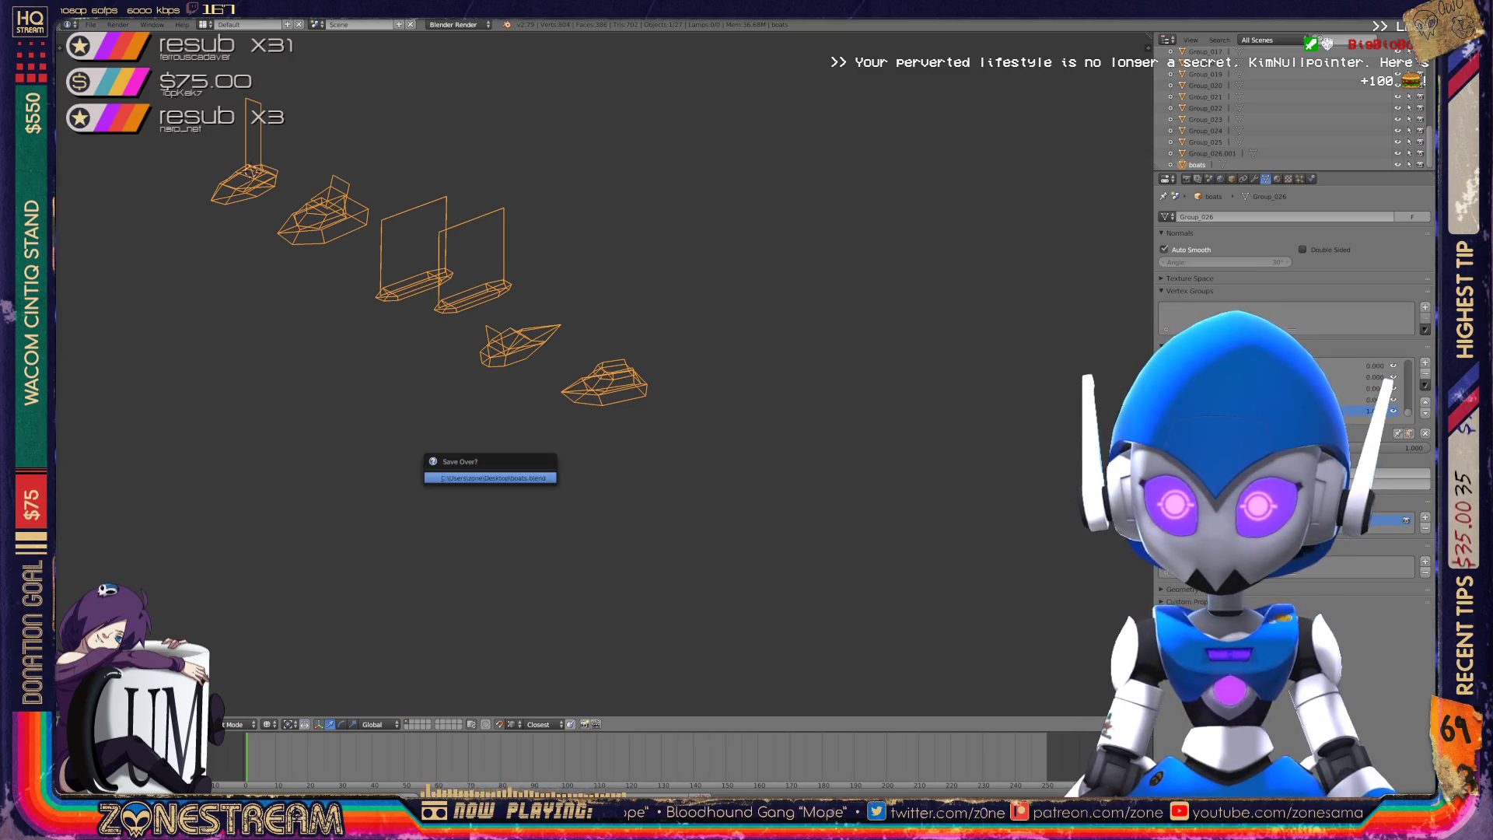
# - Frame the four boats and delete all the other objects
pyautogui.scroll(-7, 604, 373)
pyautogui.moveTo(604, 373); pyautogui.dragTo(604, 311, button='middle')
pyautogui.scroll(5, 605, 373)
pyautogui.keyDown('shift'); pyautogui.moveTo(604, 373); pyautogui.dragTo(778, 373, button='middle'); pyautogui.keyUp('shift')
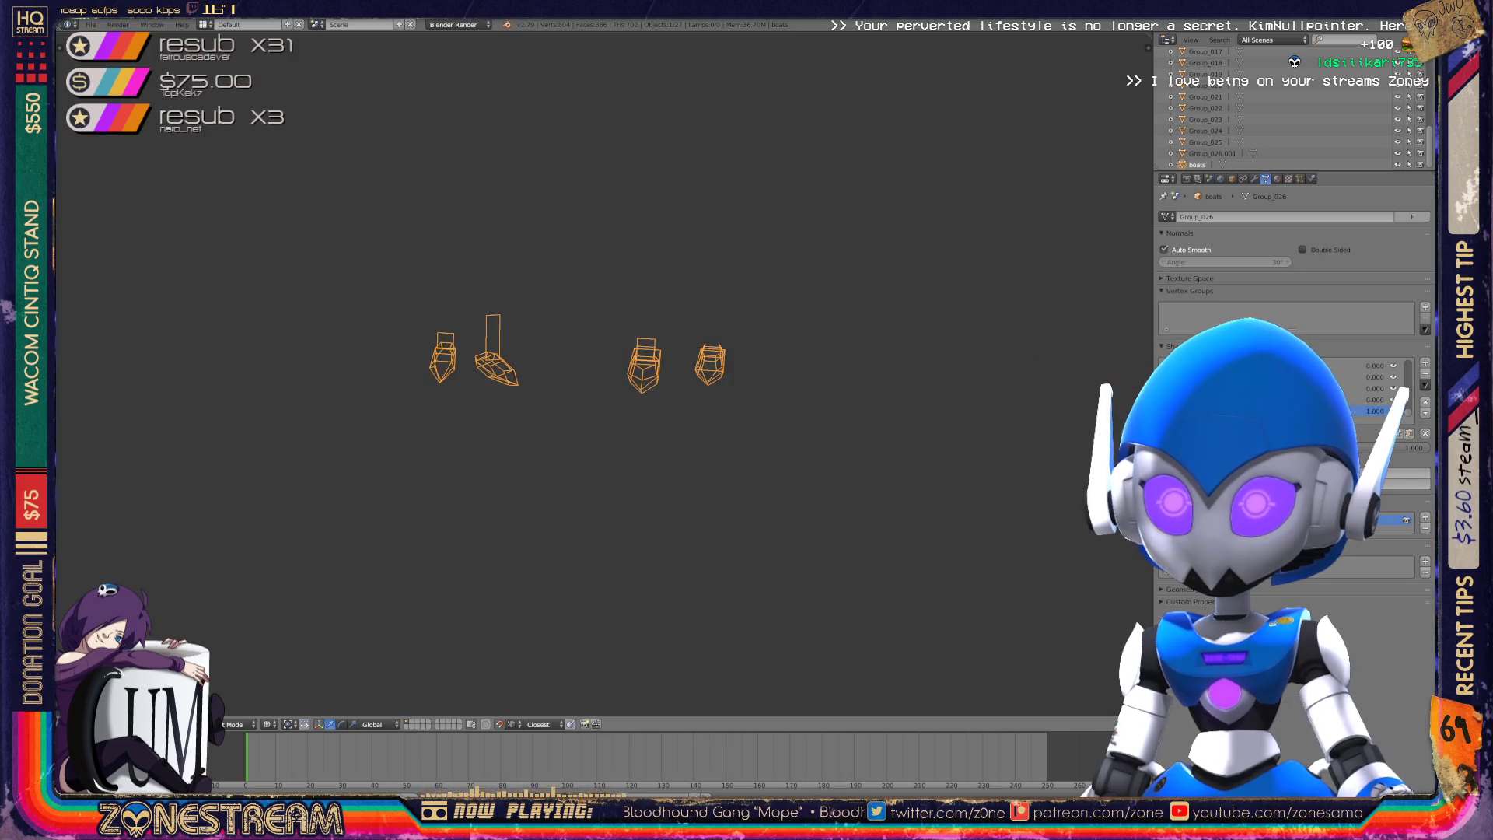
pyautogui.scroll(5, 604, 374)
pyautogui.scroll(4, 252, 350)
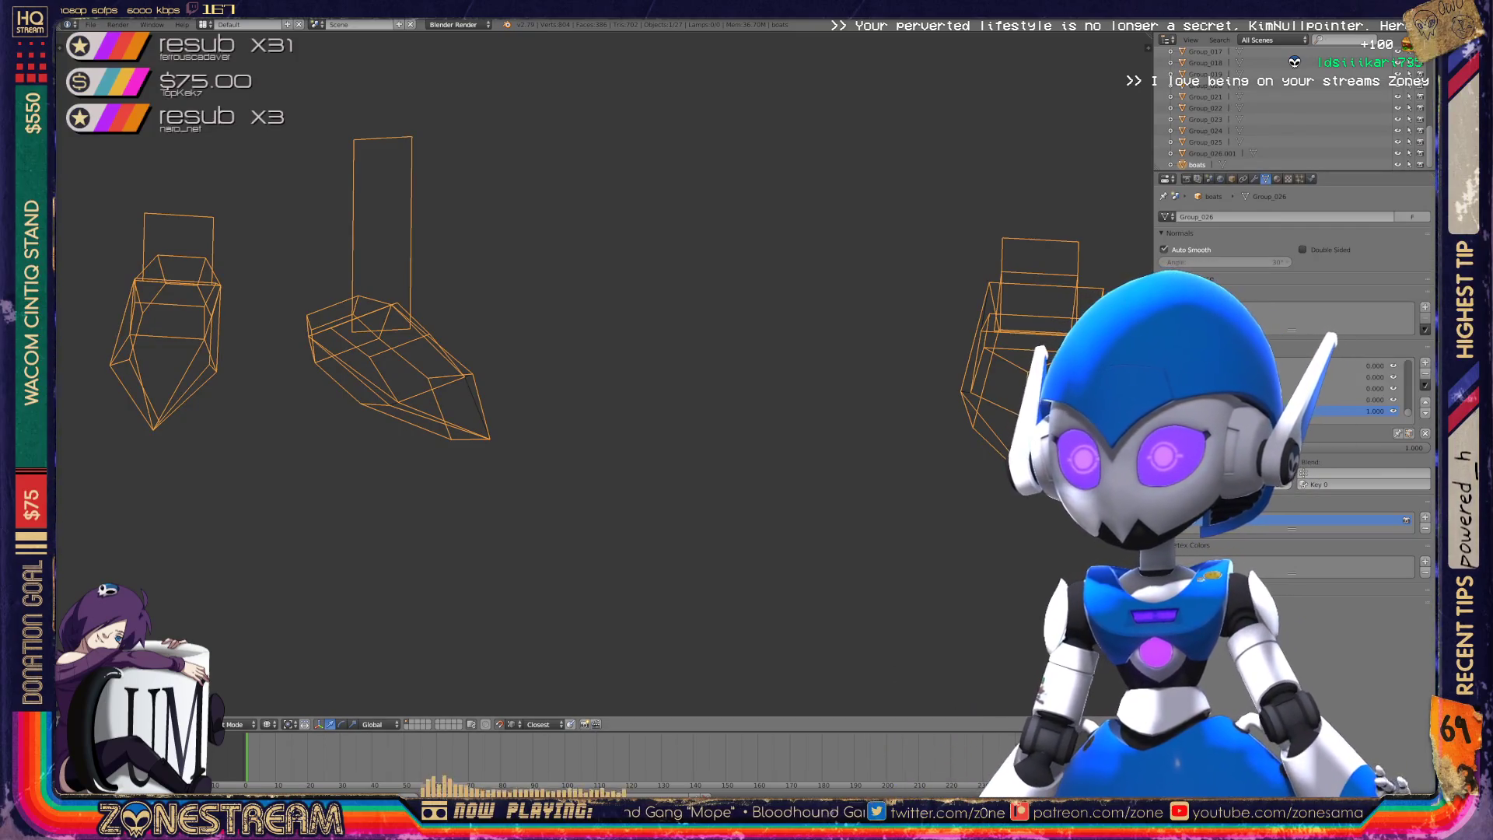
pyautogui.press('a')
pyautogui.press('a')
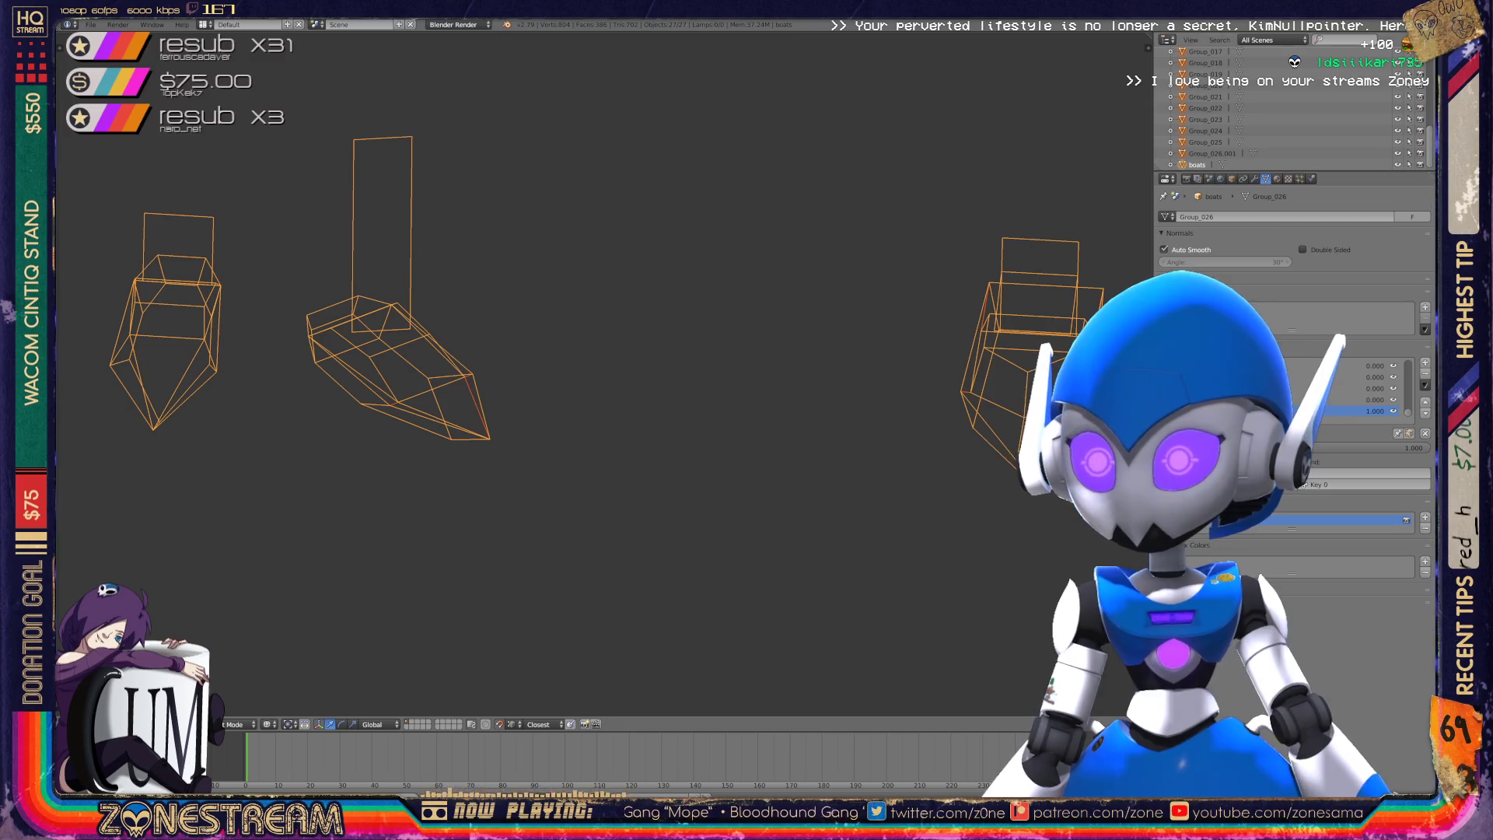
pyautogui.press('x')
pyautogui.click(577, 325)
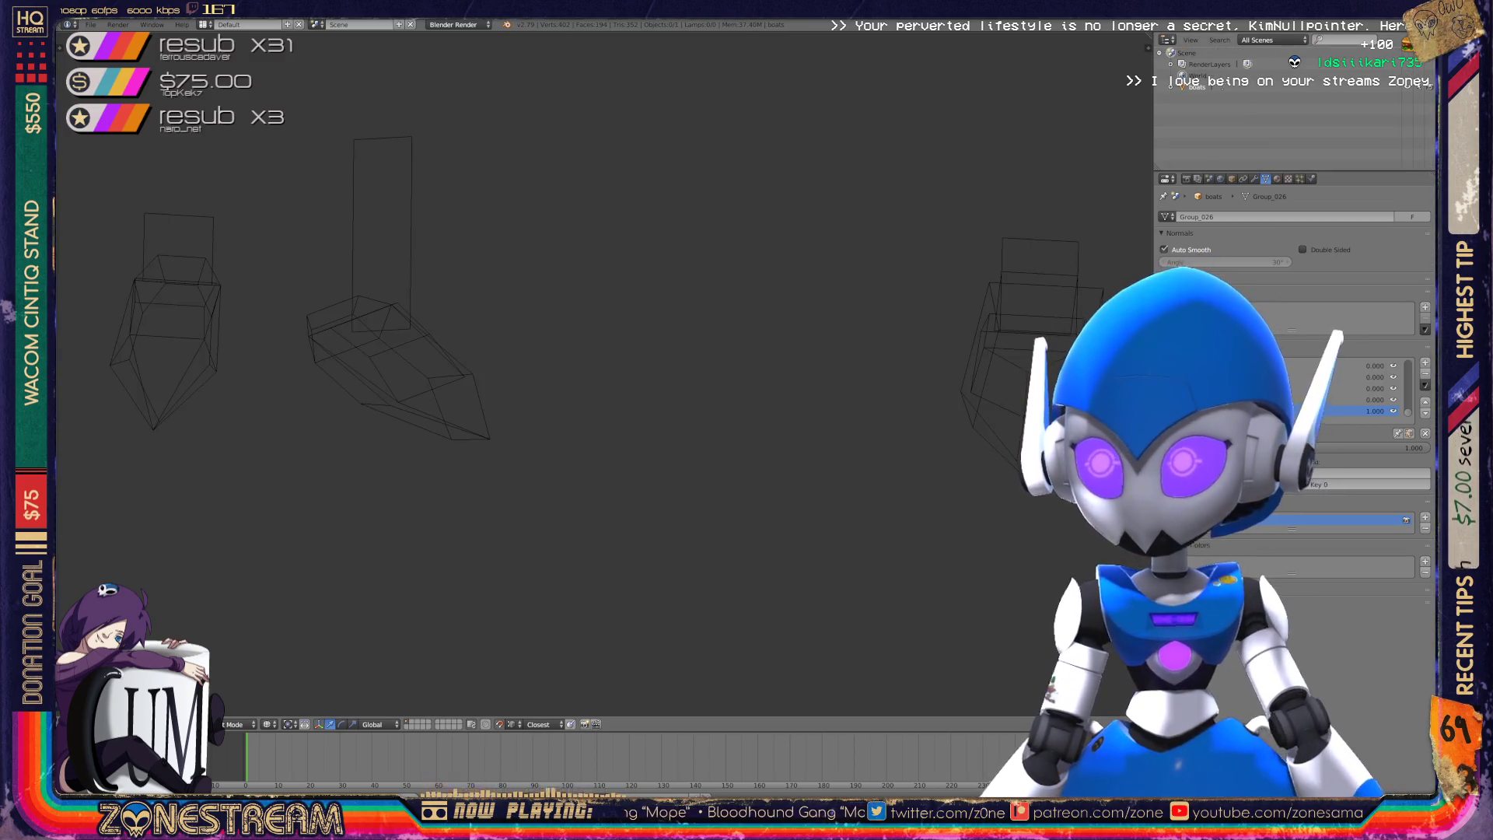
# - Purge orphan meshes, textures and images via Outliner Orphan Data, then save boats.blend
pyautogui.click(1274, 40)
pyautogui.click(1261, 190)
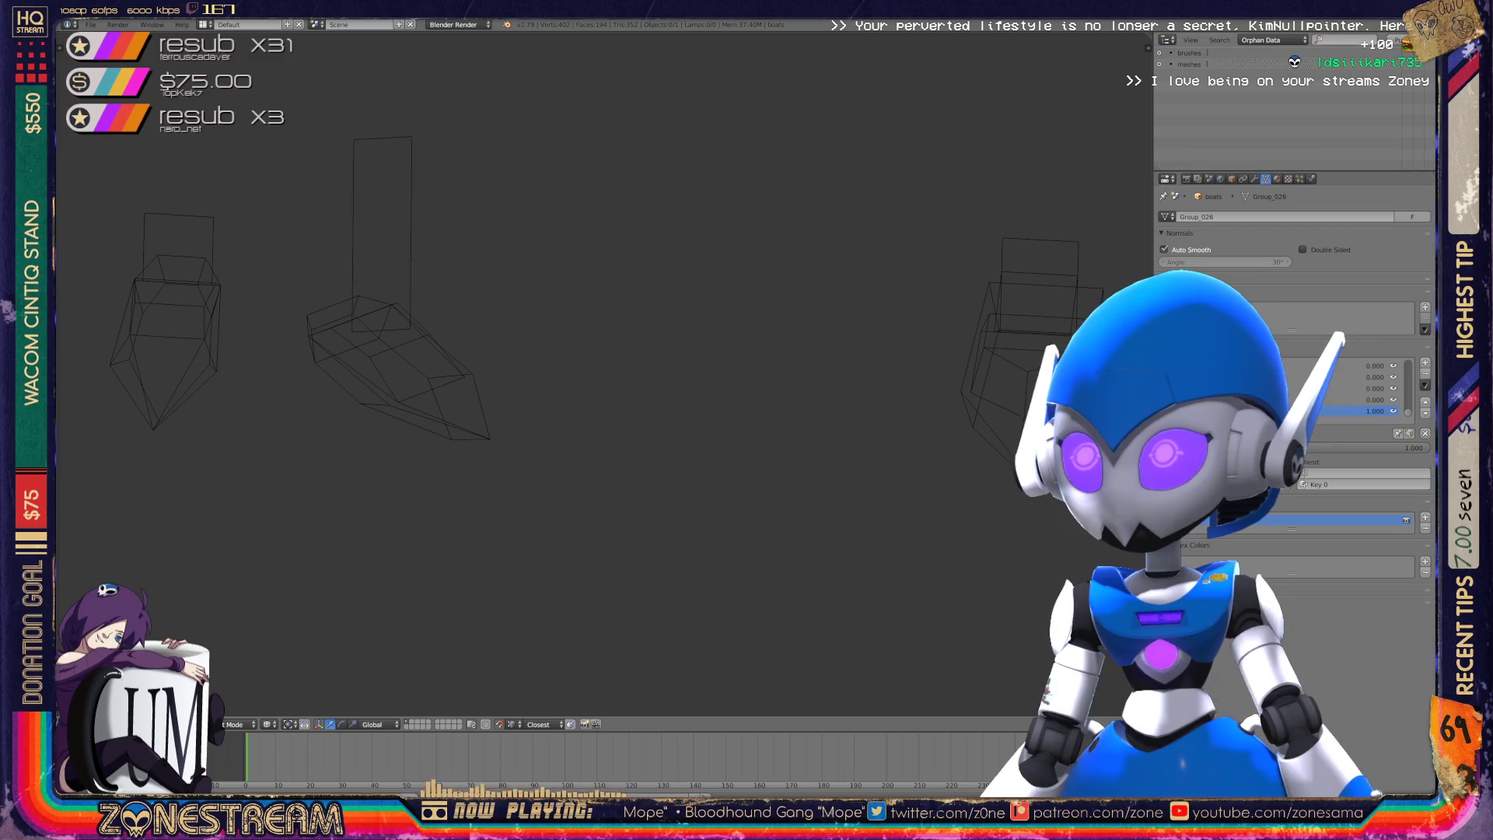
pyautogui.click(1105, 28)
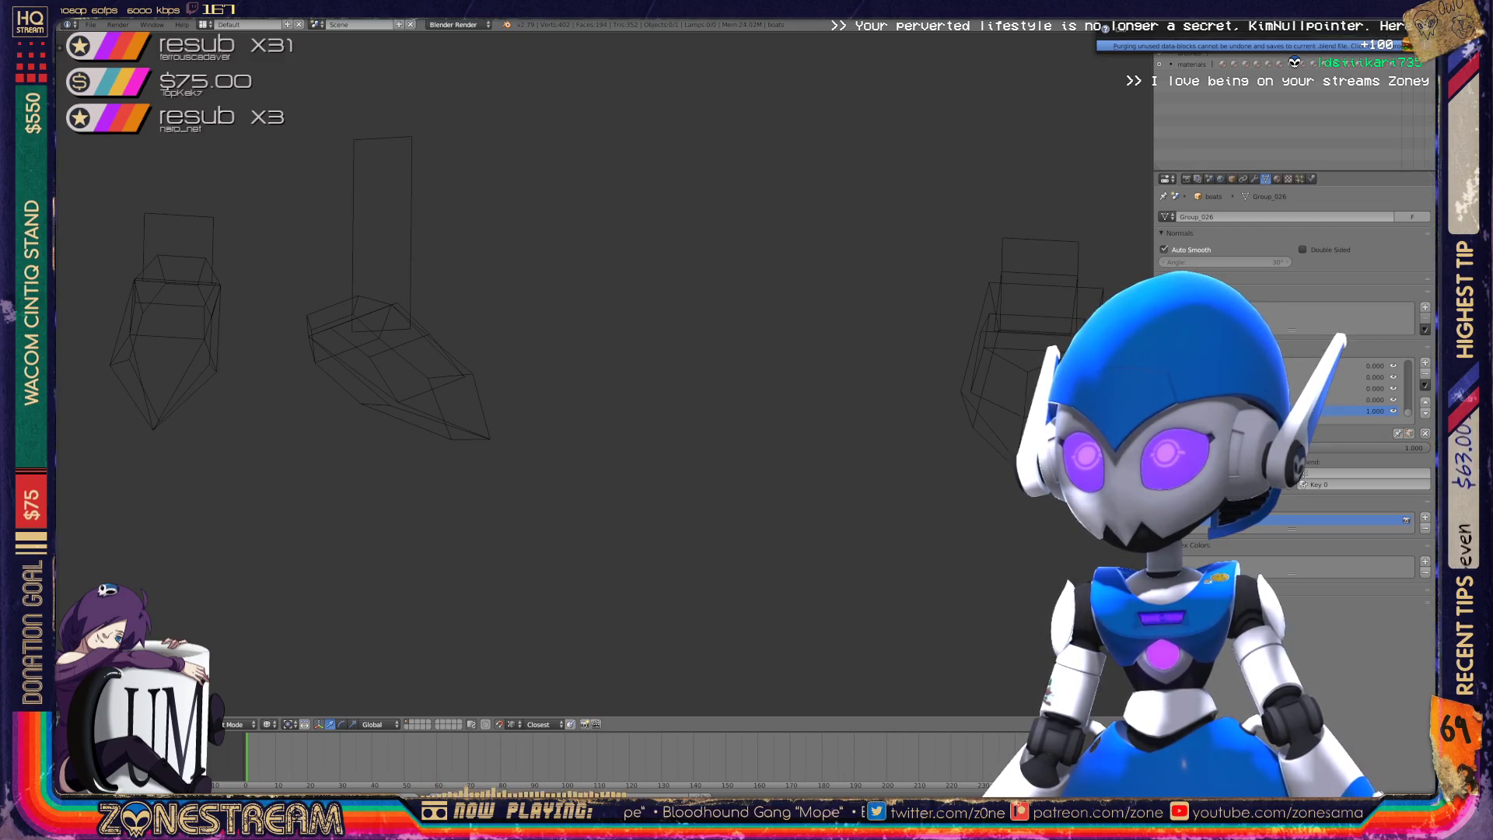
pyautogui.click(1105, 28)
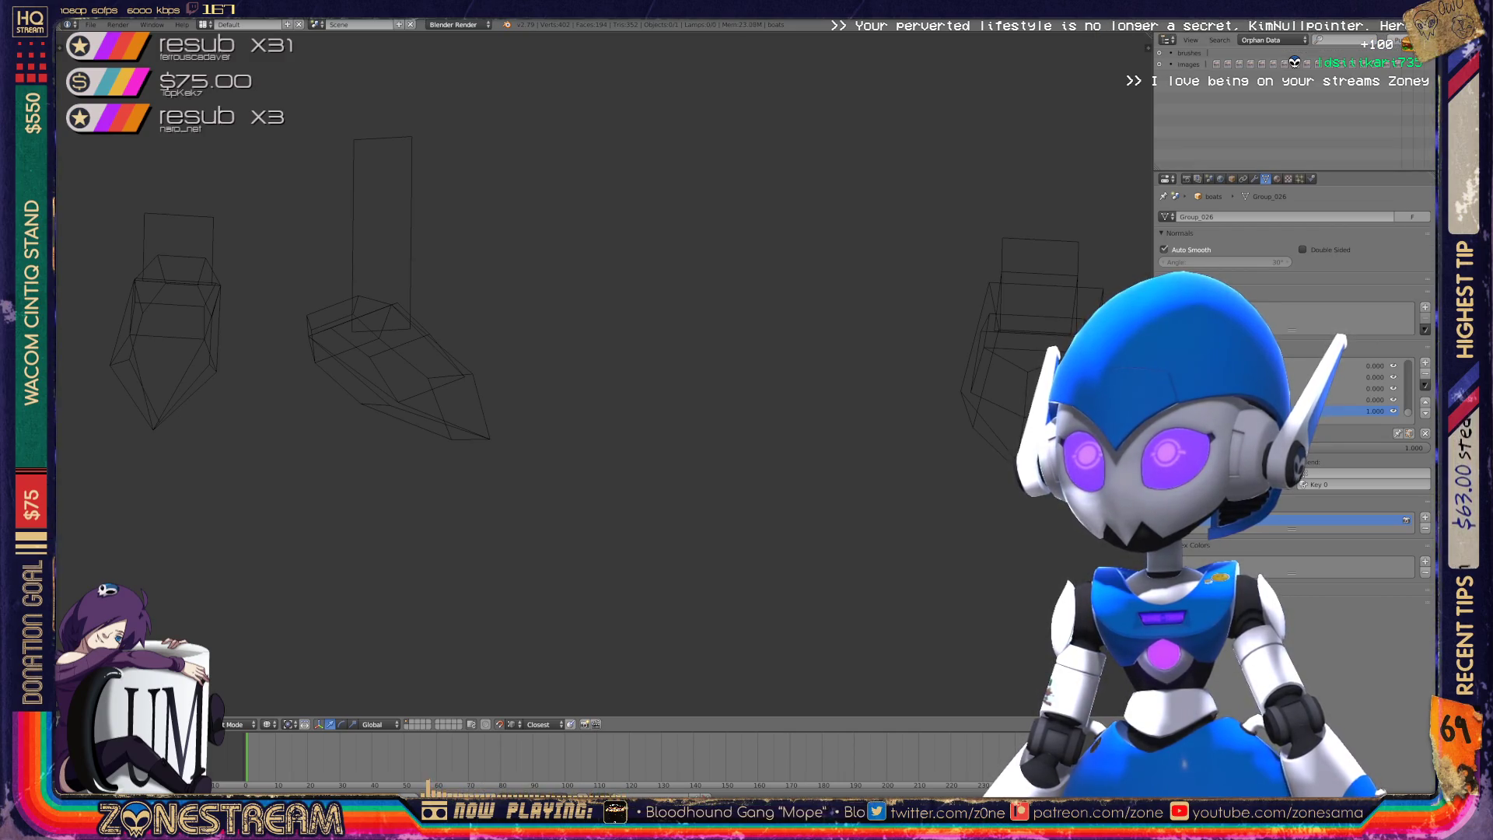
pyautogui.click(1105, 28)
pyautogui.click(1273, 39)
pyautogui.click(1276, 52)
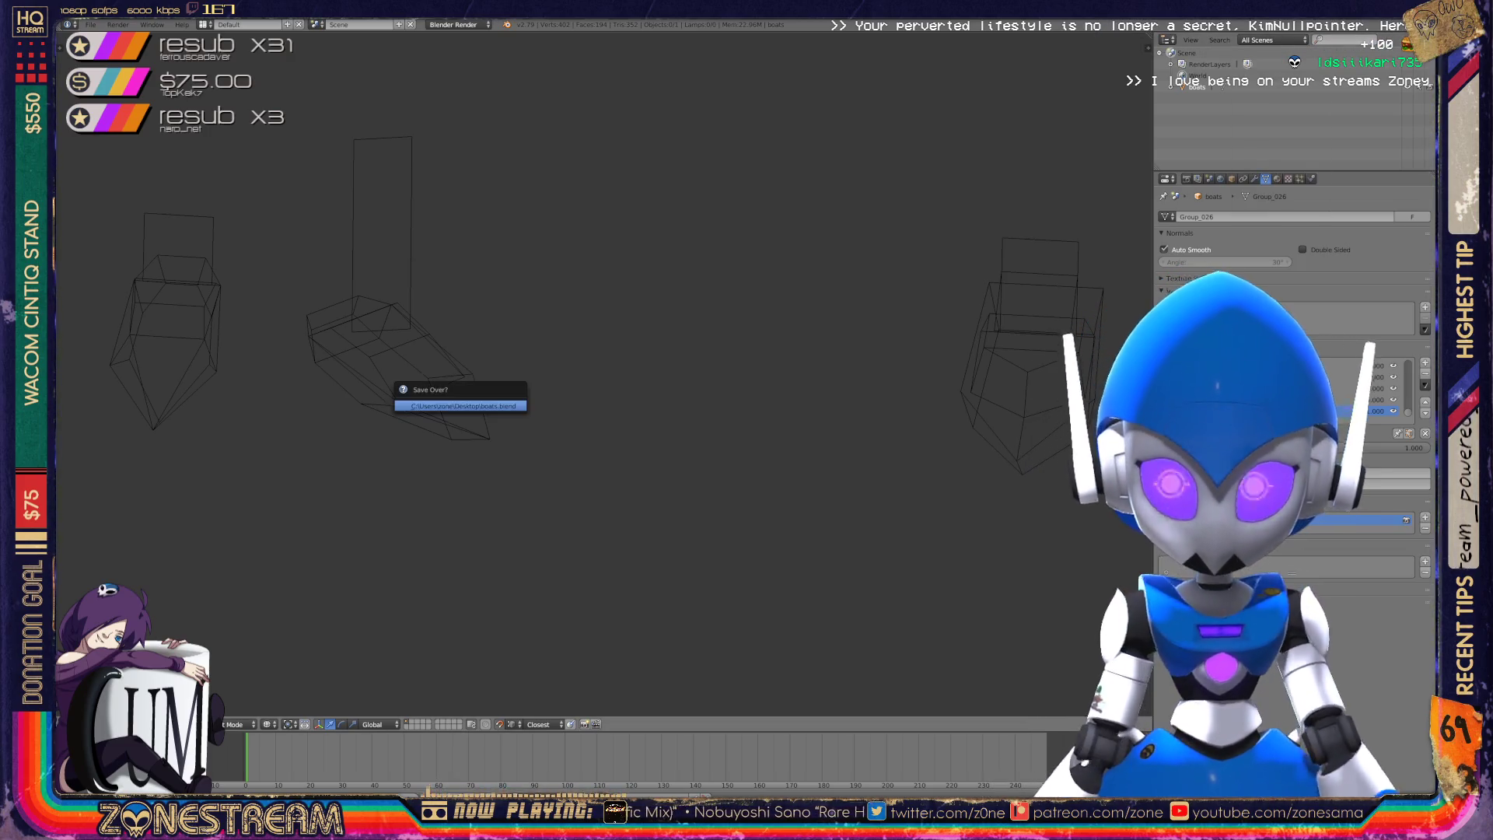
pyautogui.press('Home')
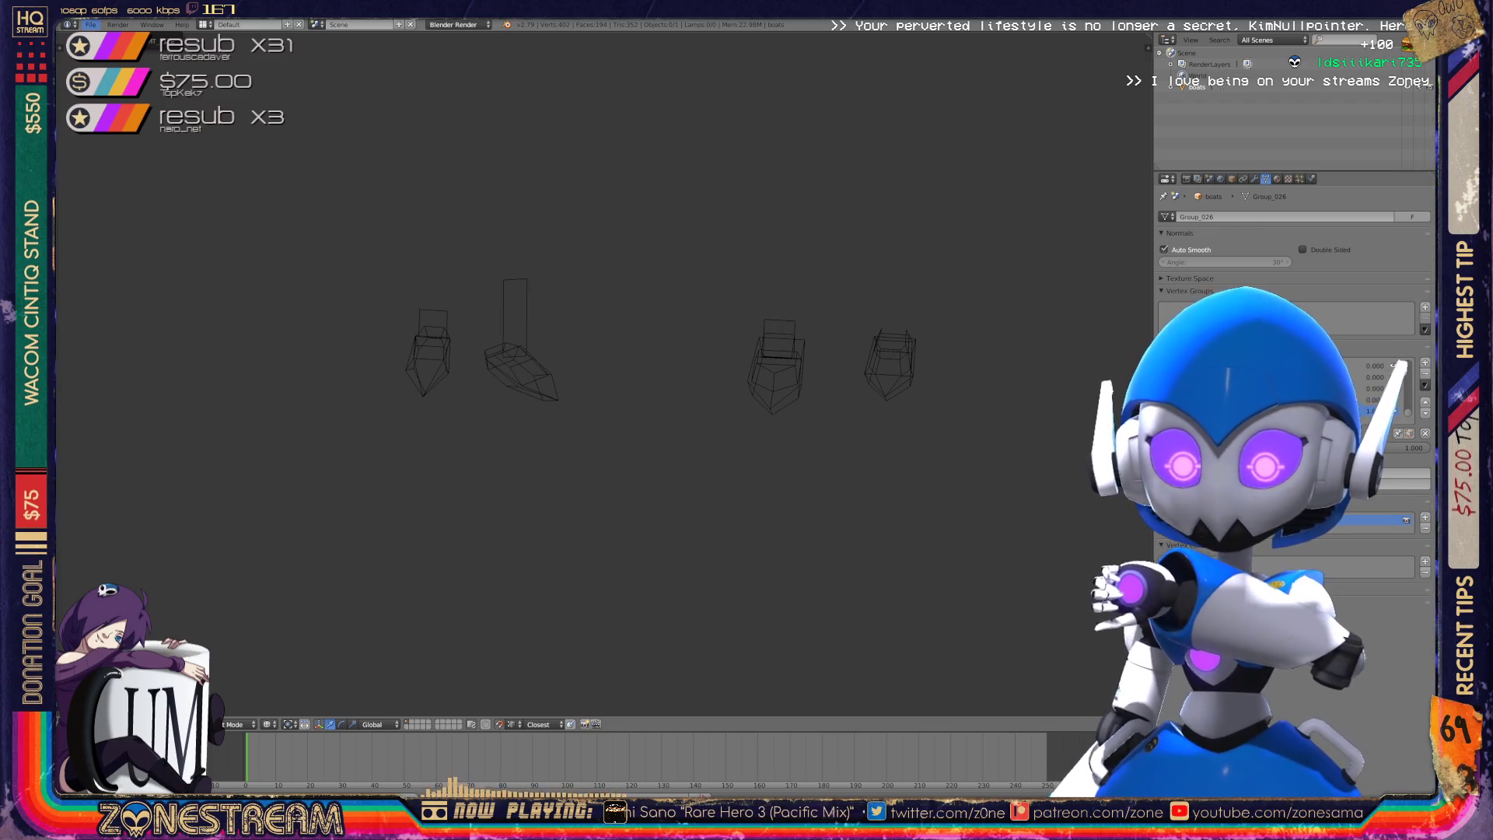
pyautogui.click(91, 24)
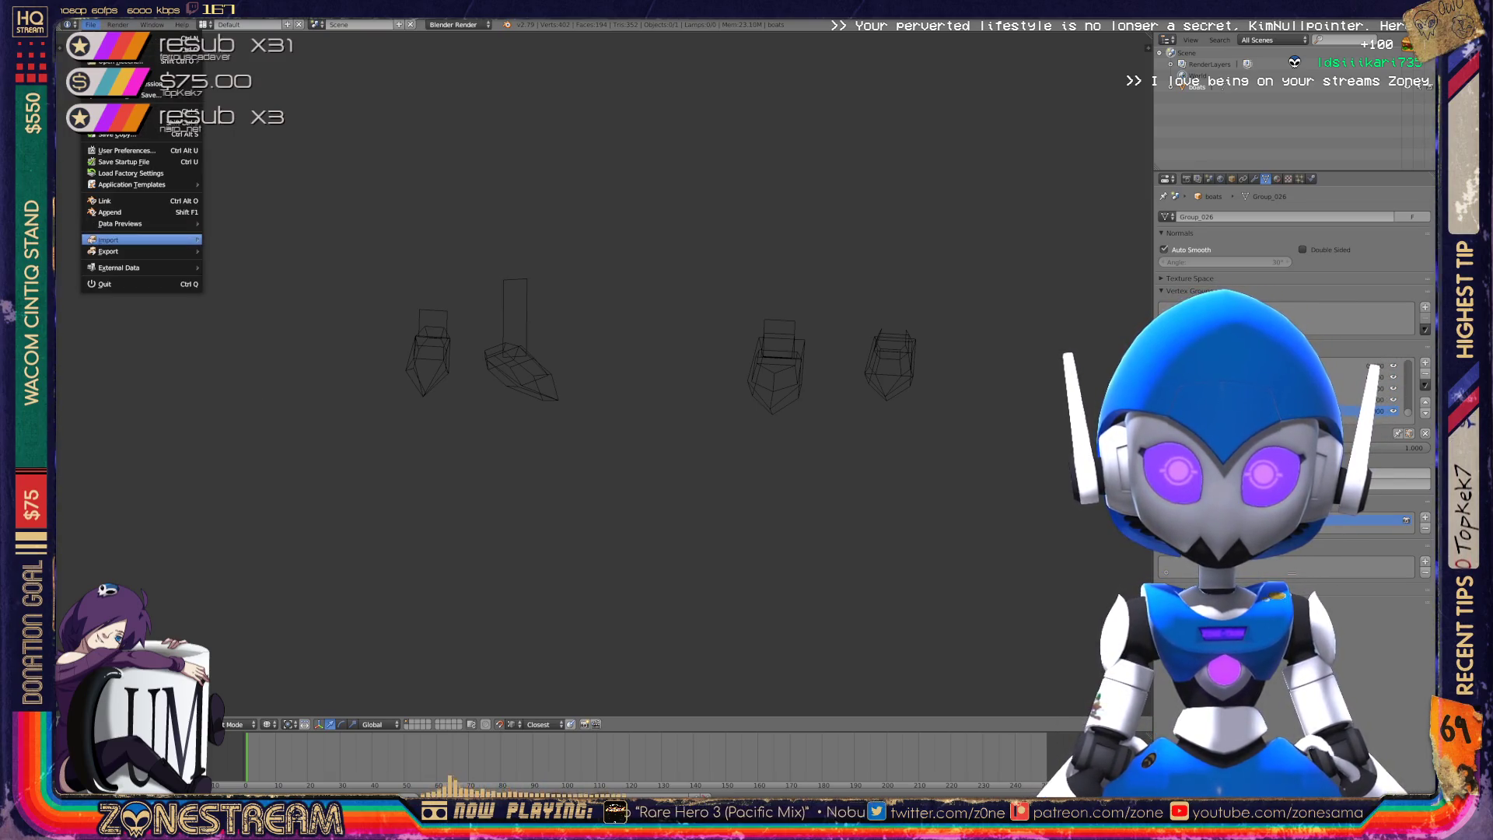
# - Import a Wavefront OBJ copy of the boats from the poly-testfix folder
pyautogui.press('Escape')
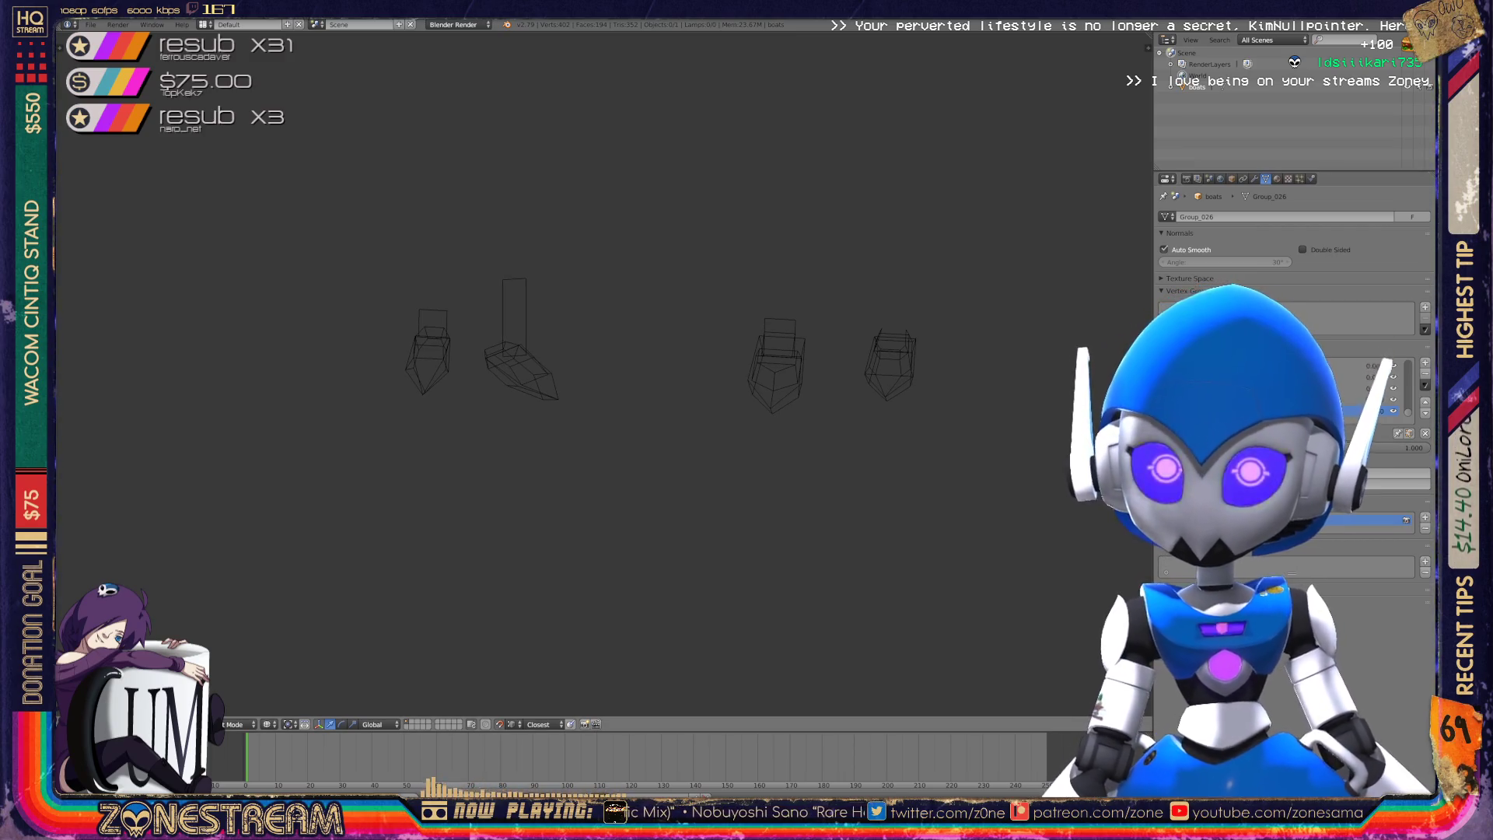
pyautogui.click(91, 24)
pyautogui.moveTo(140, 240)
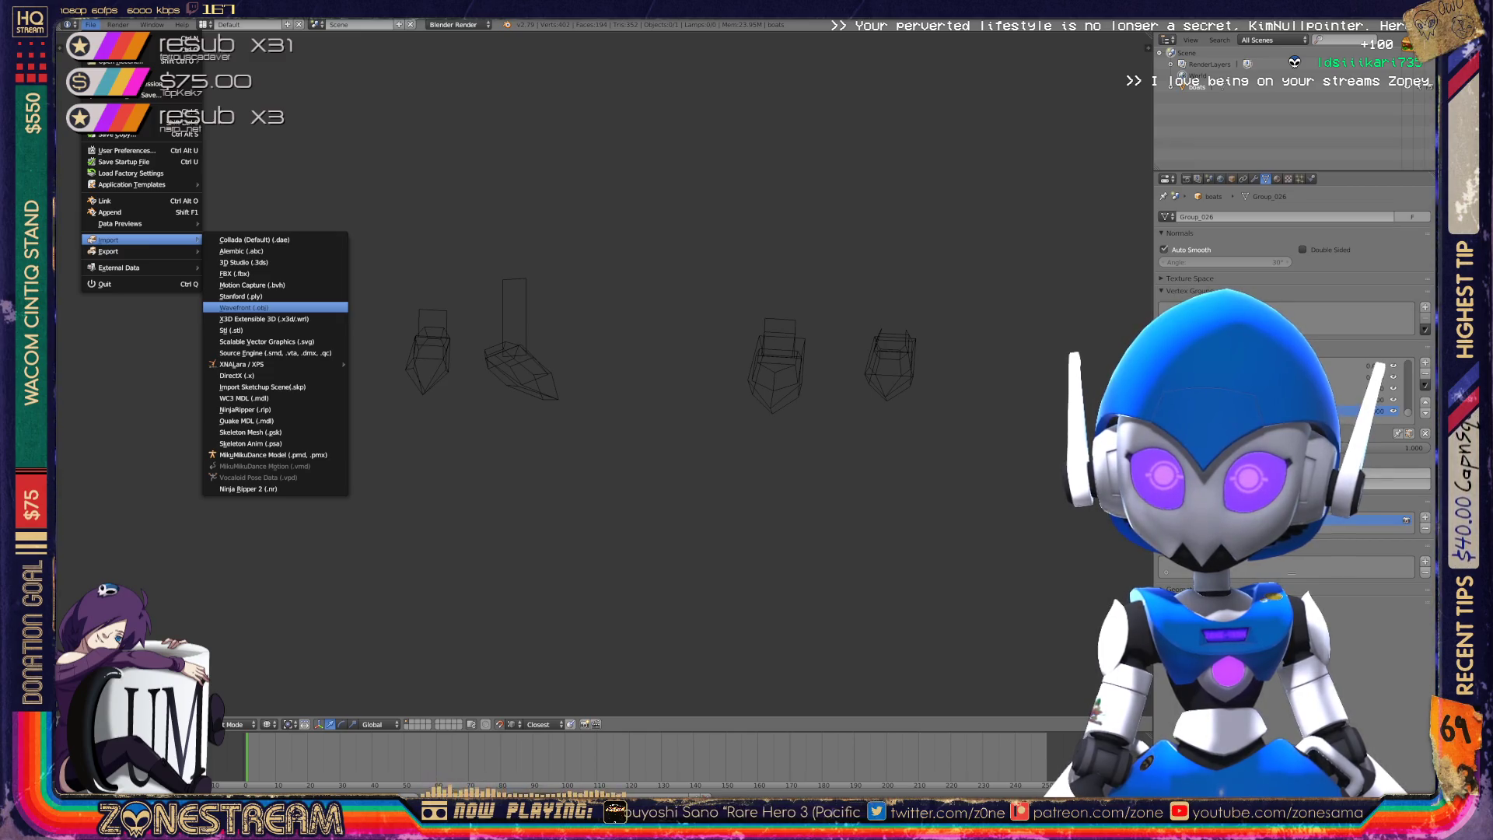
pyautogui.click(243, 307)
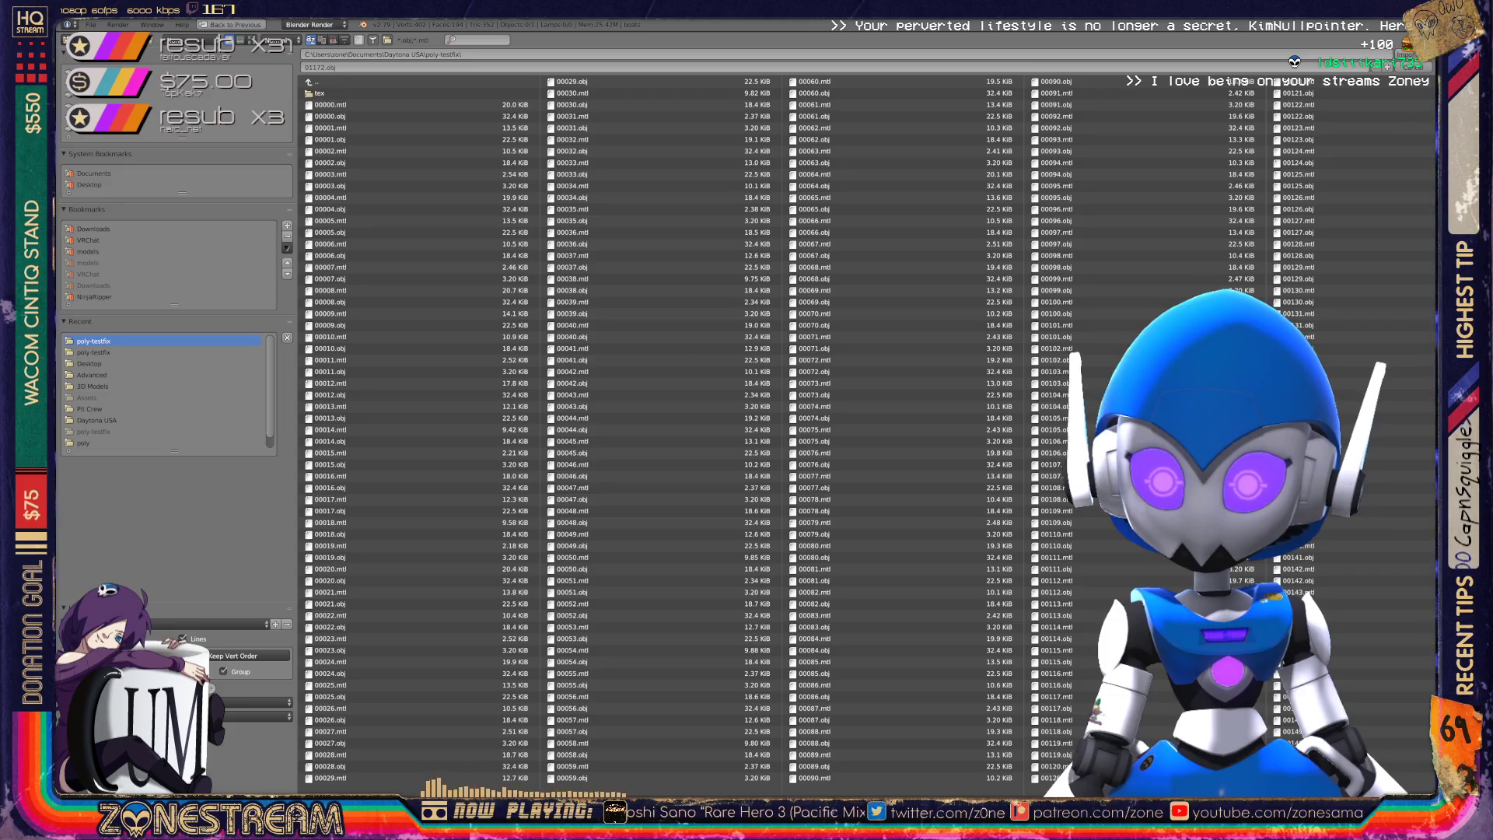
pyautogui.scroll(-15, 856, 428)
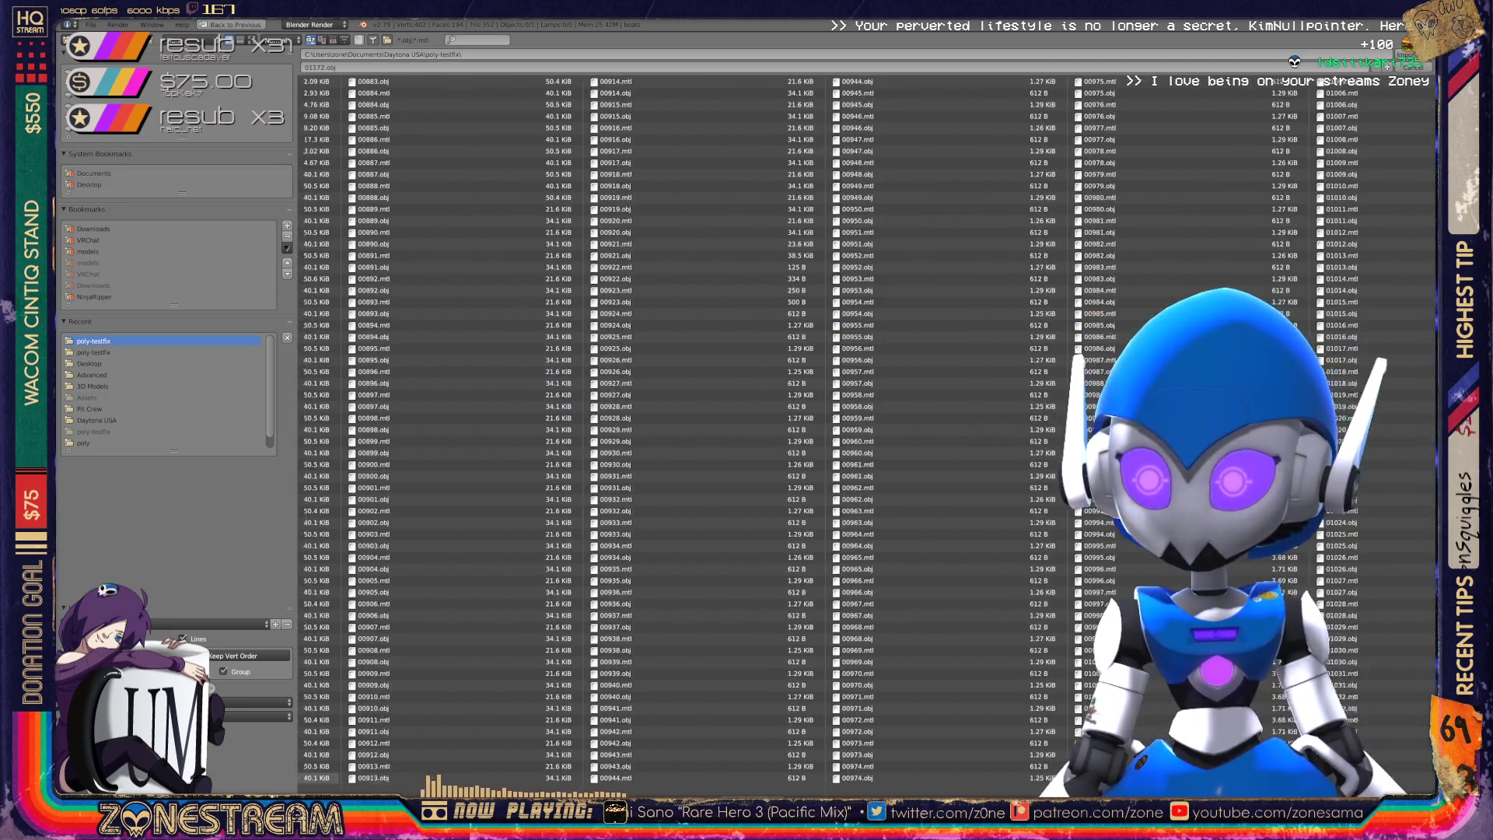
pyautogui.scroll(-2, 856, 428)
pyautogui.scroll(-4, 855, 427)
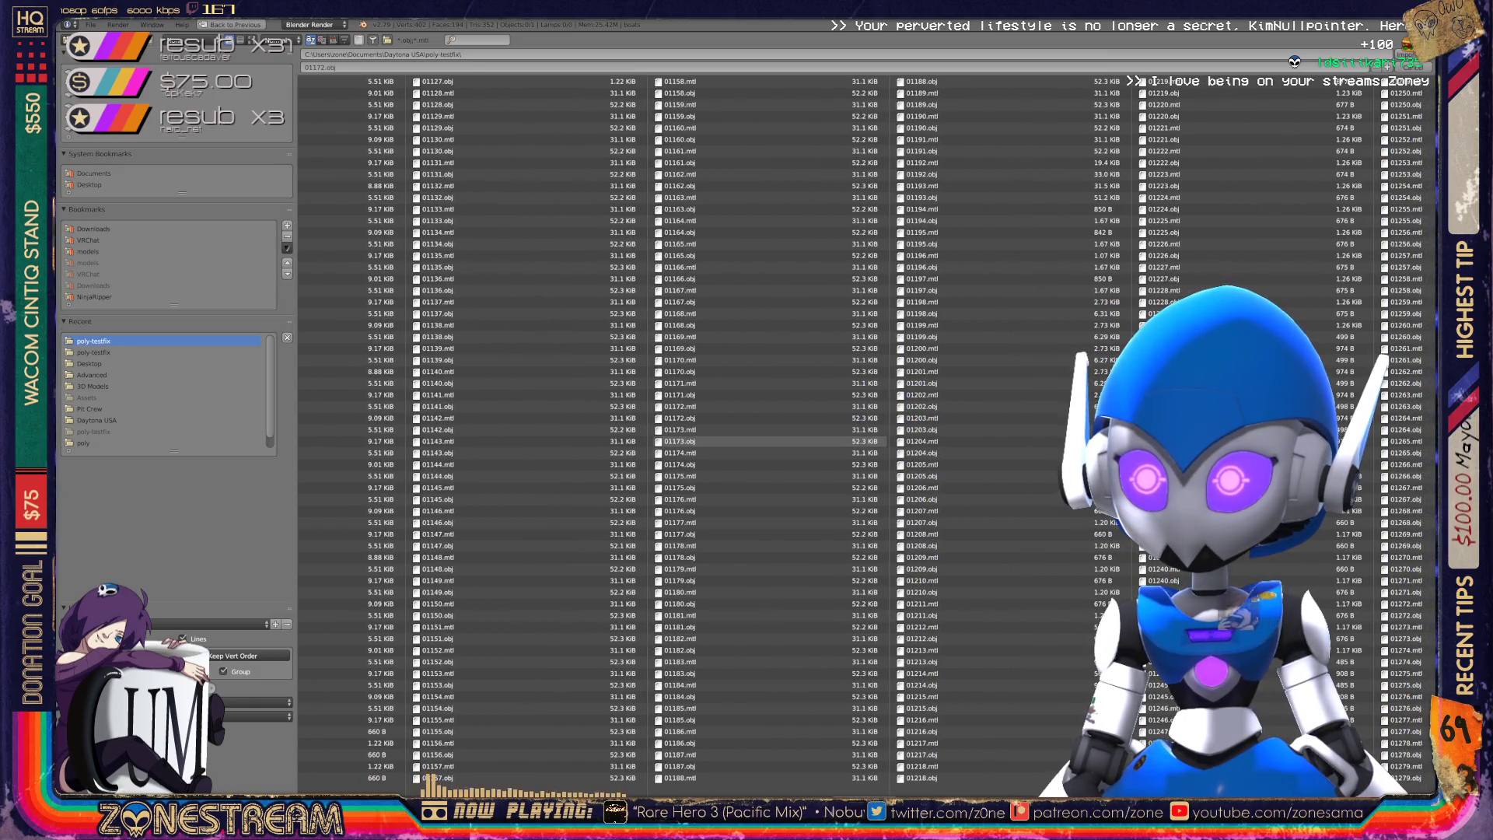
pyautogui.doubleClick(676, 441)
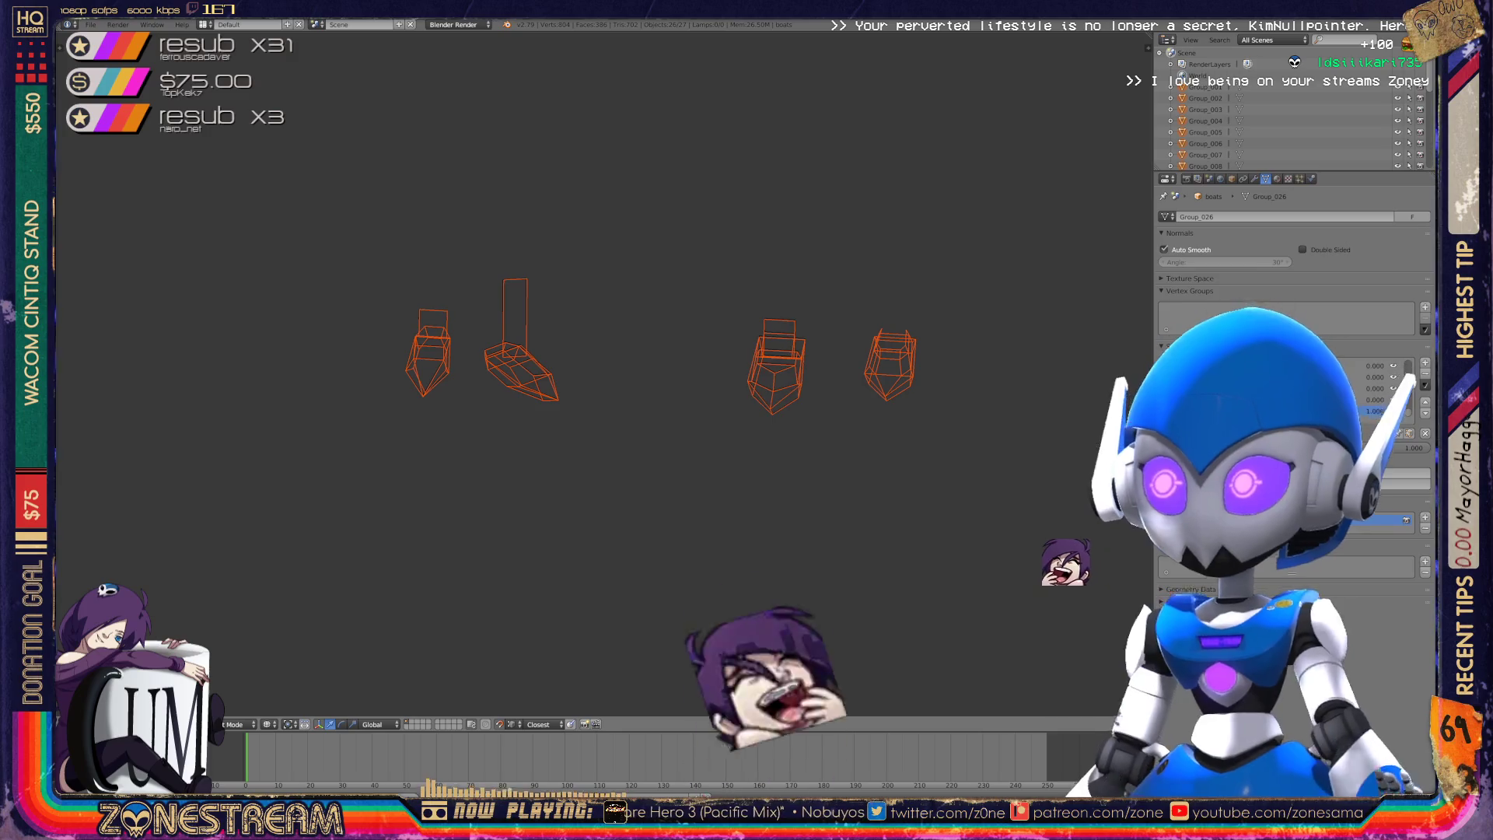
# - Edit Group_026 and select the hull's bottom tip vertex, centring the view on it
pyautogui.scroll(10, 603, 373)
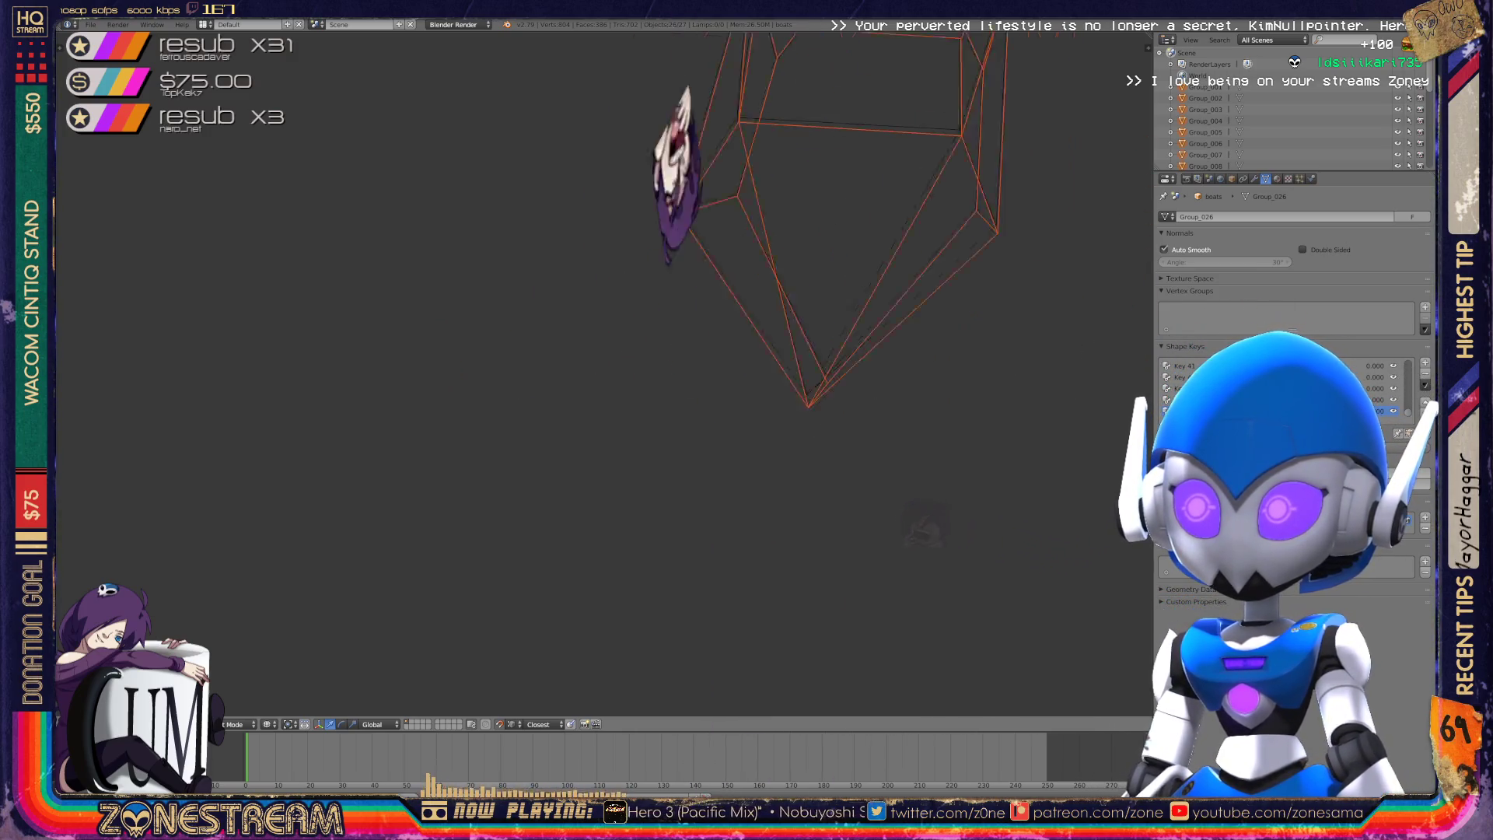
pyautogui.scroll(1, 602, 373)
pyautogui.press('Tab')
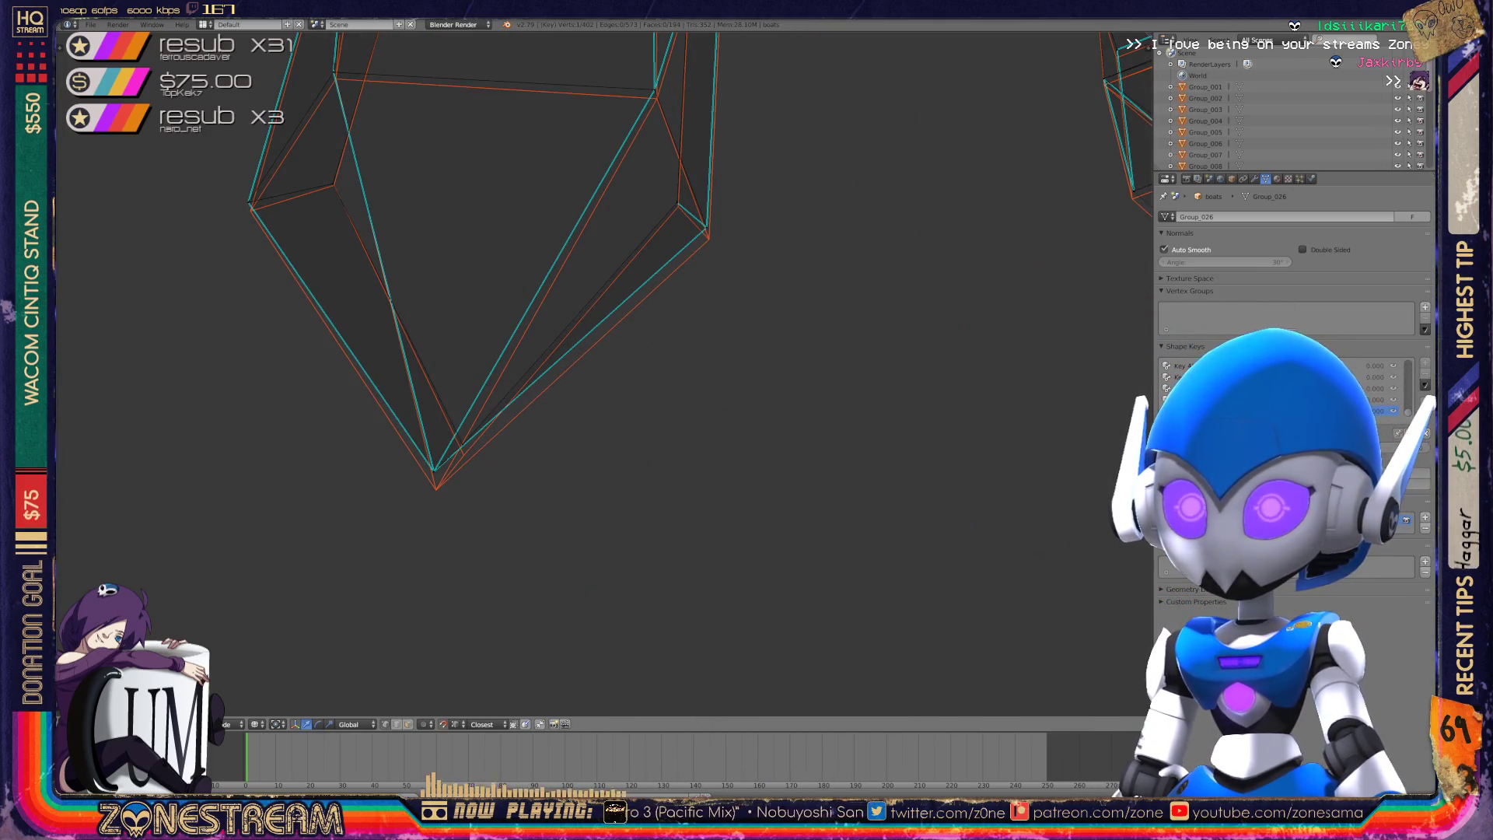
pyautogui.press('Tab')
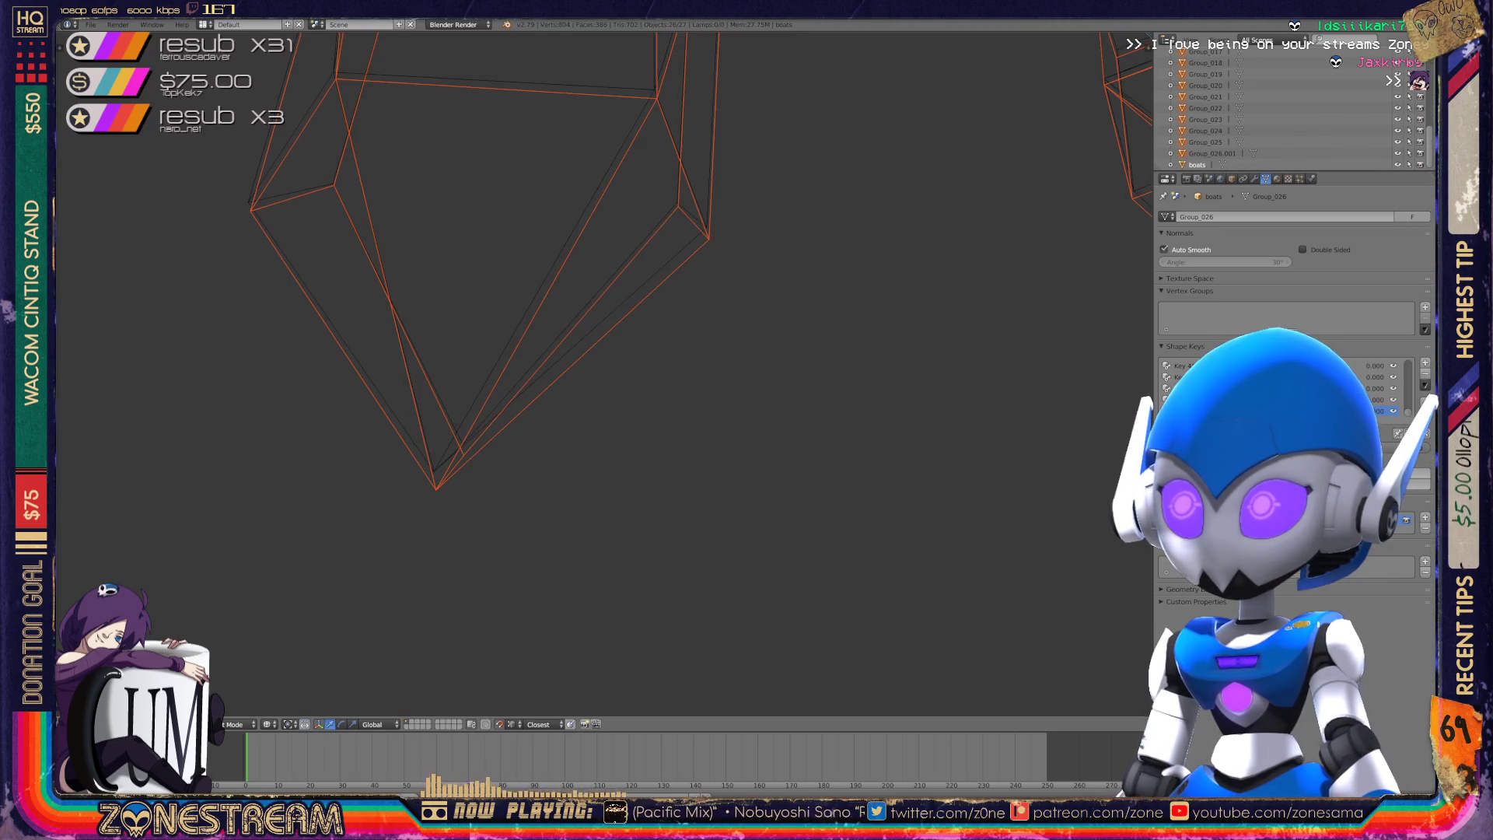
pyautogui.press('Tab')
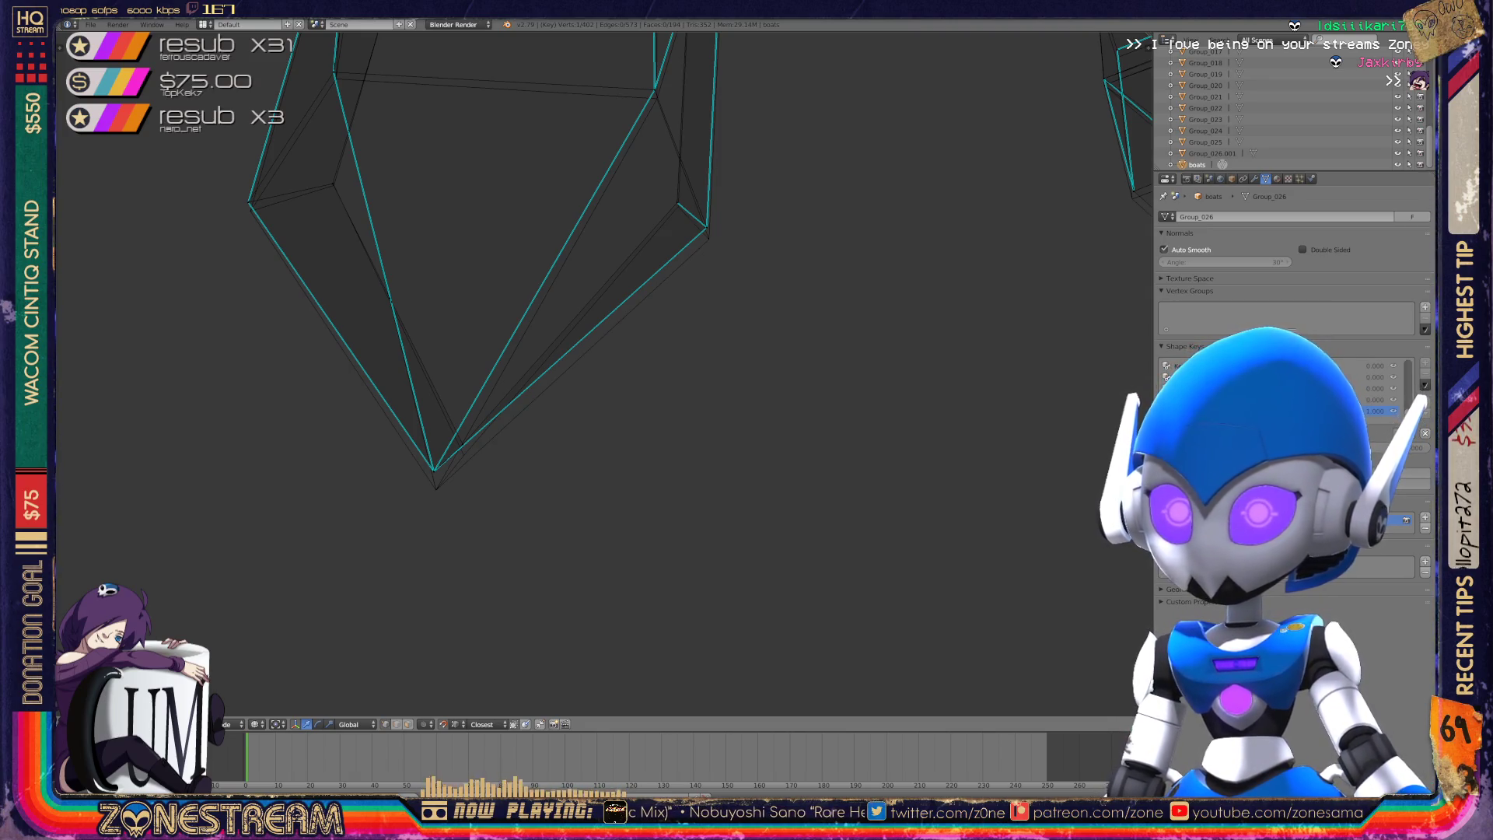
pyautogui.keyDown('shift'); pyautogui.moveTo(545, 311); pyautogui.dragTo(613, 288, button='middle'); pyautogui.keyUp('shift')
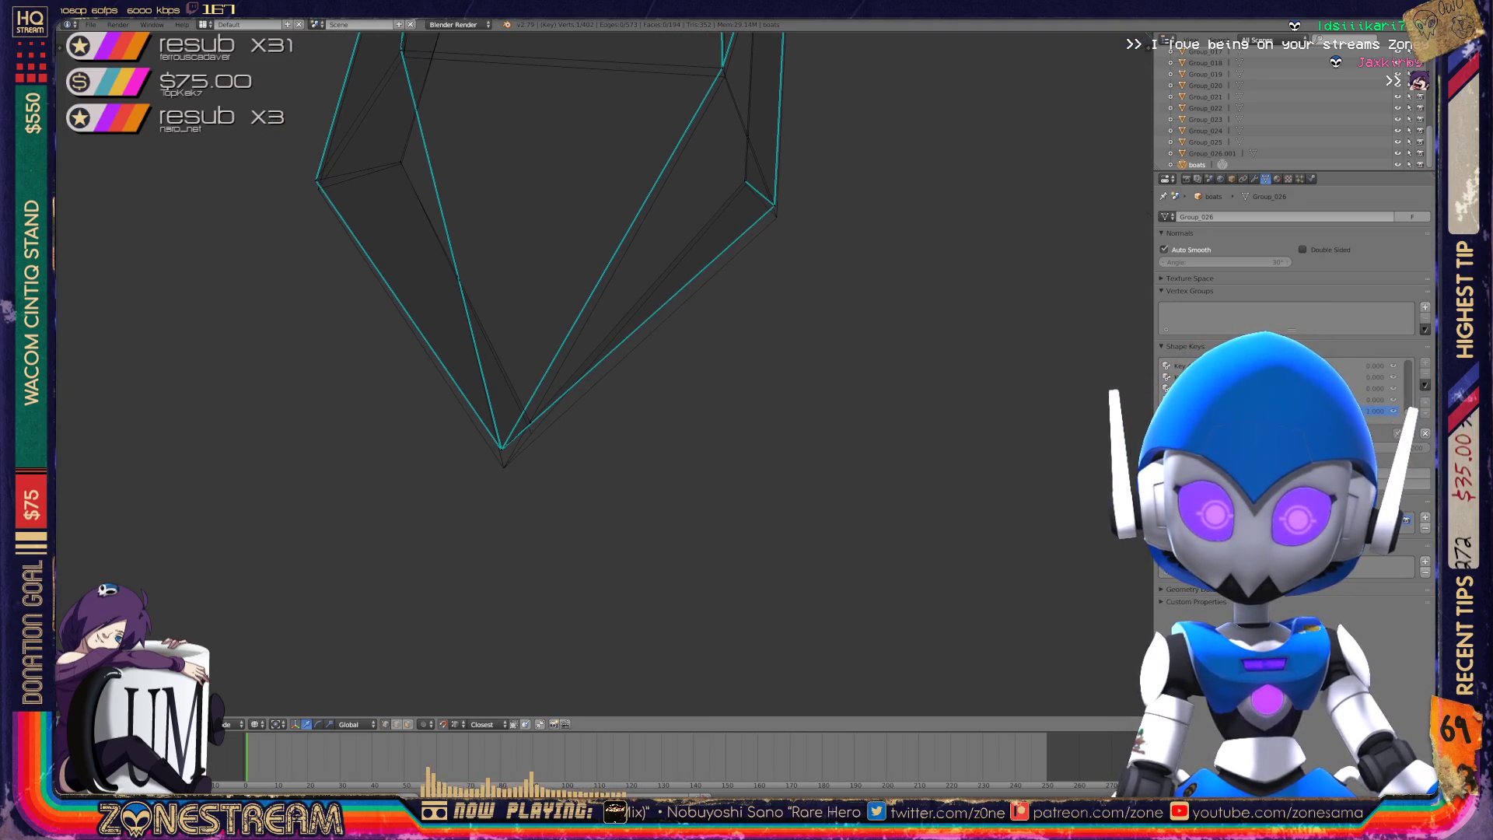
pyautogui.rightClick(502, 449)
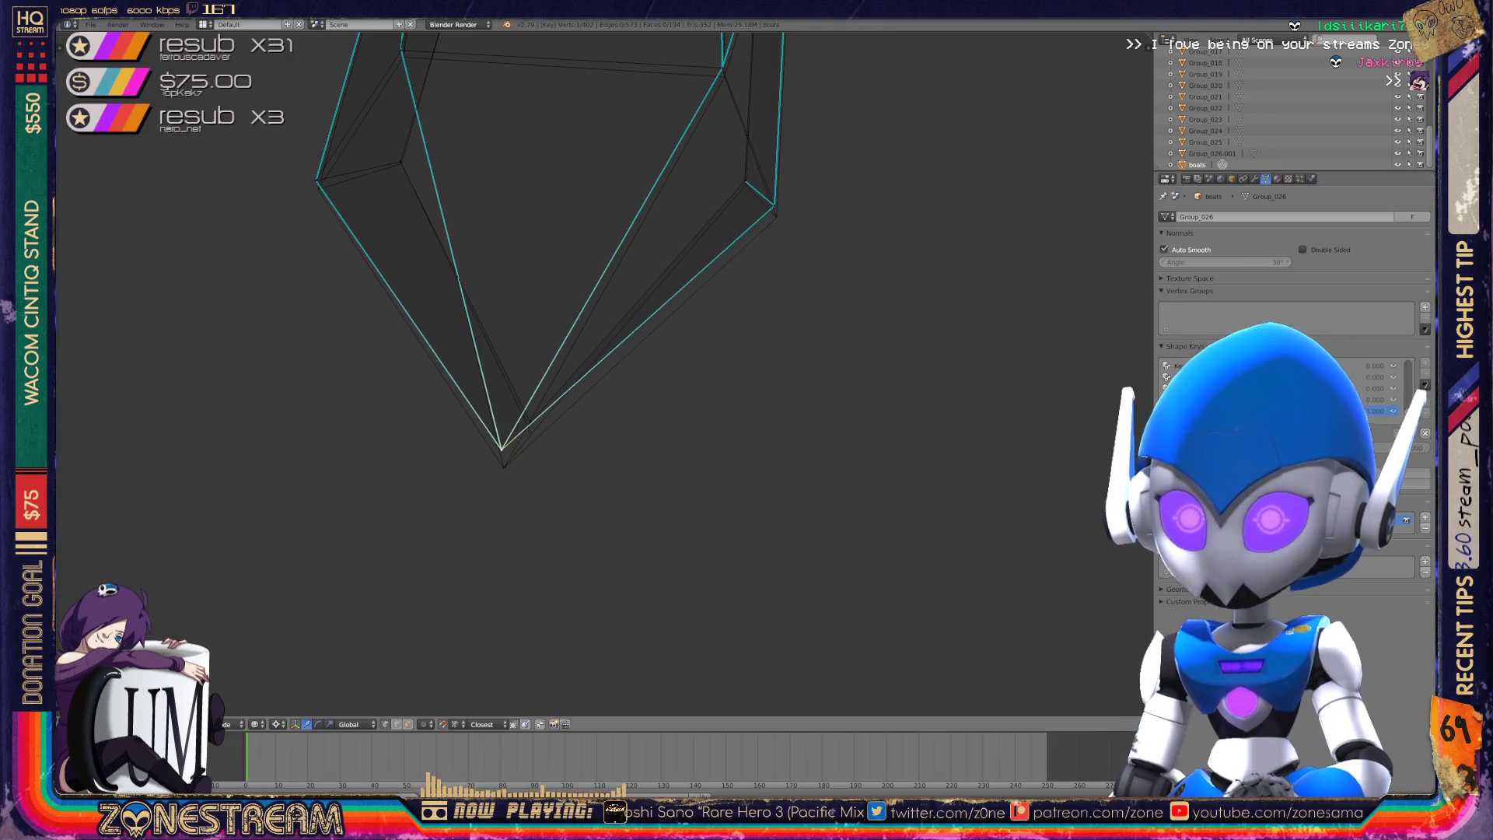
pyautogui.press('KP_Decimal')
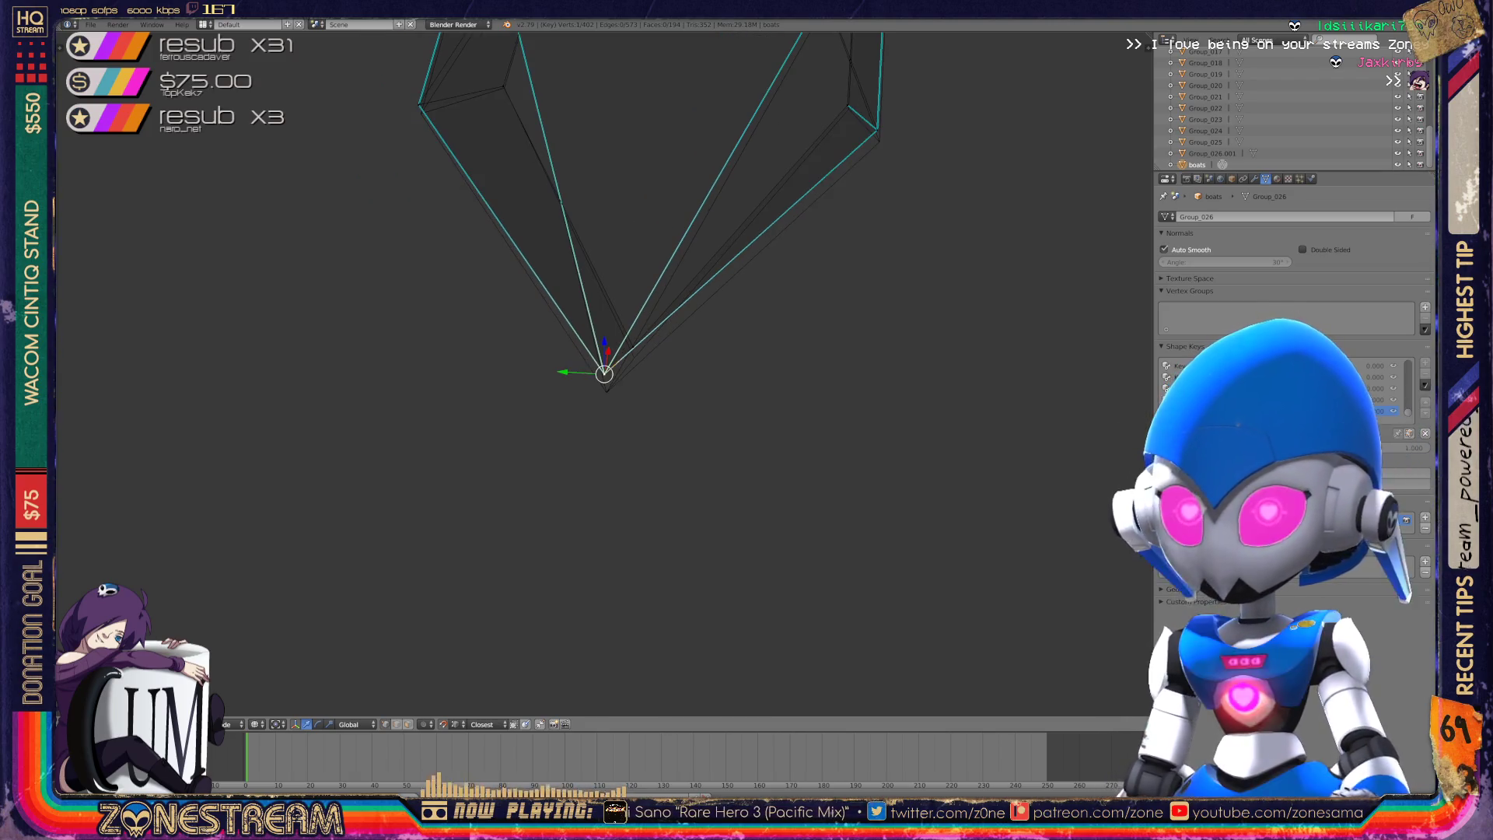
# - Move the hull vertex near the pointed tip to a new position on the reference copy
pyautogui.moveTo(603, 373); pyautogui.dragTo(334, 333, button='middle')
pyautogui.moveTo(467, 366)
pyautogui.keyDown('shift'); pyautogui.mouseDown(button='middle')
pyautogui.moveTo(738, 359)
pyautogui.moveTo(693, 366)
pyautogui.mouseUp(button='middle'); pyautogui.keyUp('shift')
pyautogui.rightClick(495, 456)
pyautogui.moveTo(495, 436)
pyautogui.mouseDown(button='middle')
pyautogui.moveTo(467, 389)
pyautogui.moveTo(487, 366)
pyautogui.mouseUp(button='middle')
pyautogui.press('g')
pyautogui.click(476, 376)
# - Drag the upper hull vertex down onto the reference copy's corner and edge
pyautogui.rightClick(807, 244)
pyautogui.moveTo(807, 244); pyautogui.dragTo(500, 457, button='right')
pyautogui.moveTo(500, 467); pyautogui.dragTo(793, 469, button='middle')
pyautogui.moveTo(794, 470); pyautogui.dragTo(557, 523, button='right')
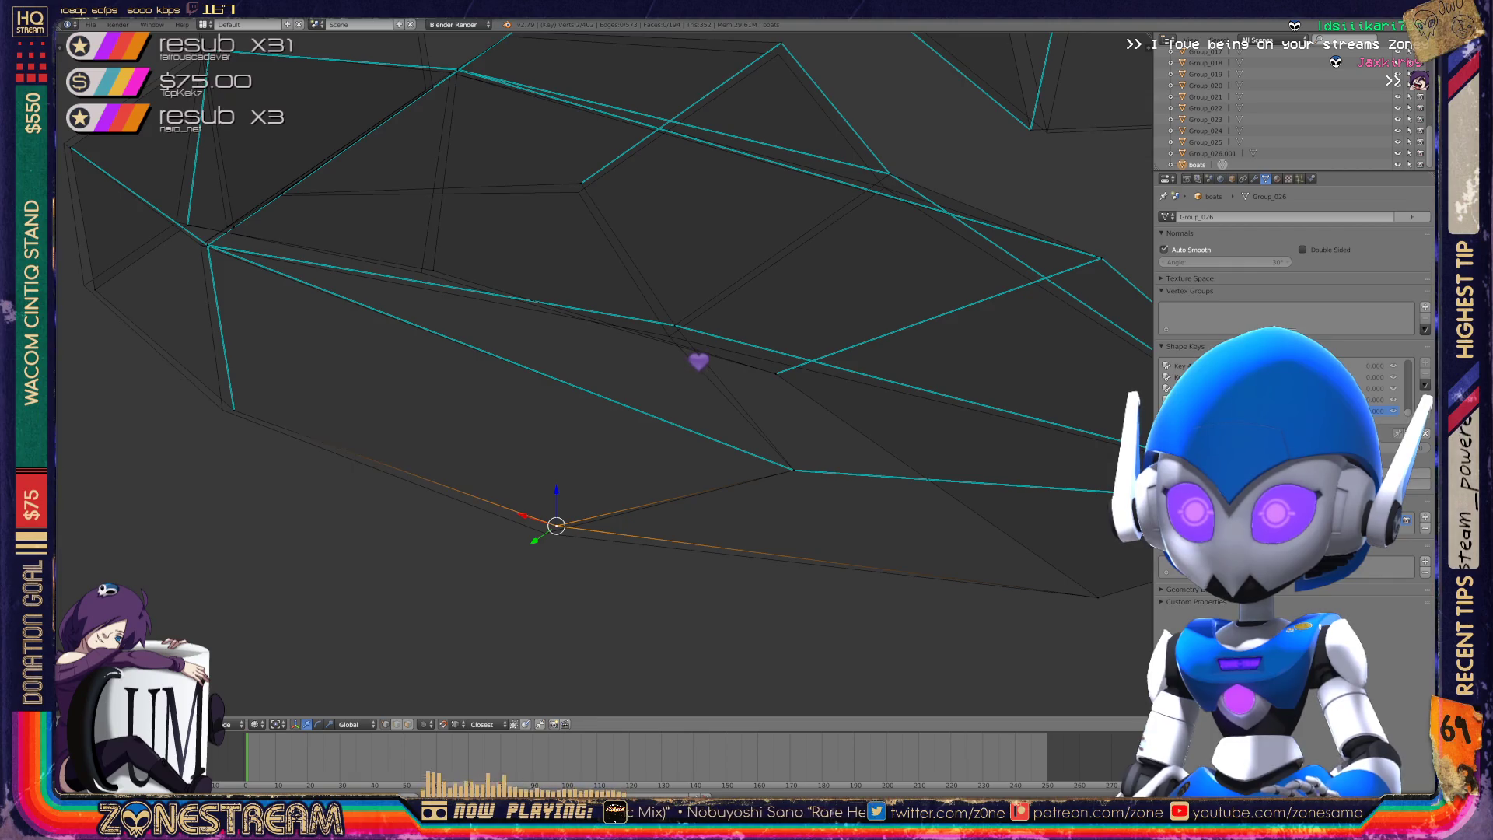
pyautogui.moveTo(544, 533); pyautogui.dragTo(773, 599, button='middle')
pyautogui.moveTo(773, 600); pyautogui.dragTo(464, 474, button='right')
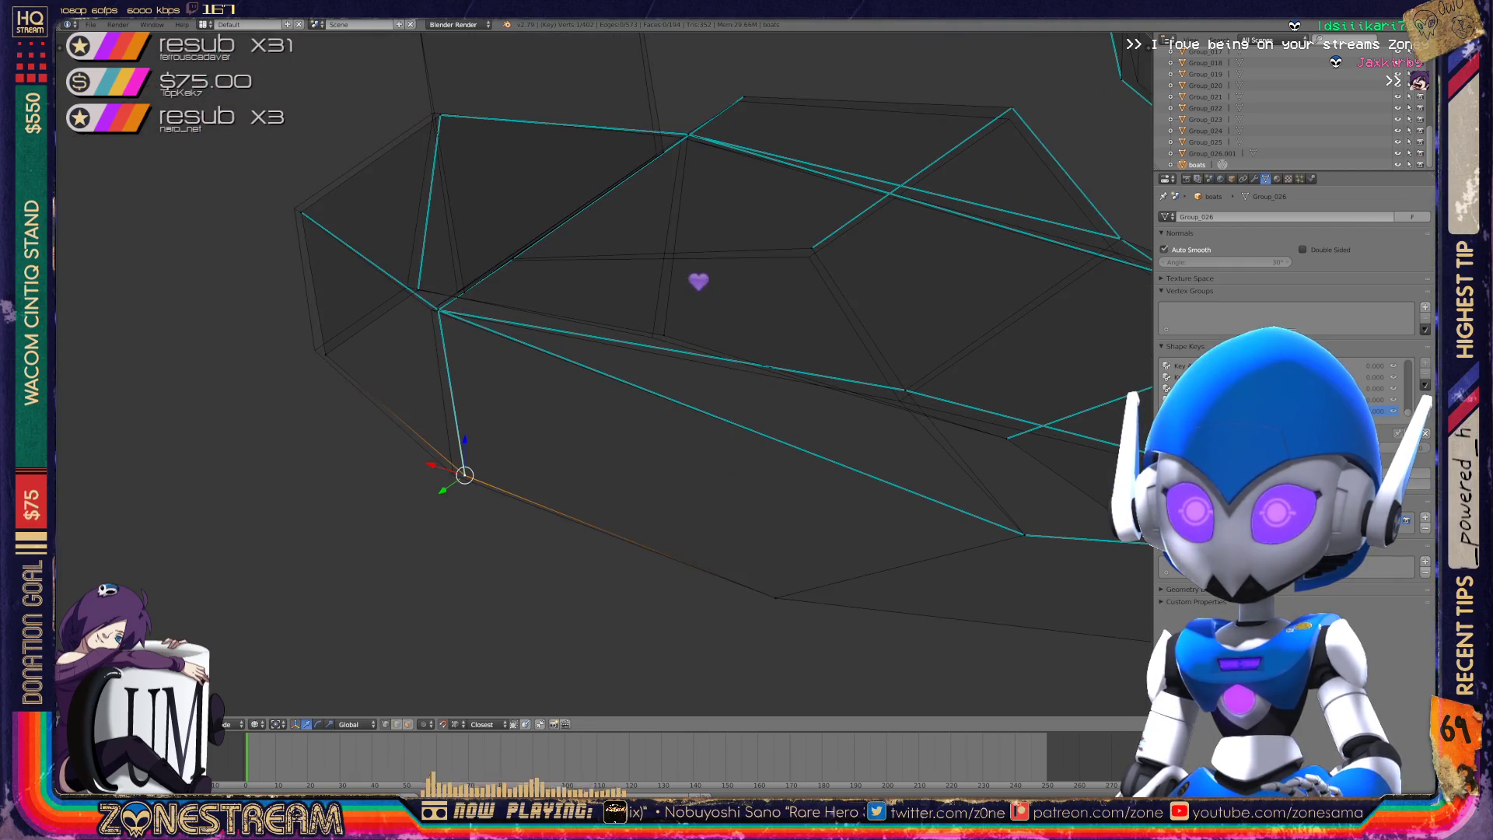
pyautogui.keyDown('shift'); pyautogui.moveTo(700, 389); pyautogui.dragTo(842, 447, button='middle'); pyautogui.keyUp('shift')
# - Nudge the hull's upper corner vertex slightly left, then work through the neighbouring hull vertices
pyautogui.rightClick(467, 410)
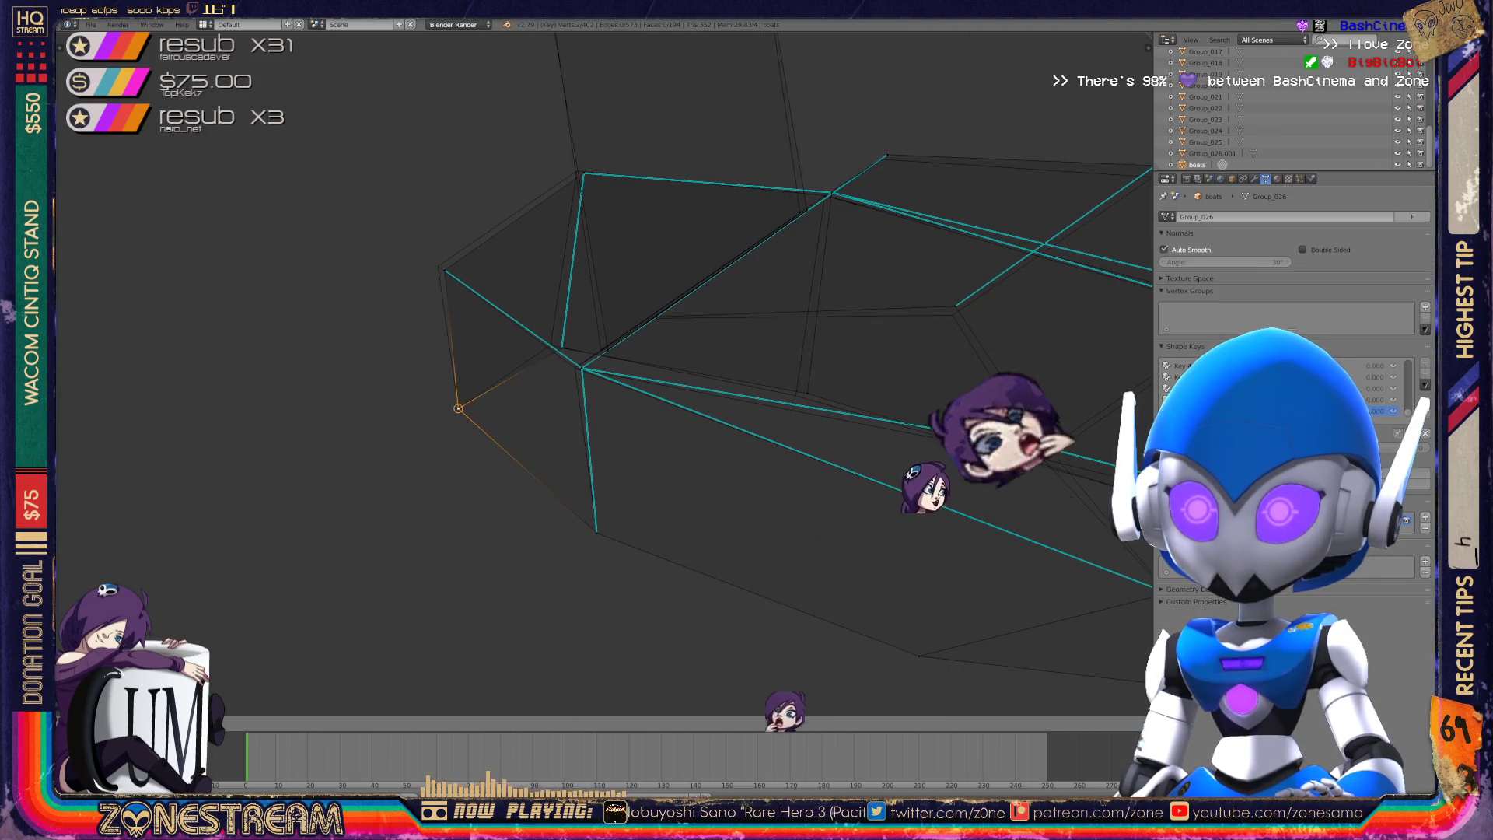
pyautogui.rightClick(562, 347)
pyautogui.moveTo(562, 347); pyautogui.dragTo(551, 345, button='right')
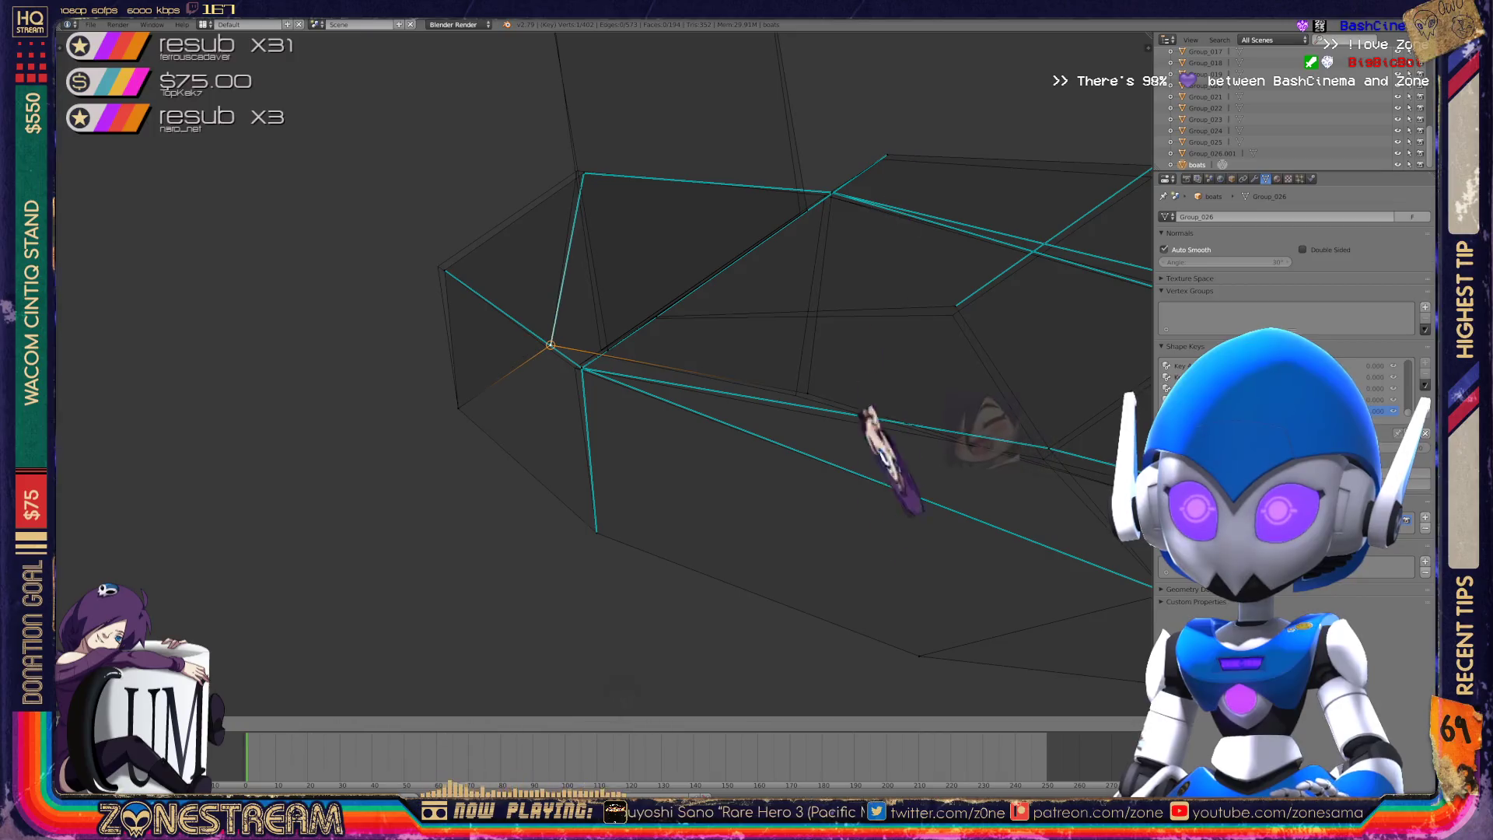
pyautogui.rightClick(444, 269)
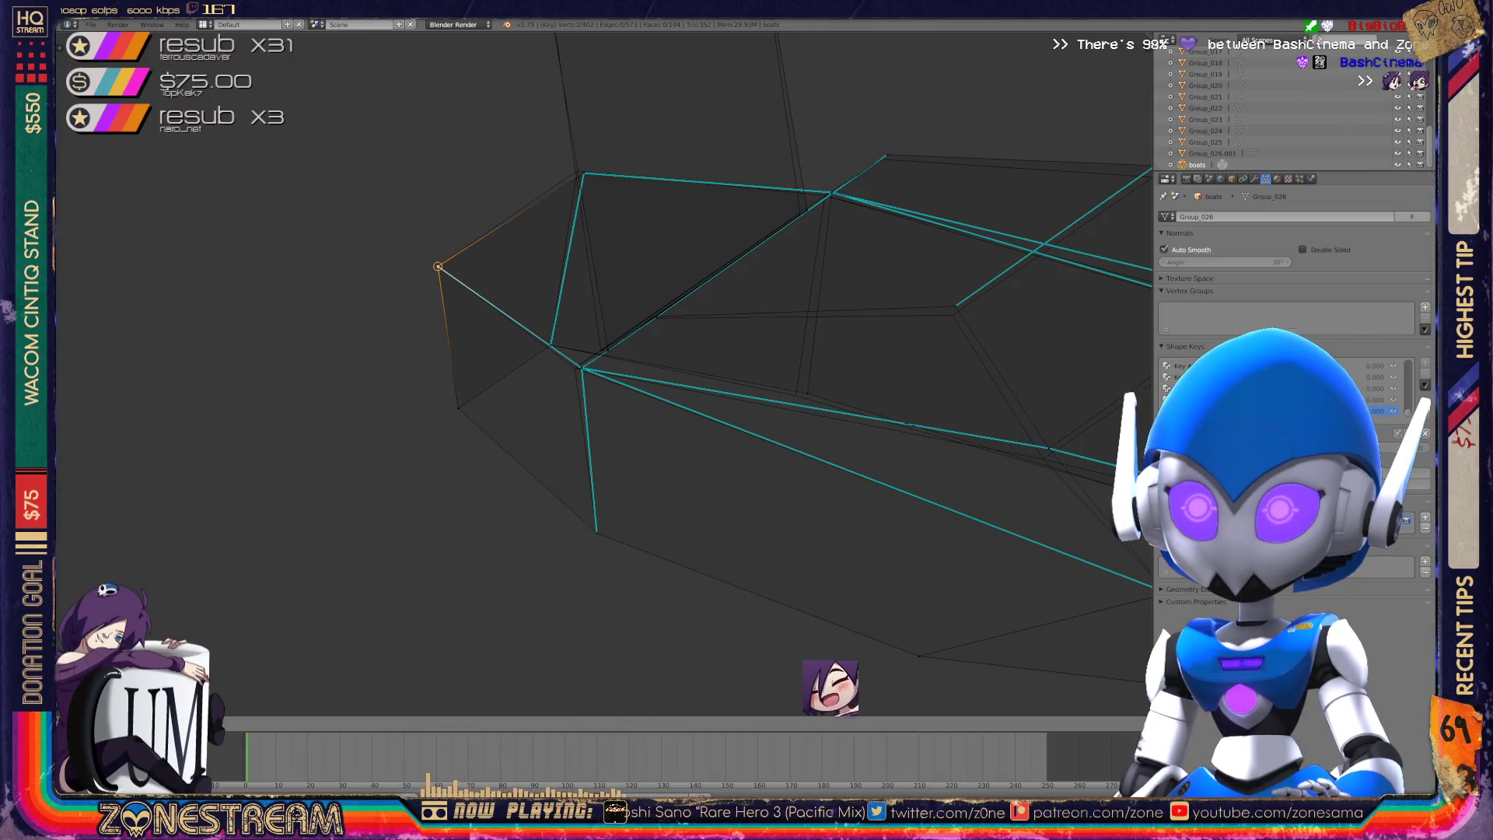
pyautogui.keyDown('shift'); pyautogui.moveTo(622, 389); pyautogui.dragTo(521, 459, button='middle'); pyautogui.keyUp('shift')
pyautogui.keyDown('shift'); pyautogui.moveTo(622, 389); pyautogui.dragTo(611, 444, button='middle'); pyautogui.keyUp('shift')
pyautogui.rightClick(490, 478)
pyautogui.rightClick(439, 120)
pyautogui.keyDown('shift'); pyautogui.moveTo(622, 389); pyautogui.dragTo(570, 499, button='middle'); pyautogui.keyUp('shift')
# - Snap two more hull vertices, including the corner, onto the reference points, closing the pointed-end gap
pyautogui.rightClick(644, 448)
pyautogui.press('g')
pyautogui.press('Return')
pyautogui.rightClick(585, 92)
pyautogui.keyDown('shift'); pyautogui.moveTo(420, 412); pyautogui.dragTo(553, 319, button='middle'); pyautogui.keyUp('shift')
pyautogui.rightClick(553, 319)
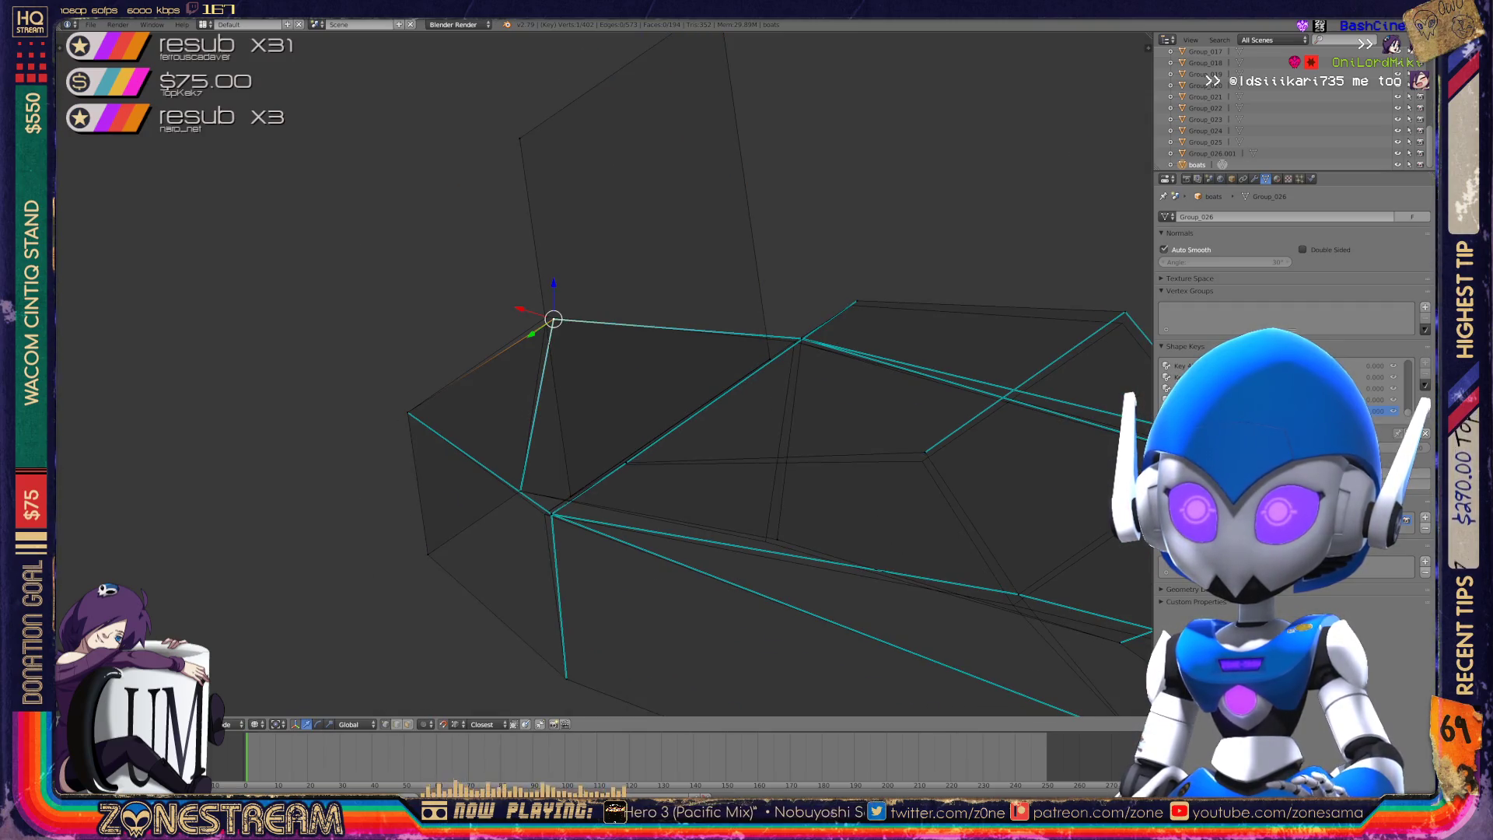
pyautogui.press('g')
pyautogui.press('Return')
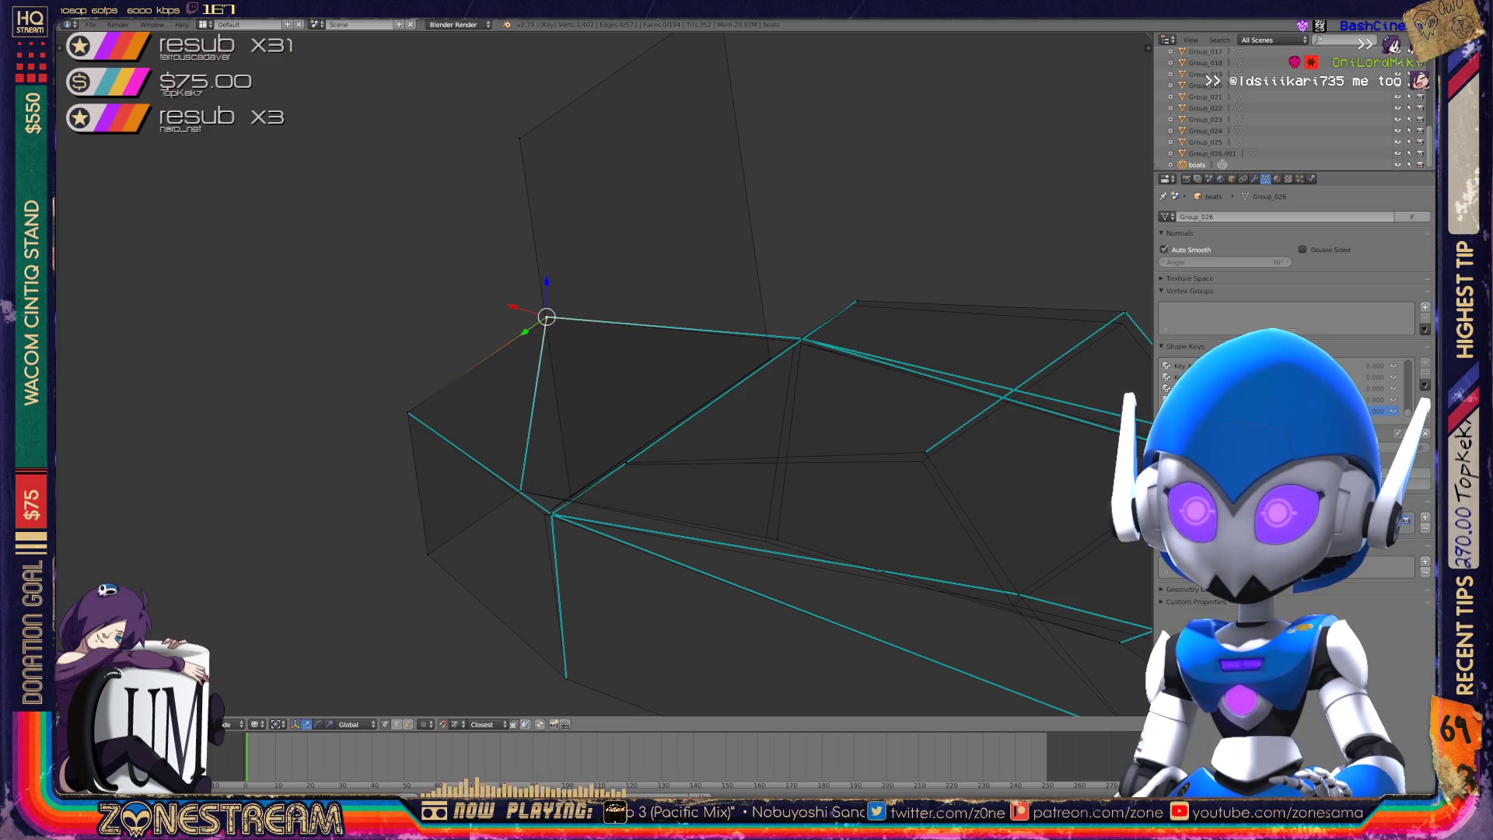
pyautogui.moveTo(546, 318)
pyautogui.keyDown('shift'); pyautogui.mouseDown(button='middle')
pyautogui.moveTo(475, 206)
pyautogui.moveTo(537, 173)
pyautogui.mouseUp(button='middle'); pyautogui.keyUp('shift')
pyautogui.scroll(3, 605, 374)
pyautogui.rightClick(891, 420)
# - Shift two hull vertices slightly left onto the reference copy
pyautogui.press('g')
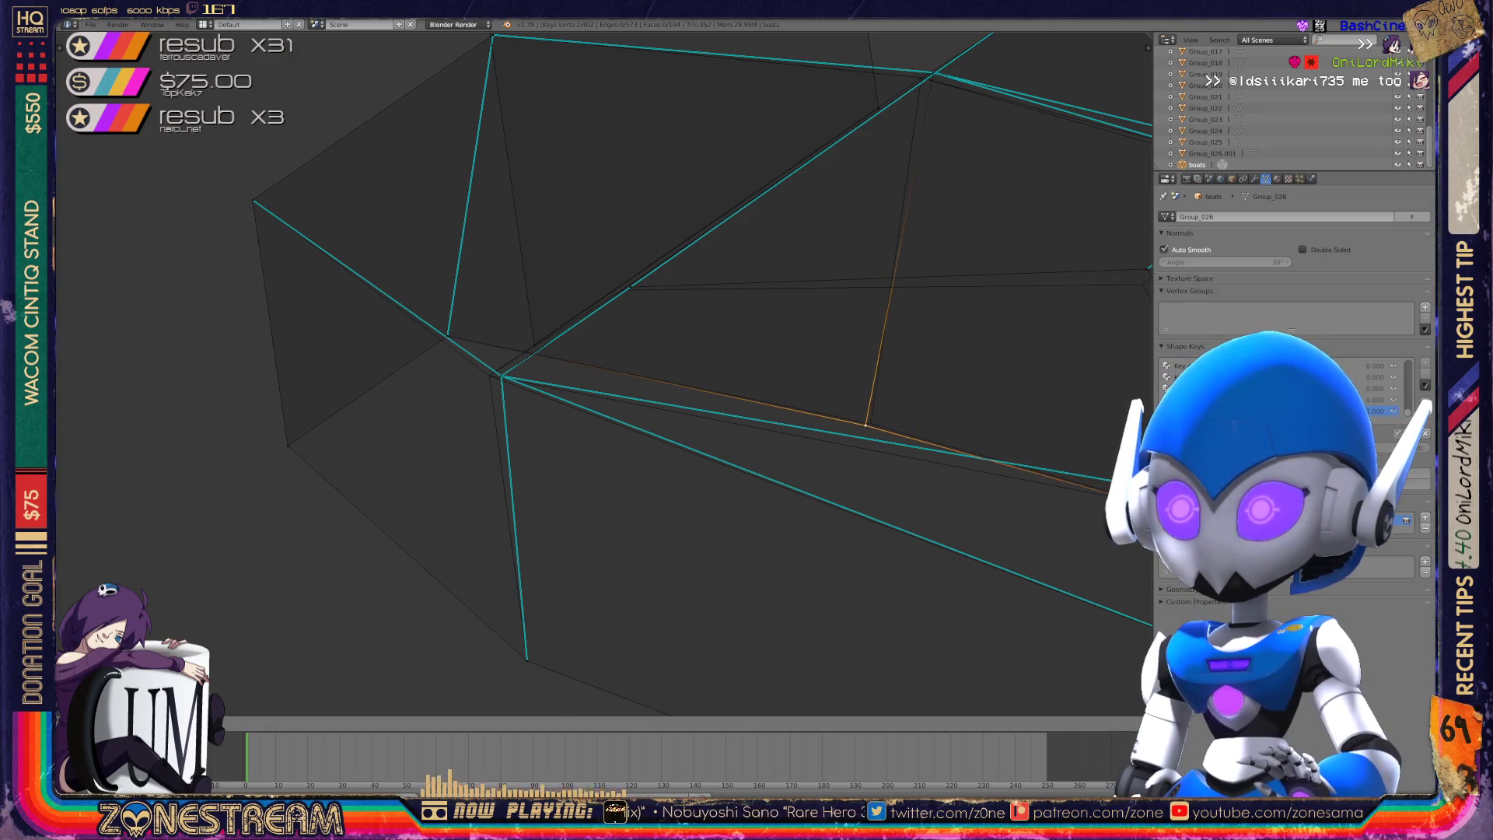
pyautogui.click(867, 423)
pyautogui.keyDown('shift'); pyautogui.moveTo(867, 423); pyautogui.dragTo(855, 446, button='middle'); pyautogui.keyUp('shift')
pyautogui.rightClick(489, 400)
pyautogui.press('g')
pyautogui.click(476, 400)
pyautogui.moveTo(476, 400)
pyautogui.mouseDown(button='middle')
pyautogui.moveTo(436, 420)
pyautogui.moveTo(544, 350)
pyautogui.moveTo(474, 361)
pyautogui.mouseUp(button='middle')
# - Move another hull vertex slightly left onto the reference mesh
pyautogui.rightClick(766, 441)
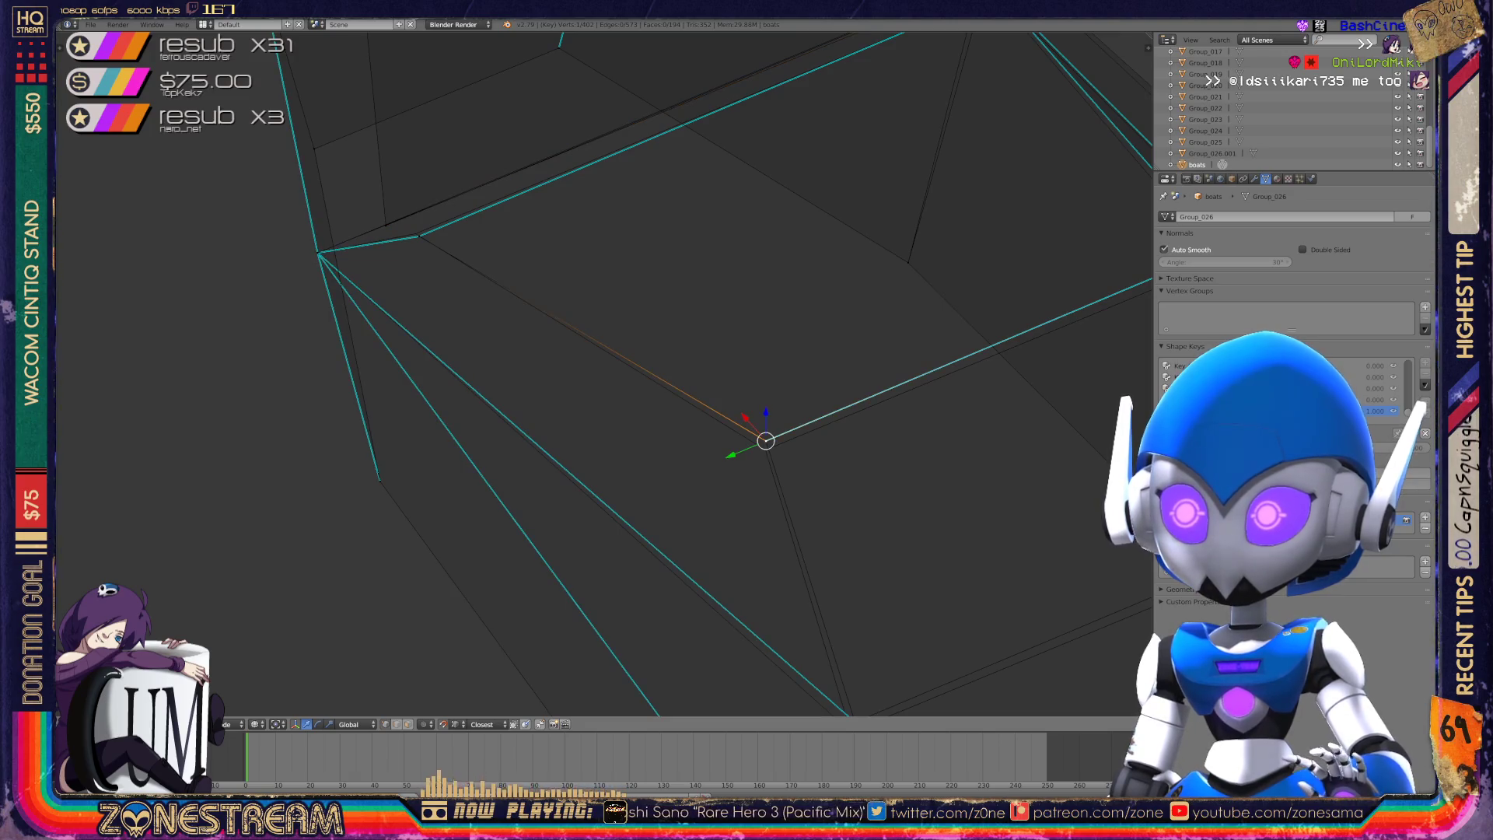
pyautogui.moveTo(766, 441)
pyautogui.mouseDown(button='middle')
pyautogui.moveTo(711, 477)
pyautogui.moveTo(664, 543)
pyautogui.moveTo(715, 556)
pyautogui.moveTo(666, 510)
pyautogui.moveTo(1084, 494)
pyautogui.mouseUp(button='middle')
pyautogui.rightClick(531, 462)
pyautogui.press('g')
pyautogui.click(522, 462)
pyautogui.moveTo(522, 462)
pyautogui.mouseDown(button='middle')
pyautogui.moveTo(550, 426)
pyautogui.moveTo(301, 620)
pyautogui.moveTo(301, 694)
pyautogui.mouseUp(button='middle')
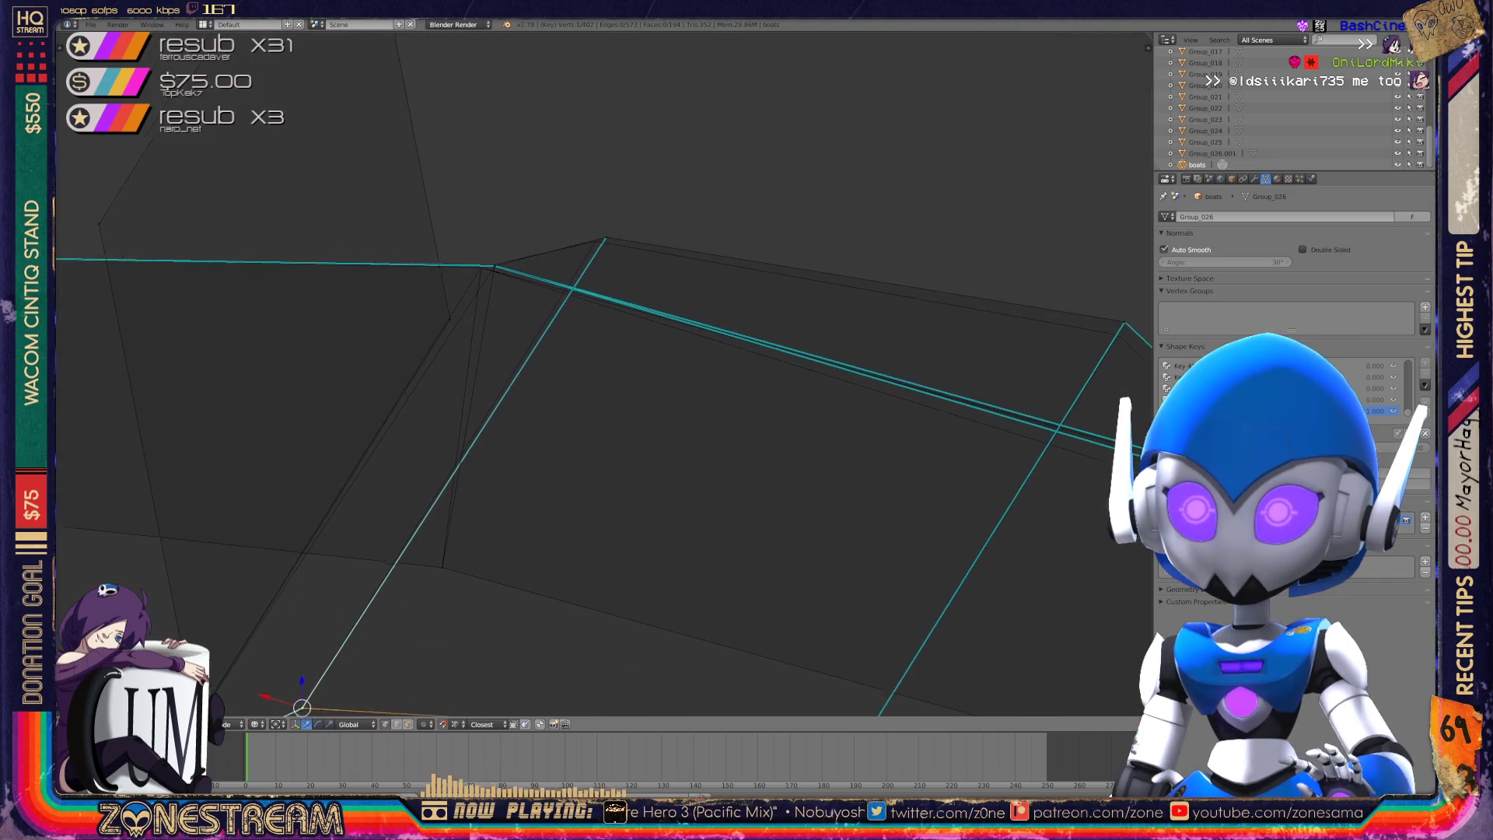
pyautogui.keyDown('shift'); pyautogui.moveTo(493, 253); pyautogui.dragTo(496, 278, button='middle'); pyautogui.keyUp('shift')
# - Place the corner vertex further left, cancelling a second attempted move
pyautogui.keyDown('shift'); pyautogui.rightClick(496, 278); pyautogui.keyUp('shift')
pyautogui.press('g')
pyautogui.click(480, 278)
pyautogui.rightClick(482, 280)
pyautogui.press('g')
pyautogui.rightClick(482, 280)
# - Fine-tune the upper corner vertex and two nearby vertices onto the reference copy
pyautogui.rightClick(608, 251)
pyautogui.press('g')
pyautogui.click(599, 253)
pyautogui.moveTo(599, 253); pyautogui.dragTo(716, 191, button='middle')
pyautogui.rightClick(581, 276)
pyautogui.press('g')
pyautogui.click(589, 291)
pyautogui.keyDown('shift'); pyautogui.moveTo(590, 292); pyautogui.dragTo(666, 140, button='middle'); pyautogui.keyUp('shift')
pyautogui.rightClick(548, 342)
pyautogui.press('g')
pyautogui.click(557, 358)
pyautogui.scroll(-8, 603, 373)
# - Review both boats in Object Mode, lower the vertical edge's vertices slightly, then view the finished hull
pyautogui.press('Tab')
pyautogui.moveTo(603, 374)
pyautogui.mouseDown(button='middle')
pyautogui.moveTo(638, 280)
pyautogui.moveTo(606, 366)
pyautogui.mouseUp(button='middle')
pyautogui.scroll(8, 607, 366)
pyautogui.press('Tab')
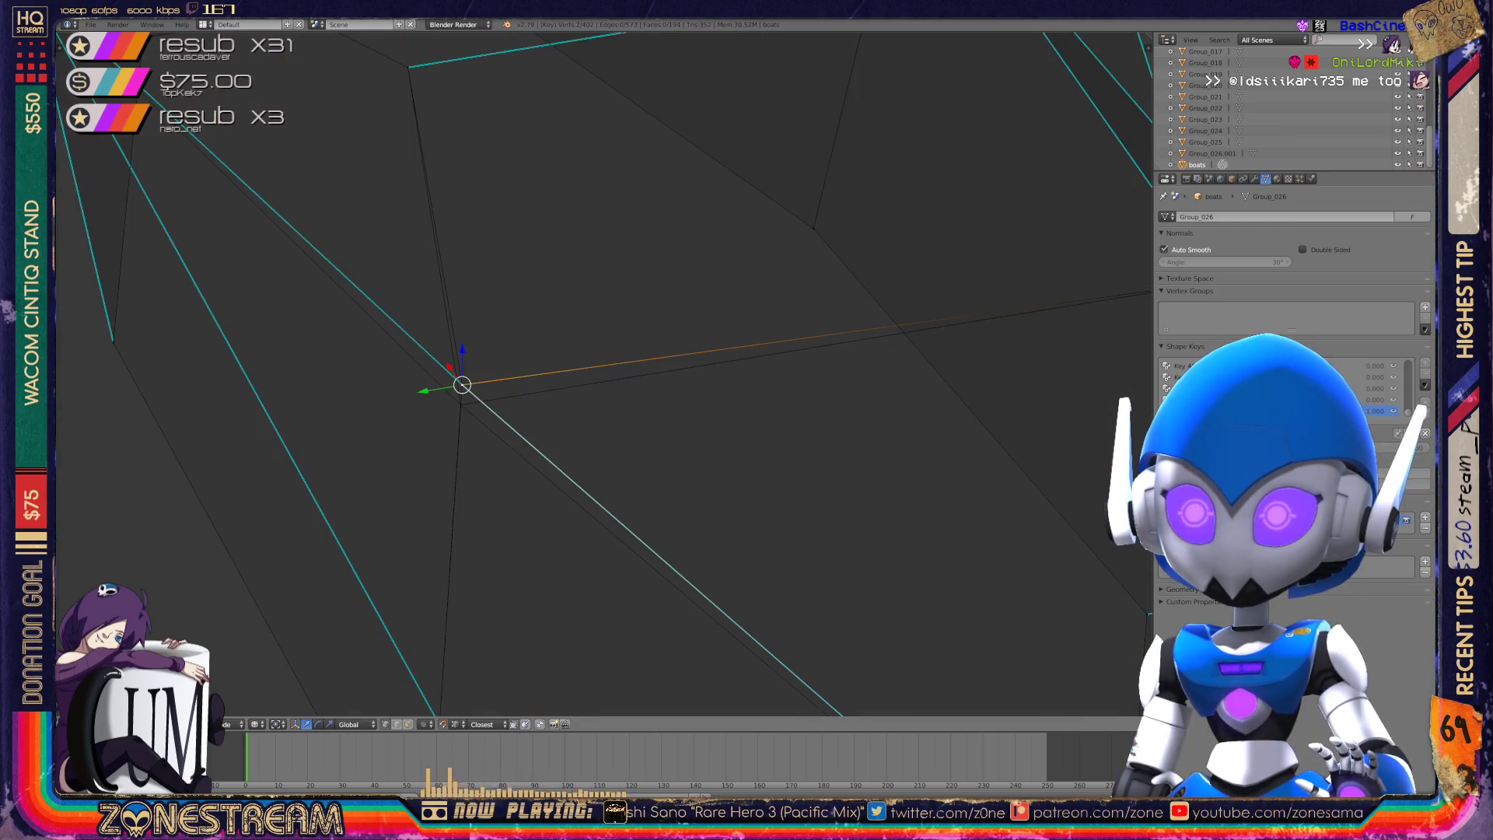
pyautogui.keyDown('shift'); pyautogui.rightClick(460, 385); pyautogui.keyUp('shift')
pyautogui.press('g')
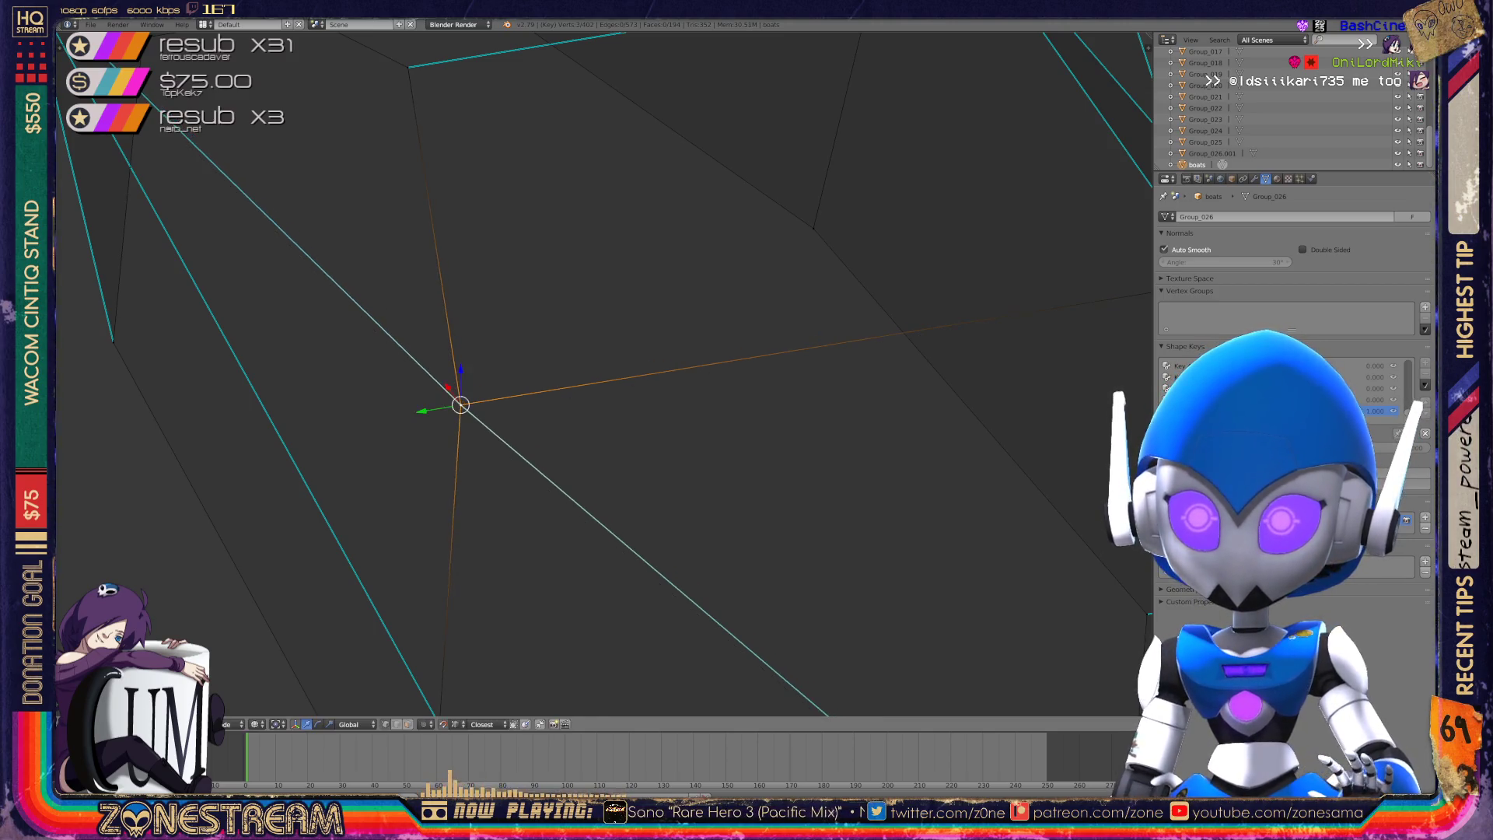
pyautogui.press('Tab')
pyautogui.scroll(-8, 607, 366)
pyautogui.moveTo(606, 365)
pyautogui.mouseDown(button='middle')
pyautogui.moveTo(638, 327)
pyautogui.moveTo(622, 334)
pyautogui.moveTo(676, 304)
pyautogui.moveTo(637, 334)
pyautogui.mouseUp(button='middle')
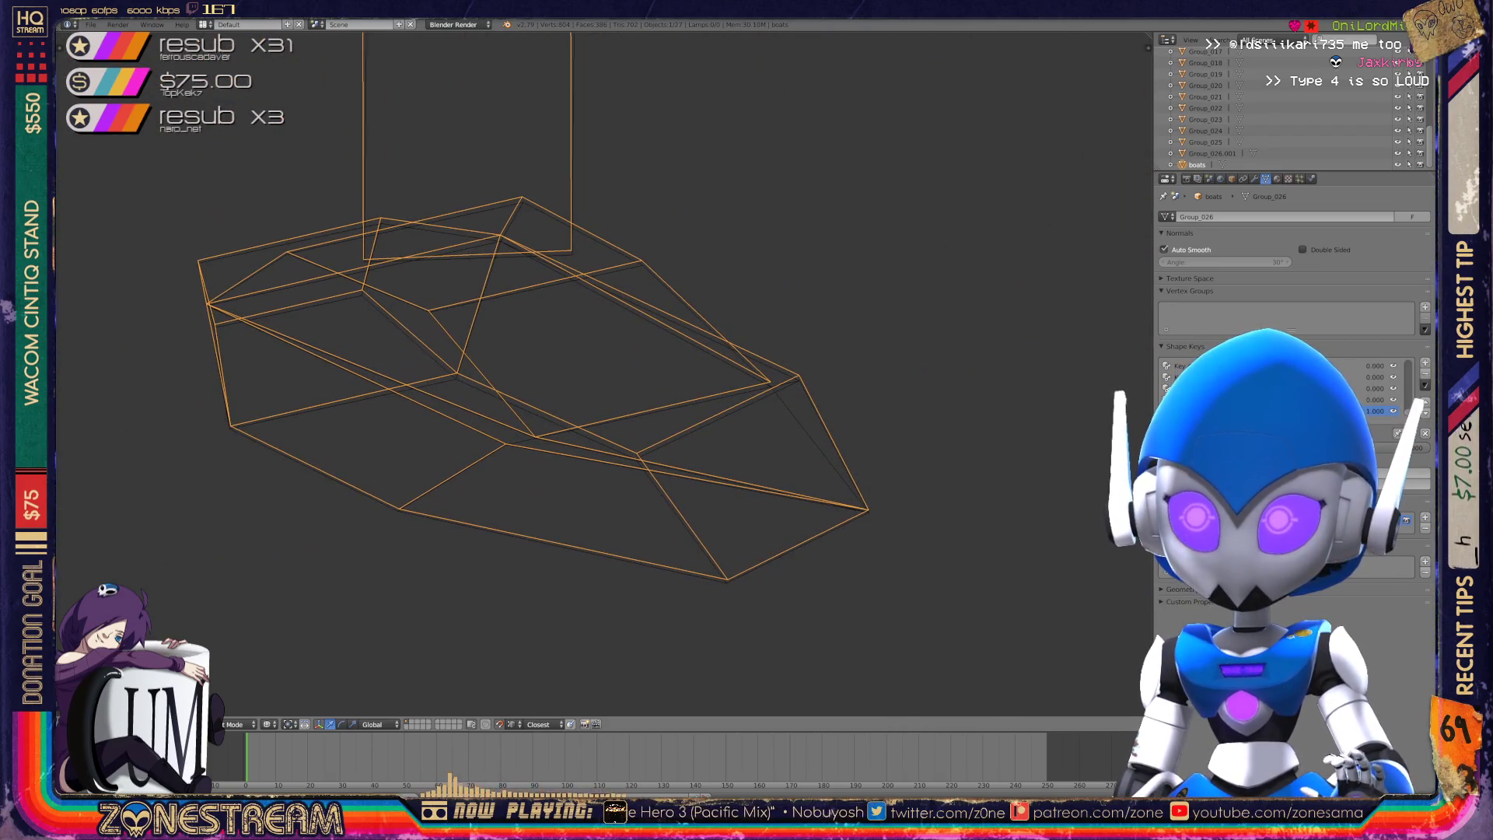
# - Return to Edit Mode on the hull and select the vertices at the hull tip
pyautogui.press('Tab')
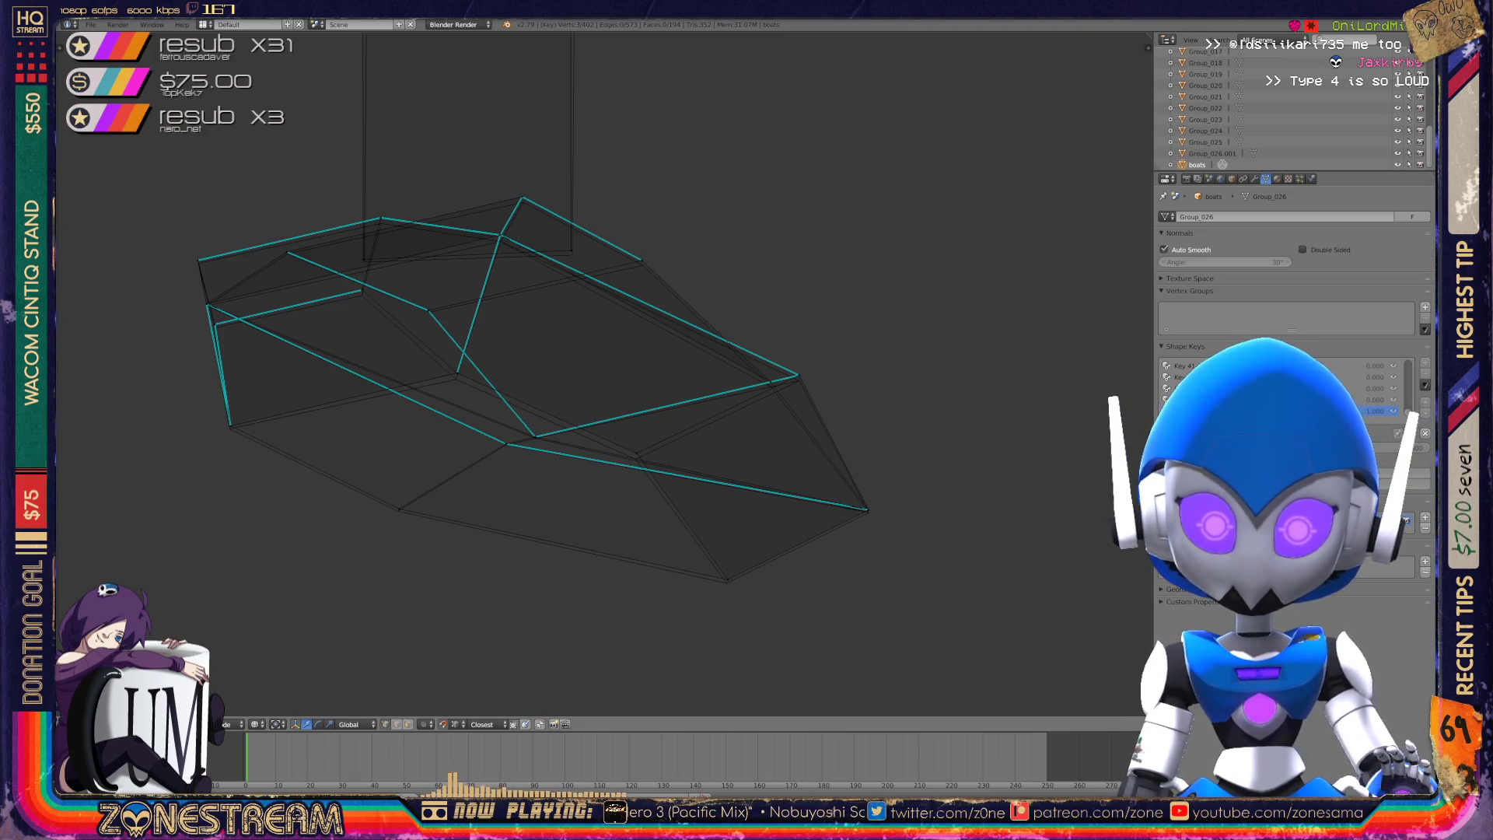
pyautogui.keyDown('shift'); pyautogui.moveTo(544, 388); pyautogui.dragTo(497, 255, button='middle'); pyautogui.keyUp('shift')
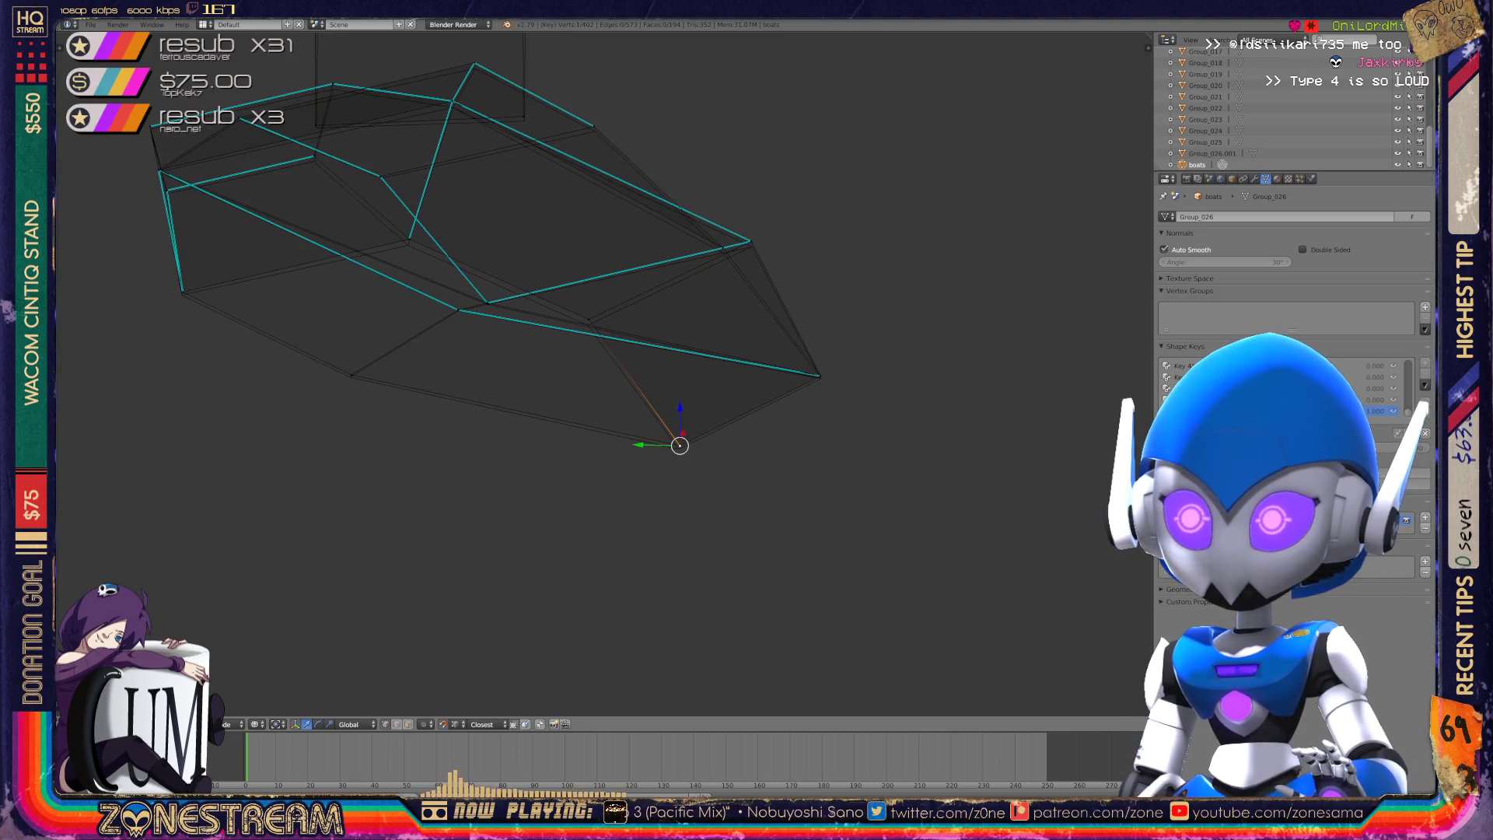
pyautogui.scroll(4, 720, 478)
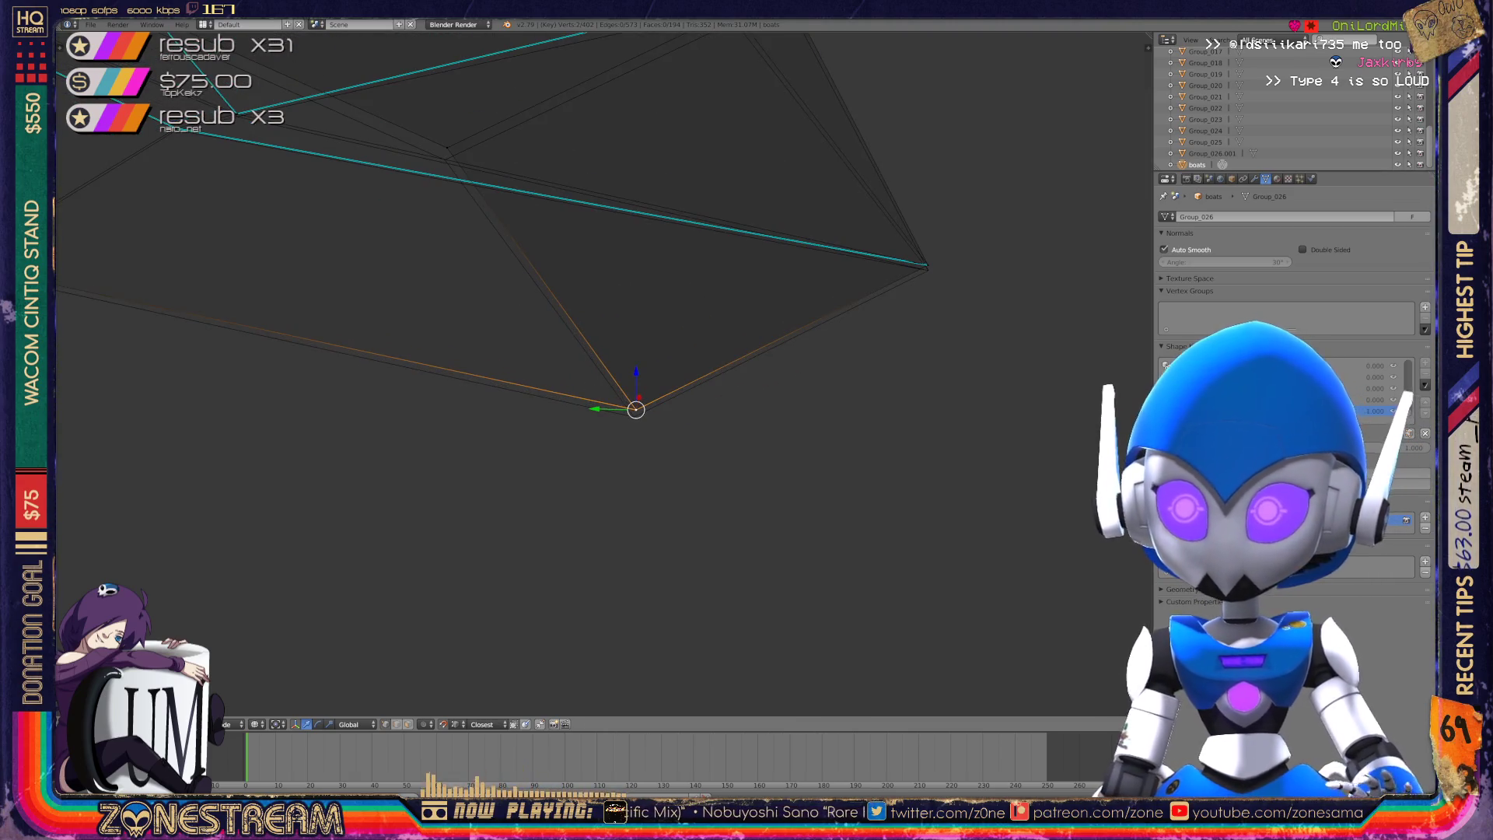
pyautogui.keyDown('shift'); pyautogui.moveTo(544, 389); pyautogui.dragTo(331, 465, button='middle'); pyautogui.keyUp('shift')
pyautogui.rightClick(714, 337)
pyautogui.keyDown('shift'); pyautogui.rightClick(714, 338); pyautogui.keyUp('shift')
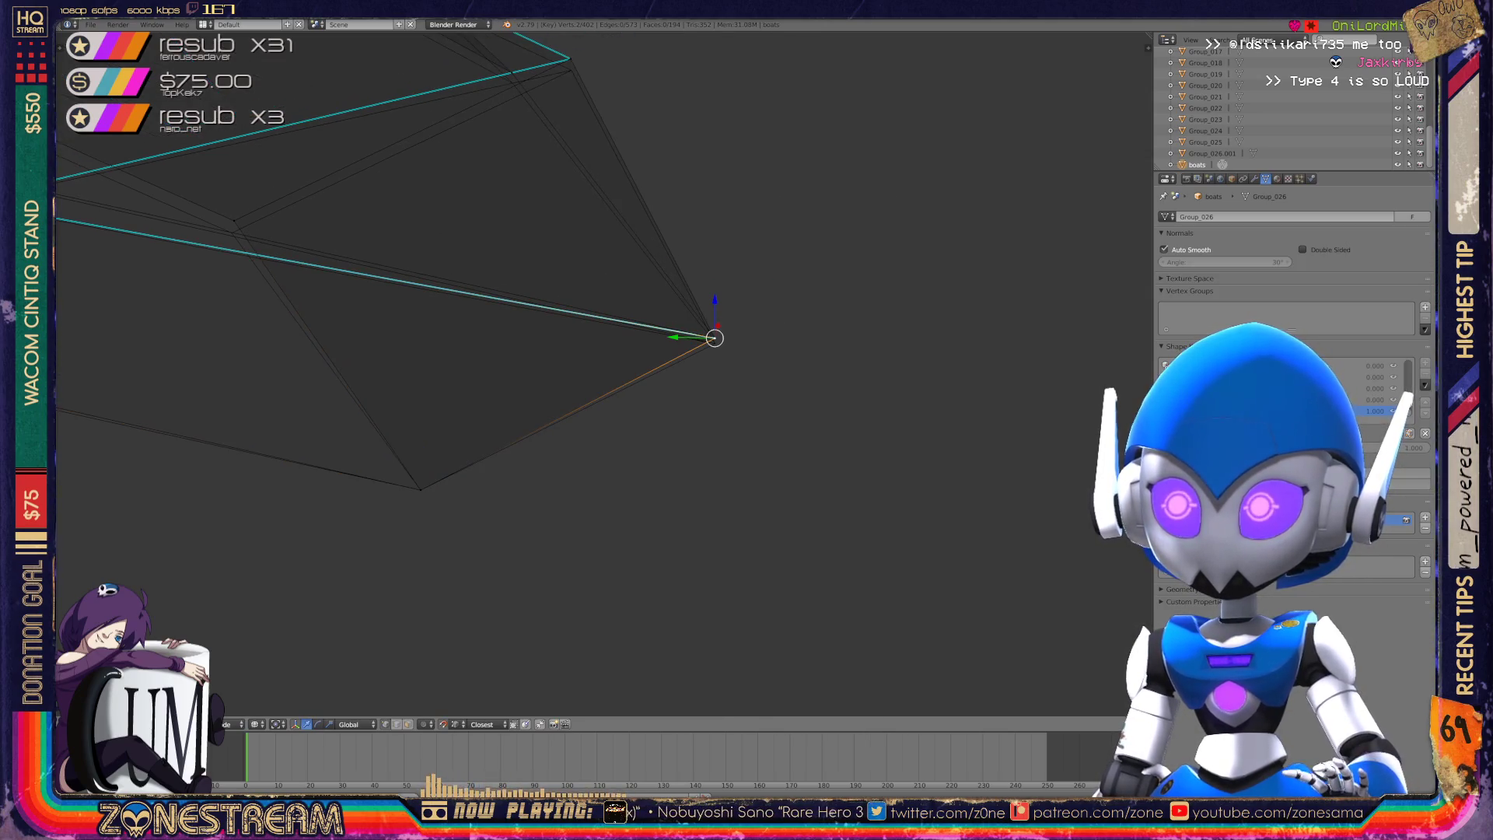
pyautogui.keyDown('shift'); pyautogui.rightClick(715, 340); pyautogui.keyUp('shift')
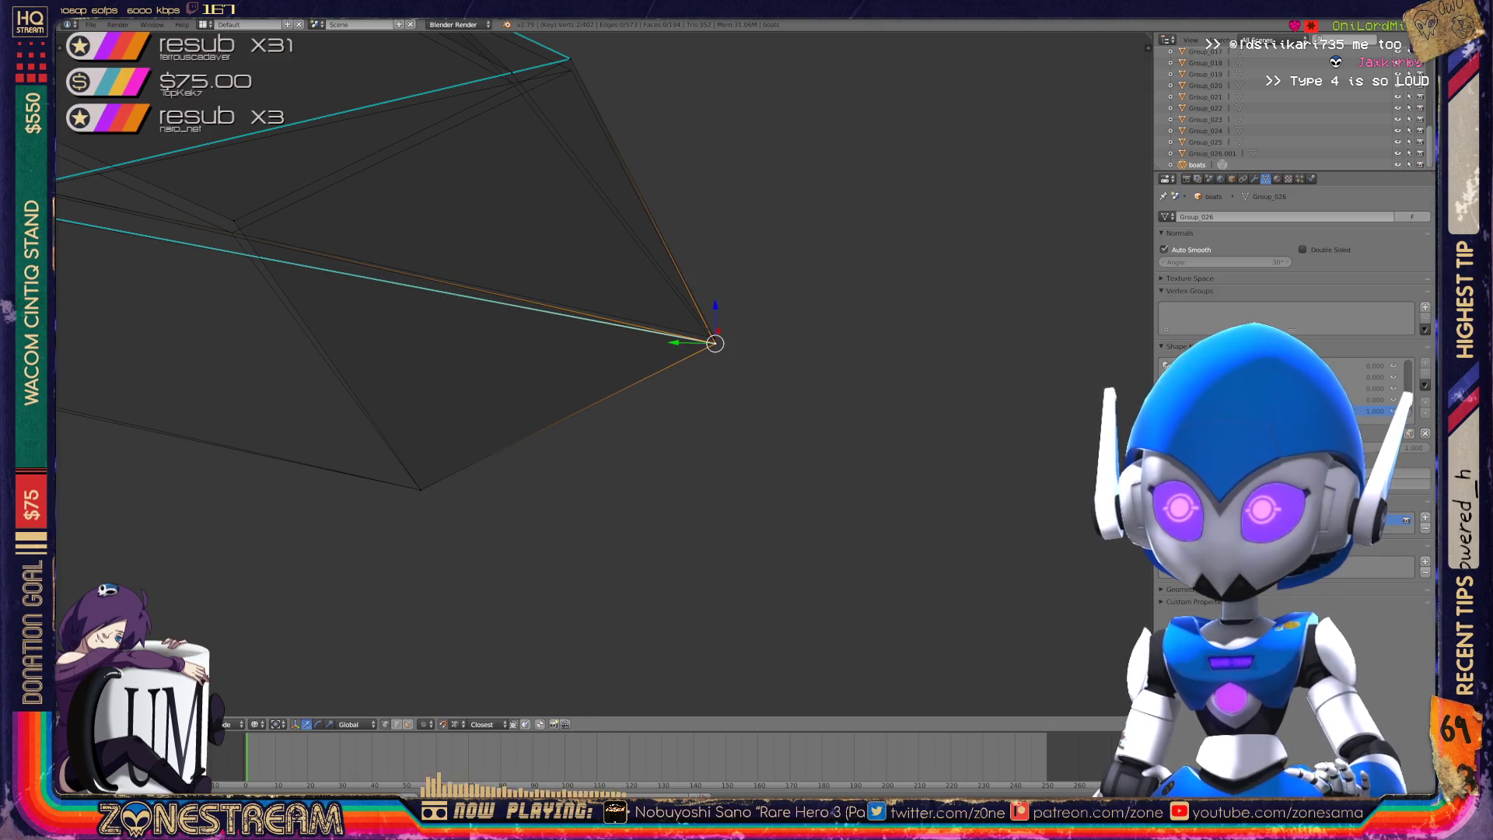
pyautogui.rightClick(714, 338)
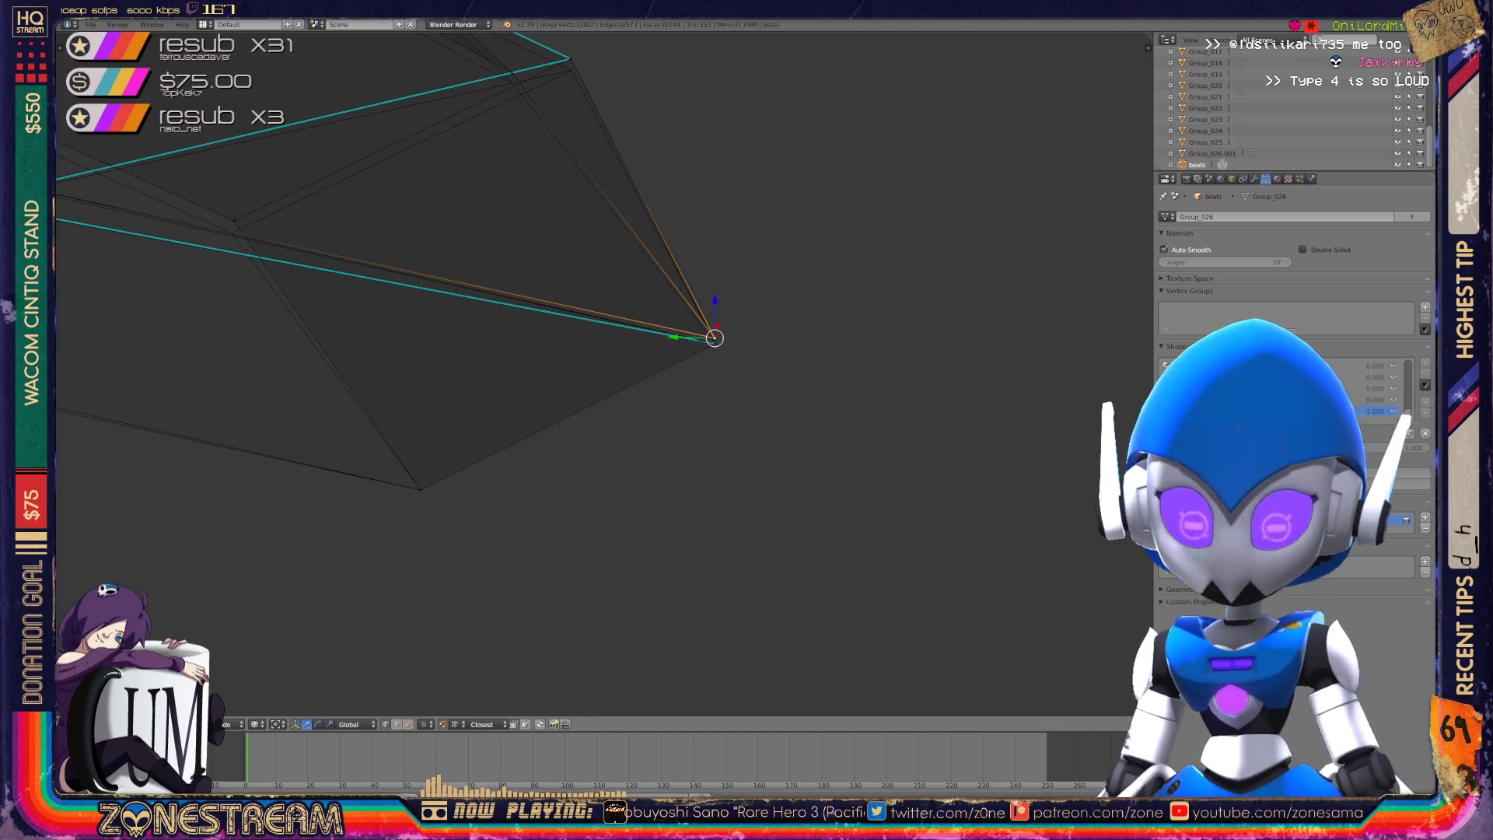
# - Move one vertex onto the reference edge and slide another along that edge
pyautogui.keyDown('shift'); pyautogui.moveTo(544, 389); pyautogui.dragTo(928, 493, button='middle'); pyautogui.keyUp('shift')
pyautogui.keyDown('shift'); pyautogui.rightClick(613, 318); pyautogui.keyUp('shift')
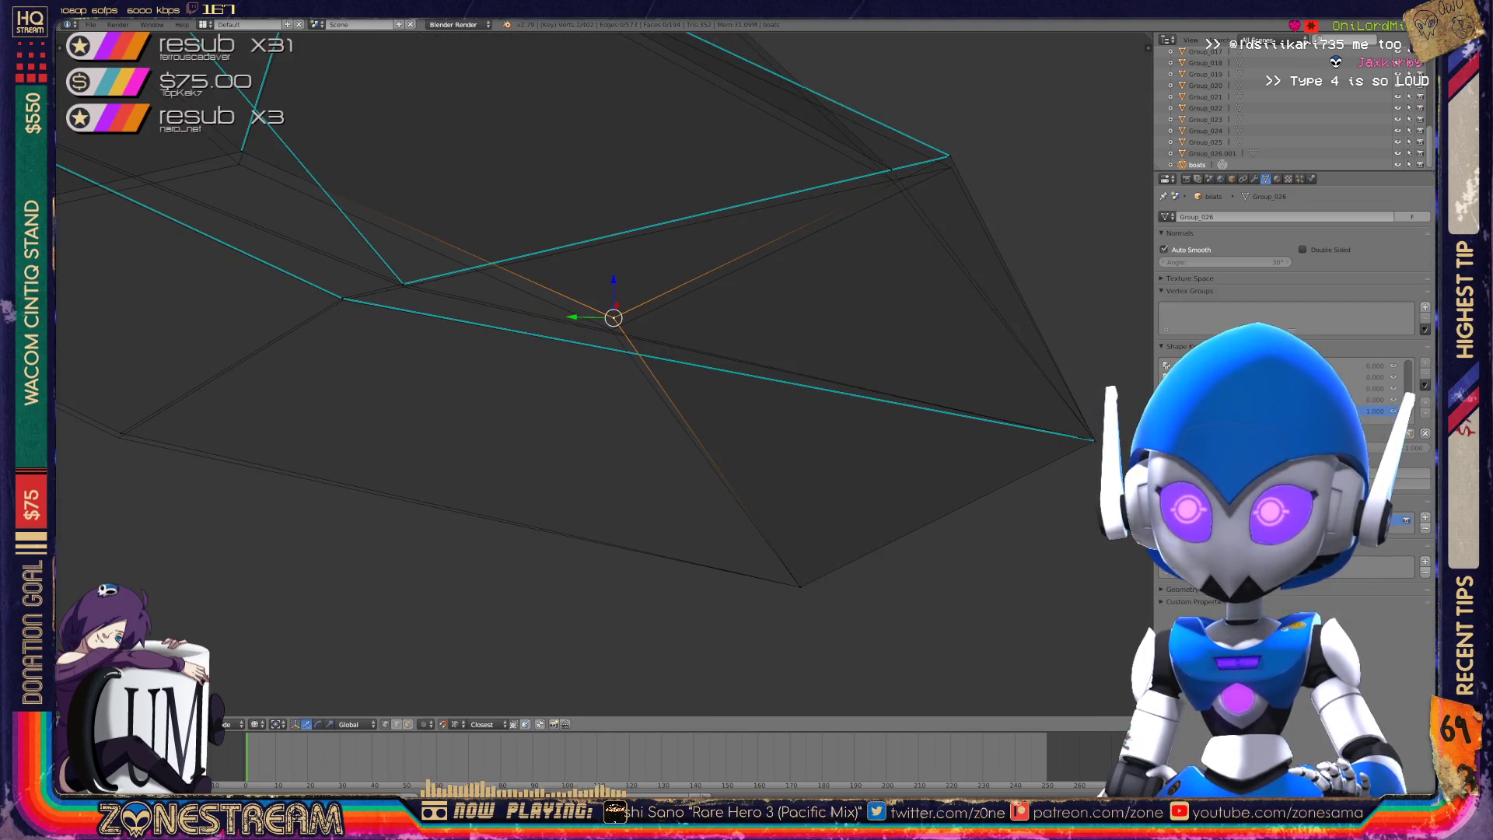
pyautogui.keyDown('shift'); pyautogui.moveTo(622, 389); pyautogui.dragTo(470, 453, button='middle'); pyautogui.keyUp('shift')
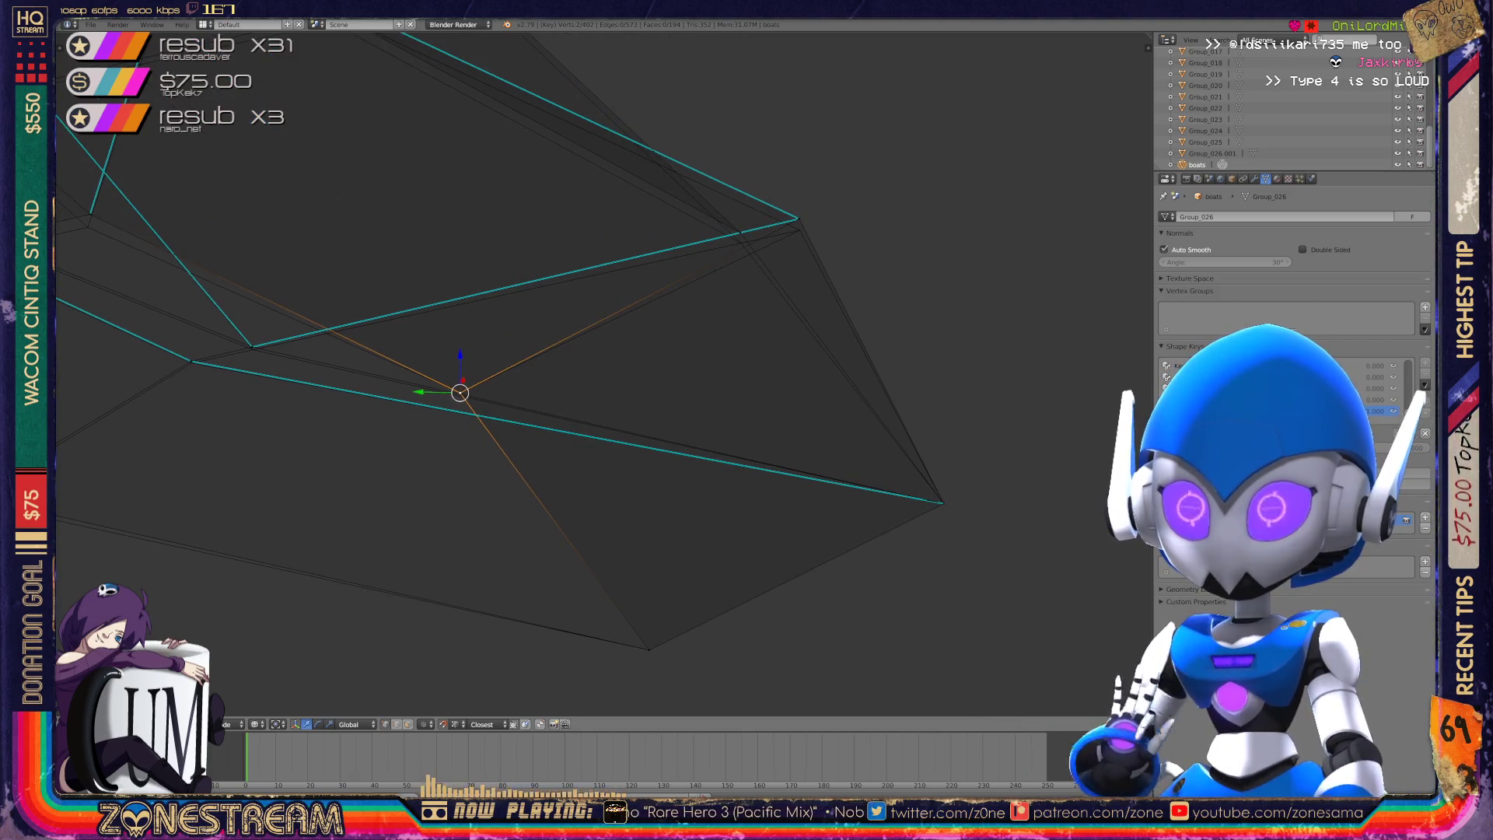
pyautogui.moveTo(469, 453); pyautogui.dragTo(607, 396, button='middle')
pyautogui.moveTo(725, 359); pyautogui.dragTo(542, 347)
pyautogui.click(630, 353)
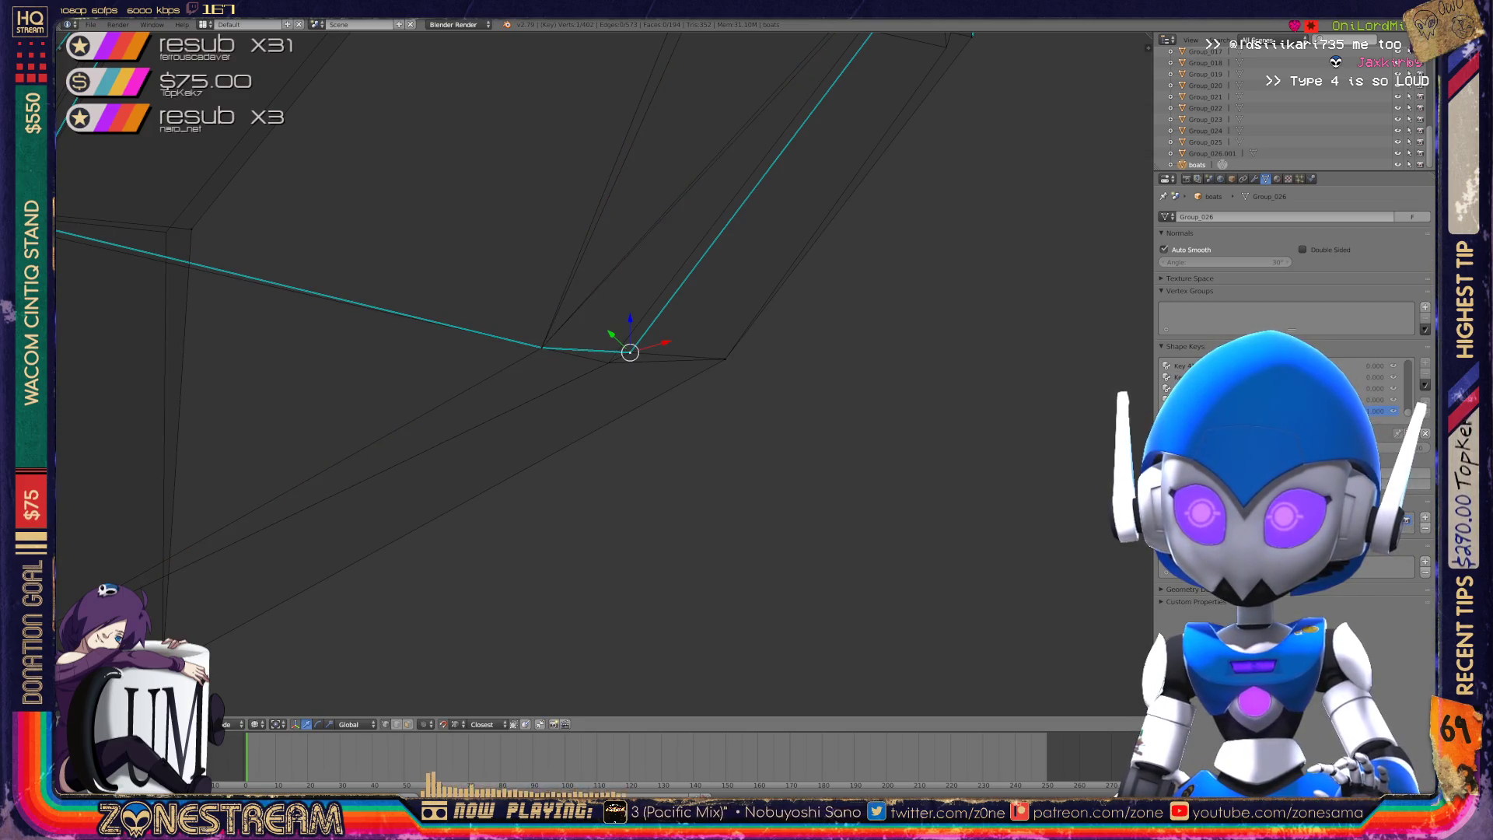
pyautogui.keyDown('shift'); pyautogui.click(630, 352); pyautogui.keyUp('shift')
pyautogui.moveTo(630, 353); pyautogui.dragTo(609, 361)
pyautogui.press('Return')
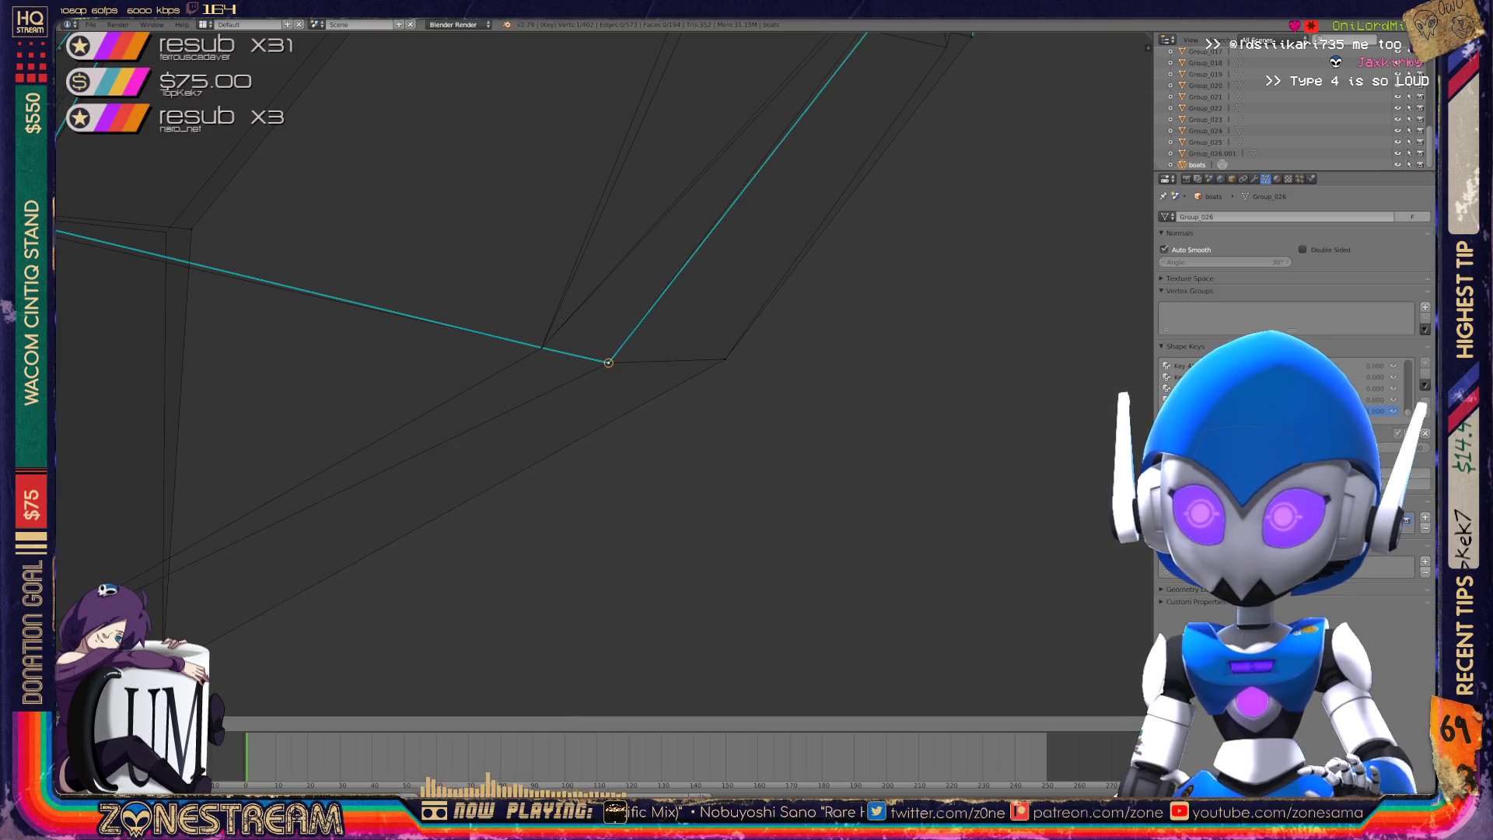
# - Nudge an added vertex into place, then clear the selection and pick the next vertex
pyautogui.moveTo(608, 361)
pyautogui.mouseDown(button='middle')
pyautogui.moveTo(528, 280)
pyautogui.moveTo(607, 326)
pyautogui.moveTo(602, 230)
pyautogui.mouseUp(button='middle')
pyautogui.keyDown('shift'); pyautogui.rightClick(532, 374); pyautogui.keyUp('shift')
pyautogui.press('g')
pyautogui.press('Return')
pyautogui.press('a')
pyautogui.rightClick(495, 396)
# - Select the hull corner vertex and nudge another vertex down onto the reference
pyautogui.keyDown('shift'); pyautogui.moveTo(497, 397); pyautogui.dragTo(608, 382, button='middle'); pyautogui.keyUp('shift')
pyautogui.click(389, 390)
pyautogui.rightClick(389, 389)
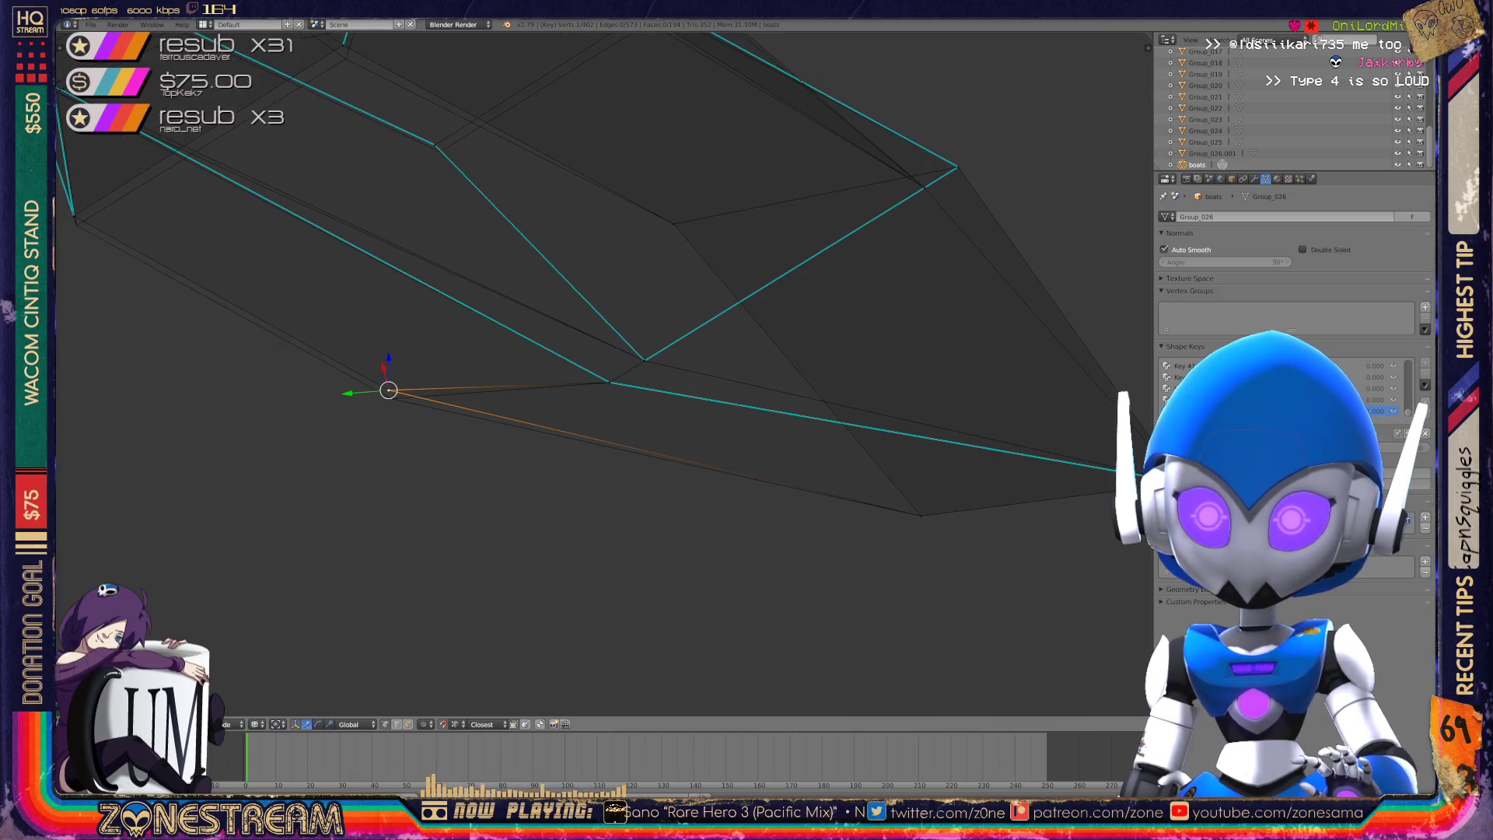
pyautogui.moveTo(389, 389)
pyautogui.keyDown('shift'); pyautogui.mouseDown(button='middle')
pyautogui.moveTo(571, 439)
pyautogui.moveTo(492, 424)
pyautogui.moveTo(604, 497)
pyautogui.moveTo(669, 487)
pyautogui.moveTo(761, 510)
pyautogui.moveTo(801, 477)
pyautogui.moveTo(874, 493)
pyautogui.mouseUp(button='middle'); pyautogui.keyUp('shift')
pyautogui.rightClick(517, 317)
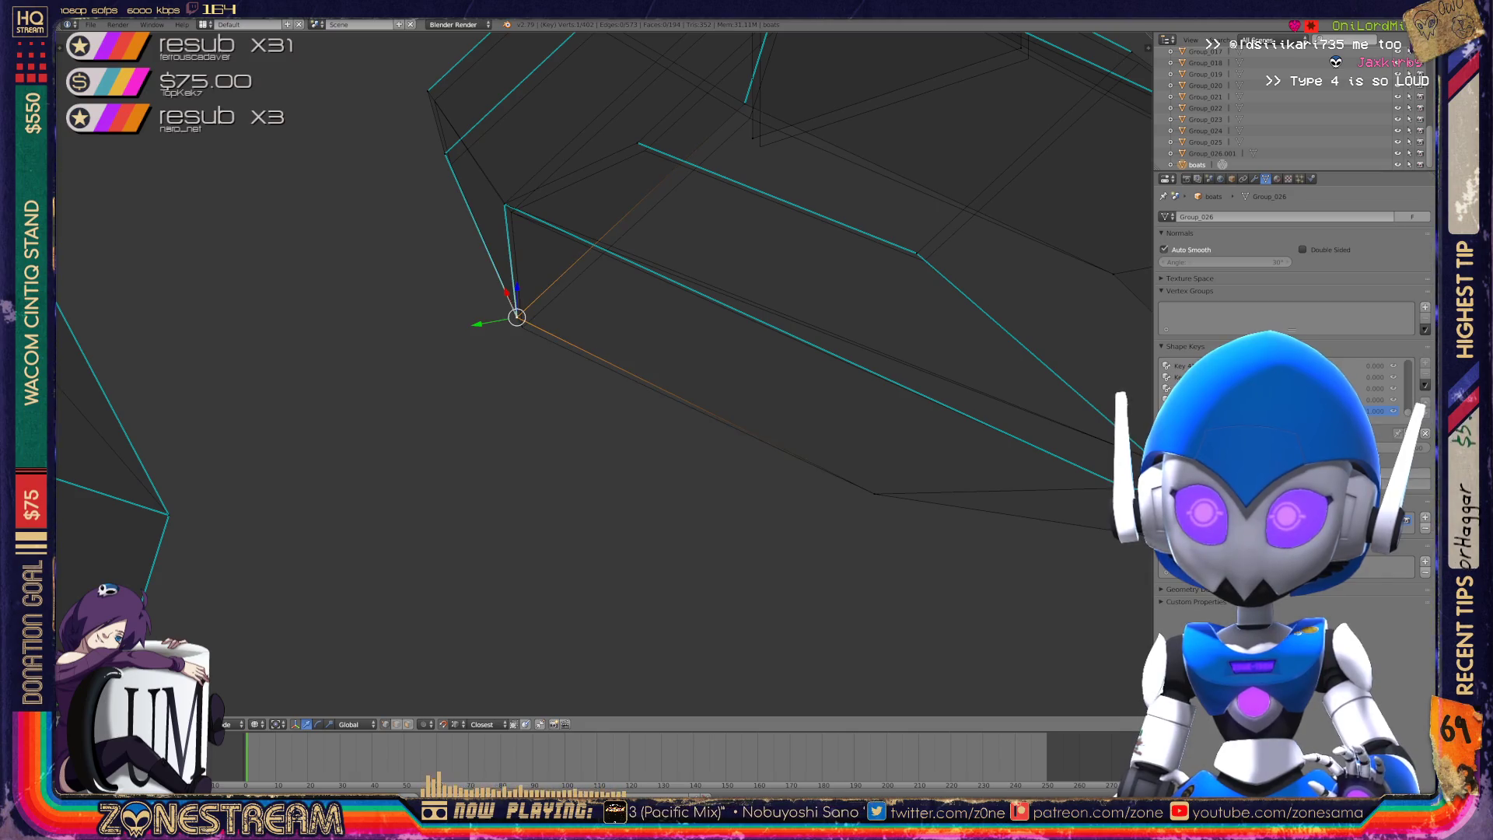
pyautogui.press('g')
pyautogui.press('Return')
# - Orbit around the hull and select several nearby vertices to check their alignment
pyautogui.moveTo(777, 467)
pyautogui.mouseDown(button='middle')
pyautogui.moveTo(856, 436)
pyautogui.moveTo(700, 288)
pyautogui.mouseUp(button='middle')
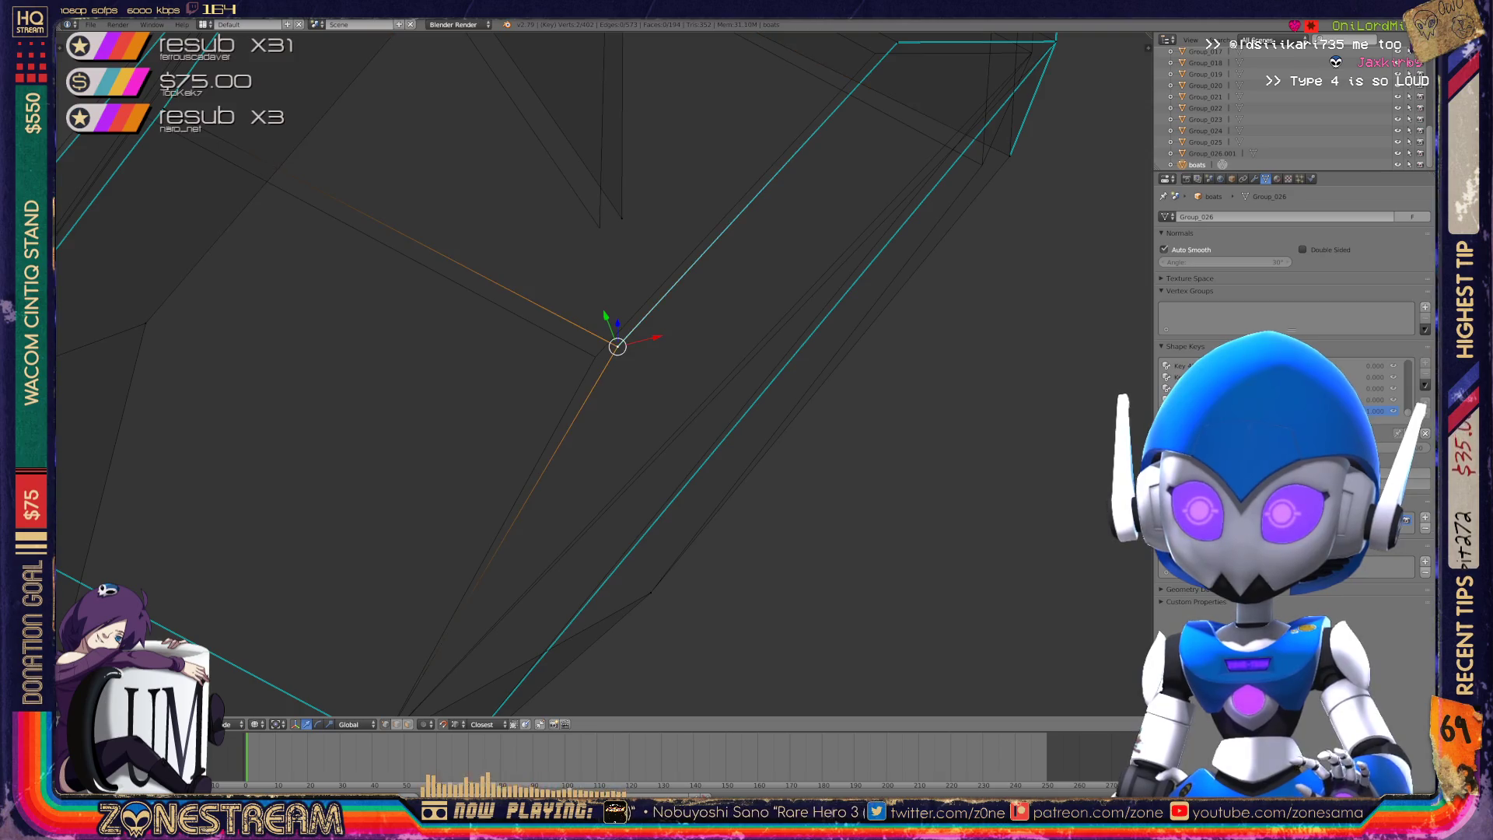
pyautogui.click(597, 354)
pyautogui.moveTo(597, 354)
pyautogui.mouseDown(button='middle')
pyautogui.moveTo(778, 435)
pyautogui.moveTo(832, 389)
pyautogui.mouseUp(button='middle')
pyautogui.click(398, 363)
pyautogui.click(396, 361)
pyautogui.moveTo(591, 373)
pyautogui.mouseDown(button='middle')
pyautogui.moveTo(603, 385)
pyautogui.moveTo(700, 350)
pyautogui.moveTo(622, 373)
pyautogui.moveTo(684, 350)
pyautogui.mouseUp(button='middle')
# - Check more neighbouring vertices around the hull corner from new angles
pyautogui.click(407, 349)
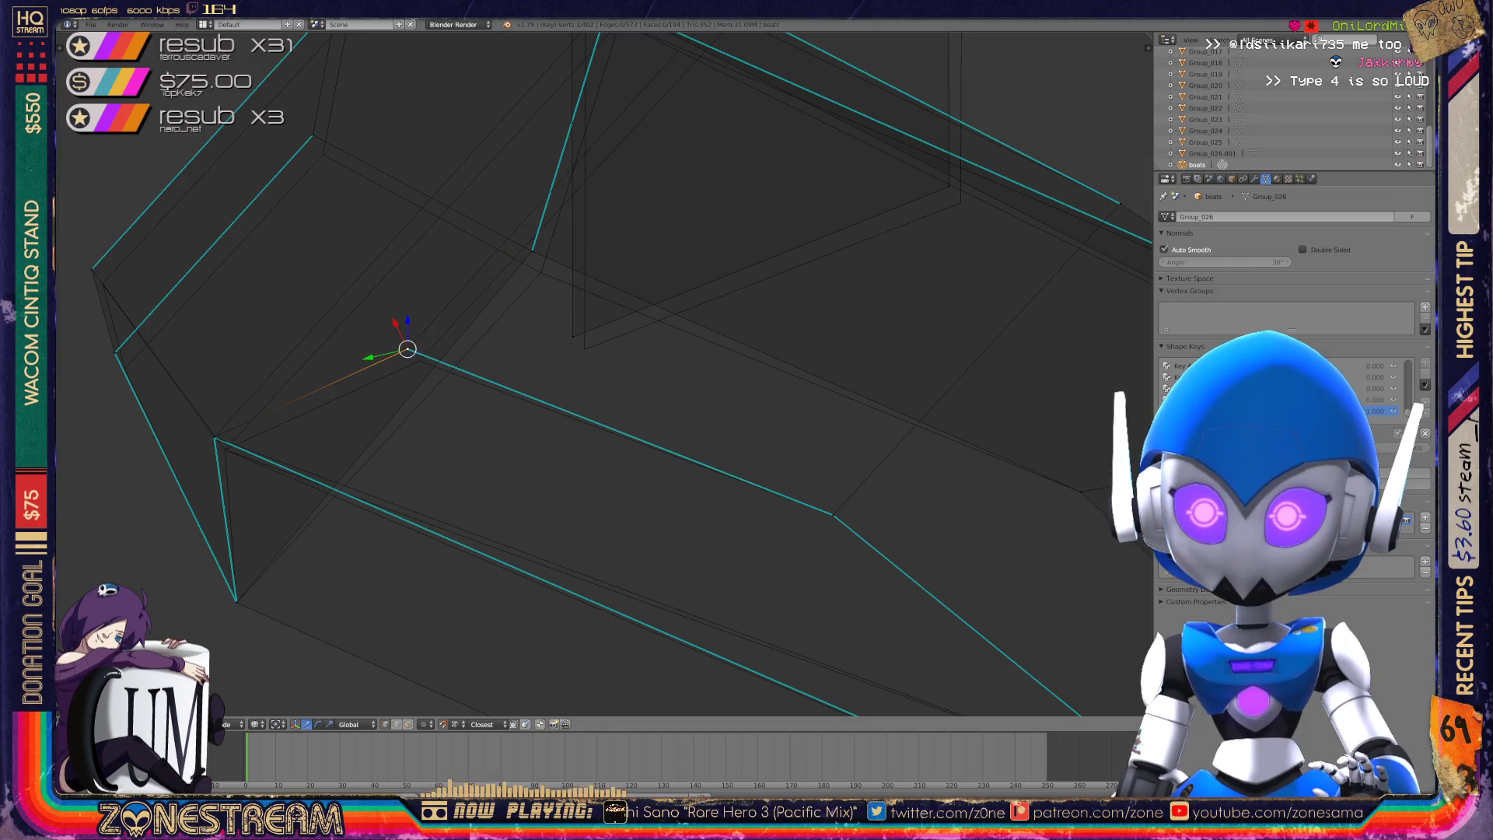
pyautogui.click(417, 357)
pyautogui.moveTo(591, 374); pyautogui.dragTo(679, 336, button='middle')
pyautogui.click(308, 400)
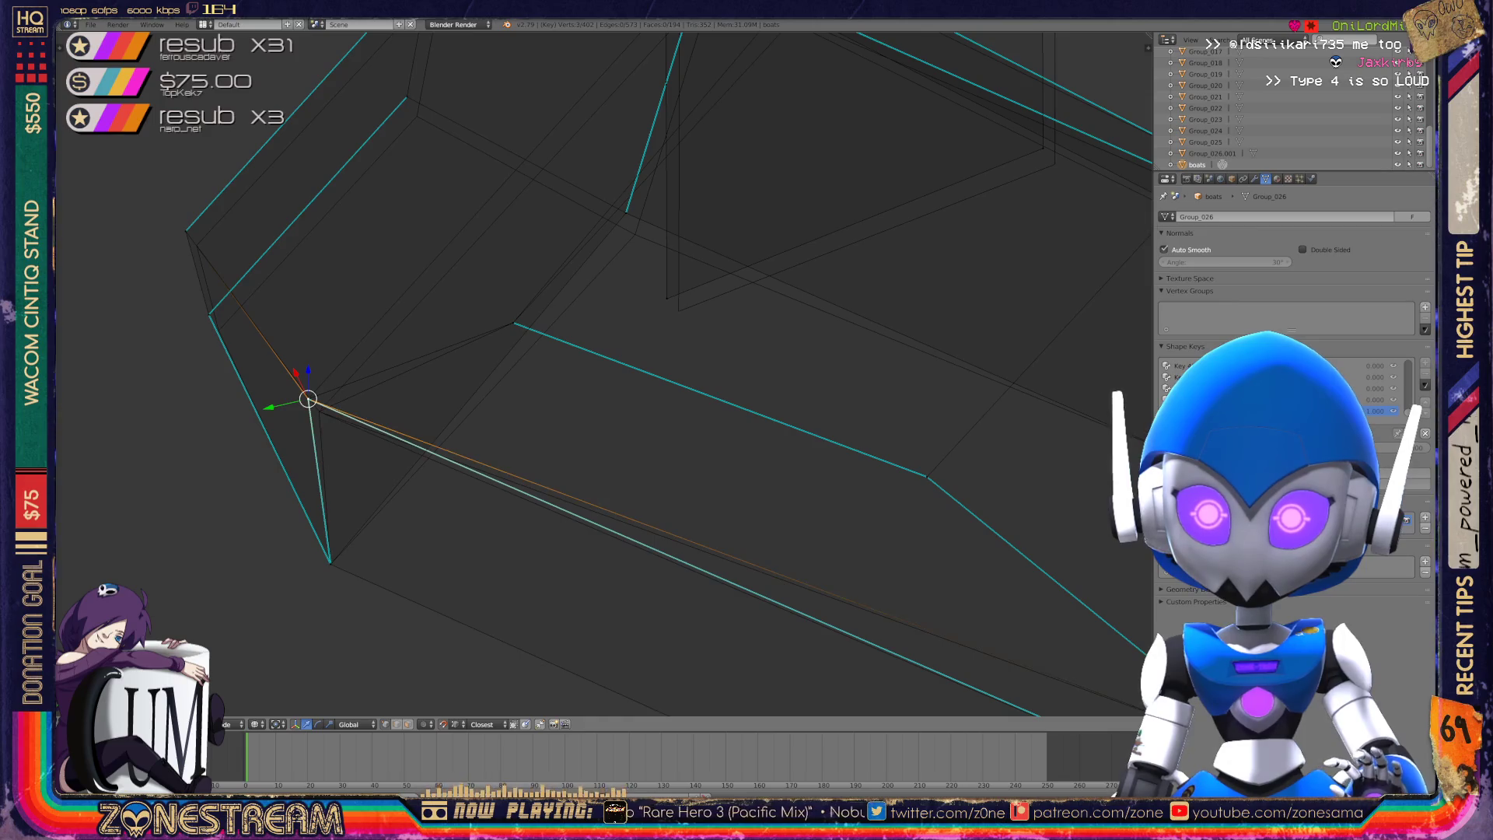
pyautogui.keyDown('shift'); pyautogui.rightClick(330, 422); pyautogui.keyUp('shift')
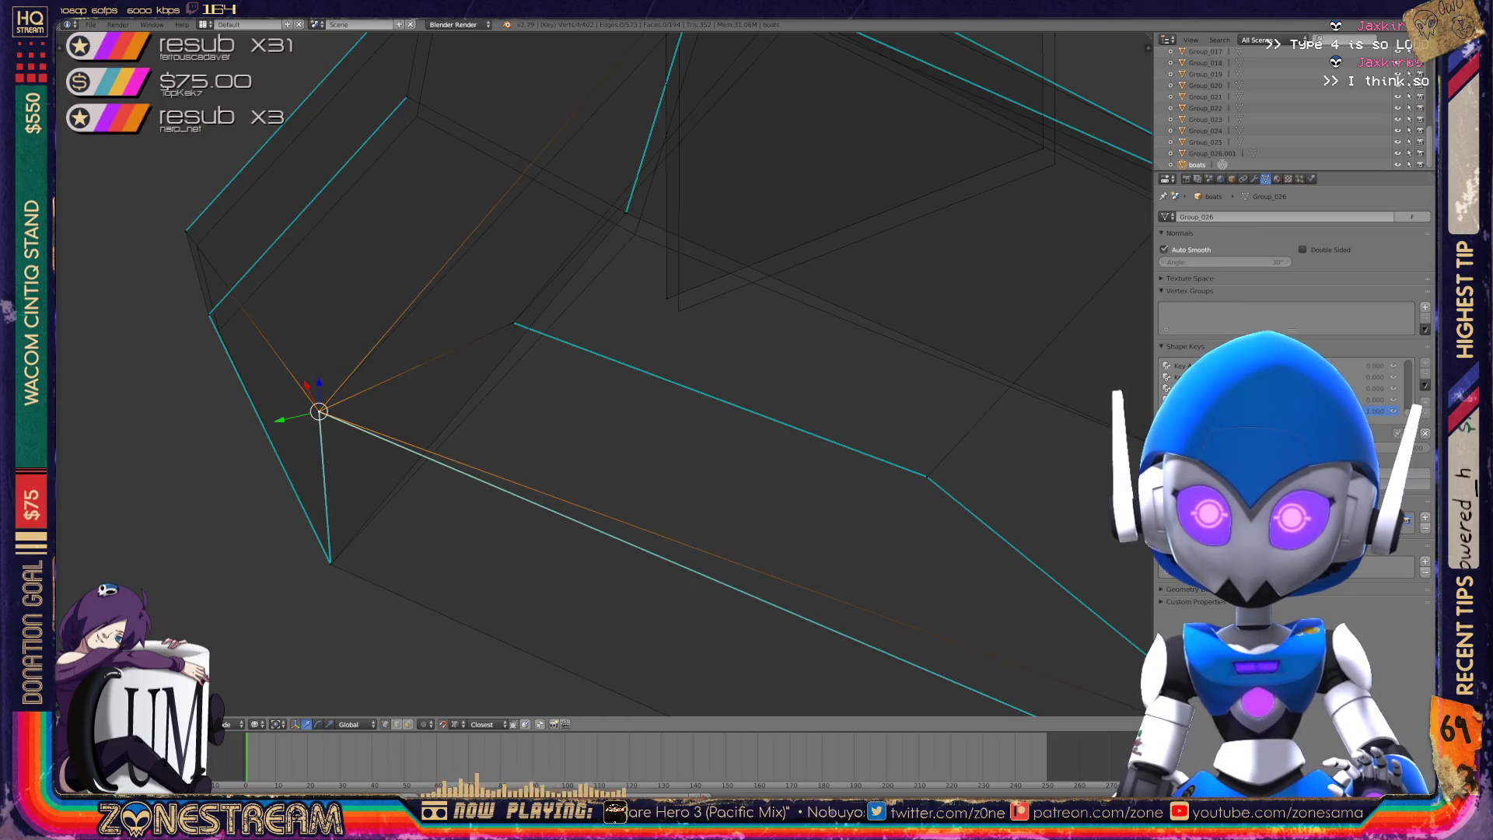
pyautogui.moveTo(606, 373); pyautogui.dragTo(770, 334, button='middle')
pyautogui.moveTo(630, 424); pyautogui.dragTo(636, 426, button='middle')
# - Settle the left and upper-left corner vertices onto the nearby reference corners
pyautogui.rightClick(433, 407)
pyautogui.press('g')
pyautogui.press('Return')
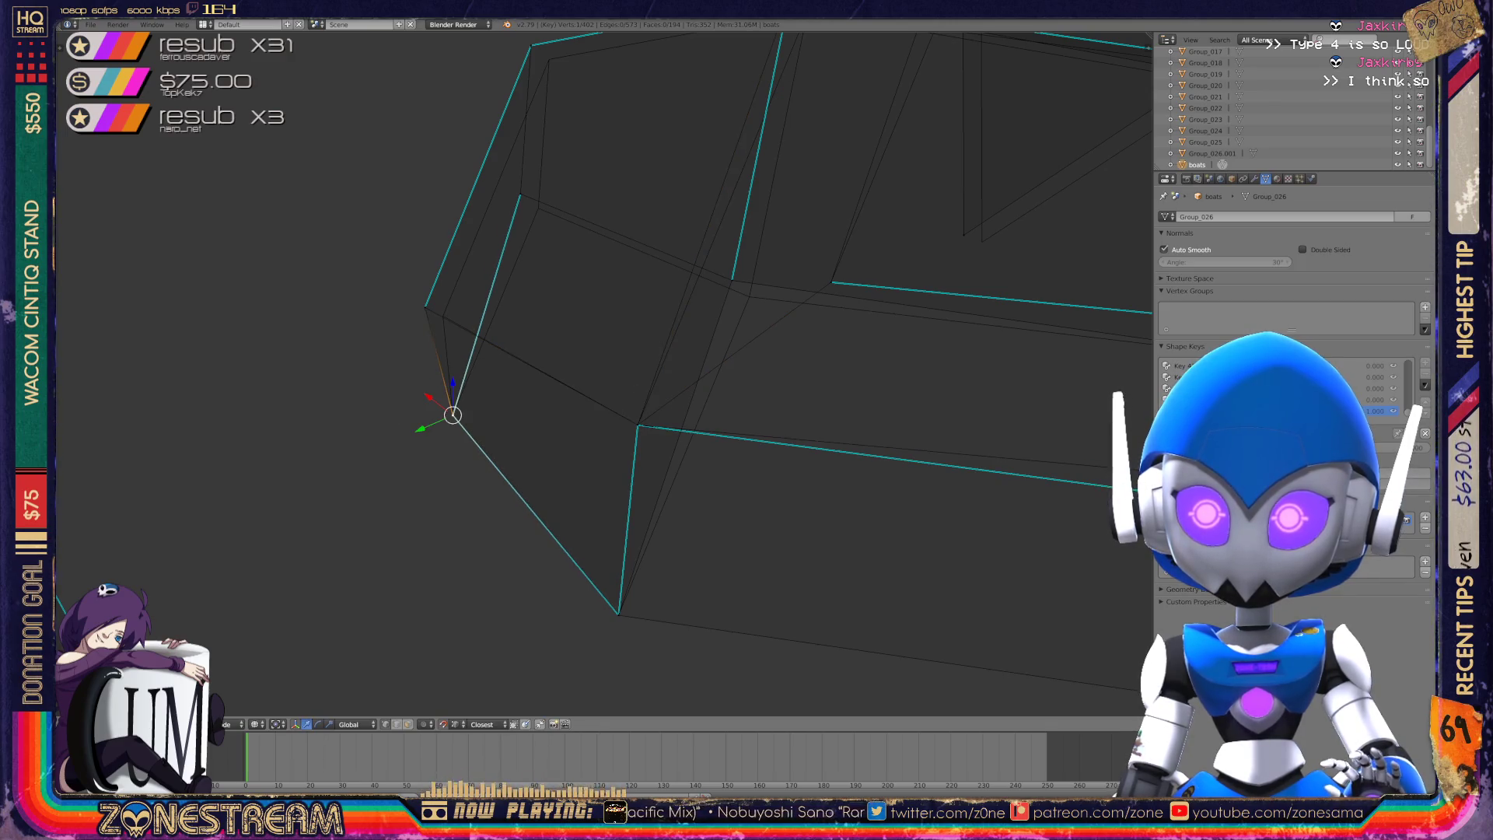
pyautogui.rightClick(426, 307)
pyautogui.press('g')
pyautogui.press('Return')
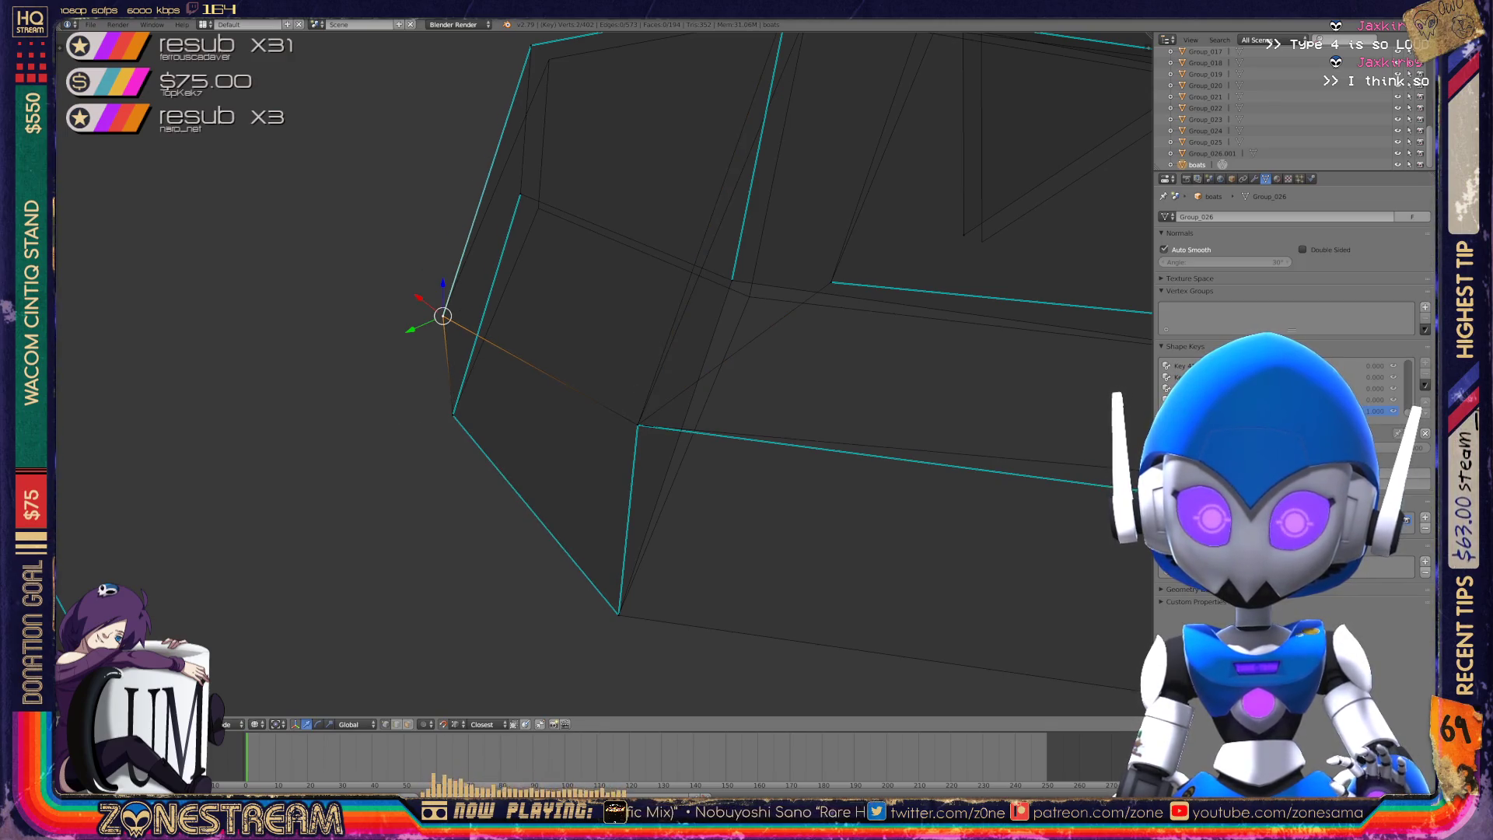
# - Snap the selected vertex onto the reference corner in two moves
pyautogui.moveTo(591, 373); pyautogui.dragTo(700, 342, button='middle')
pyautogui.scroll(4, 591, 373)
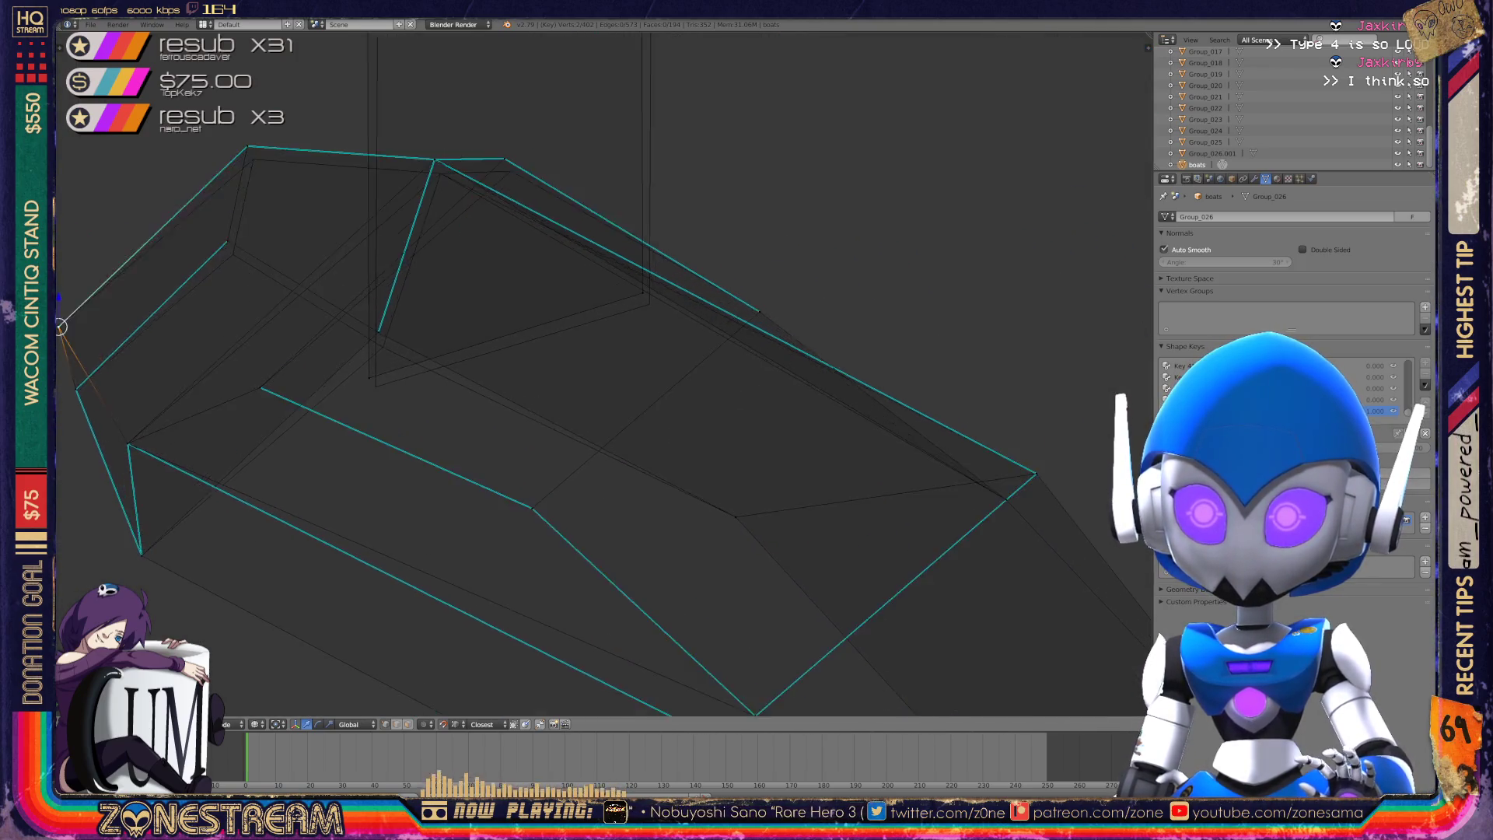
pyautogui.press('g')
pyautogui.press('Return')
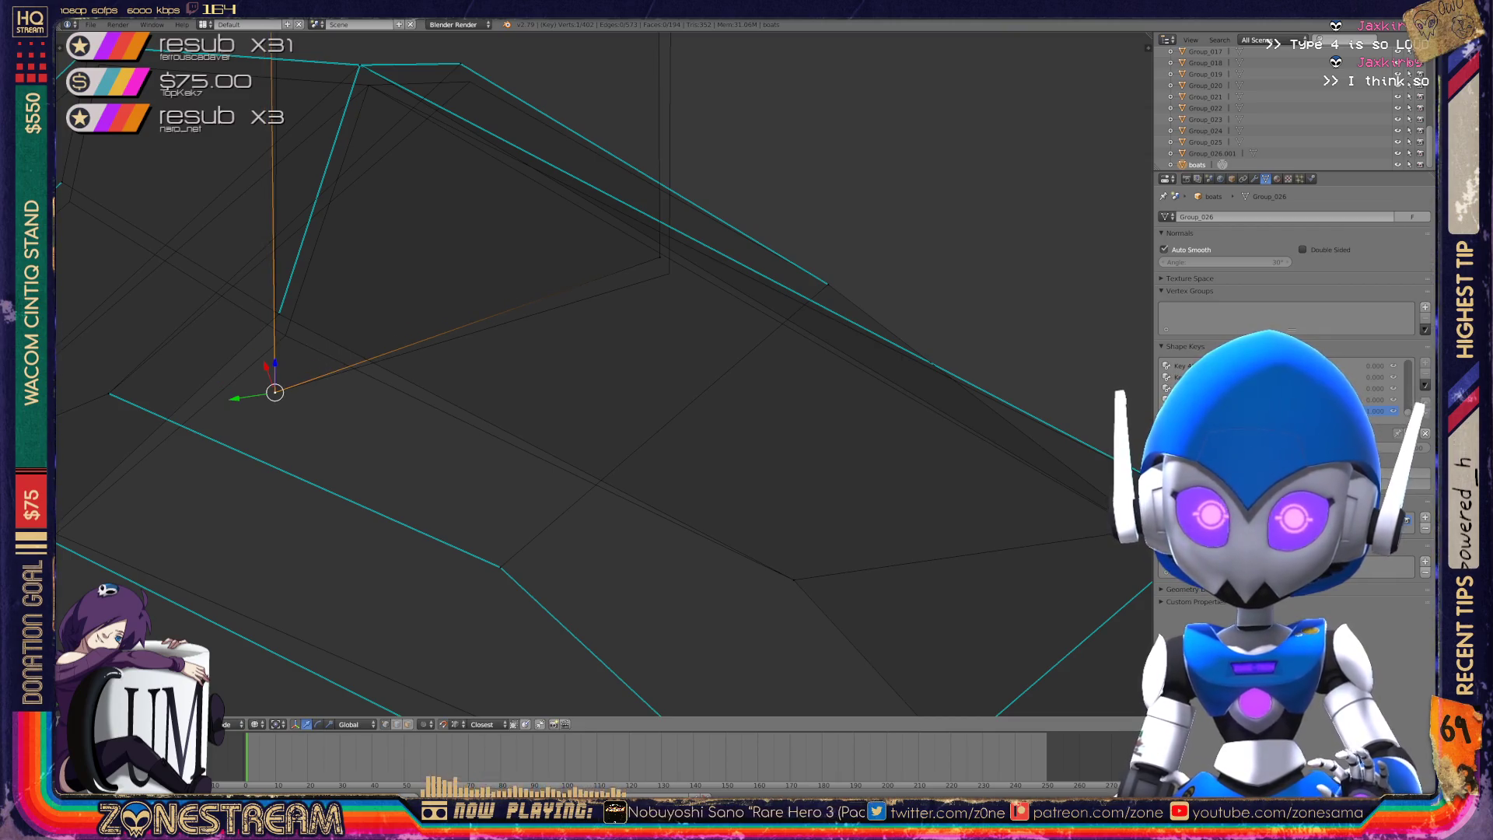
pyautogui.press('g')
pyautogui.press('Return')
pyautogui.scroll(-3, 591, 374)
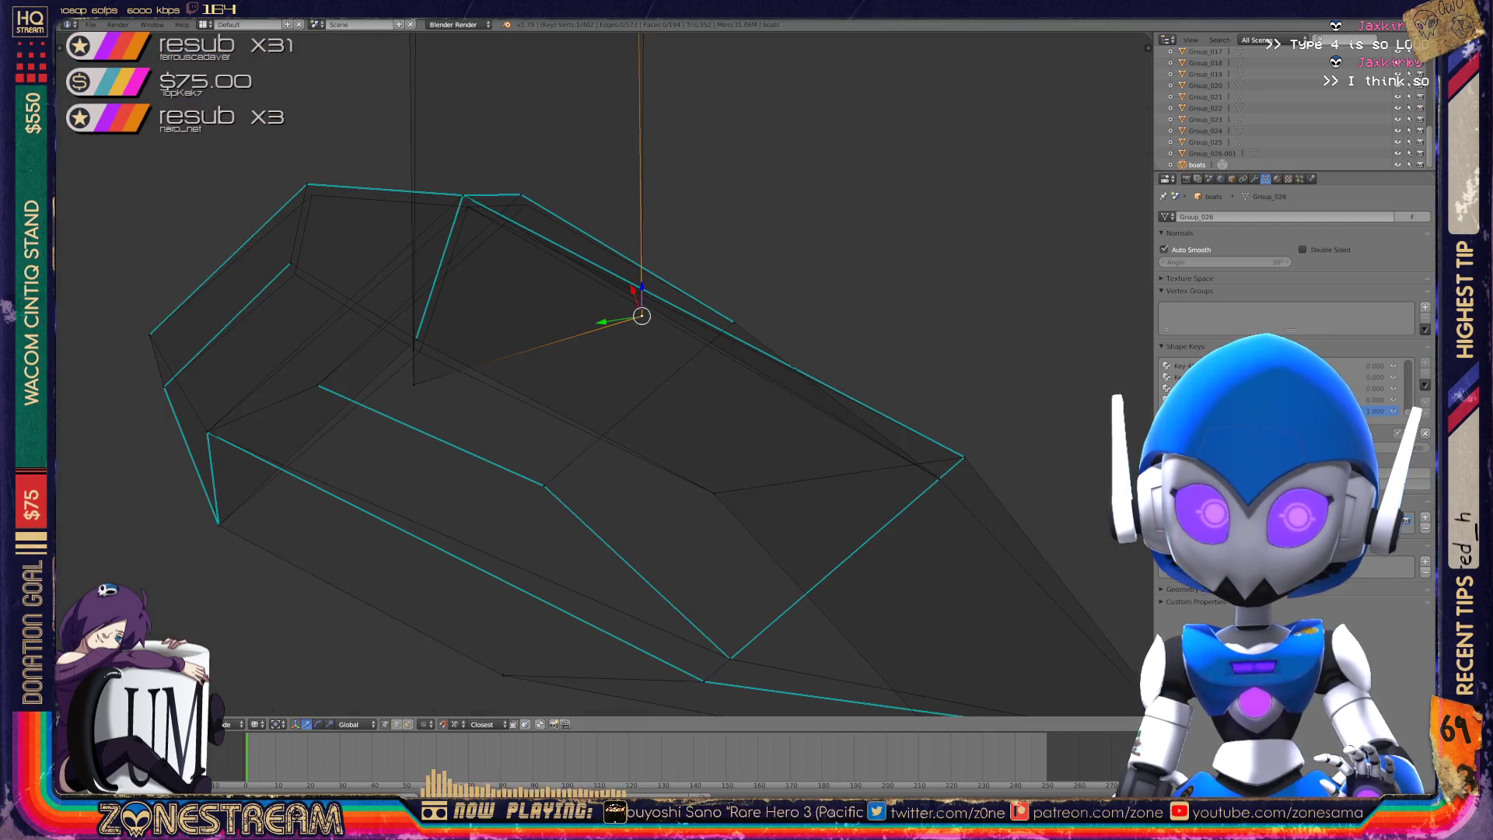
pyautogui.moveTo(591, 374); pyautogui.dragTo(735, 325, button='middle')
# - Snap a vertex onto its neighbouring vertex, cancelling a further move
pyautogui.press('g')
pyautogui.press('Return')
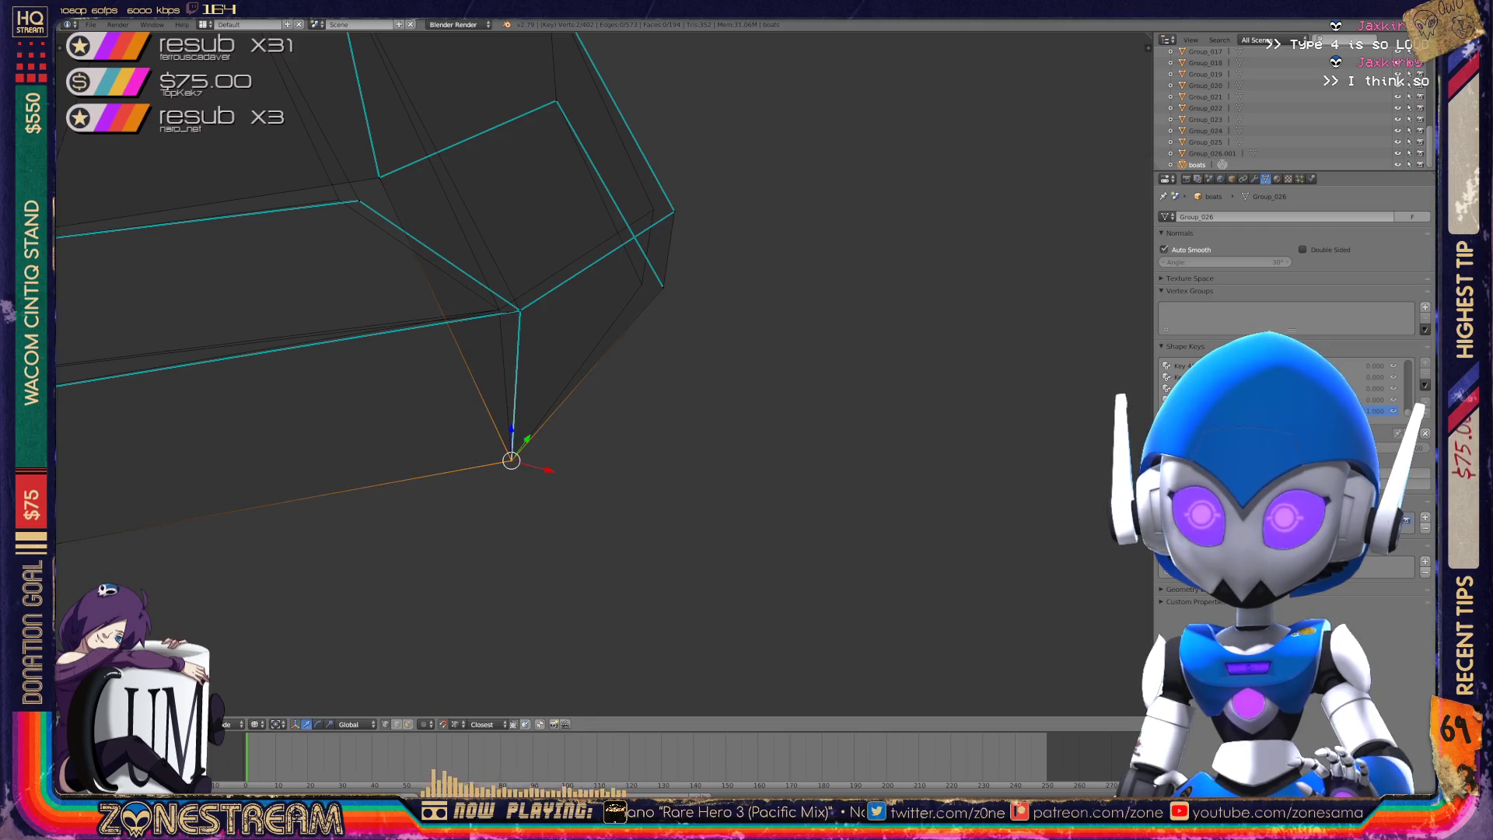
pyautogui.press('g')
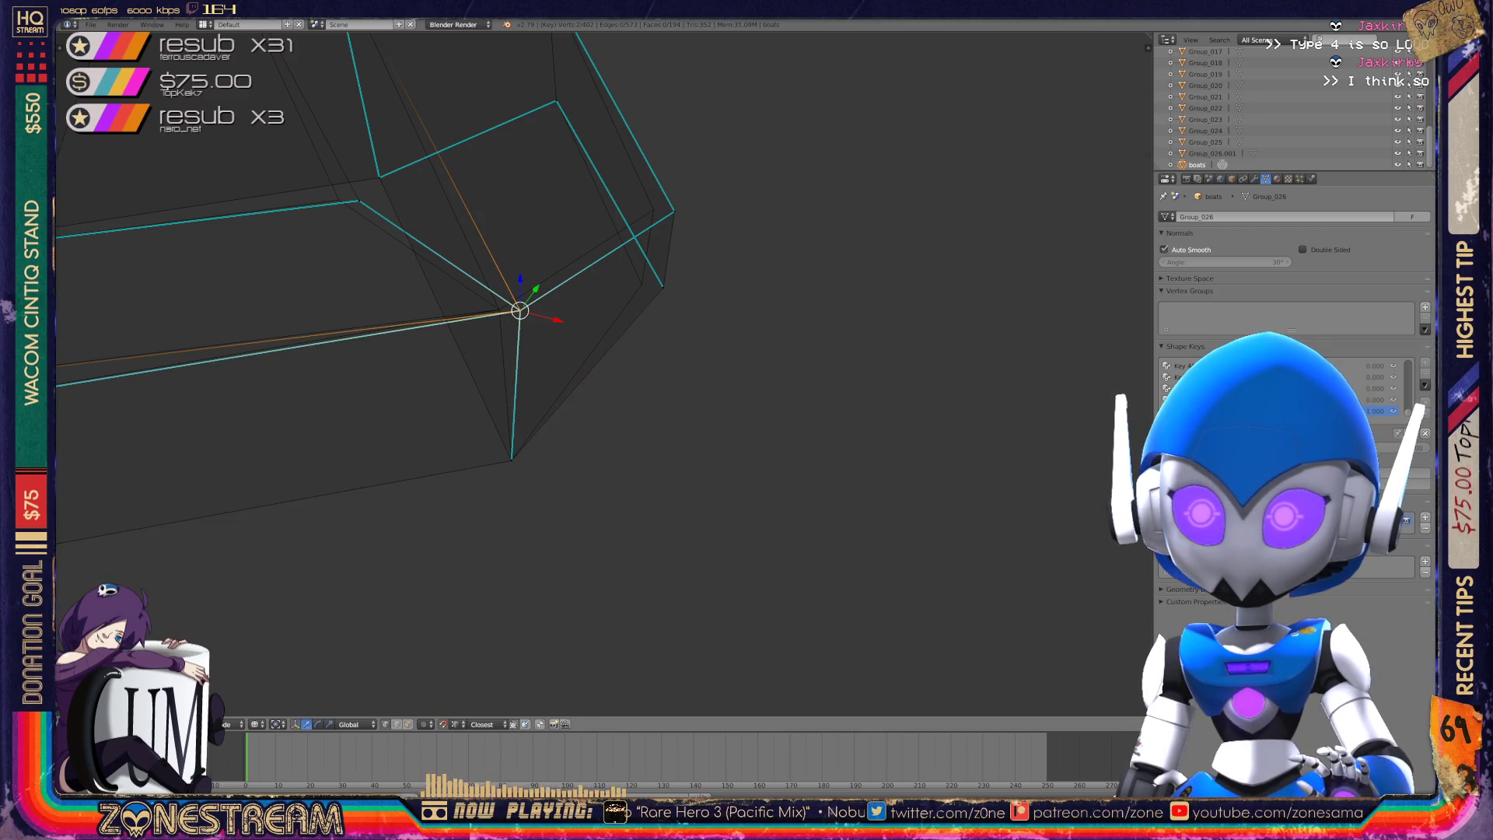
pyautogui.rightClick(499, 309)
# - Shift the hull-corner and opposite-corner vertices left, dropping the last onto the corner
pyautogui.rightClick(359, 201)
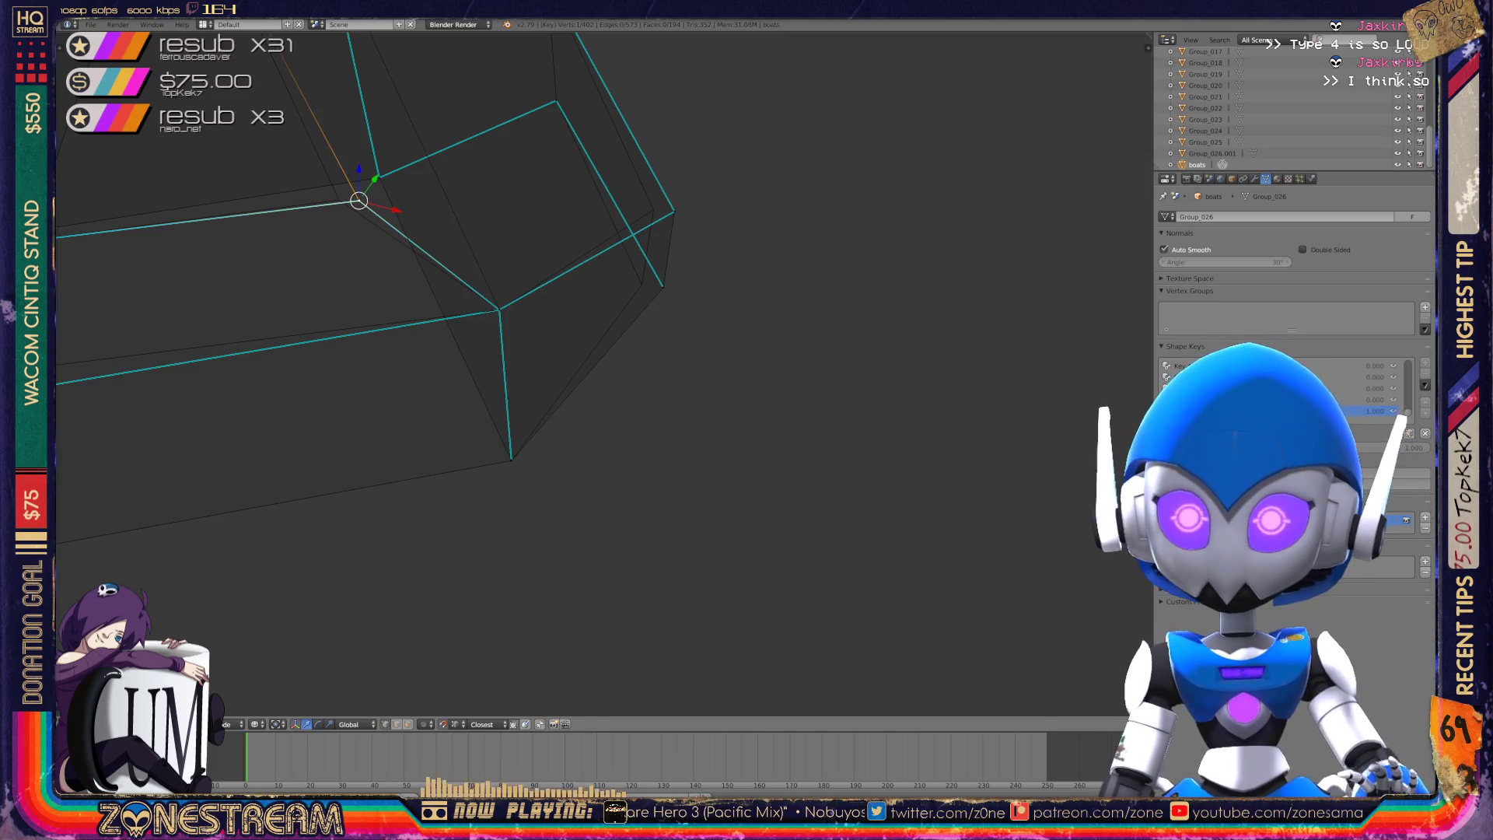
pyautogui.press('g')
pyautogui.press('Return')
pyautogui.rightClick(662, 287)
pyautogui.press('g')
pyautogui.press('Return')
pyautogui.click(929, 218)
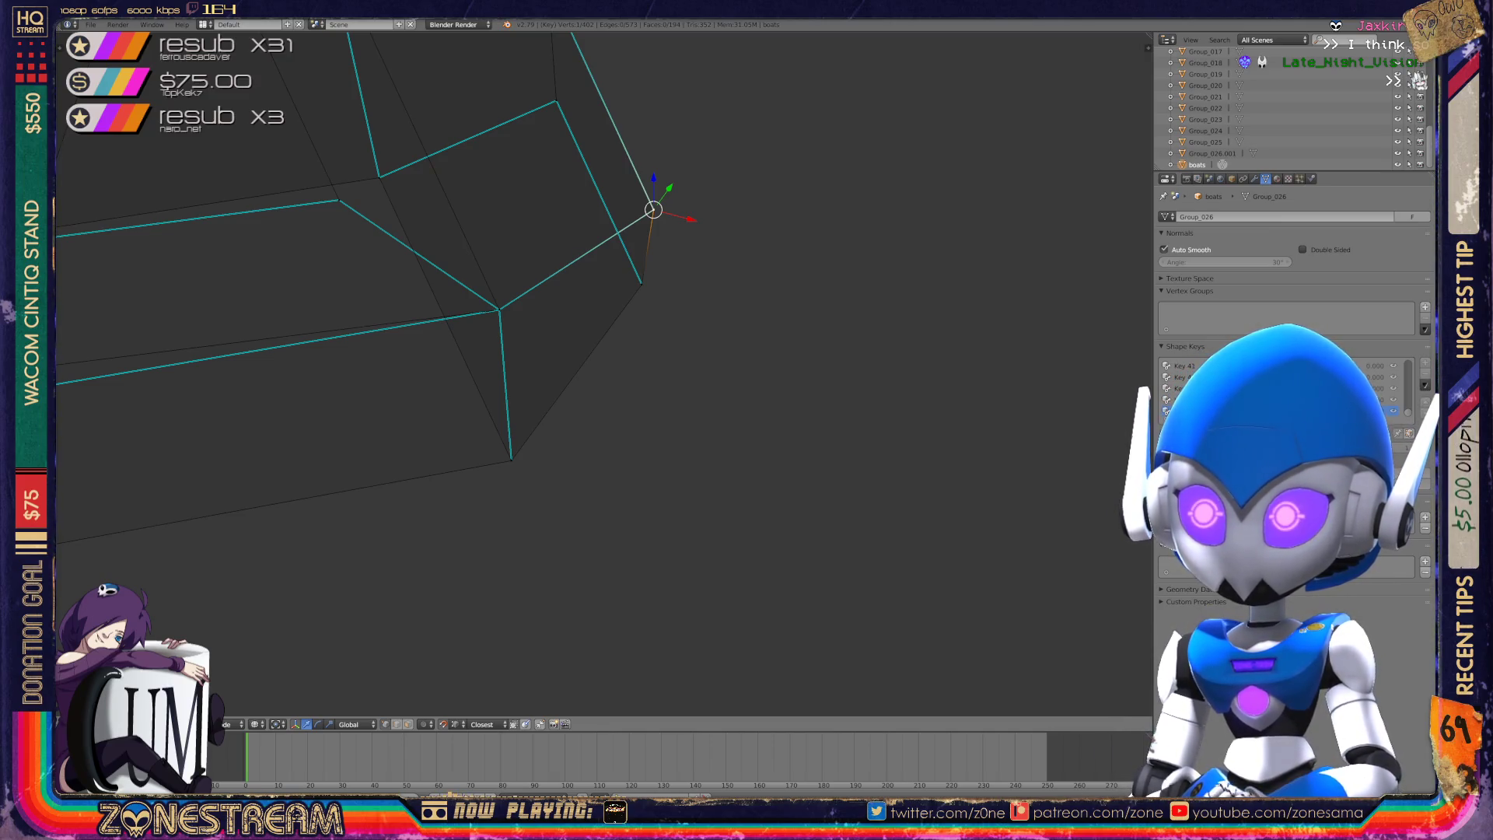
# - Leave Edit Mode and zoom out to see the boat objects
pyautogui.press('Tab')
pyautogui.scroll(-5, 604, 374)
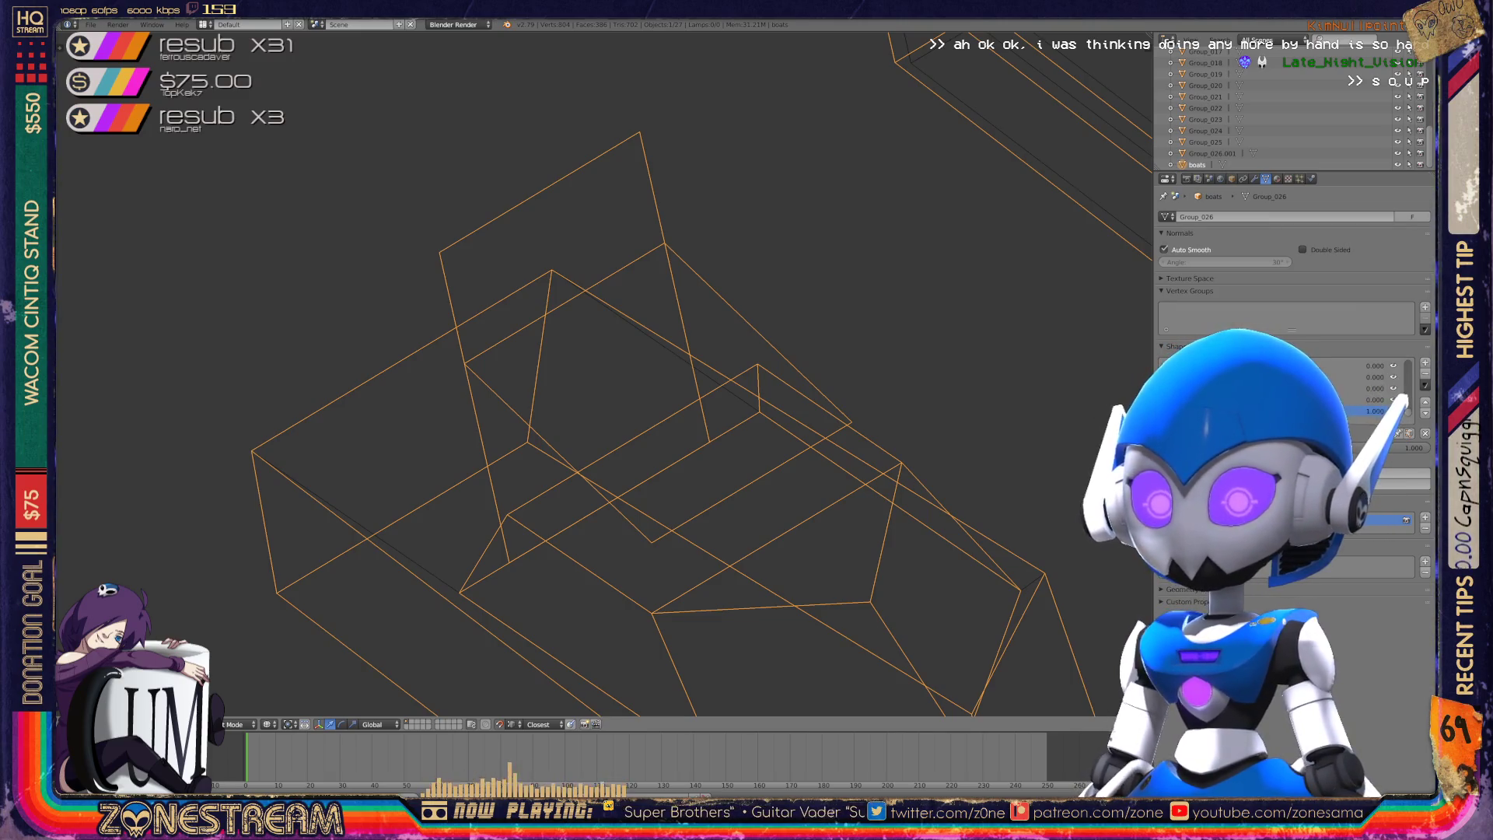
# - Zoom out further and show the banner start animation timeline
pyautogui.scroll(-2, 603, 374)
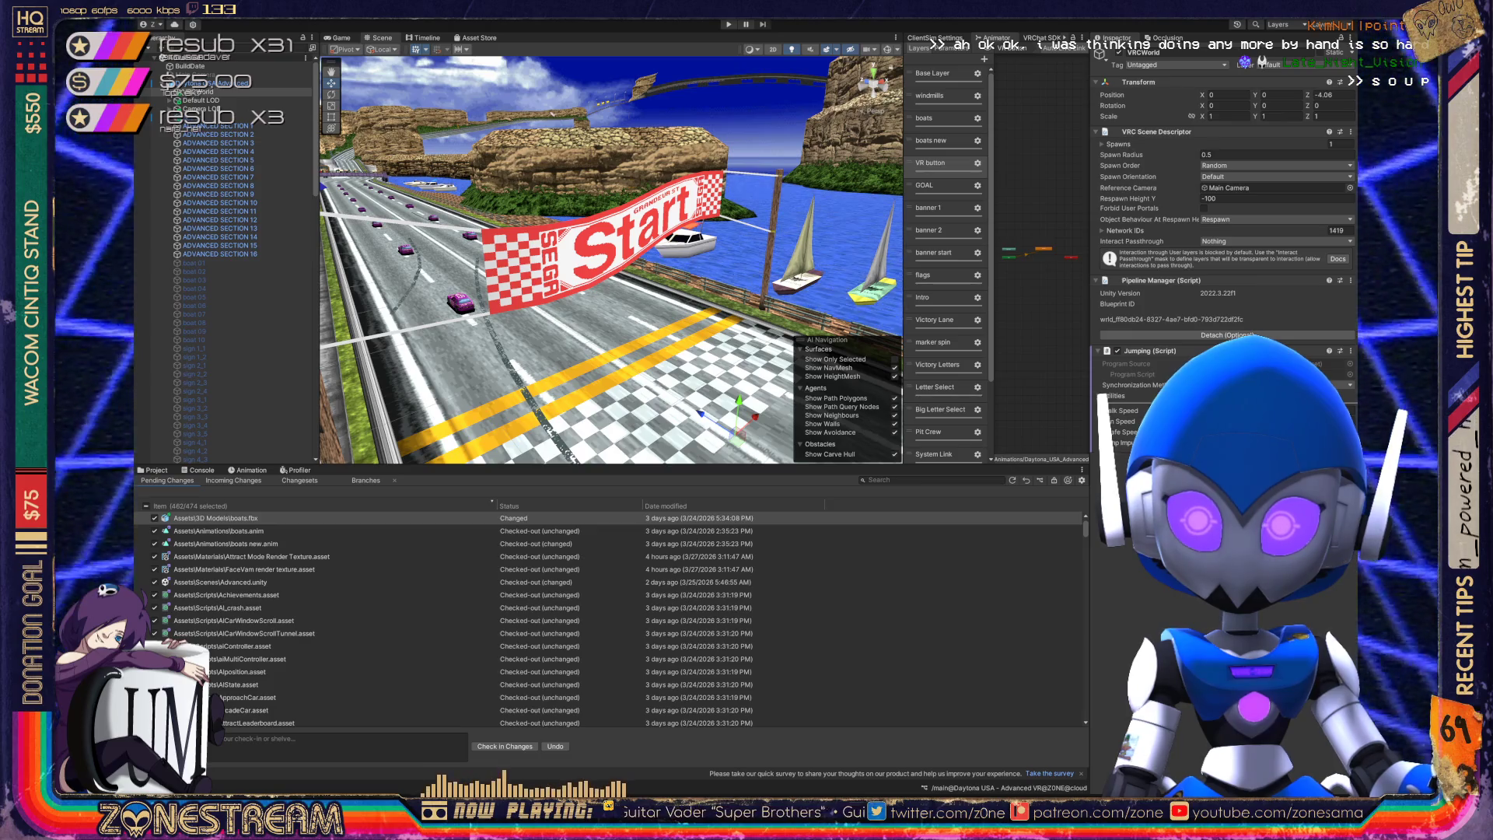
pyautogui.hotkey('ctrl', '6')
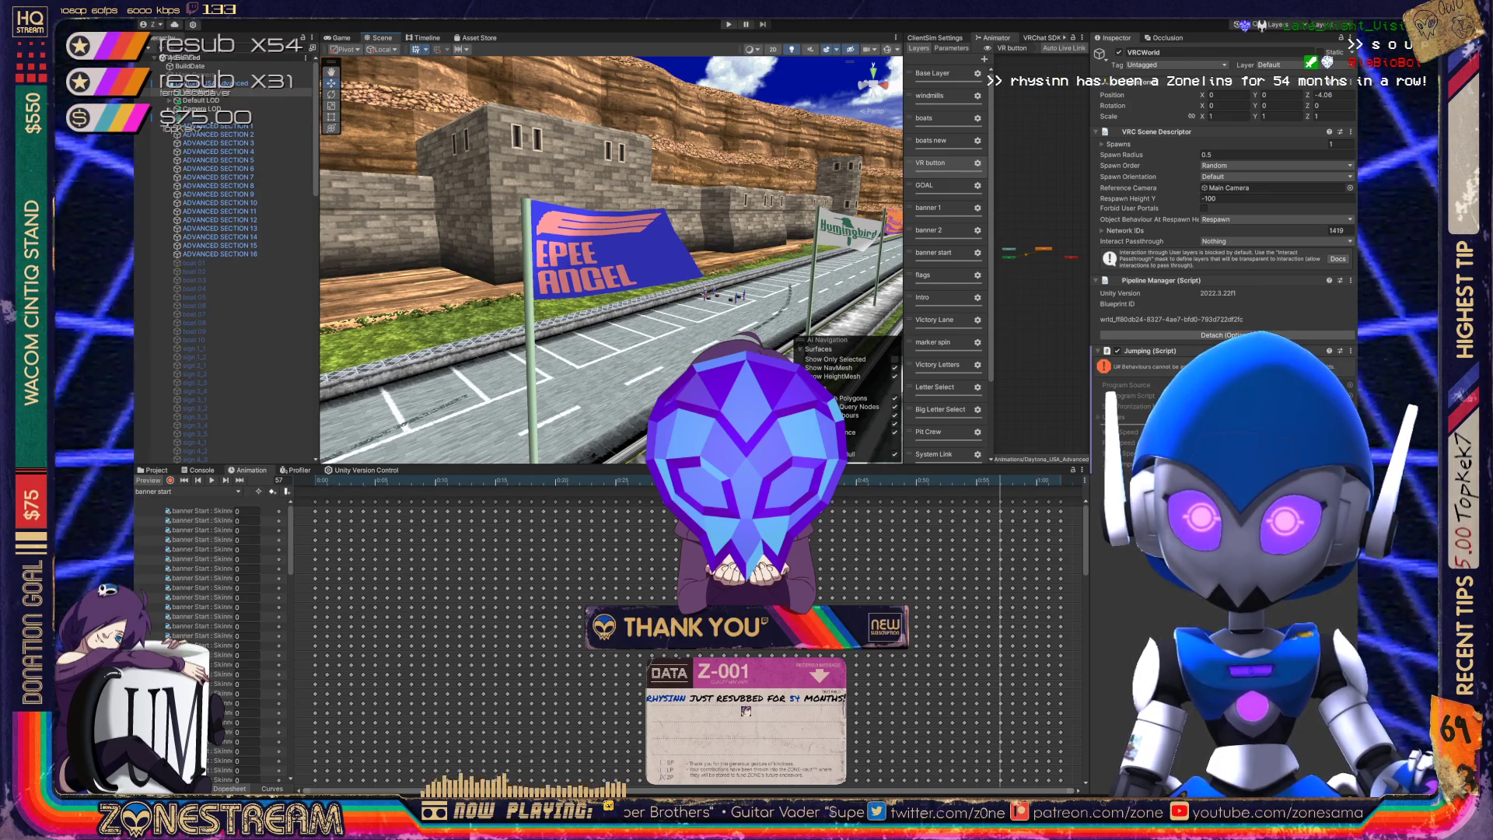
# - Open the flags default clip and fly the Scene camera over the clouds to the windmills
pyautogui.click(195, 357)
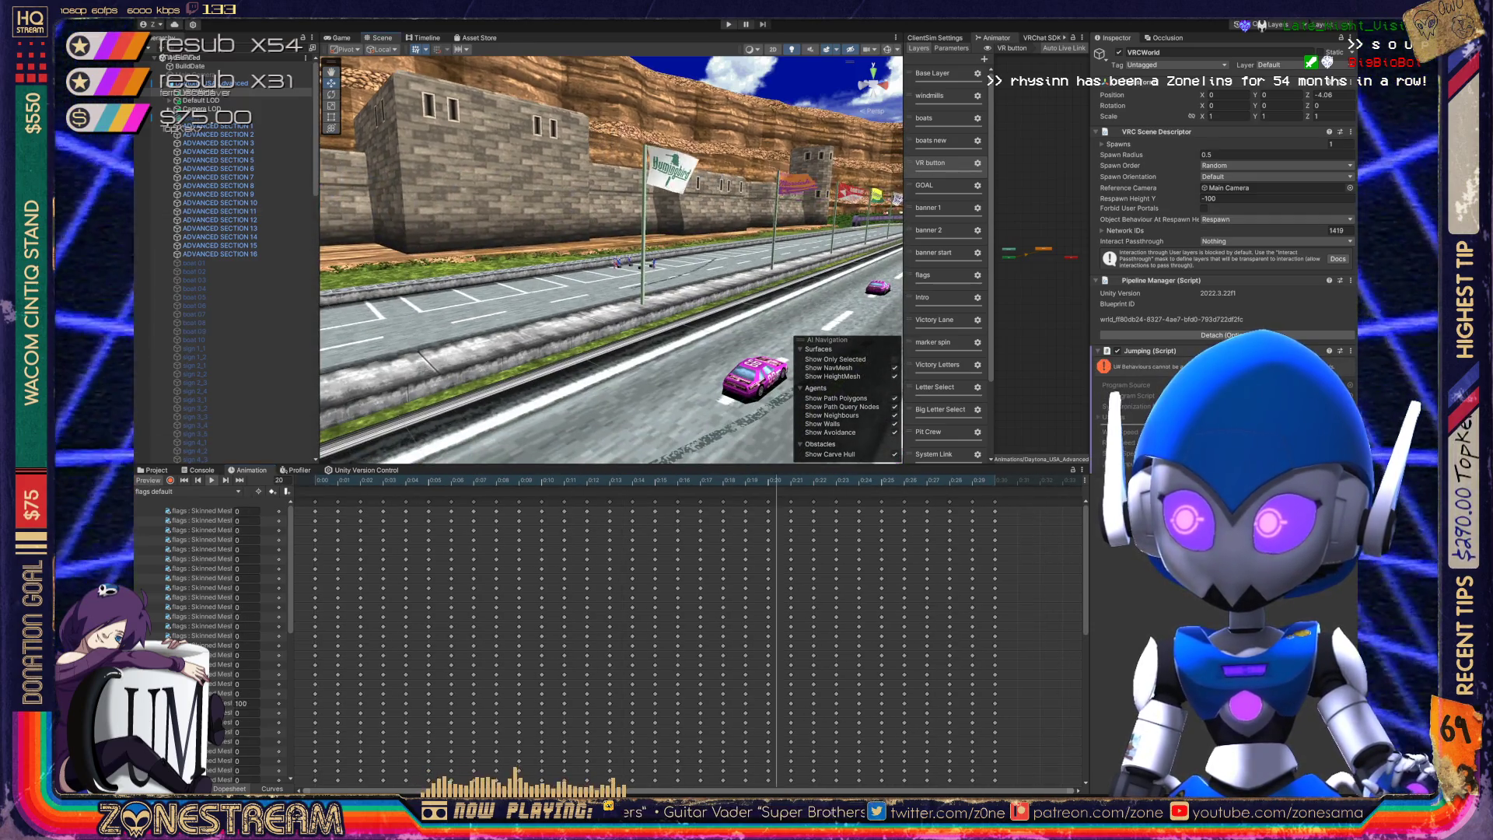
pyautogui.scroll(-1, 544, 622)
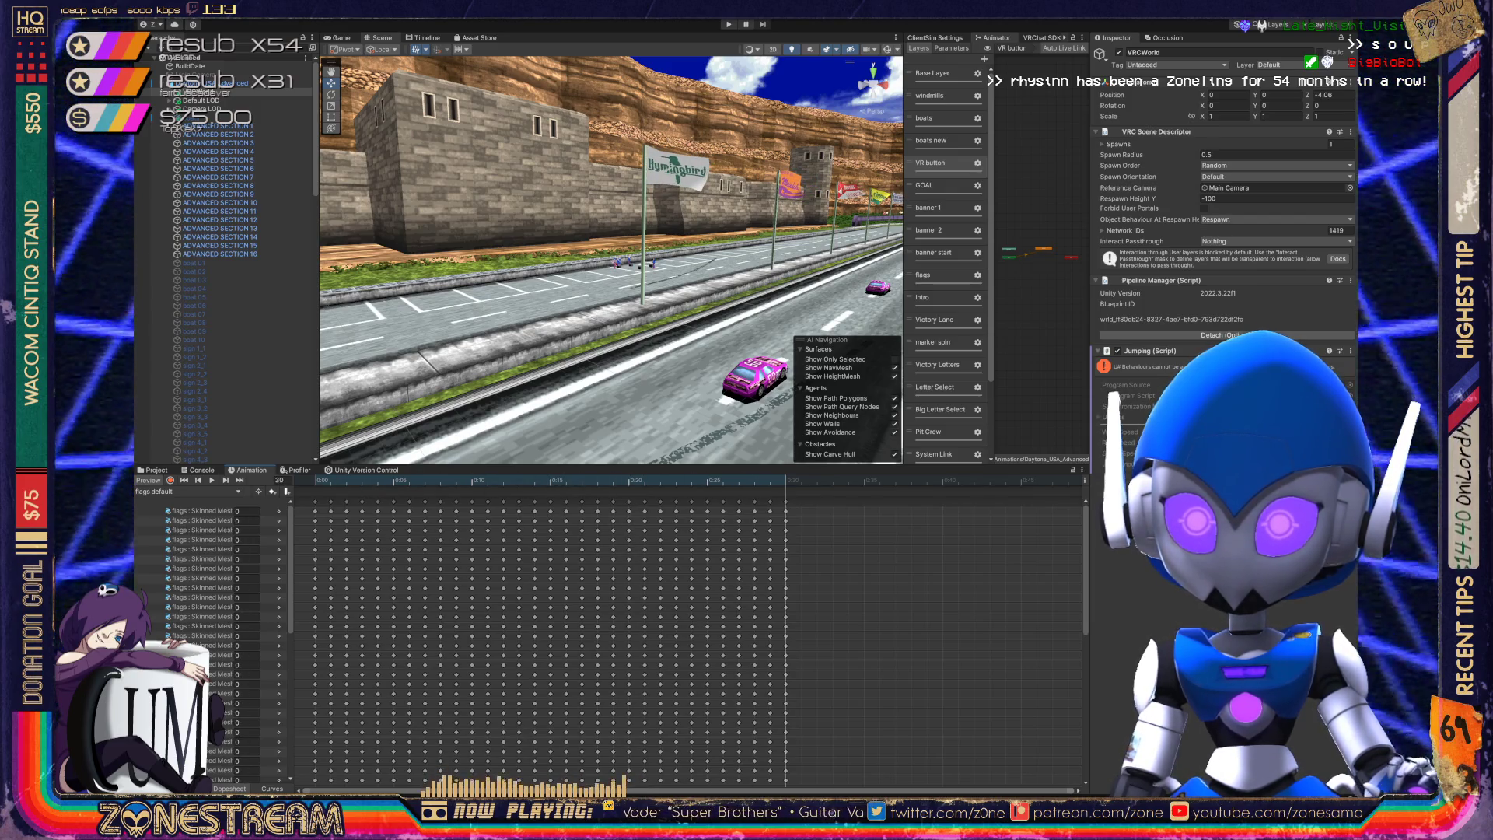
pyautogui.moveTo(610, 261)
pyautogui.mouseDown(button='right')
pyautogui.moveTo(688, 279)
pyautogui.moveTo(726, 310)
pyautogui.mouseUp(button='right')
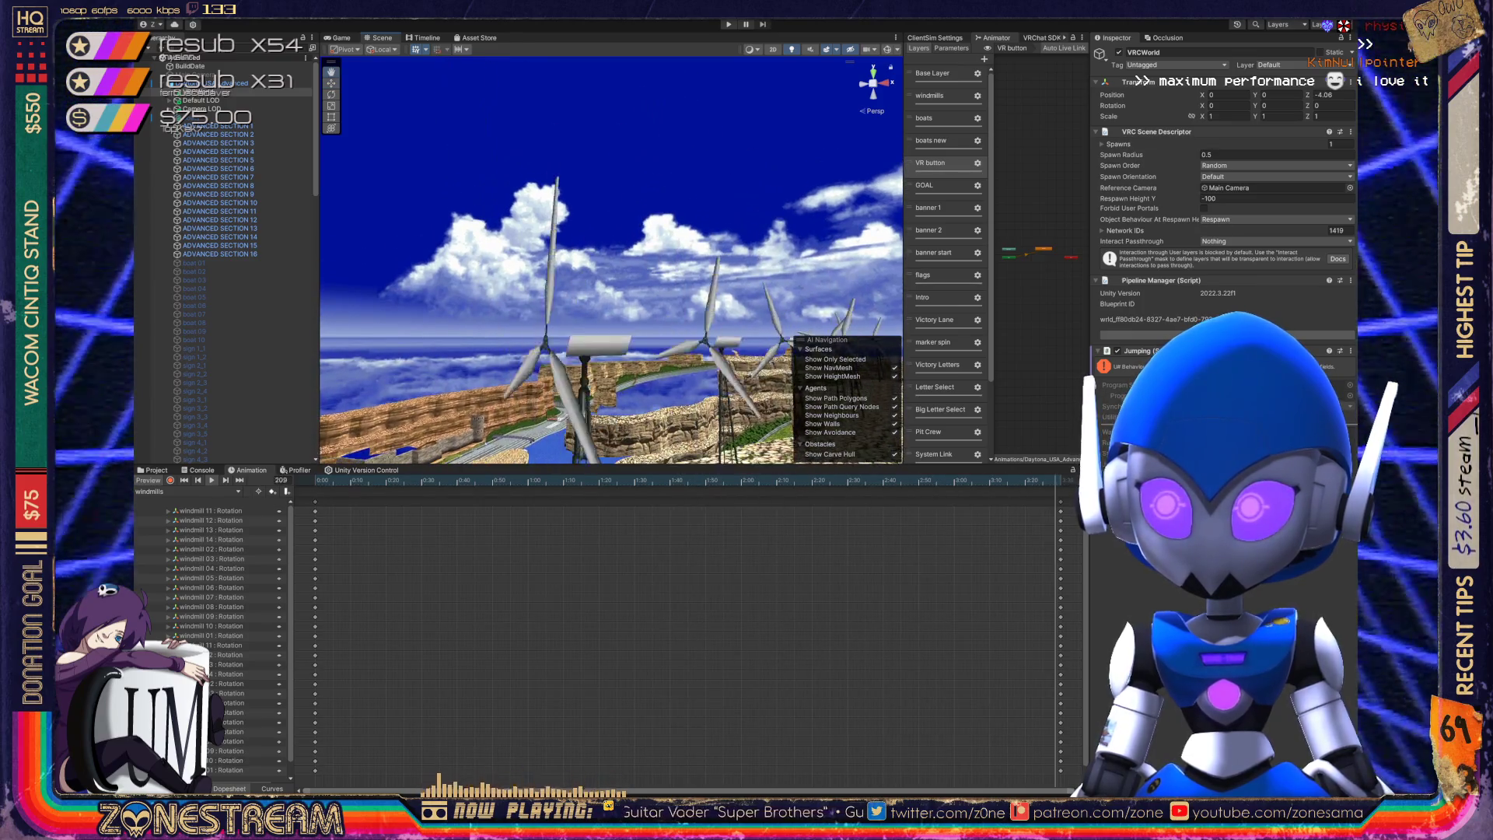
pyautogui.scroll(-4, 684, 622)
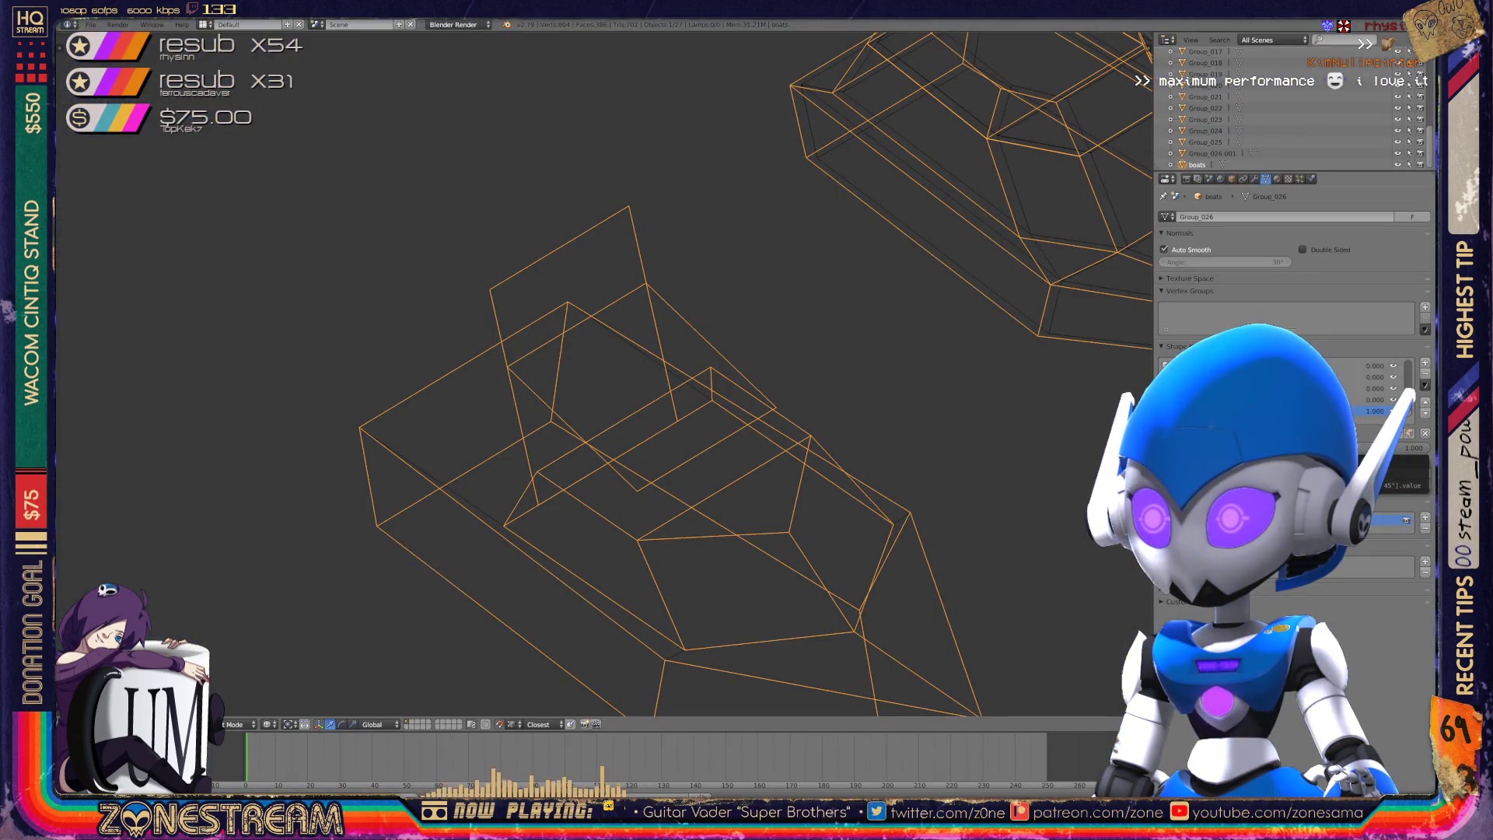
# - Bring the hull into view in Edit Mode and nudge a lower-edge vertex right
pyautogui.keyDown('shift'); pyautogui.moveTo(623, 389); pyautogui.dragTo(534, 328, button='middle'); pyautogui.keyUp('shift')
pyautogui.press('Tab')
pyautogui.press('Tab')
pyautogui.moveTo(622, 467)
pyautogui.keyDown('shift'); pyautogui.mouseDown(button='middle')
pyautogui.moveTo(627, 241)
pyautogui.moveTo(526, 300)
pyautogui.mouseUp(button='middle'); pyautogui.keyUp('shift')
pyautogui.press('Tab')
pyautogui.scroll(3, 605, 374)
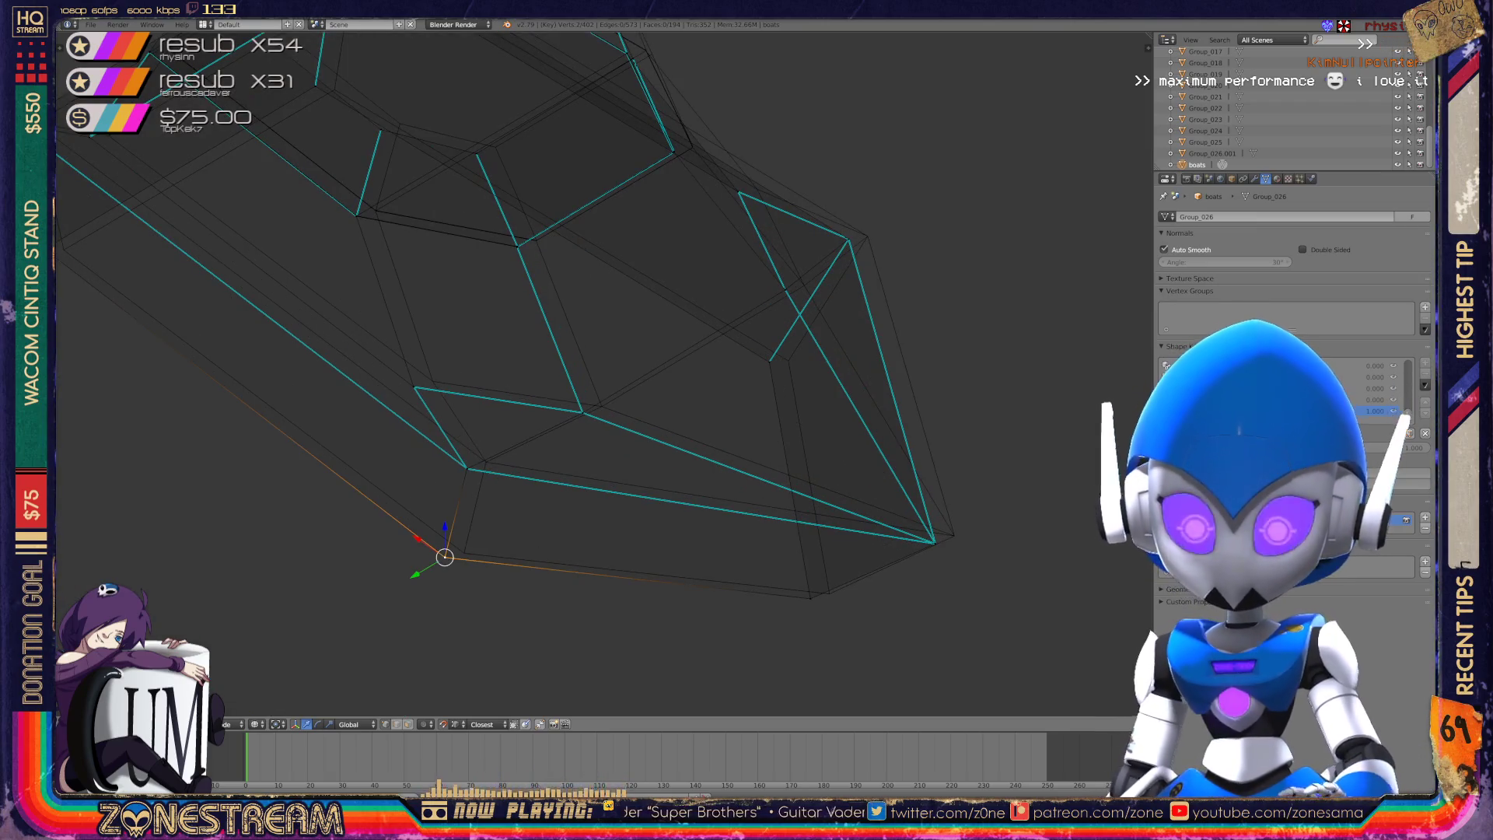
pyautogui.keyDown('shift'); pyautogui.rightClick(465, 553); pyautogui.keyUp('shift')
pyautogui.rightClick(467, 468)
pyautogui.moveTo(467, 468); pyautogui.dragTo(486, 462, button='right')
# - Move a vertex onto the bow tip and nudge two inner vertices onto the reference line
pyautogui.rightClick(810, 598)
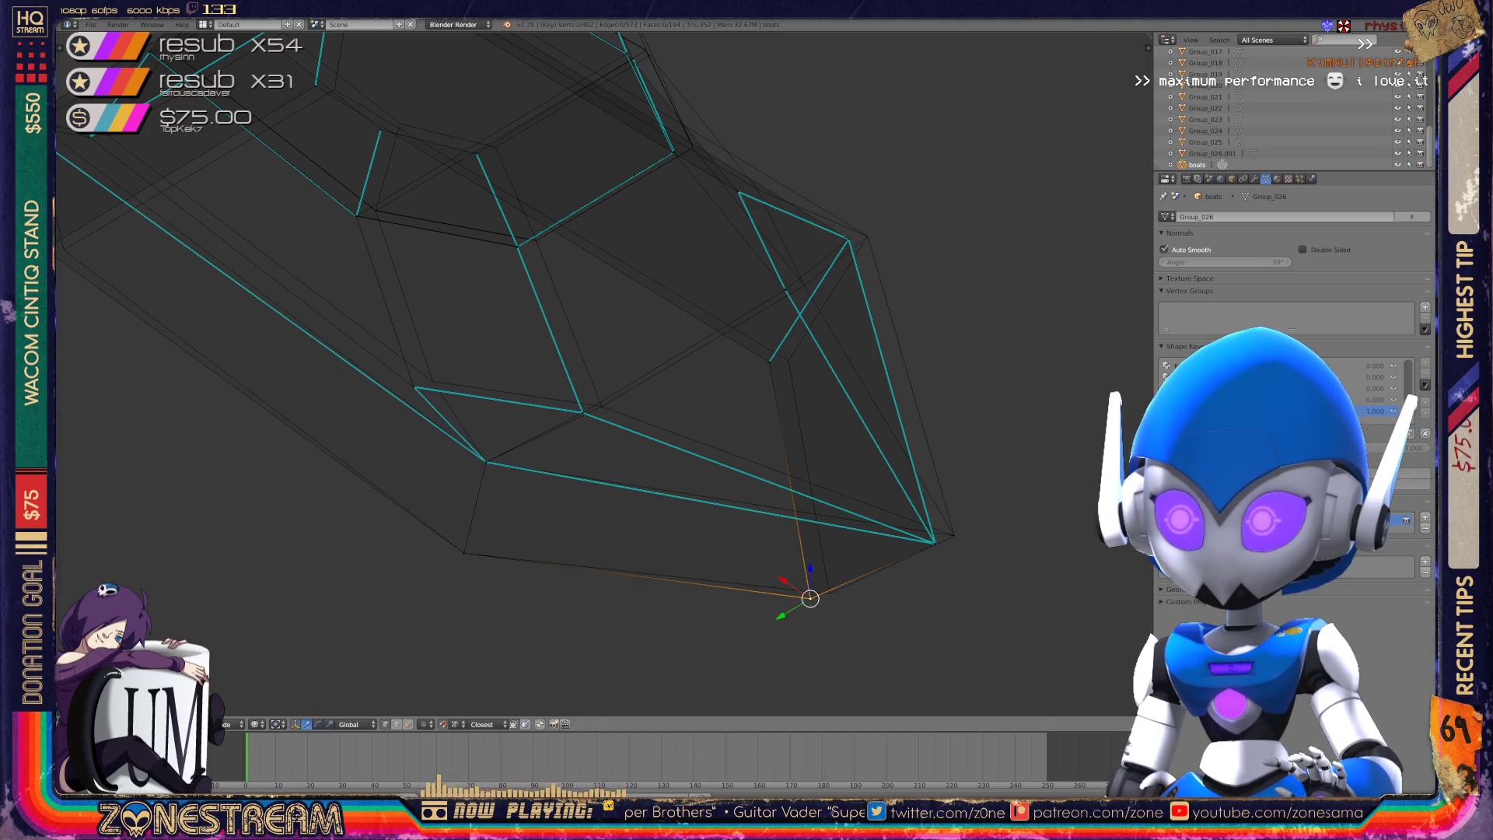
pyautogui.moveTo(810, 598); pyautogui.dragTo(955, 535, button='right')
pyautogui.rightClick(583, 412)
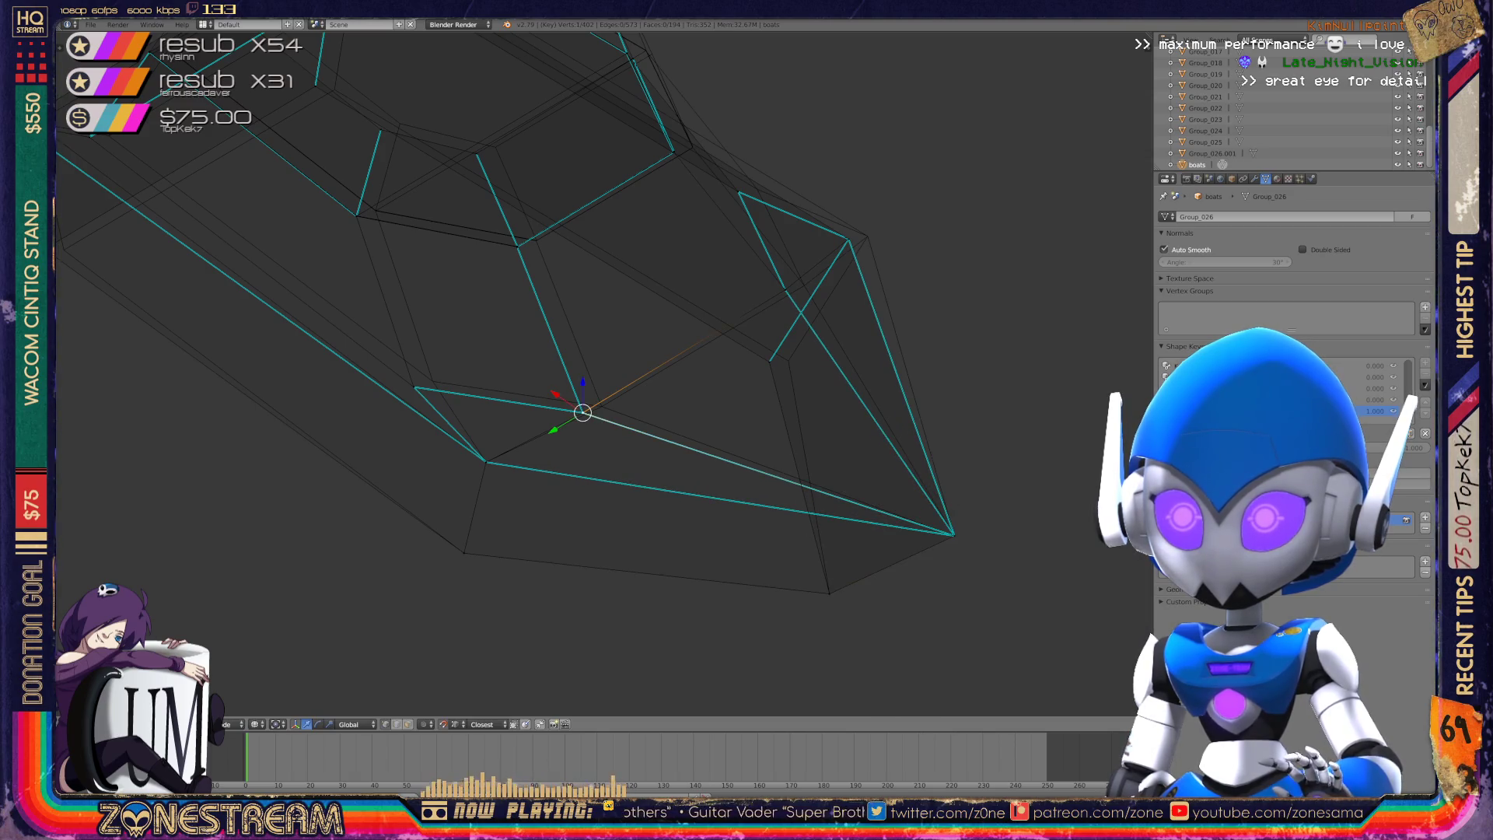
pyautogui.moveTo(582, 412); pyautogui.dragTo(602, 406, button='right')
pyautogui.rightClick(413, 386)
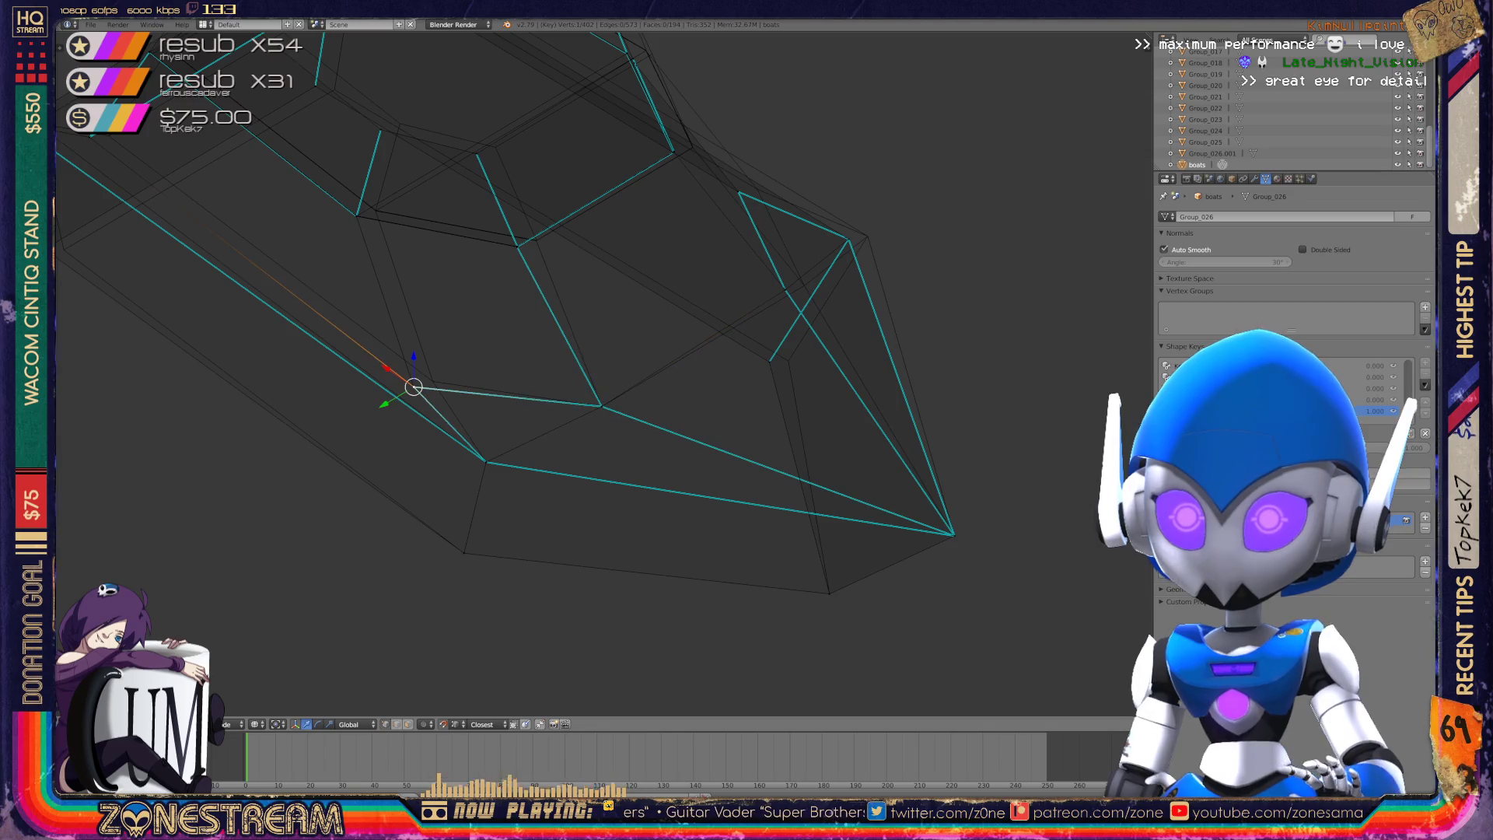
pyautogui.moveTo(413, 386); pyautogui.dragTo(434, 381, button='right')
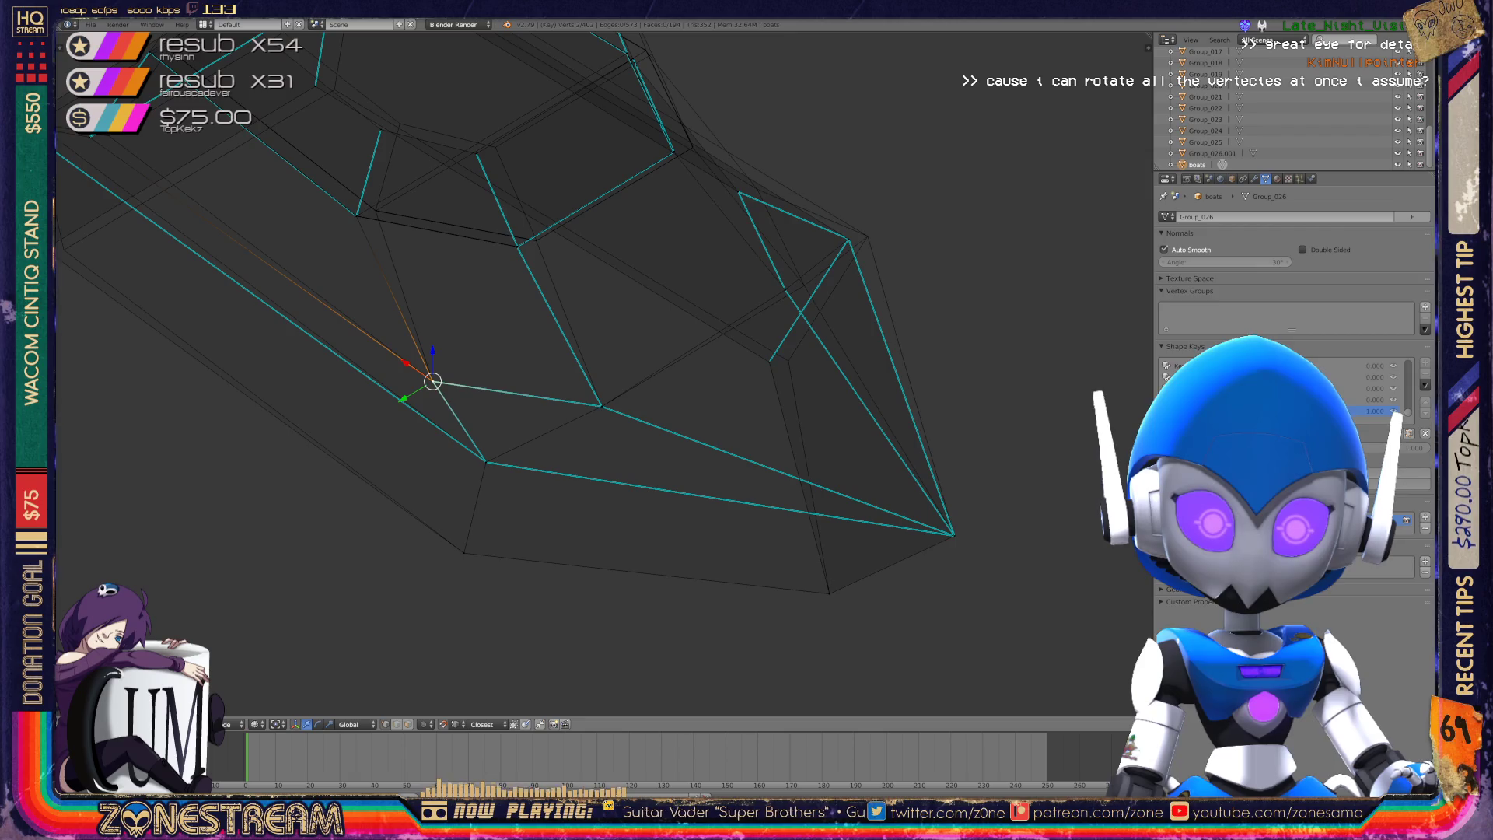
# - Shift the inner vertex near the bow slightly right
pyautogui.keyDown('shift'); pyautogui.moveTo(544, 350); pyautogui.dragTo(453, 420, button='middle'); pyautogui.keyUp('shift')
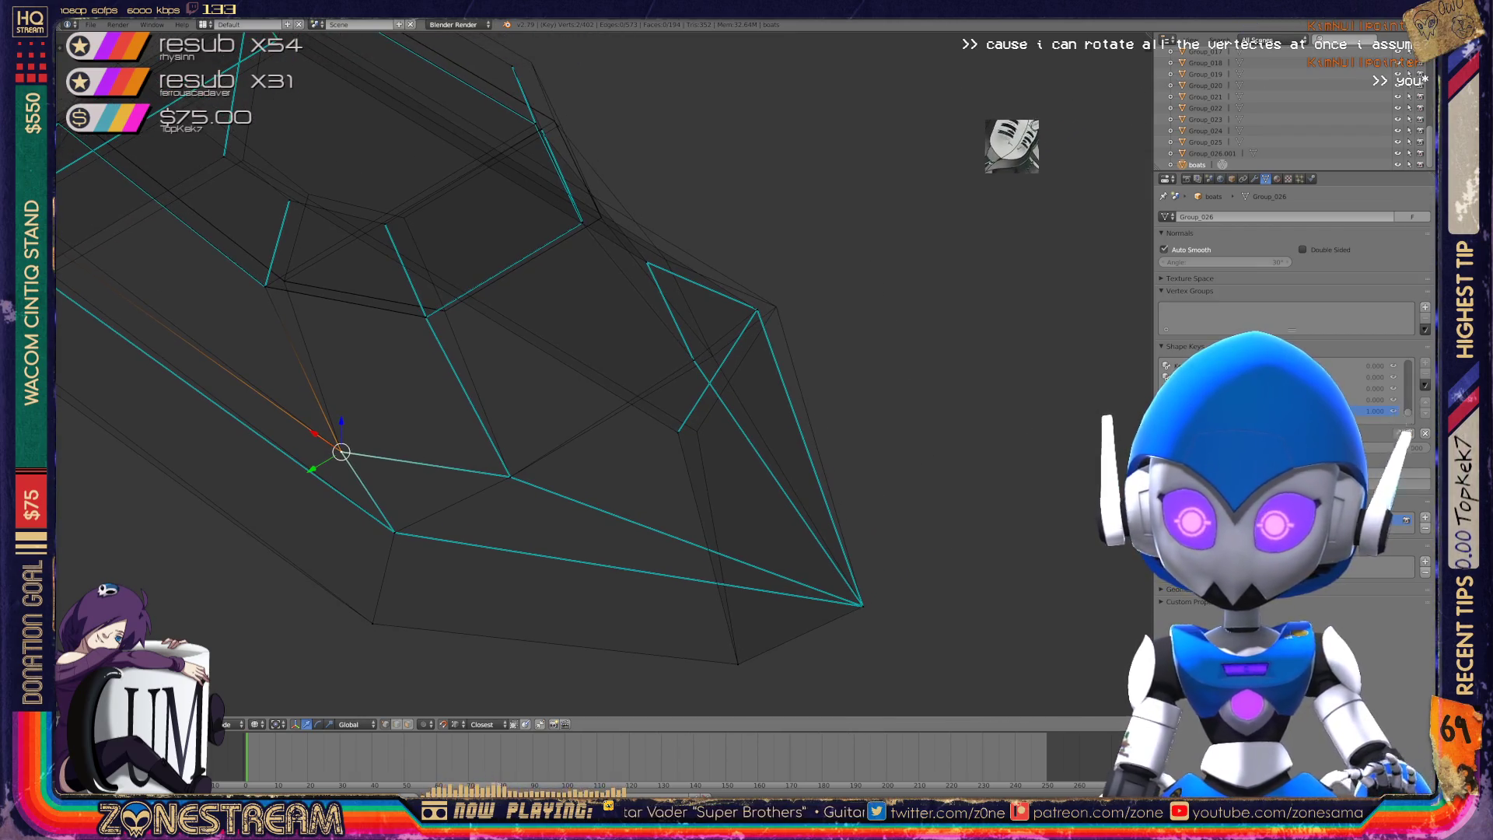
pyautogui.rightClick(678, 432)
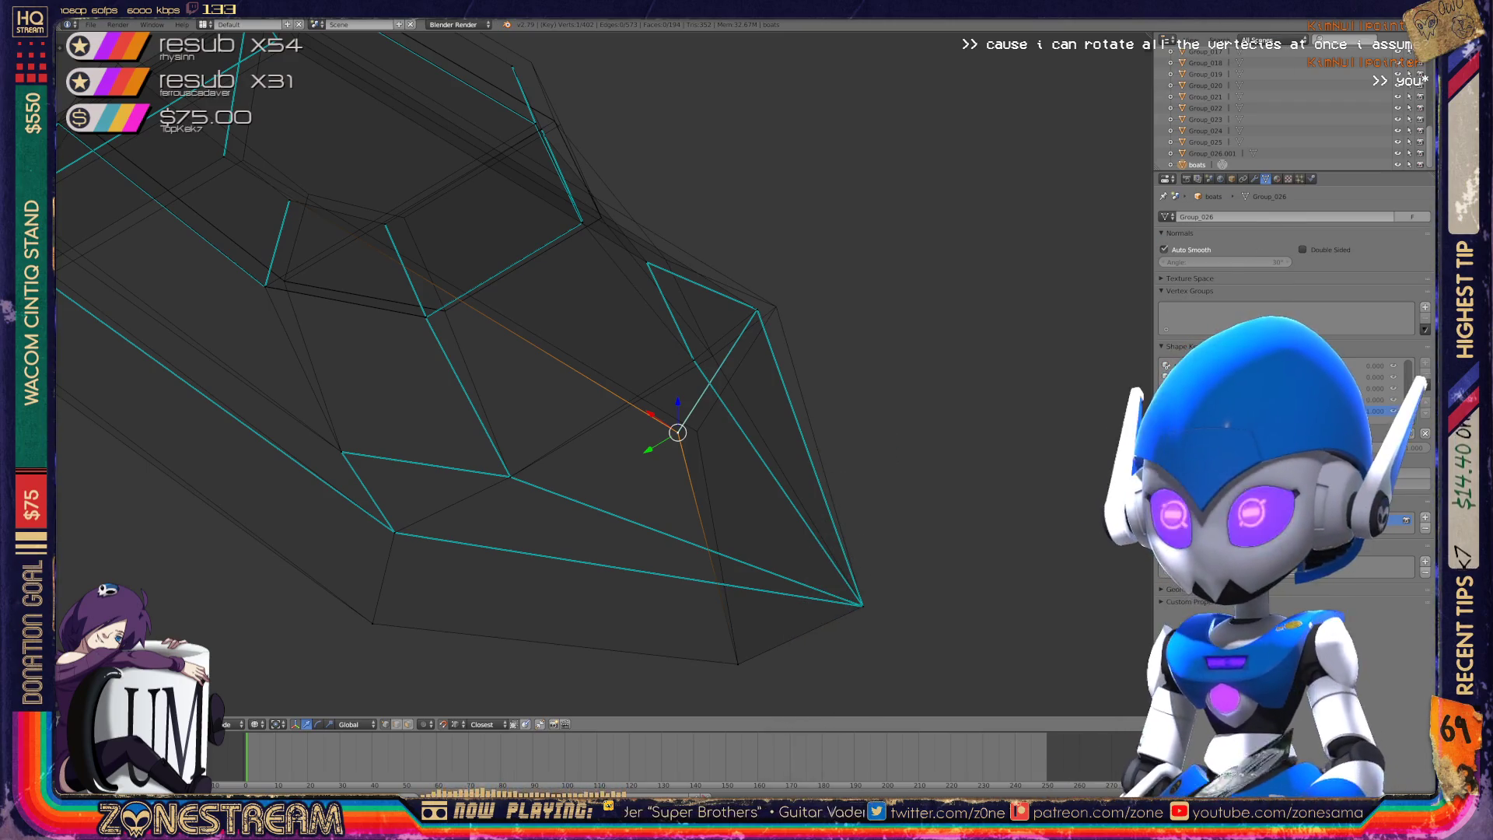
pyautogui.press('g')
pyautogui.press('Return')
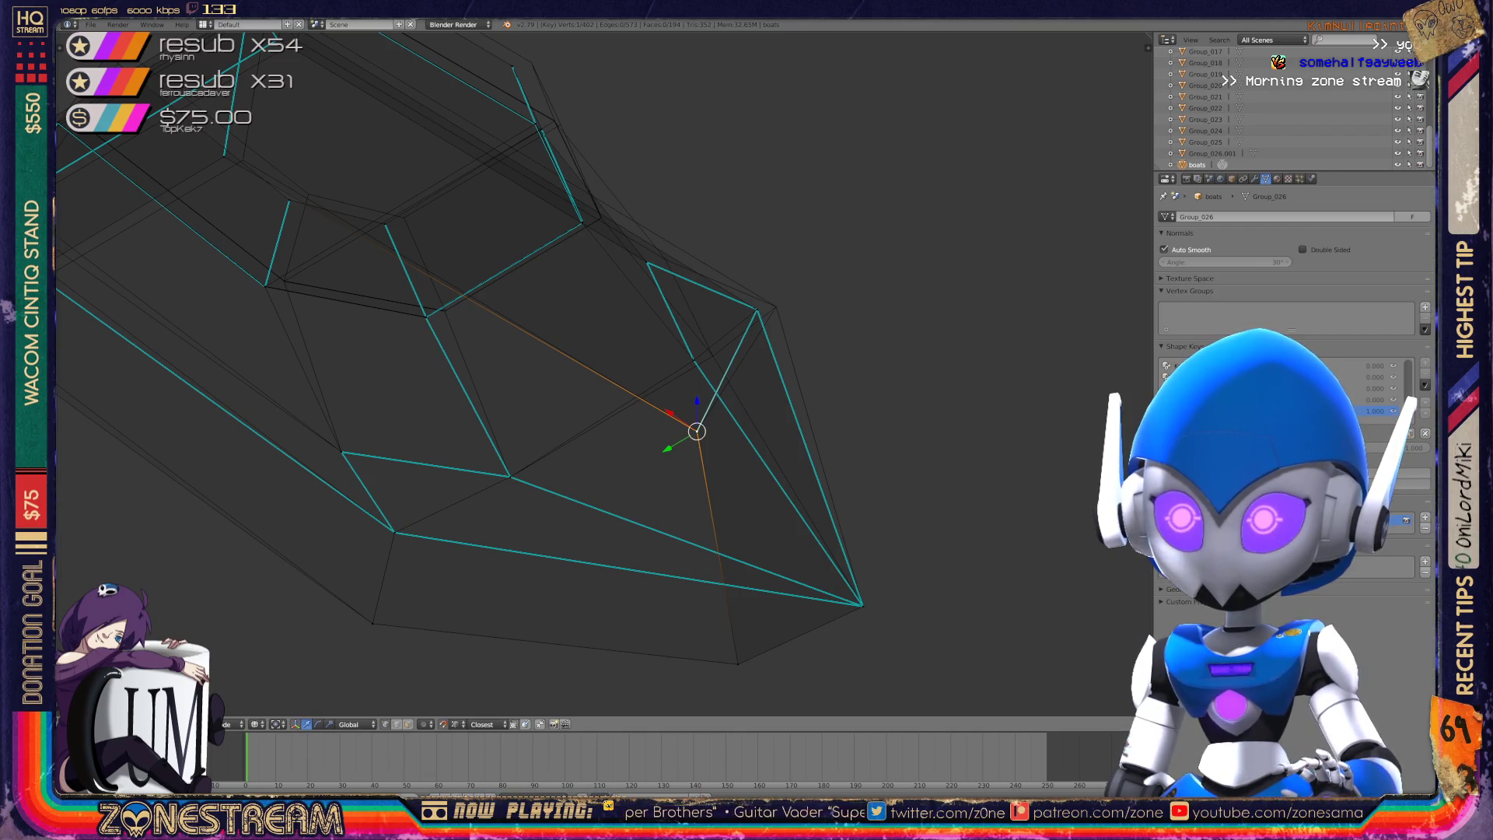
pyautogui.moveTo(591, 373); pyautogui.dragTo(548, 467, button='middle')
# - Slide a vertex onto the lower edge, then move another hull vertex slightly left
pyautogui.press('g')
pyautogui.press('Return')
pyautogui.press('g')
pyautogui.press('Return')
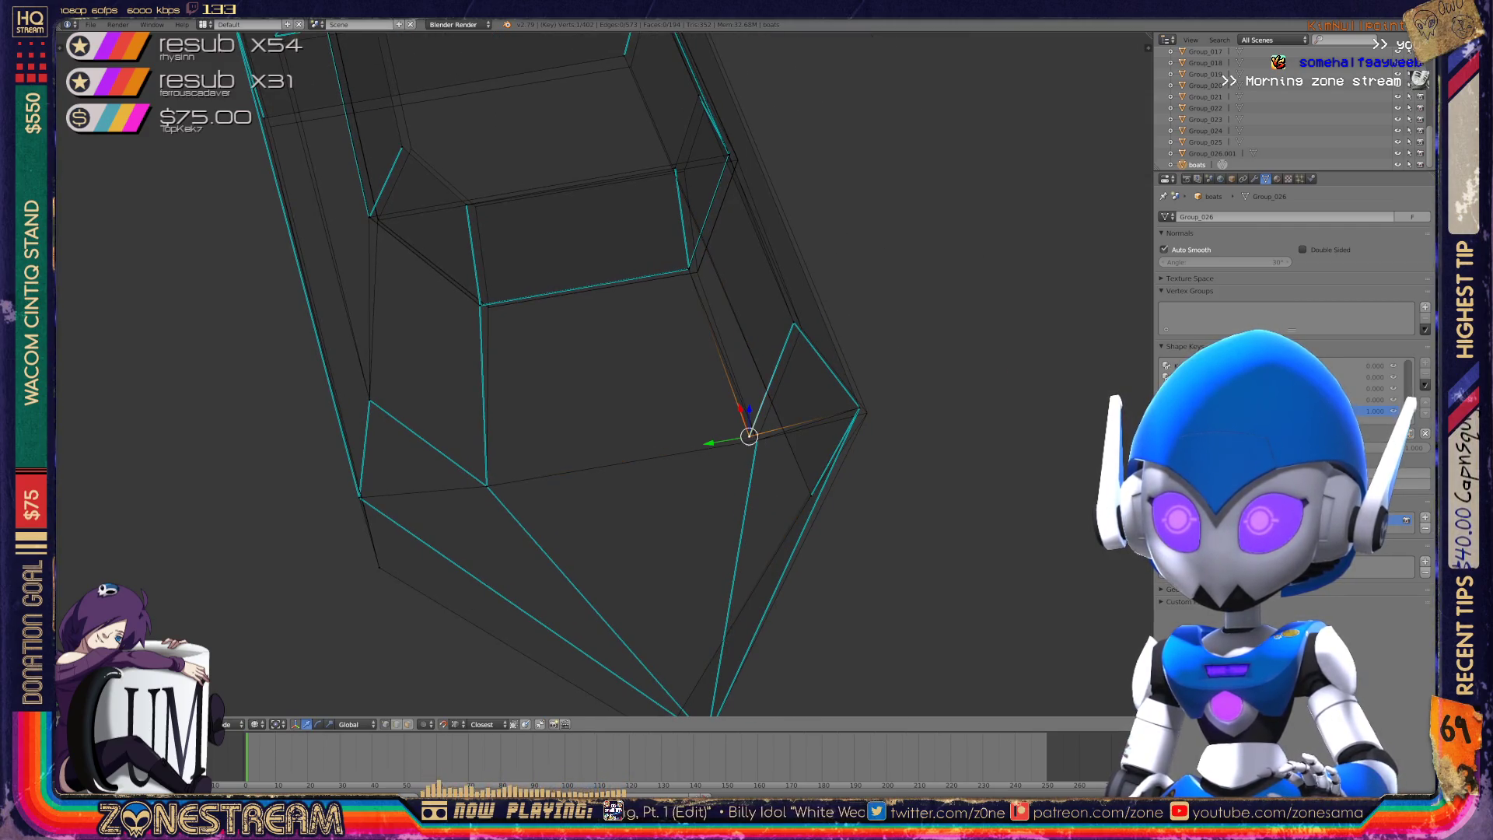
pyautogui.moveTo(591, 373); pyautogui.dragTo(522, 424, button='middle')
pyautogui.rightClick(652, 455)
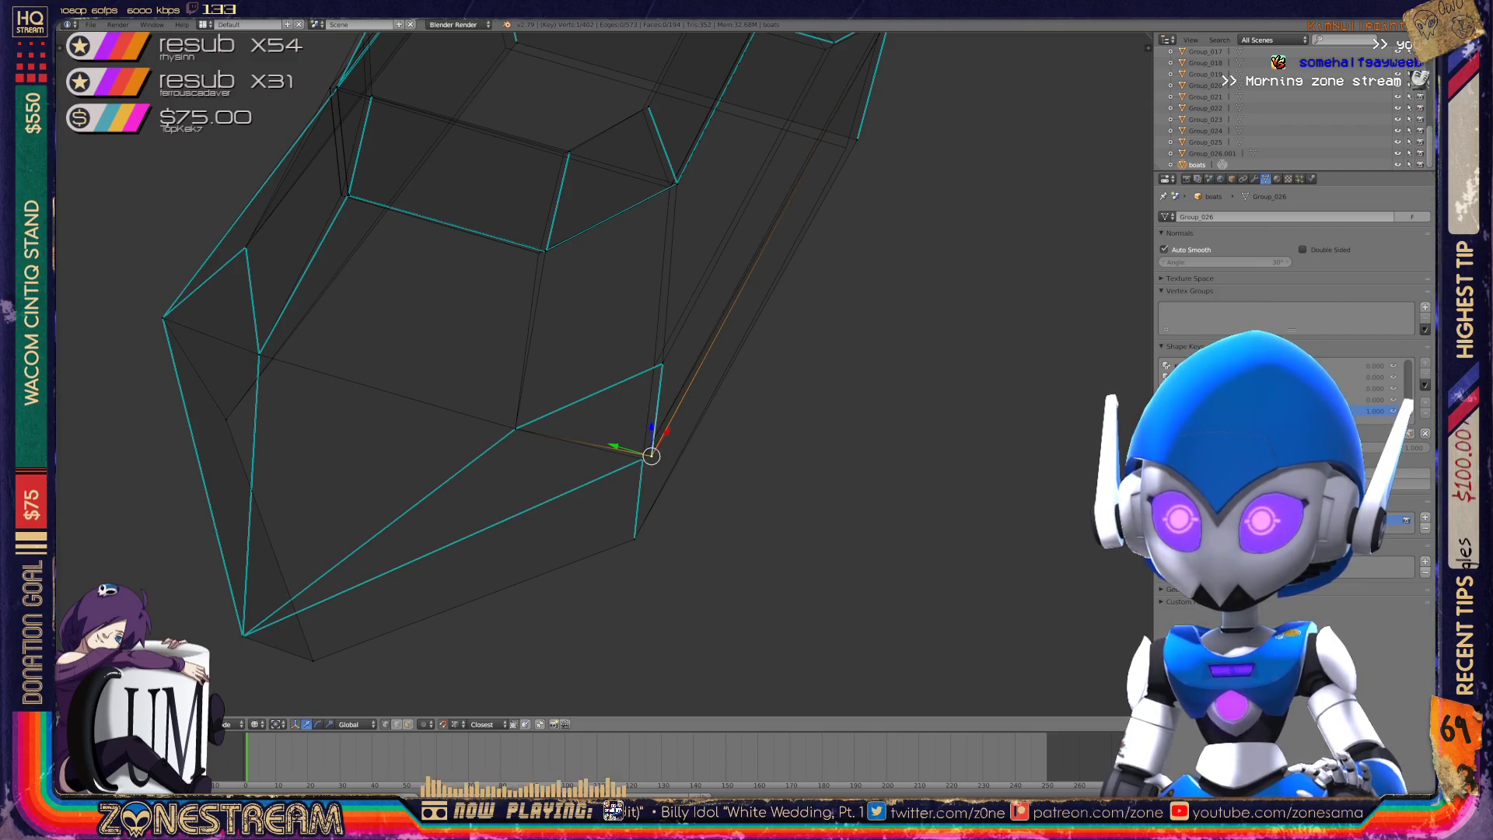
pyautogui.moveTo(623, 389)
pyautogui.mouseDown(button='middle')
pyautogui.moveTo(559, 419)
pyautogui.moveTo(564, 377)
pyautogui.mouseUp(button='middle')
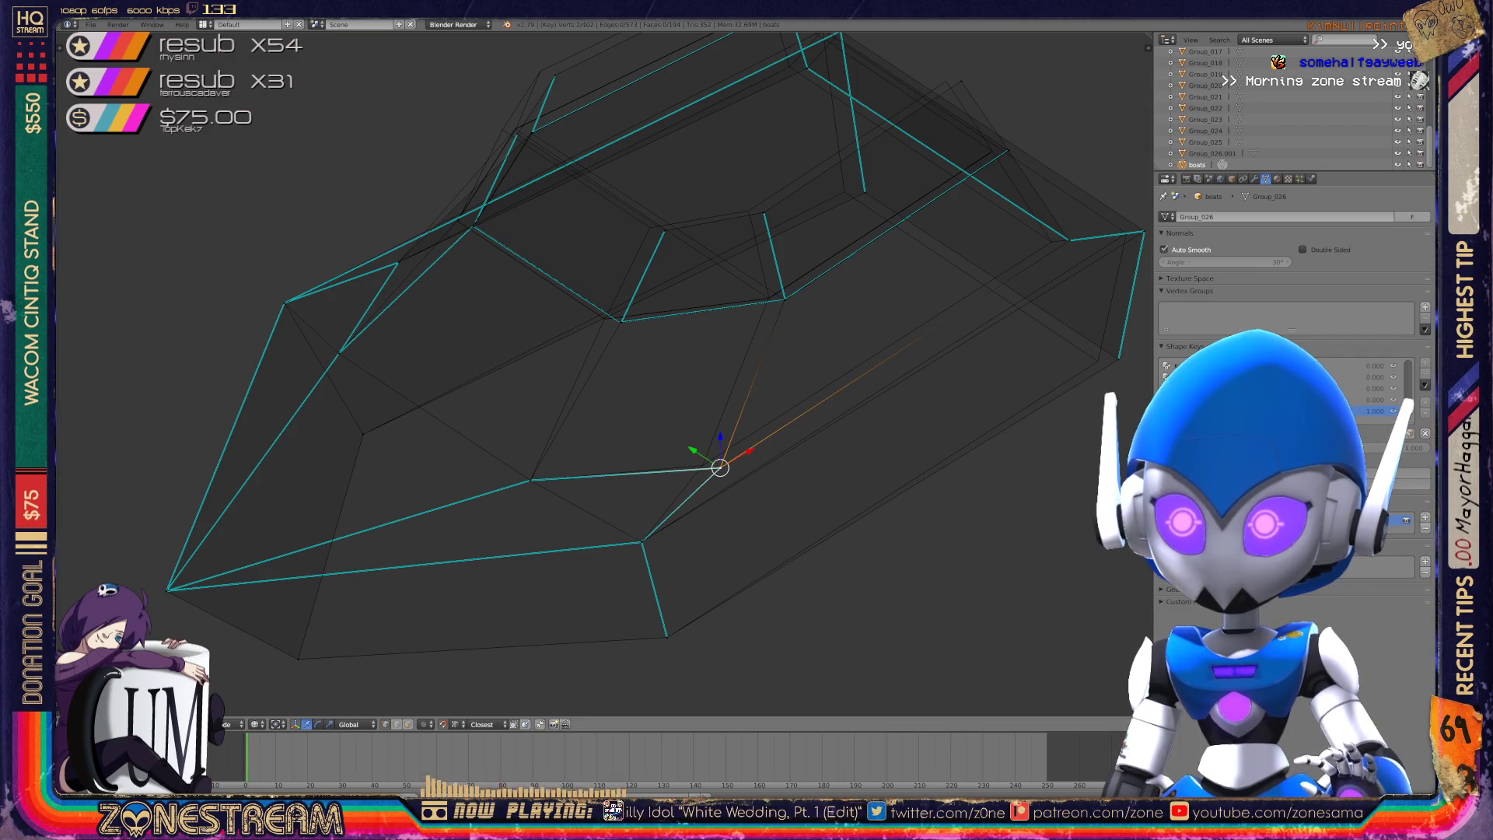
pyautogui.press('g')
# - Shift the upper inner-edge vertex left and move another vertex onto the reference corner
pyautogui.keyDown('shift'); pyautogui.moveTo(591, 389); pyautogui.dragTo(519, 451, button='middle'); pyautogui.keyUp('shift')
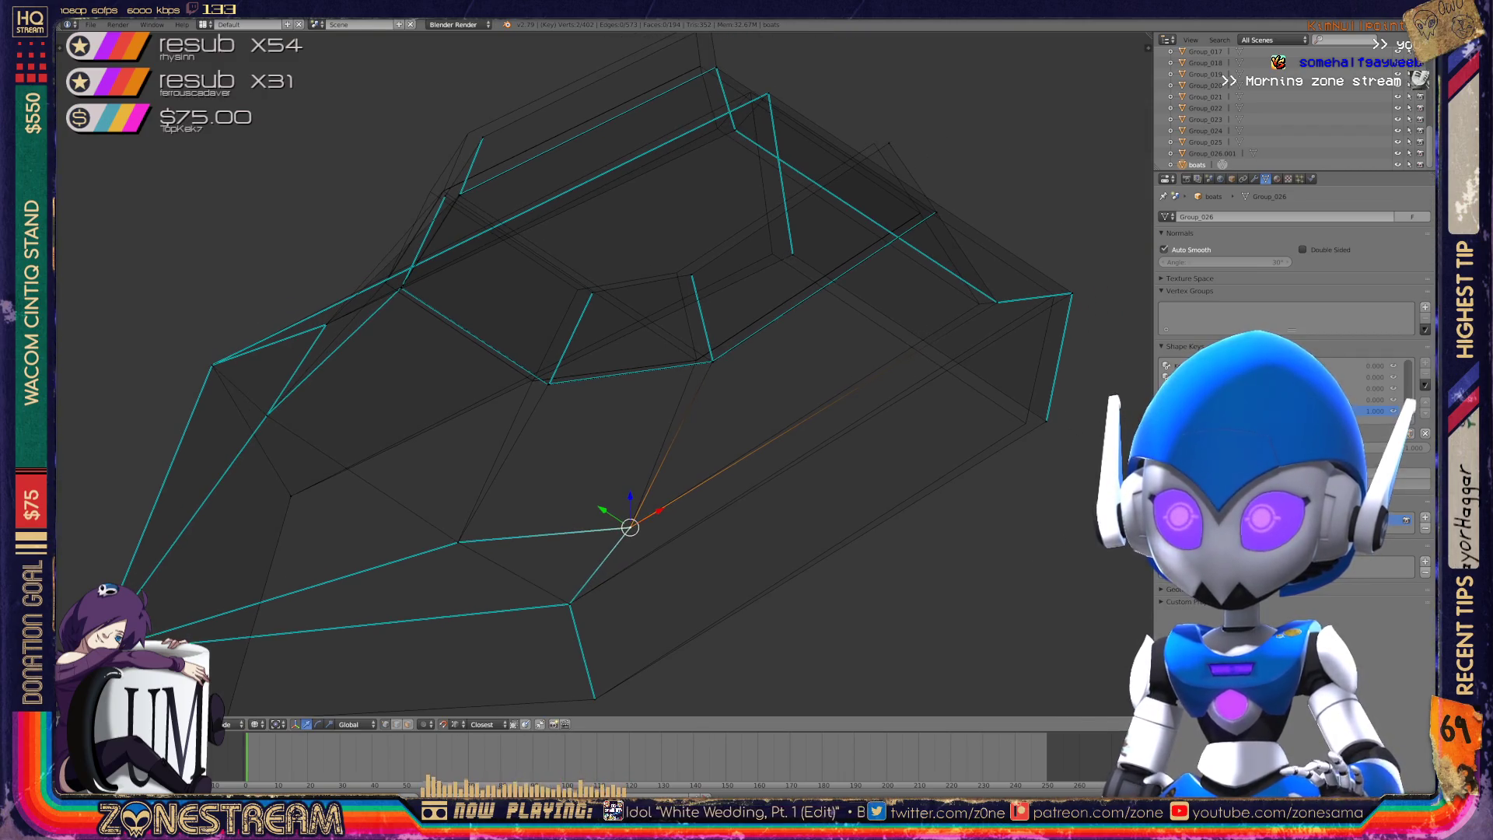
pyautogui.rightClick(713, 362)
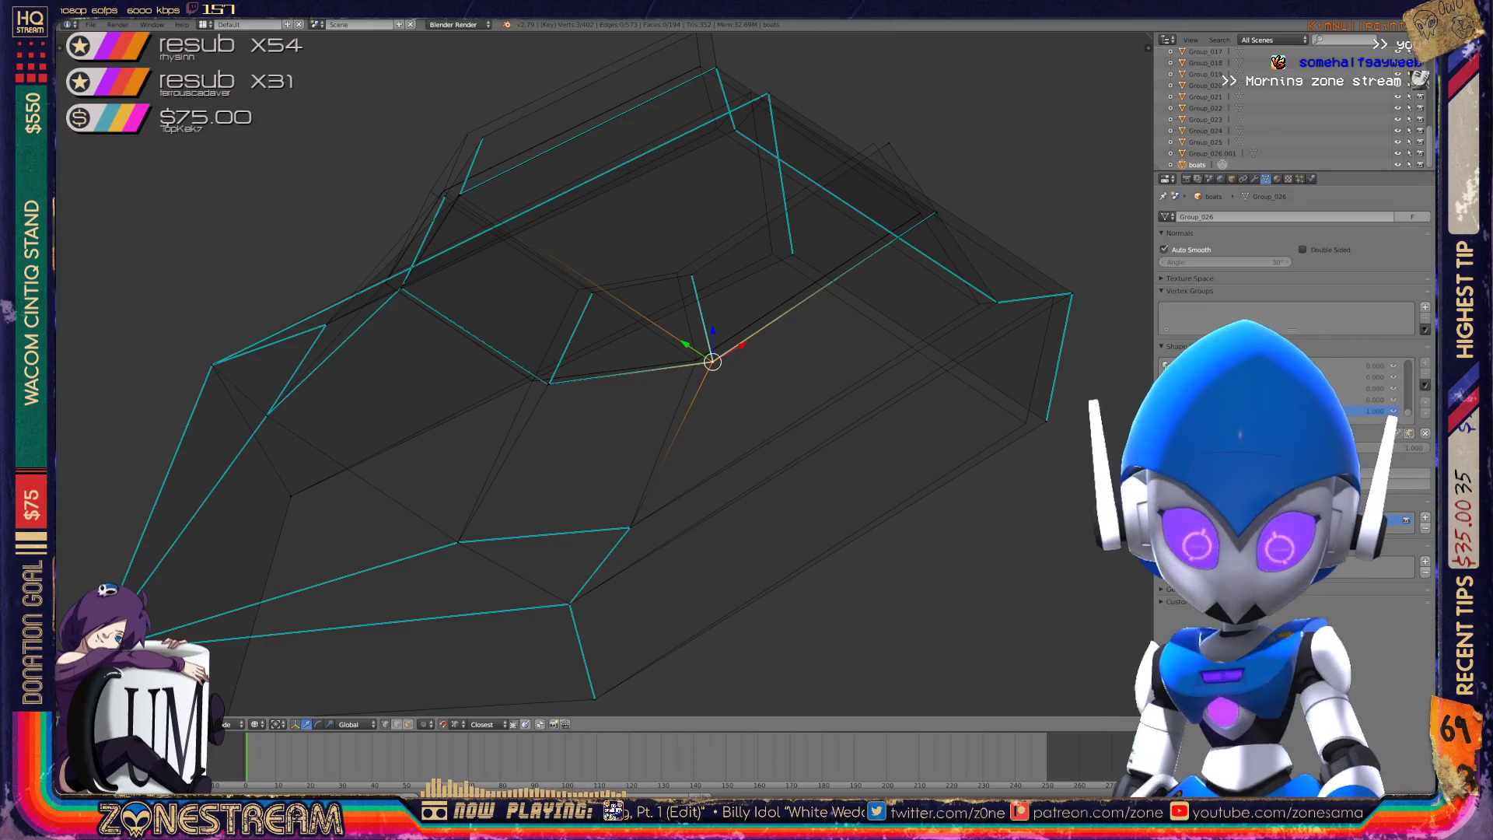
pyautogui.moveTo(713, 361); pyautogui.dragTo(697, 360)
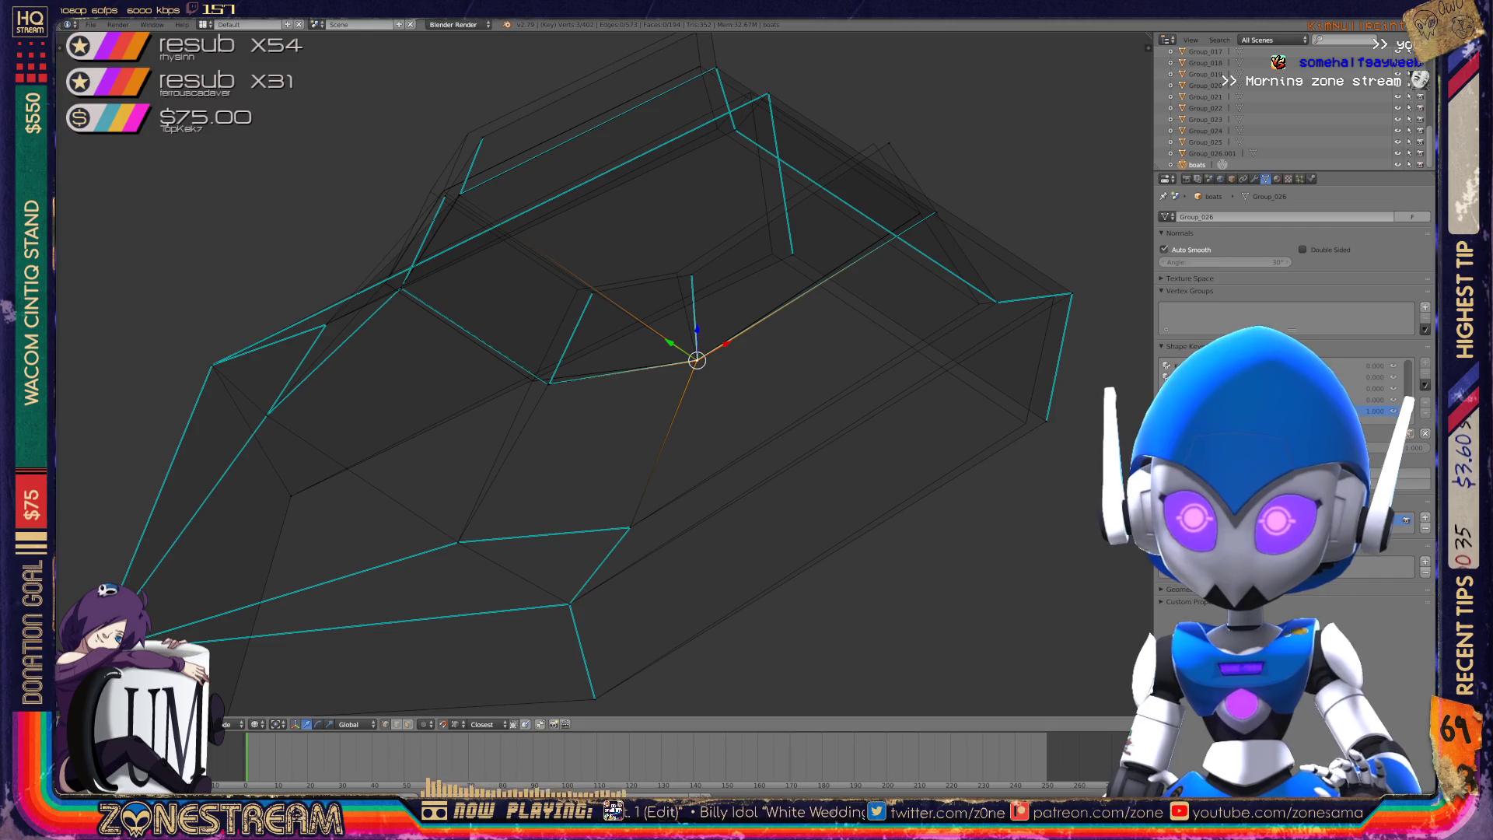
pyautogui.rightClick(549, 384)
pyautogui.moveTo(549, 383); pyautogui.dragTo(534, 381)
pyautogui.moveTo(591, 467)
pyautogui.mouseDown(button='middle')
pyautogui.moveTo(544, 451)
pyautogui.moveTo(623, 444)
pyautogui.moveTo(529, 467)
pyautogui.mouseUp(button='middle')
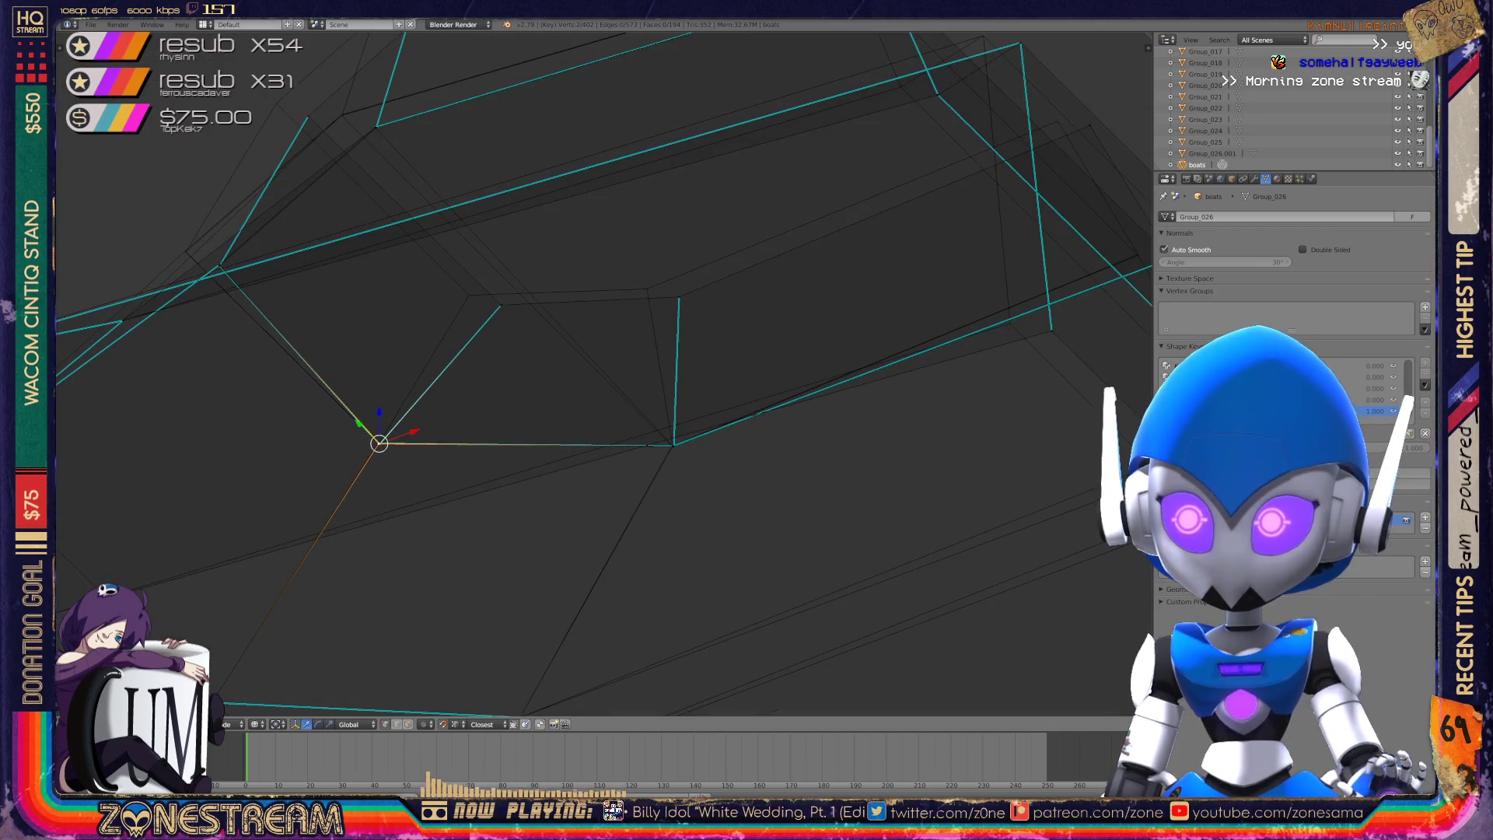
pyautogui.moveTo(379, 443); pyautogui.dragTo(412, 453)
# - Shift the hull corner vertex right and snap another corner vertex onto the reference corner
pyautogui.rightClick(673, 446)
pyautogui.moveTo(673, 446); pyautogui.dragTo(706, 454)
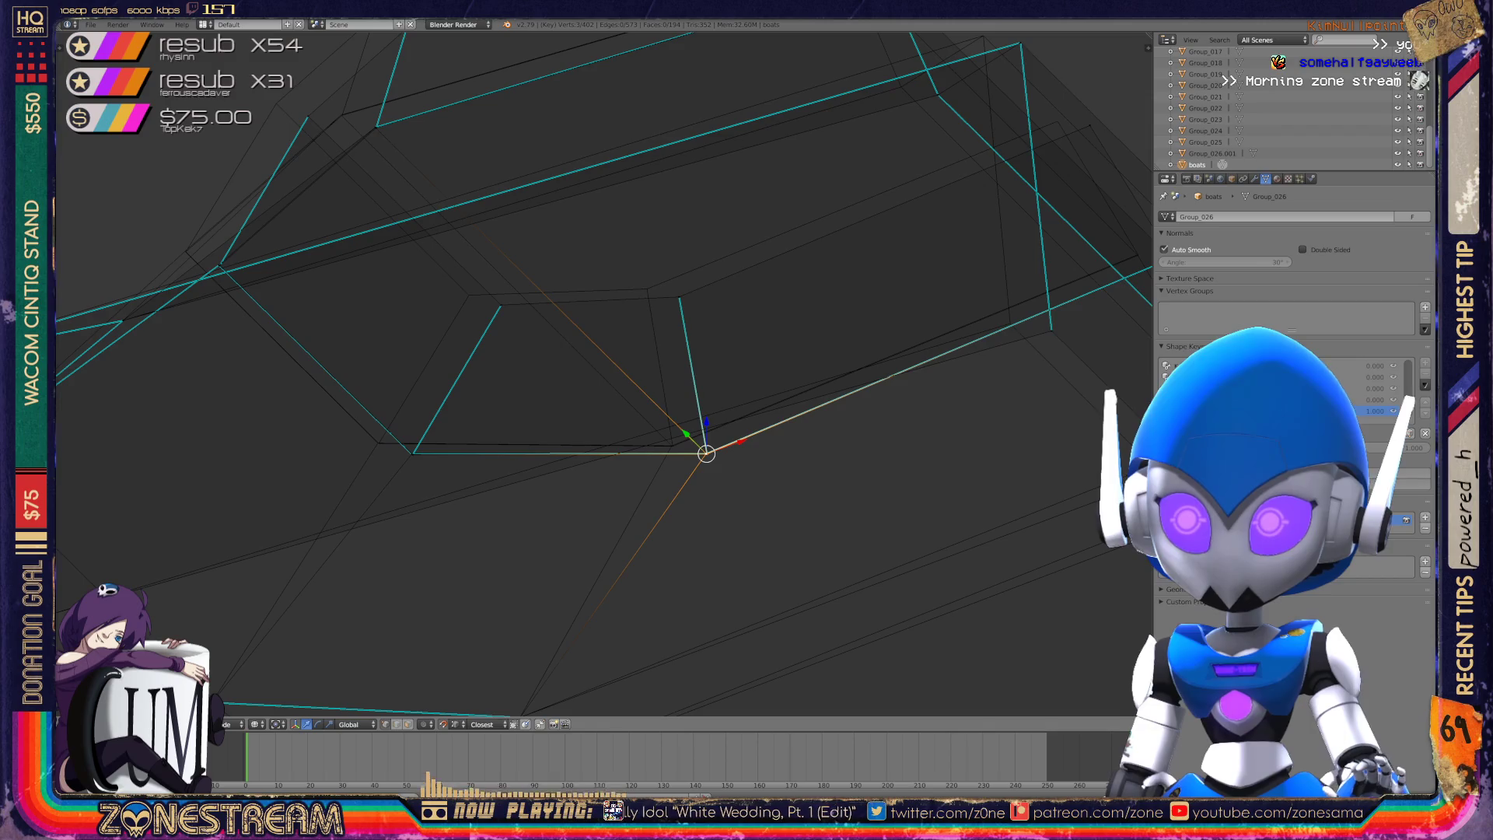
pyautogui.moveTo(699, 451)
pyautogui.mouseDown(button='middle')
pyautogui.moveTo(794, 420)
pyautogui.moveTo(763, 389)
pyautogui.mouseUp(button='middle')
pyautogui.moveTo(781, 163)
pyautogui.mouseDown(button='middle')
pyautogui.moveTo(730, 190)
pyautogui.moveTo(650, 293)
pyautogui.mouseUp(button='middle')
pyautogui.rightClick(587, 426)
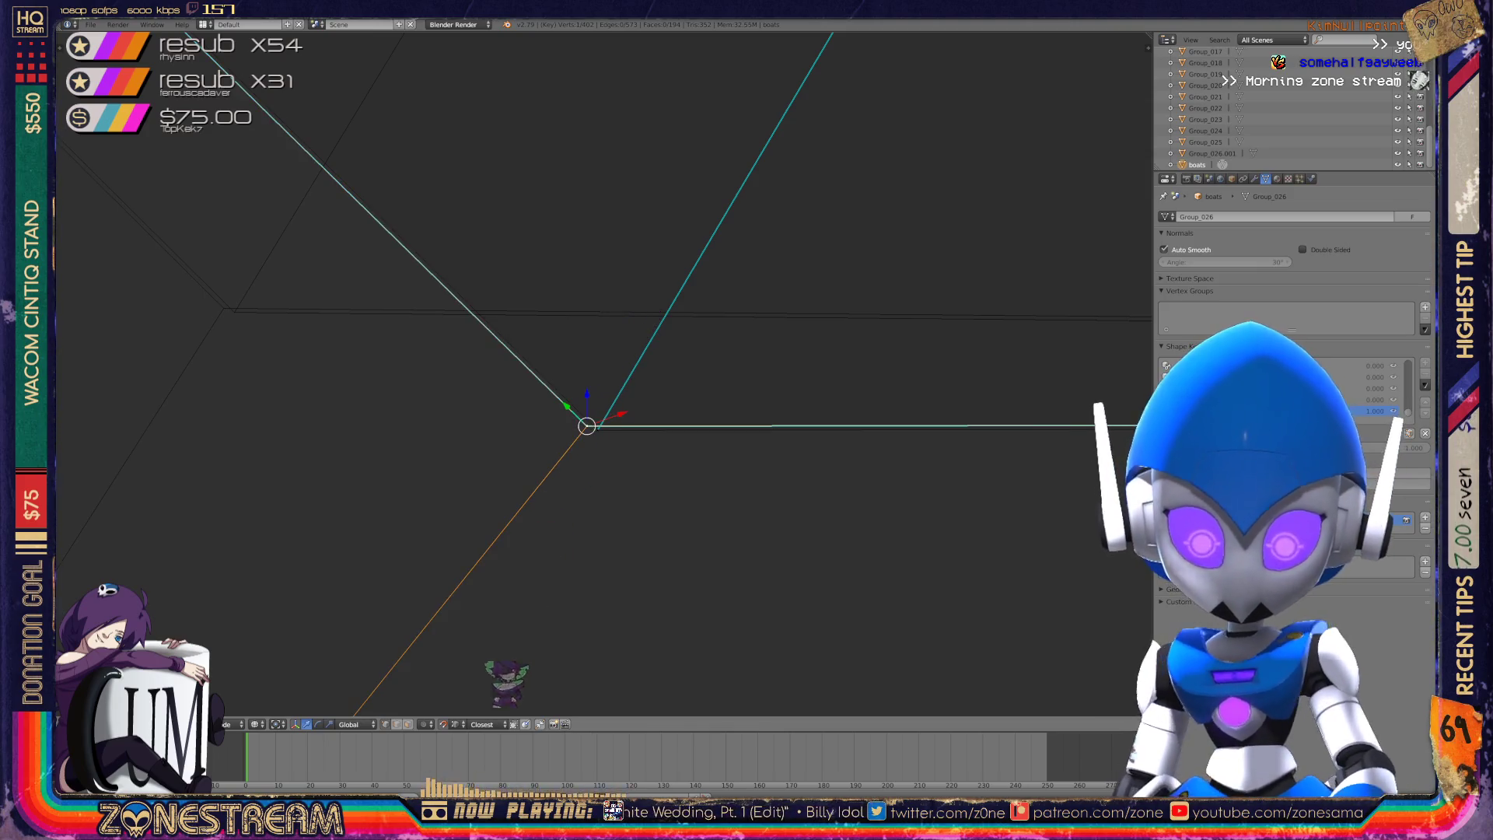
pyautogui.moveTo(587, 425); pyautogui.dragTo(223, 309)
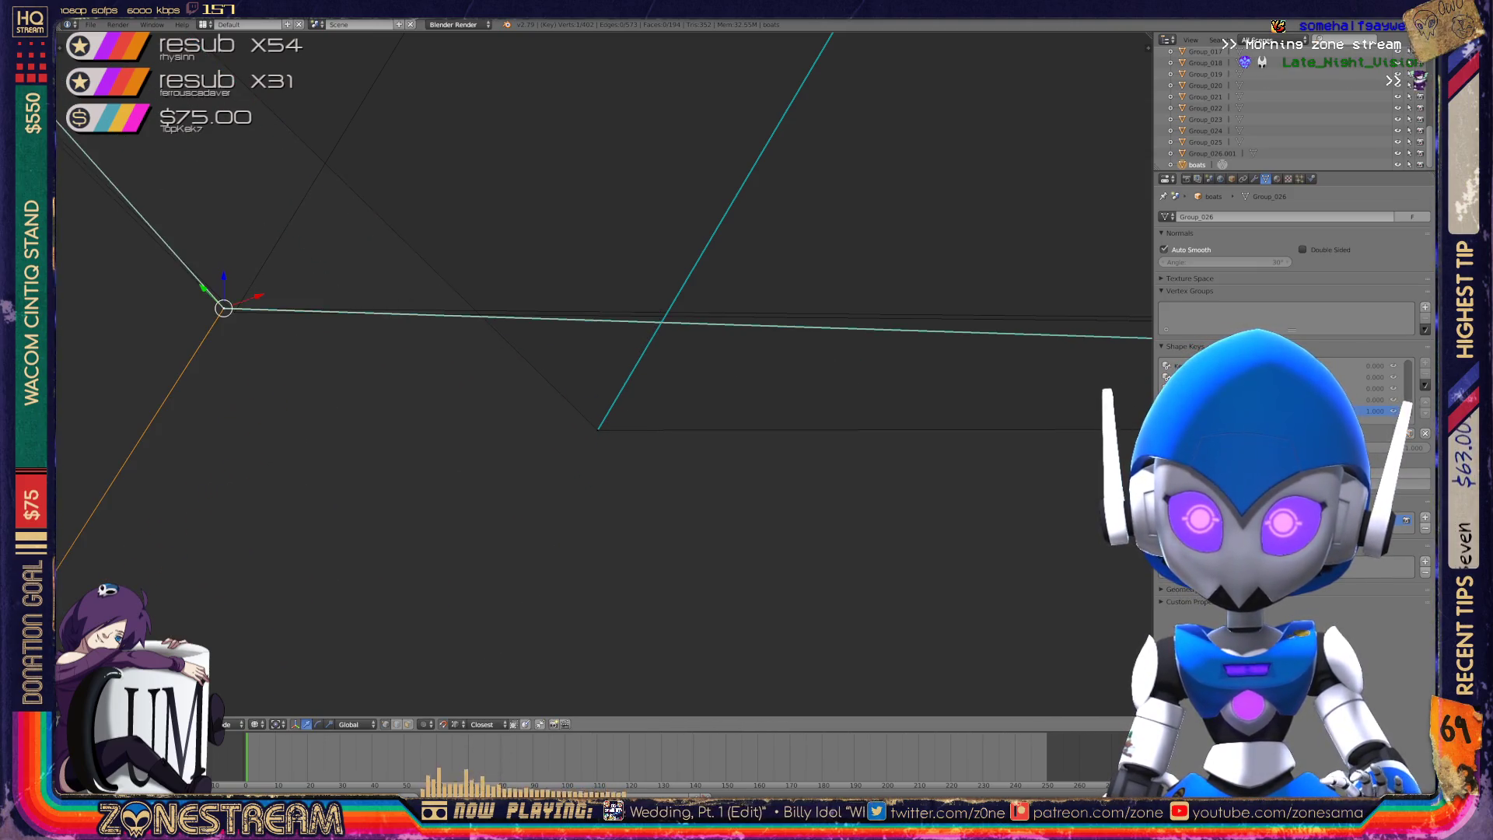
pyautogui.hotkey('ctrl', 'z')
pyautogui.moveTo(597, 429); pyautogui.dragTo(233, 311)
# - Snap the vertex at the hull edge's end onto the cyan reference corner vertex
pyautogui.moveTo(234, 310)
pyautogui.mouseDown(button='middle')
pyautogui.moveTo(909, 437)
pyautogui.moveTo(570, 427)
pyautogui.moveTo(758, 517)
pyautogui.mouseUp(button='middle')
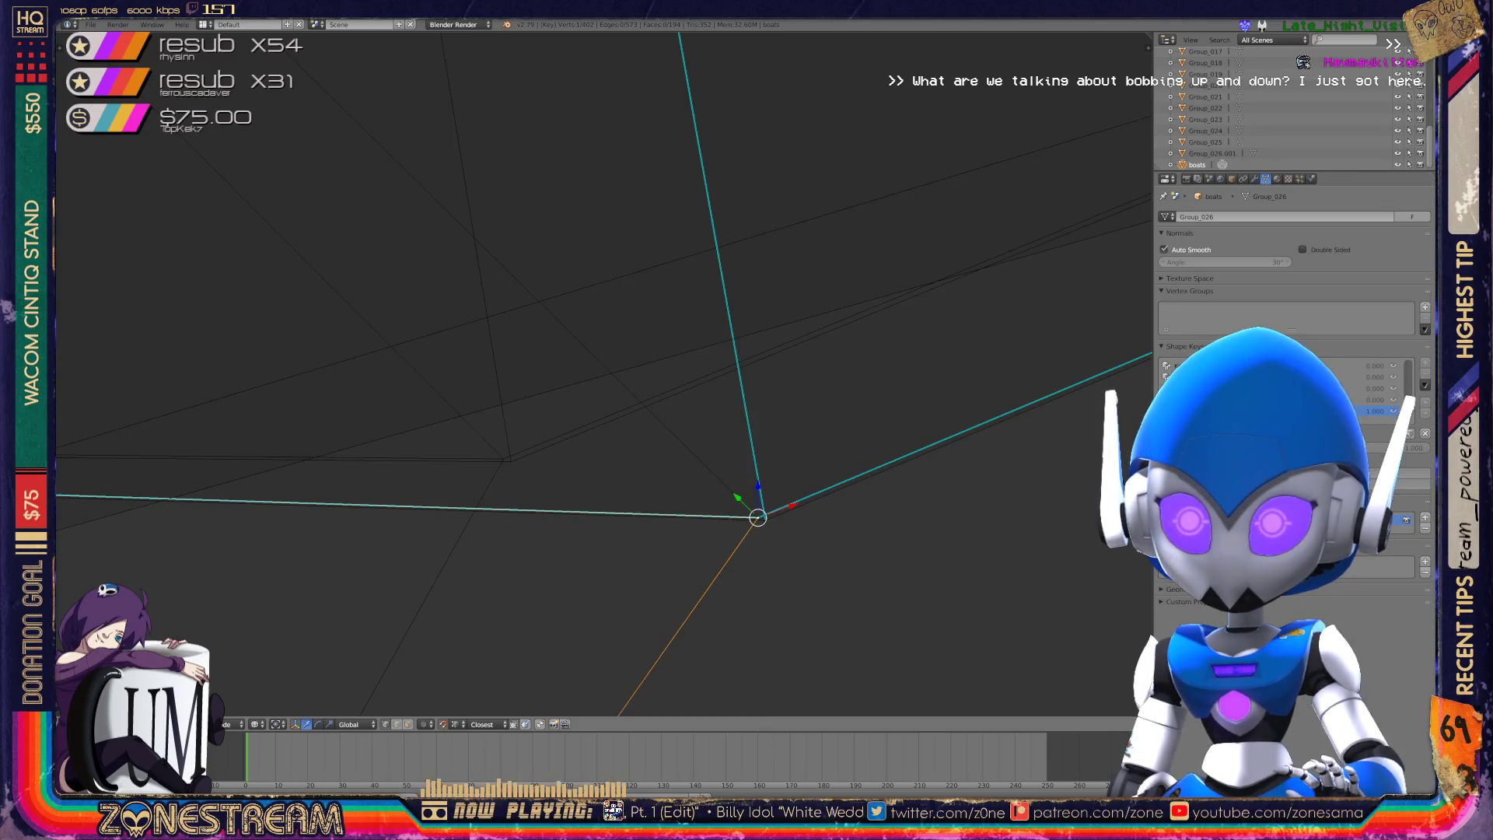
pyautogui.moveTo(758, 517)
pyautogui.mouseDown()
pyautogui.moveTo(528, 477)
pyautogui.moveTo(708, 495)
pyautogui.mouseUp()
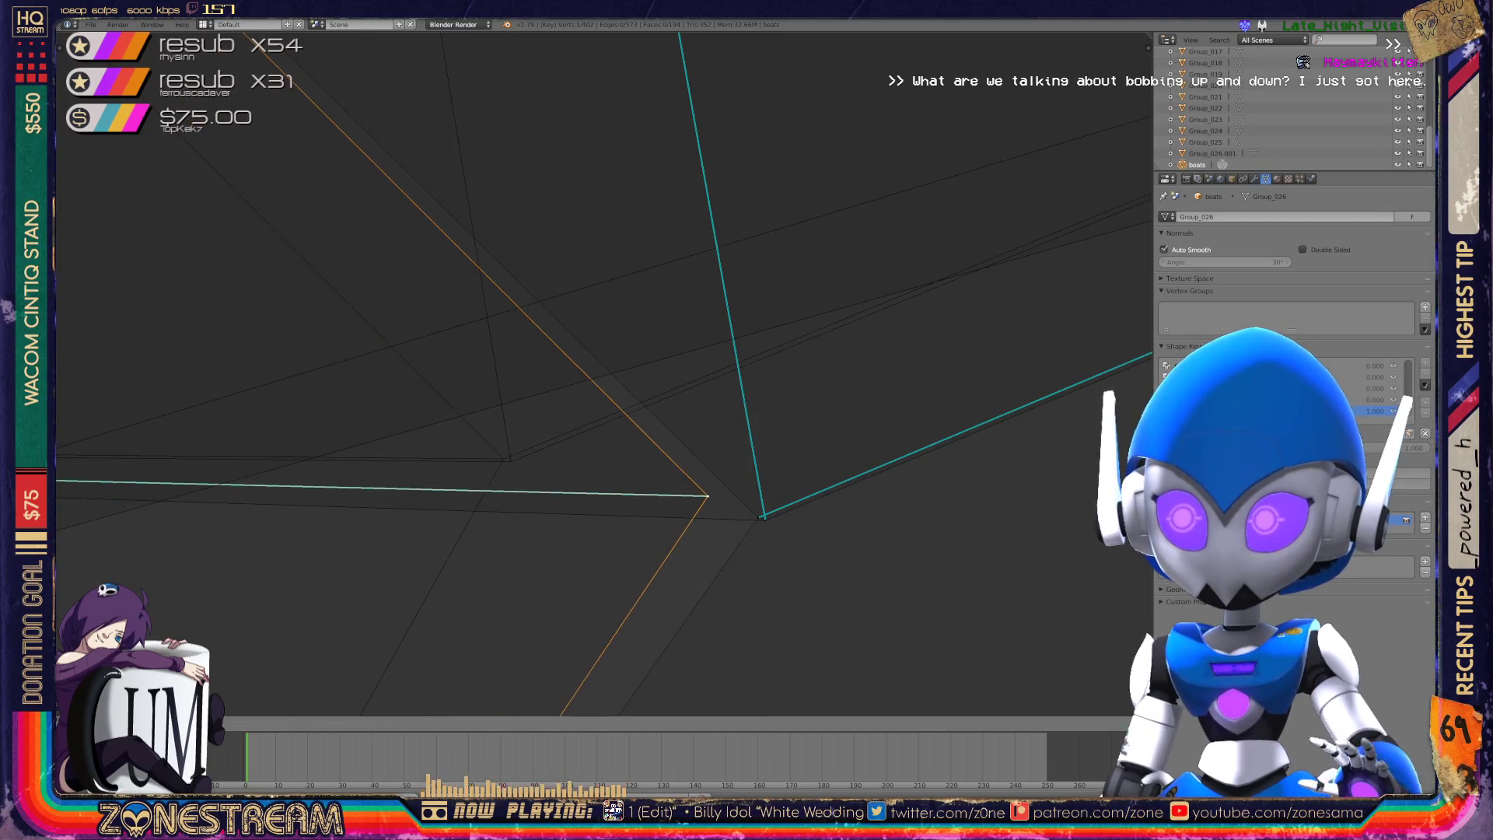
pyautogui.press('Escape')
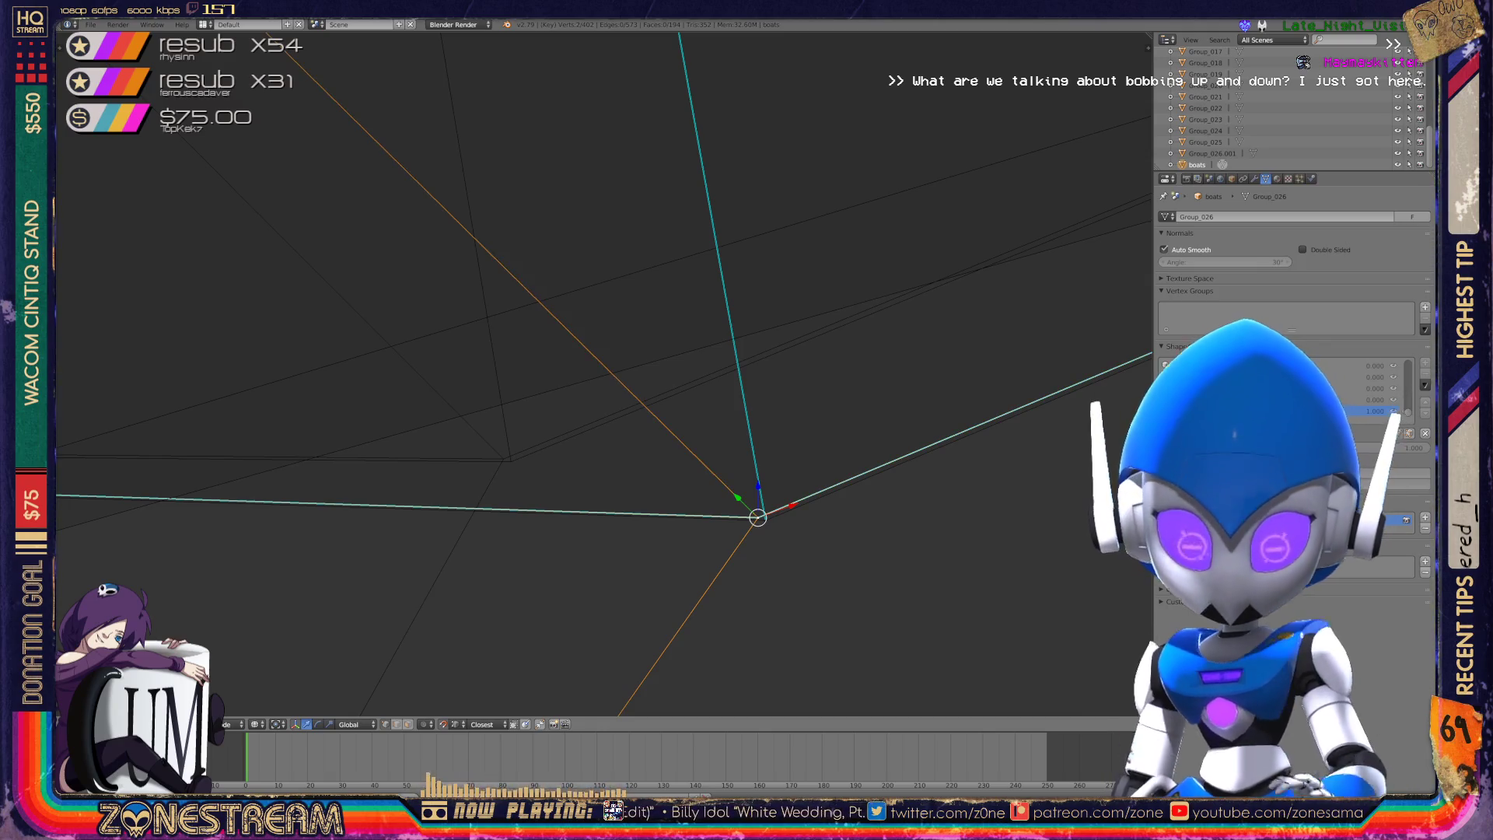
pyautogui.moveTo(758, 517); pyautogui.dragTo(503, 459, button='middle')
pyautogui.click(764, 519)
pyautogui.moveTo(765, 518)
pyautogui.mouseDown()
pyautogui.moveTo(639, 501)
pyautogui.moveTo(506, 458)
pyautogui.mouseUp()
pyautogui.moveTo(506, 458); pyautogui.dragTo(567, 408, button='middle')
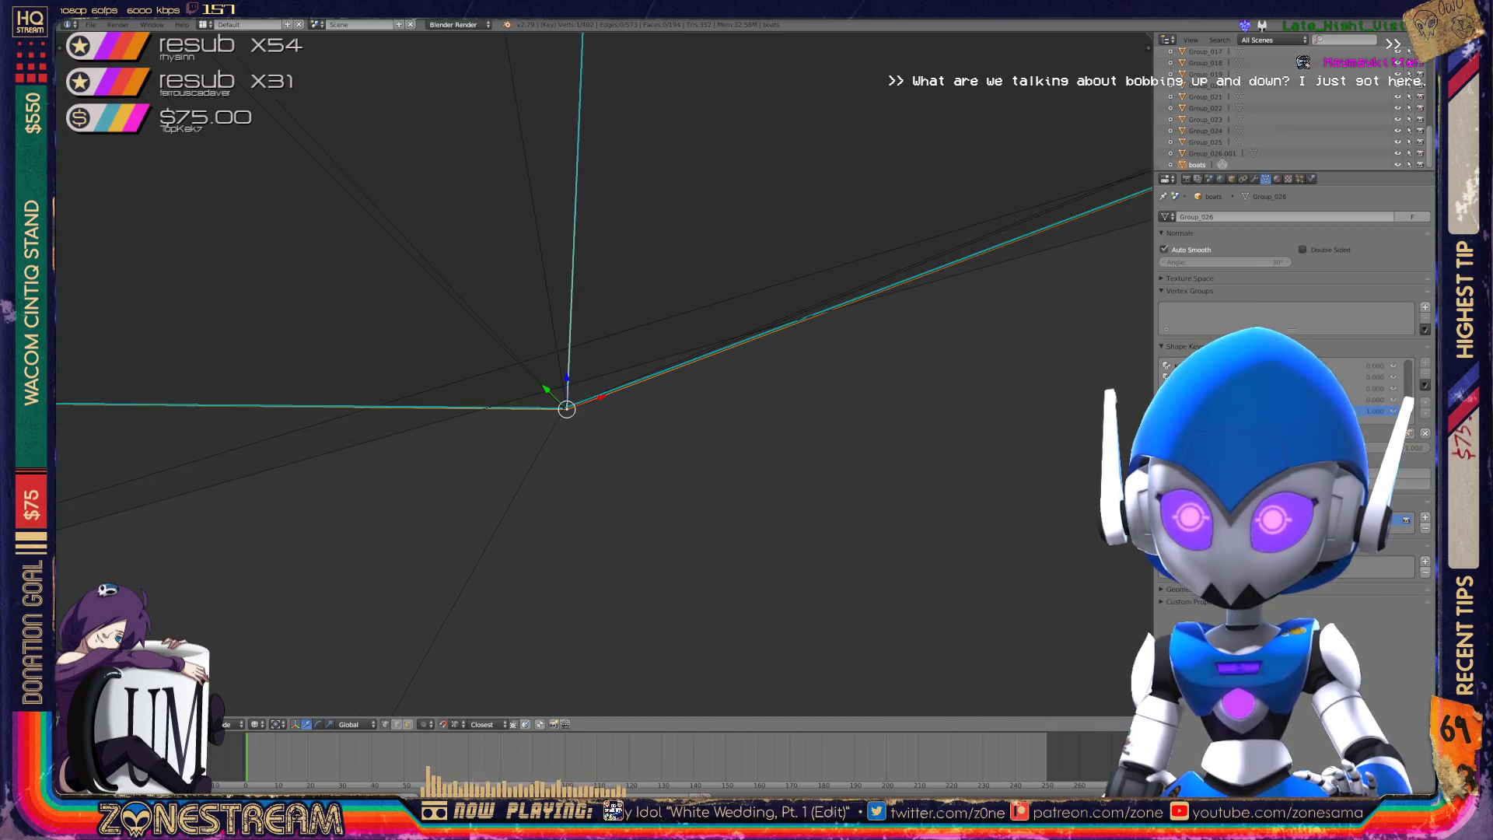
pyautogui.scroll(-10, 603, 374)
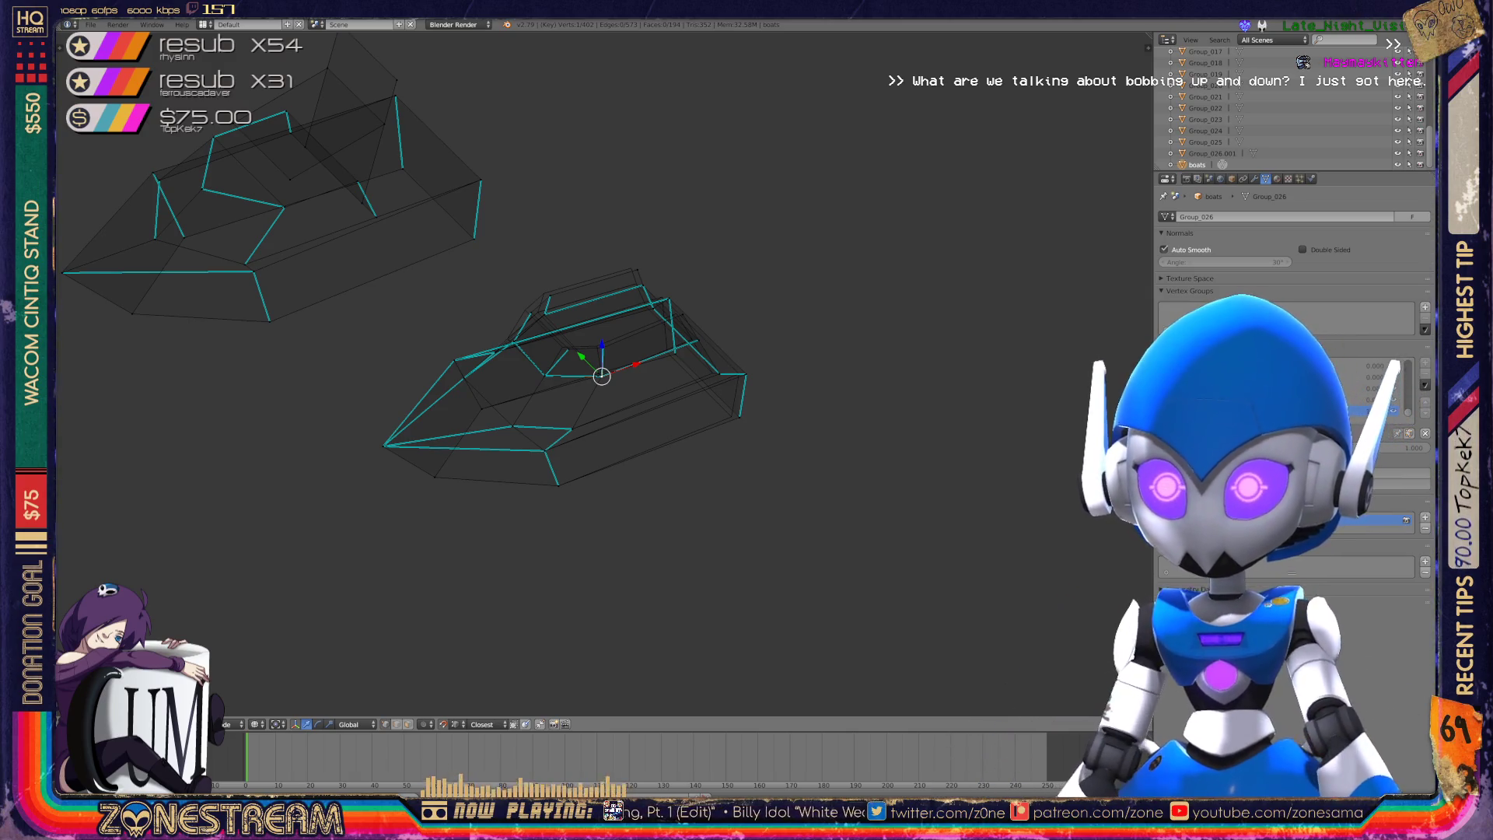
# - Move a hull vertex slightly left onto the reference copy's vertex
pyautogui.scroll(8, 601, 375)
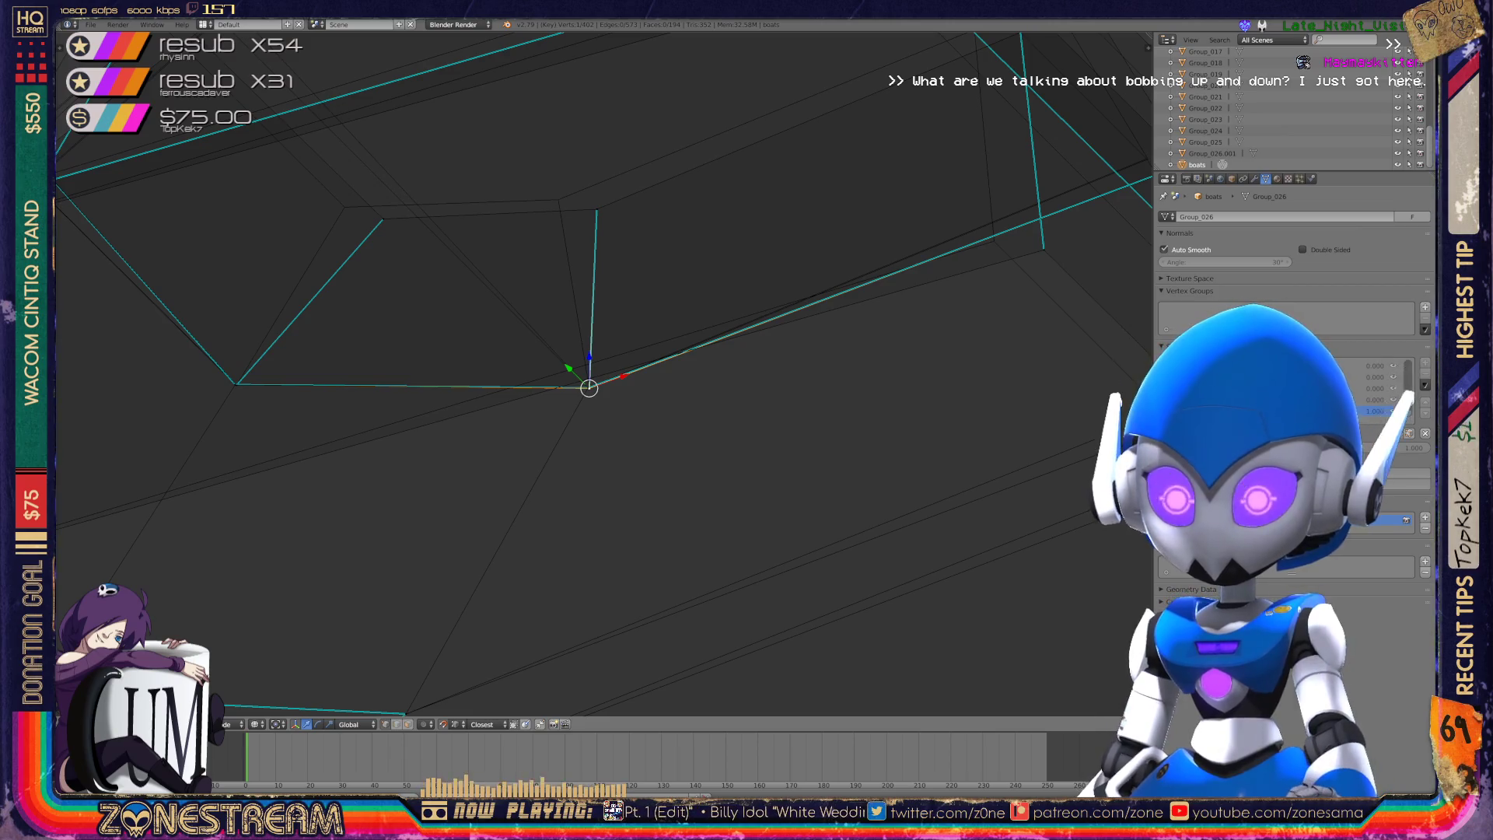
pyautogui.scroll(-5, 591, 385)
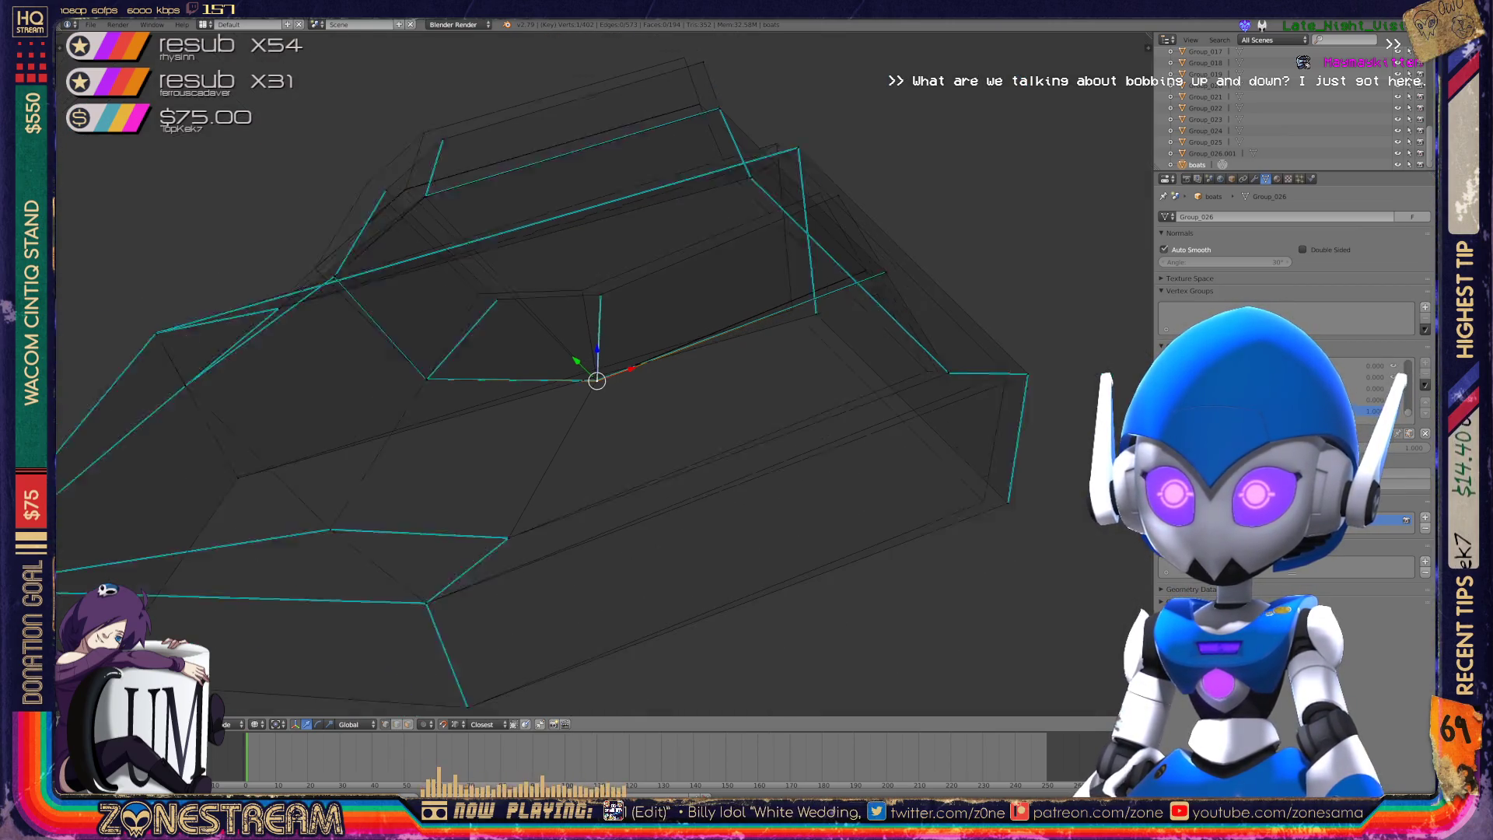
pyautogui.scroll(-1, 596, 380)
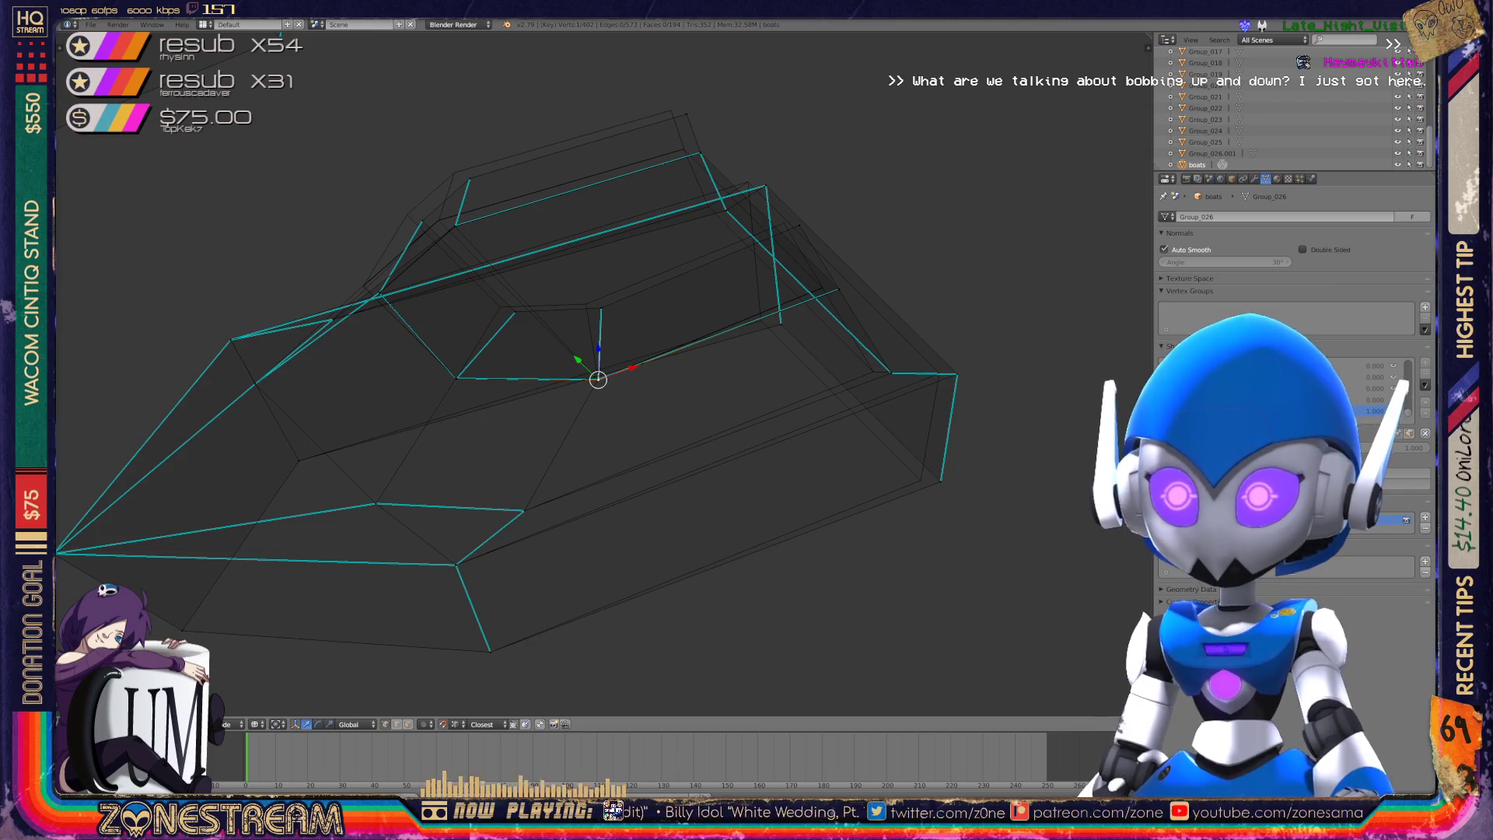
pyautogui.moveTo(544, 389)
pyautogui.mouseDown(button='middle')
pyautogui.moveTo(498, 374)
pyautogui.moveTo(603, 383)
pyautogui.mouseUp(button='middle')
pyautogui.scroll(5, 568, 381)
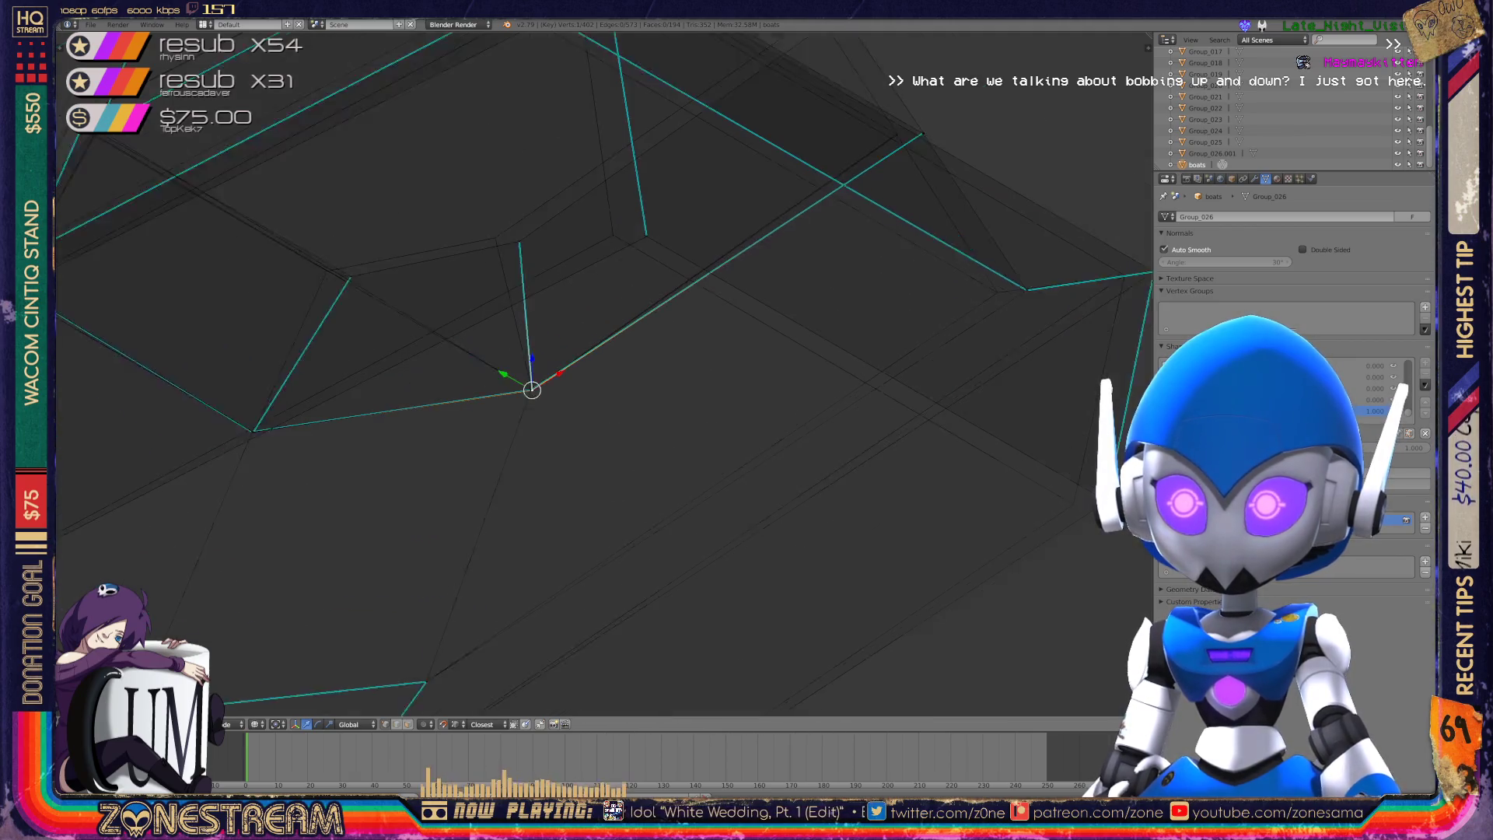
pyautogui.moveTo(529, 389); pyautogui.dragTo(553, 466, button='middle')
pyautogui.rightClick(539, 296)
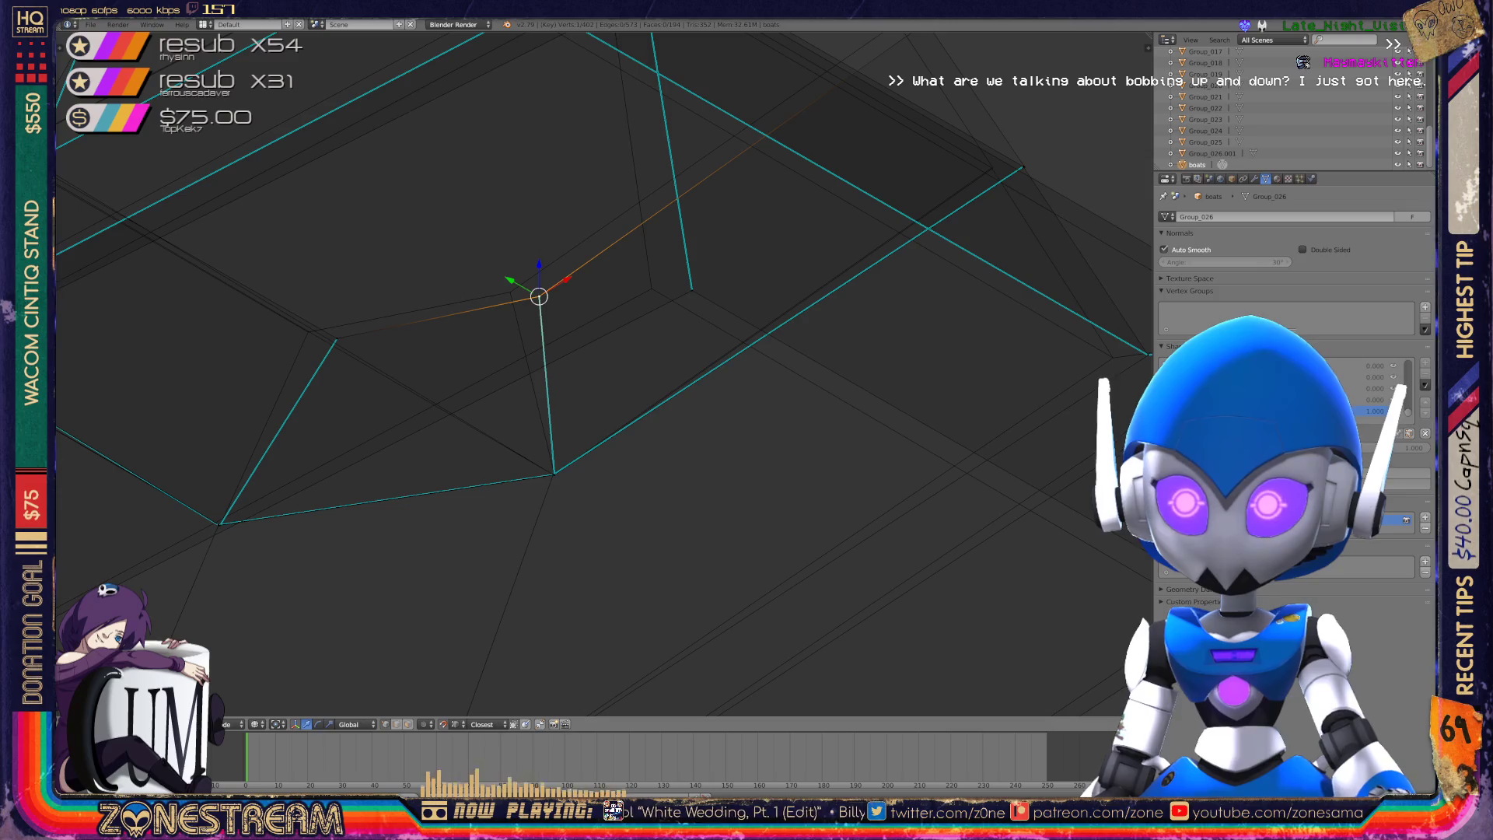
pyautogui.moveTo(539, 296); pyautogui.dragTo(510, 292)
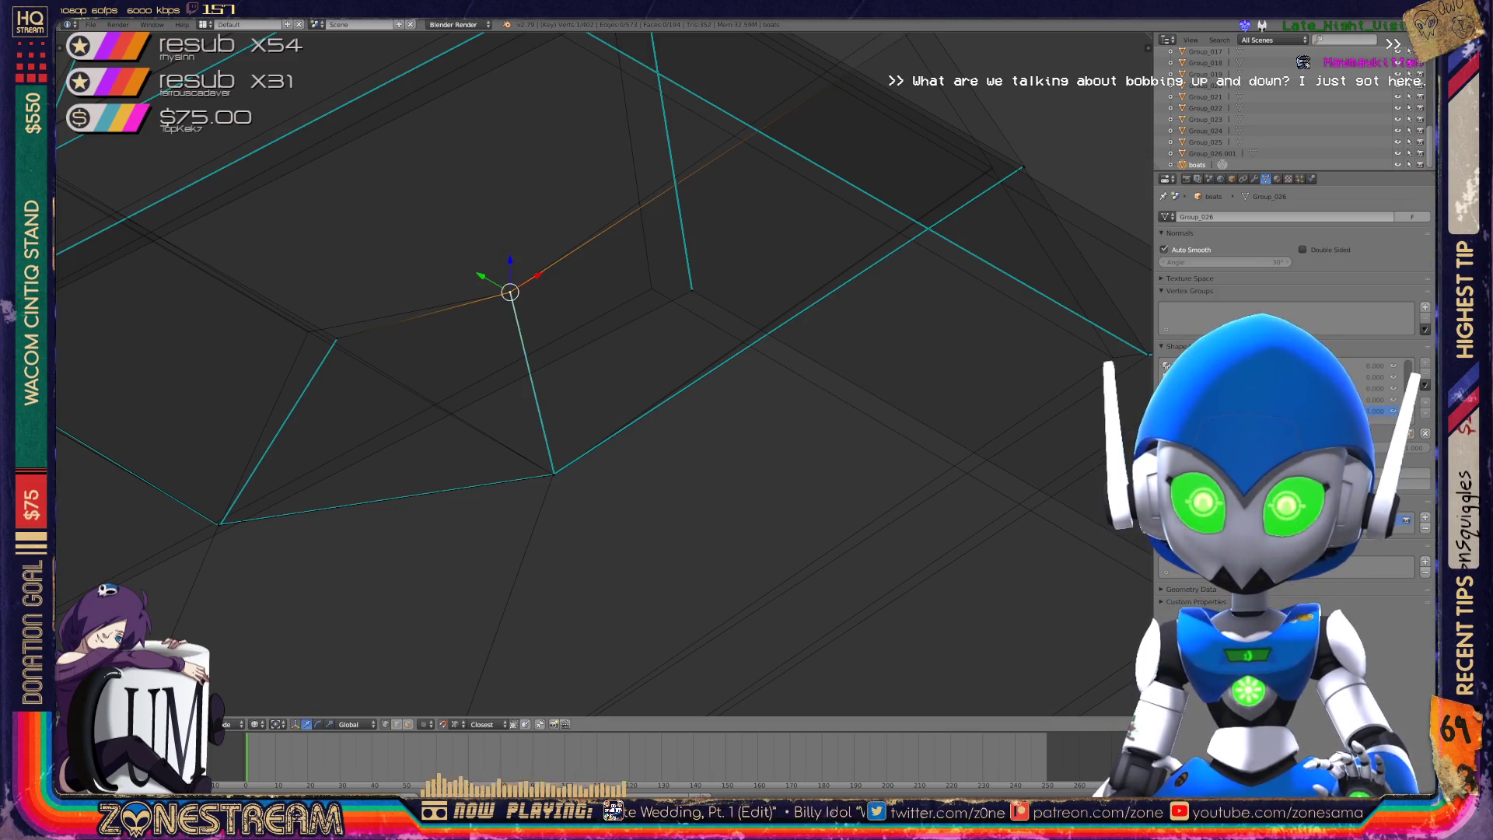
# - Move two more hull vertices onto the reference copy's corners
pyautogui.keyDown('shift'); pyautogui.moveTo(510, 293); pyautogui.dragTo(703, 300, button='middle'); pyautogui.keyUp('shift')
pyautogui.scroll(8, 641, 339)
pyautogui.rightClick(569, 351)
pyautogui.moveTo(567, 343); pyautogui.dragTo(445, 325)
pyautogui.scroll(-8, 603, 373)
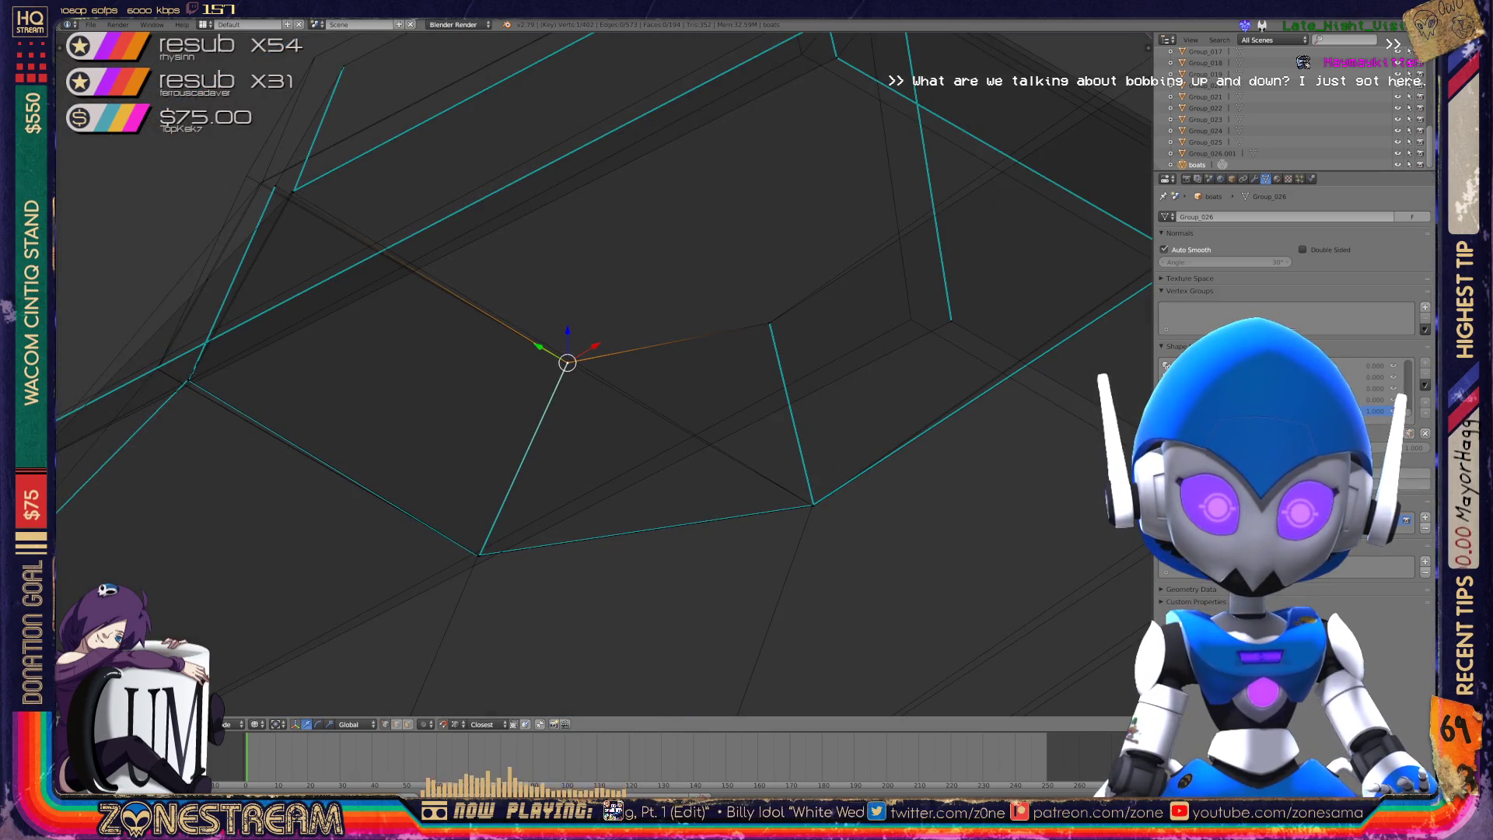
pyautogui.moveTo(603, 373)
pyautogui.mouseDown(button='middle')
pyautogui.moveTo(529, 373)
pyautogui.moveTo(592, 335)
pyautogui.moveTo(522, 370)
pyautogui.moveTo(560, 350)
pyautogui.mouseUp(button='middle')
pyautogui.rightClick(593, 260)
pyautogui.press('g')
pyautogui.click(491, 236)
# - Join the loose vertex at the cyan edge's end onto its neighbouring vertex
pyautogui.keyDown('shift'); pyautogui.moveTo(492, 236); pyautogui.dragTo(492, 90, button='middle'); pyautogui.keyUp('shift')
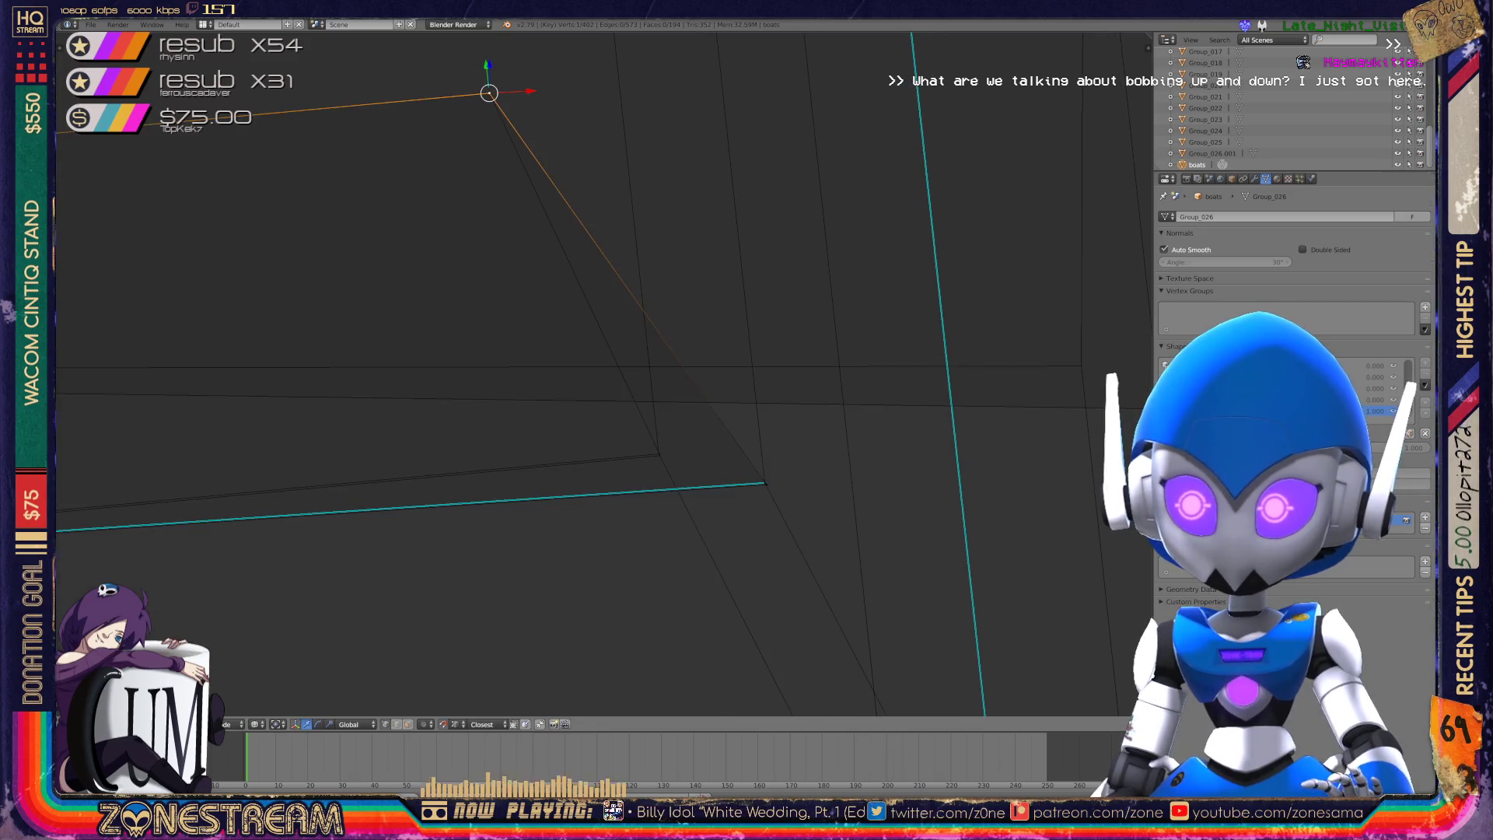
pyautogui.scroll(3, 491, 90)
pyautogui.moveTo(545, 389)
pyautogui.keyDown('shift'); pyautogui.mouseDown(button='middle')
pyautogui.moveTo(505, 171)
pyautogui.moveTo(591, 393)
pyautogui.mouseUp(button='middle'); pyautogui.keyUp('shift')
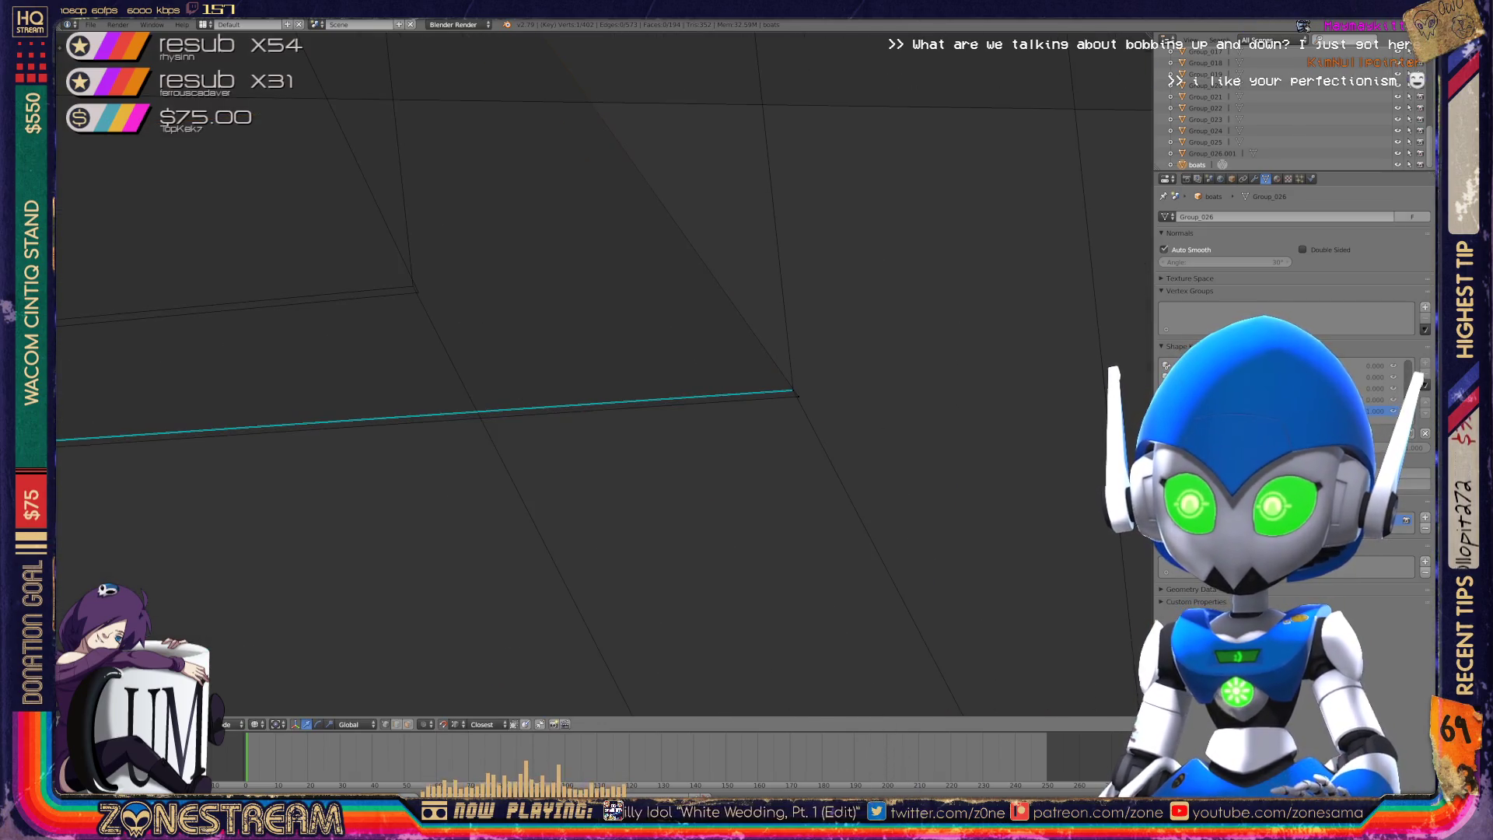
pyautogui.rightClick(792, 389)
pyautogui.press('g')
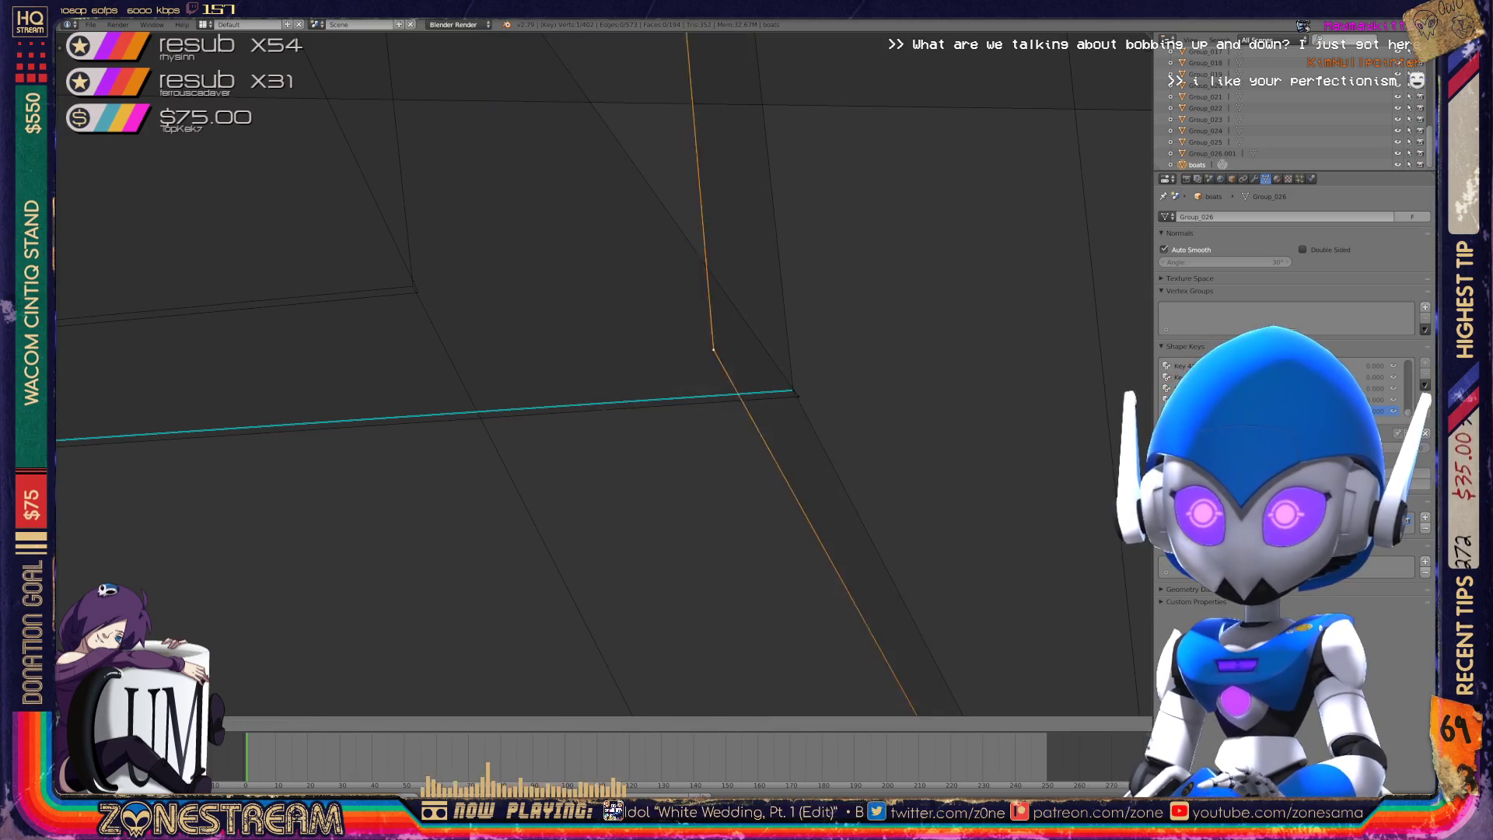
pyautogui.press('Escape')
pyautogui.keyDown('shift'); pyautogui.rightClick(794, 392); pyautogui.keyUp('shift')
pyautogui.keyDown('shift'); pyautogui.rightClick(798, 396); pyautogui.keyUp('shift')
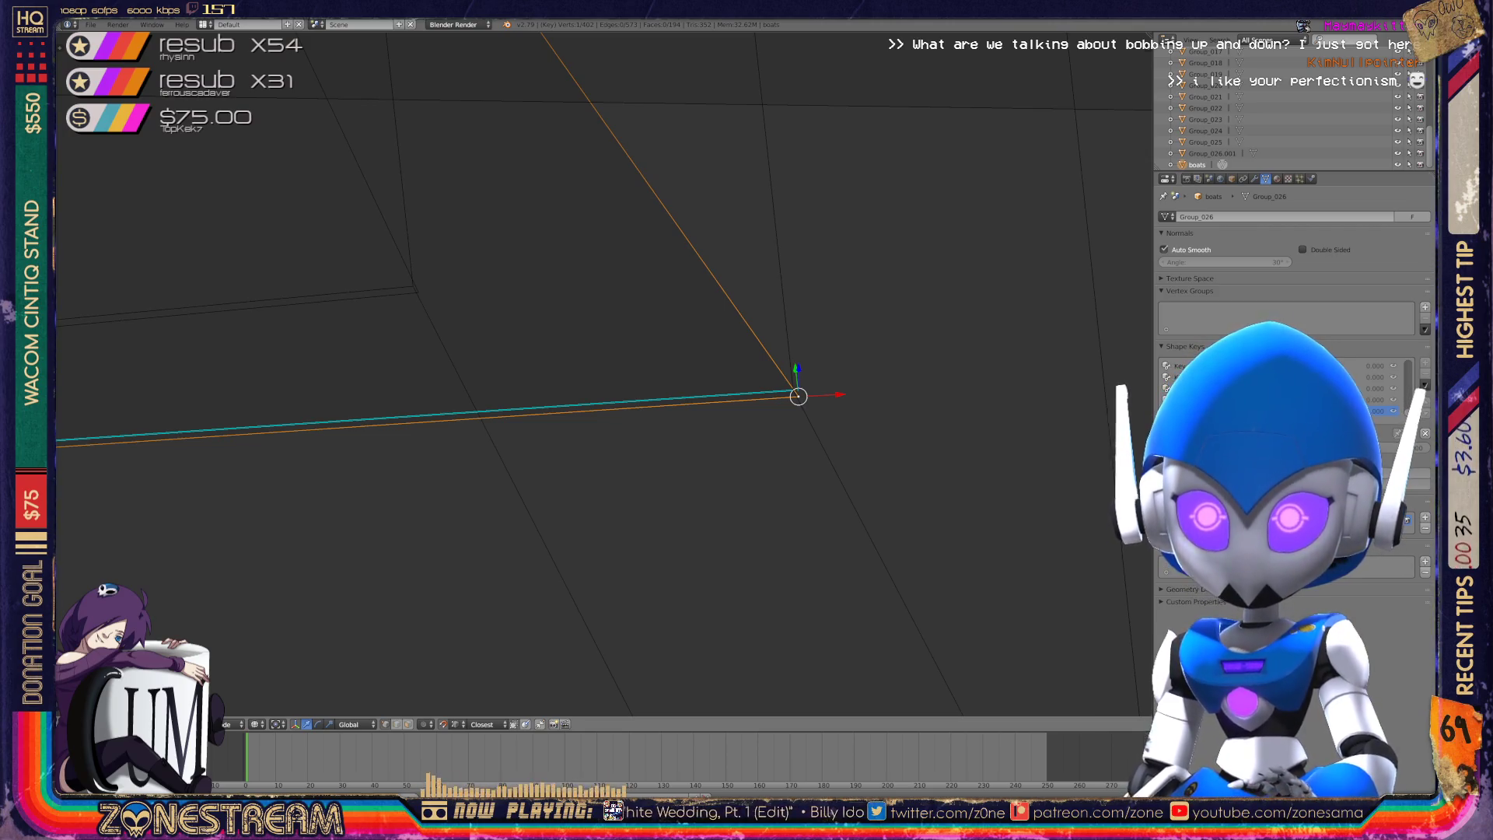
pyautogui.rightClick(418, 293)
pyautogui.rightClick(792, 389)
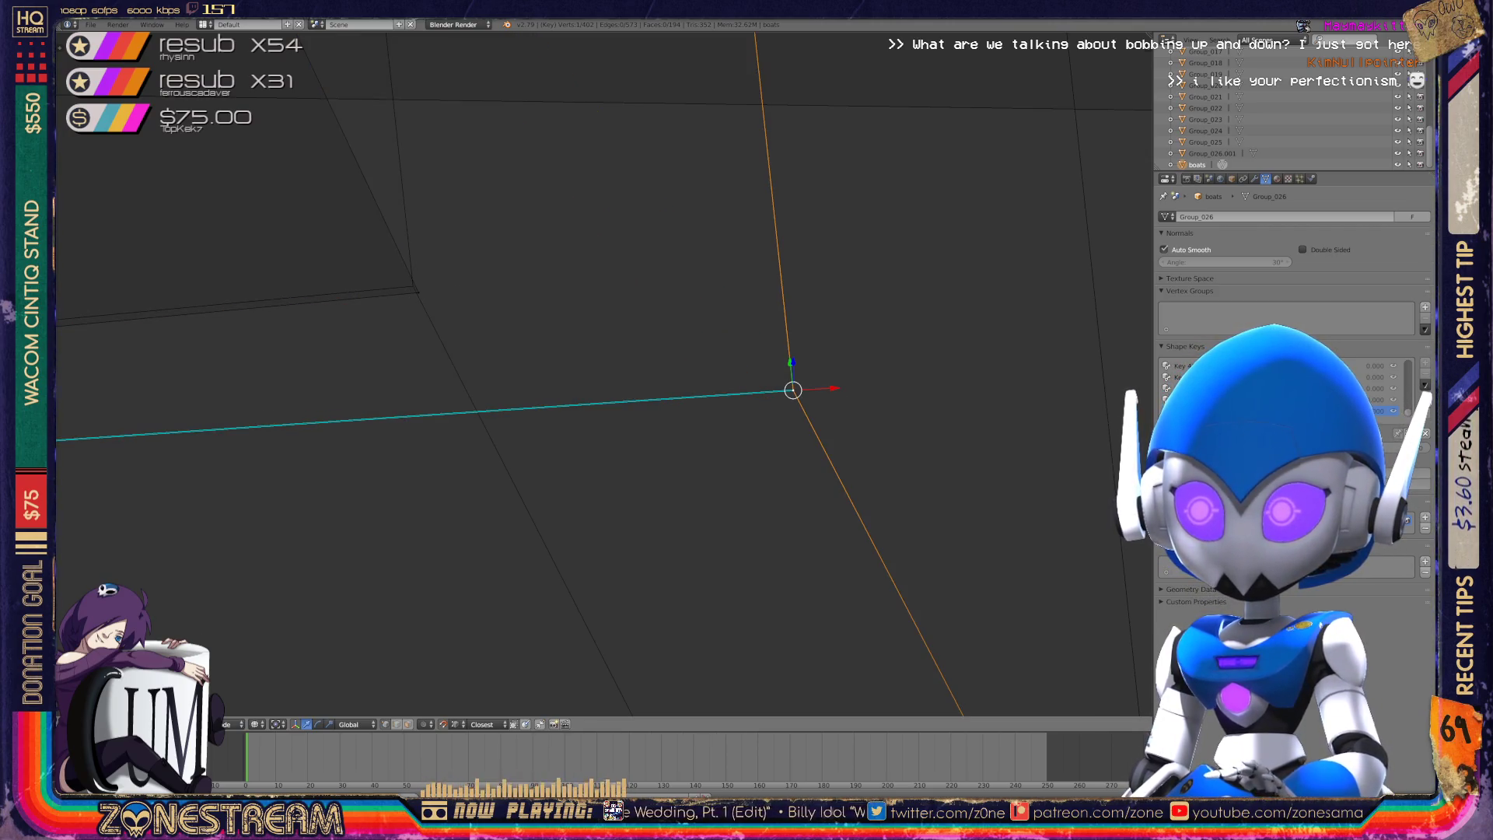
pyautogui.press('g')
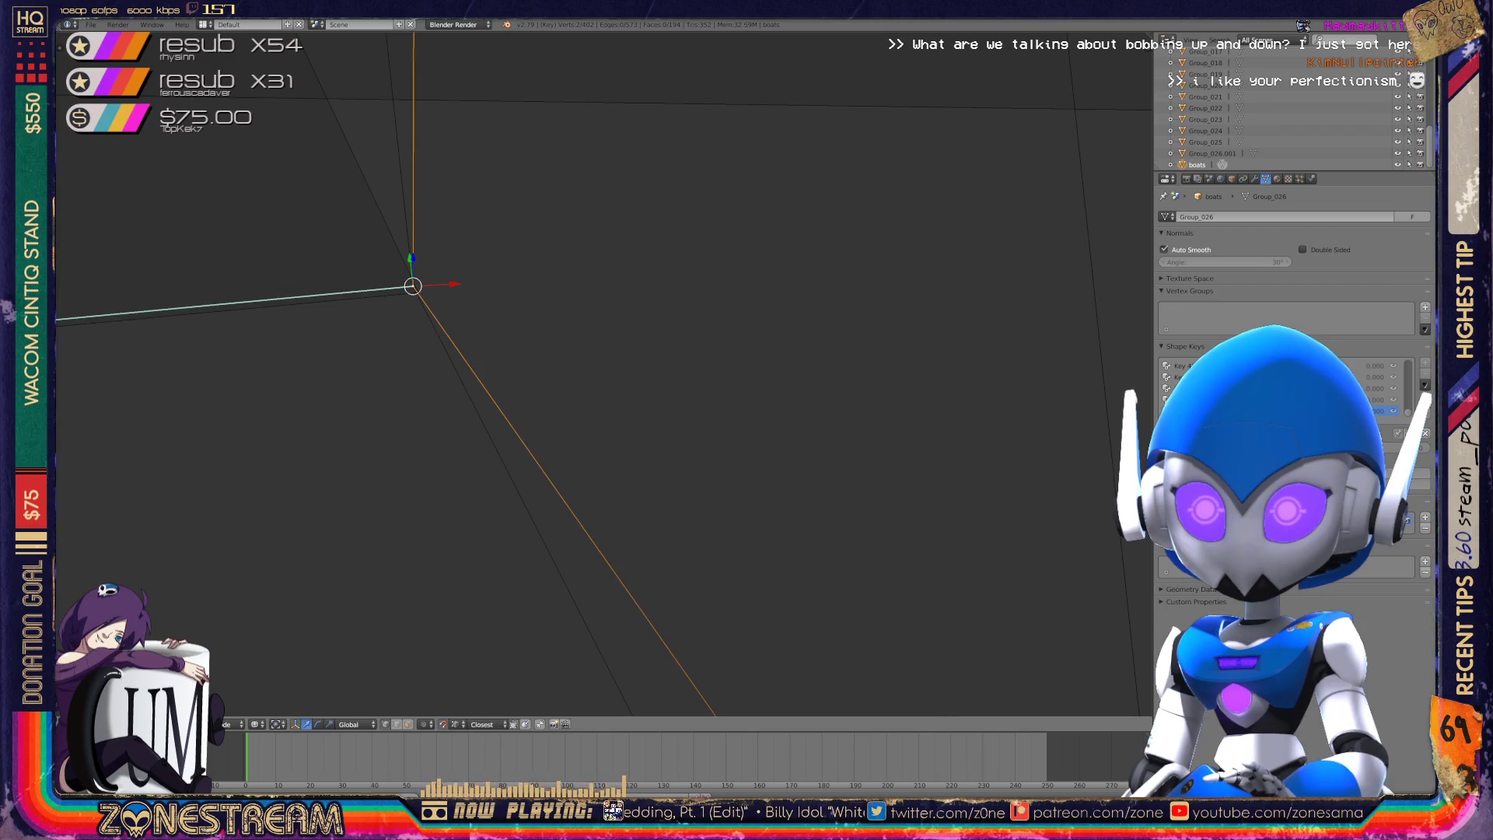
# - Snap a lower Group_026 vertex down-right onto the copy's bottom corner, then deselect
pyautogui.scroll(-6, 604, 374)
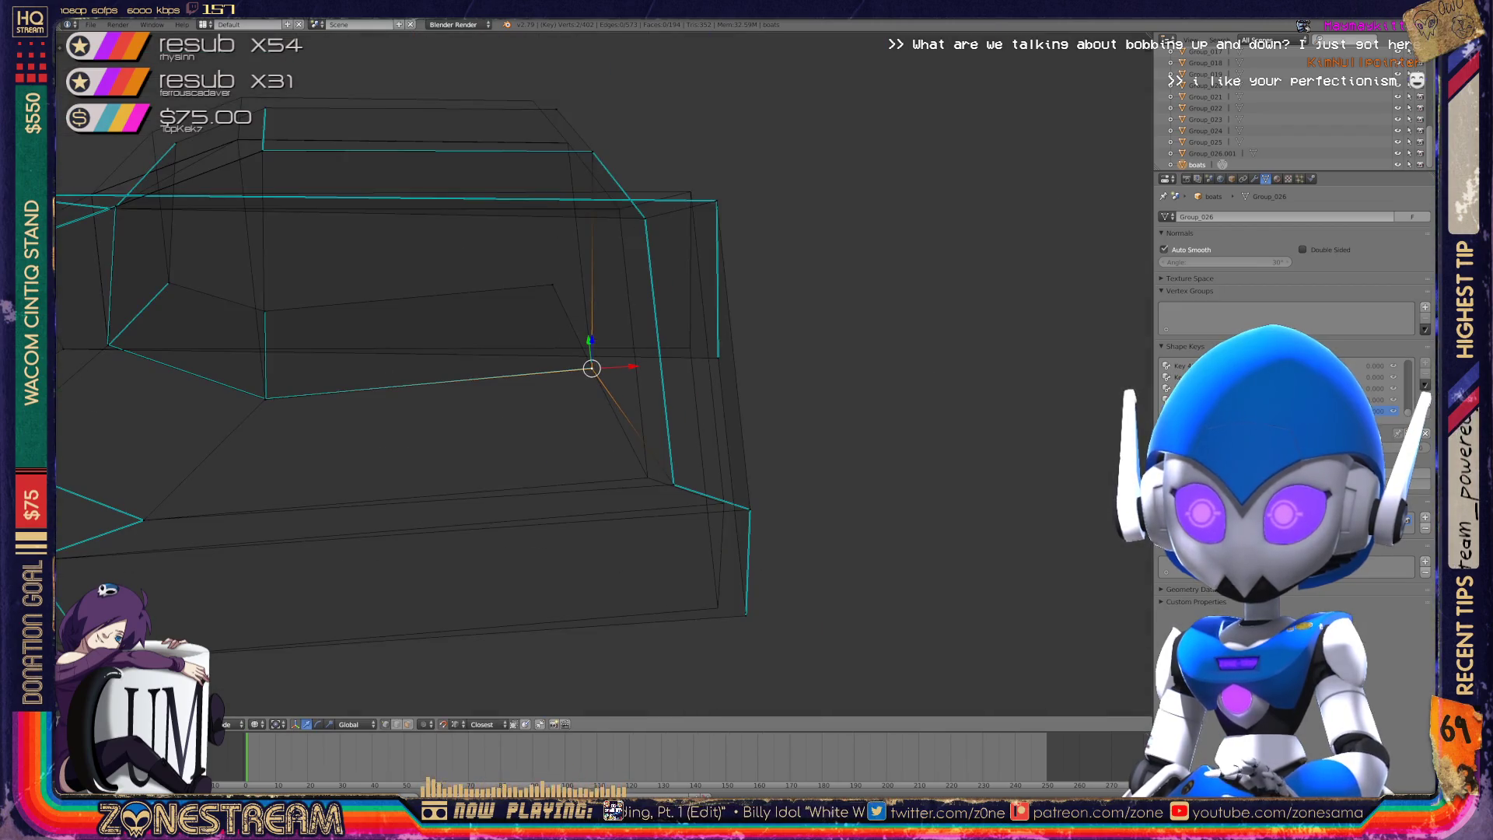
pyautogui.keyDown('shift'); pyautogui.moveTo(605, 373); pyautogui.dragTo(643, 344, button='middle'); pyautogui.keyUp('shift')
pyautogui.press('g')
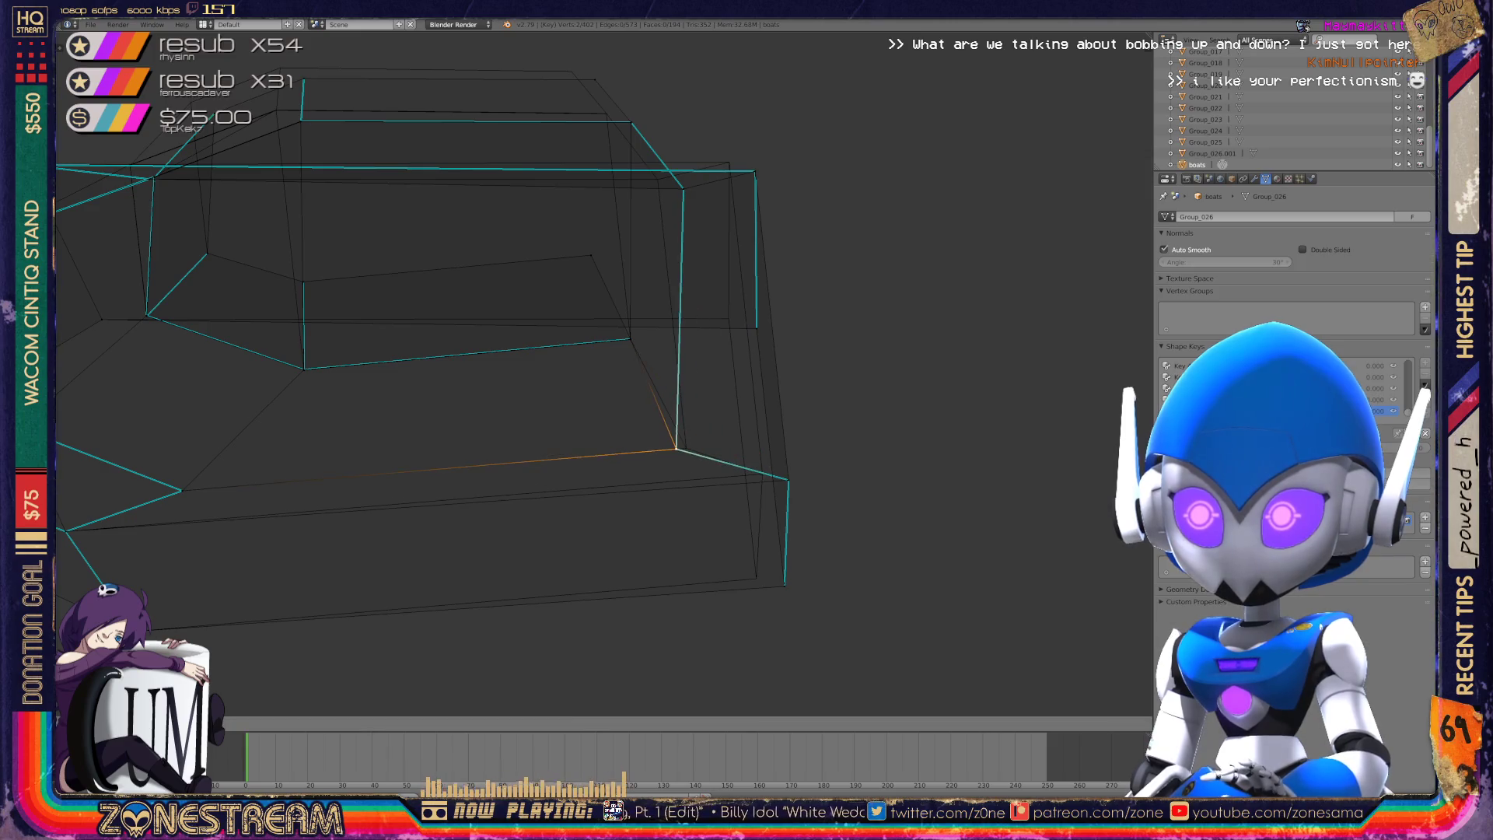
pyautogui.moveTo(686, 448)
pyautogui.mouseDown()
pyautogui.moveTo(786, 476)
pyautogui.moveTo(762, 473)
pyautogui.mouseUp()
pyautogui.press('a')
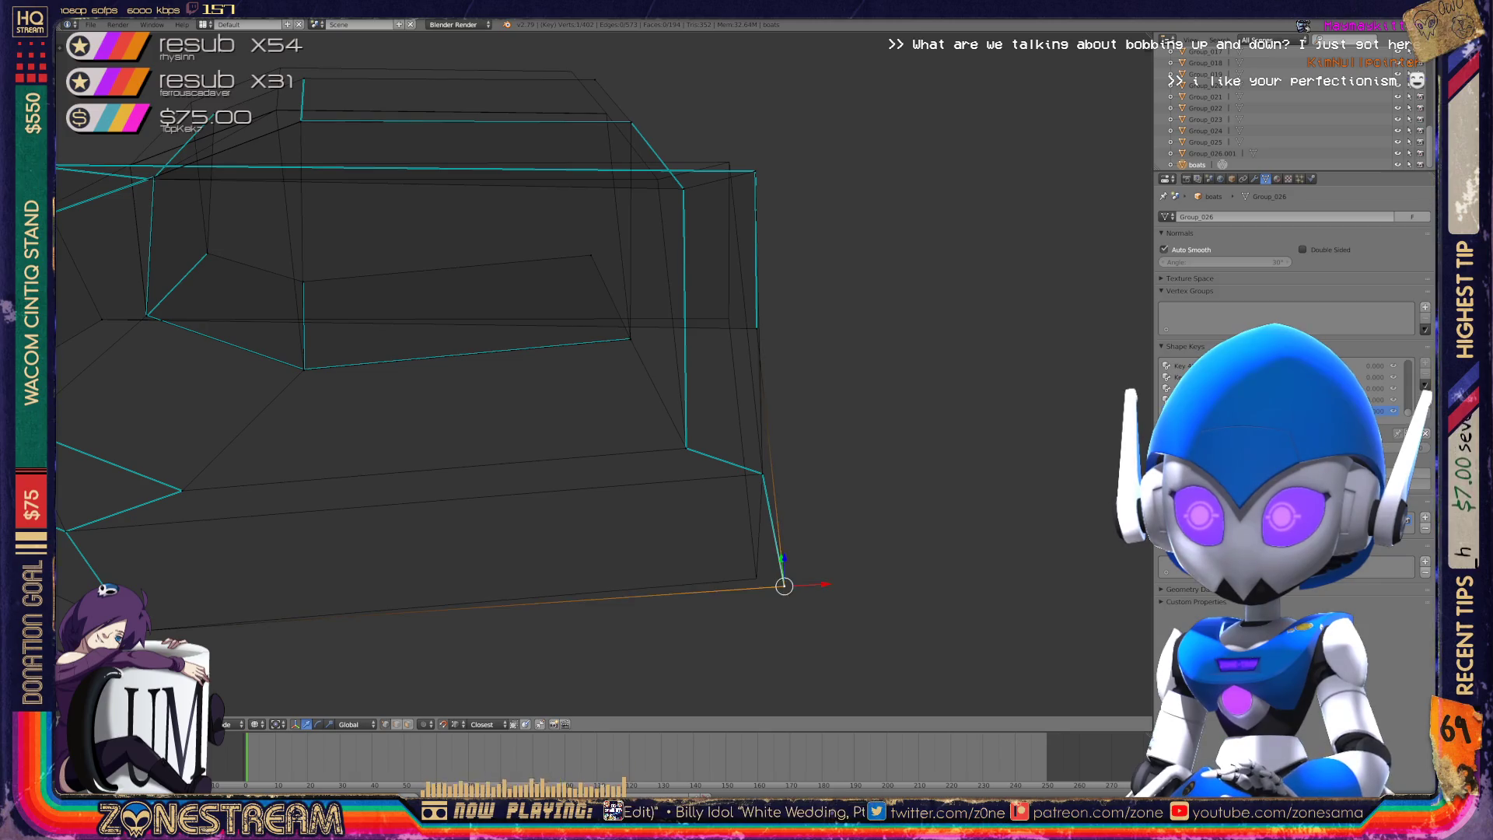
pyautogui.moveTo(545, 389)
pyautogui.keyDown('shift'); pyautogui.mouseDown(button='middle')
pyautogui.moveTo(700, 381)
pyautogui.moveTo(591, 366)
pyautogui.moveTo(536, 331)
pyautogui.moveTo(529, 366)
pyautogui.moveTo(498, 389)
pyautogui.moveTo(560, 357)
pyautogui.mouseUp(button='middle'); pyautogui.keyUp('shift')
pyautogui.scroll(4, 513, 382)
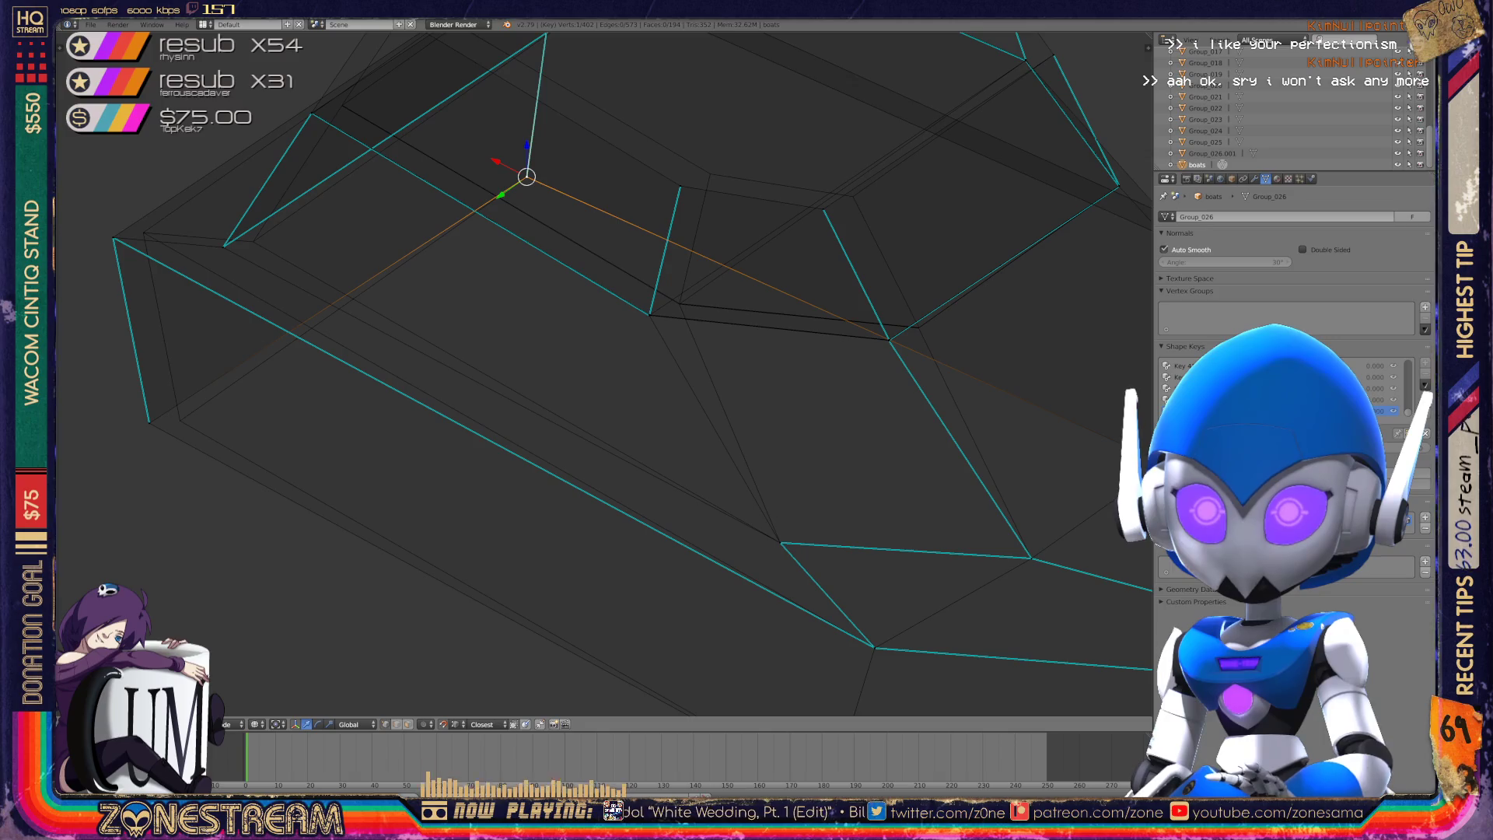
# - Snap the current vertex, the lower-left hull vertex and the next one onto reference corners
pyautogui.press('g')
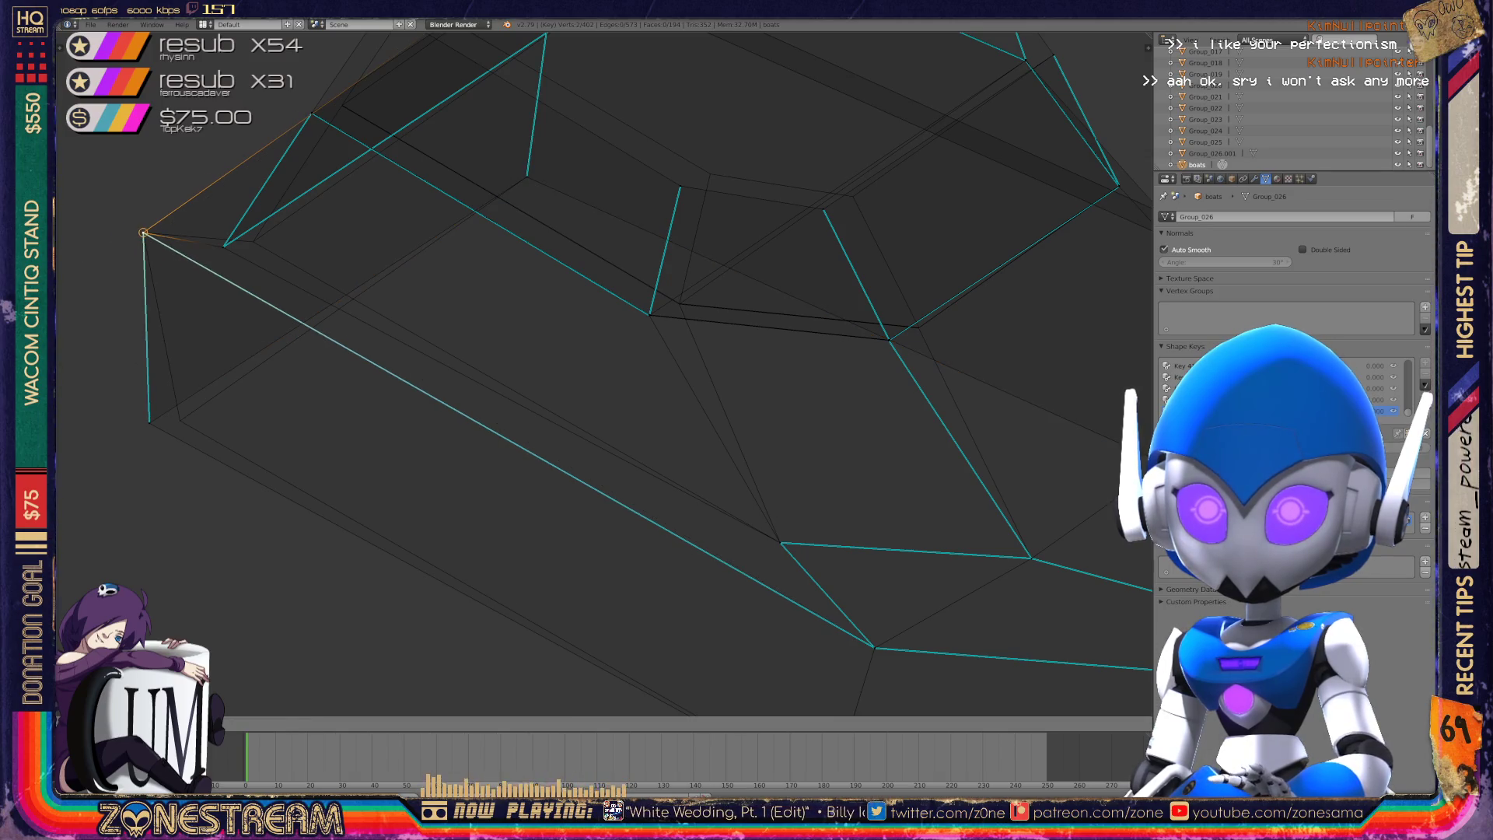
pyautogui.rightClick(149, 422)
pyautogui.press('g')
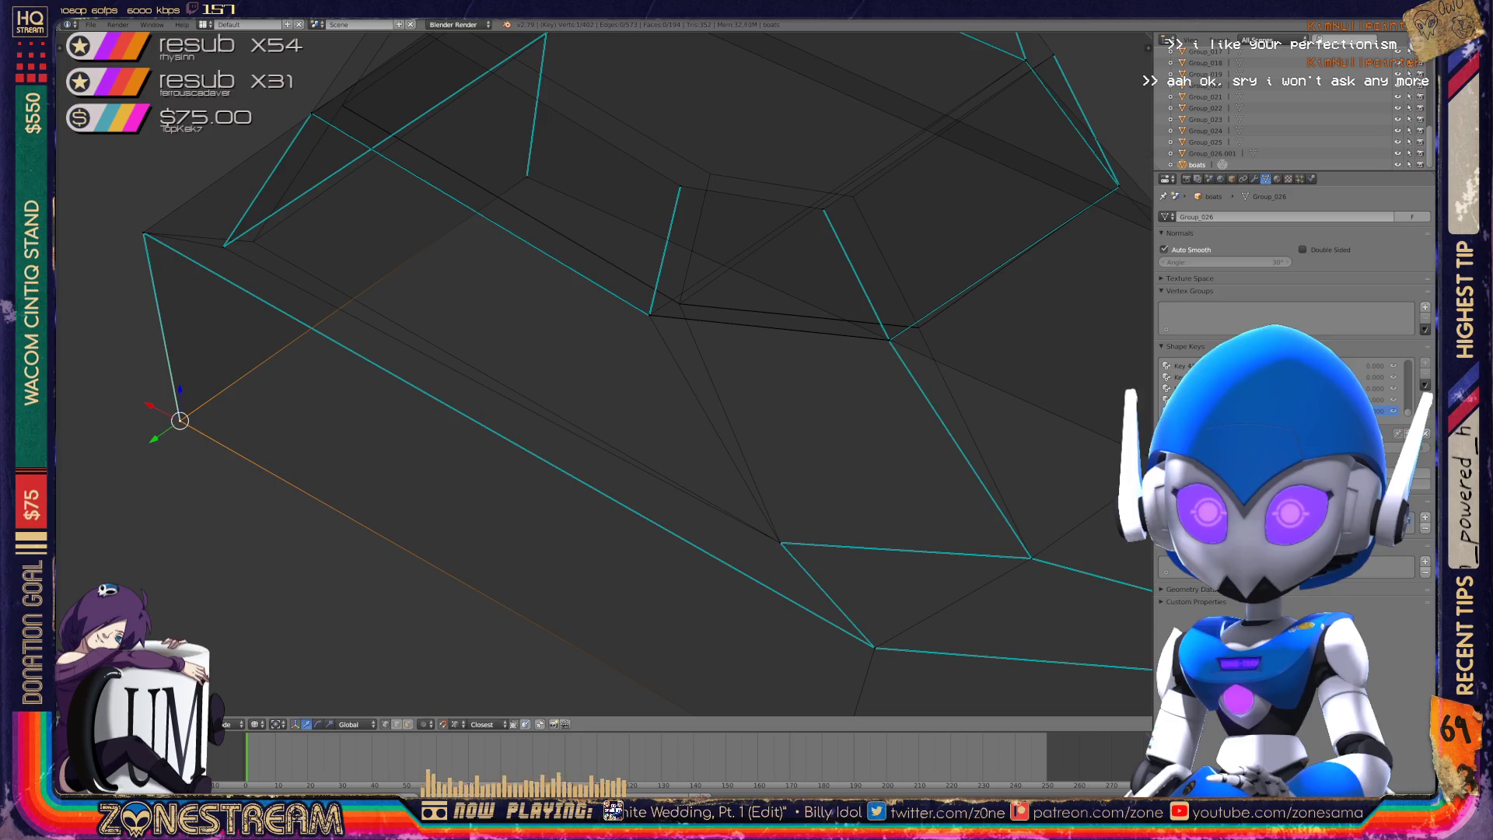
pyautogui.rightClick(222, 248)
pyautogui.press('g')
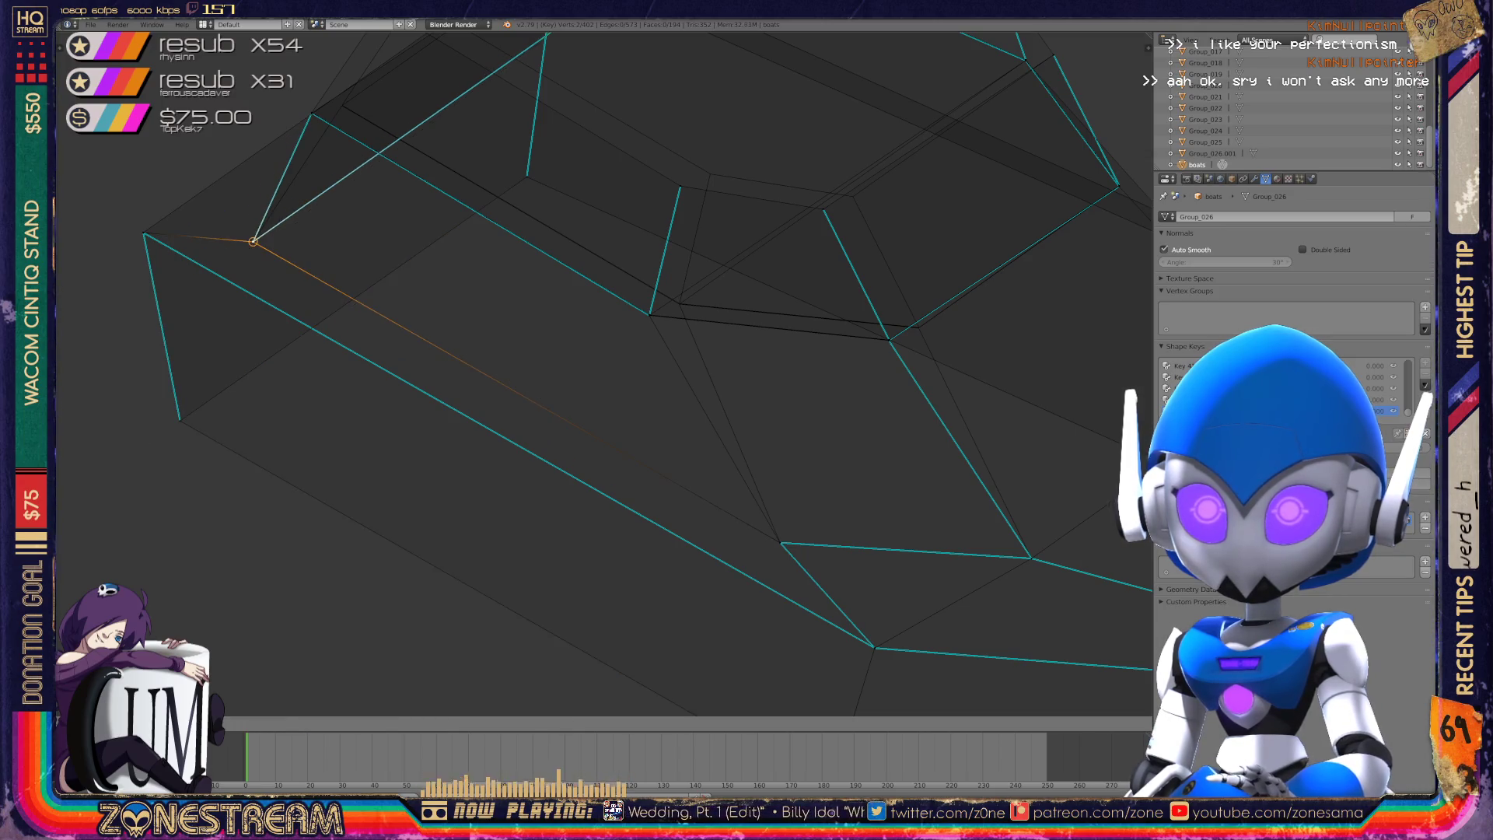
pyautogui.keyDown('shift'); pyautogui.moveTo(622, 389); pyautogui.dragTo(497, 436, button='middle'); pyautogui.keyUp('shift')
pyautogui.keyDown('shift'); pyautogui.moveTo(622, 389); pyautogui.dragTo(568, 456, button='middle'); pyautogui.keyUp('shift')
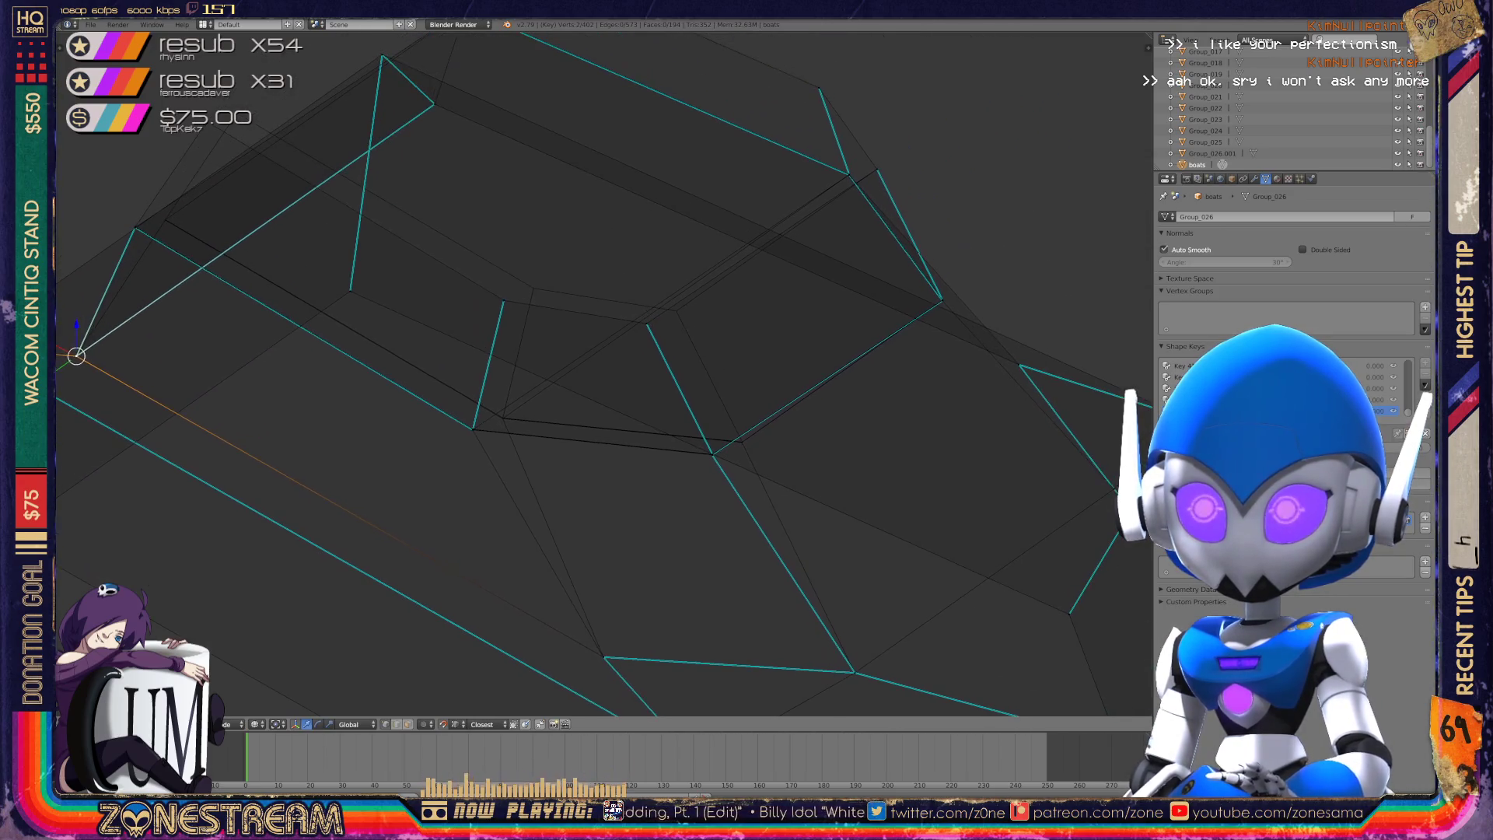
# - Snap the vertex at the next gap onto the copy's corner junction
pyautogui.rightClick(533, 288)
pyautogui.press('g')
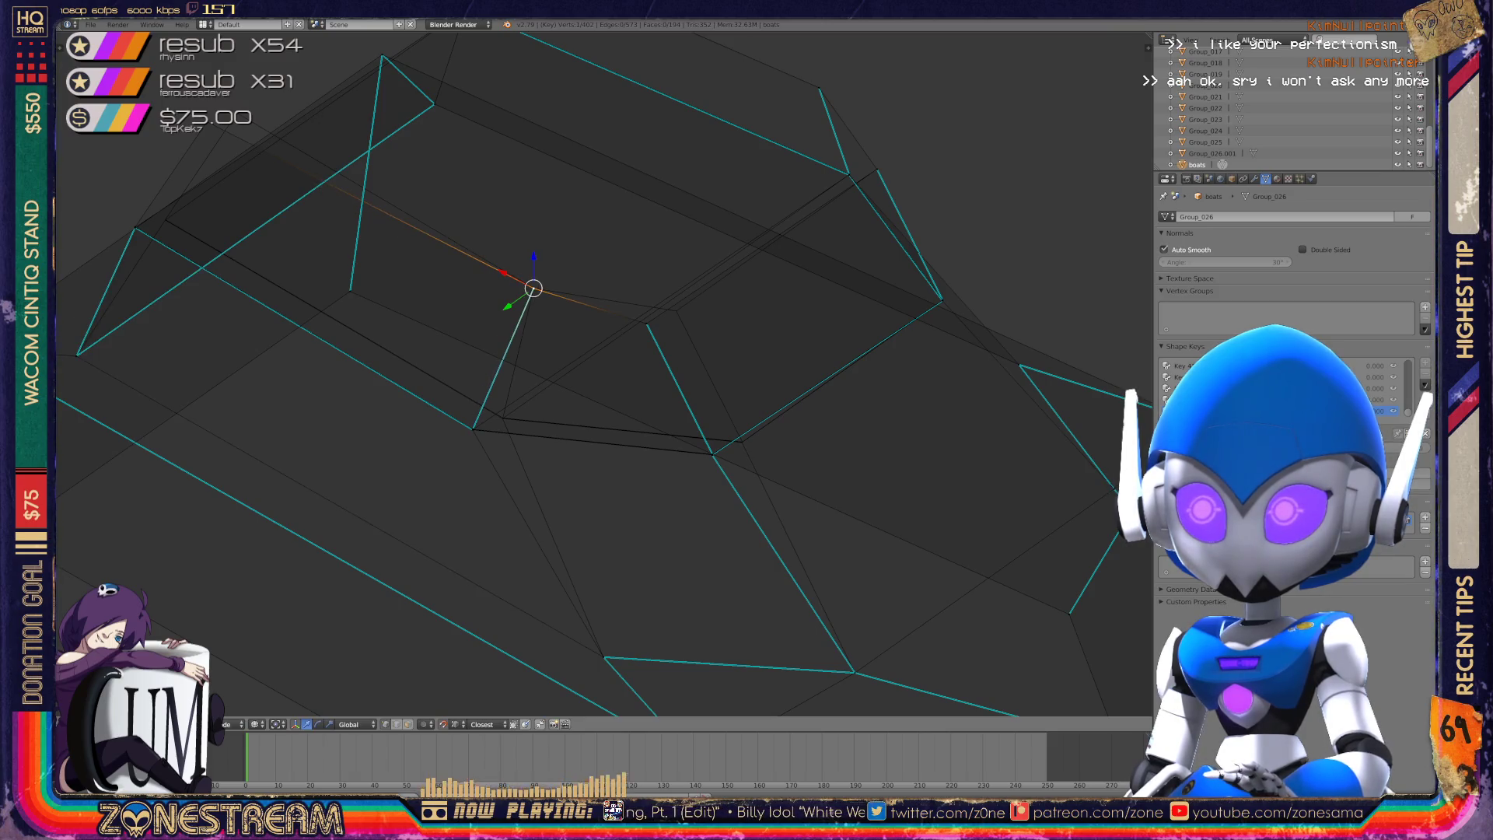
pyautogui.moveTo(677, 312); pyautogui.dragTo(746, 439, button='middle')
pyautogui.press('g')
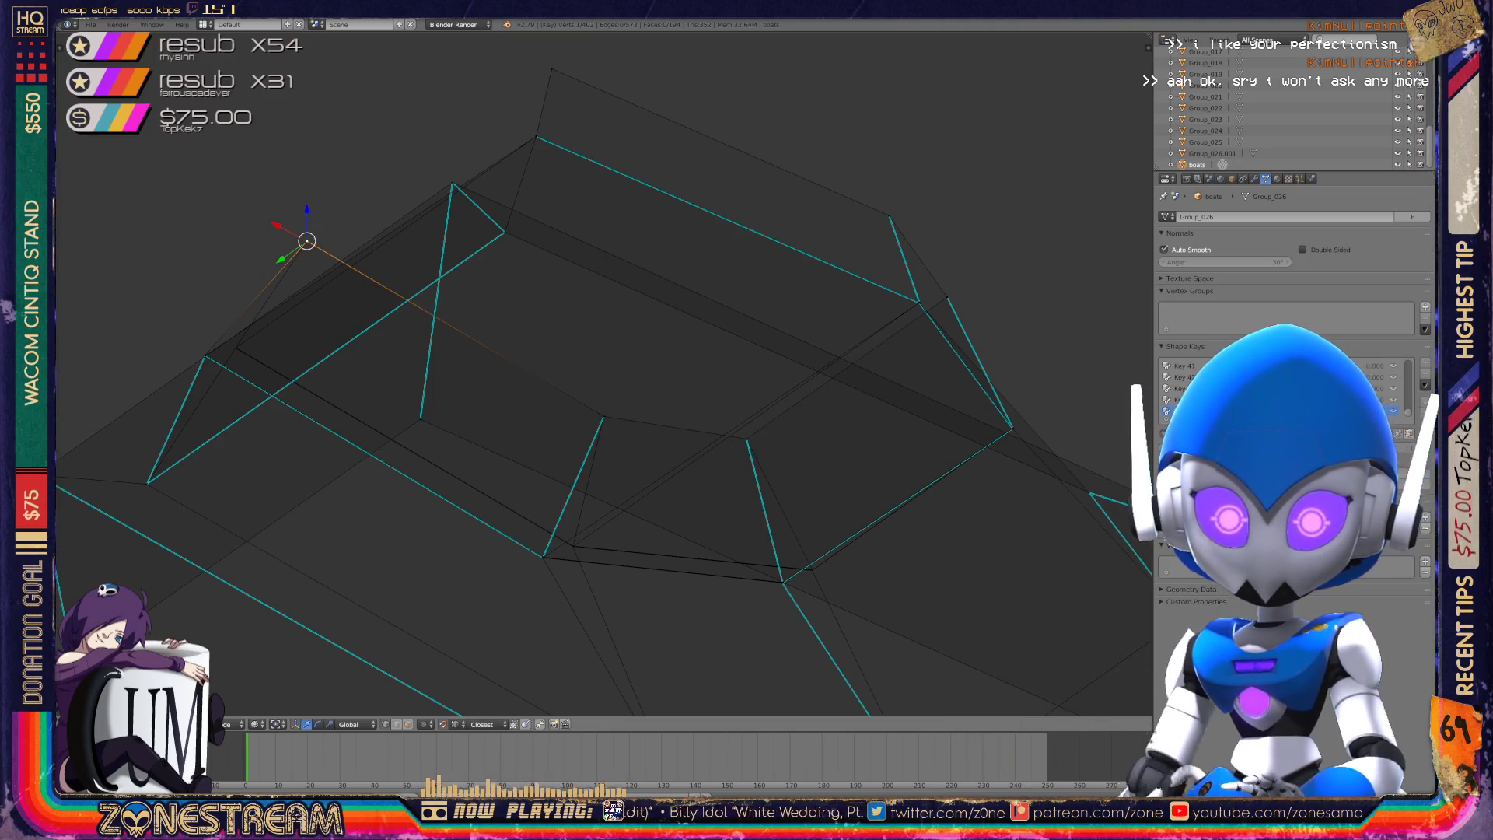
pyautogui.scroll(6, 155, 295)
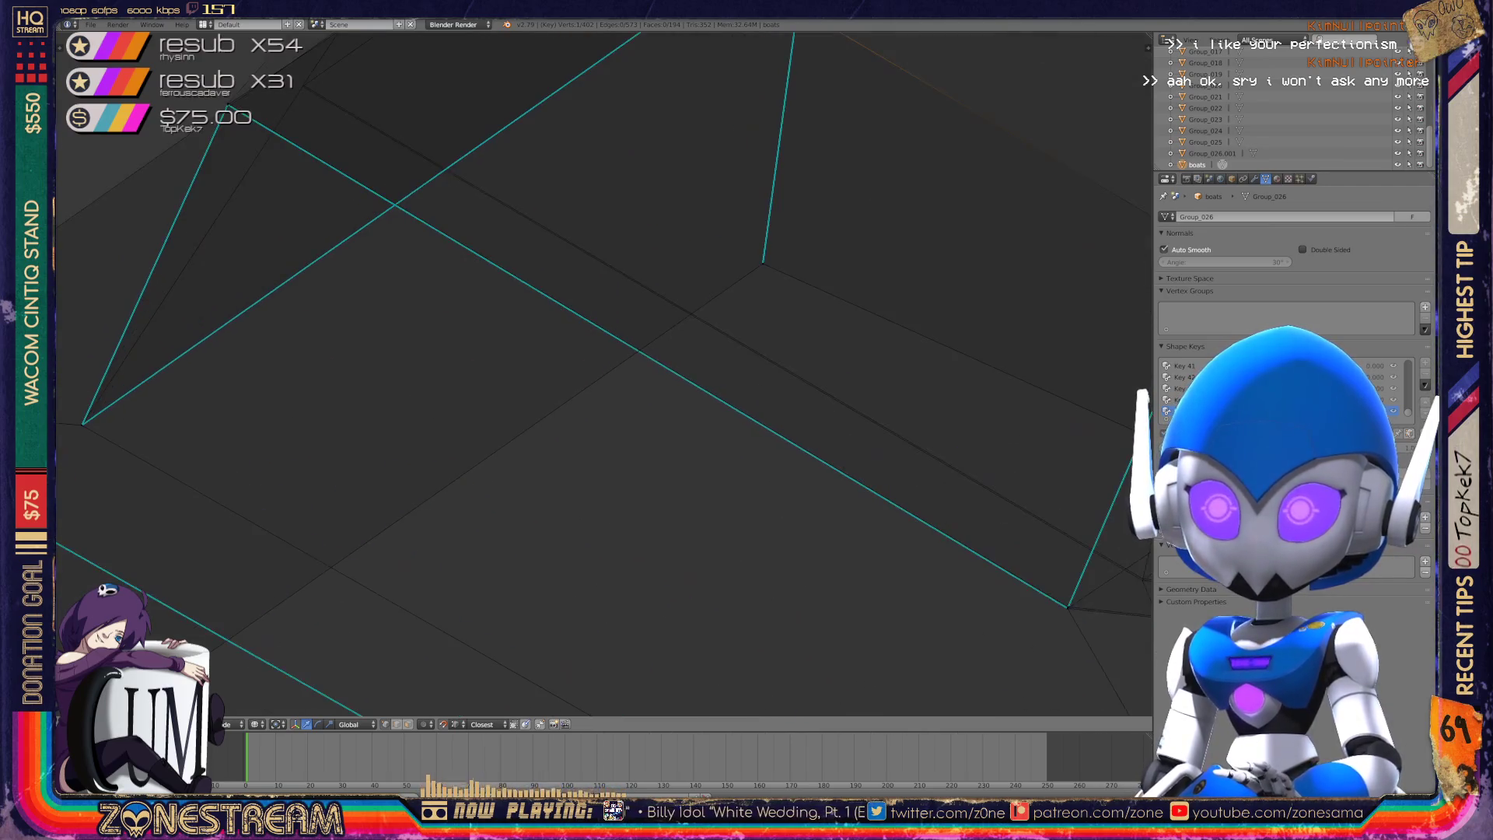
pyautogui.scroll(3, 604, 373)
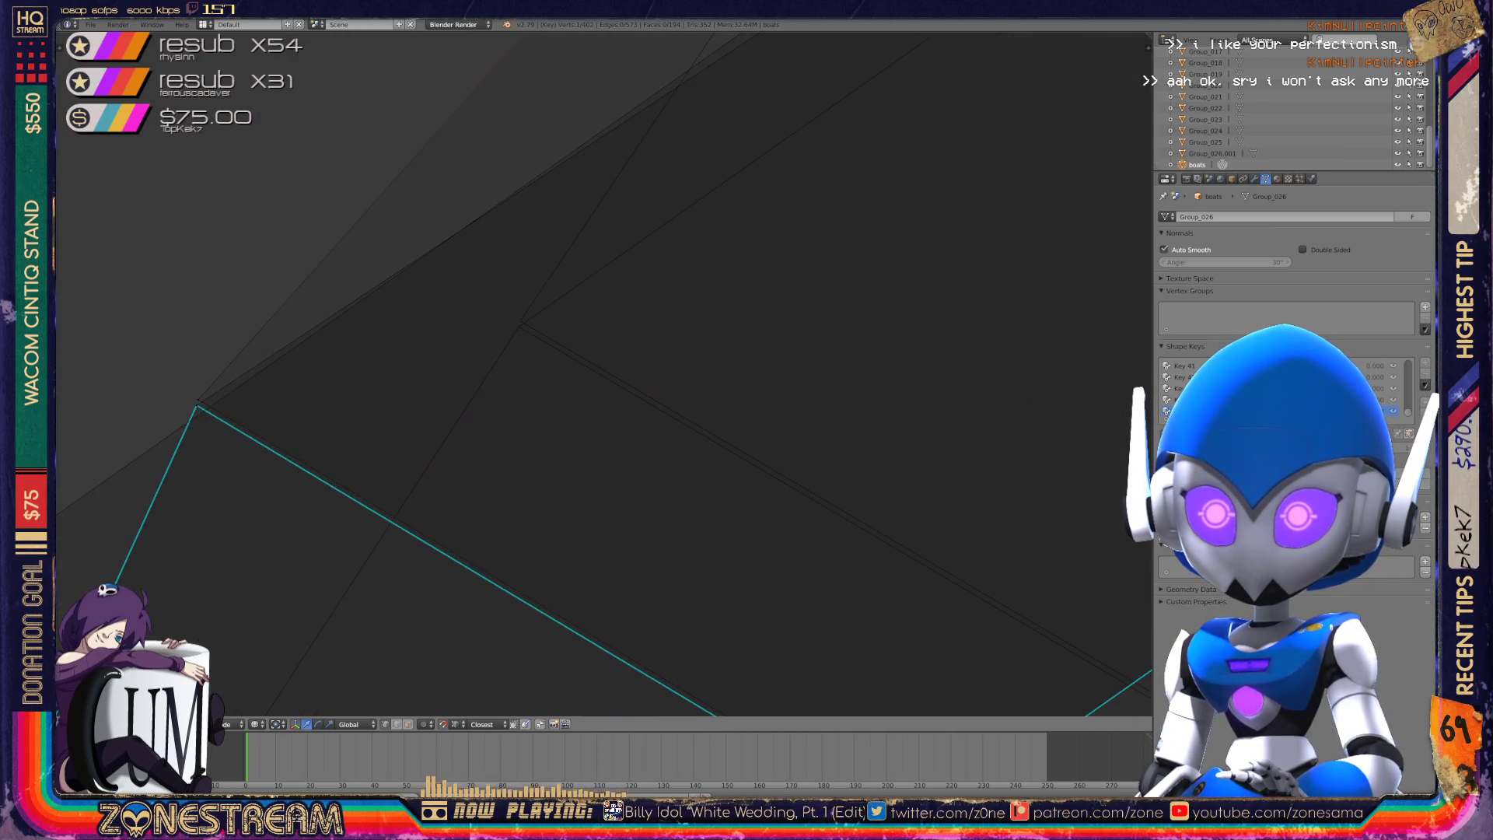
pyautogui.press('g')
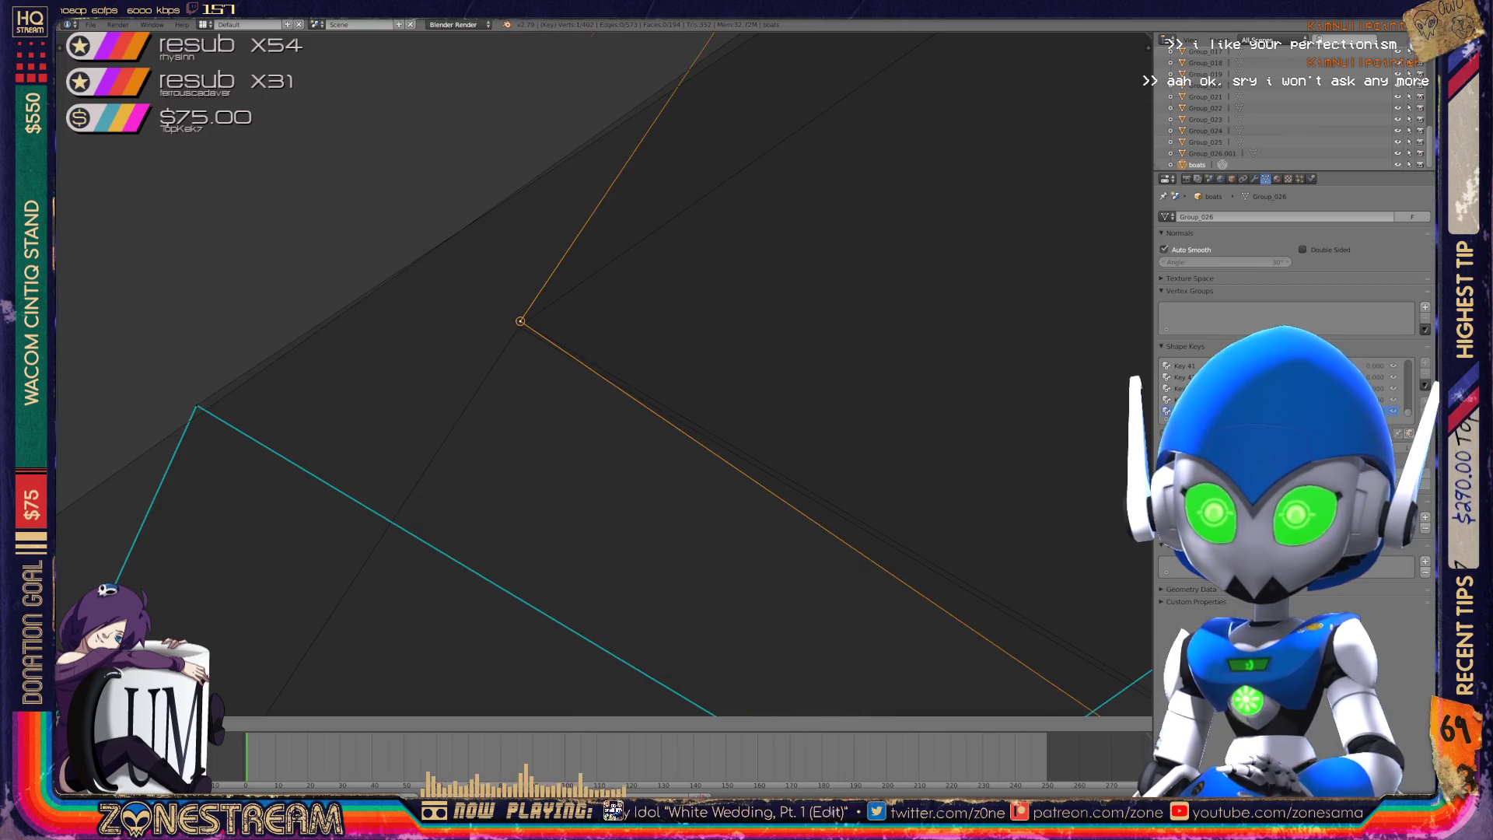
pyautogui.click(519, 327)
# - Snap the next loose vertex onto its junction and pick another loose vertex
pyautogui.press('a')
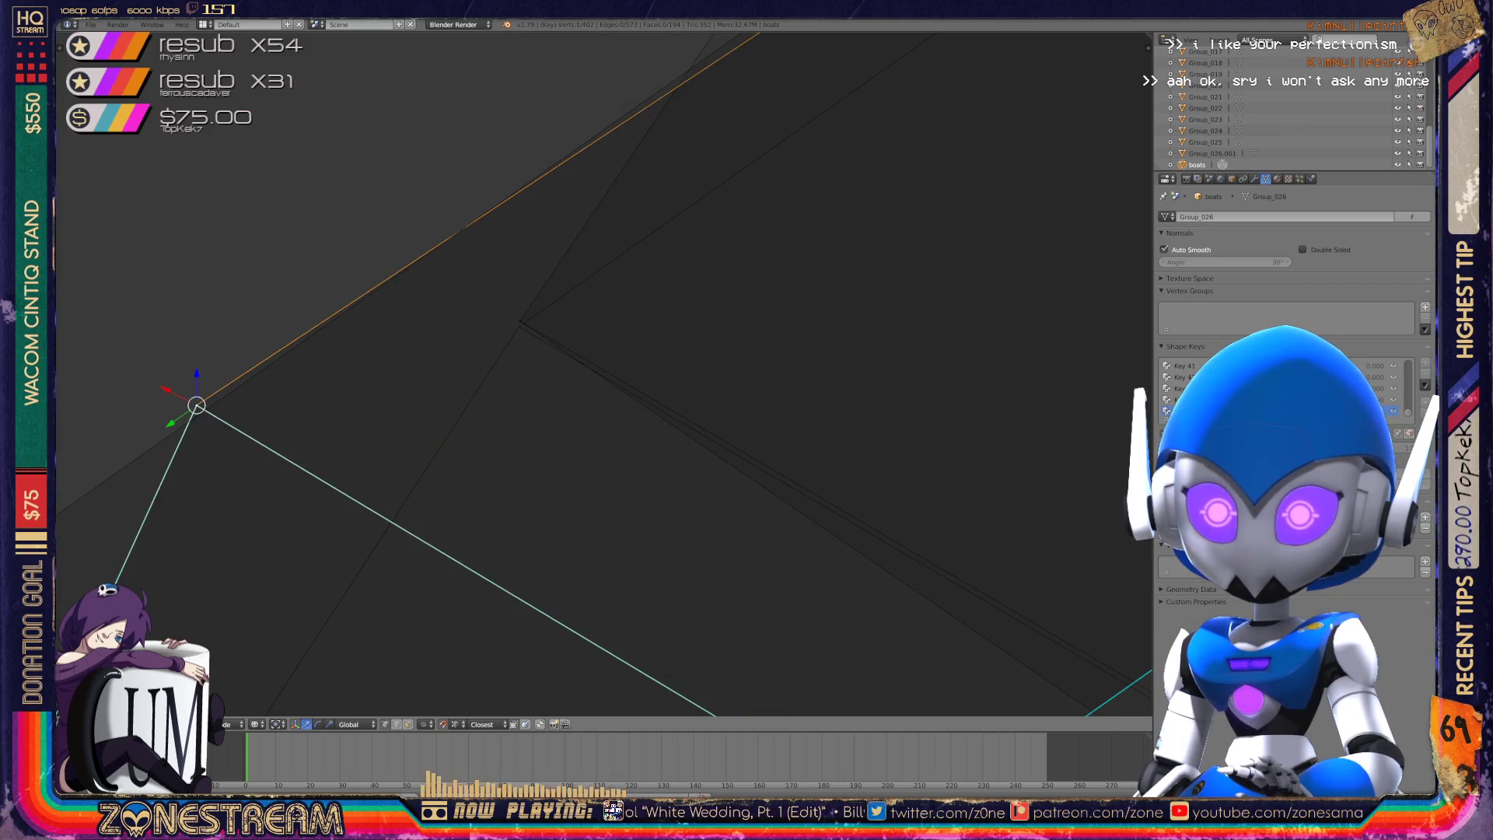
pyautogui.rightClick(197, 406)
pyautogui.press('g')
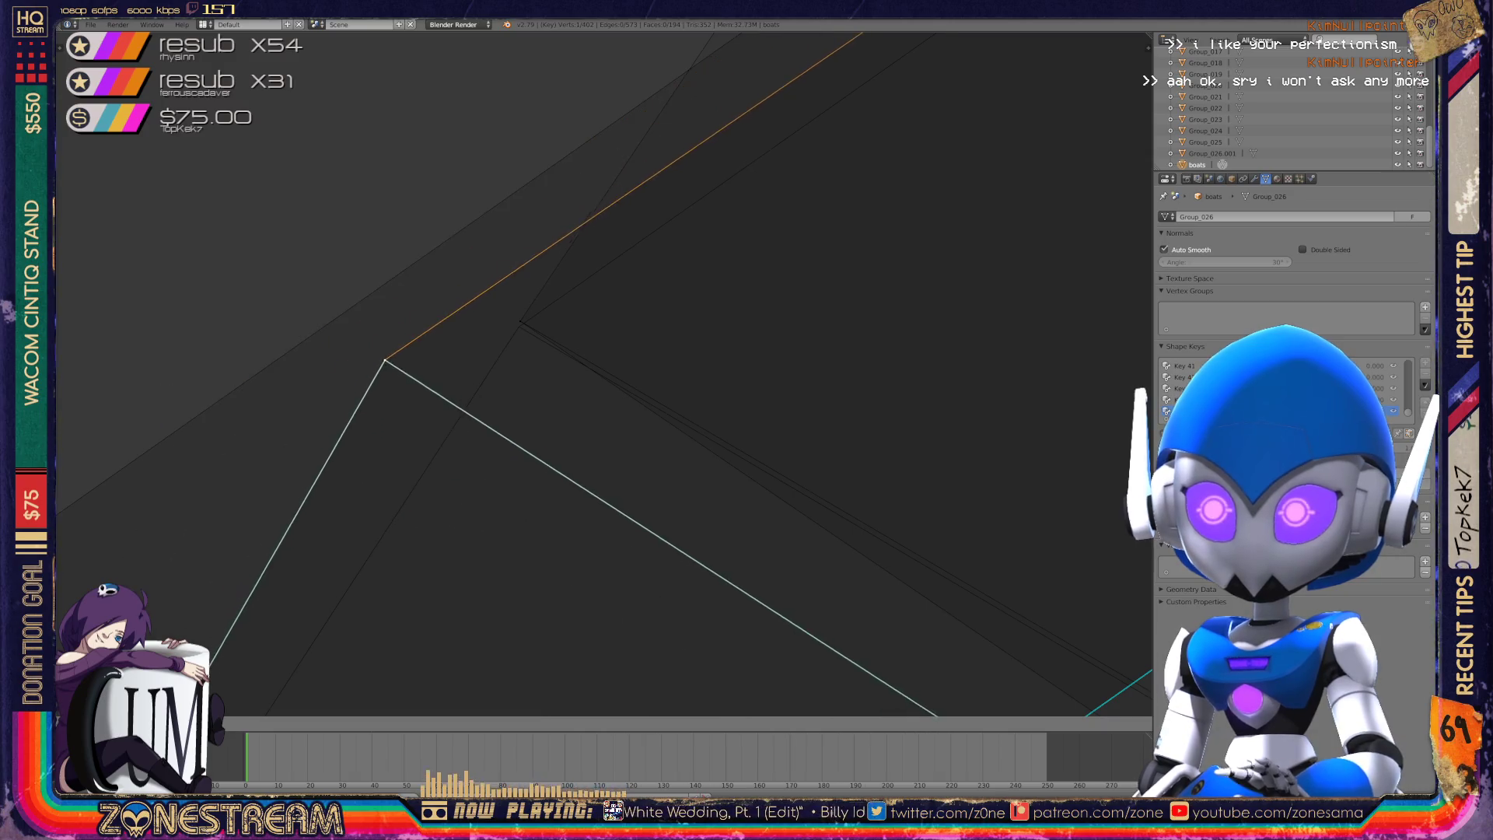
pyautogui.click(518, 327)
pyautogui.moveTo(545, 350)
pyautogui.mouseDown(button='middle')
pyautogui.moveTo(622, 396)
pyautogui.moveTo(354, 263)
pyautogui.moveTo(313, 316)
pyautogui.moveTo(250, 246)
pyautogui.moveTo(138, 286)
pyautogui.mouseUp(button='middle')
pyautogui.rightClick(331, 464)
pyautogui.press('g')
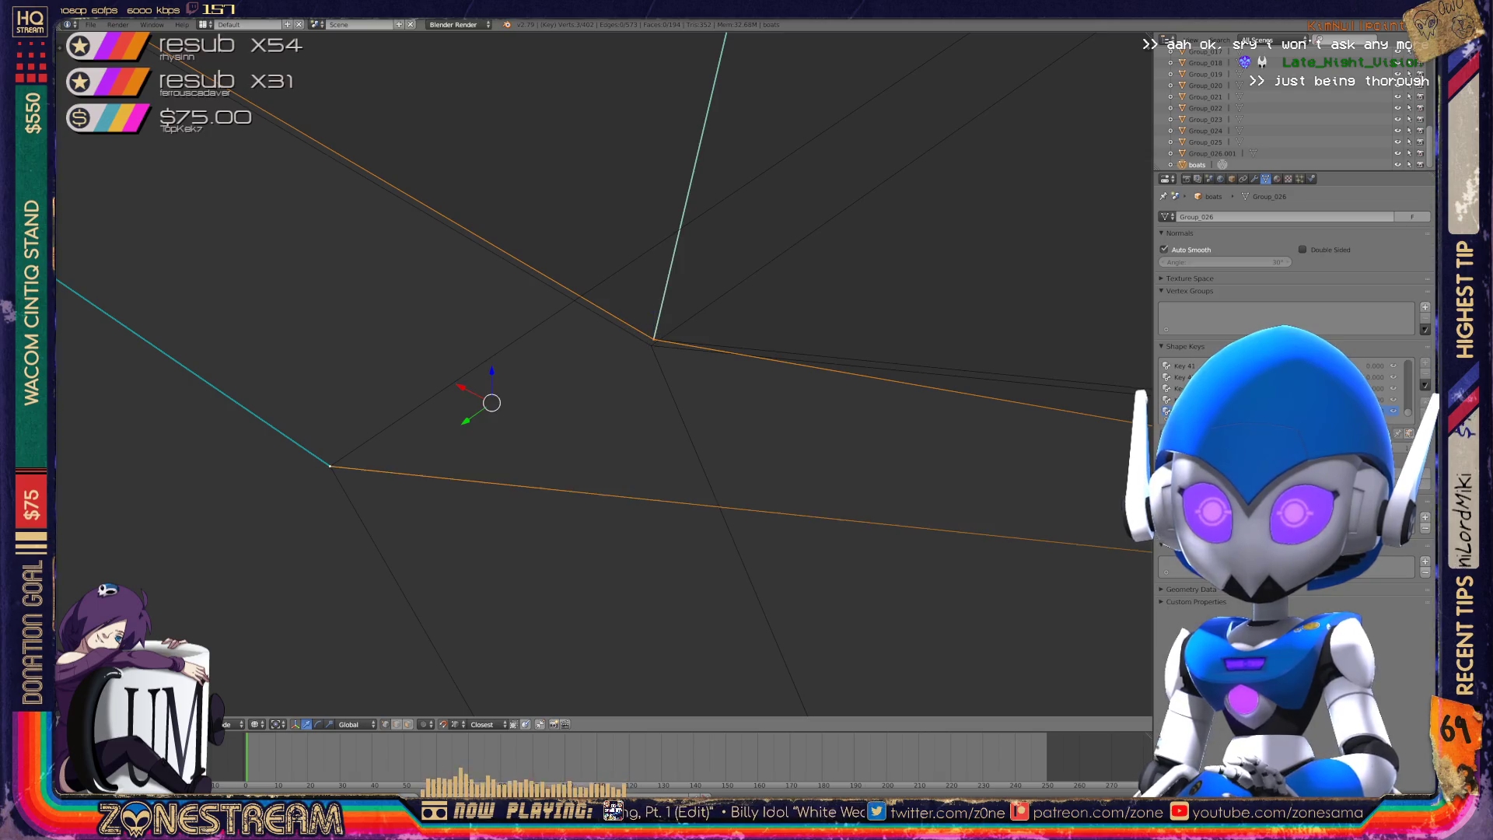
# - Snap the vertex onto the cyan edge junction, verify it, and return to Object Mode
pyautogui.hotkey('ctrl', 'z')
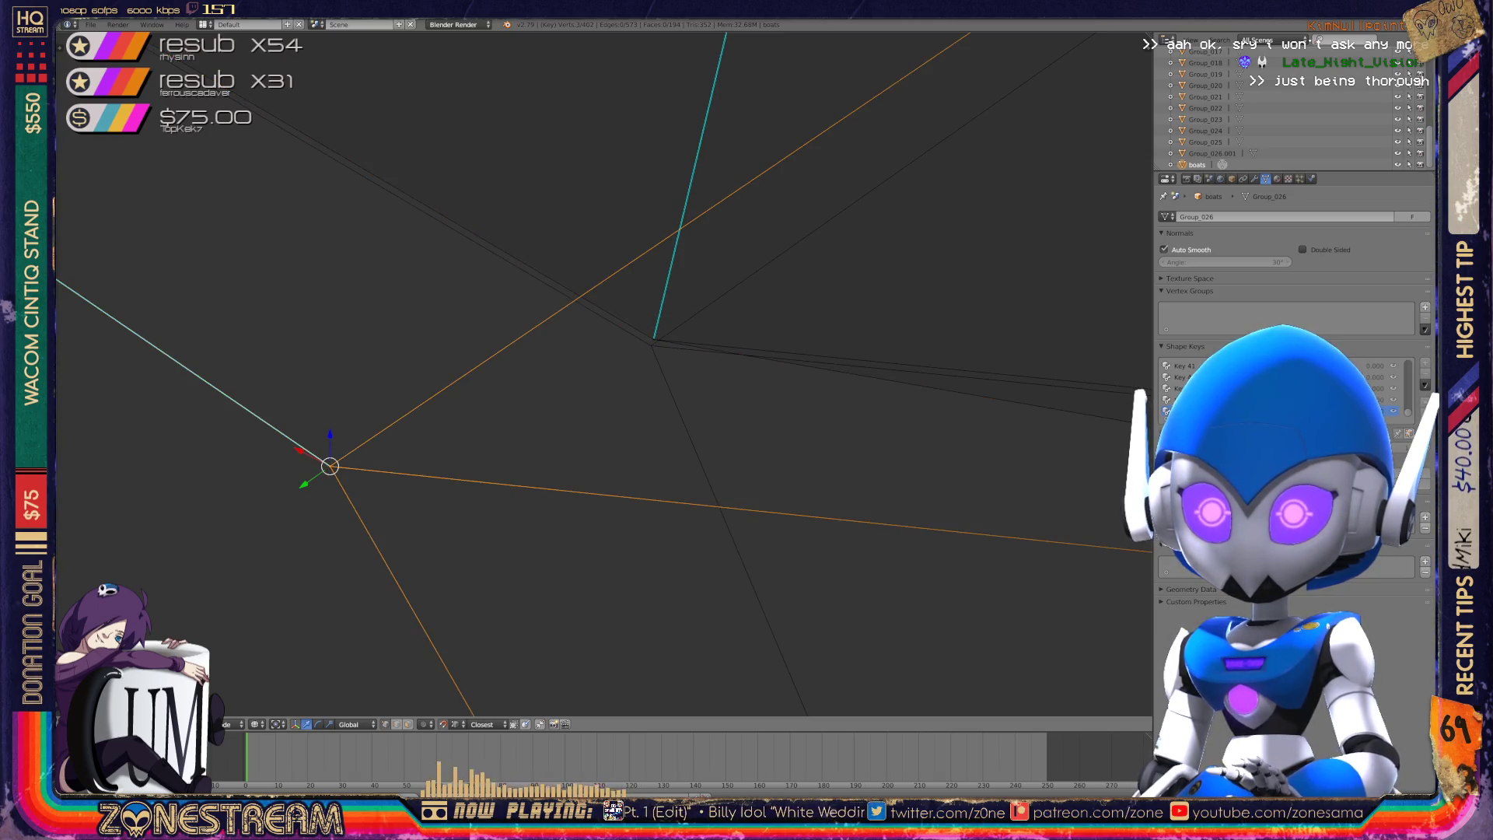
pyautogui.press('g')
pyautogui.press('Return')
pyautogui.press('KP_Decimal')
pyautogui.moveTo(623, 389)
pyautogui.mouseDown(button='middle')
pyautogui.moveTo(497, 327)
pyautogui.moveTo(467, 374)
pyautogui.mouseUp(button='middle')
pyautogui.hotkey('ctrl', 'z')
pyautogui.hotkey('ctrl', 'shift', 'z')
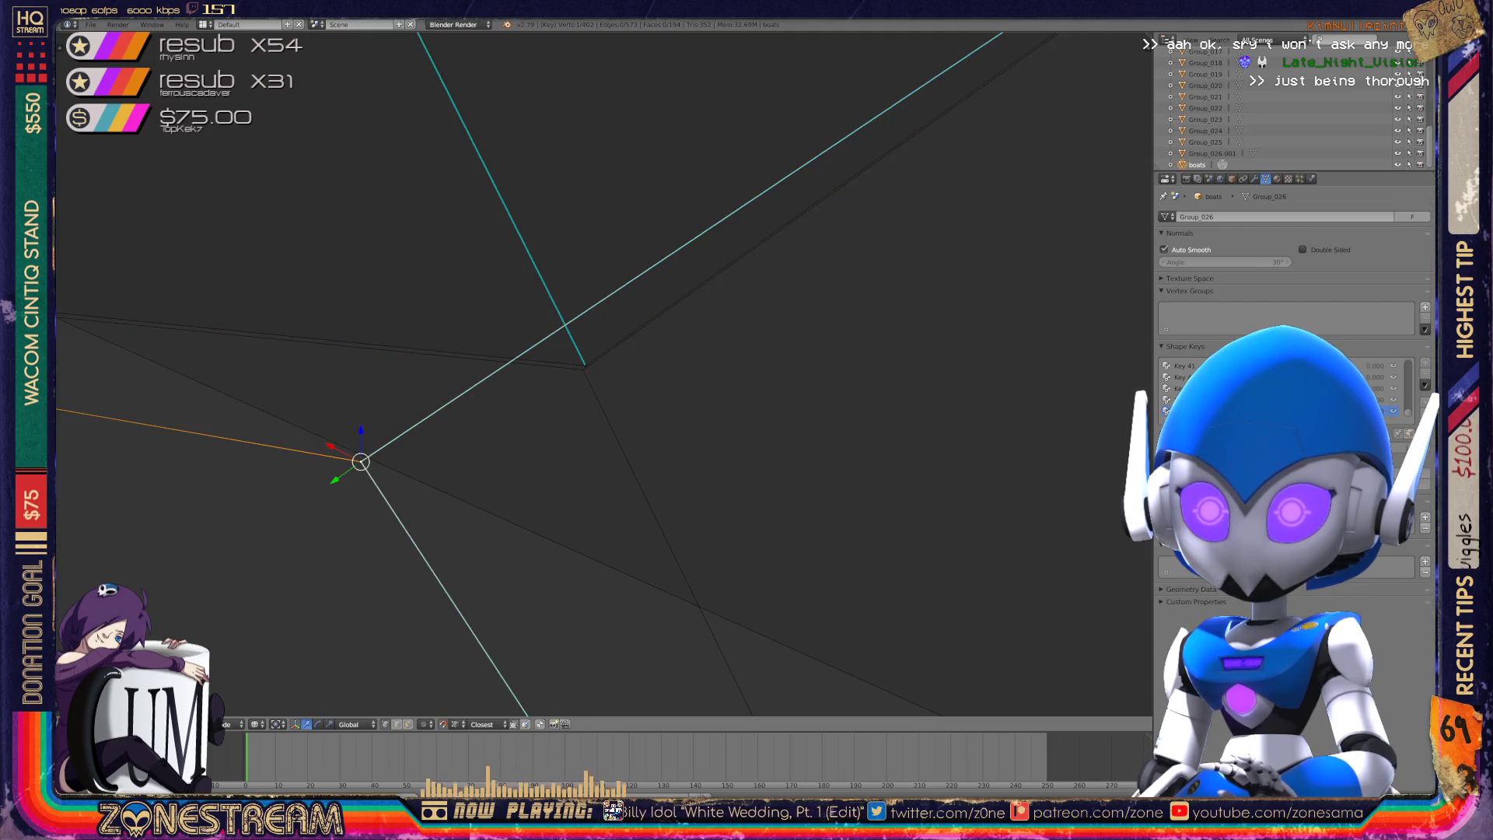
pyautogui.press('g')
pyautogui.scroll(-5, 604, 373)
pyautogui.press('Tab')
pyautogui.moveTo(591, 374); pyautogui.dragTo(461, 358, button='middle')
# - Save over boats.blend and zoom out to line up all the boats
pyautogui.hotkey('ctrl', 's')
pyautogui.click(460, 358)
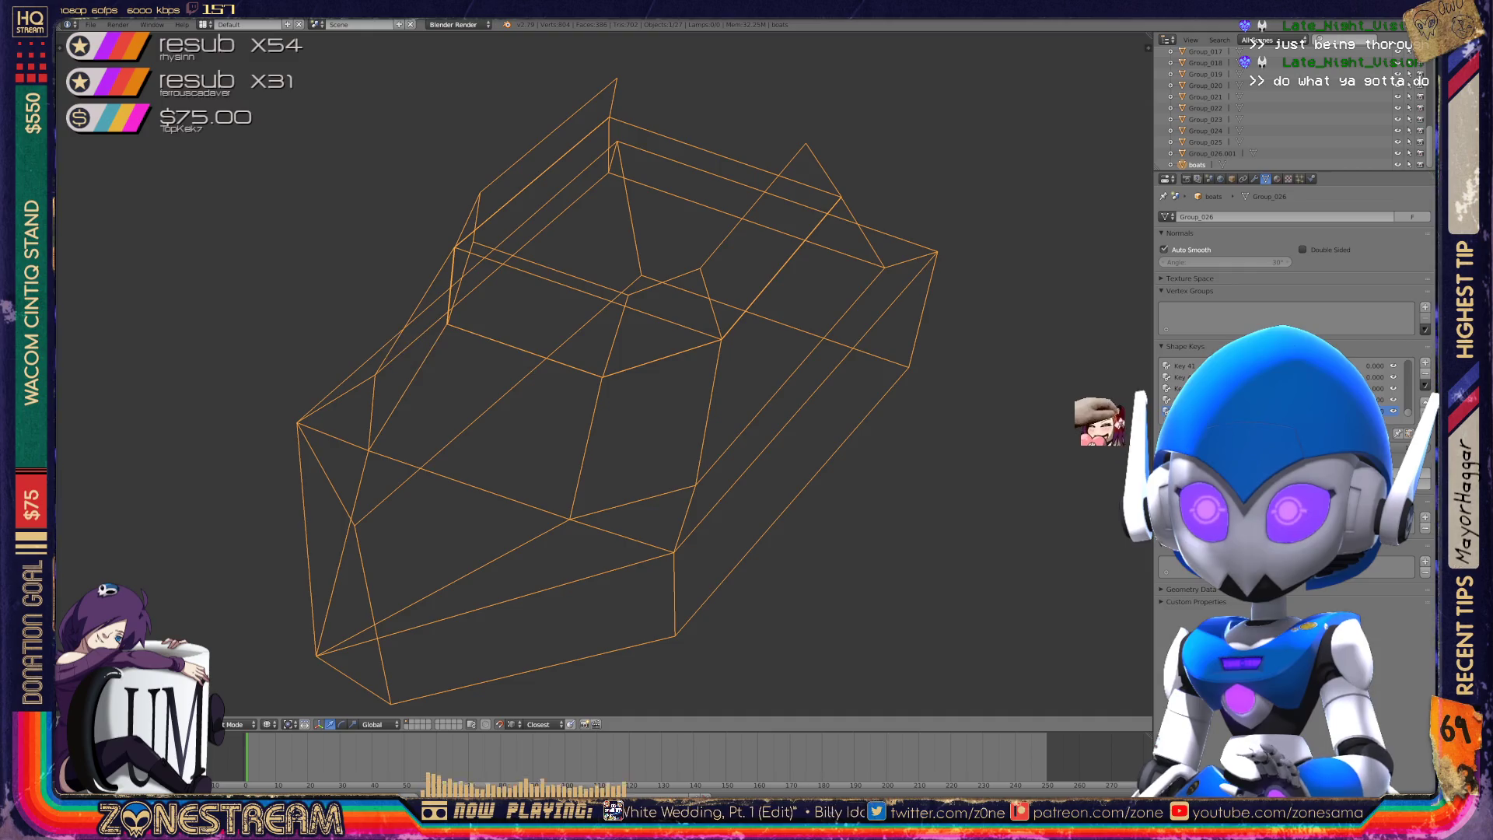
pyautogui.scroll(-8, 461, 357)
pyautogui.scroll(-3, 605, 377)
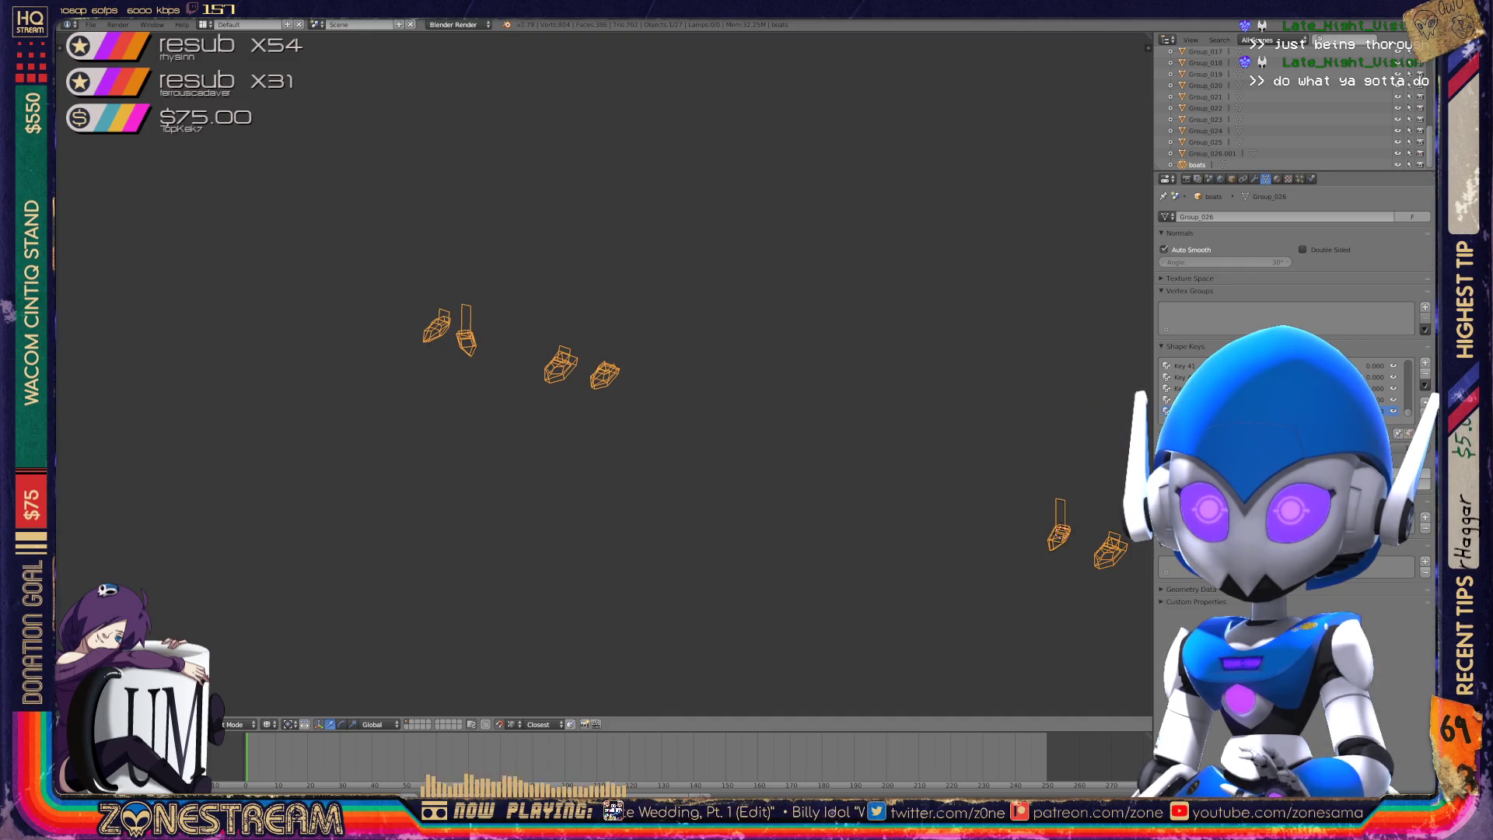
pyautogui.moveTo(605, 377)
pyautogui.mouseDown(button='middle')
pyautogui.moveTo(506, 356)
pyautogui.moveTo(490, 311)
pyautogui.moveTo(638, 426)
pyautogui.mouseUp(button='middle')
# - Zoom in on the leftmost boat and enter Edit Mode on Group_026
pyautogui.scroll(5, 605, 374)
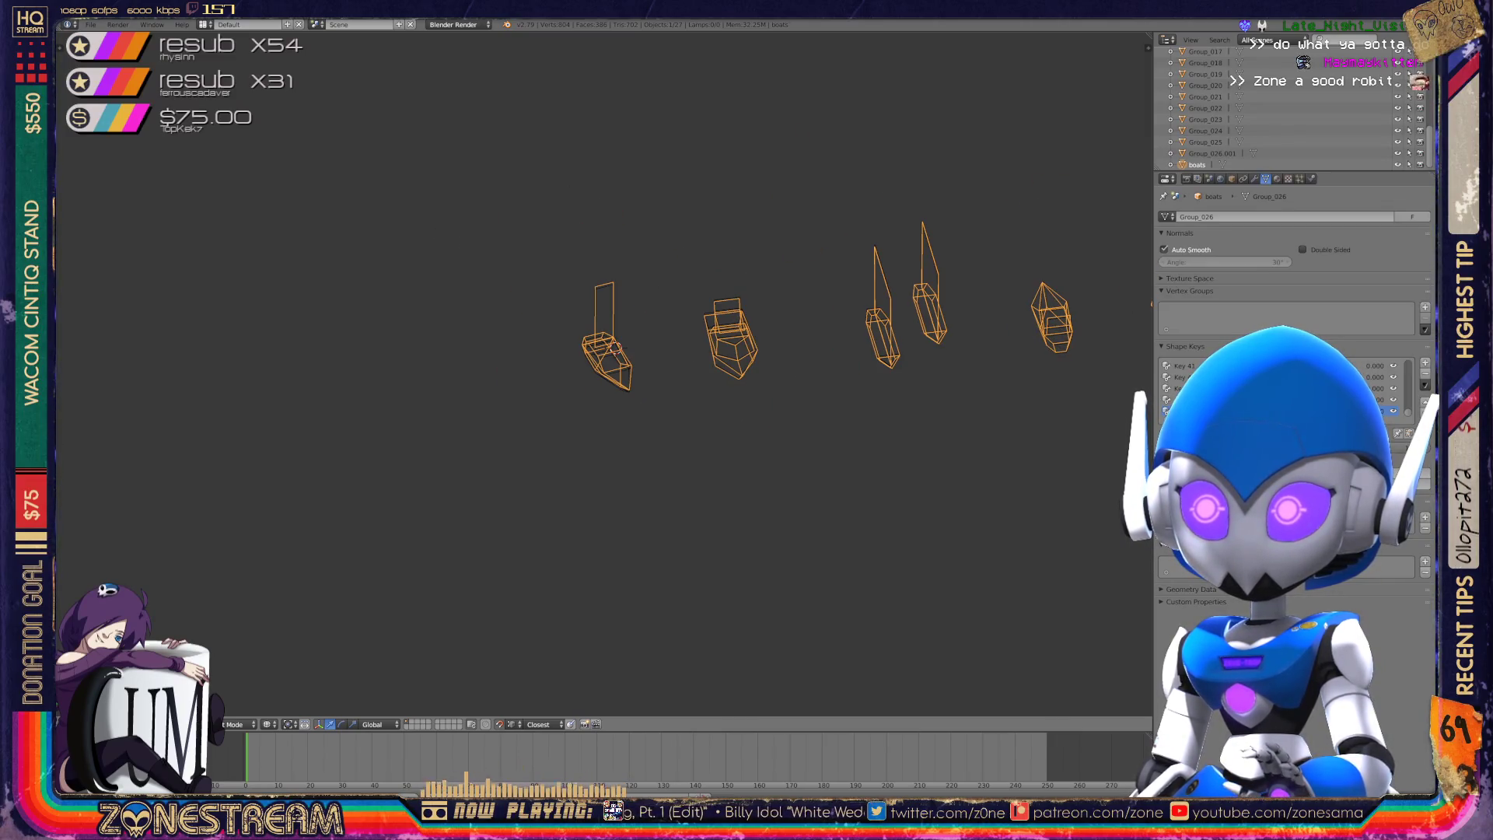
pyautogui.scroll(5, 615, 347)
pyautogui.moveTo(482, 358); pyautogui.dragTo(390, 350, button='middle')
pyautogui.scroll(5, 390, 350)
pyautogui.press('Tab')
pyautogui.scroll(3, 390, 359)
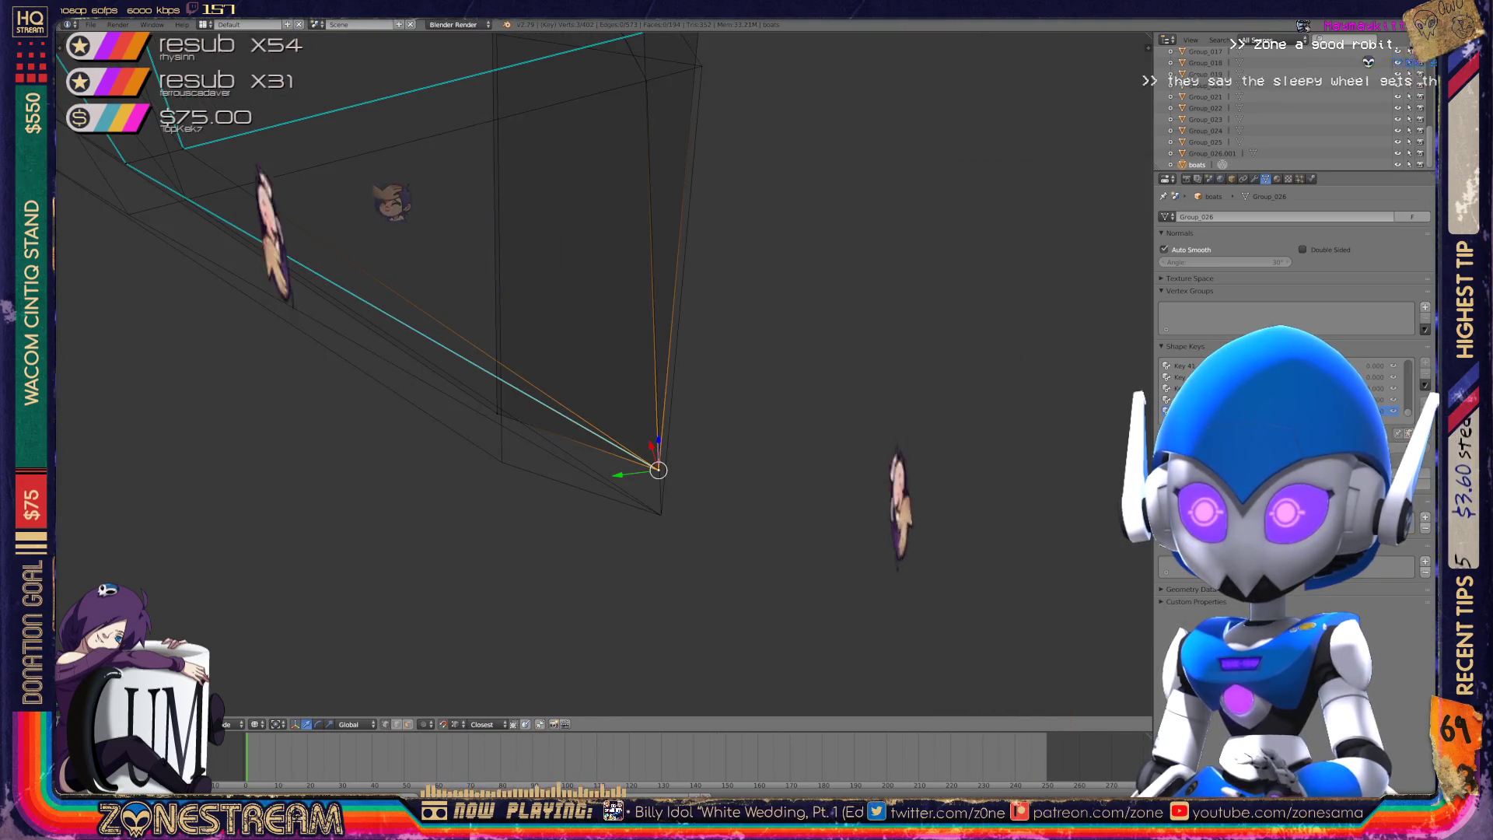
# - Grow the selection to three vertices and move them down, then frame the next vertex
pyautogui.press('ctrl+KP_Add')
pyautogui.press('g')
pyautogui.press('Return')
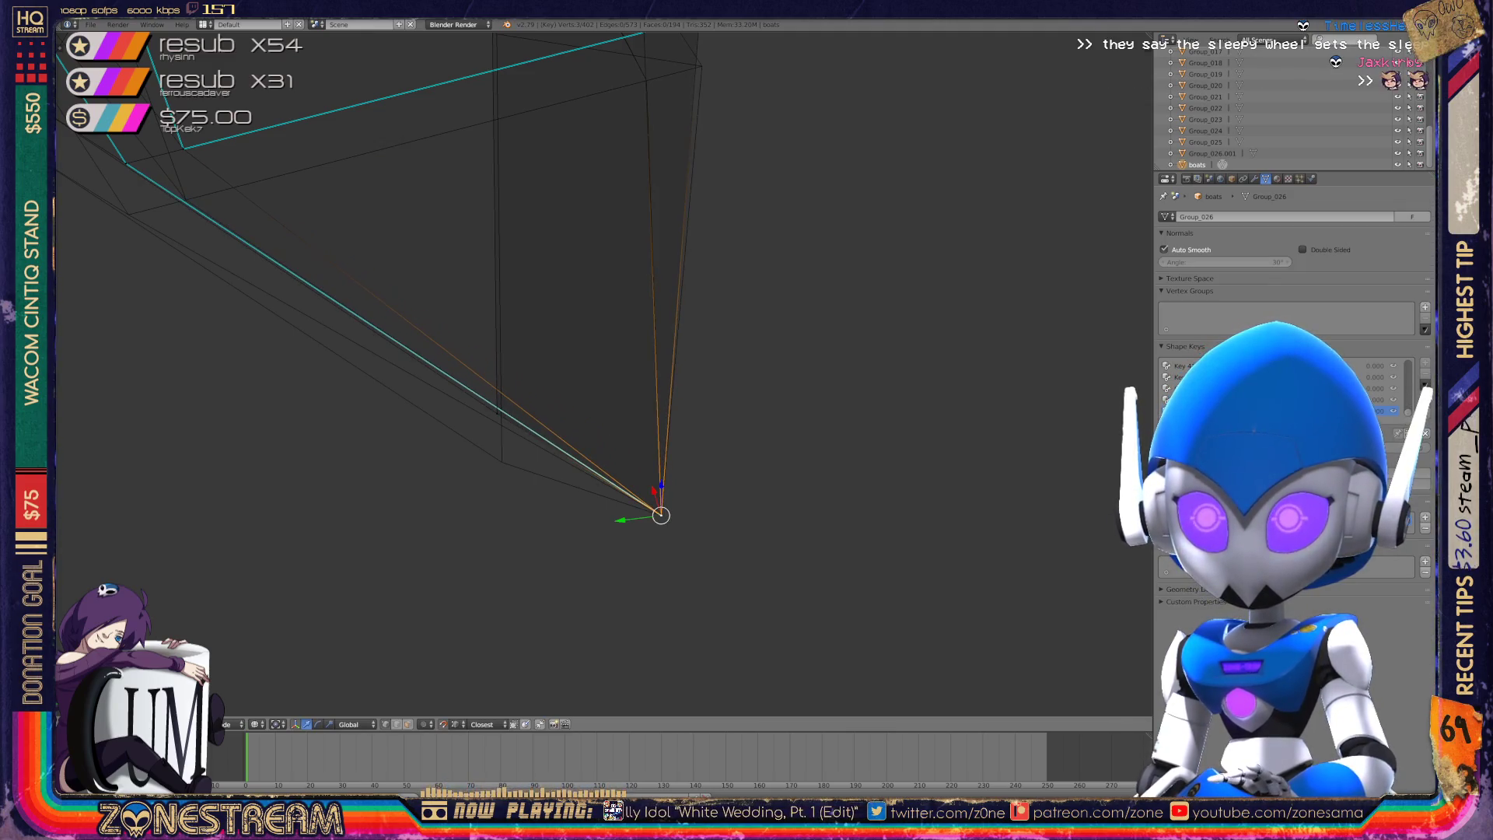
pyautogui.rightClick(498, 412)
pyautogui.rightClick(501, 462)
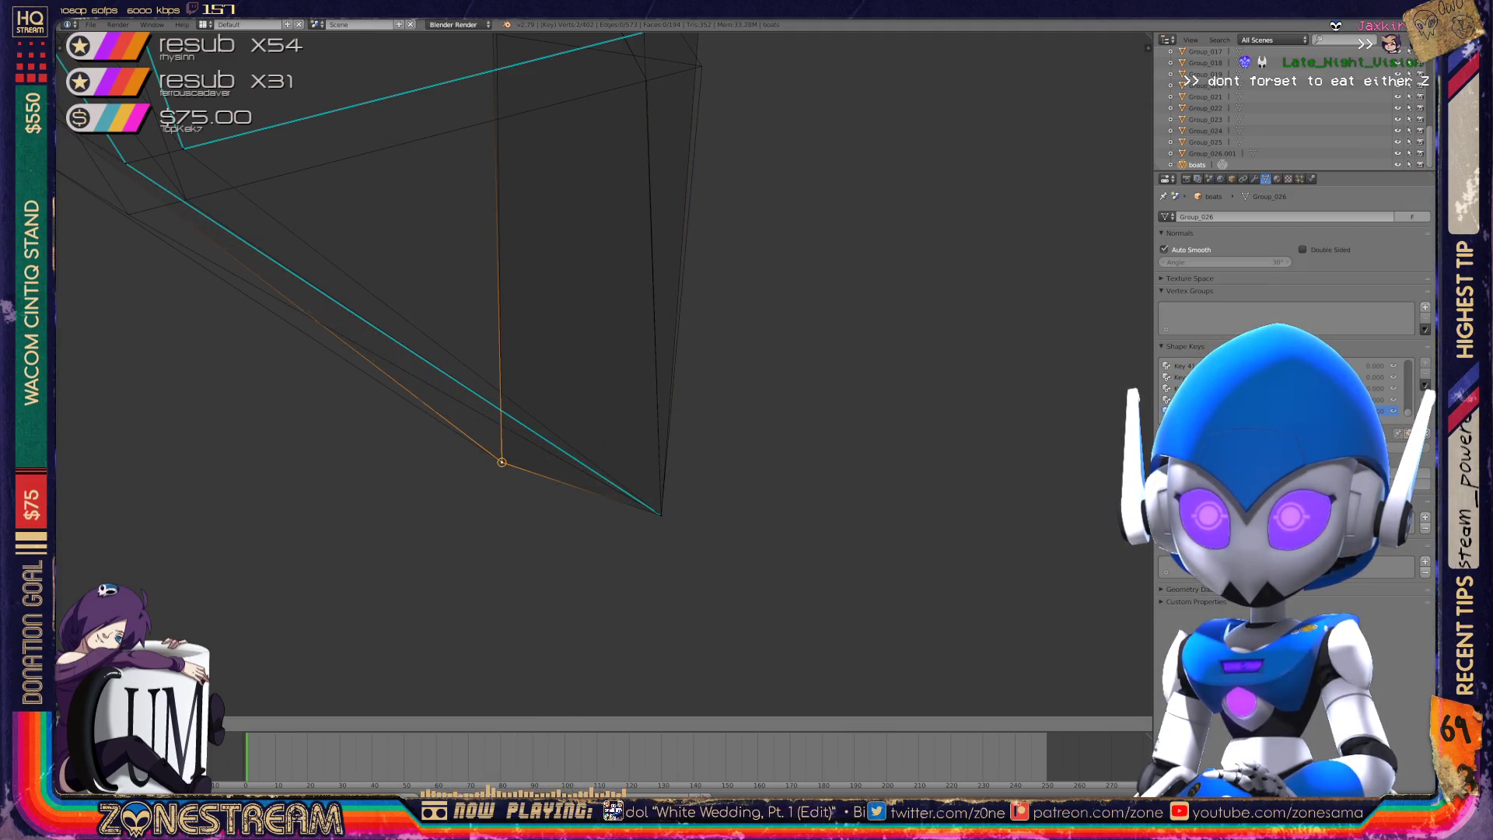
pyautogui.moveTo(591, 389); pyautogui.dragTo(513, 280, button='middle')
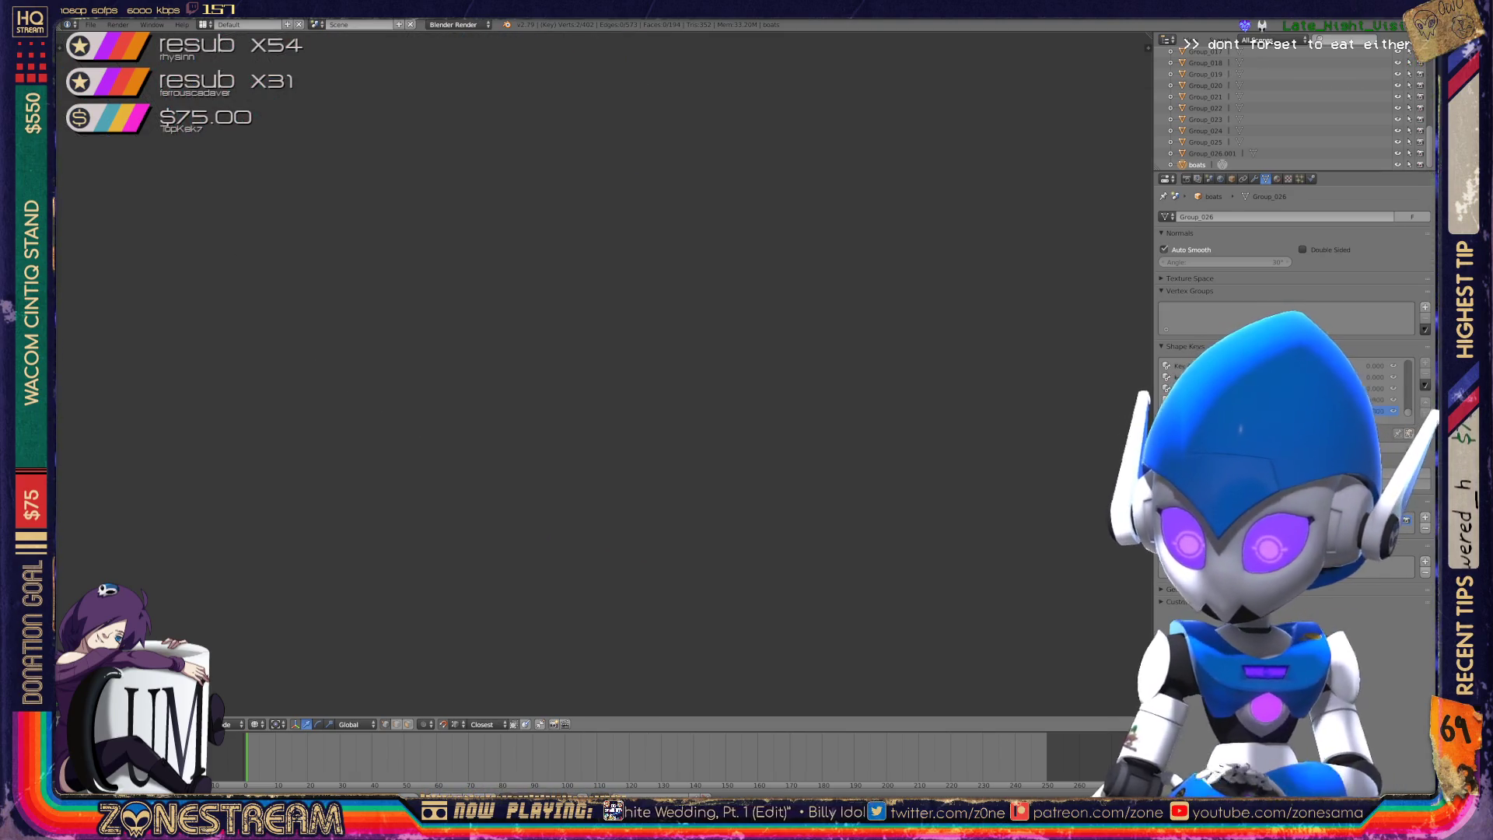
pyautogui.press('KP_Decimal')
pyautogui.moveTo(544, 326)
pyautogui.mouseDown(button='middle')
pyautogui.moveTo(490, 257)
pyautogui.moveTo(529, 194)
pyautogui.moveTo(517, 191)
pyautogui.mouseUp(button='middle')
pyautogui.scroll(6, 517, 191)
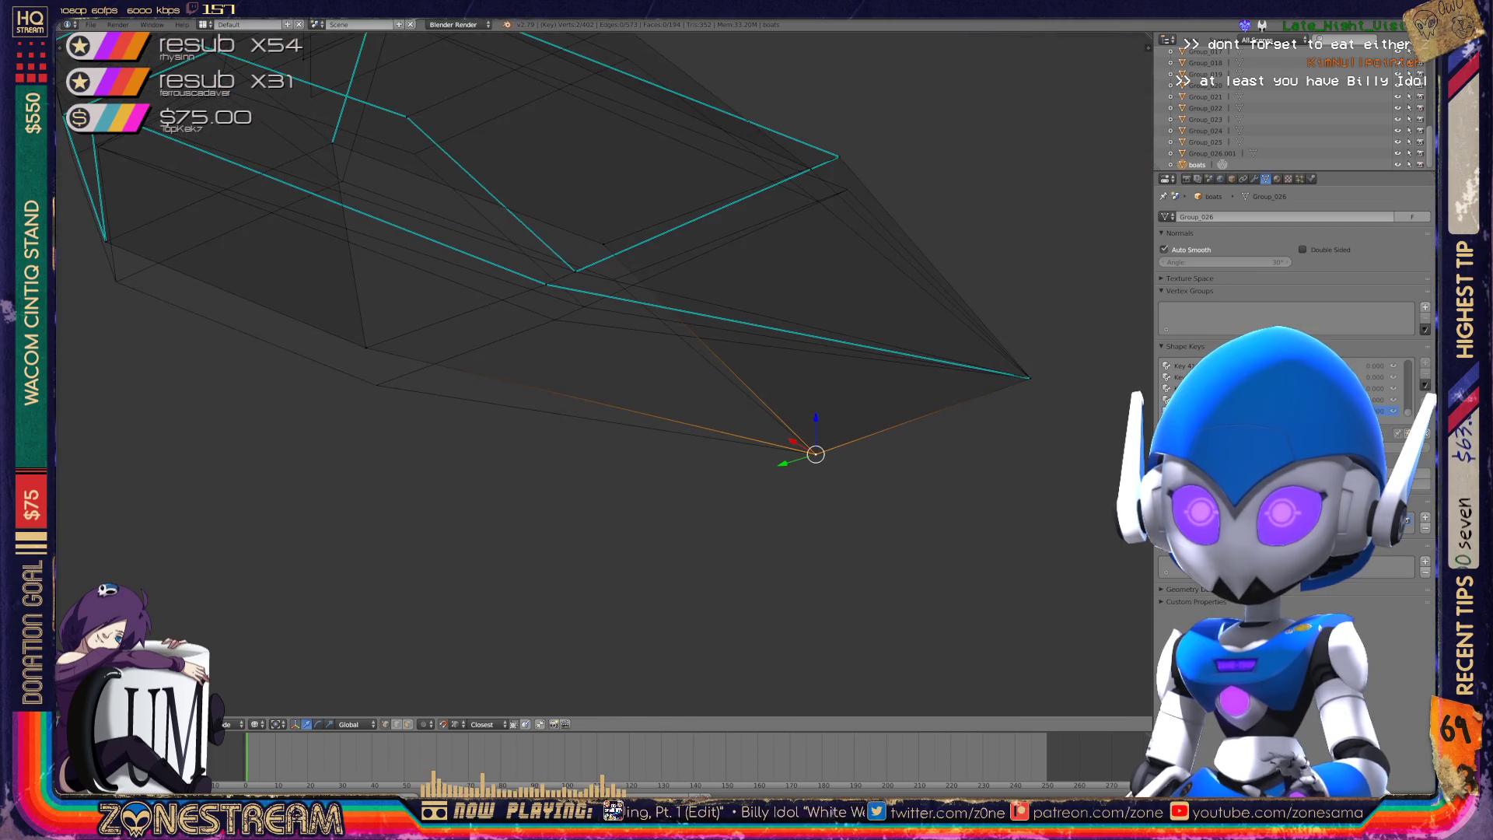
# - Move an underside vertex and pull the left-end vertex down onto the copy's corner
pyautogui.rightClick(365, 347)
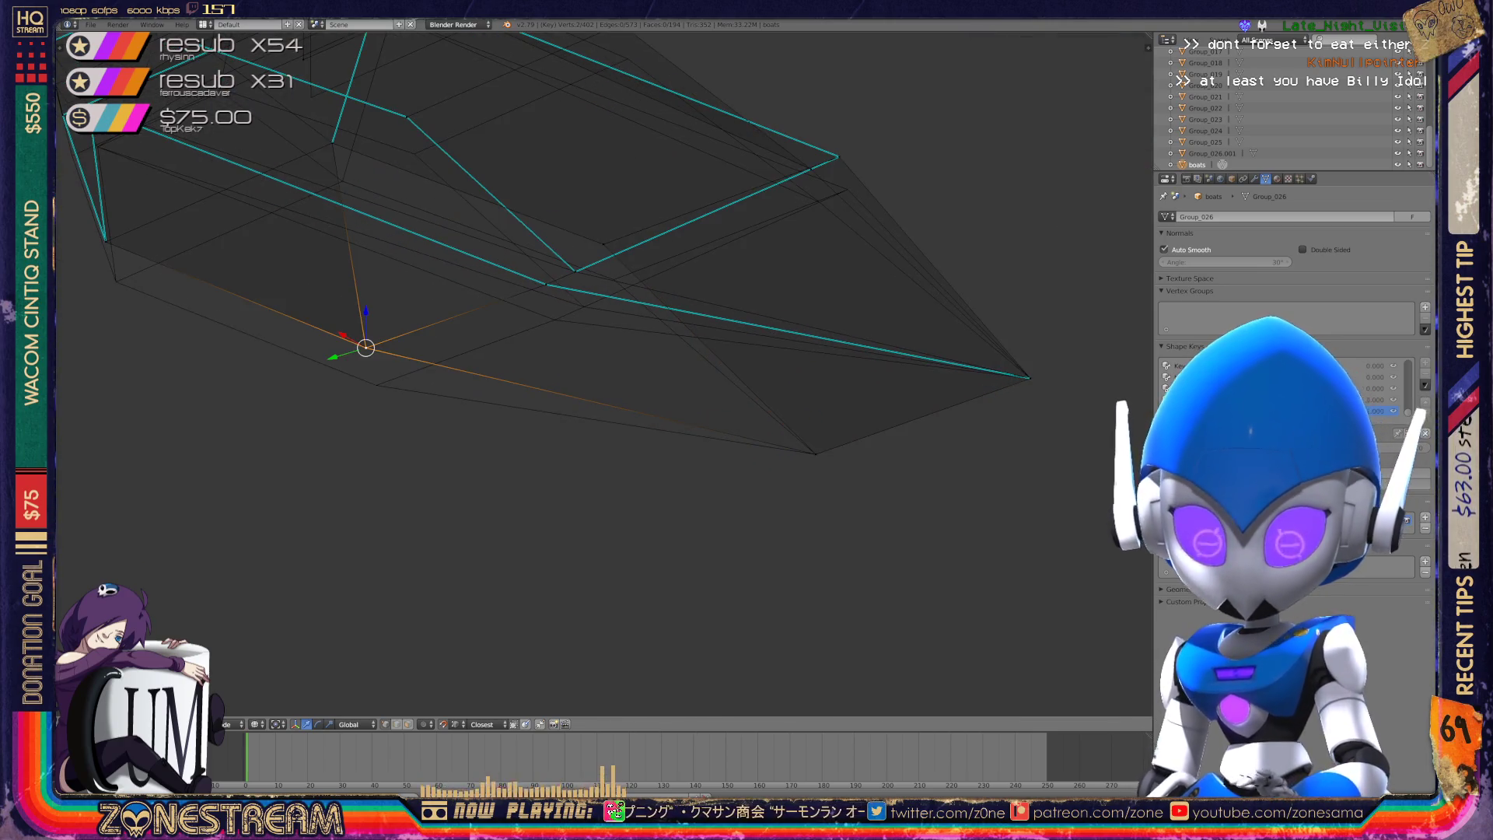
pyautogui.press('g')
pyautogui.press('Return')
pyautogui.moveTo(591, 350); pyautogui.dragTo(599, 436, button='middle')
pyautogui.rightClick(114, 312)
pyautogui.moveTo(114, 312); pyautogui.dragTo(124, 352, button='right')
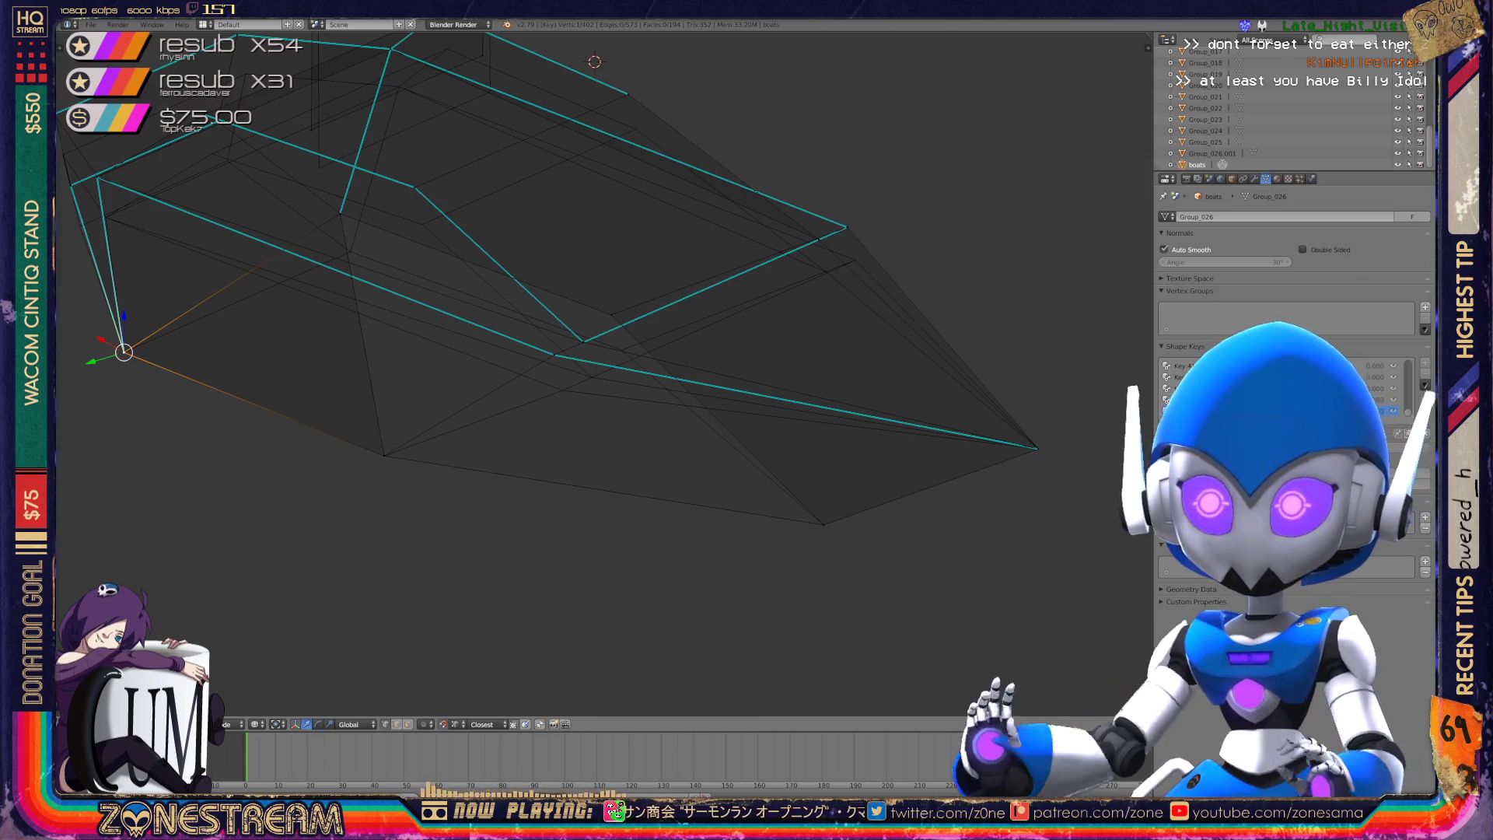
pyautogui.moveTo(591, 373)
pyautogui.mouseDown(button='middle')
pyautogui.moveTo(560, 366)
pyautogui.moveTo(622, 327)
pyautogui.moveTo(591, 319)
pyautogui.moveTo(622, 334)
pyautogui.mouseUp(button='middle')
# - Edge-slide the far-right hull vertex and the next hull vertex down their edges
pyautogui.rightClick(549, 396)
pyautogui.press('g')
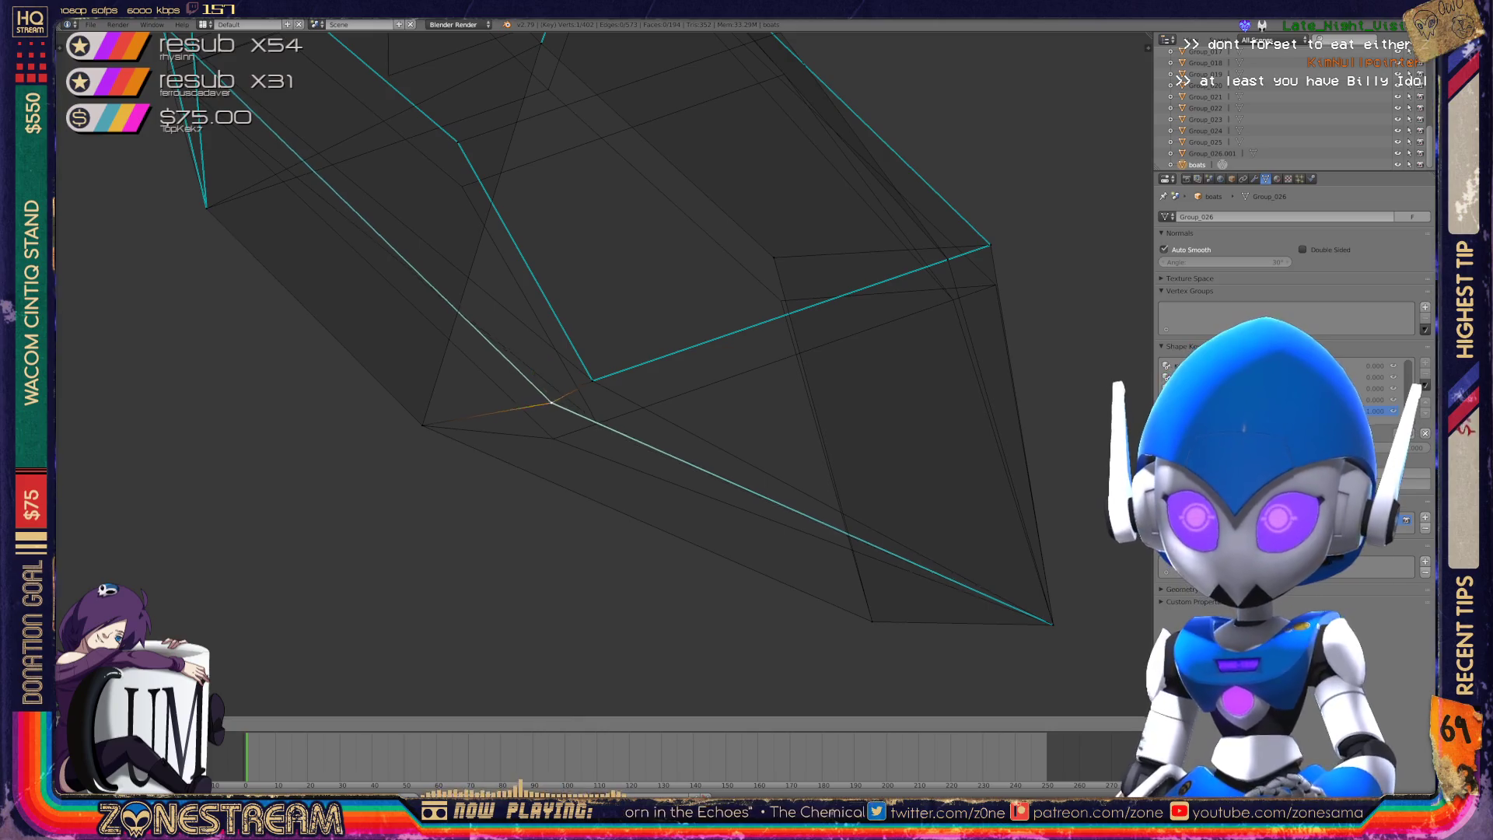
pyautogui.click(553, 438)
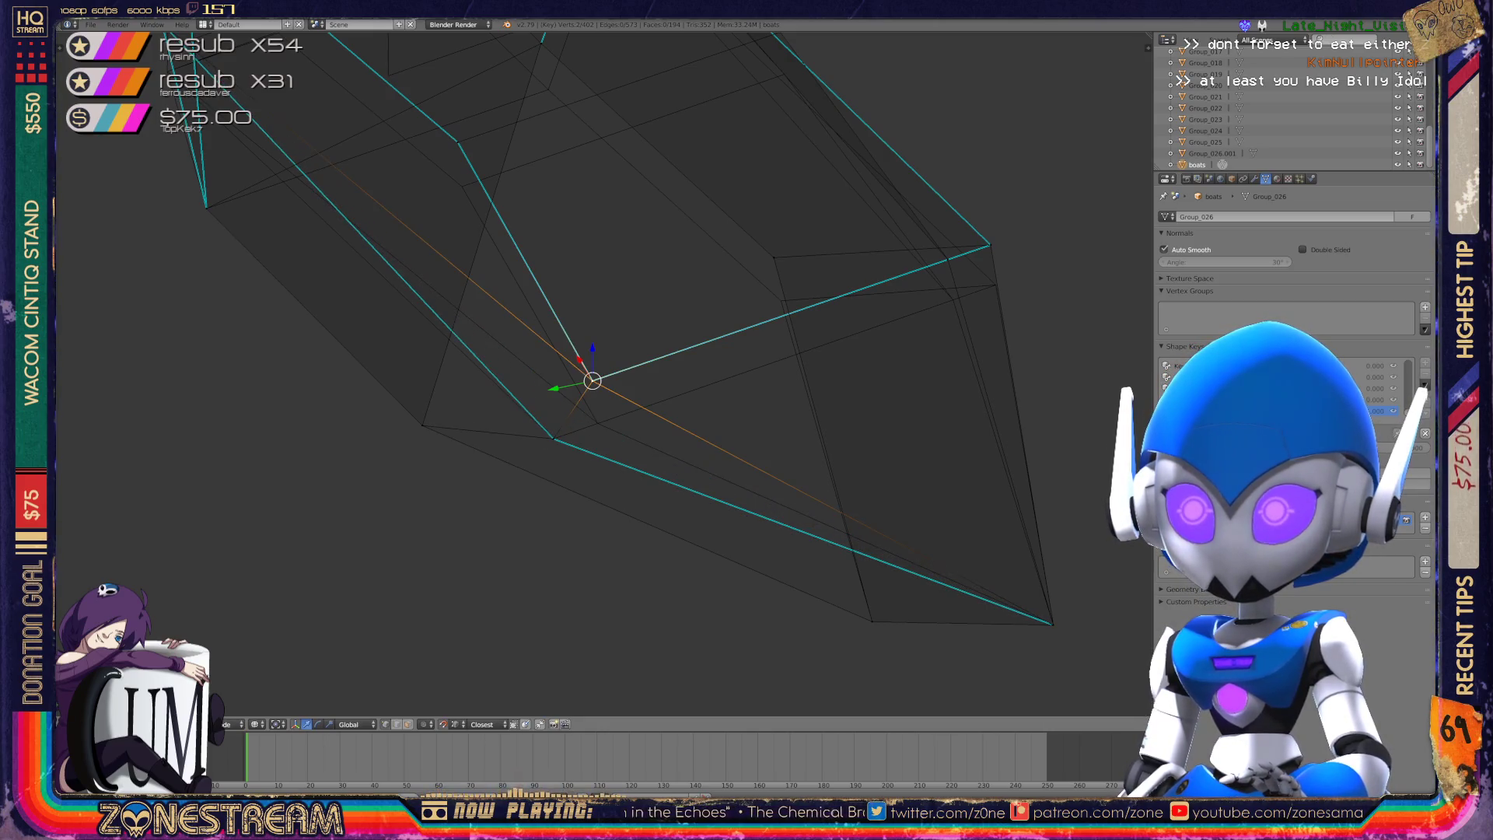
pyautogui.press('g')
pyautogui.press('g')
pyautogui.press('Return')
pyautogui.moveTo(727, 35)
pyautogui.keyDown('shift'); pyautogui.mouseDown(button='middle')
pyautogui.moveTo(521, 61)
pyautogui.moveTo(497, 32)
pyautogui.moveTo(522, 63)
pyautogui.mouseUp(button='middle'); pyautogui.keyUp('shift')
pyautogui.rightClick(574, 306)
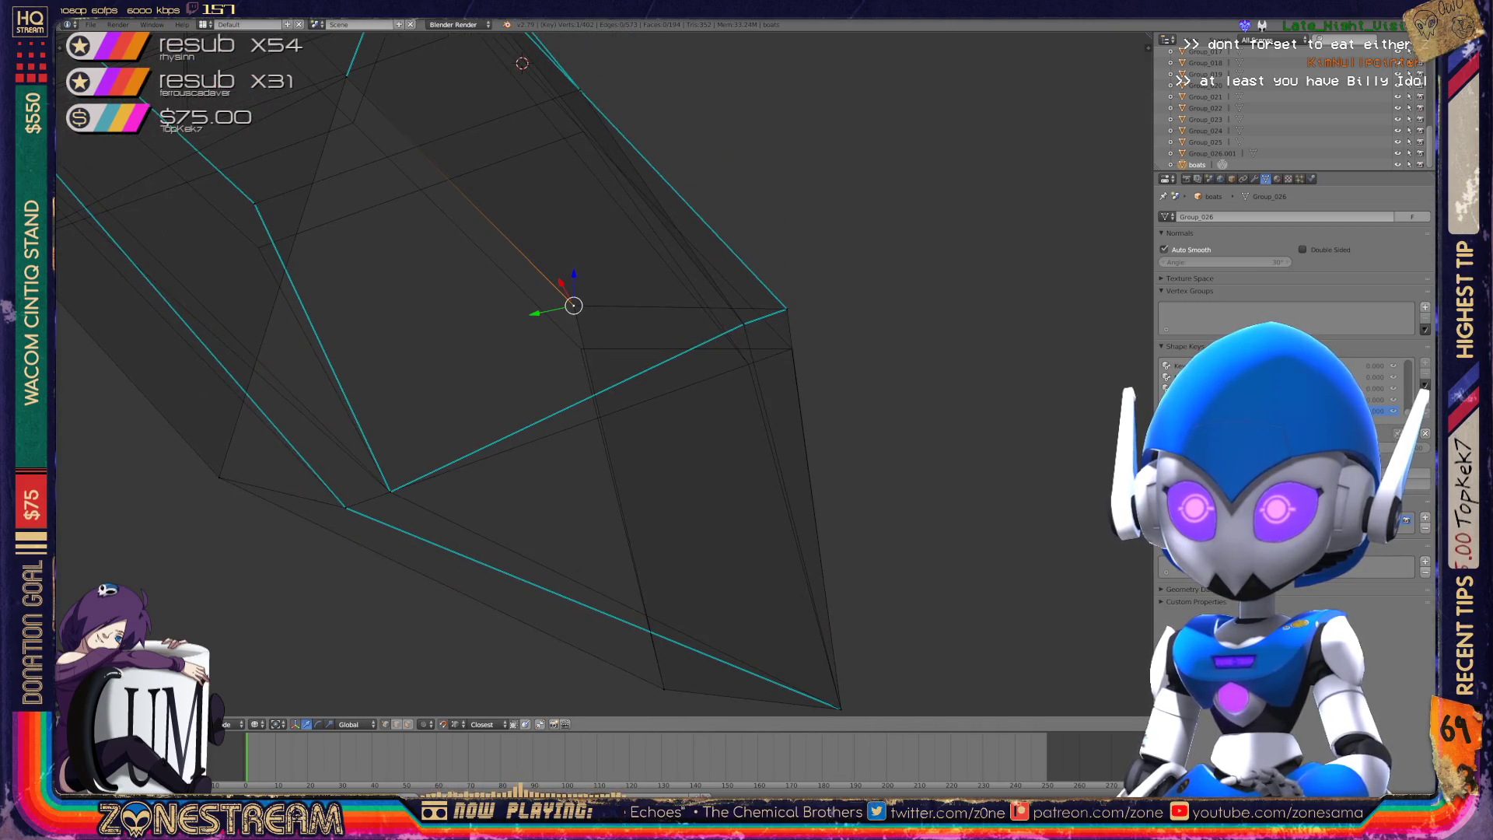
pyautogui.press('g')
pyautogui.press('g')
pyautogui.press('Return')
# - Slide several more hull vertices along their edges to line them up with the reference copy
pyautogui.moveTo(603, 373)
pyautogui.mouseDown(button='middle')
pyautogui.moveTo(688, 493)
pyautogui.moveTo(574, 498)
pyautogui.mouseUp(button='middle')
pyautogui.moveTo(839, 322); pyautogui.dragTo(762, 347, button='middle')
pyautogui.press('g')
pyautogui.press('g')
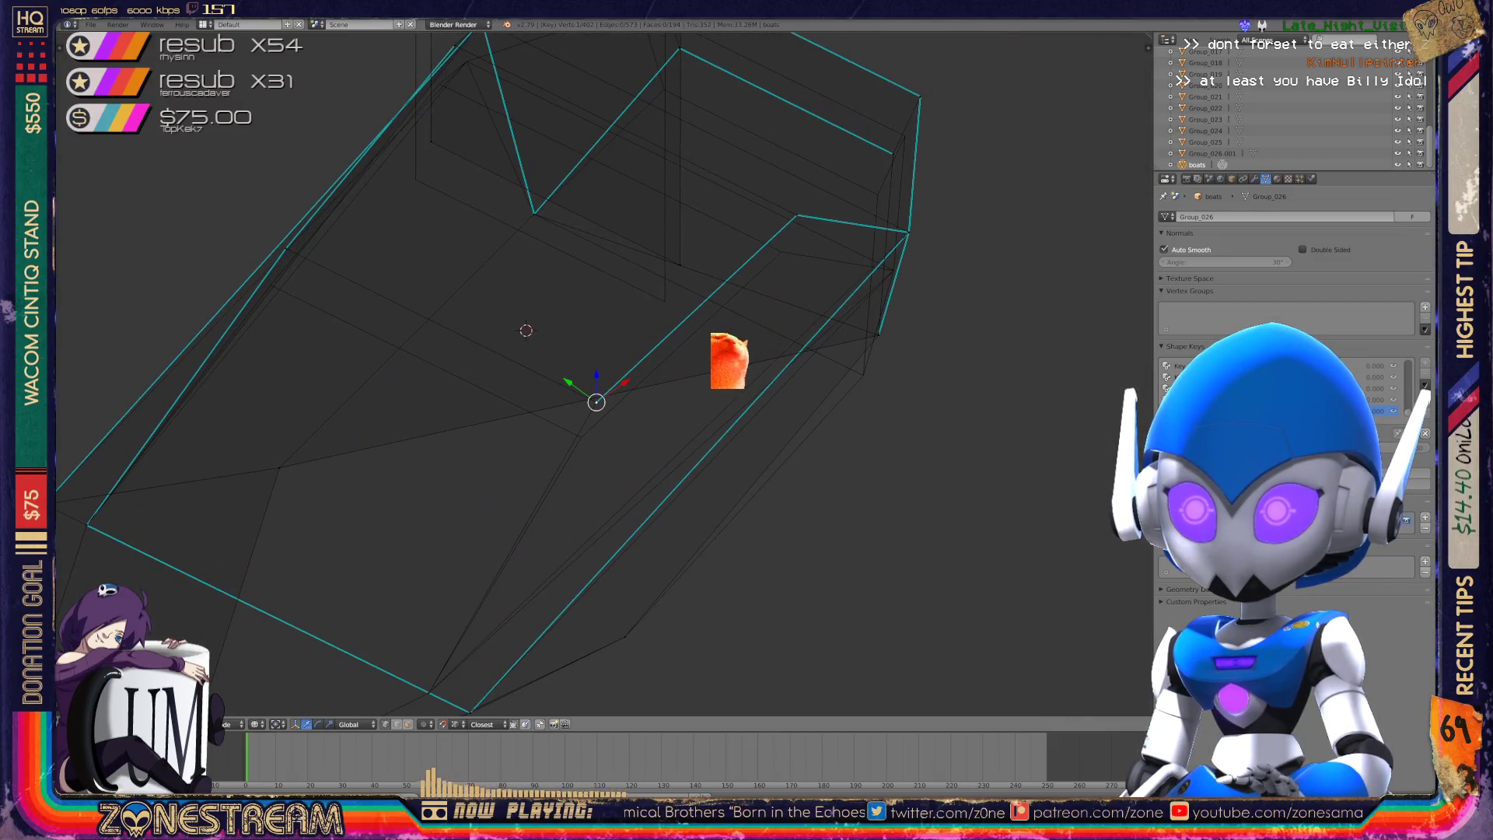
pyautogui.press('Return')
pyautogui.moveTo(633, 399); pyautogui.dragTo(545, 412, button='middle')
pyautogui.press('g')
pyautogui.press('g')
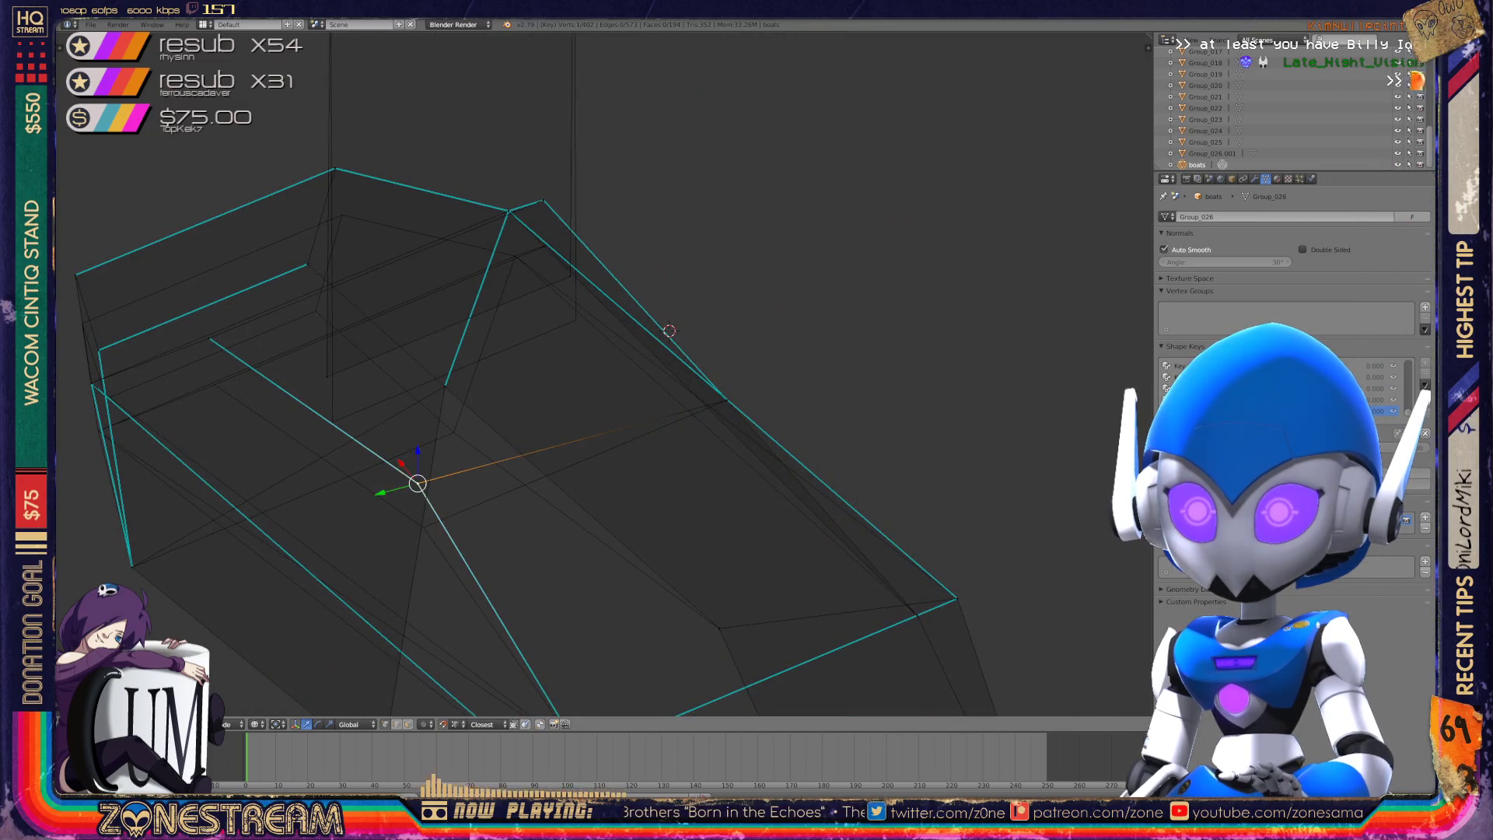
pyautogui.press('Return')
pyautogui.moveTo(669, 331)
pyautogui.keyDown('shift'); pyautogui.mouseDown(button='middle')
pyautogui.moveTo(794, 288)
pyautogui.moveTo(934, 310)
pyautogui.moveTo(886, 250)
pyautogui.moveTo(766, 227)
pyautogui.moveTo(949, 122)
pyautogui.mouseUp(button='middle'); pyautogui.keyUp('shift')
pyautogui.press('g')
pyautogui.press('g')
pyautogui.press('Return')
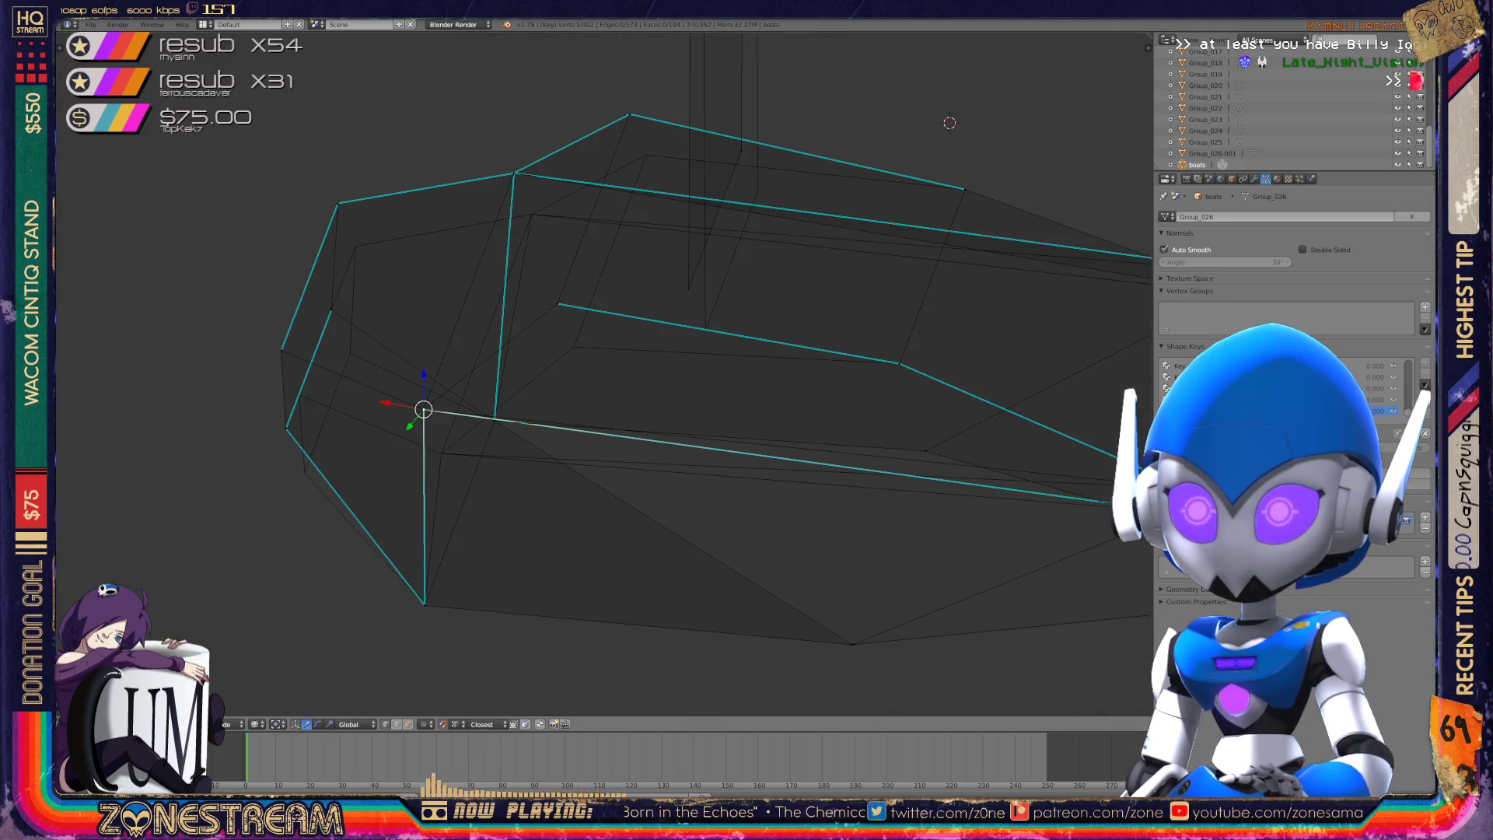
pyautogui.press('g')
pyautogui.press('g')
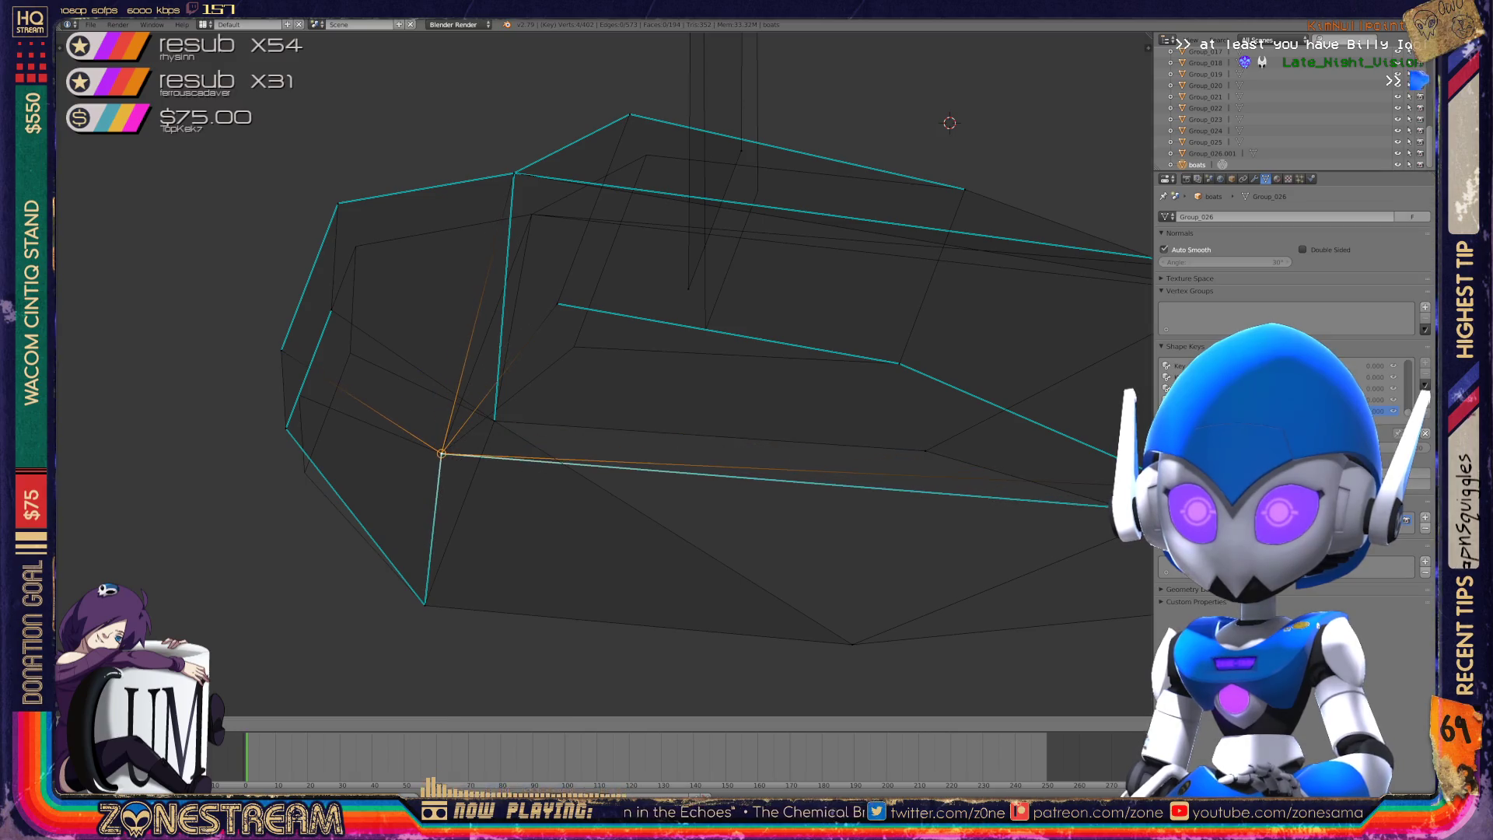
pyautogui.press('Return')
# - Slide the next hull vertex up and back down its edge until it matches the reference
pyautogui.rightClick(286, 428)
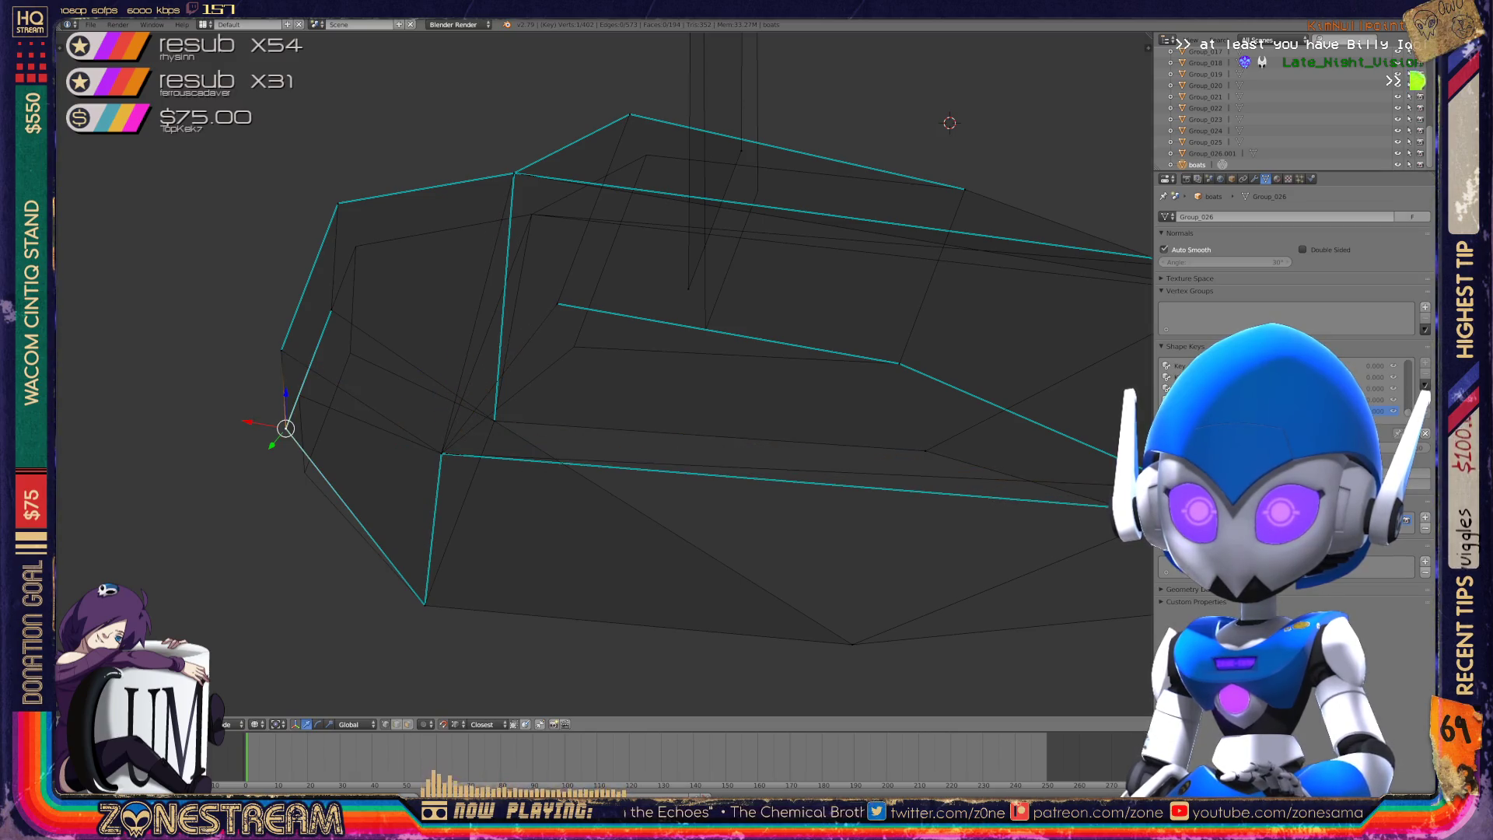
pyautogui.press('g')
pyautogui.press('g')
pyautogui.press('Return')
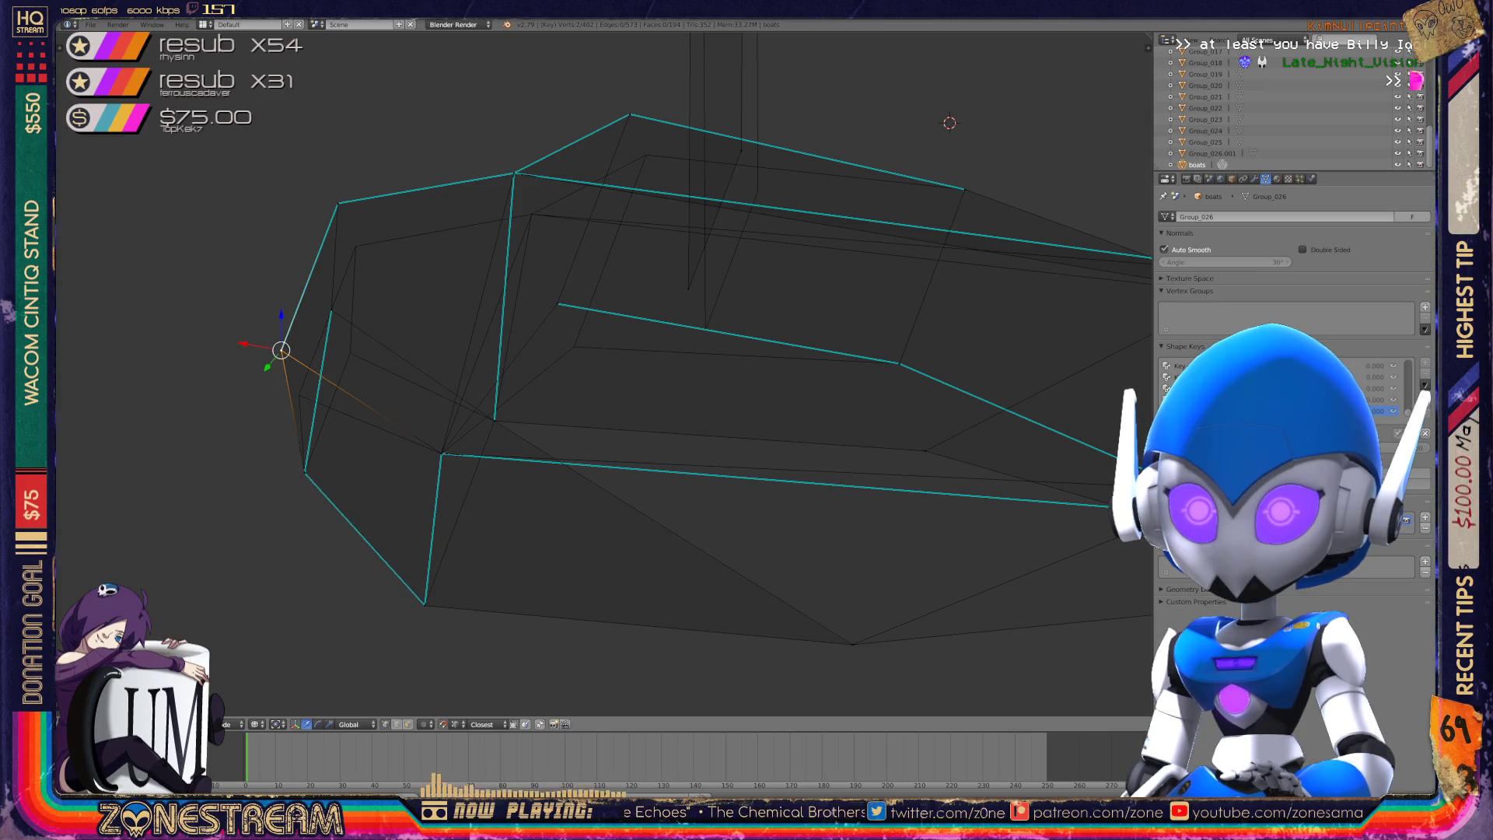
pyautogui.press('g')
pyautogui.press('g')
pyautogui.press('Return')
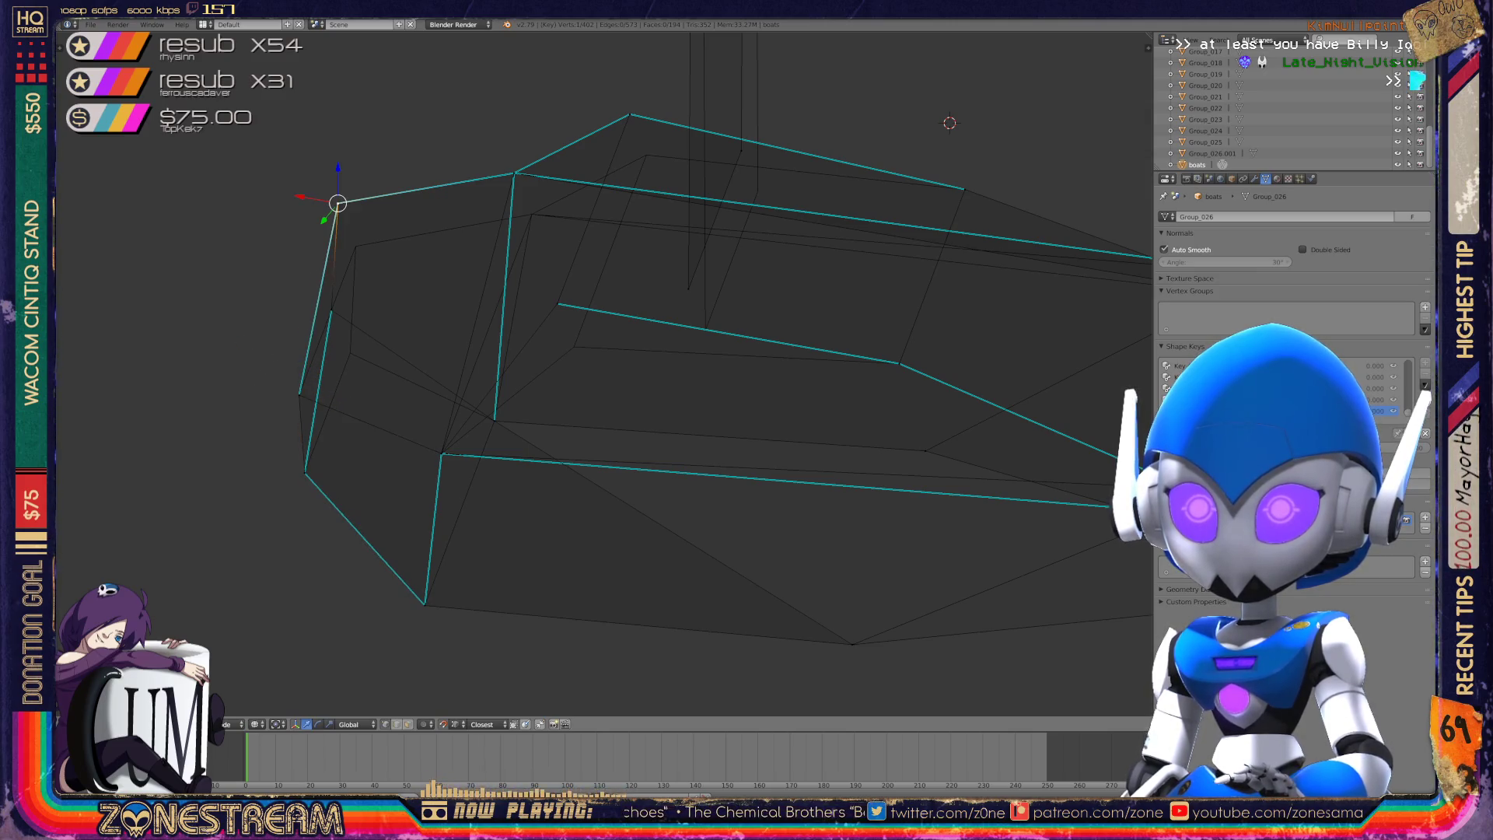
pyautogui.press('g')
pyautogui.press('g')
pyautogui.press('Return')
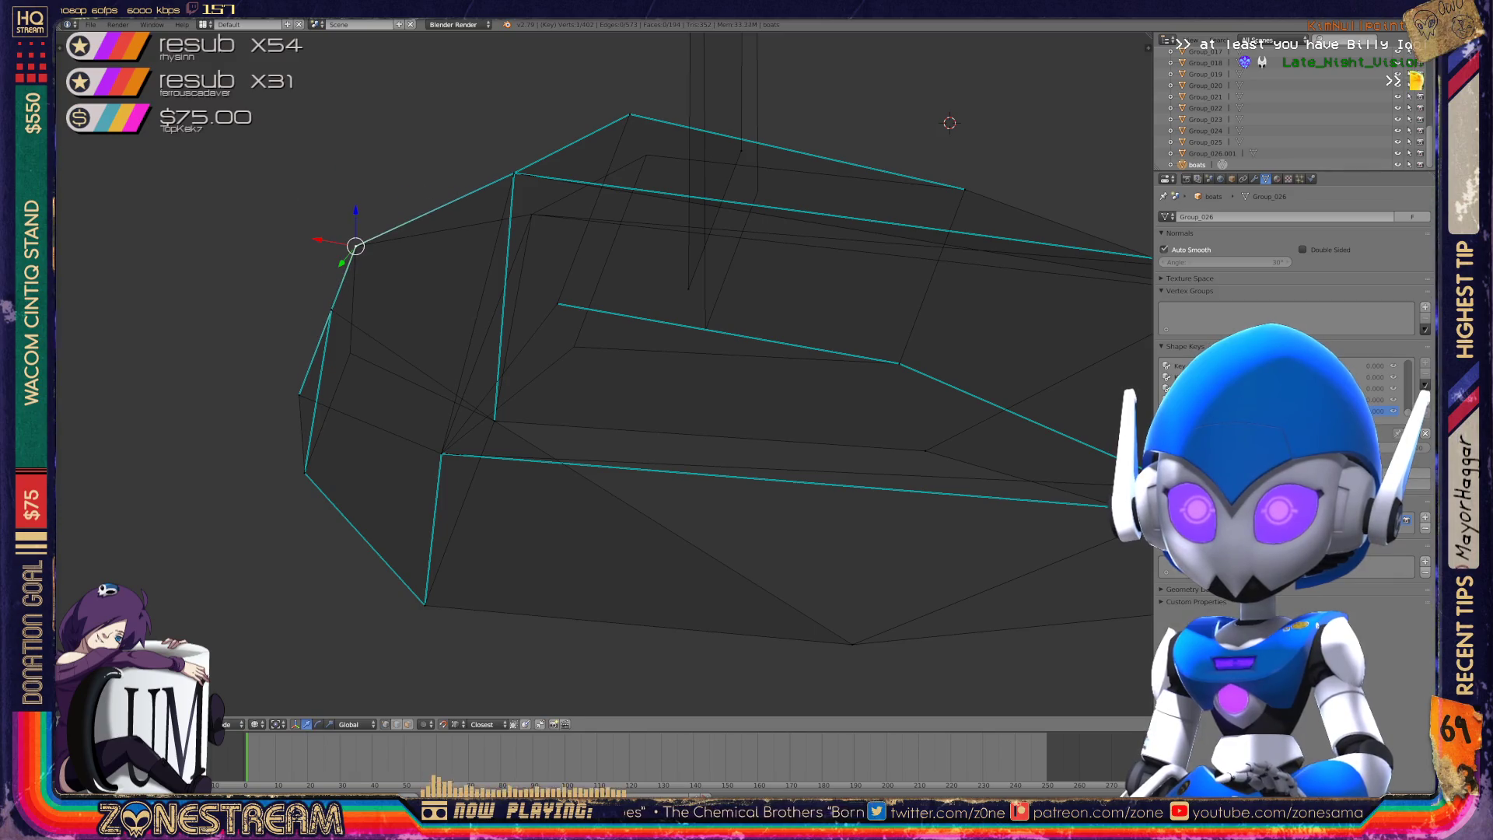
pyautogui.moveTo(700, 389)
pyautogui.mouseDown(button='middle')
pyautogui.moveTo(747, 374)
pyautogui.moveTo(684, 389)
pyautogui.moveTo(739, 381)
pyautogui.mouseUp(button='middle')
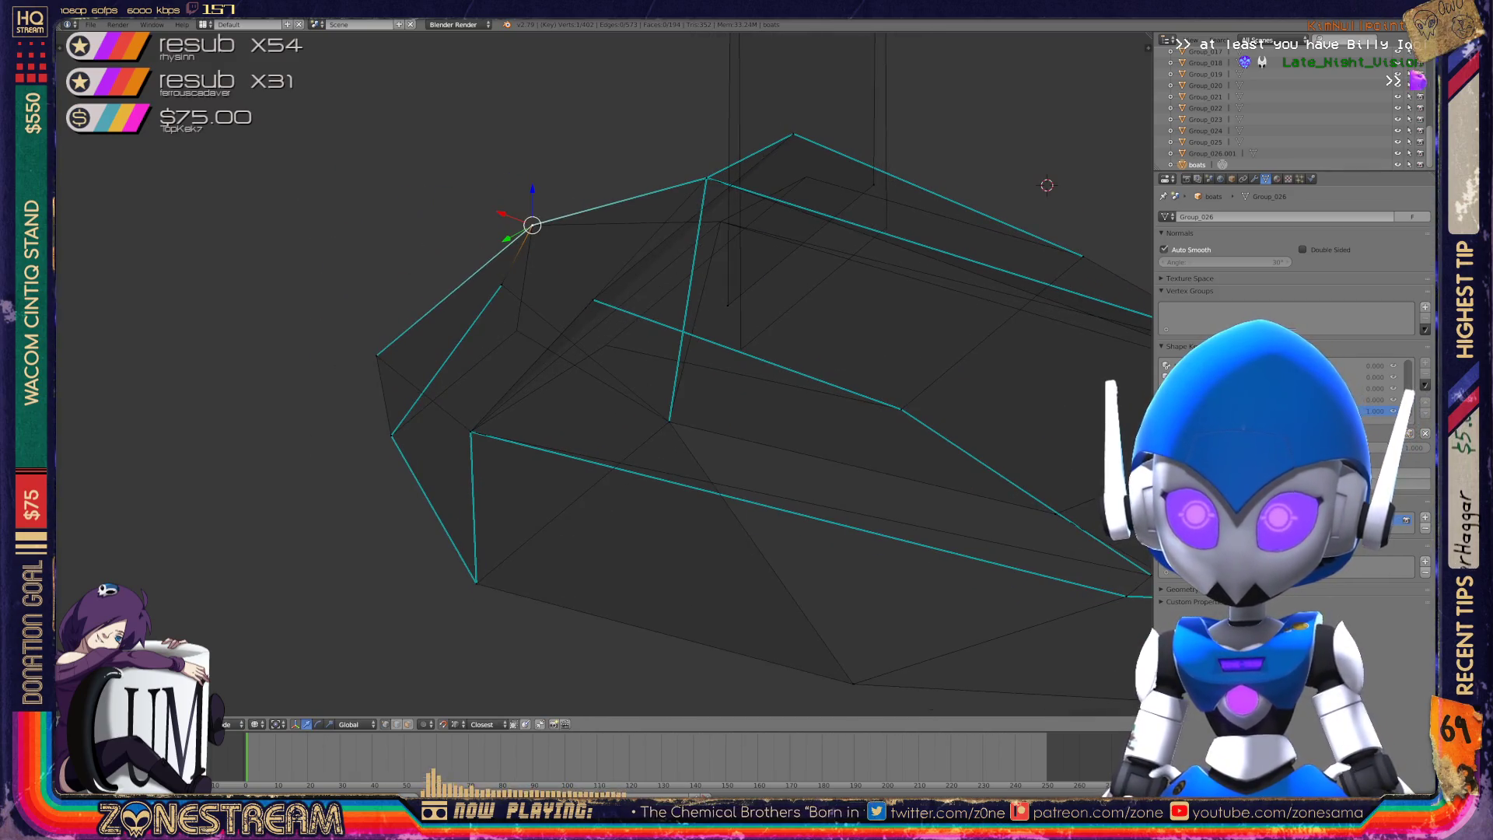
pyautogui.press('g')
pyautogui.press('g')
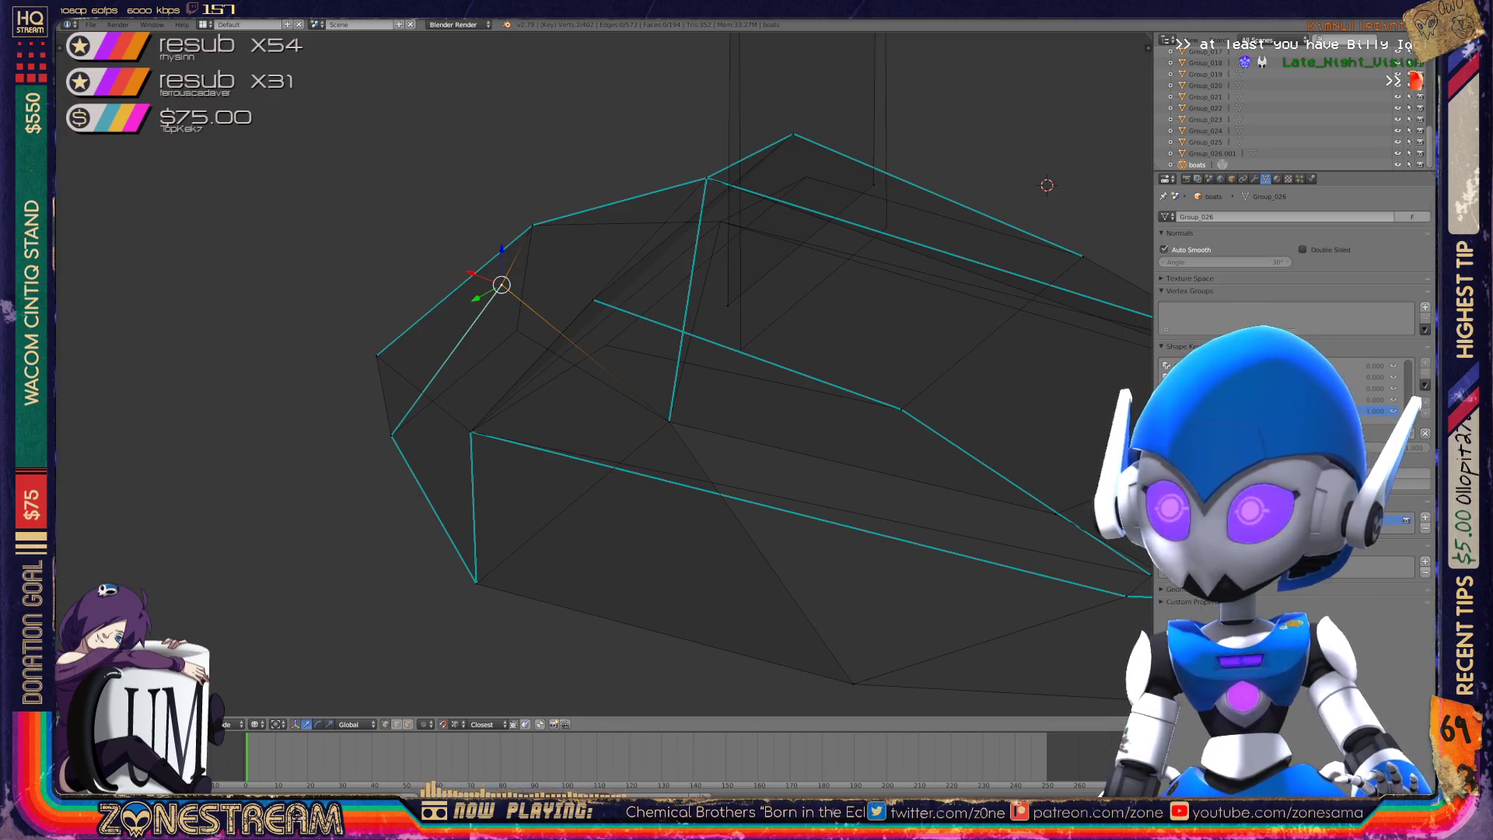
pyautogui.press('g')
pyautogui.press('g')
pyautogui.press('Return')
pyautogui.scroll(-4, 605, 375)
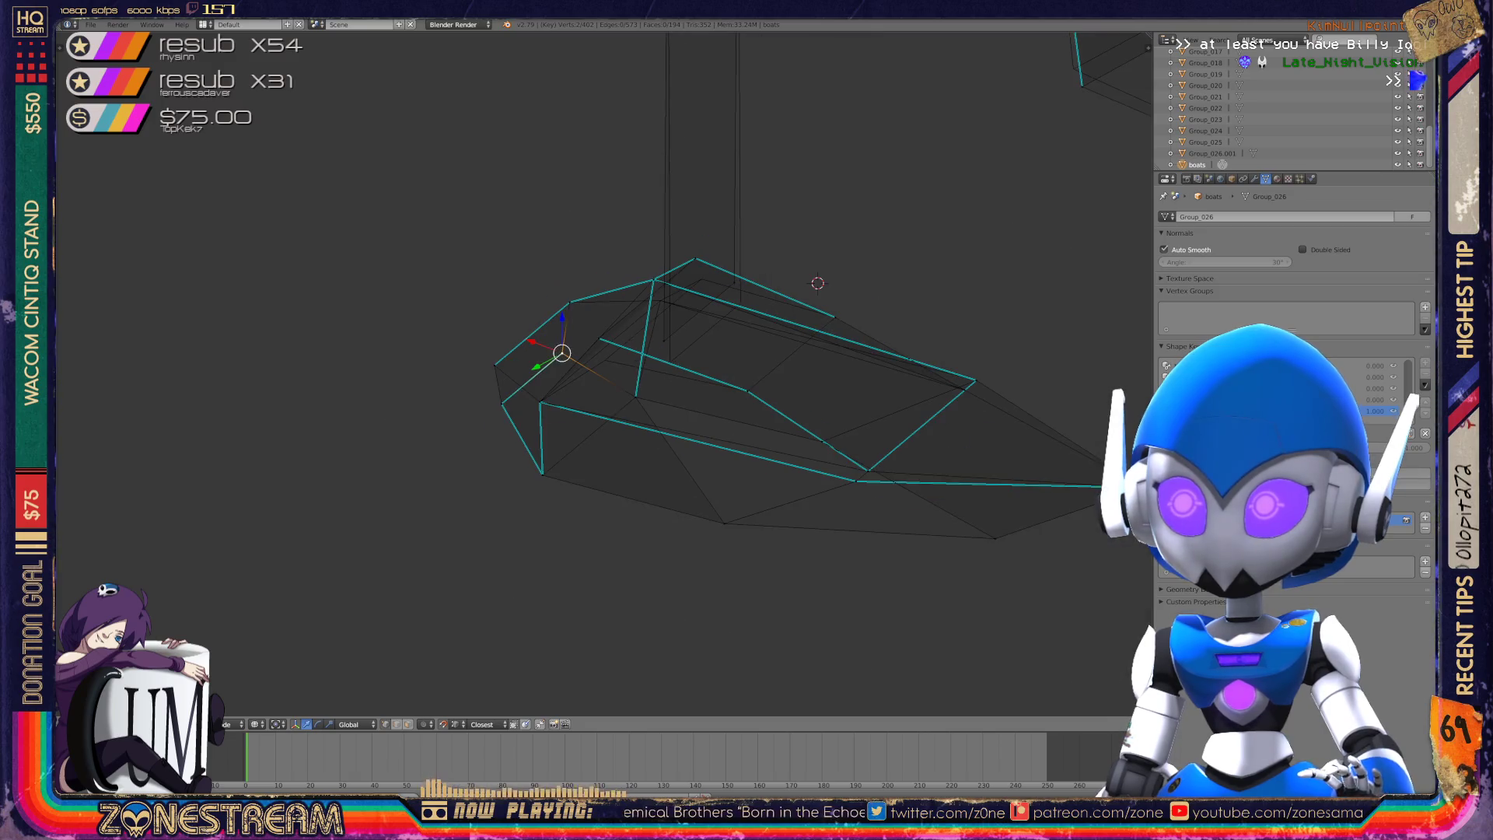
pyautogui.scroll(3, 603, 371)
# - Drag the lower hull vertices onto the reference outline and its corner
pyautogui.keyDown('shift'); pyautogui.moveTo(606, 373); pyautogui.dragTo(528, 416, button='middle'); pyautogui.keyUp('shift')
pyautogui.rightClick(630, 359)
pyautogui.rightClick(638, 395)
pyautogui.rightClick(751, 259)
pyautogui.rightClick(758, 290)
pyautogui.scroll(-5, 603, 377)
pyautogui.moveTo(604, 373); pyautogui.dragTo(645, 296, button='middle')
pyautogui.scroll(5, 603, 373)
pyautogui.moveTo(603, 374); pyautogui.dragTo(603, 311, button='middle')
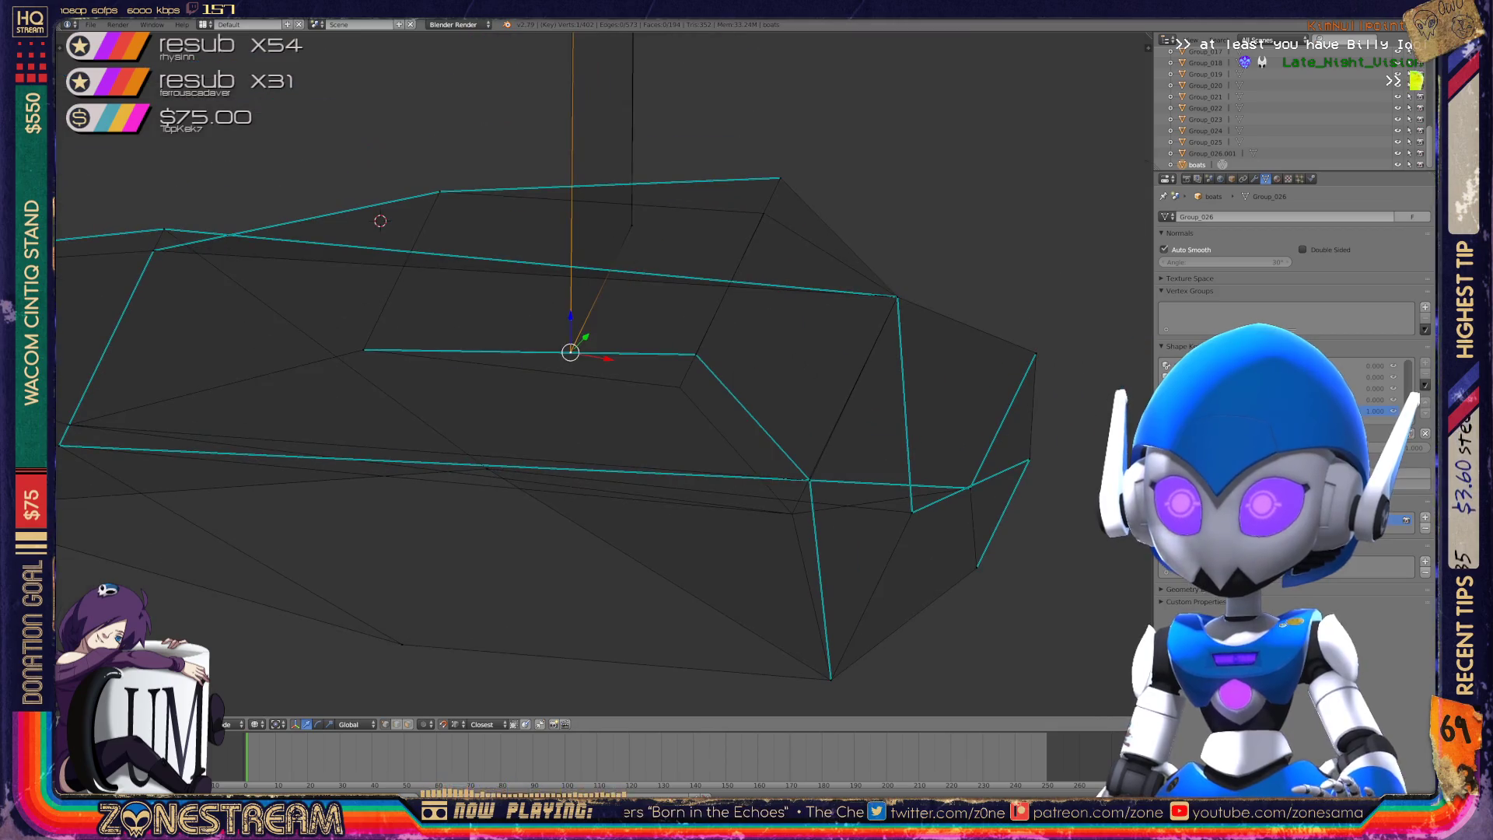
pyautogui.moveTo(696, 353); pyautogui.dragTo(679, 387, button='right')
pyautogui.moveTo(780, 177); pyautogui.dragTo(763, 212)
pyautogui.press('KP_4')
pyautogui.press('KP_4')
pyautogui.press('KP_4')
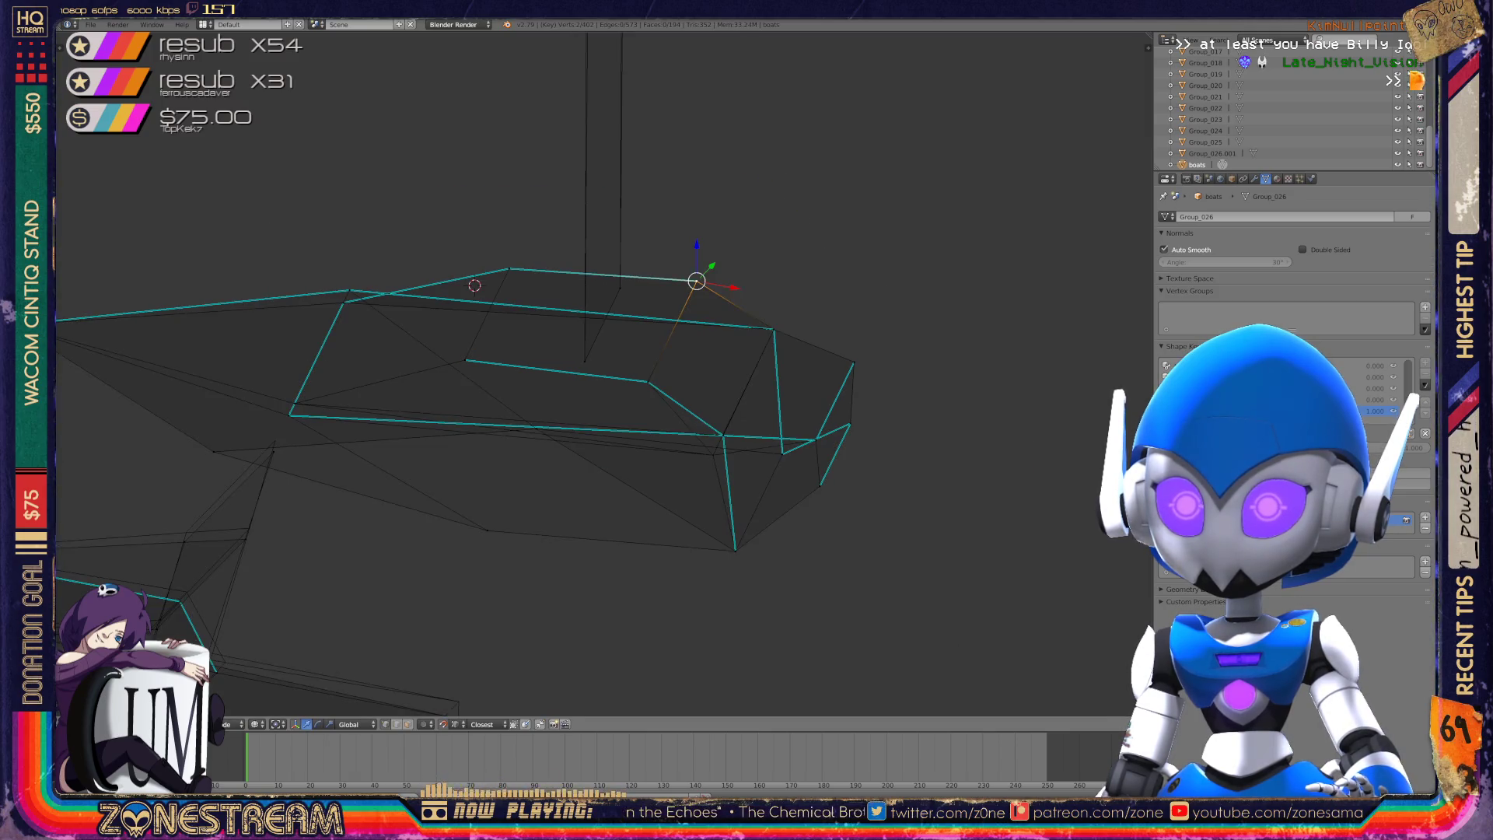
pyautogui.scroll(2, 512, 372)
# - Grab one more hull vertex and place it on the reference
pyautogui.rightClick(767, 400)
pyautogui.press('g')
pyautogui.click(766, 404)
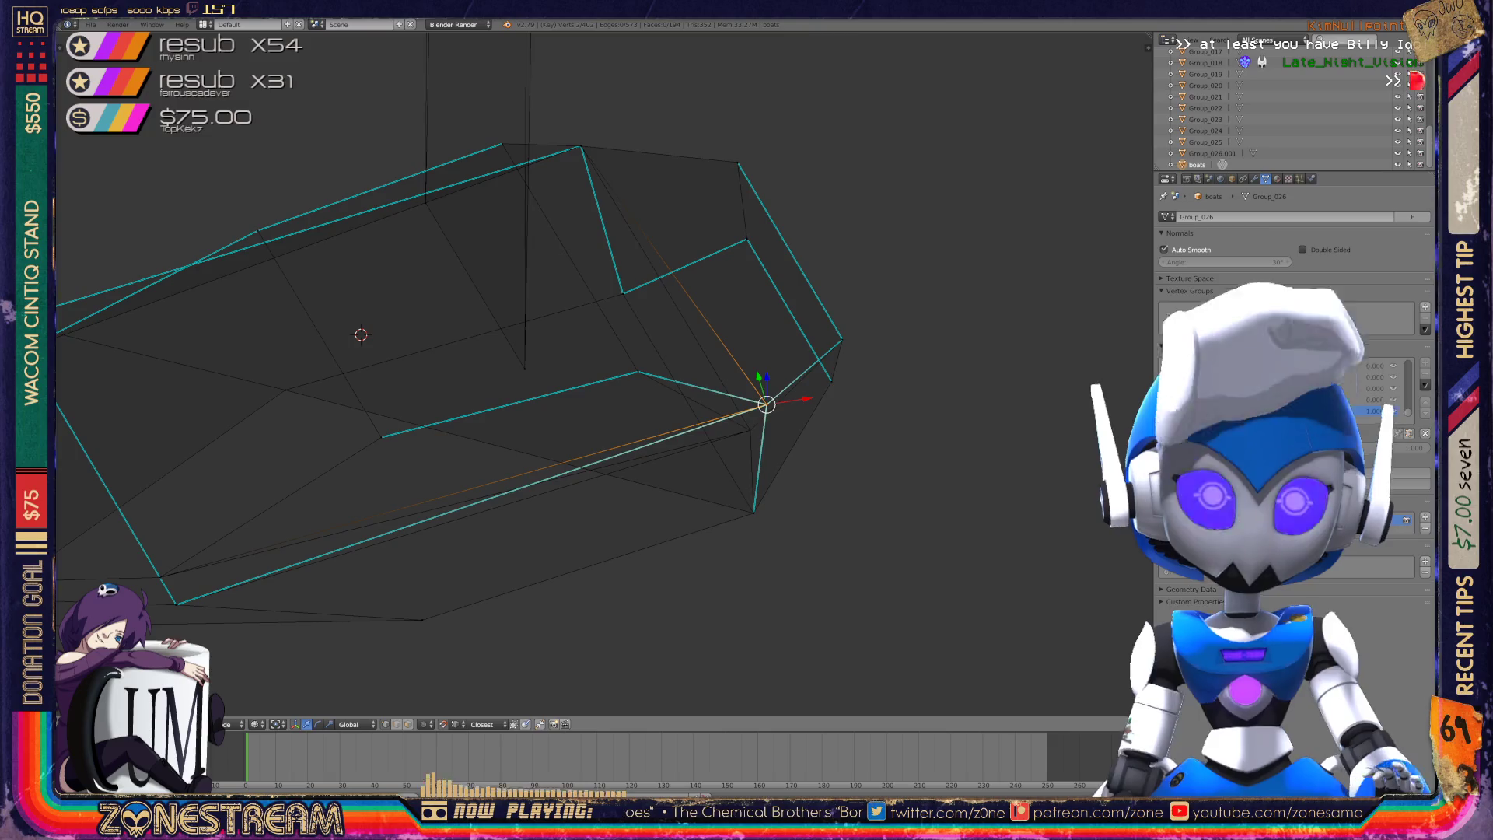
pyautogui.scroll(-2, 467, 350)
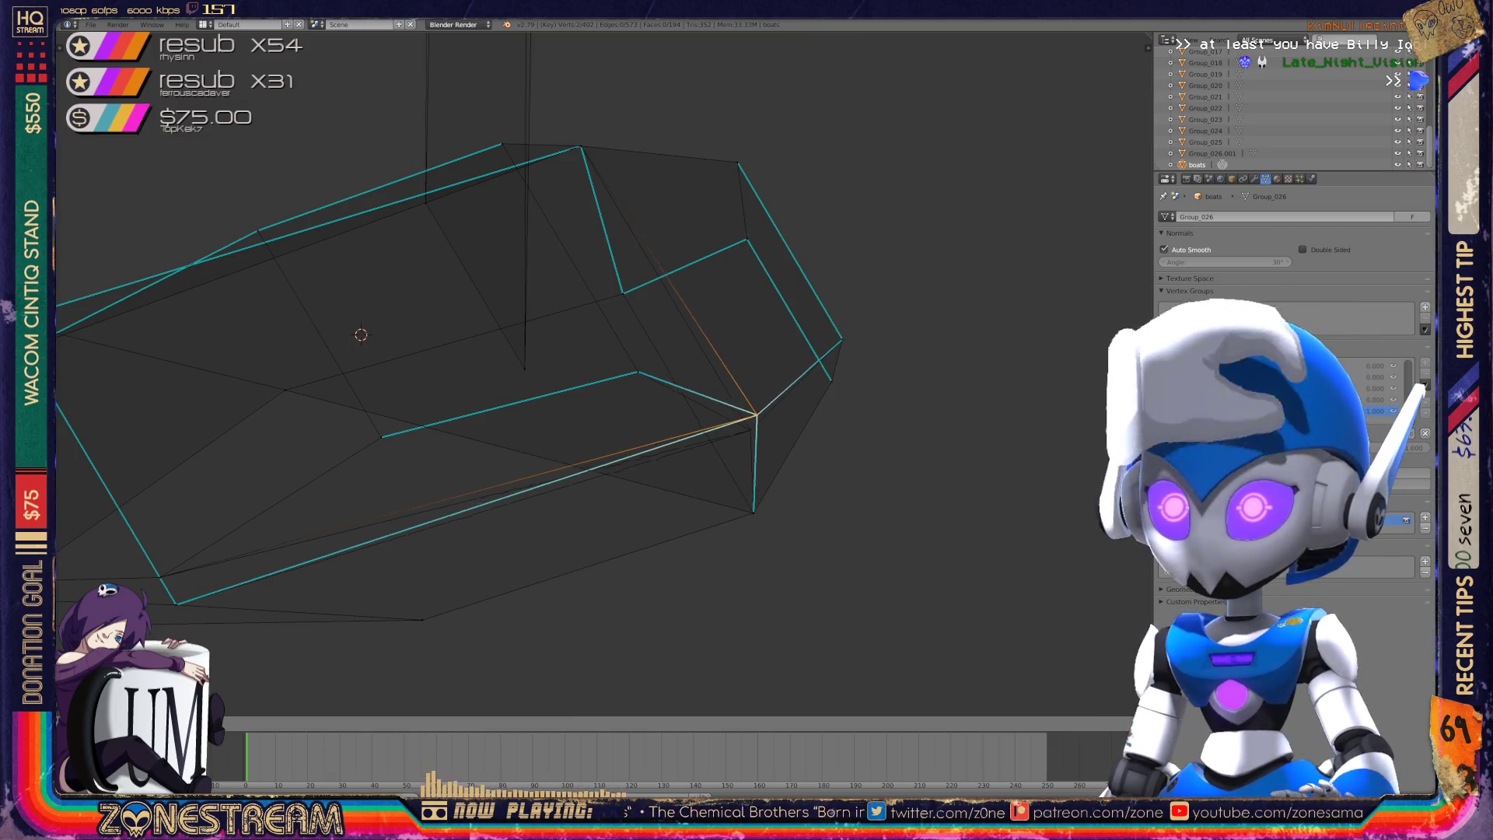
pyautogui.moveTo(466, 350)
pyautogui.mouseDown(button='middle')
pyautogui.moveTo(609, 291)
pyautogui.moveTo(612, 309)
pyautogui.mouseUp(button='middle')
# - Lower the tall panel's top-right and top-left corners onto the reference
pyautogui.press('Tab')
pyautogui.press('Tab')
pyautogui.rightClick(613, 308)
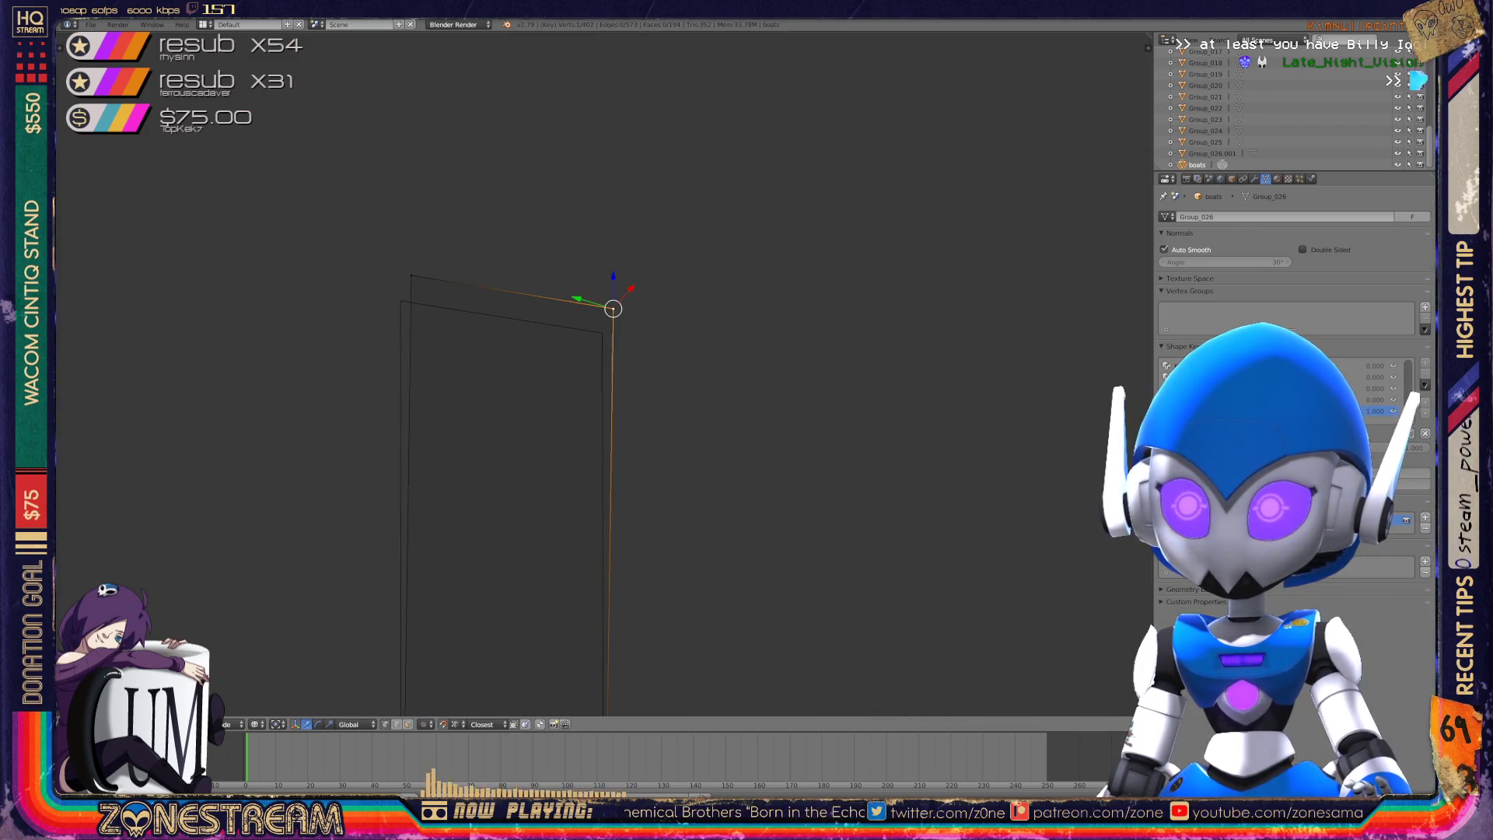
pyautogui.moveTo(613, 309); pyautogui.dragTo(602, 332, button='right')
pyautogui.rightClick(410, 274)
pyautogui.press('g')
pyautogui.click(401, 301)
pyautogui.moveTo(400, 301)
pyautogui.mouseDown(button='middle')
pyautogui.moveTo(436, 327)
pyautogui.moveTo(415, 140)
pyautogui.moveTo(466, 150)
pyautogui.mouseUp(button='middle')
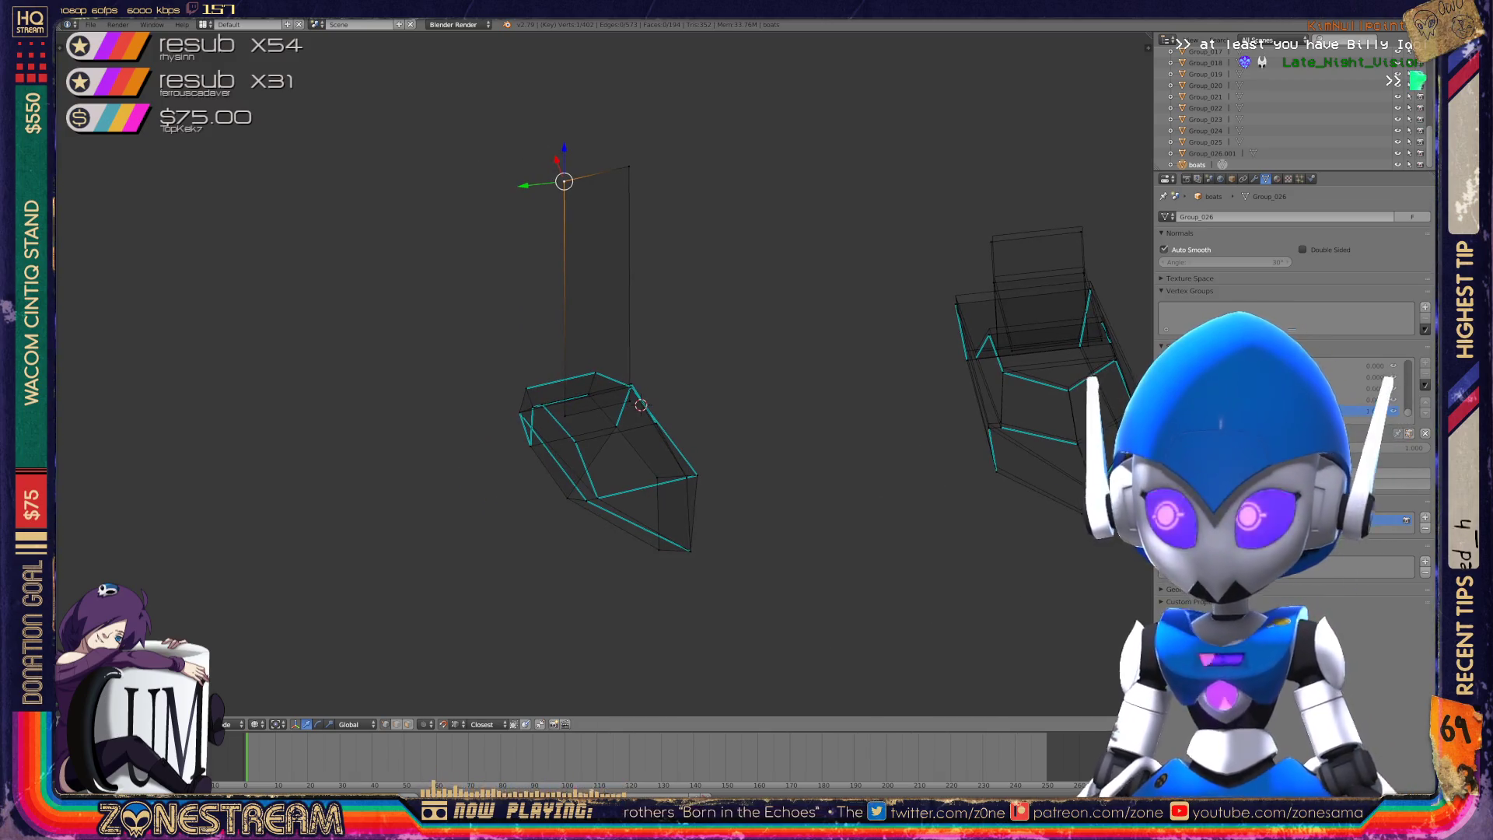
# - Center the right boat and nudge its bottom vertex and the next hull vertex slightly up-left
pyautogui.keyDown('shift'); pyautogui.moveTo(641, 404); pyautogui.dragTo(321, 389, button='middle'); pyautogui.keyUp('shift')
pyautogui.scroll(2, 322, 389)
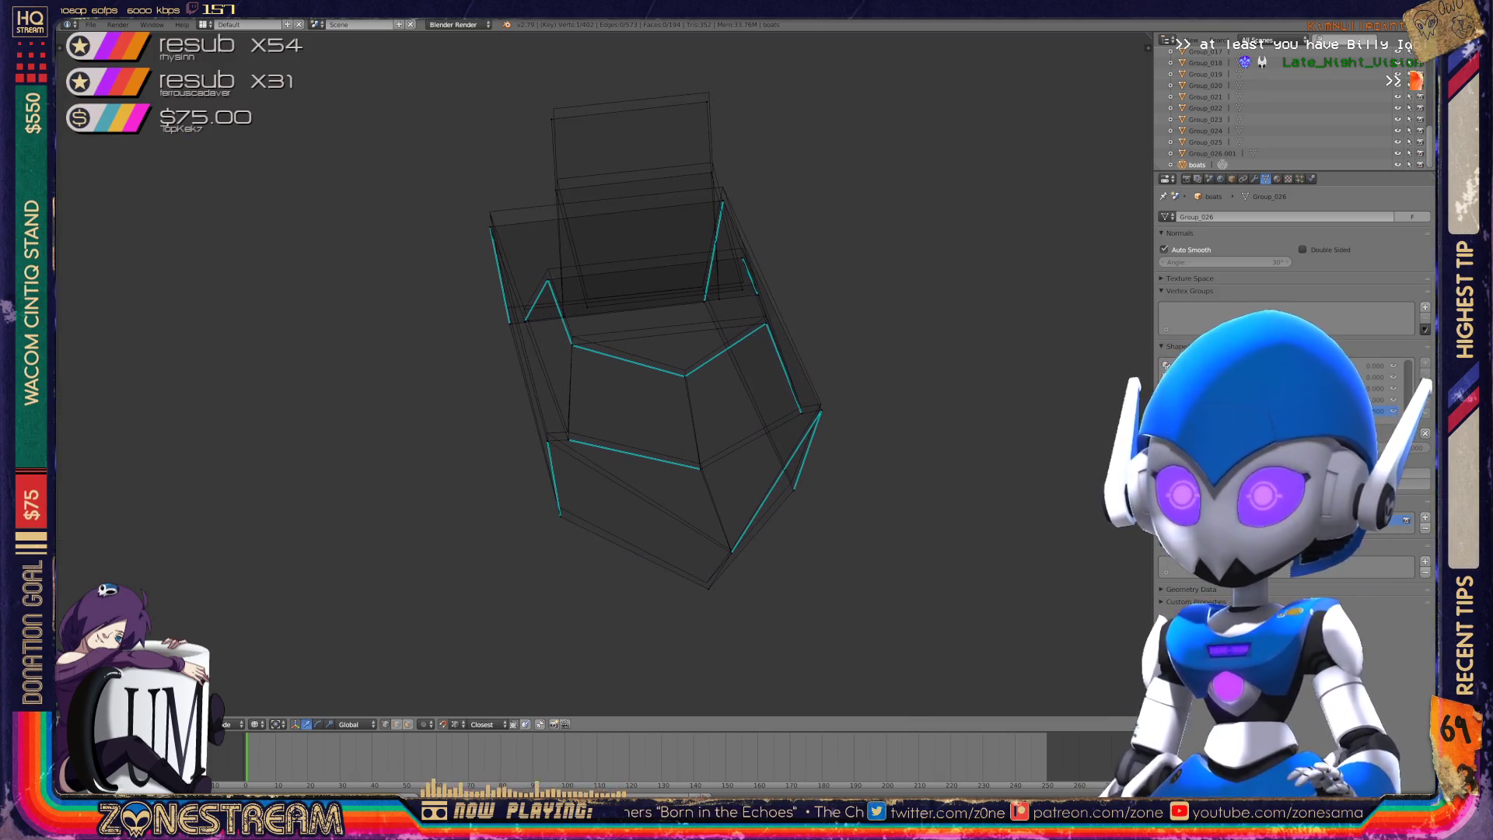
pyautogui.scroll(3, 653, 342)
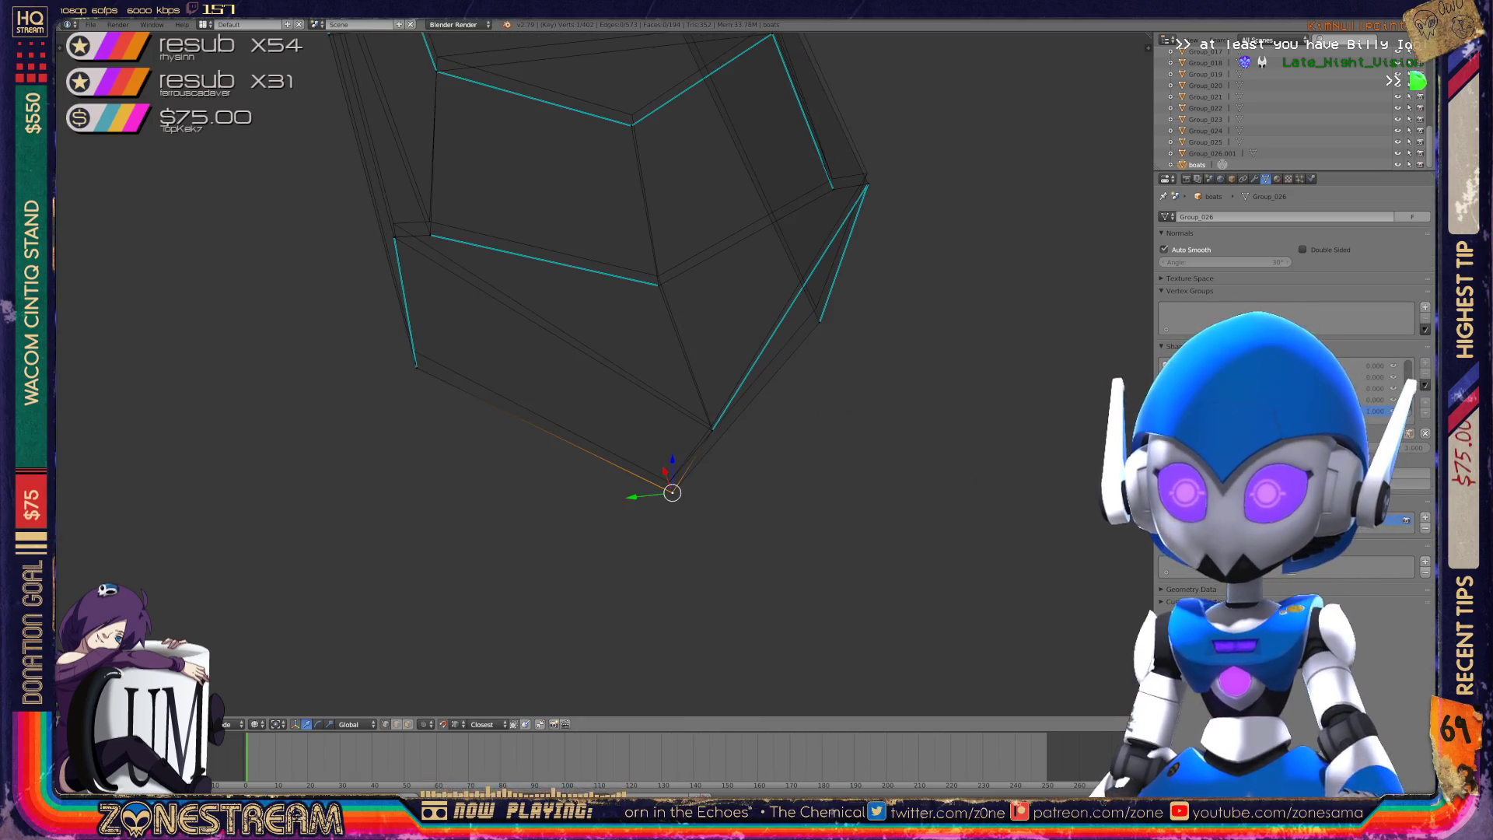
pyautogui.moveTo(673, 492); pyautogui.dragTo(668, 482)
pyautogui.moveTo(668, 482)
pyautogui.mouseDown(button='middle')
pyautogui.moveTo(760, 420)
pyautogui.moveTo(557, 497)
pyautogui.moveTo(539, 519)
pyautogui.mouseUp(button='middle')
pyautogui.rightClick(596, 452)
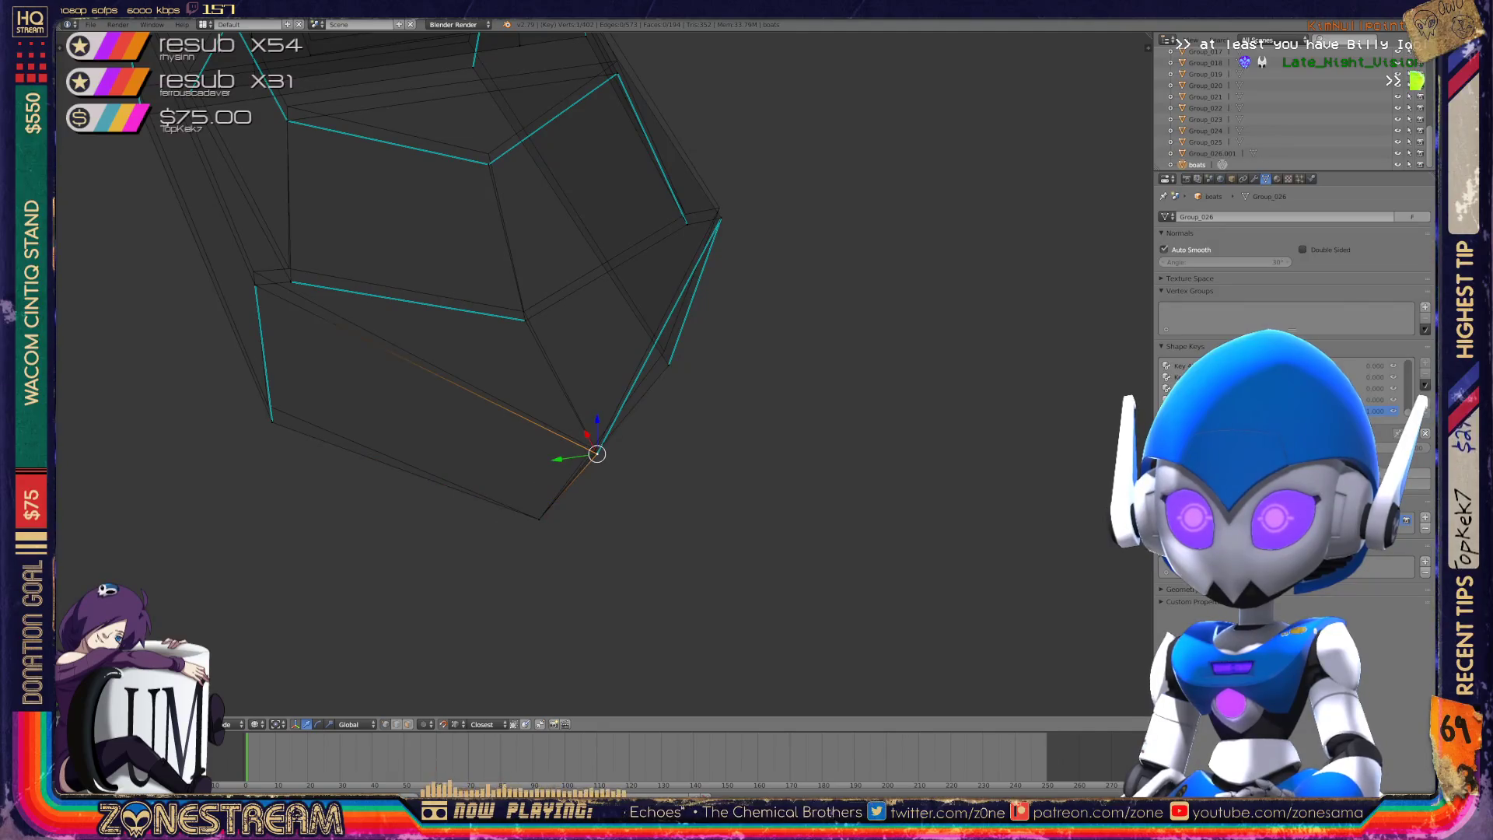
pyautogui.moveTo(596, 454); pyautogui.dragTo(595, 449)
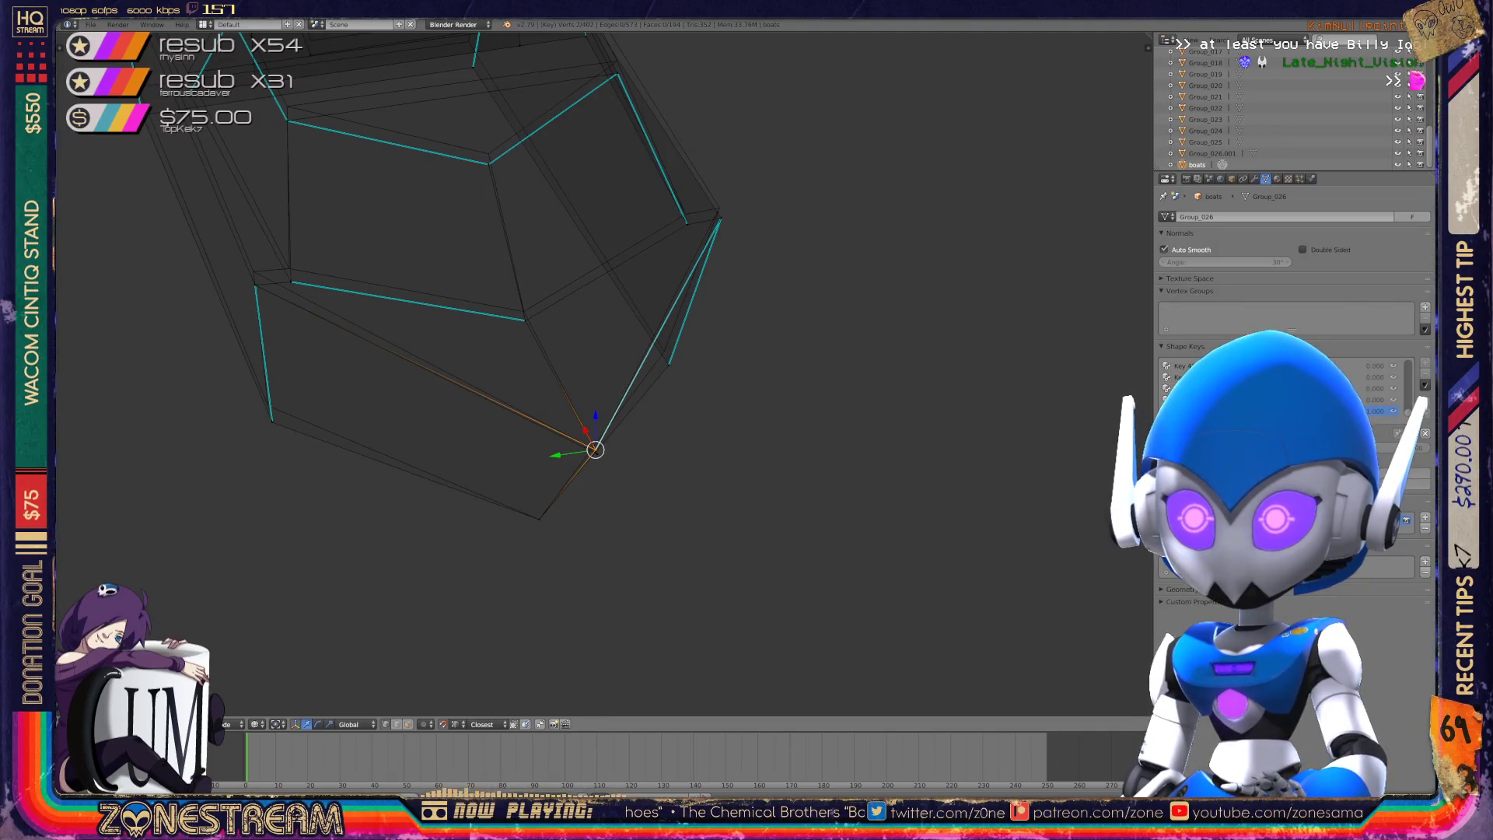
pyautogui.scroll(2, 595, 450)
pyautogui.moveTo(583, 500)
pyautogui.mouseDown(button='middle')
pyautogui.moveTo(516, 416)
pyautogui.moveTo(444, 450)
pyautogui.mouseUp(button='middle')
# - Move the top vertex of the lower hull edge up onto the reference edge
pyautogui.rightClick(440, 442)
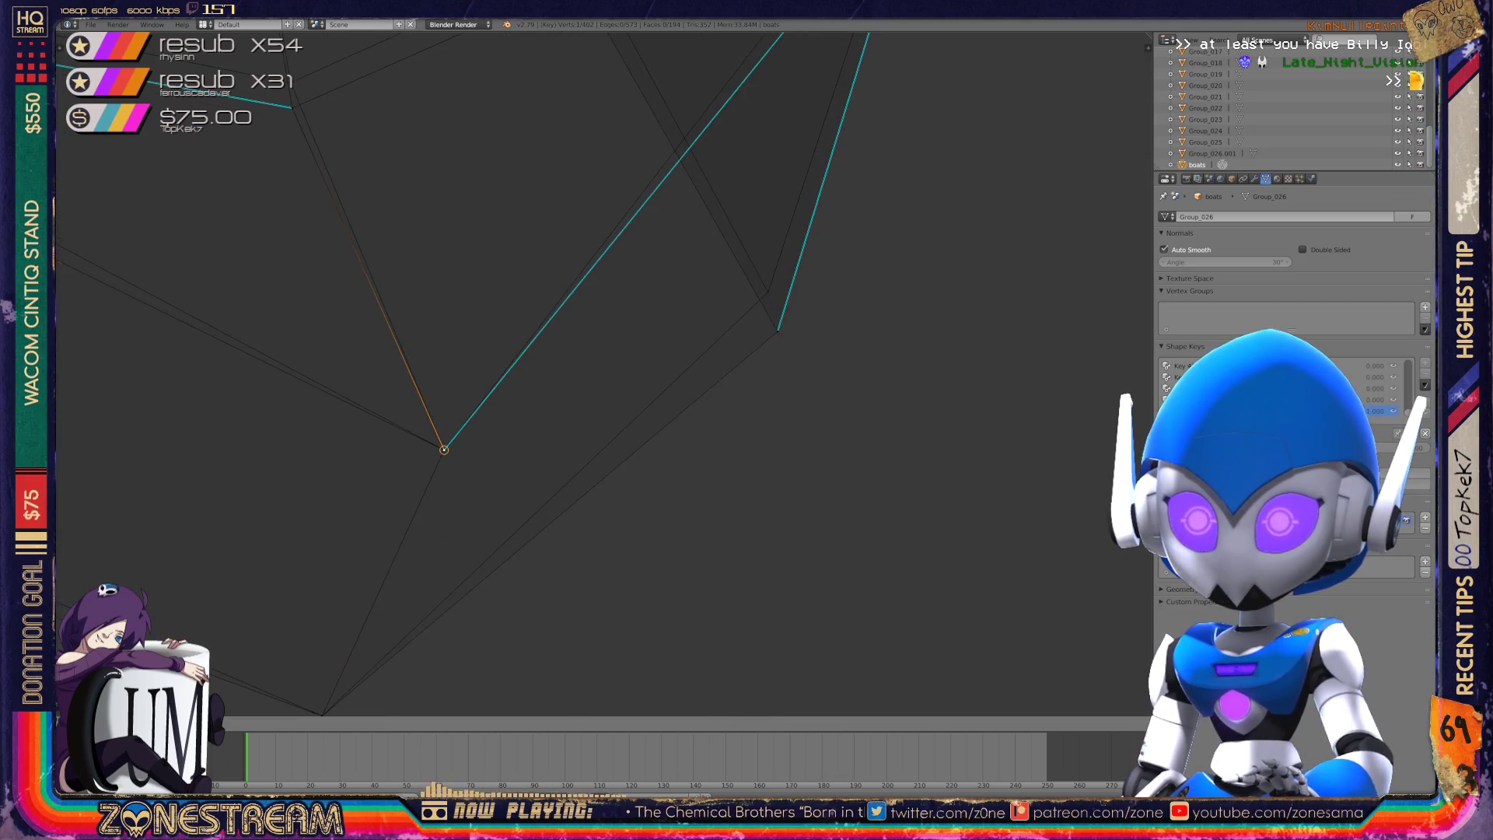
pyautogui.scroll(-2, 444, 450)
pyautogui.moveTo(540, 404); pyautogui.dragTo(773, 430, button='middle')
pyautogui.scroll(1, 773, 430)
pyautogui.rightClick(478, 461)
pyautogui.rightClick(479, 459)
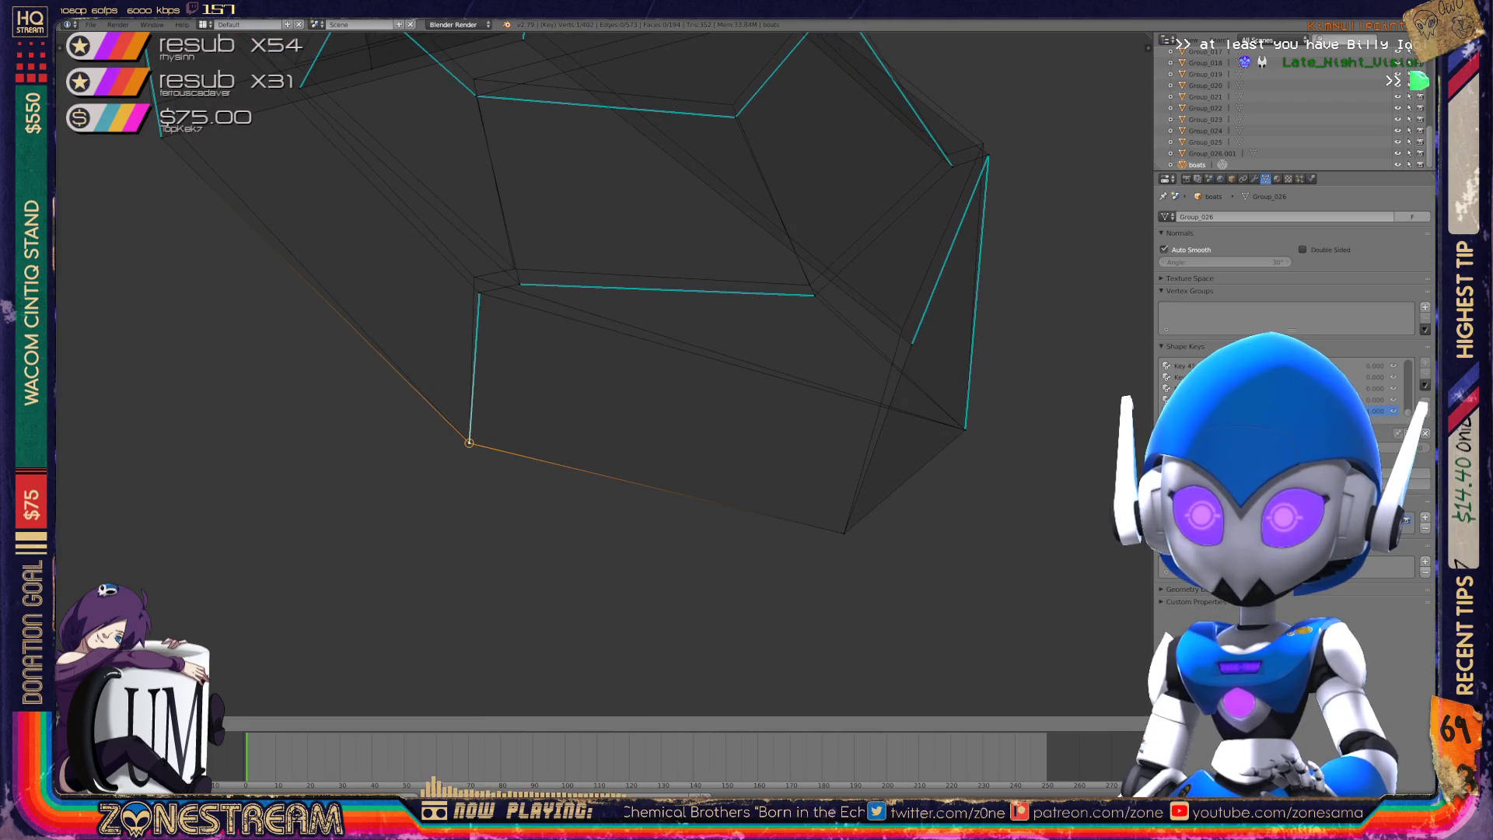
pyautogui.scroll(3, 555, 148)
pyautogui.keyDown('shift'); pyautogui.moveTo(545, 389); pyautogui.dragTo(568, 422, button='middle'); pyautogui.keyUp('shift')
pyautogui.rightClick(470, 438)
pyautogui.moveTo(470, 438); pyautogui.dragTo(461, 410, button='right')
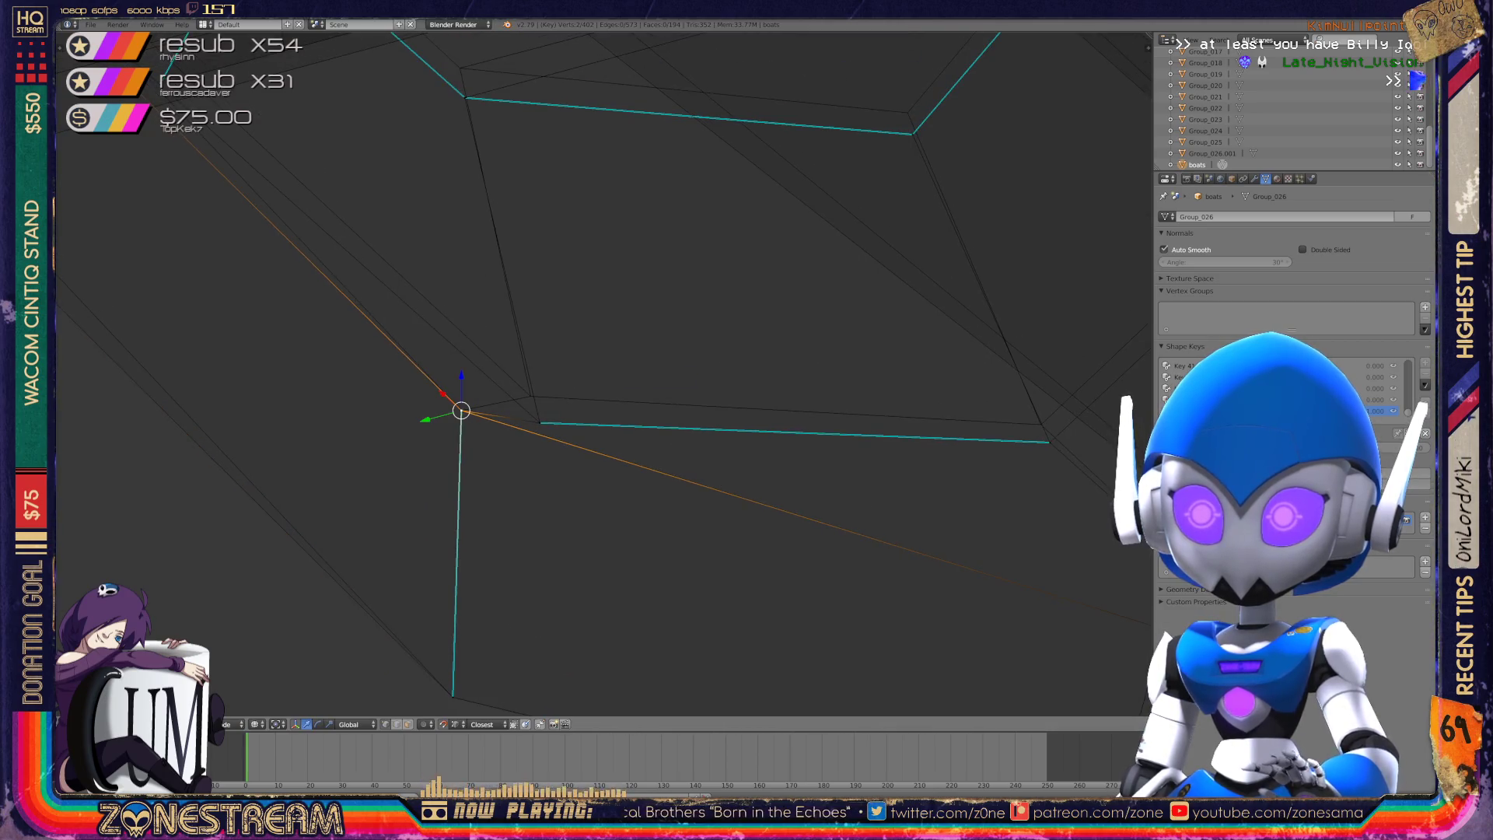
# - Raise the neighbouring hull vertex, another side vertex and the bottom vertex onto the reference
pyautogui.rightClick(540, 422)
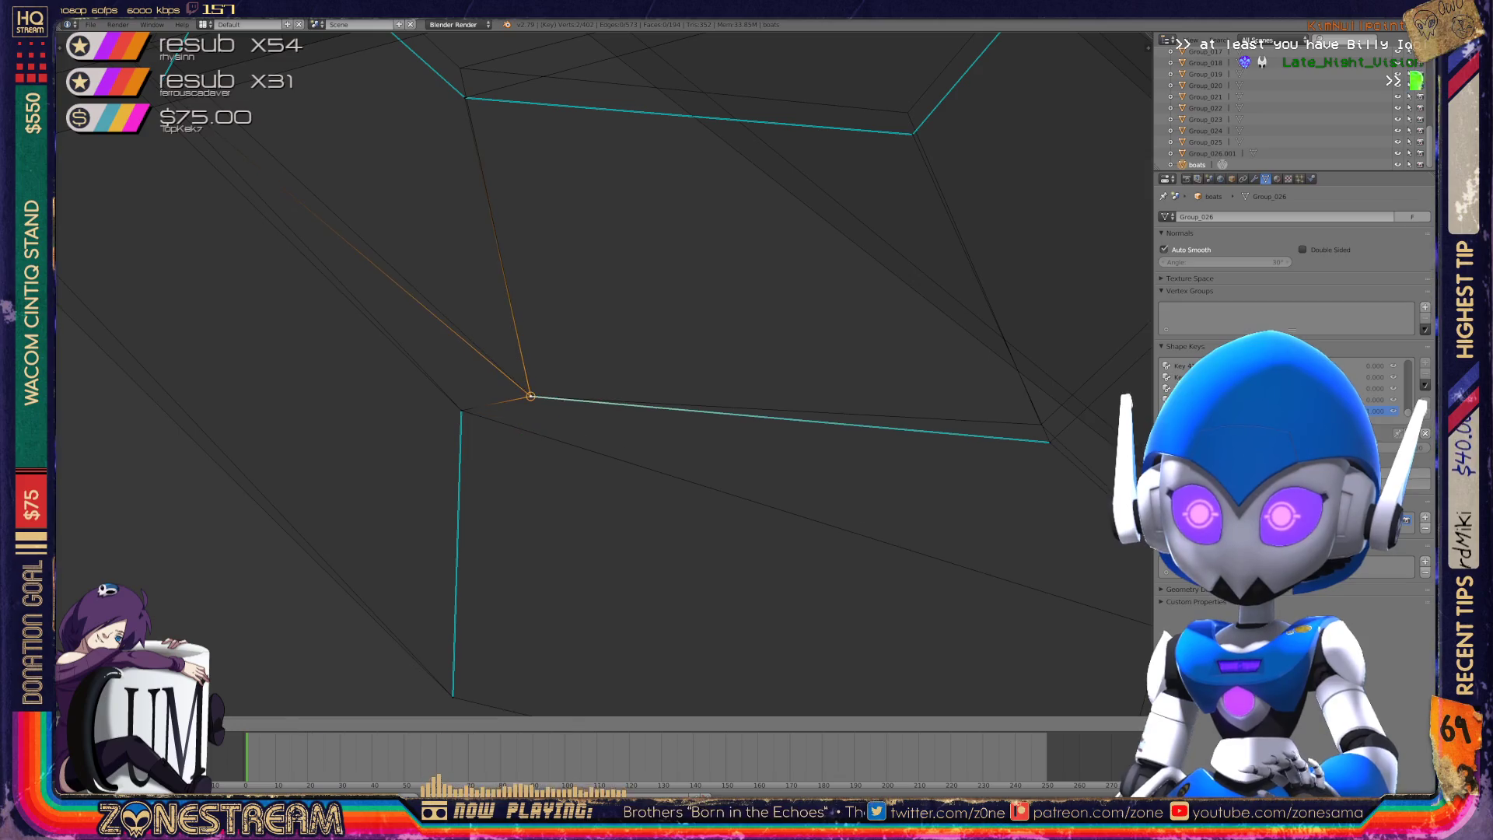
pyautogui.moveTo(540, 423); pyautogui.dragTo(661, 436, button='middle')
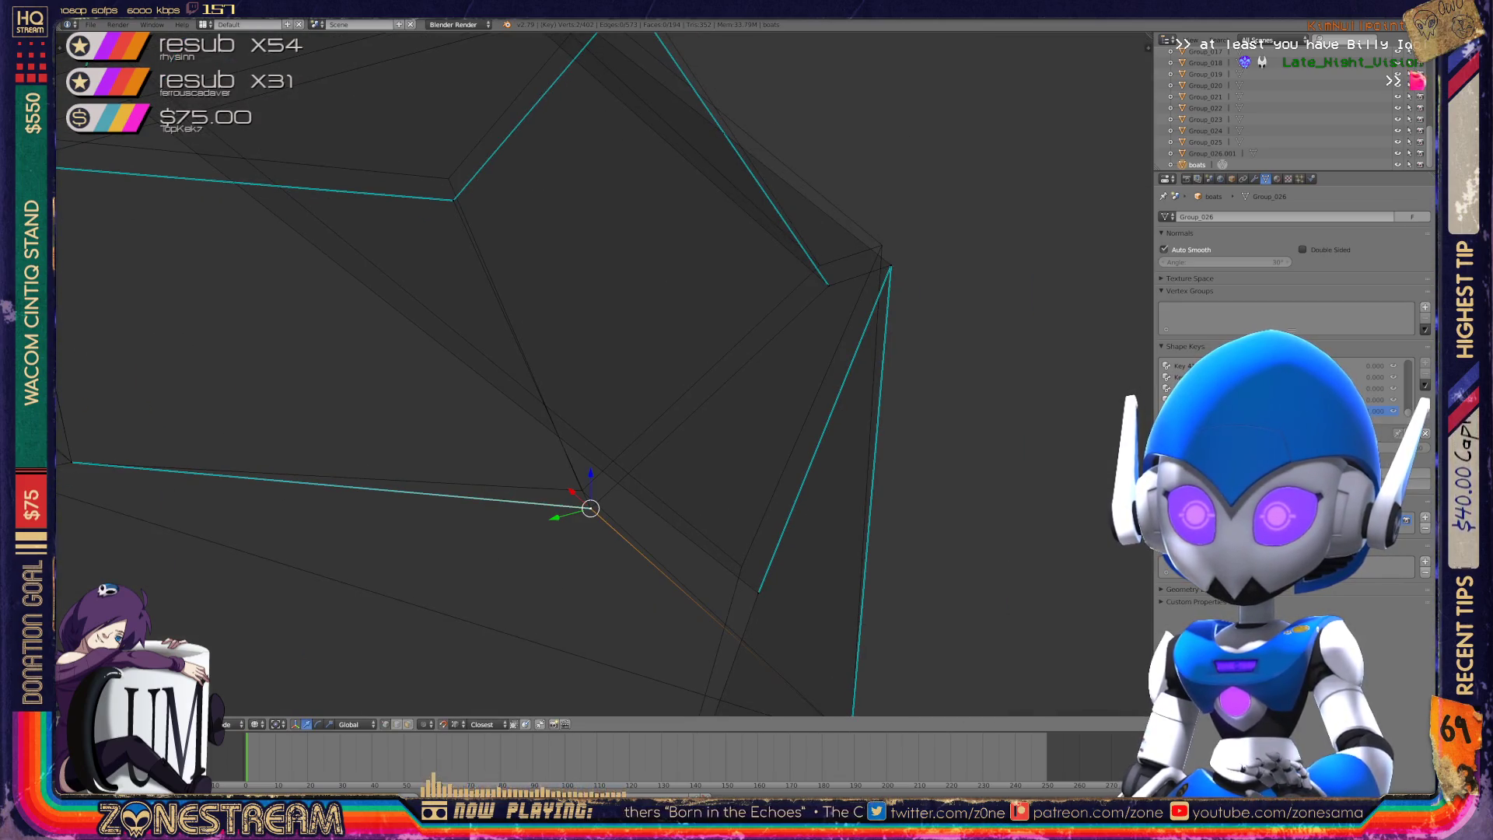
pyautogui.moveTo(590, 509); pyautogui.dragTo(582, 490, button='right')
pyautogui.moveTo(581, 490); pyautogui.dragTo(540, 354, button='middle')
pyautogui.rightClick(539, 347)
pyautogui.moveTo(538, 347)
pyautogui.mouseDown(button='right')
pyautogui.moveTo(549, 327)
pyautogui.moveTo(623, 333)
pyautogui.mouseUp(button='right')
pyautogui.rightClick(613, 353)
pyautogui.rightClick(579, 661)
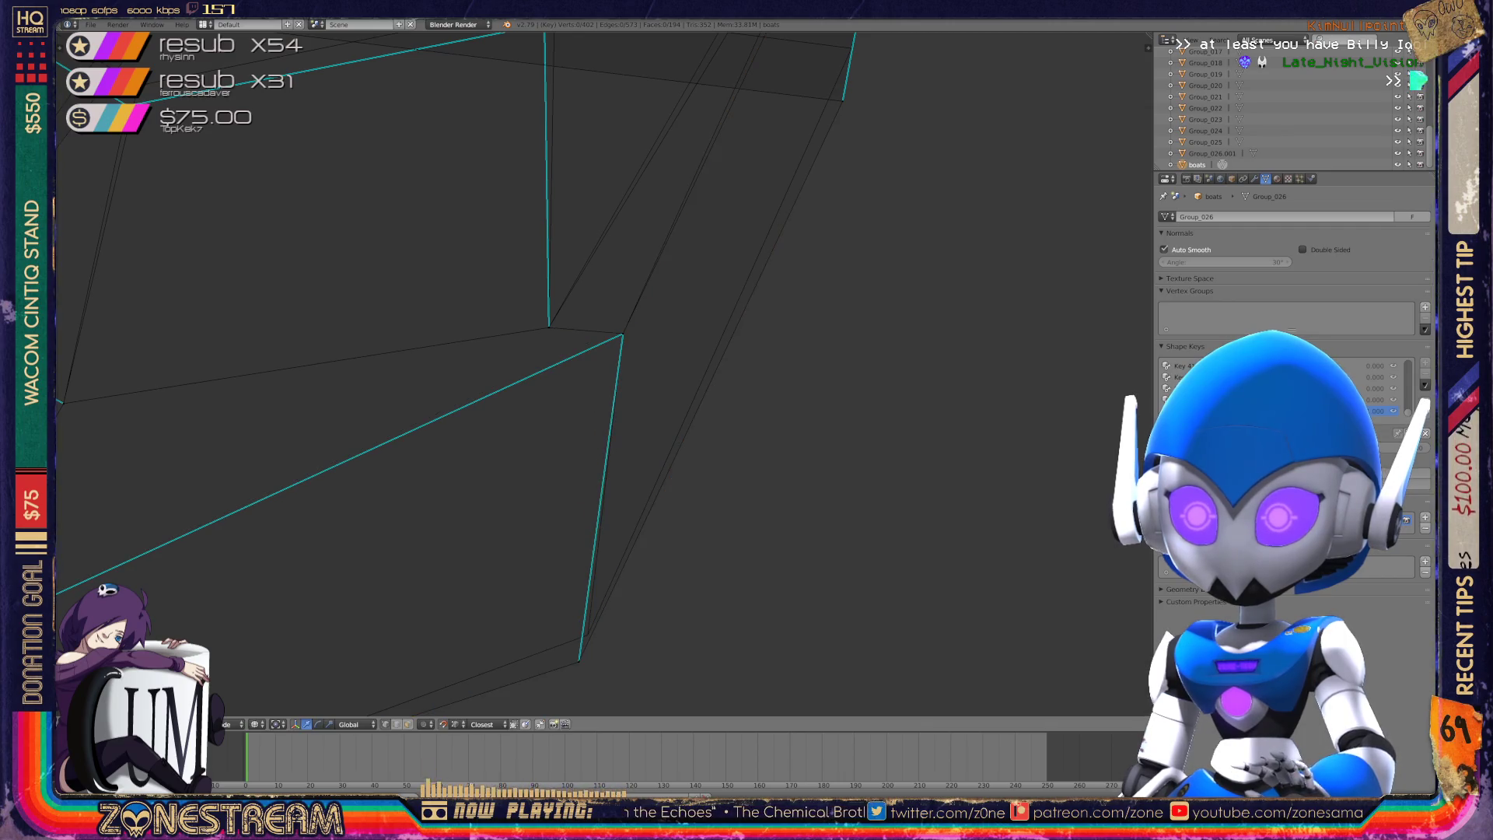
pyautogui.moveTo(580, 661); pyautogui.dragTo(588, 634, button='right')
# - Nudge the bottom corner vertex up-right and slide another hull vertex along Y
pyautogui.scroll(-5, 607, 373)
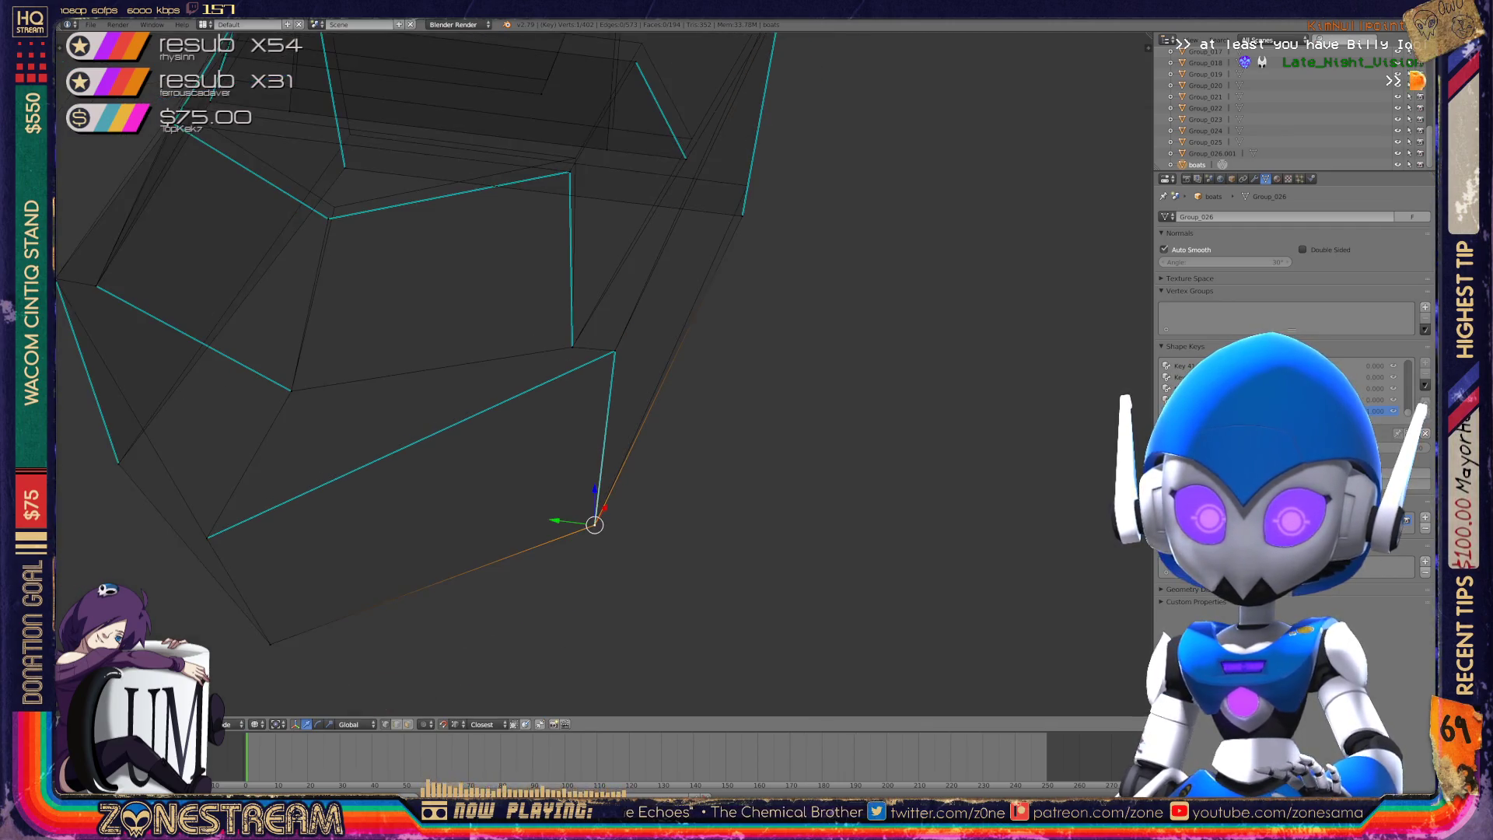
pyautogui.moveTo(607, 373)
pyautogui.mouseDown(button='middle')
pyautogui.moveTo(545, 358)
pyautogui.moveTo(337, 427)
pyautogui.moveTo(264, 405)
pyautogui.mouseUp(button='middle')
pyautogui.scroll(3, 544, 358)
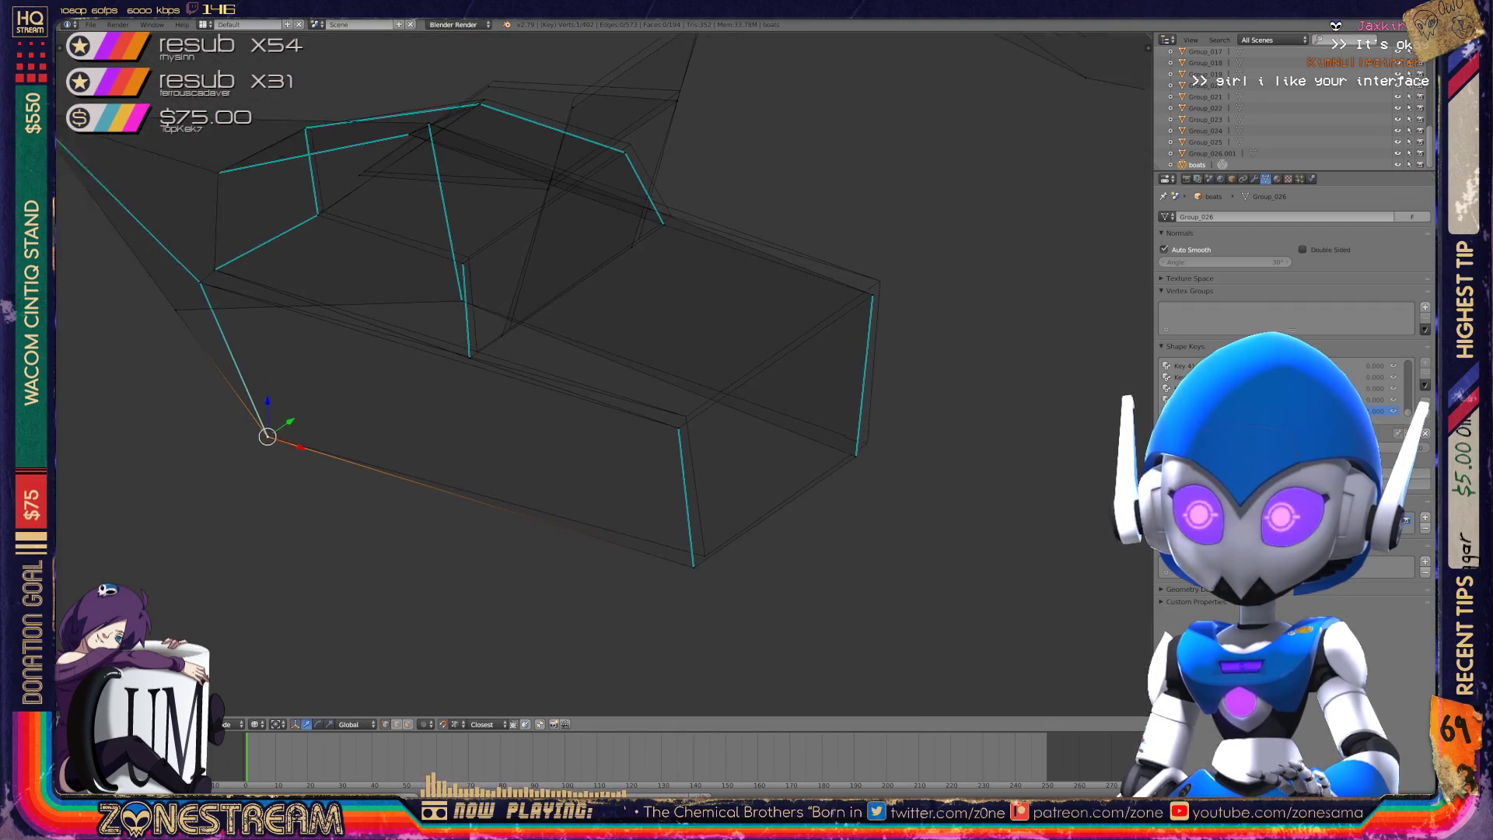
pyautogui.scroll(4, 544, 358)
pyautogui.keyDown('shift'); pyautogui.moveTo(612, 642); pyautogui.dragTo(532, 553, button='middle'); pyautogui.keyUp('shift')
pyautogui.rightClick(532, 554)
pyautogui.moveTo(532, 553); pyautogui.dragTo(548, 537)
pyautogui.rightClick(510, 354)
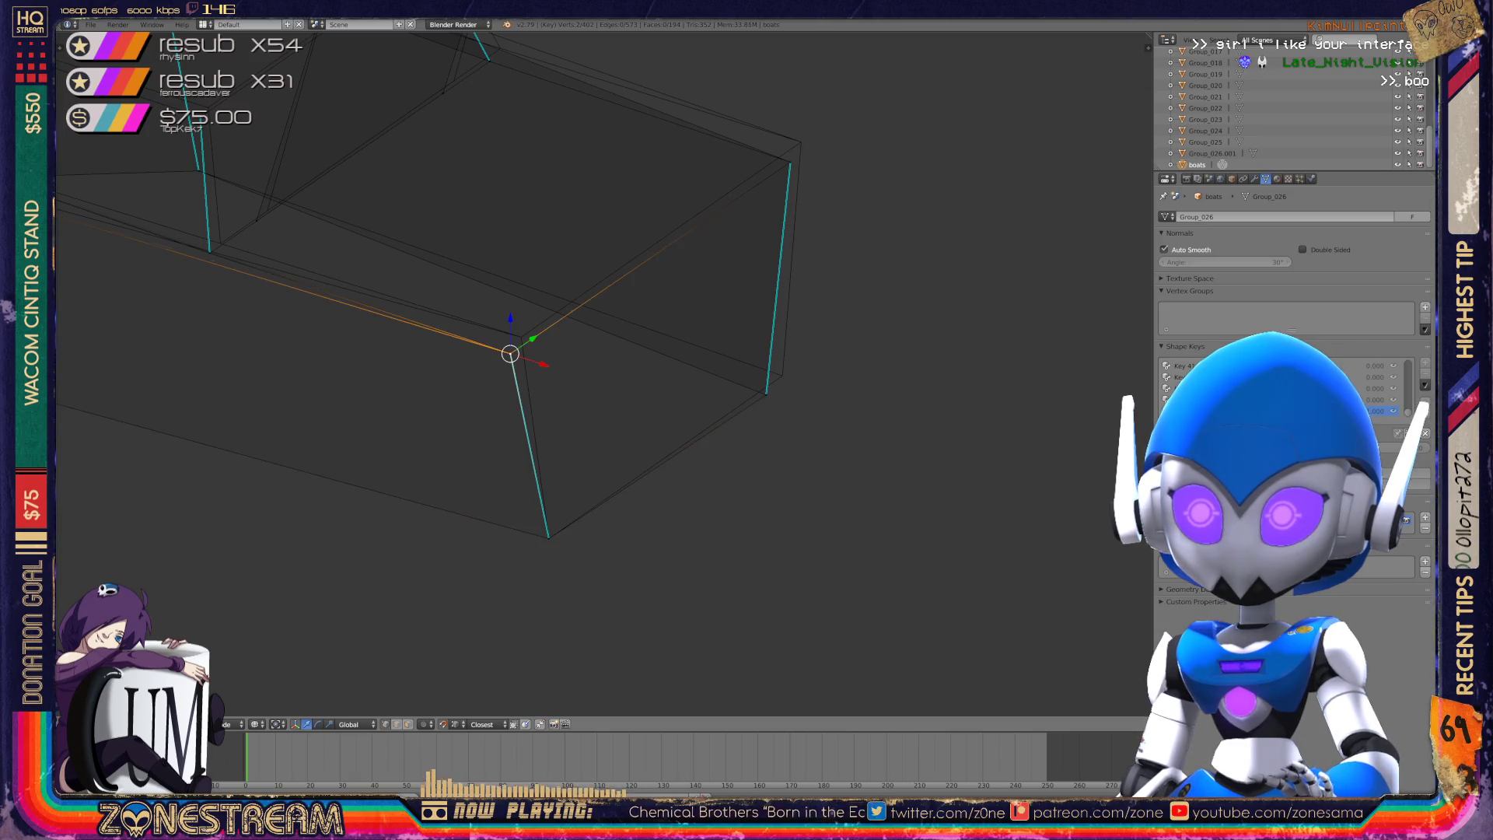
pyautogui.scroll(5, 603, 374)
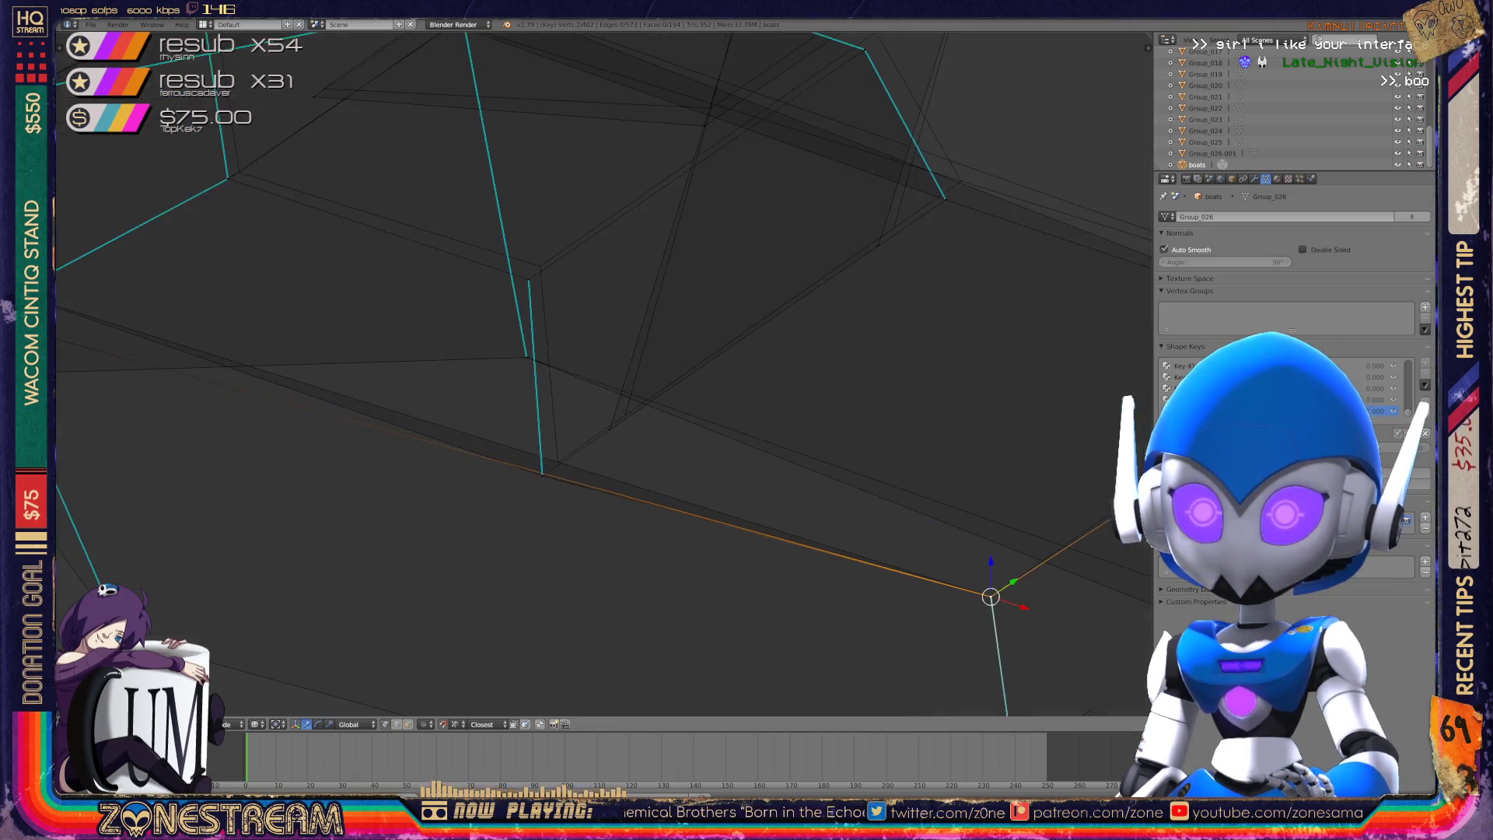
pyautogui.rightClick(542, 474)
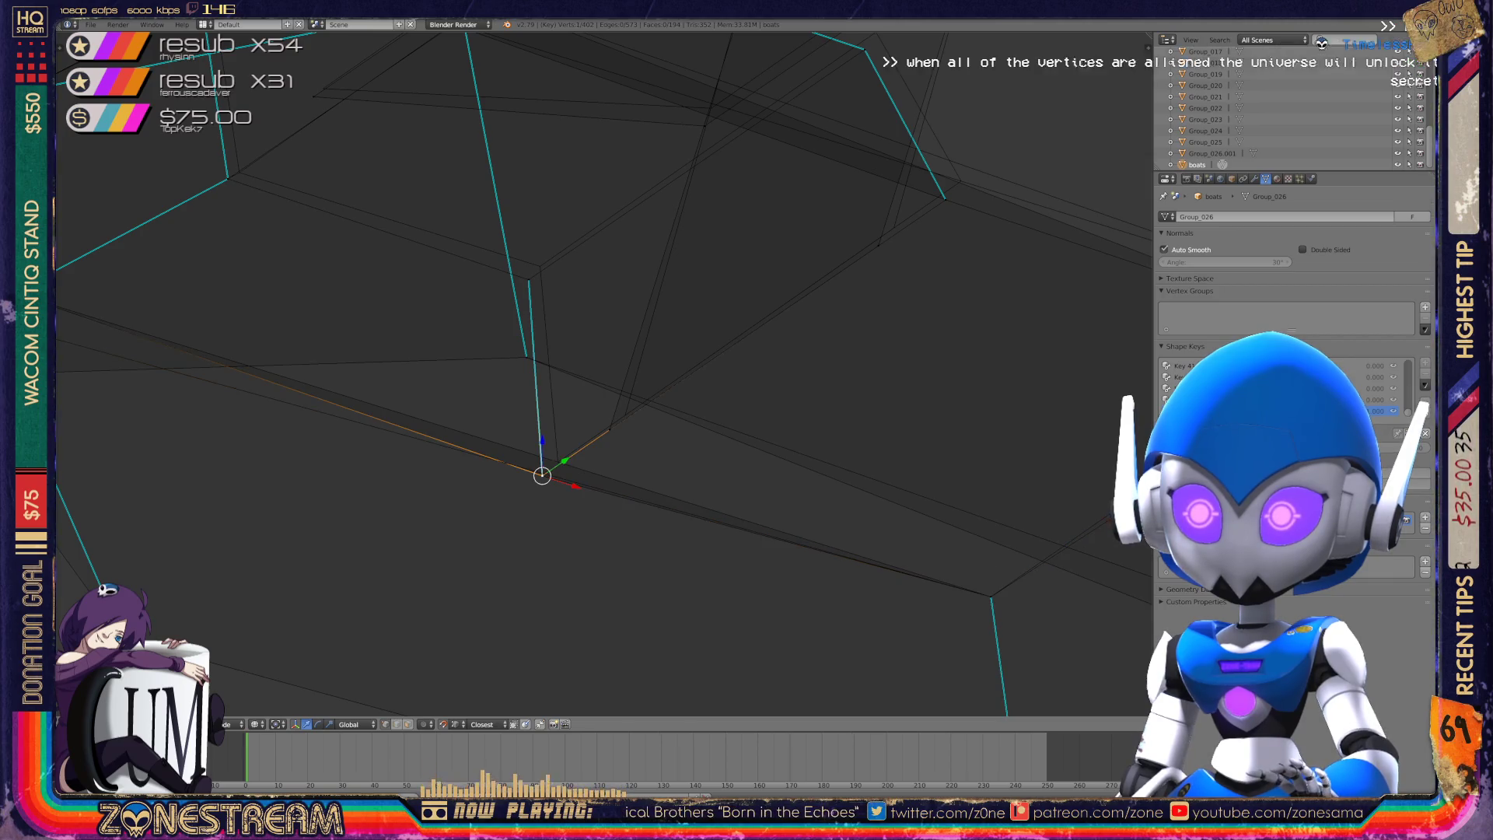
pyautogui.moveTo(565, 462); pyautogui.dragTo(581, 449)
# - Pull a vertex further down the hull up toward the reference
pyautogui.keyDown('shift'); pyautogui.moveTo(581, 448); pyautogui.dragTo(618, 528, button='middle'); pyautogui.keyUp('shift')
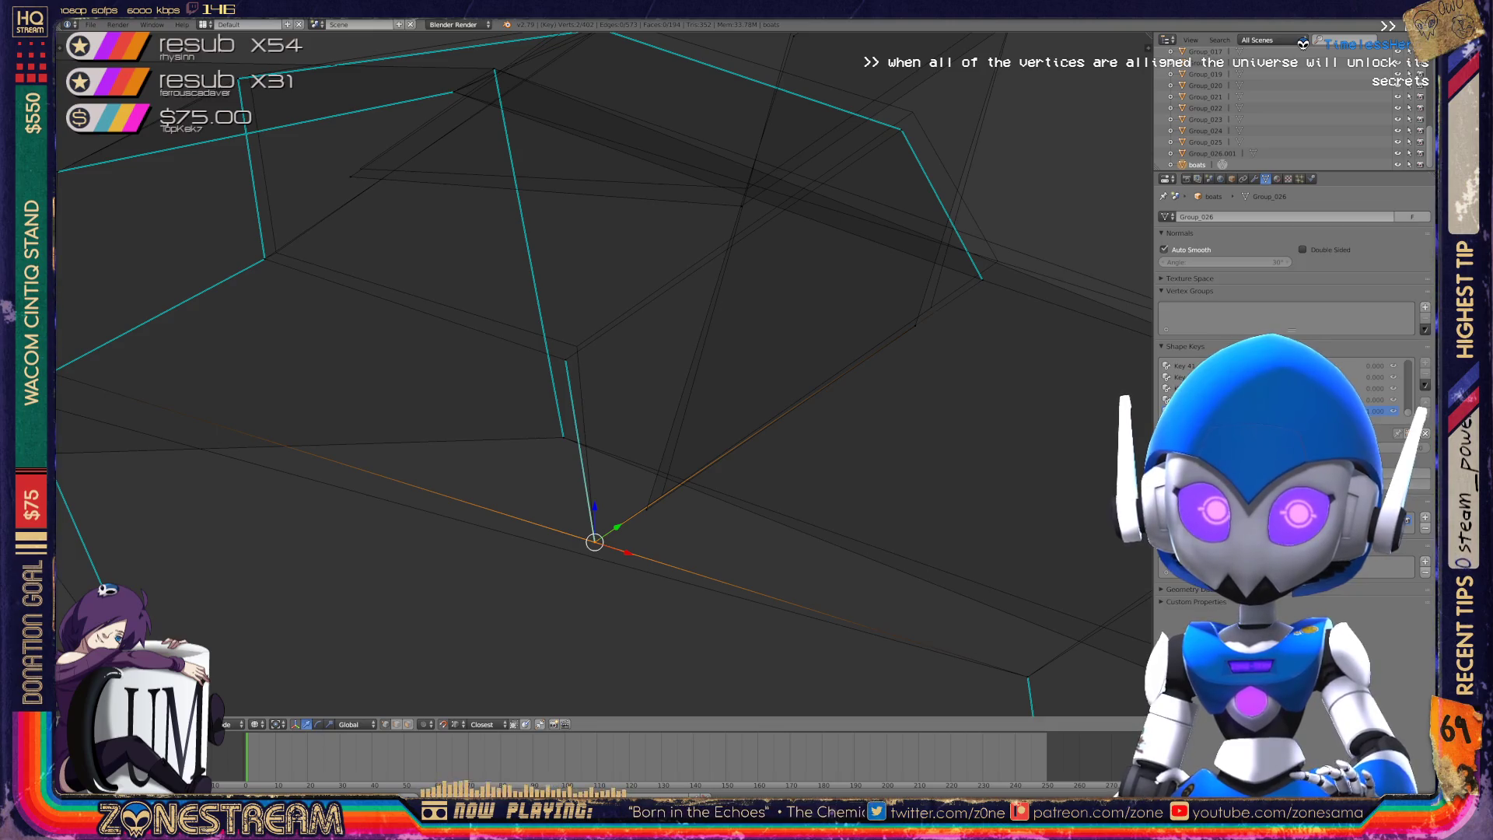
pyautogui.rightClick(565, 360)
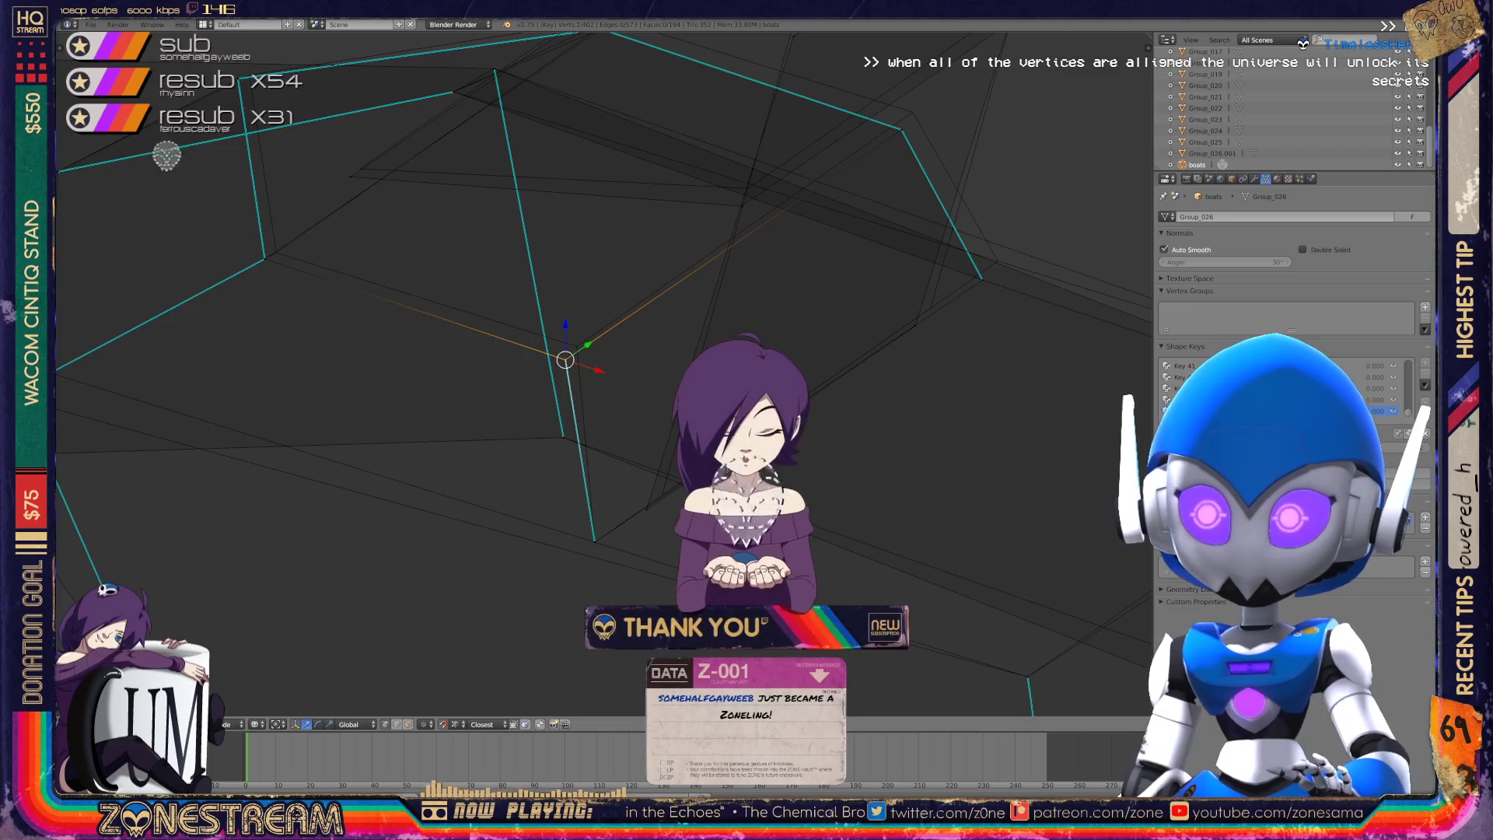
pyautogui.keyDown('shift'); pyautogui.rightClick(588, 333); pyautogui.keyUp('shift')
pyautogui.rightClick(661, 494)
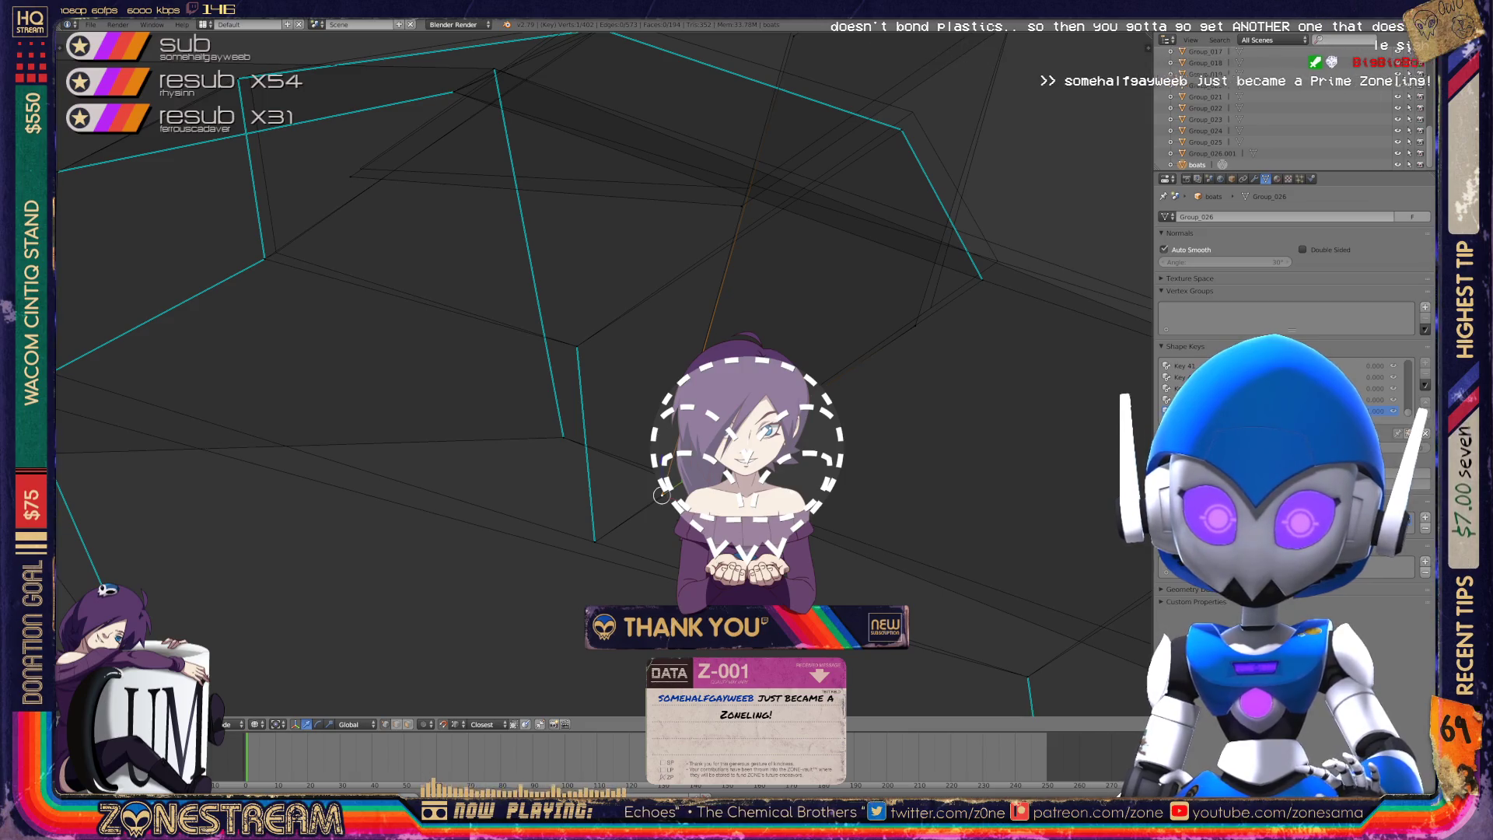
pyautogui.moveTo(661, 494)
pyautogui.mouseDown(button='middle')
pyautogui.moveTo(394, 626)
pyautogui.moveTo(661, 444)
pyautogui.moveTo(599, 620)
pyautogui.mouseUp(button='middle')
pyautogui.moveTo(600, 620)
pyautogui.mouseDown()
pyautogui.moveTo(459, 332)
pyautogui.moveTo(726, 160)
pyautogui.moveTo(726, 143)
pyautogui.mouseUp()
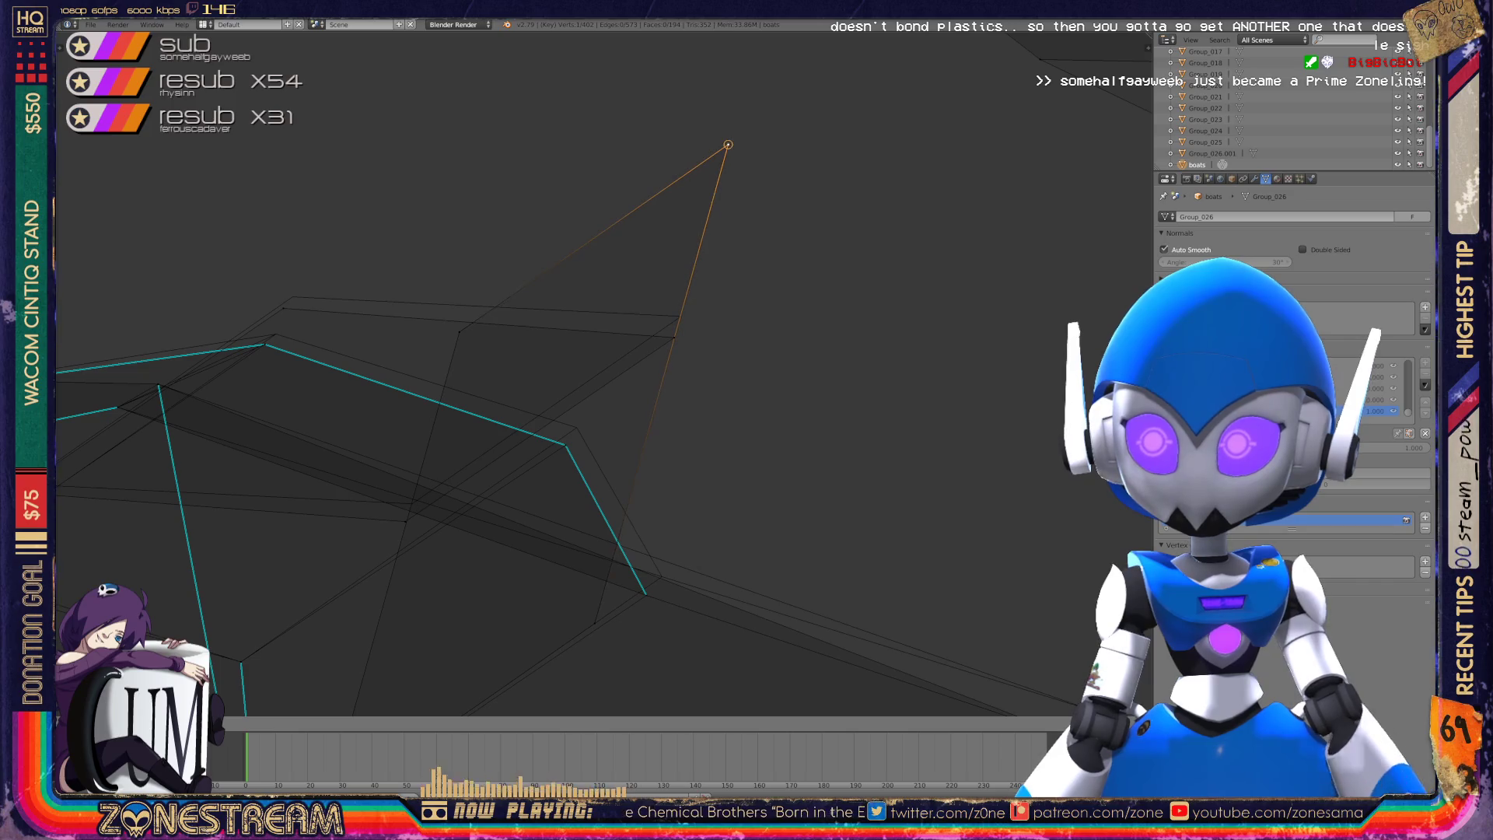
# - Move the selected vertex onto the reference copy's corner
pyautogui.keyDown('shift'); pyautogui.moveTo(727, 143); pyautogui.dragTo(739, 105, button='middle'); pyautogui.keyUp('shift')
pyautogui.moveTo(739, 105)
pyautogui.mouseDown()
pyautogui.moveTo(684, 296)
pyautogui.moveTo(692, 278)
pyautogui.moveTo(424, 460)
pyautogui.mouseUp()
pyautogui.keyDown('shift'); pyautogui.moveTo(423, 460); pyautogui.dragTo(733, 462, button='middle'); pyautogui.keyUp('shift')
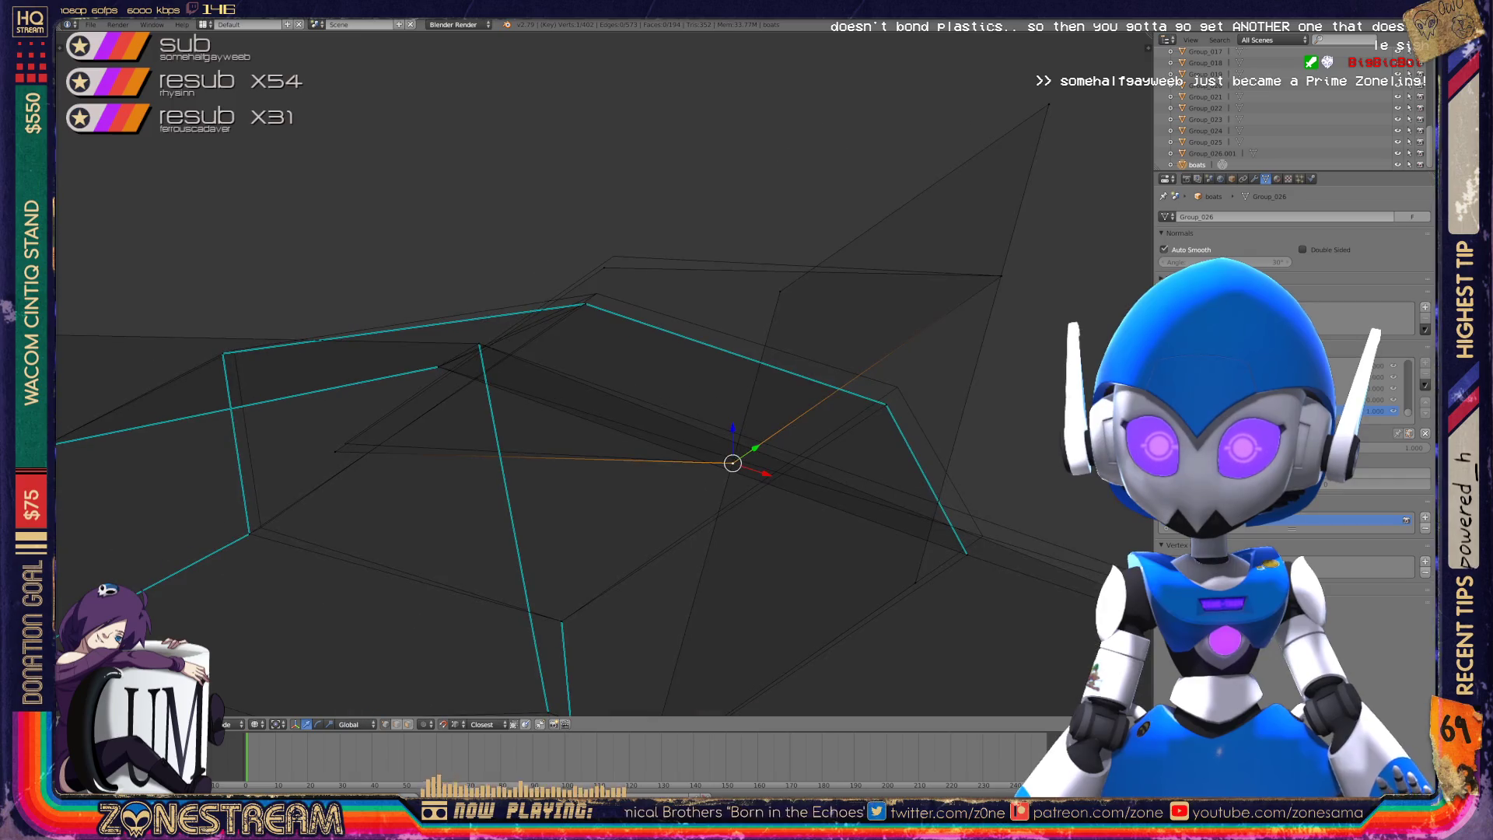
pyautogui.moveTo(733, 463)
pyautogui.mouseDown()
pyautogui.moveTo(345, 444)
pyautogui.moveTo(613, 255)
pyautogui.mouseUp()
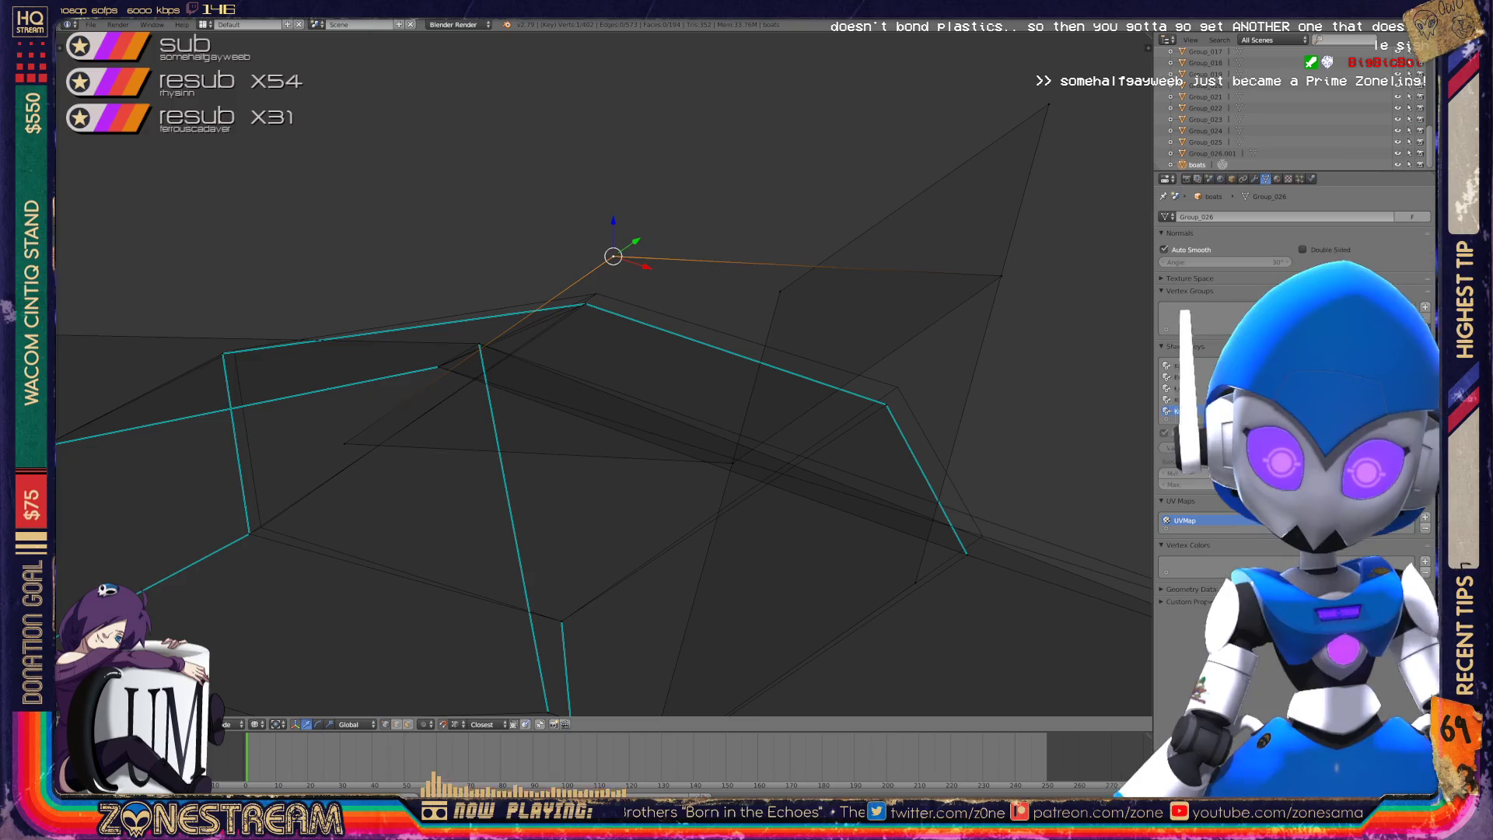
pyautogui.moveTo(613, 256); pyautogui.dragTo(420, 265, button='middle')
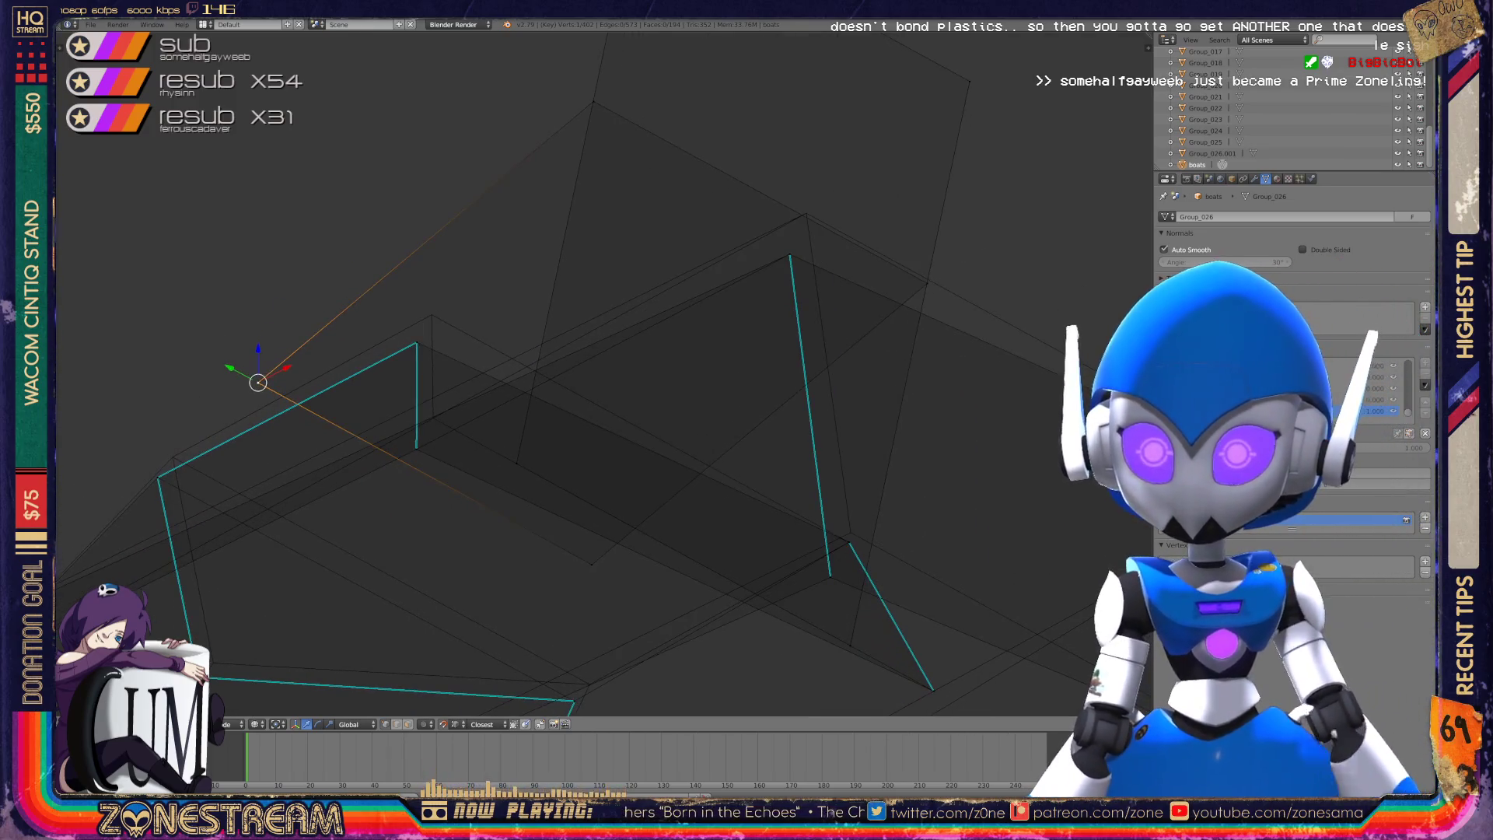
# - Raise the neighbouring corner vertex and the edge's right-end vertex into place
pyautogui.rightClick(417, 343)
pyautogui.moveTo(417, 340); pyautogui.dragTo(432, 315)
pyautogui.moveTo(545, 350); pyautogui.dragTo(451, 295, button='middle')
pyautogui.rightClick(738, 342)
pyautogui.moveTo(738, 342); pyautogui.dragTo(724, 320, button='right')
# - Snap the top-right corner vertex and the next outline vertex onto the reference
pyautogui.rightClick(737, 342)
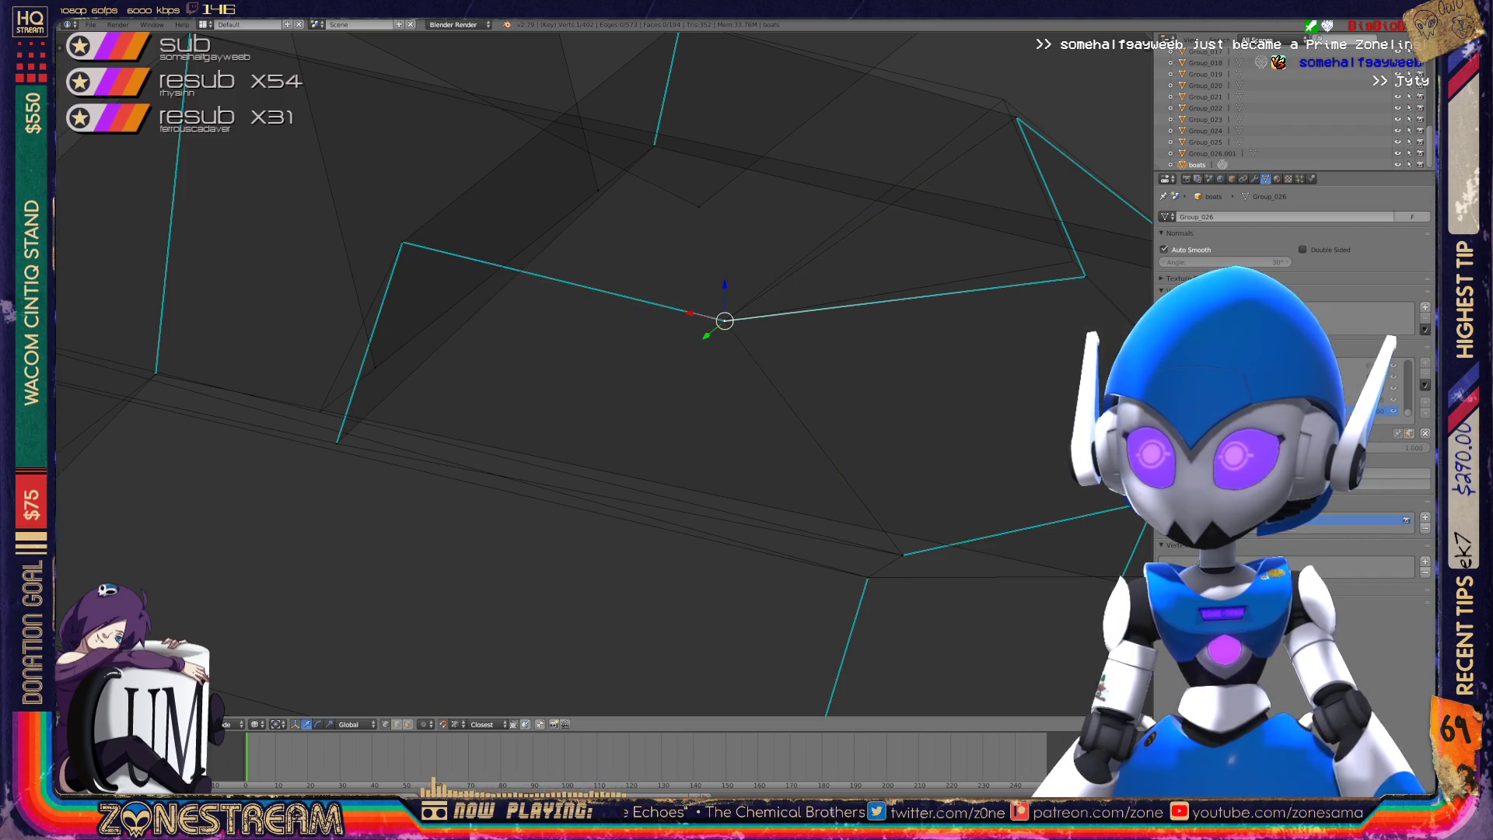
pyautogui.rightClick(1017, 118)
pyautogui.moveTo(1017, 118); pyautogui.dragTo(1003, 99, button='right')
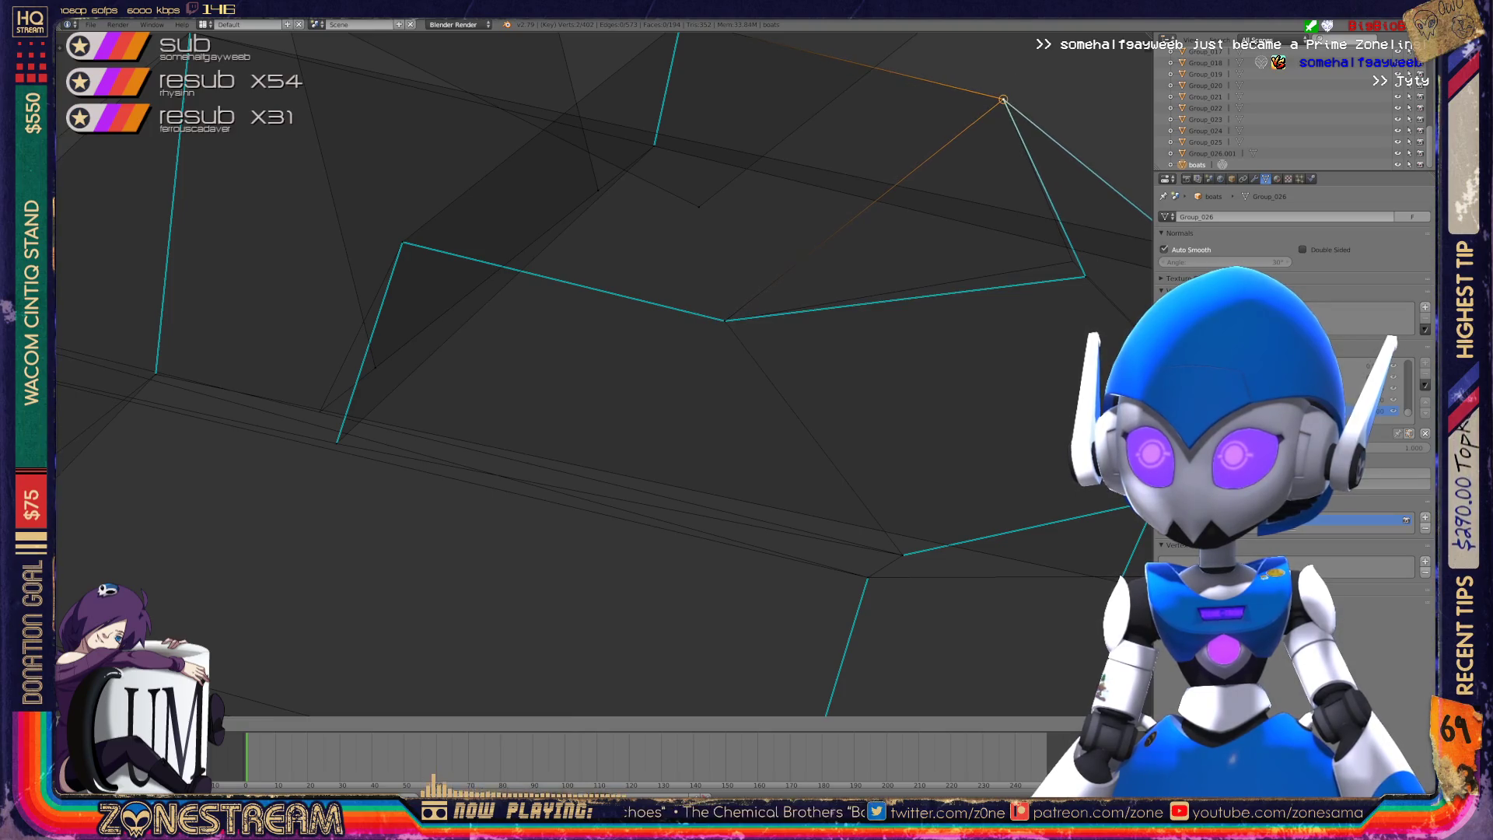
pyautogui.rightClick(1085, 276)
pyautogui.moveTo(1086, 276); pyautogui.dragTo(1074, 260, button='right')
pyautogui.keyDown('shift'); pyautogui.moveTo(1073, 261); pyautogui.dragTo(1107, 193, button='middle'); pyautogui.keyUp('shift')
# - Move the bottom-left corner vertex onto the reference corner
pyautogui.rightClick(371, 374)
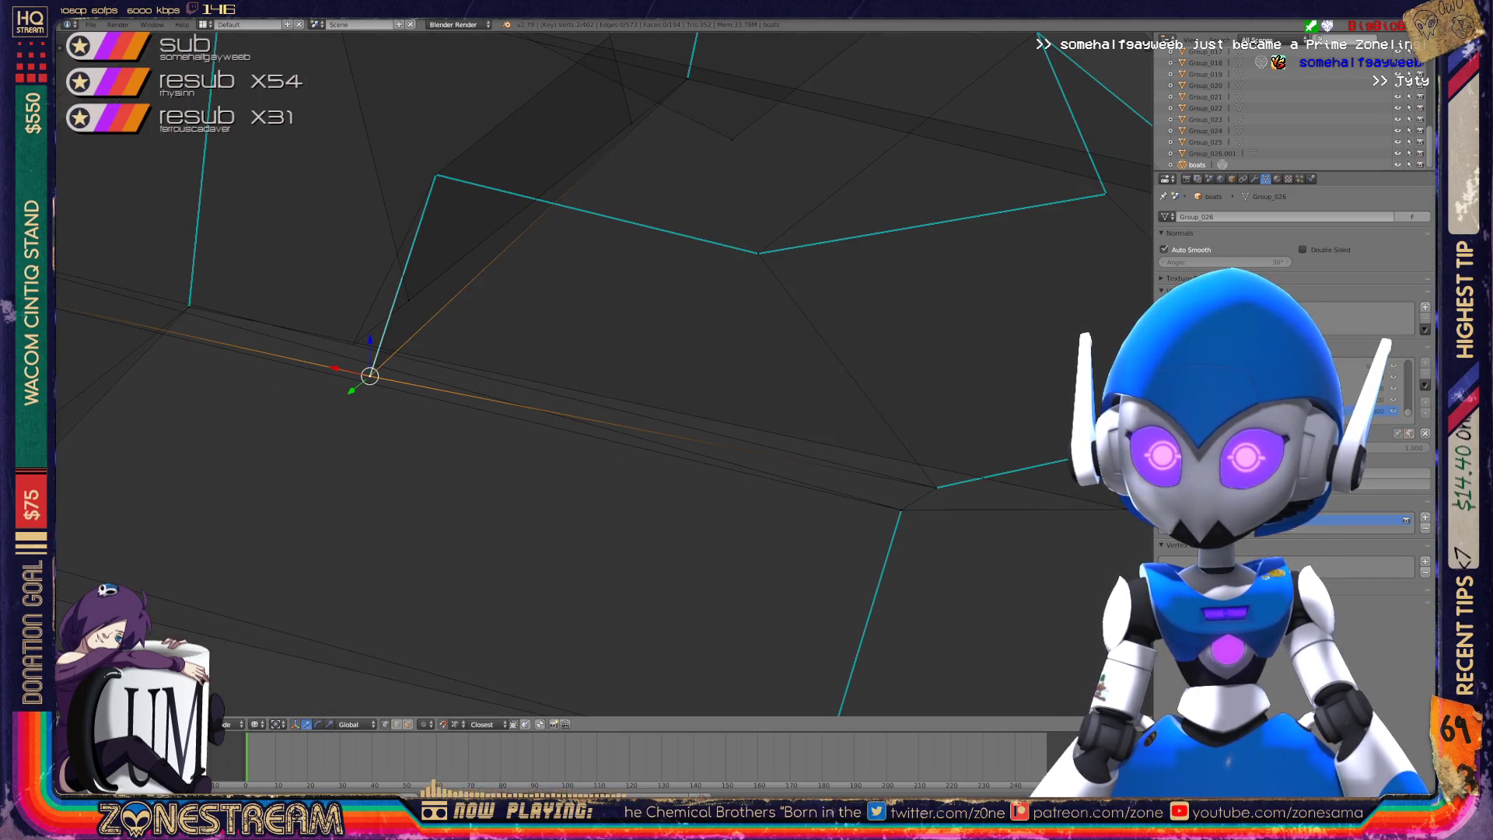
pyautogui.scroll(-3, 604, 373)
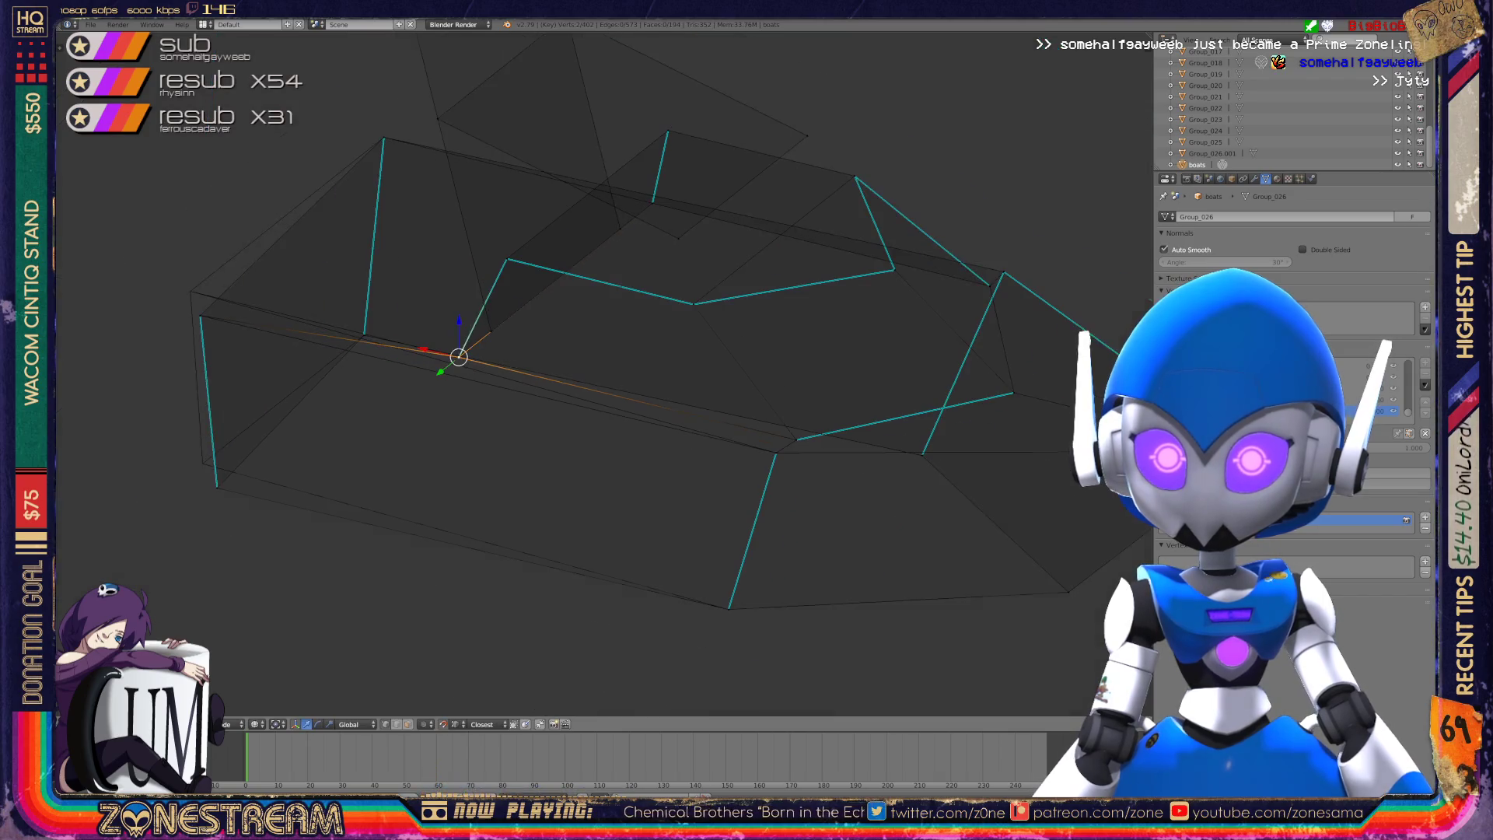
pyautogui.keyDown('shift'); pyautogui.moveTo(604, 374); pyautogui.dragTo(706, 395, button='middle'); pyautogui.keyUp('shift')
pyautogui.rightClick(319, 509)
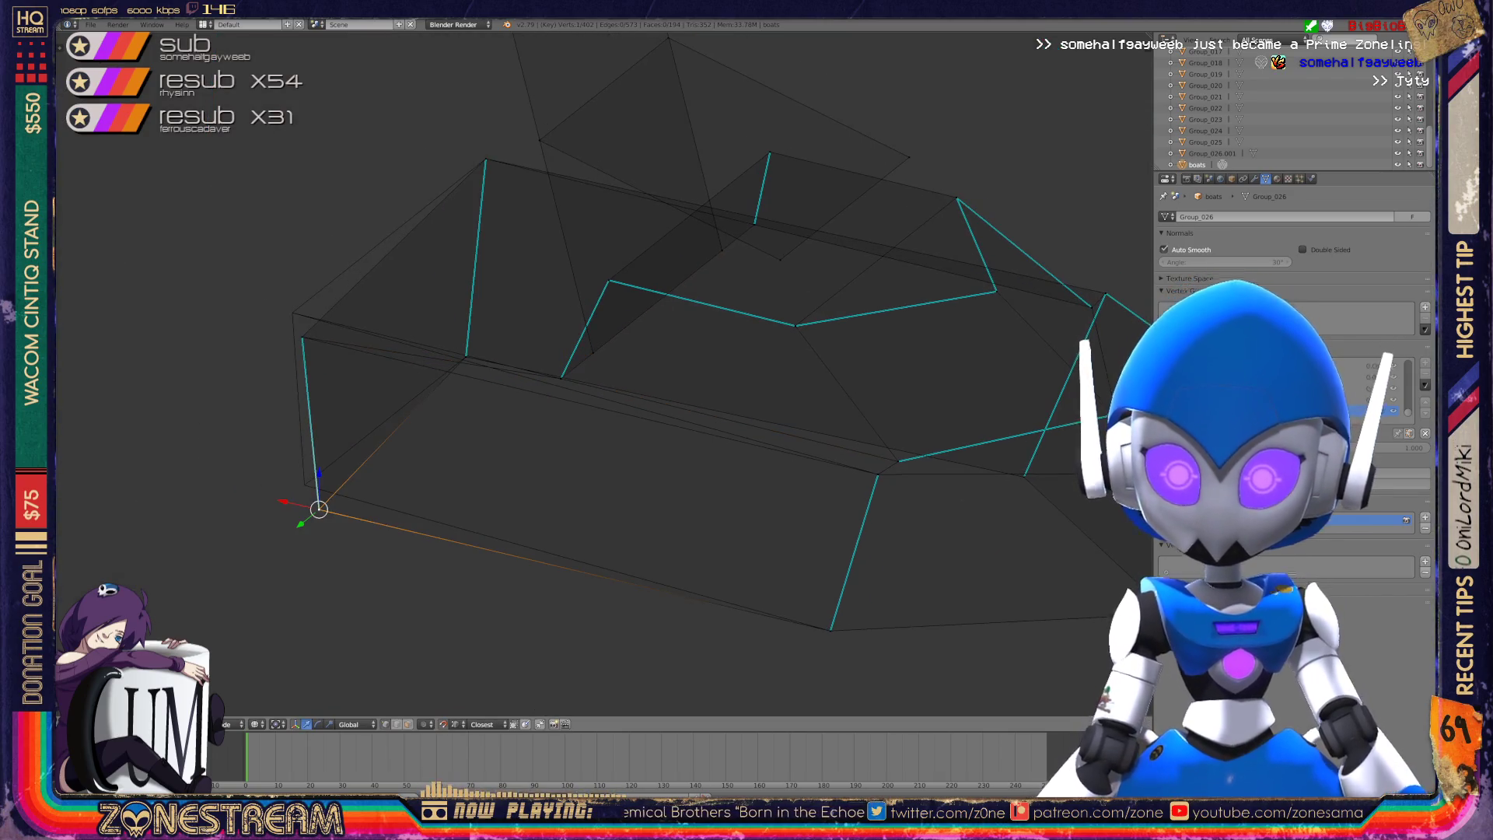
pyautogui.press('g')
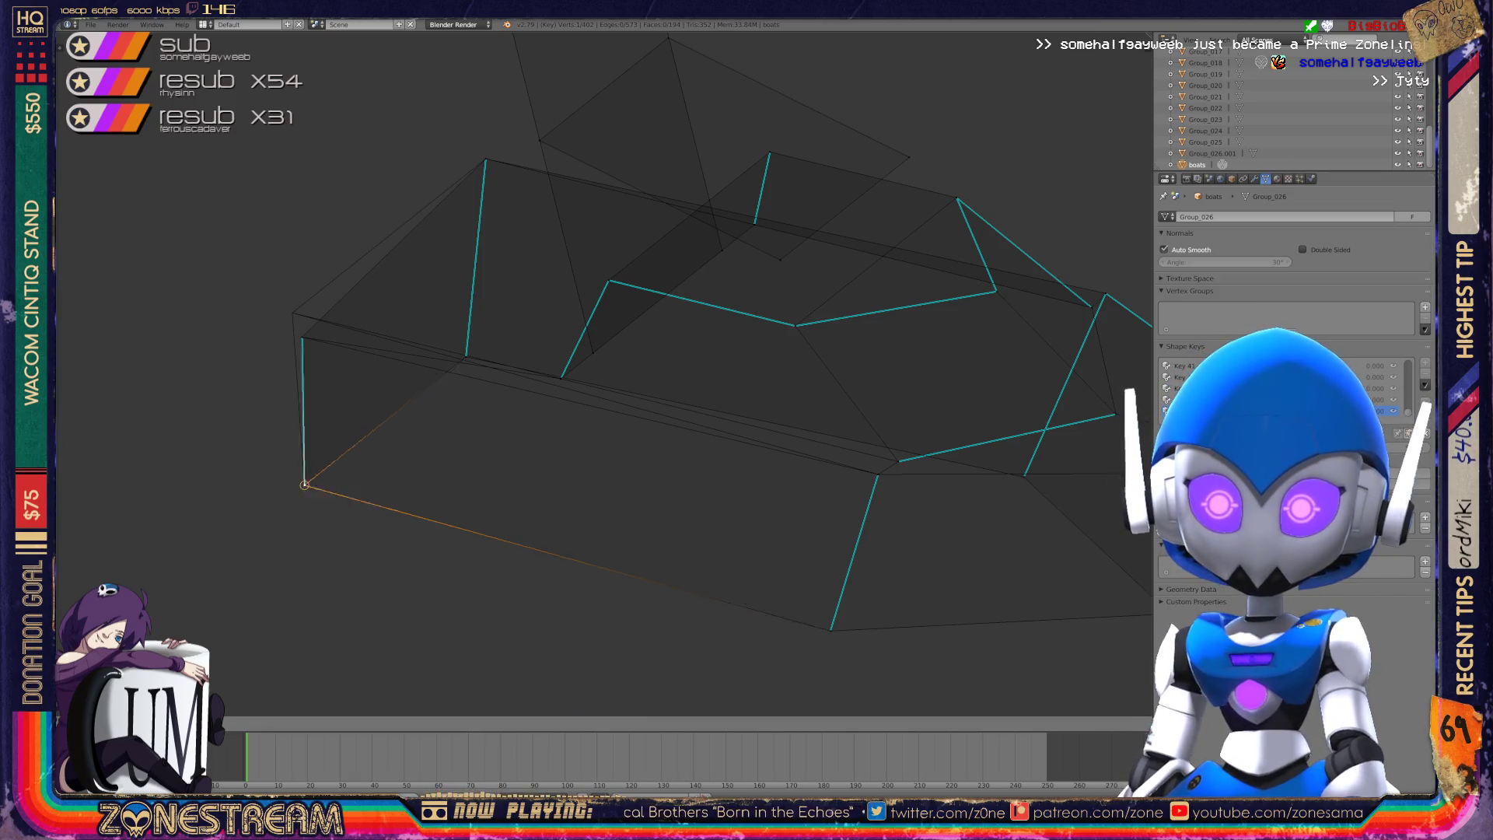
pyautogui.press('Return')
# - Move the vertex directly above onto its reference corner and return to Object Mode
pyautogui.rightClick(302, 337)
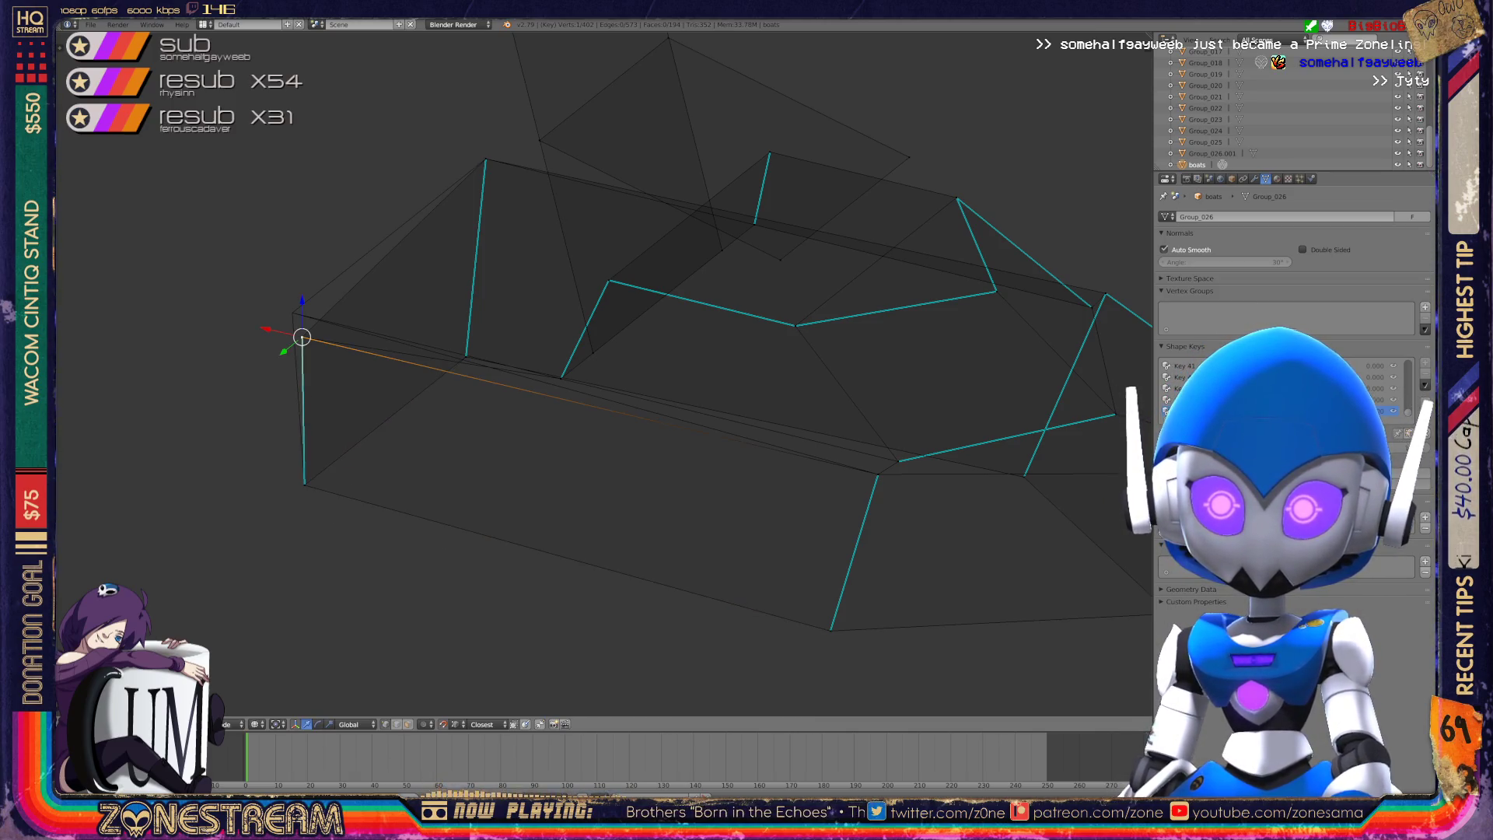
pyautogui.press('g')
pyautogui.press('Return')
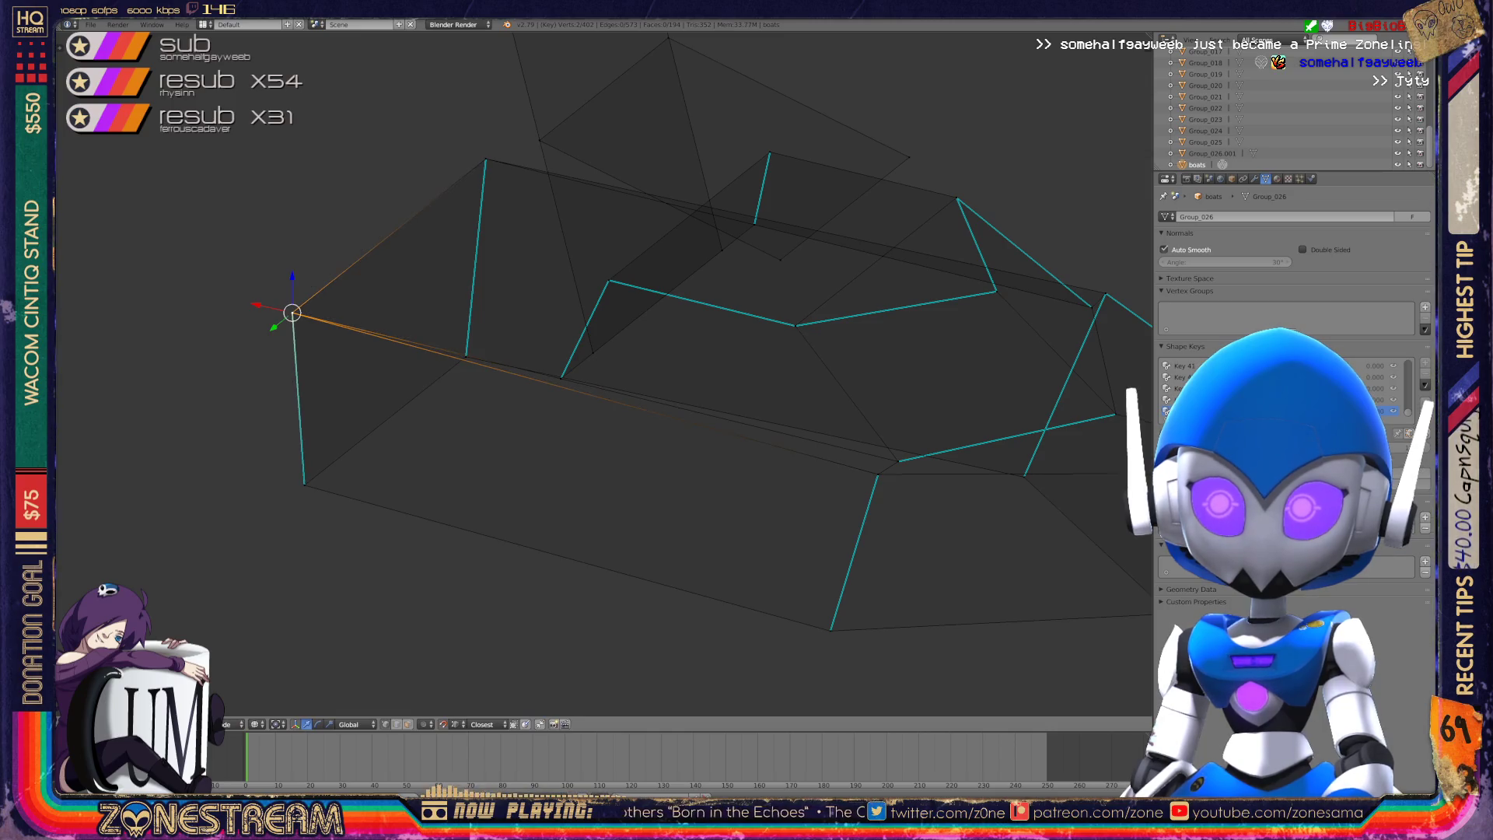
pyautogui.moveTo(591, 373); pyautogui.dragTo(855, 307, button='middle')
pyautogui.press('Tab')
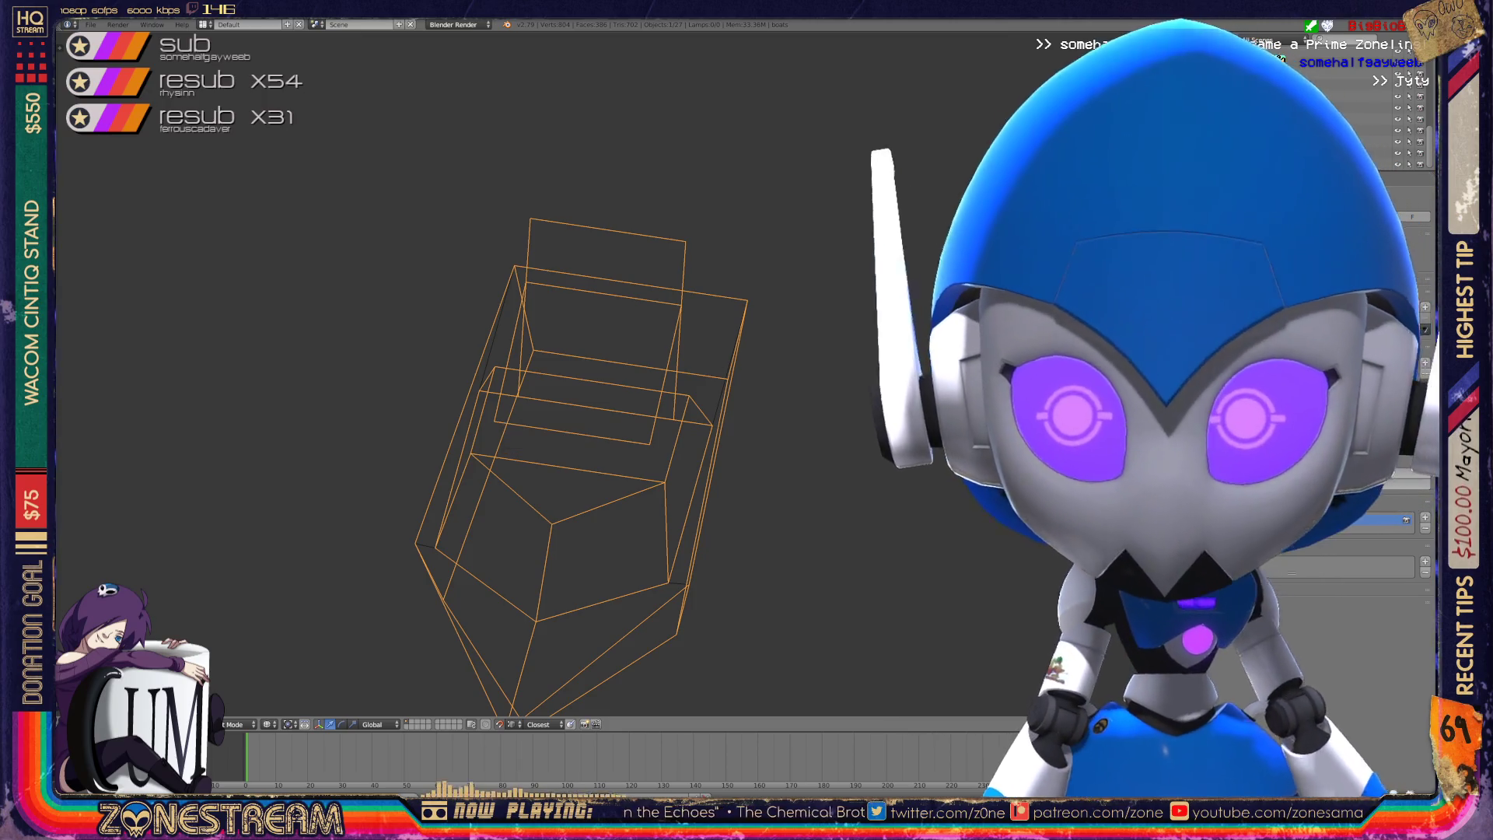
# - Orbit toward the next boat panel and enter Edit Mode on it
pyautogui.scroll(-4, 544, 389)
pyautogui.moveTo(545, 373); pyautogui.dragTo(637, 357, button='middle')
pyautogui.scroll(5, 669, 373)
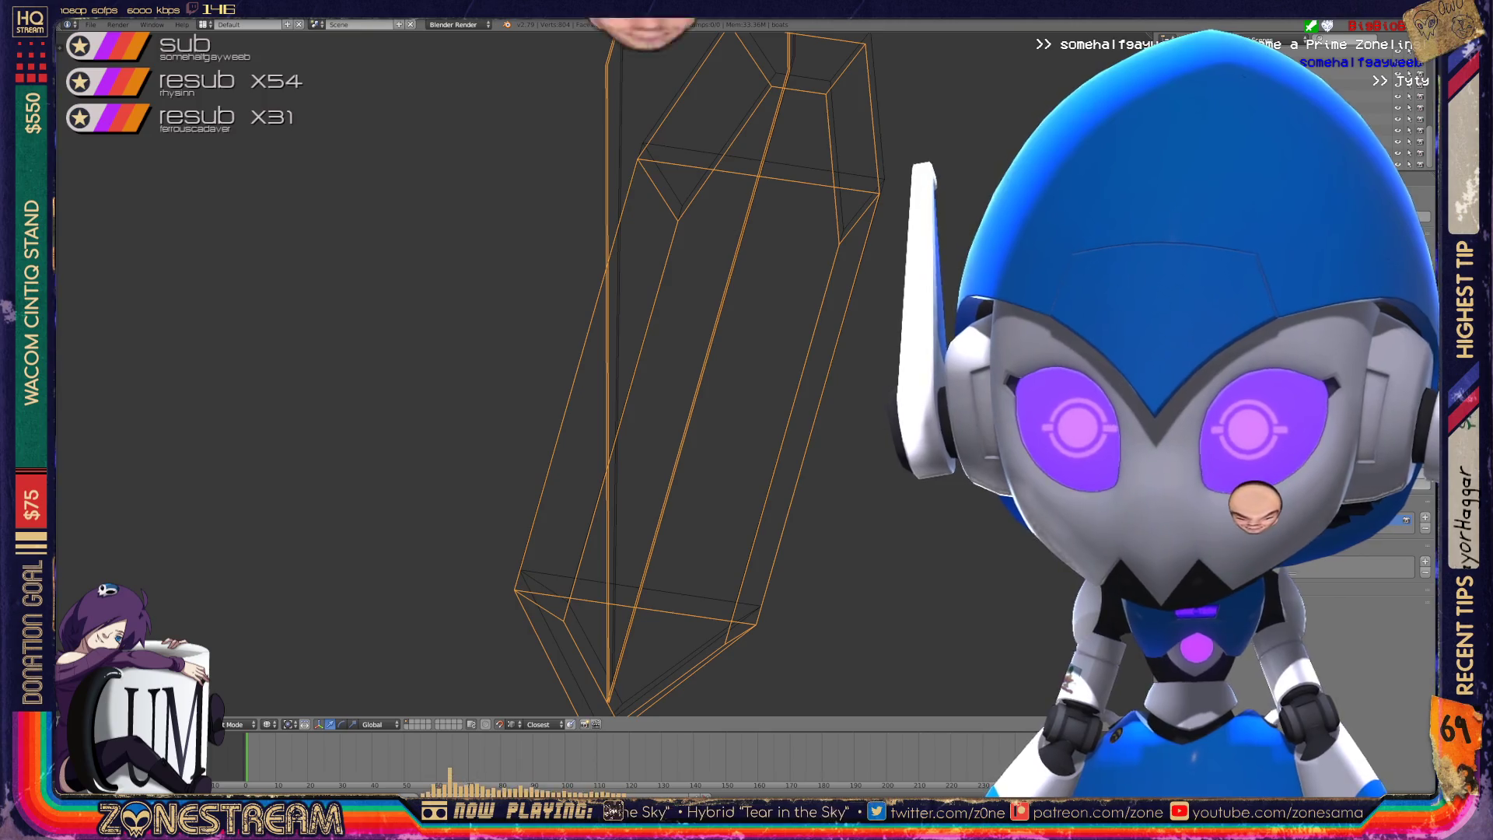
pyautogui.press('Tab')
pyautogui.moveTo(669, 374)
pyautogui.mouseDown(button='middle')
pyautogui.moveTo(591, 342)
pyautogui.moveTo(537, 132)
pyautogui.mouseUp(button='middle')
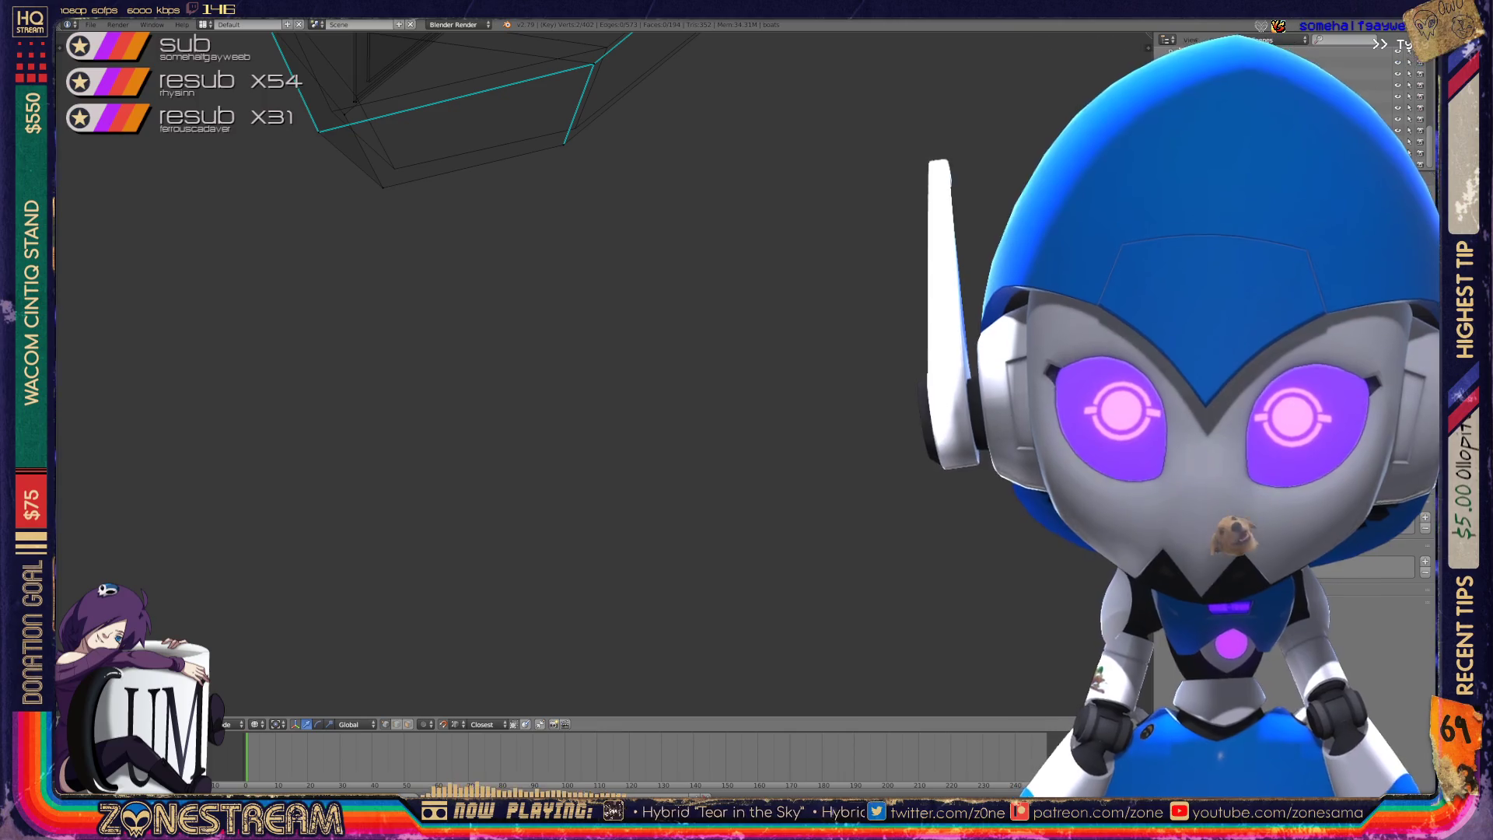
# - Centre the view on one panel corner vertex and move it onto the reference corner
pyautogui.rightClick(319, 131)
pyautogui.press('KP_Decimal')
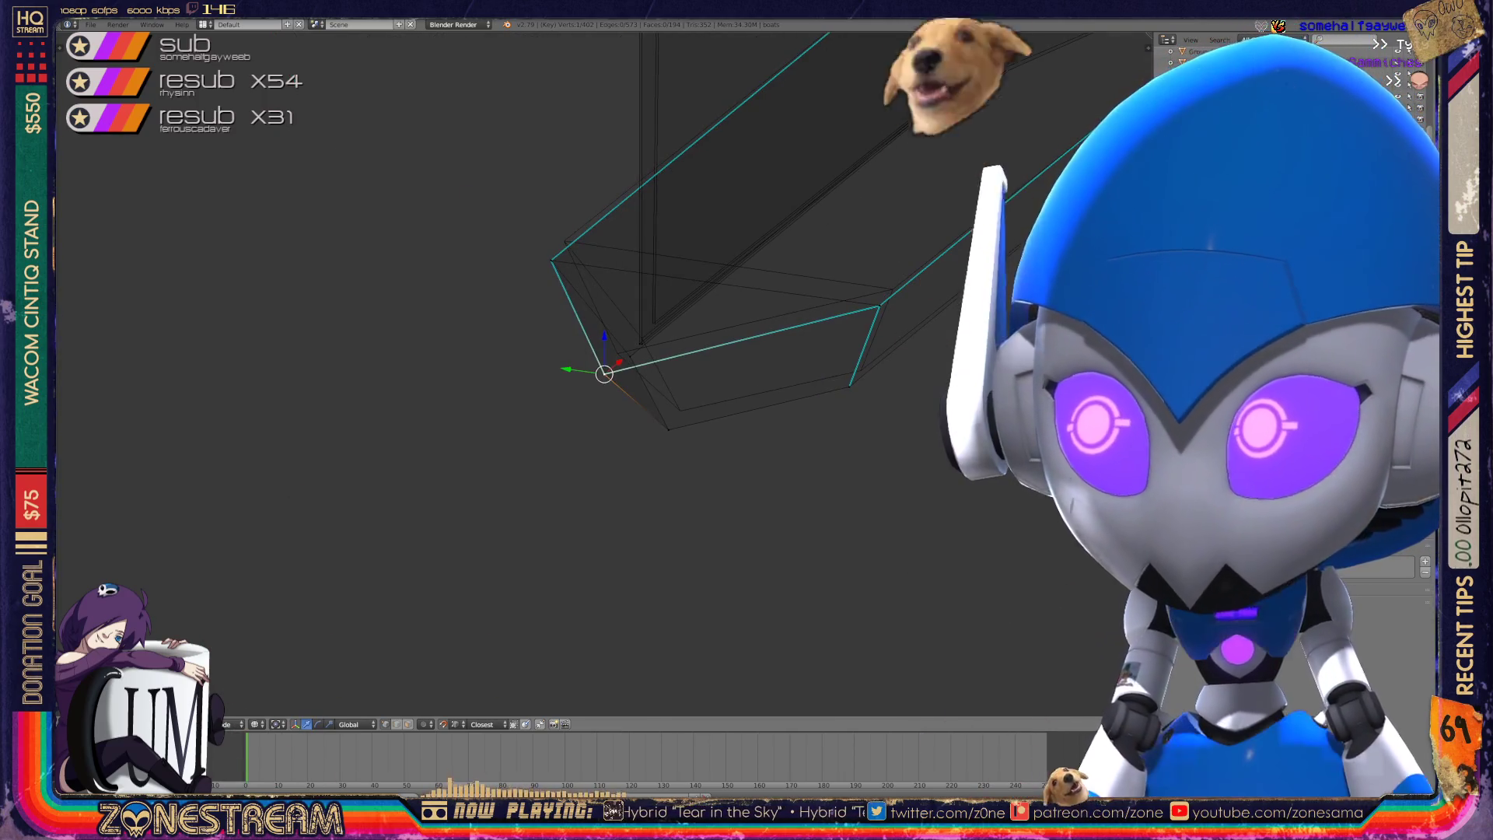
pyautogui.moveTo(591, 373); pyautogui.dragTo(544, 420, button='middle')
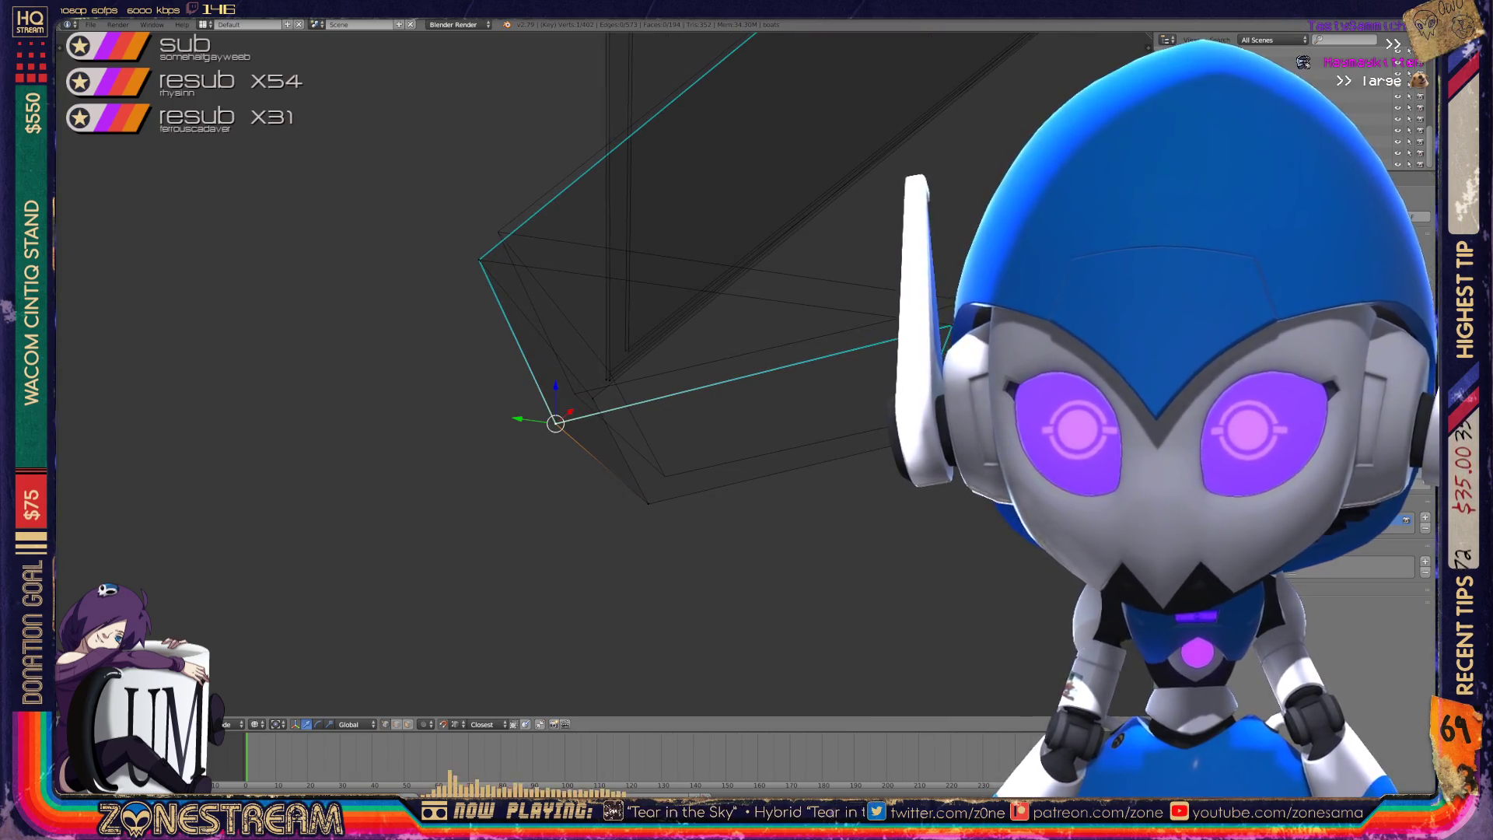
pyautogui.moveTo(555, 424); pyautogui.dragTo(574, 394)
# - Move the panel's lower corner vertex up-right onto the reference copy
pyautogui.rightClick(648, 503)
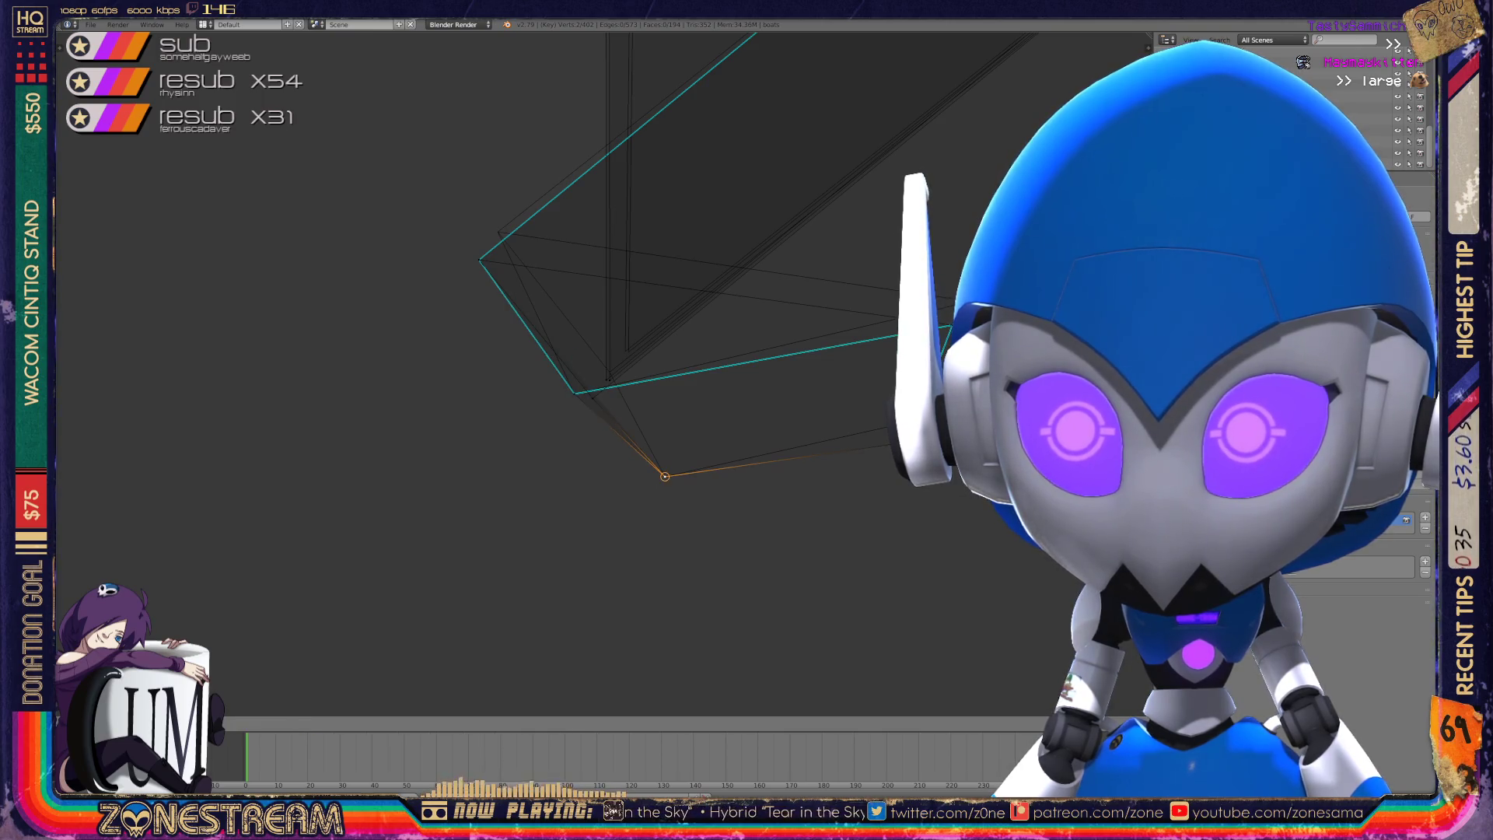
pyautogui.moveTo(653, 475)
pyautogui.mouseDown(button='middle')
pyautogui.moveTo(684, 404)
pyautogui.moveTo(659, 324)
pyautogui.moveTo(672, 450)
pyautogui.mouseUp(button='middle')
pyautogui.moveTo(667, 446)
pyautogui.mouseDown()
pyautogui.moveTo(733, 378)
pyautogui.moveTo(588, 282)
pyautogui.moveTo(614, 246)
pyautogui.mouseUp()
pyautogui.keyDown('shift'); pyautogui.moveTo(614, 246); pyautogui.dragTo(339, 252, button='middle'); pyautogui.keyUp('shift')
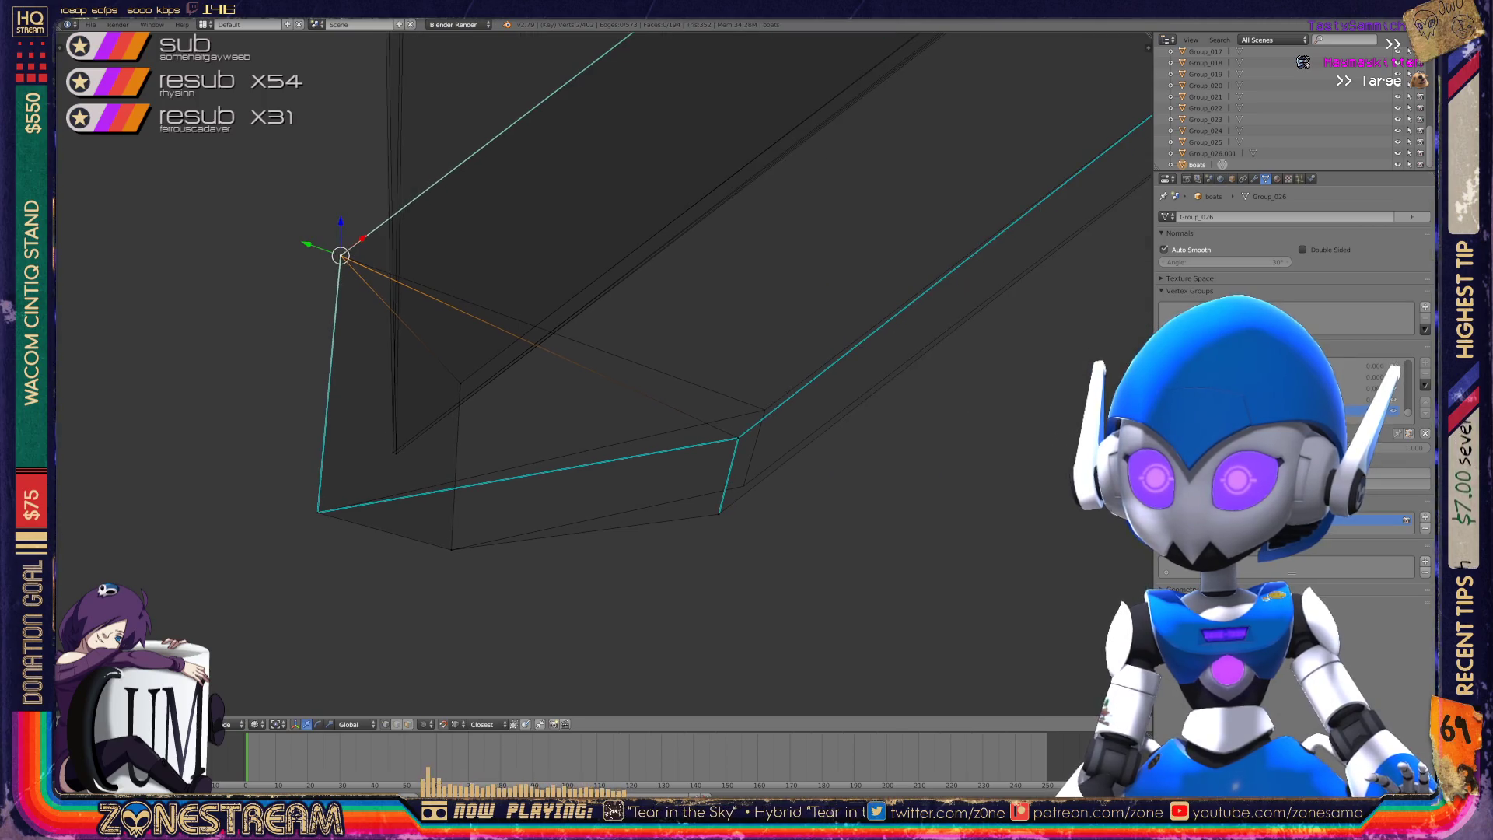
# - Move two more corner vertices up onto the reference, then view the panels upright
pyautogui.click(737, 440)
pyautogui.moveTo(737, 440); pyautogui.dragTo(765, 410)
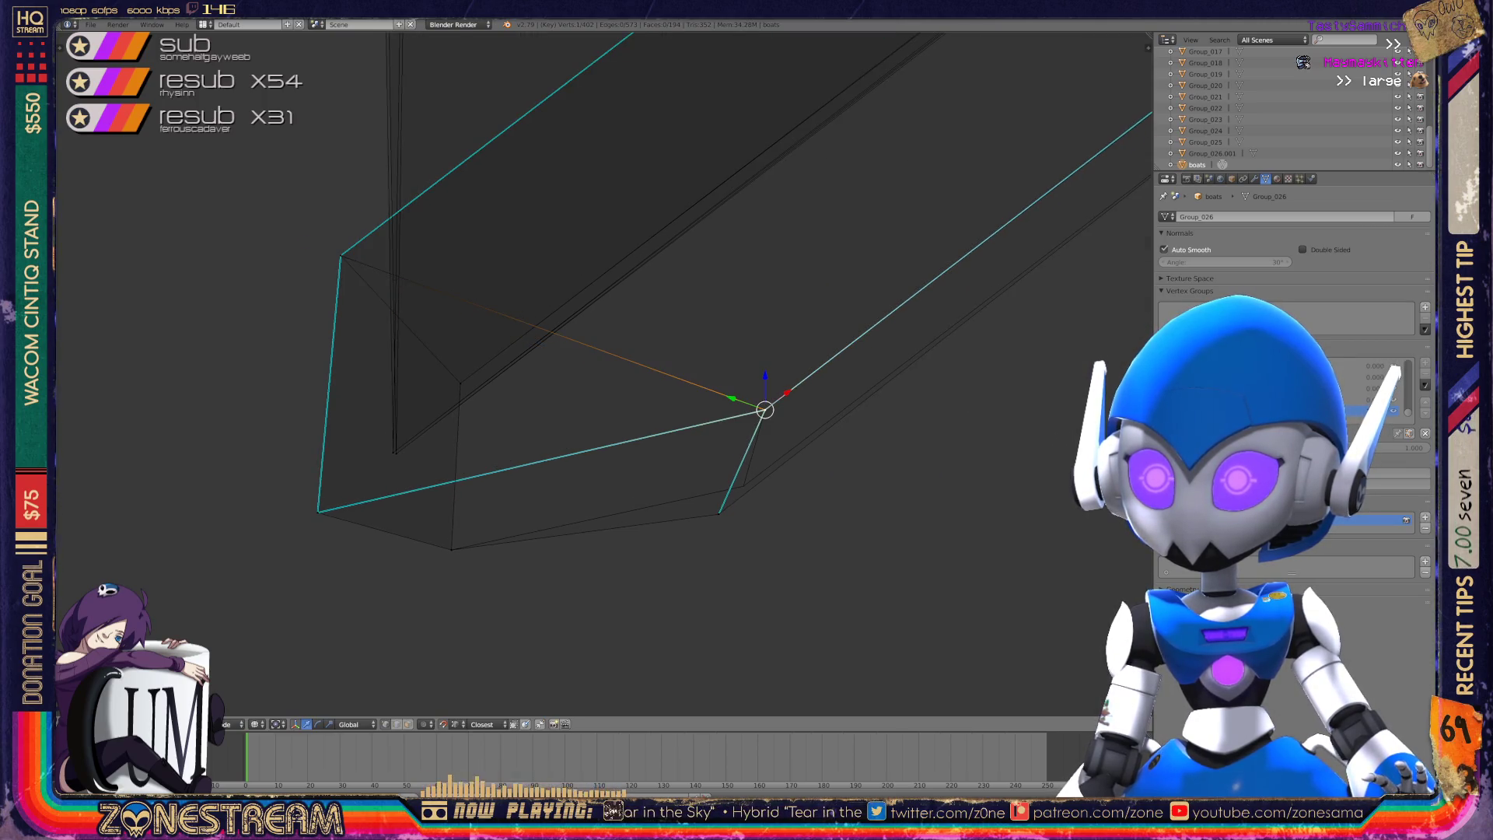
pyautogui.click(719, 513)
pyautogui.moveTo(719, 514); pyautogui.dragTo(743, 486)
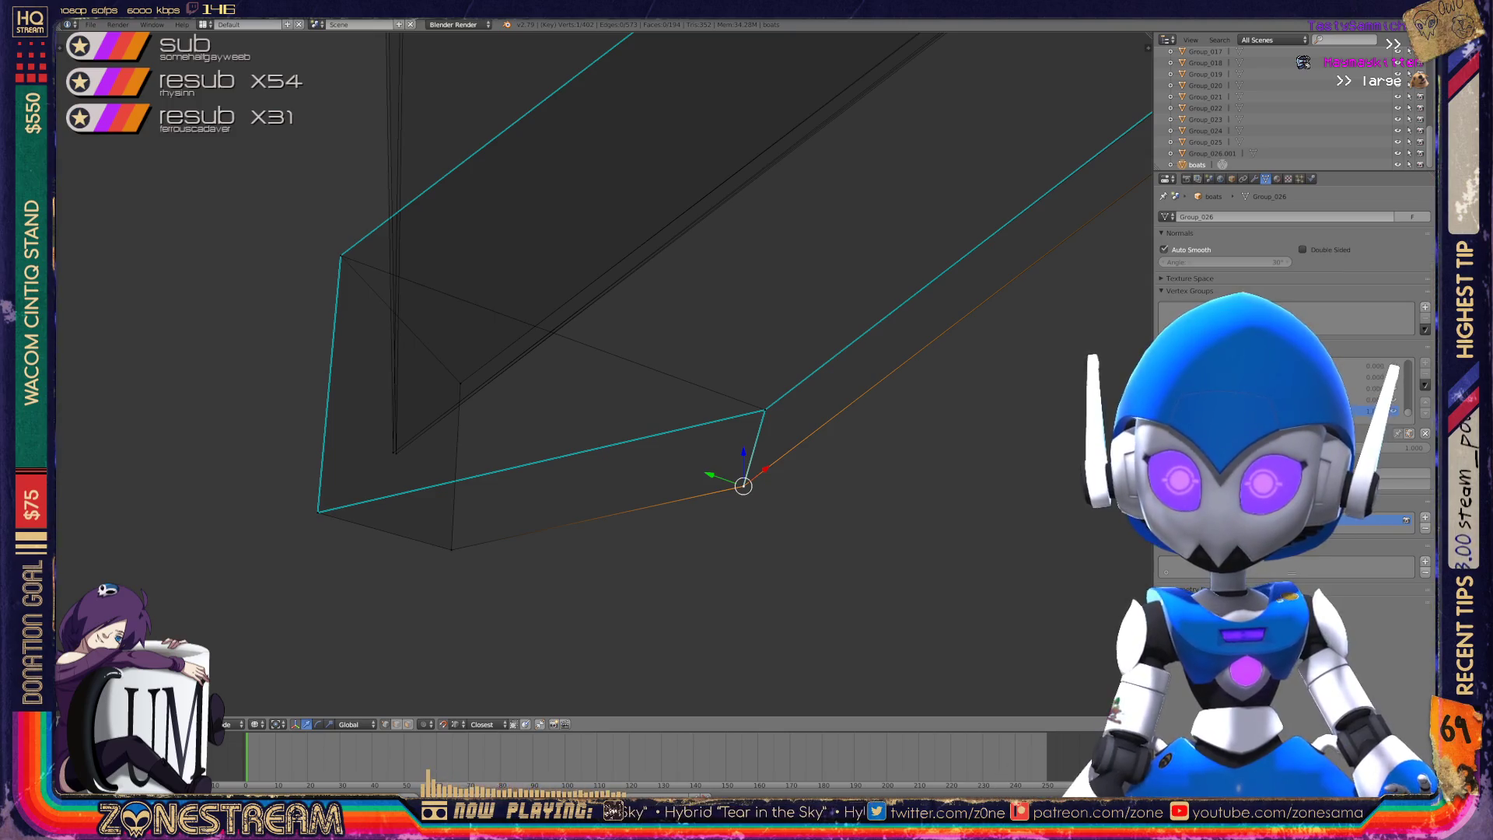
pyautogui.scroll(-4, 606, 373)
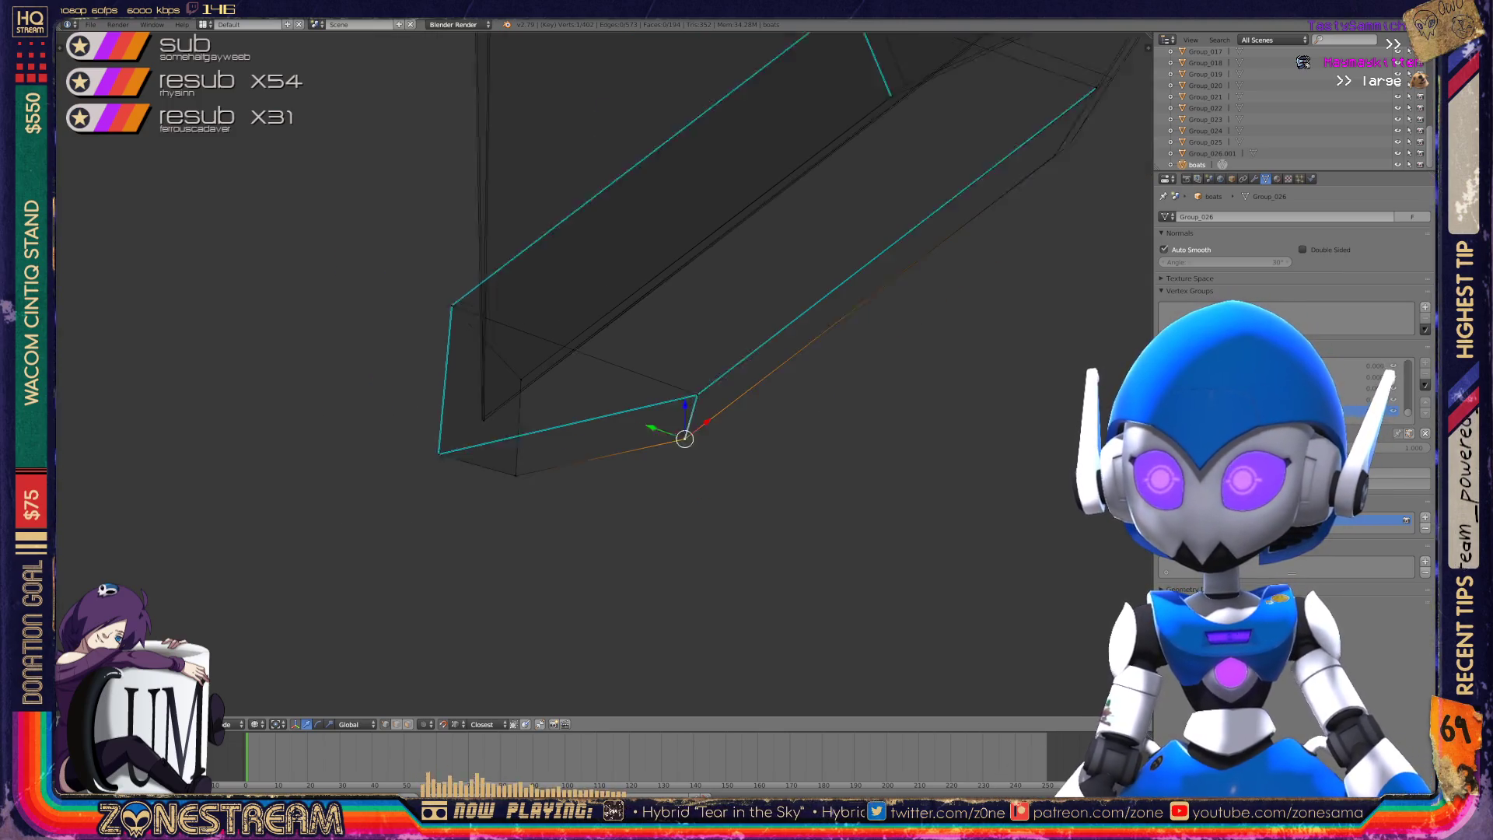
pyautogui.moveTo(606, 373); pyautogui.dragTo(583, 326, button='middle')
pyautogui.scroll(8, 604, 374)
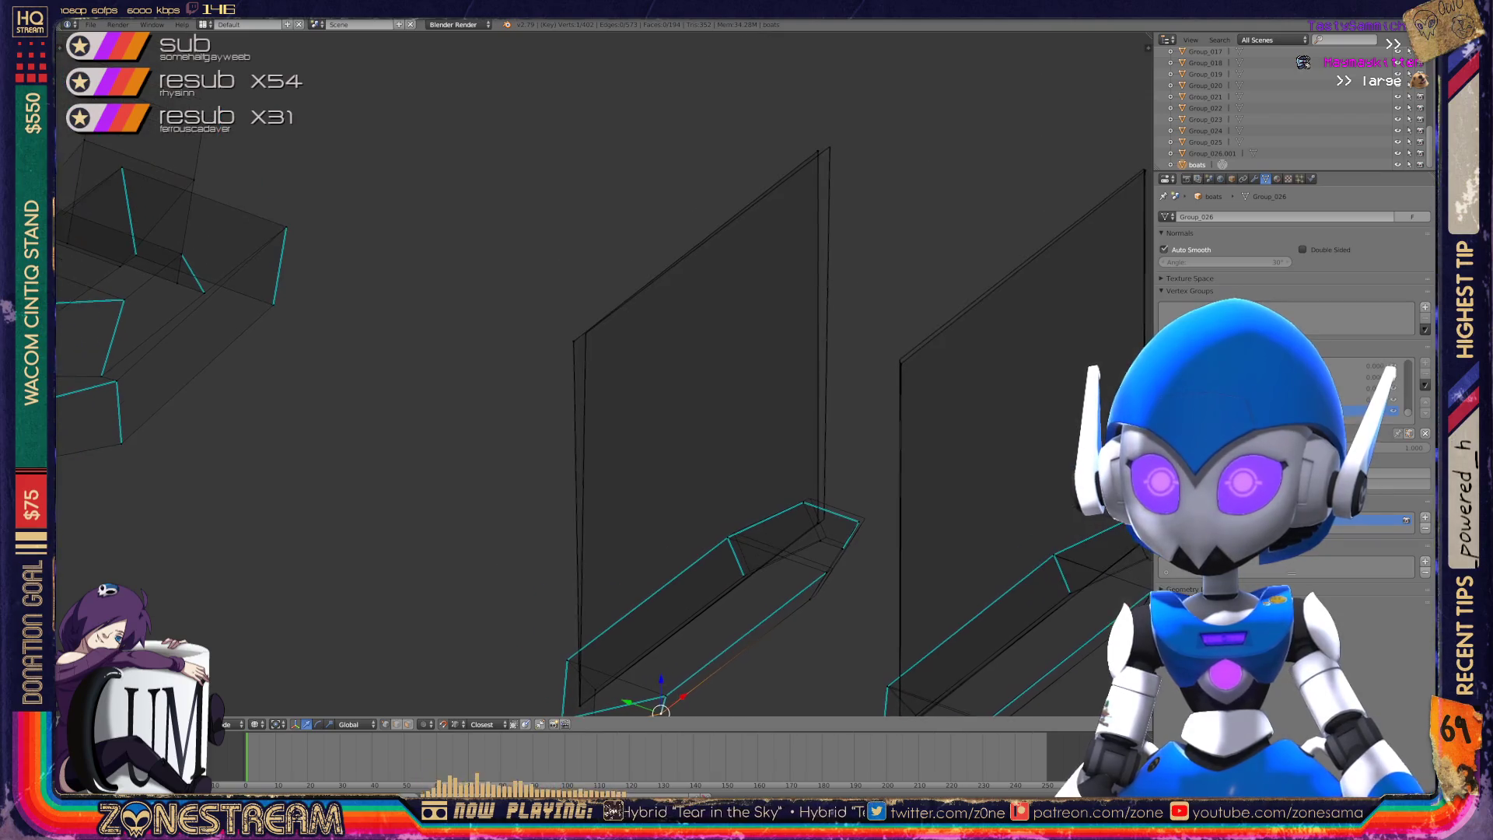
# - Select the left and right panel edge loops and snap them onto the reference wireframe corner
pyautogui.scroll(3, 603, 373)
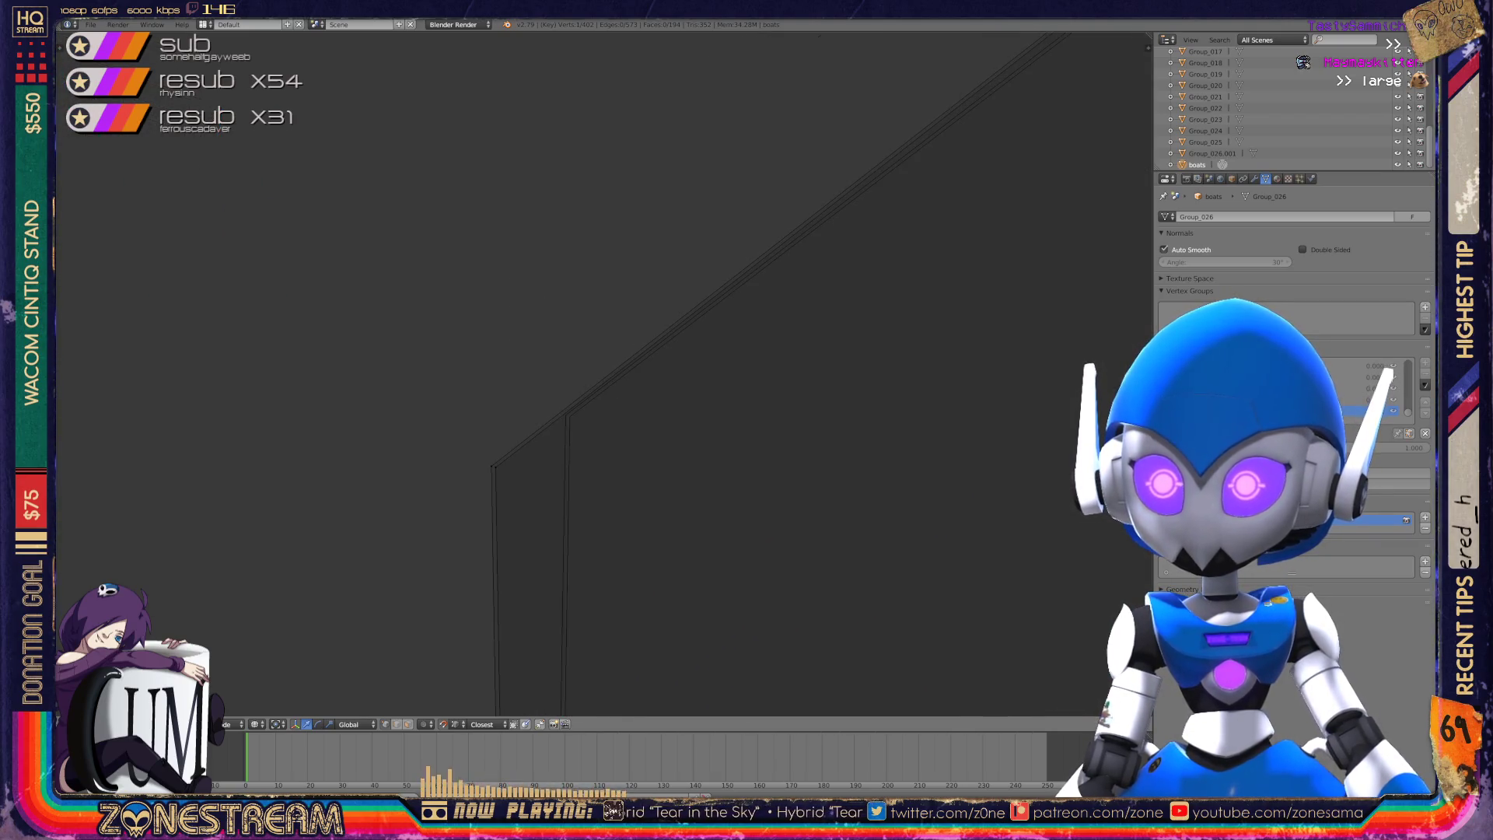
pyautogui.keyDown('alt'); pyautogui.rightClick(445, 544); pyautogui.keyUp('alt')
pyautogui.keyDown('alt'); pyautogui.rightClick(551, 498); pyautogui.keyUp('alt')
pyautogui.moveTo(603, 374); pyautogui.dragTo(494, 406, button='middle')
pyautogui.moveTo(544, 389)
pyautogui.mouseDown(button='middle')
pyautogui.moveTo(654, 360)
pyautogui.moveTo(591, 381)
pyautogui.moveTo(633, 365)
pyautogui.mouseUp(button='middle')
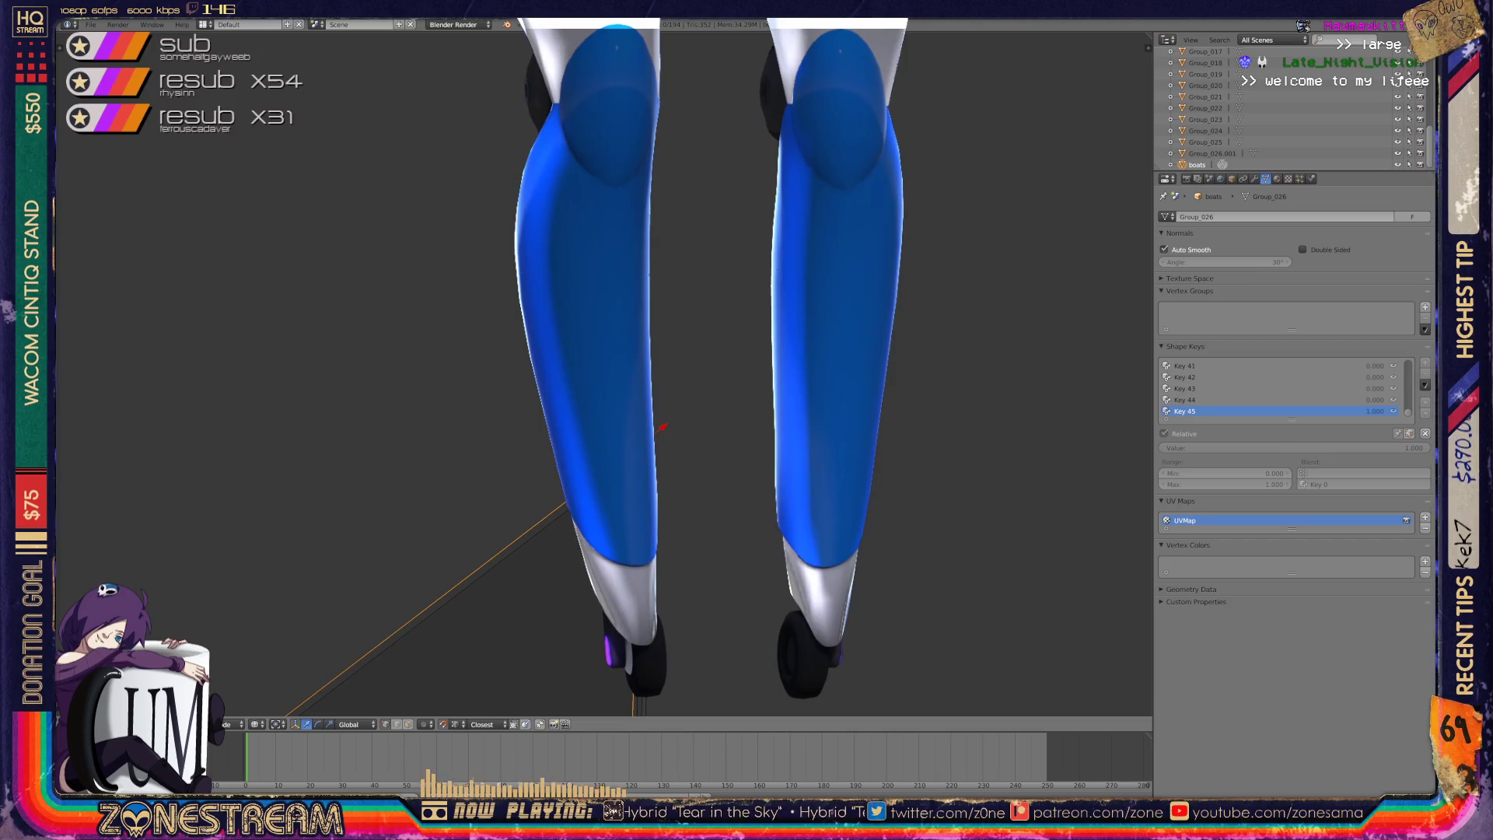
pyautogui.moveTo(662, 427); pyautogui.dragTo(523, 403, button='middle')
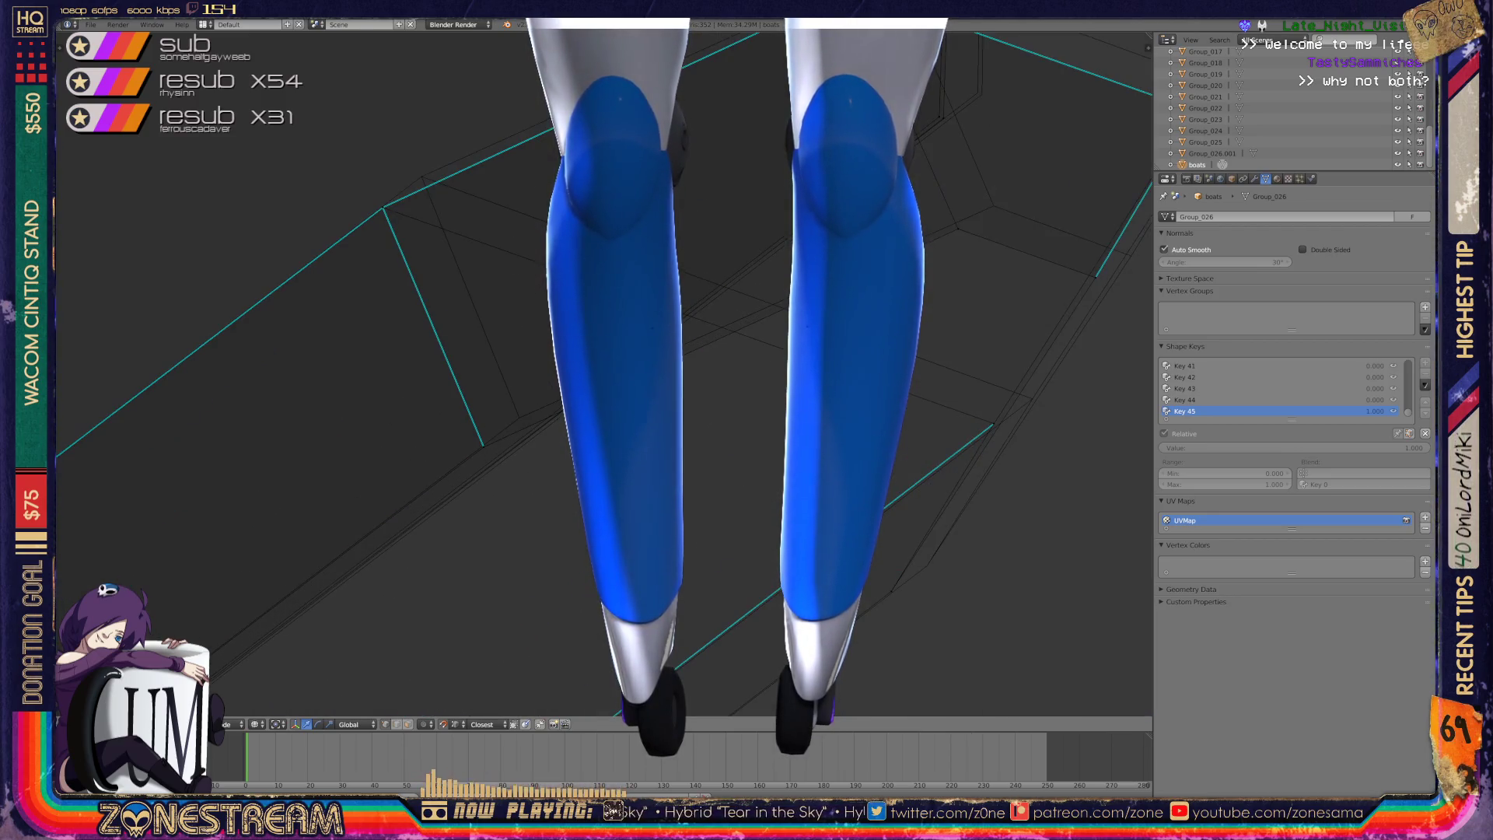
pyautogui.press('g')
pyautogui.moveTo(520, 418)
pyautogui.mouseDown()
pyautogui.moveTo(383, 208)
pyautogui.moveTo(421, 177)
pyautogui.mouseUp()
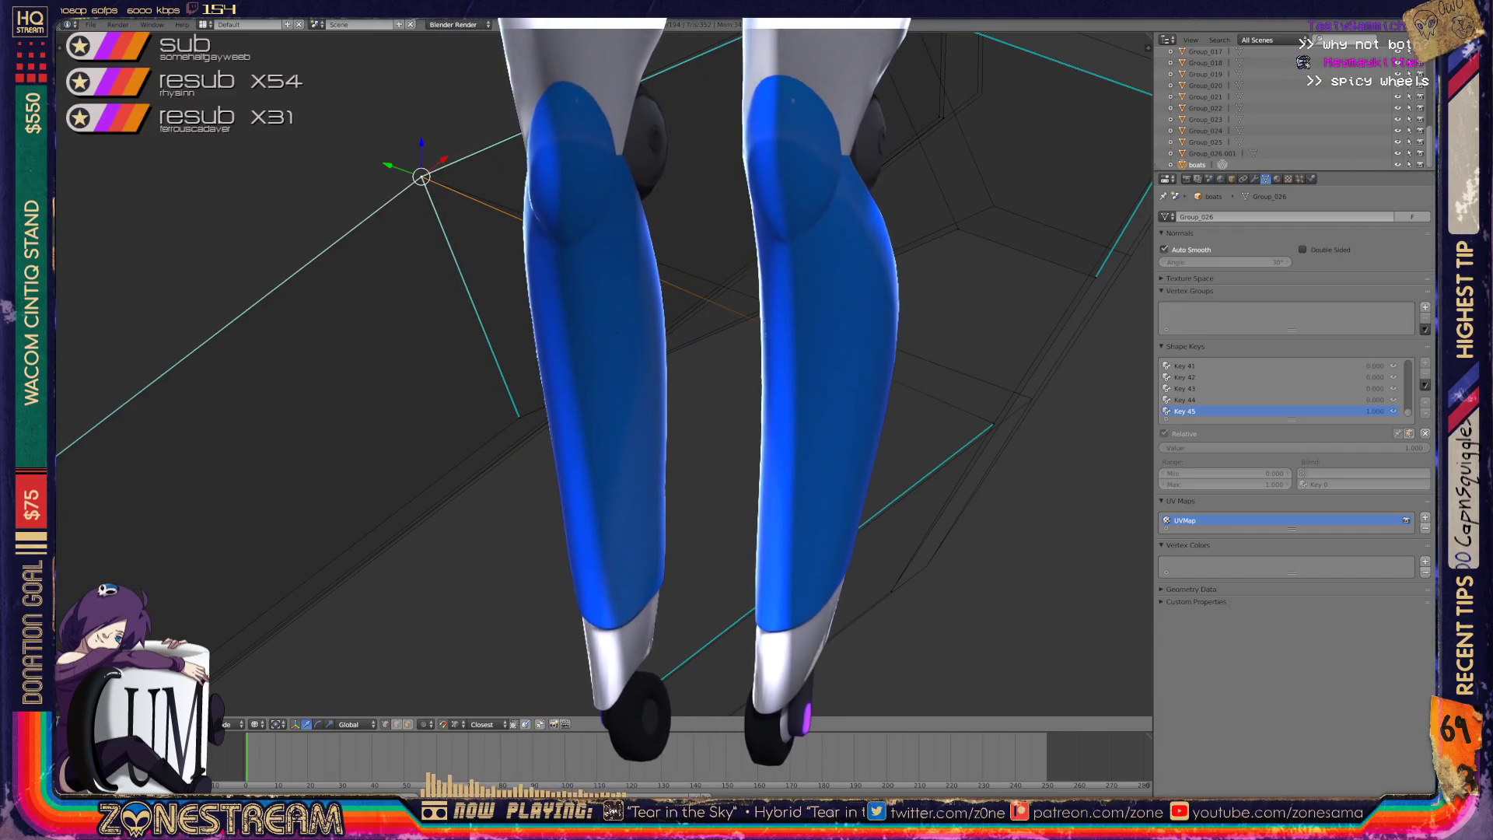
# - Reposition the vertex at the panel's lower corner onto the reference
pyautogui.rightClick(892, 591)
pyautogui.press('g')
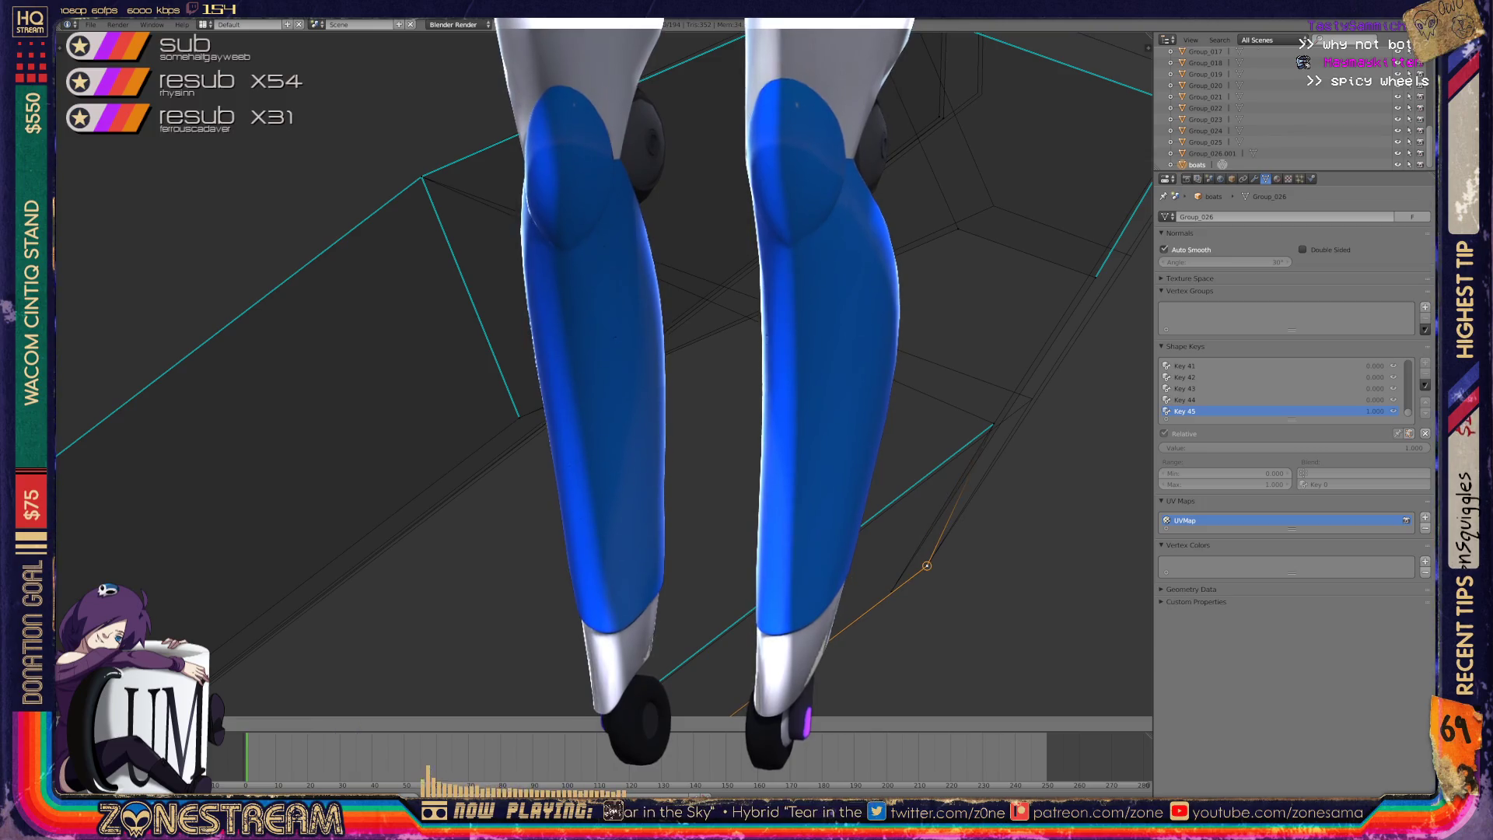
pyautogui.press('Escape')
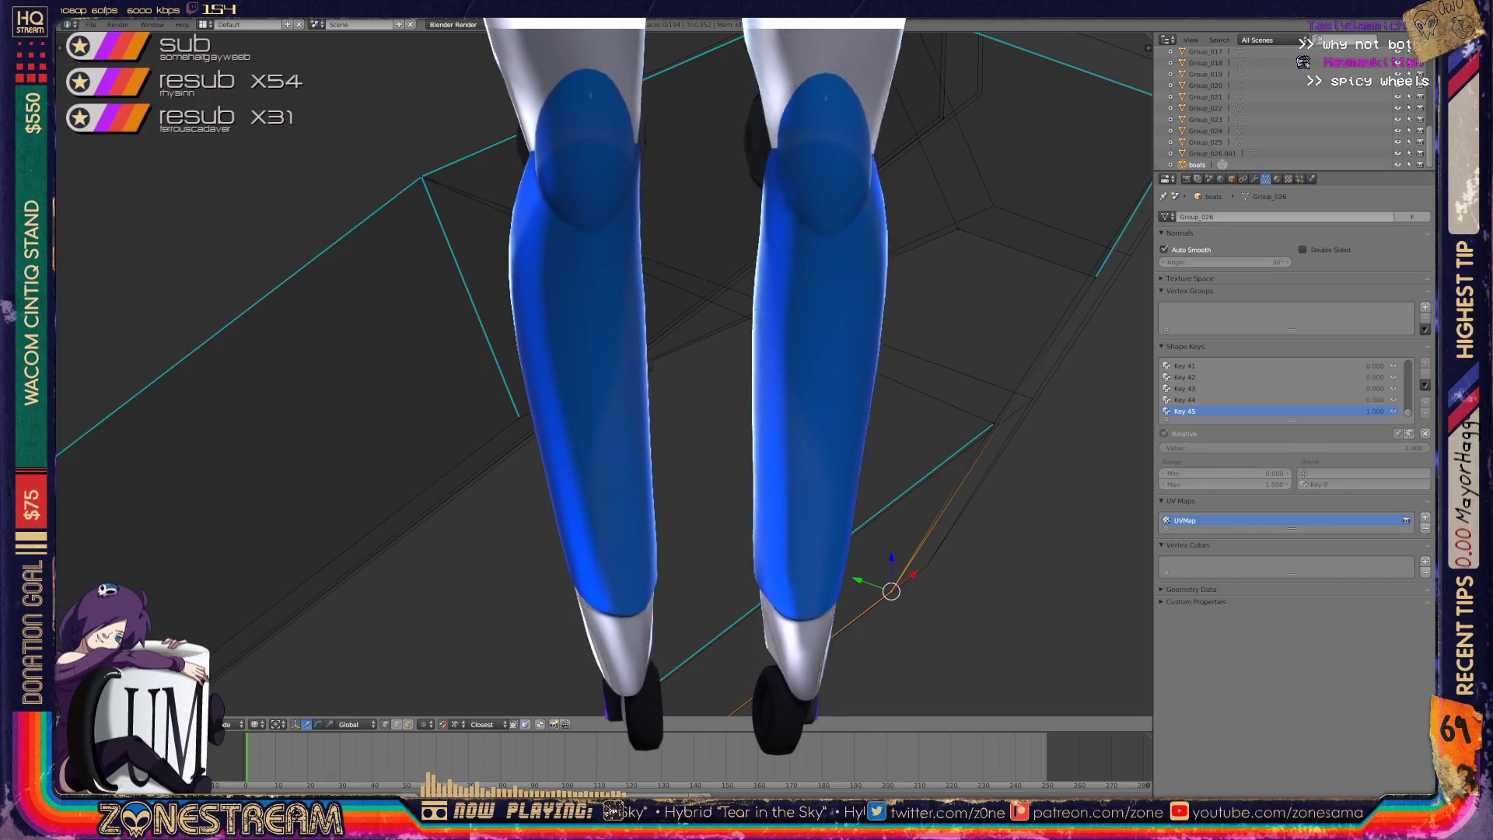
pyautogui.press('g')
pyautogui.click(926, 565)
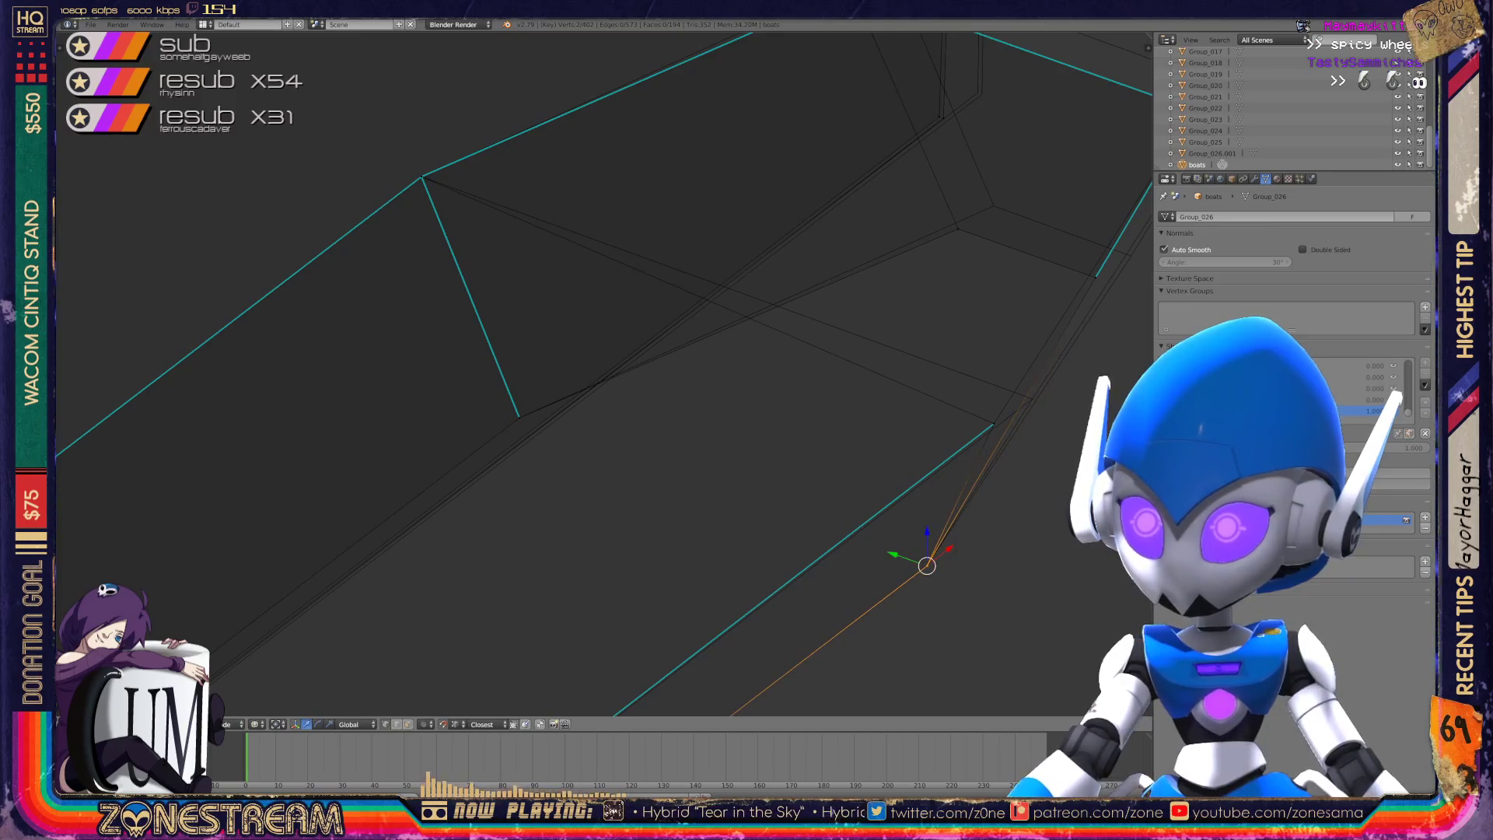
# - Snap a single corner vertex onto its neighbouring vertex
pyautogui.keyDown('shift'); pyautogui.moveTo(855, 467); pyautogui.dragTo(637, 531, button='middle'); pyautogui.keyUp('shift')
pyautogui.rightClick(776, 489)
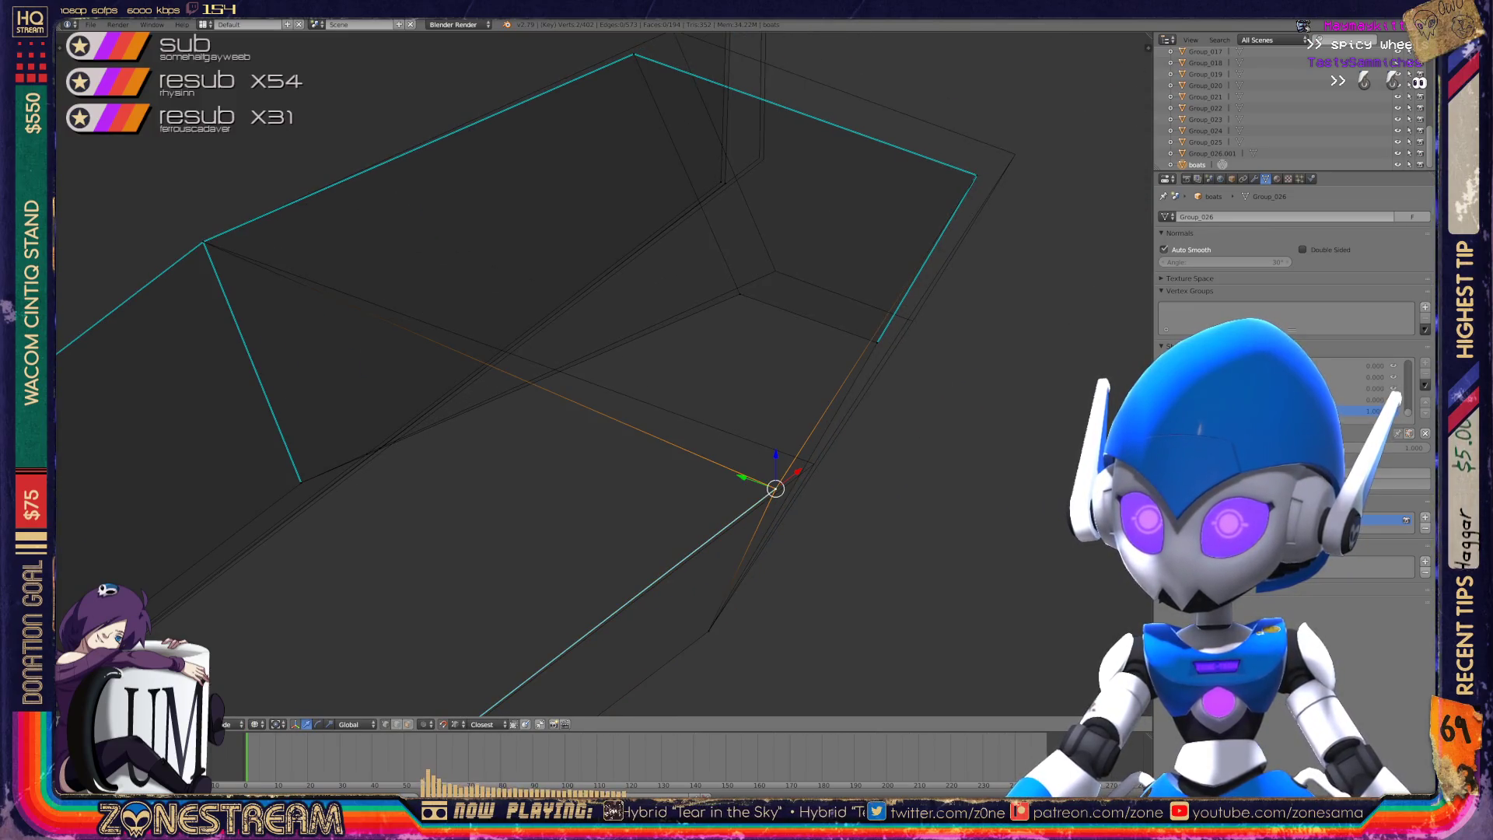
pyautogui.rightClick(776, 488)
pyautogui.press('g')
pyautogui.press('Return')
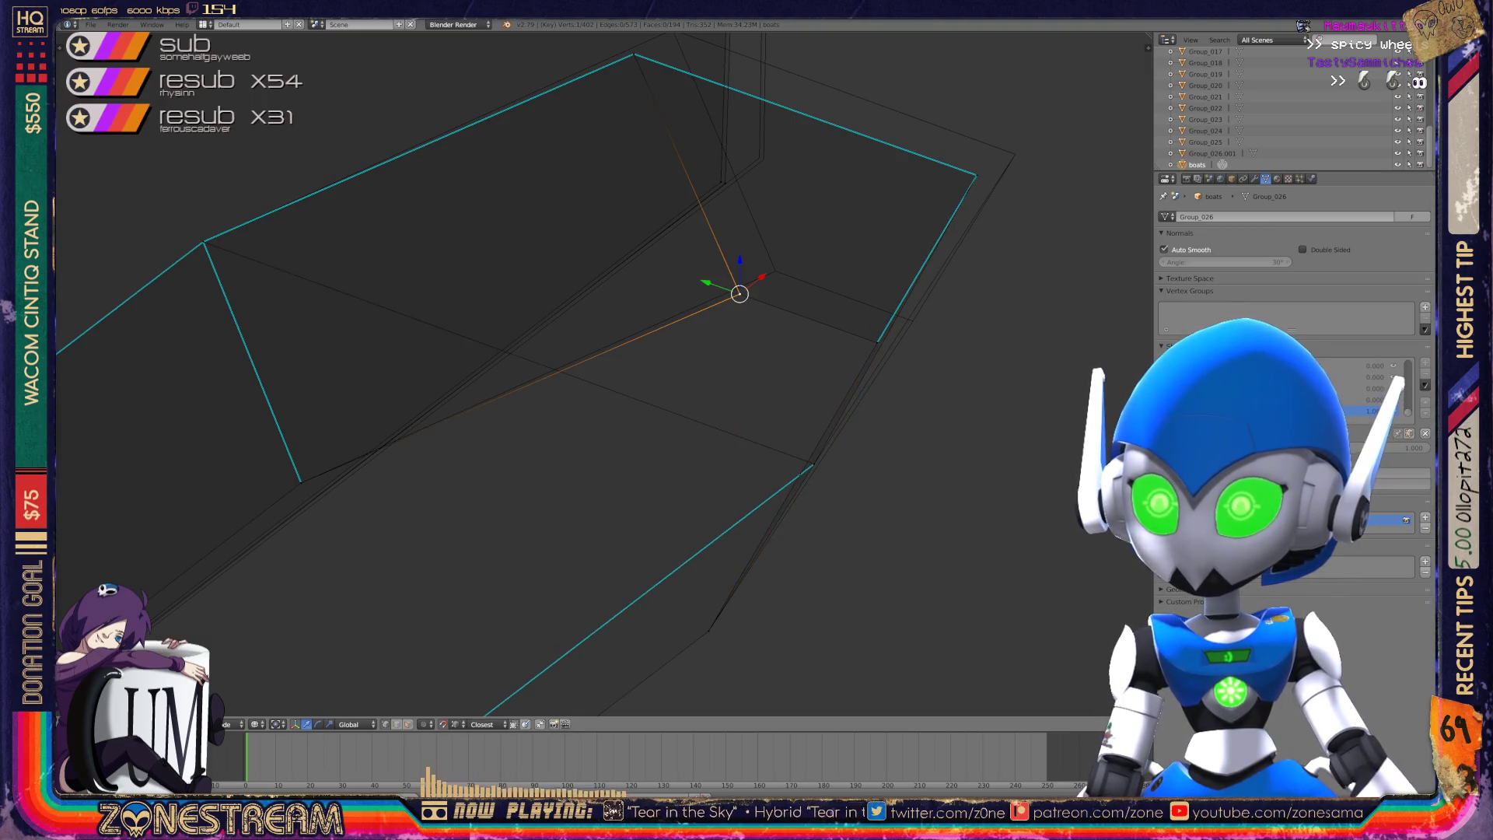
pyautogui.press('g')
pyautogui.moveTo(591, 389); pyautogui.dragTo(560, 300, button='middle')
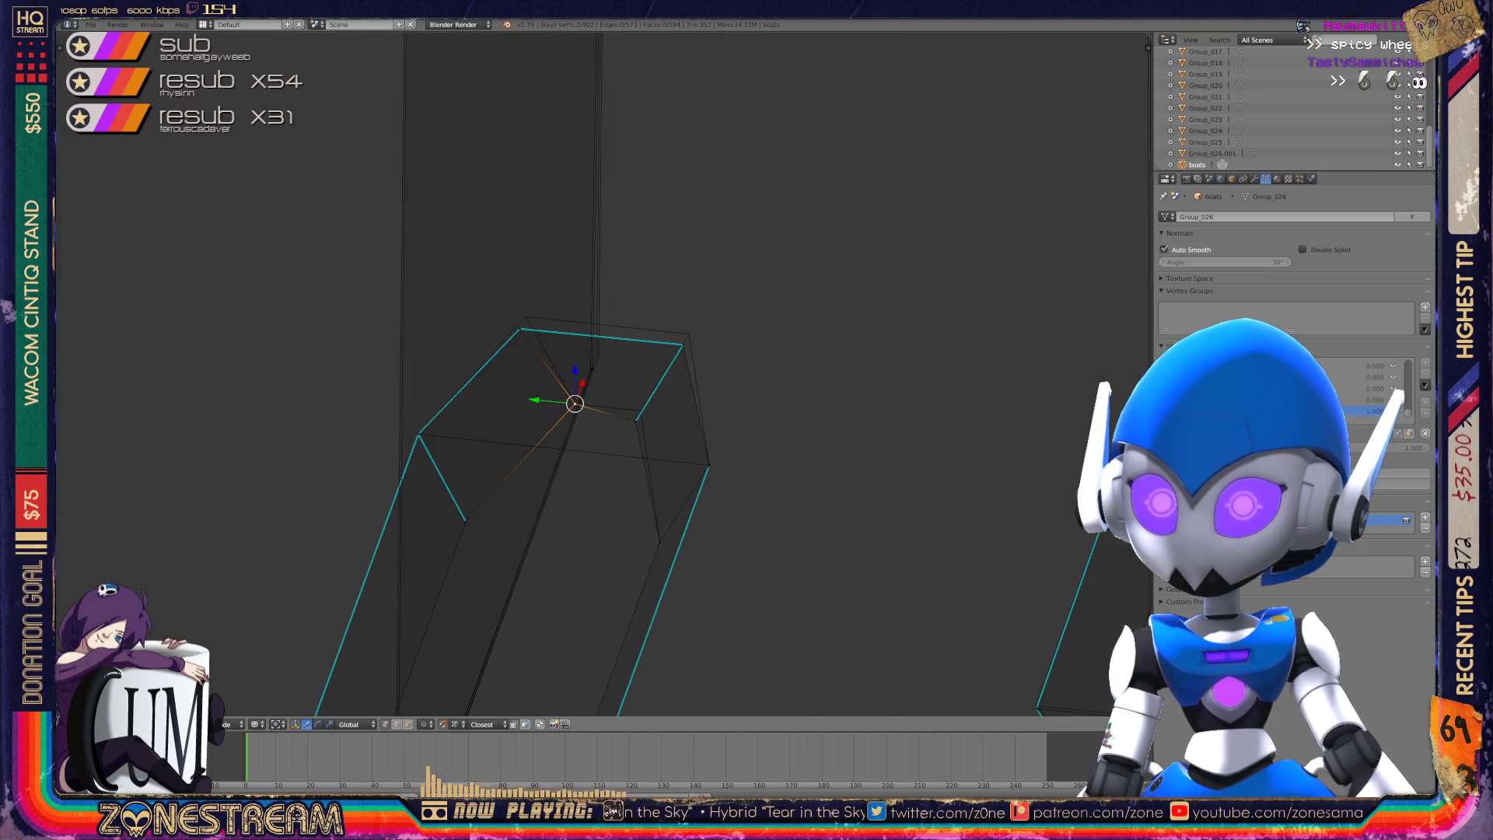
pyautogui.scroll(7, 605, 374)
# - Snap the outer, far and next corner vertices onto their matching reference corners
pyautogui.rightClick(723, 529)
pyautogui.press('Return')
pyautogui.rightClick(885, 268)
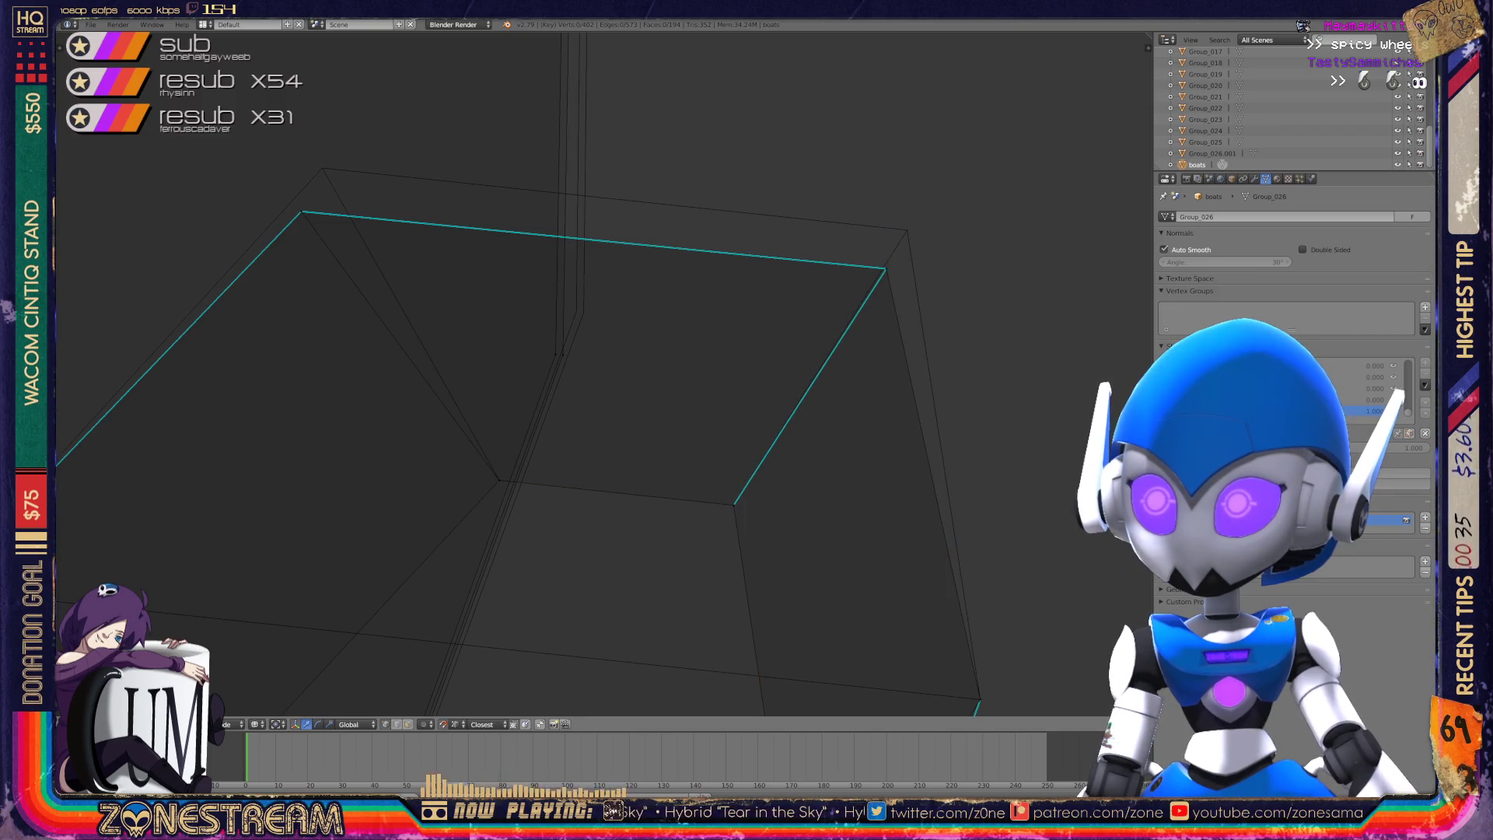
pyautogui.press('g')
pyautogui.press('Return')
pyautogui.rightClick(301, 212)
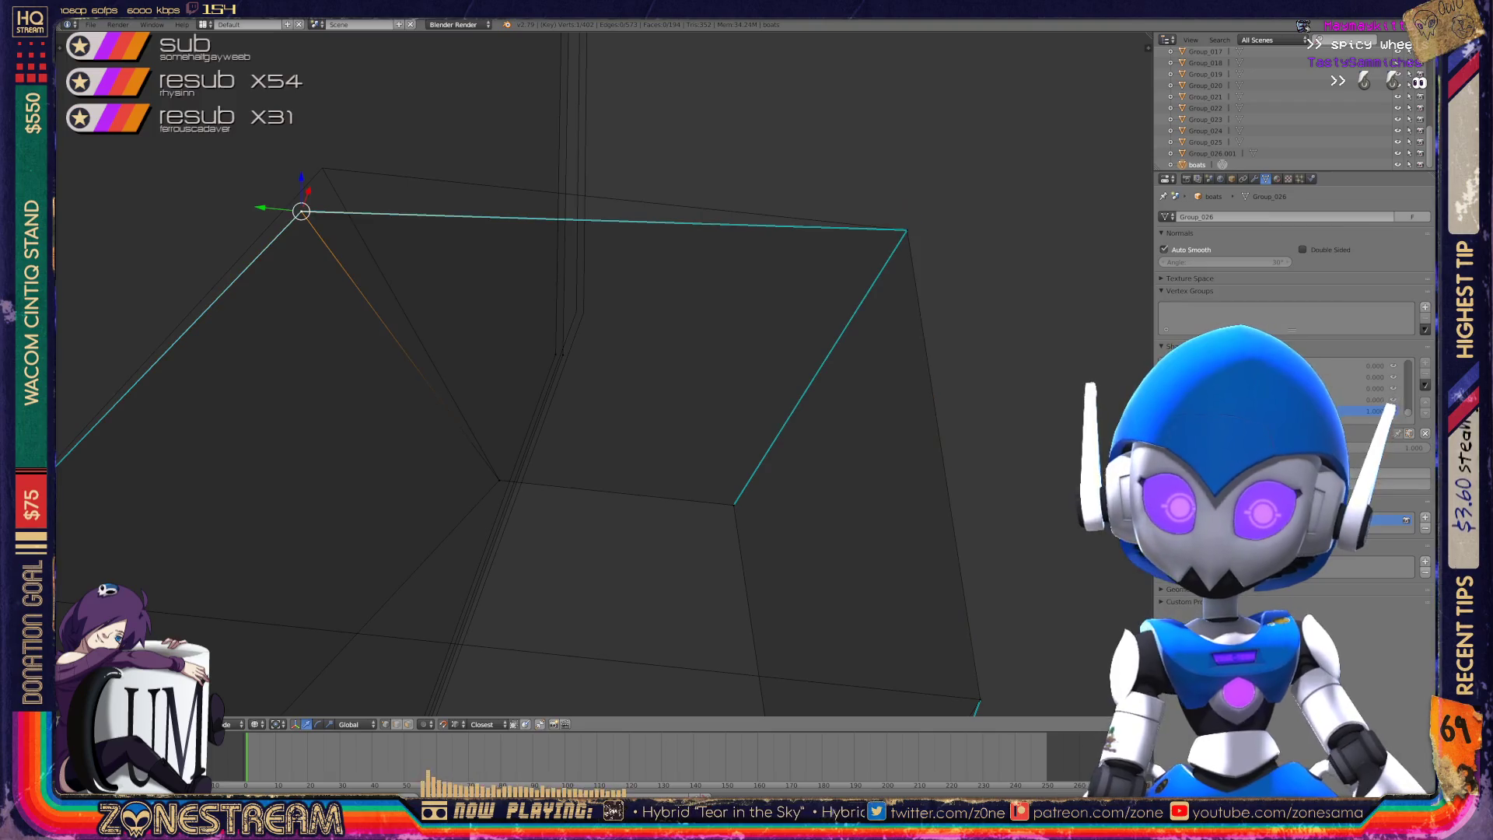
pyautogui.press('g')
pyautogui.press('Return')
# - Snap the lower corner vertex on another edge onto its matching corner
pyautogui.moveTo(545, 350)
pyautogui.mouseDown(button='middle')
pyautogui.moveTo(762, 335)
pyautogui.moveTo(311, 335)
pyautogui.mouseUp(button='middle')
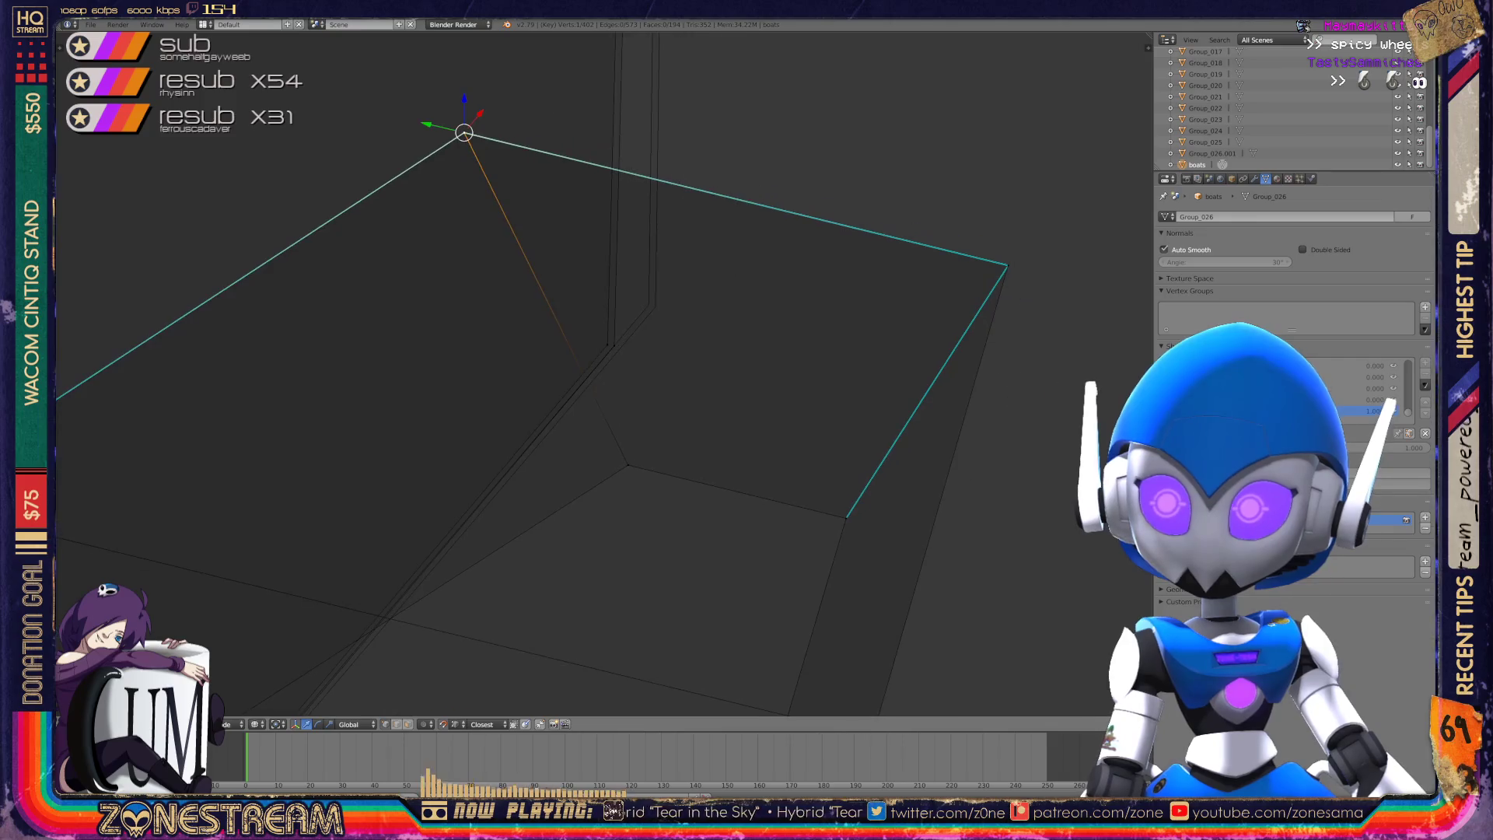
pyautogui.rightClick(610, 342)
pyautogui.rightClick(653, 306)
pyautogui.rightClick(610, 343)
pyautogui.press('Return')
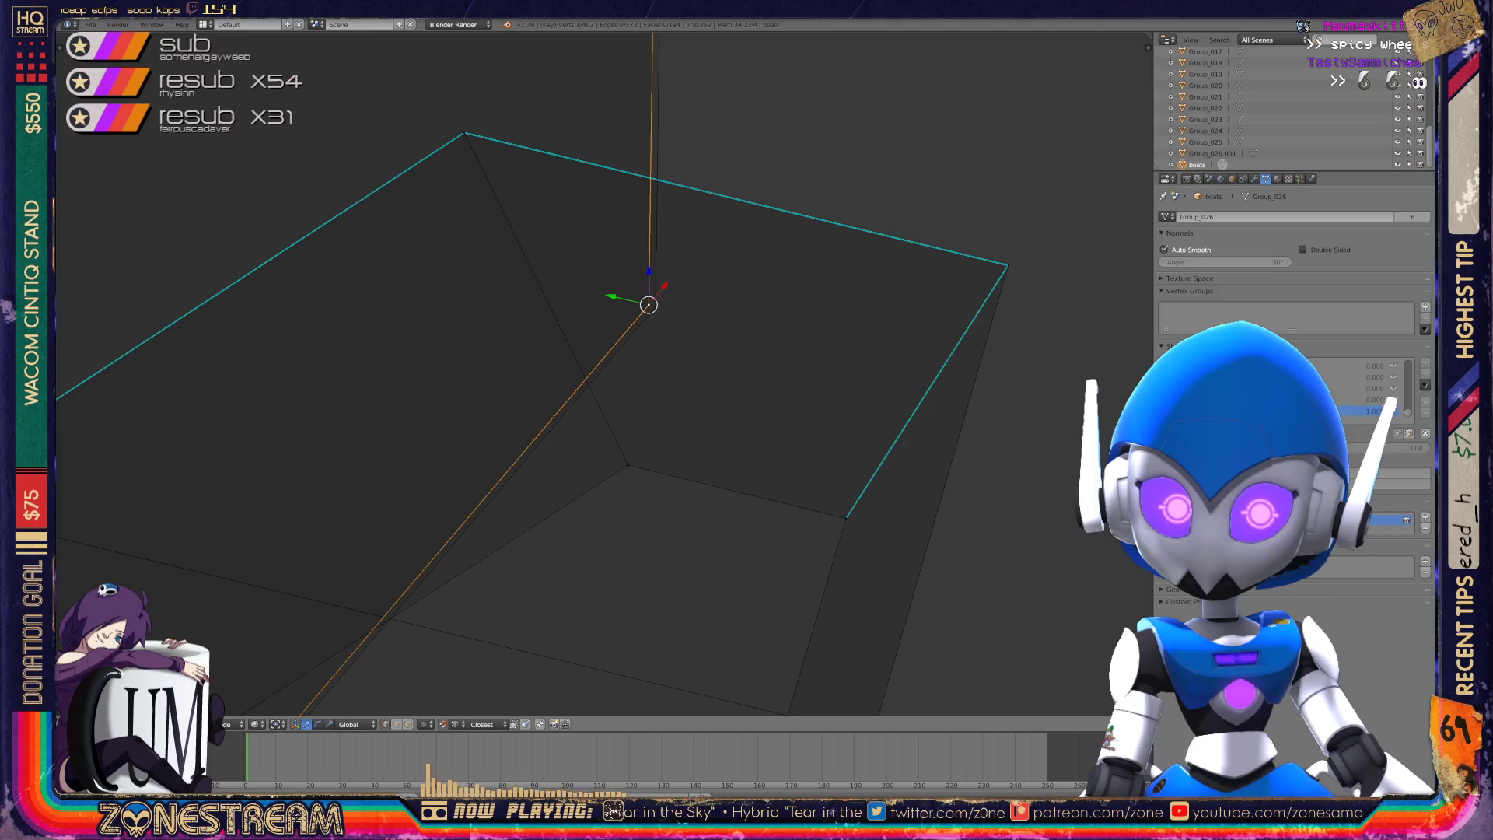
pyautogui.scroll(-8, 591, 374)
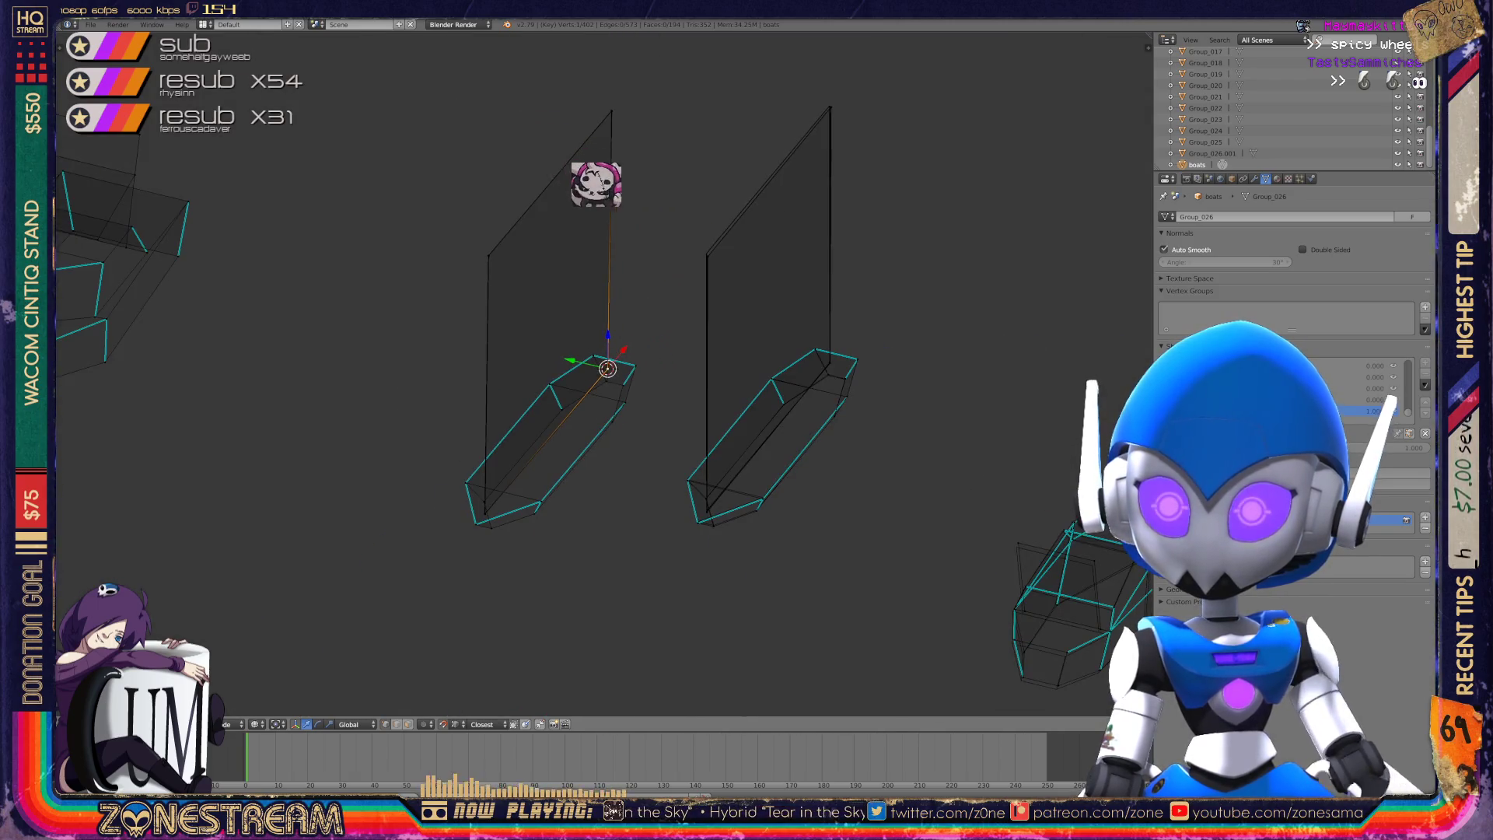
# - Leave Edit Mode, orbit to the other boat piece and start editing its vertices
pyautogui.moveTo(640, 248); pyautogui.dragTo(684, 324, button='middle')
pyautogui.scroll(6, 720, 417)
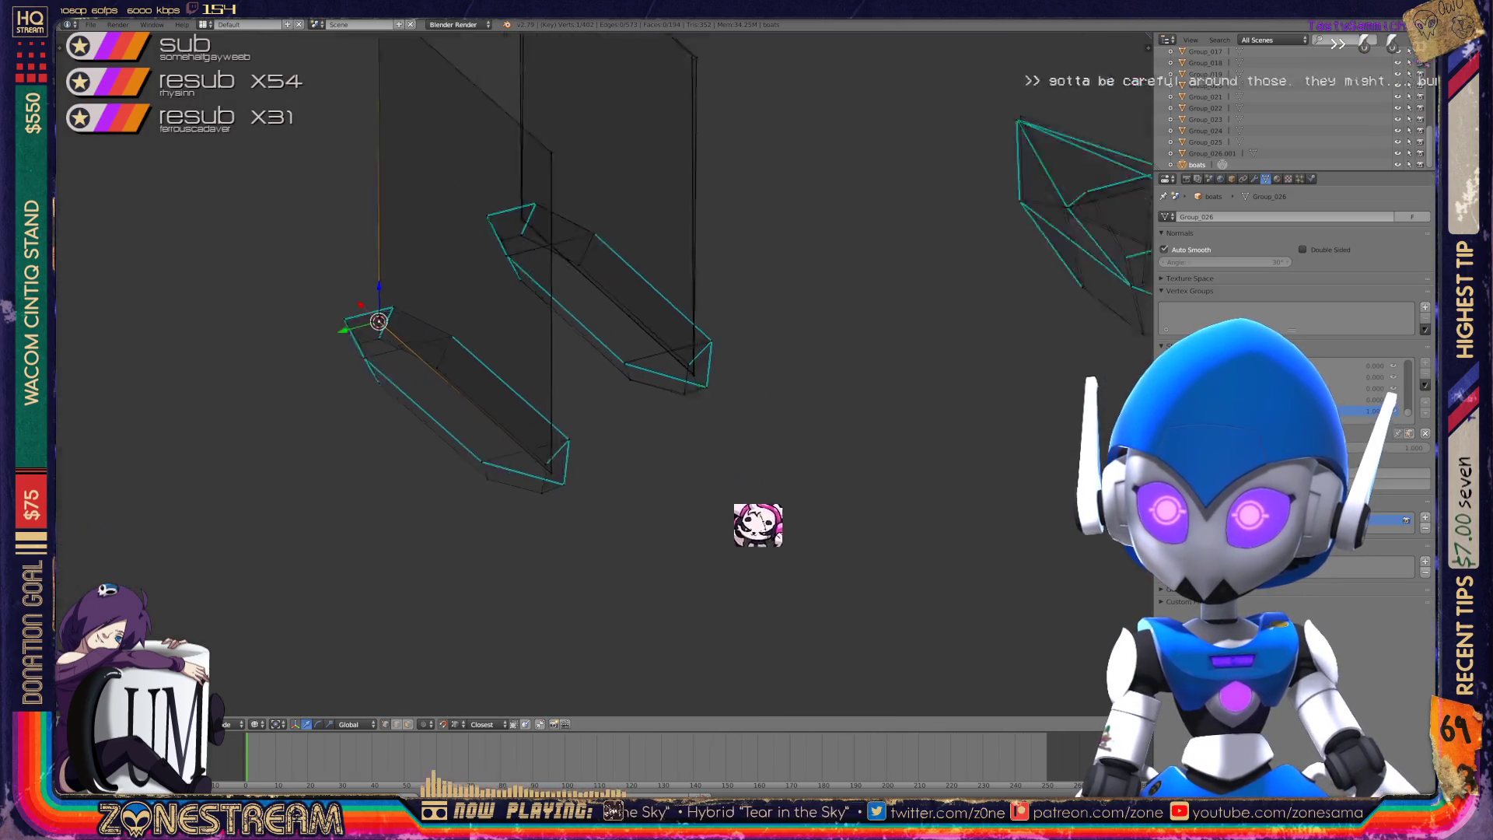
pyautogui.press('Tab')
pyautogui.scroll(-5, 545, 350)
pyautogui.moveTo(544, 350); pyautogui.dragTo(575, 280, button='middle')
pyautogui.moveTo(622, 350); pyautogui.dragTo(537, 381, button='middle')
pyautogui.press('Tab')
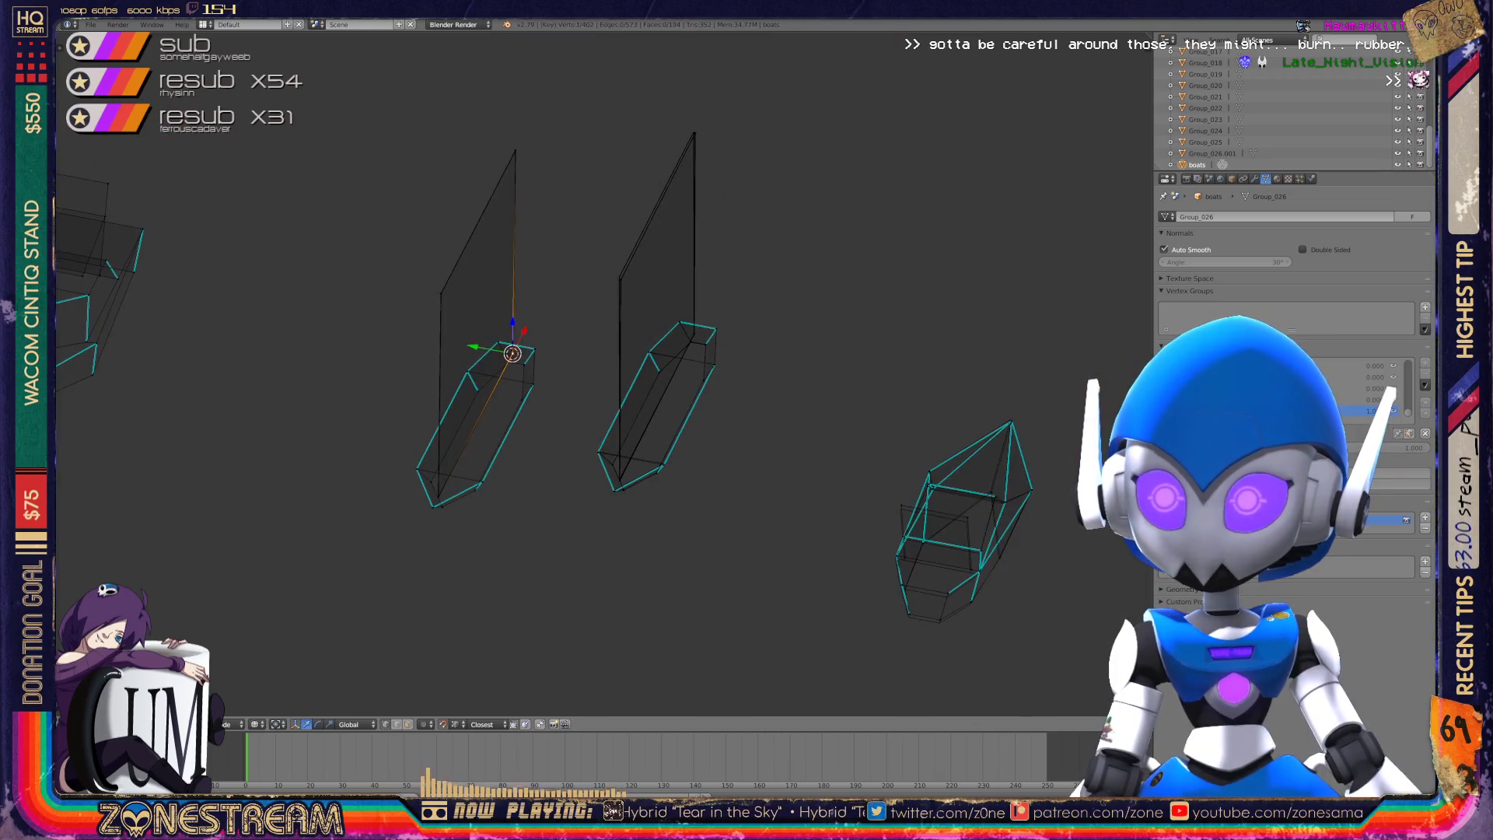
pyautogui.scroll(8, 545, 350)
# - Raise the bottom-left vertex, an edge vertex and the outer corner slightly to close gaps
pyautogui.keyDown('shift'); pyautogui.moveTo(463, 477); pyautogui.dragTo(512, 477, button='middle'); pyautogui.keyUp('shift')
pyautogui.rightClick(512, 477)
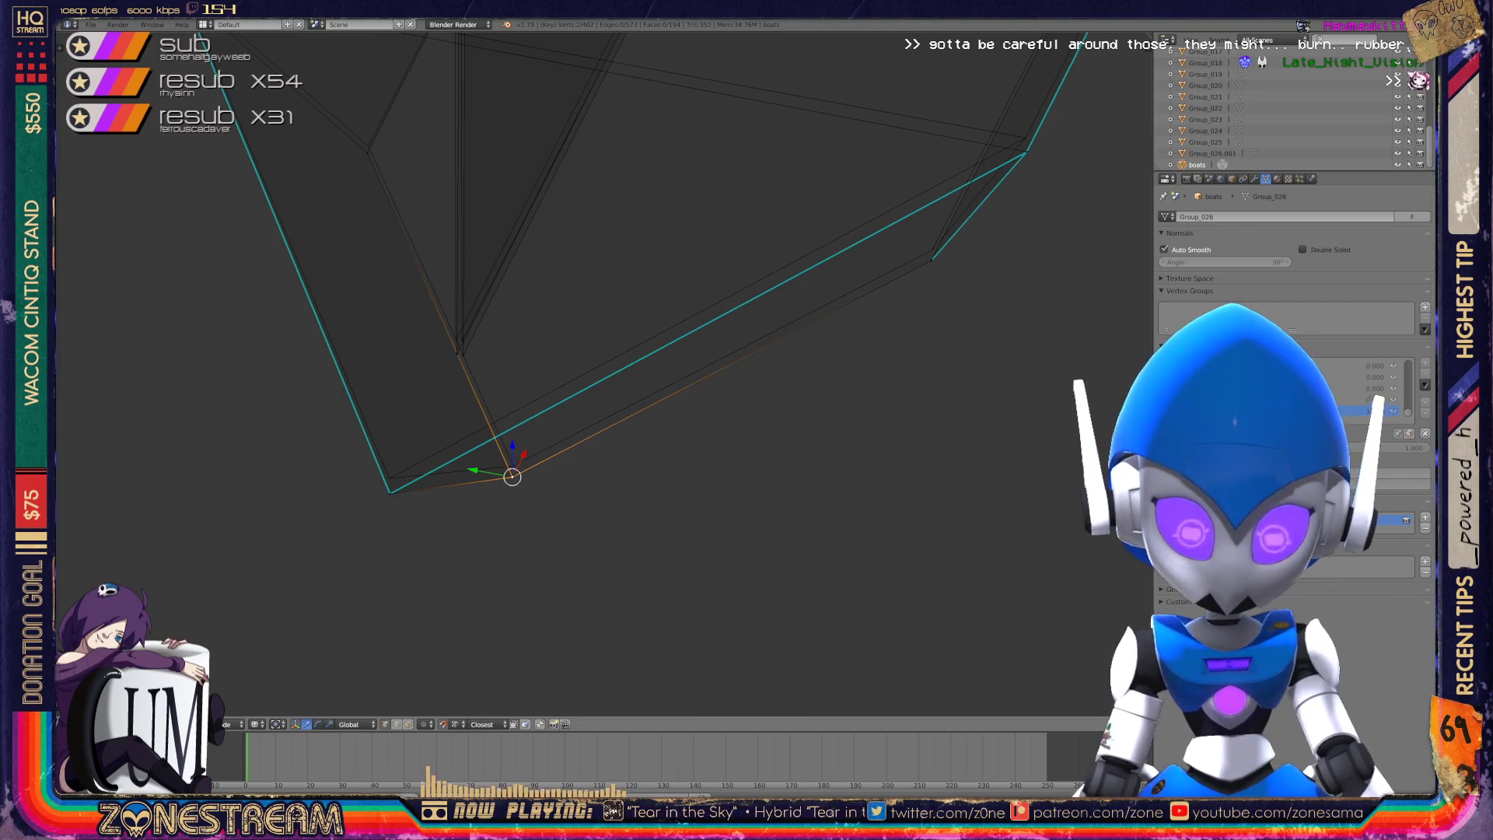
pyautogui.press('g')
pyautogui.moveTo(391, 492); pyautogui.dragTo(389, 477, button='right')
pyautogui.moveTo(460, 345); pyautogui.dragTo(462, 341, button='right')
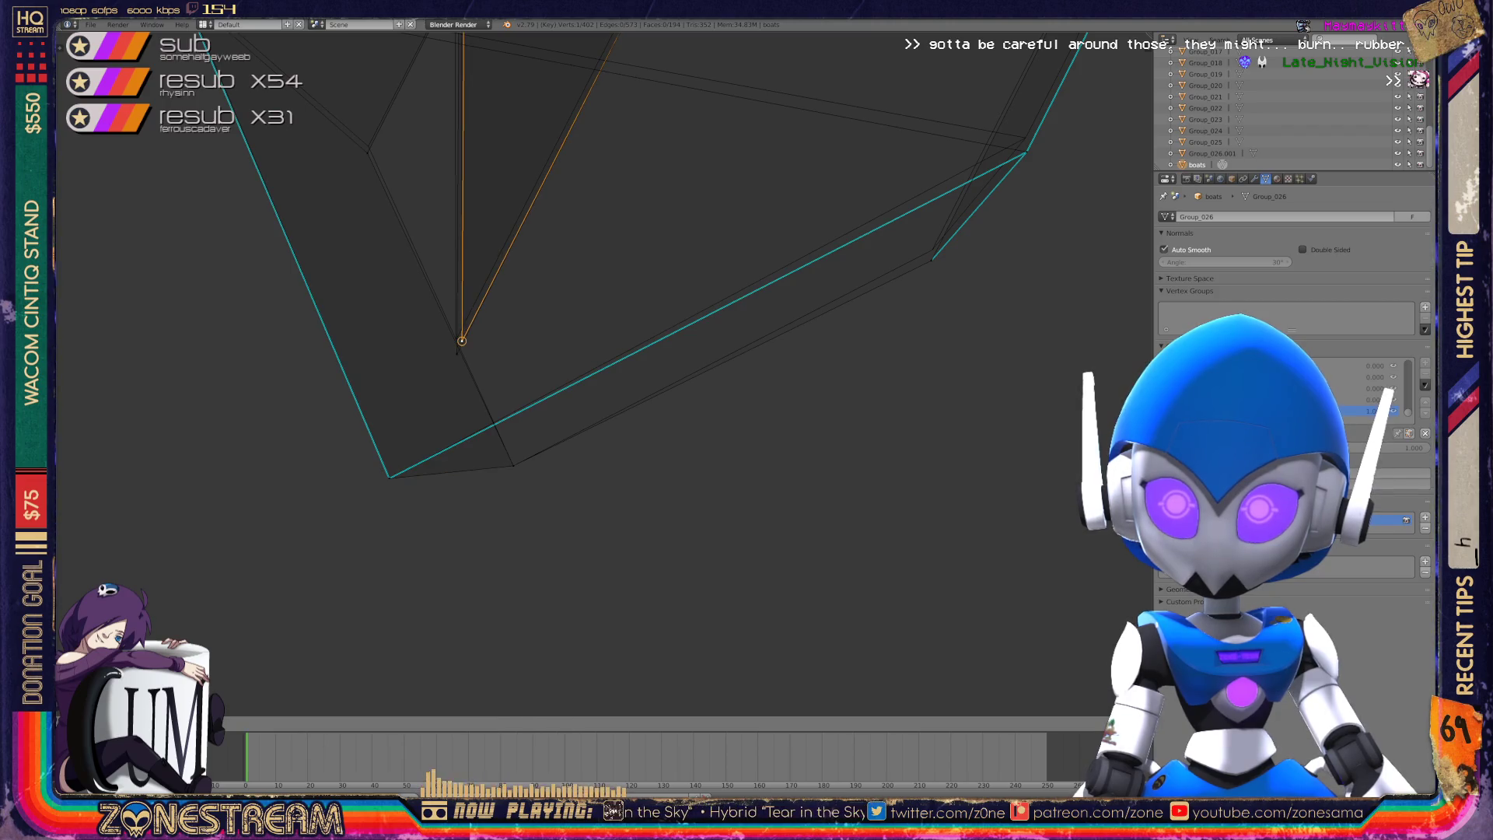
pyautogui.scroll(4, 607, 373)
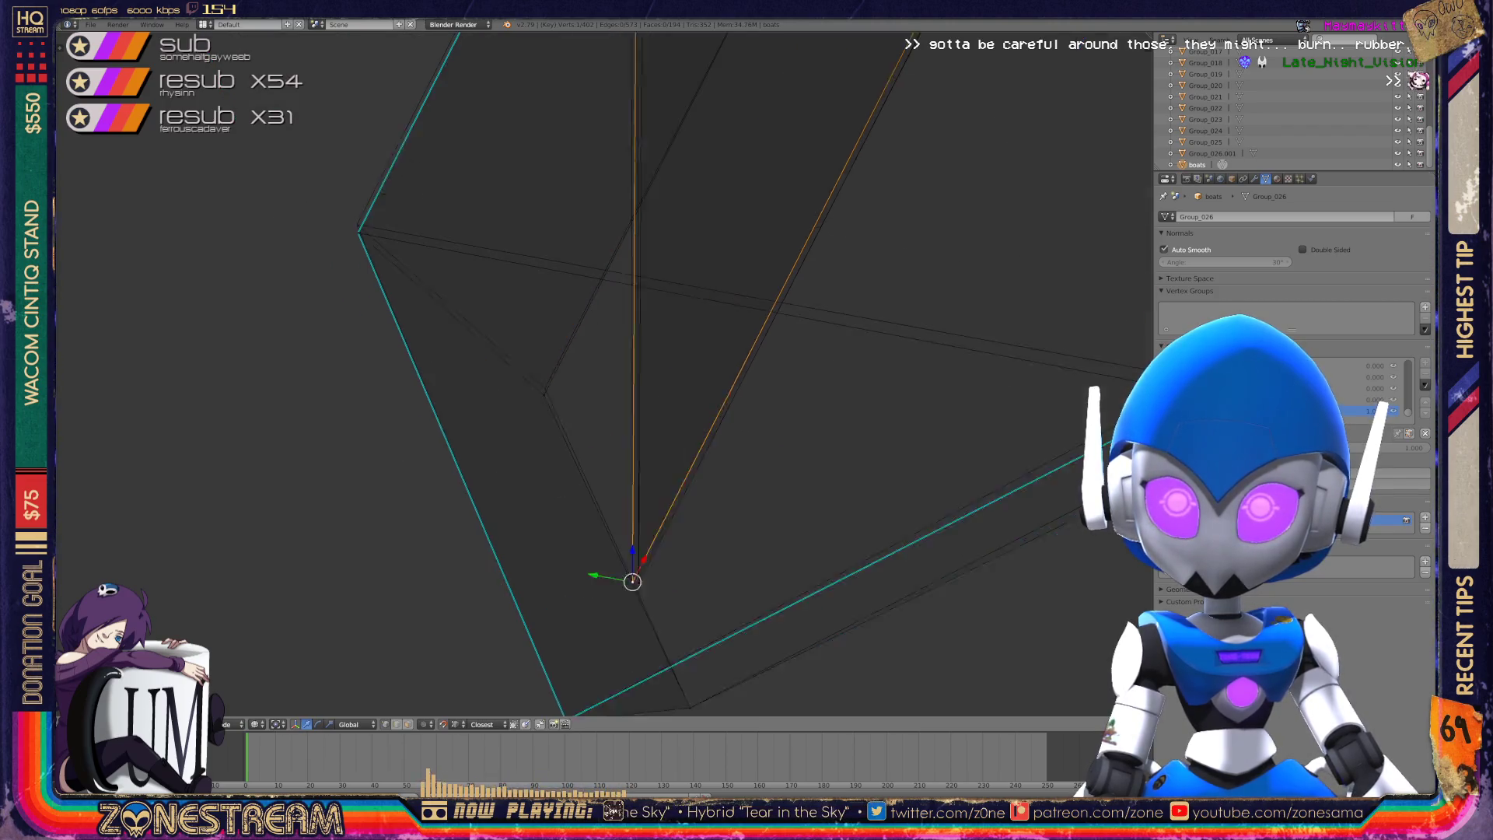
pyautogui.rightClick(566, 427)
pyautogui.moveTo(566, 426); pyautogui.dragTo(567, 420, button='right')
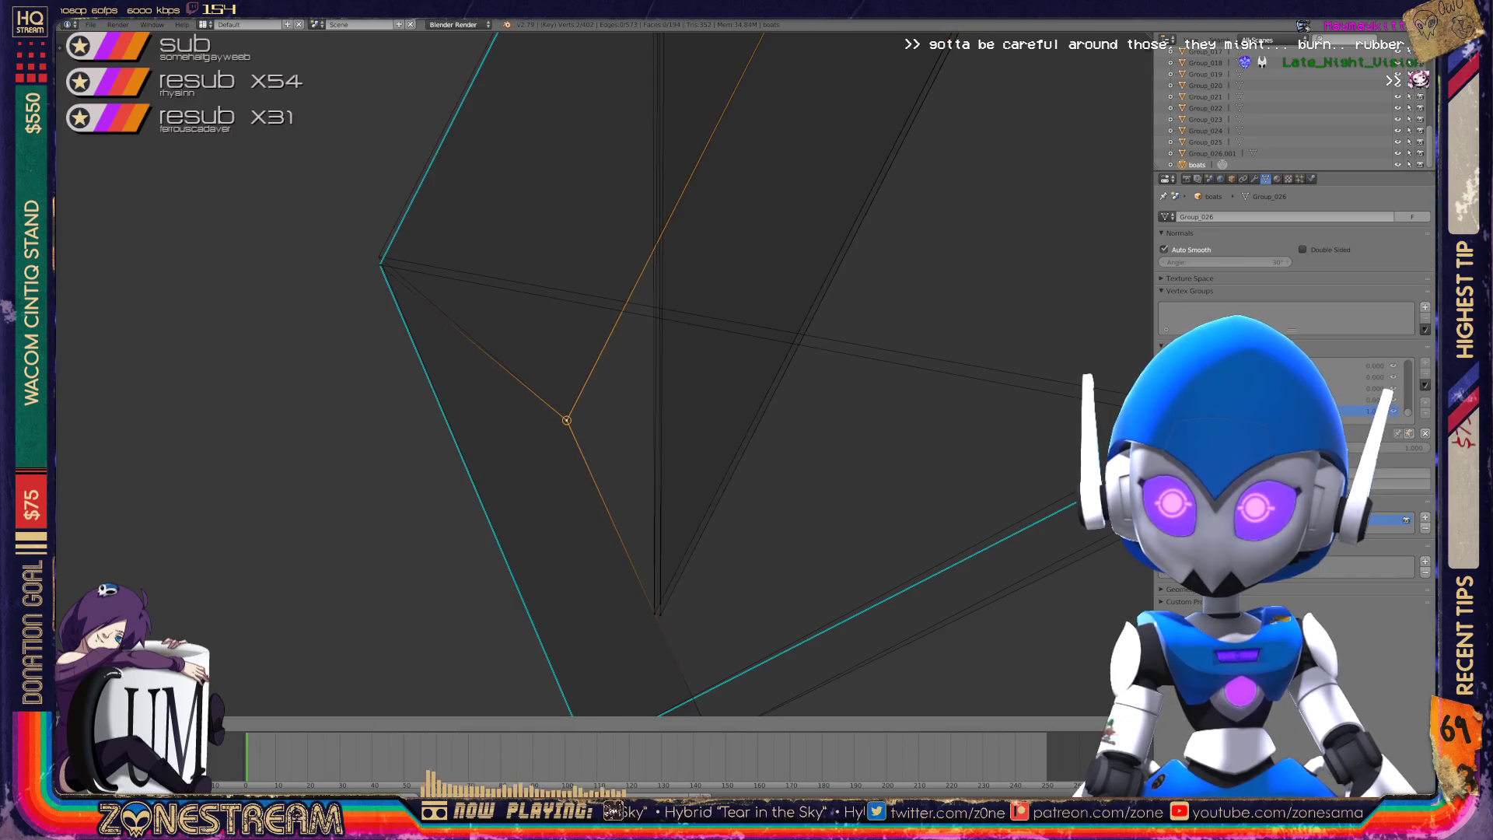
pyautogui.rightClick(379, 264)
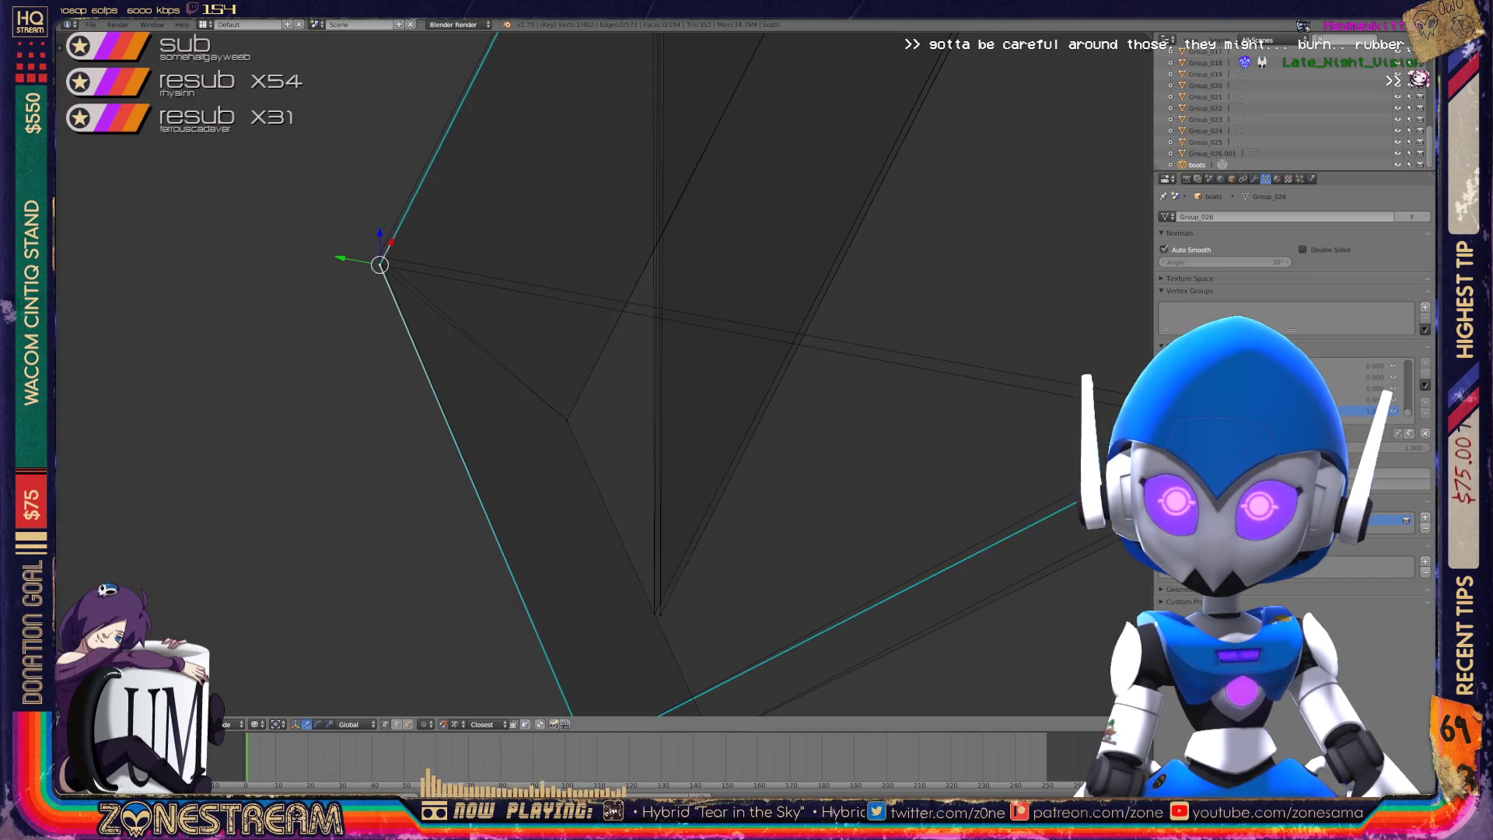
pyautogui.moveTo(379, 265); pyautogui.dragTo(379, 256, button='right')
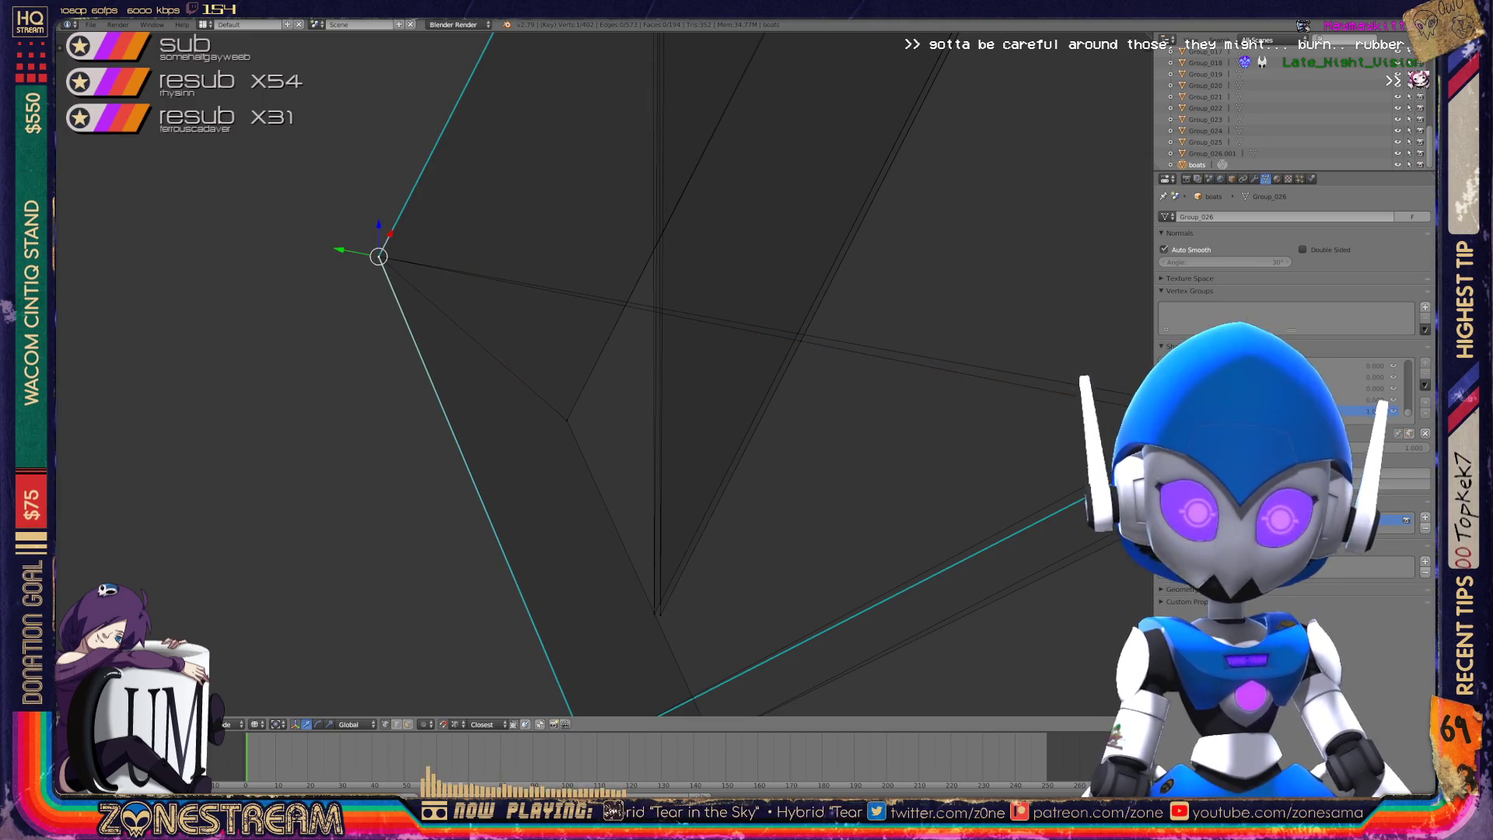
# - From another angle, raise the lower-left and right-hand corner vertices and lower another slightly
pyautogui.scroll(-2, 599, 374)
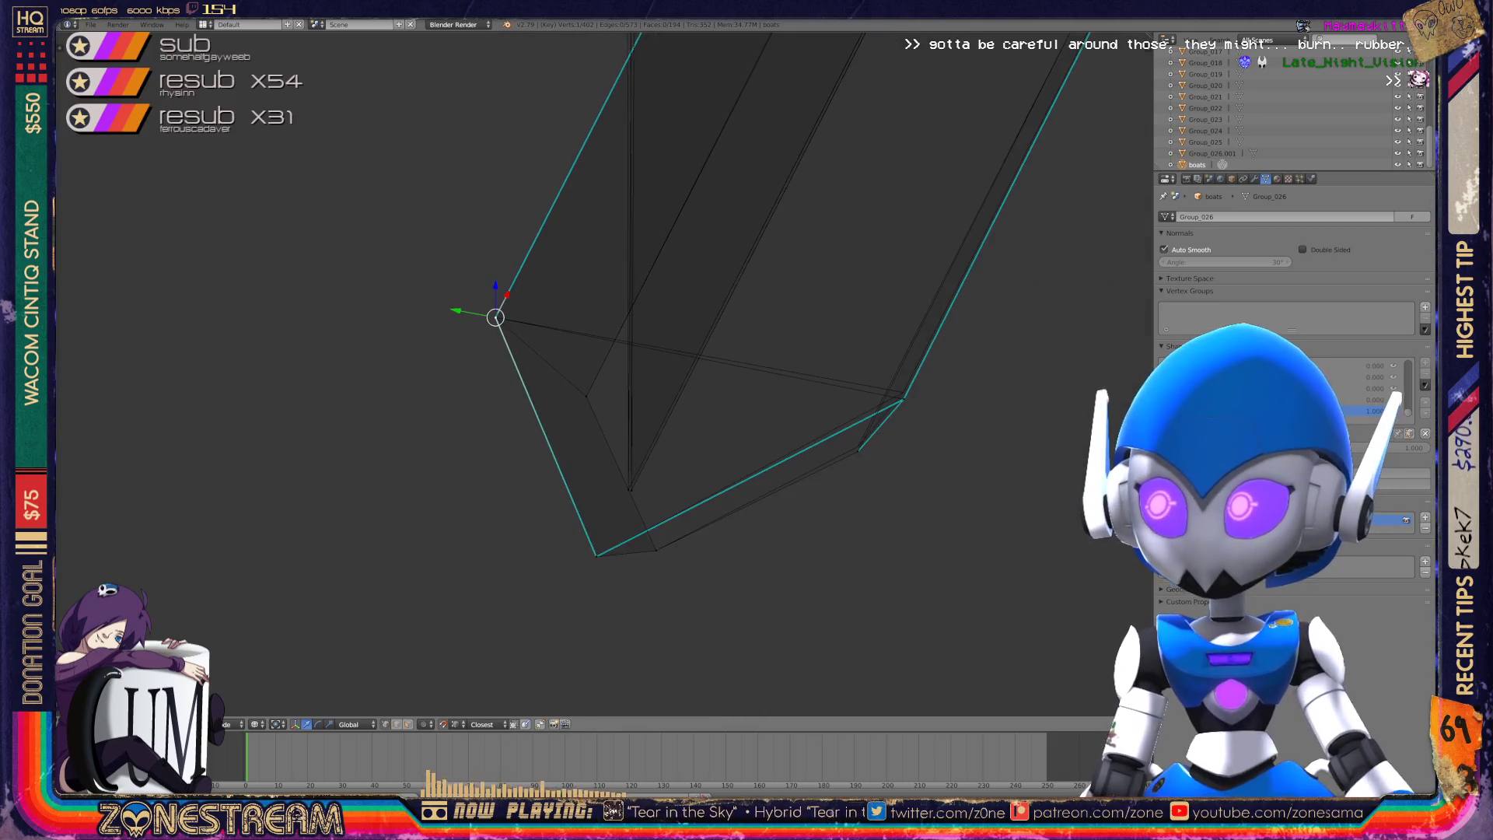
pyautogui.moveTo(599, 374); pyautogui.dragTo(514, 358, button='middle')
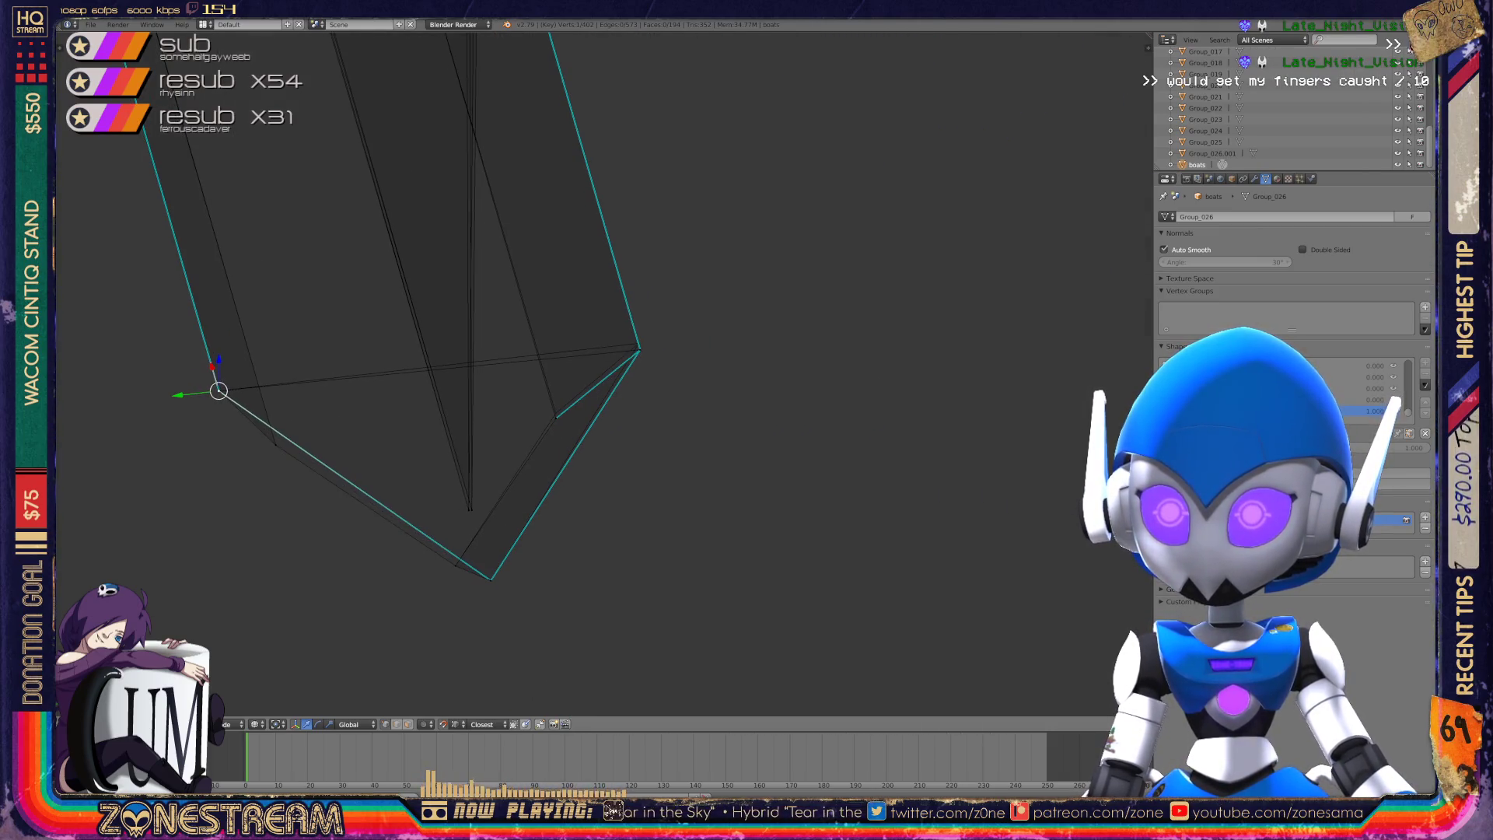
pyautogui.scroll(4, 604, 373)
pyautogui.rightClick(504, 466)
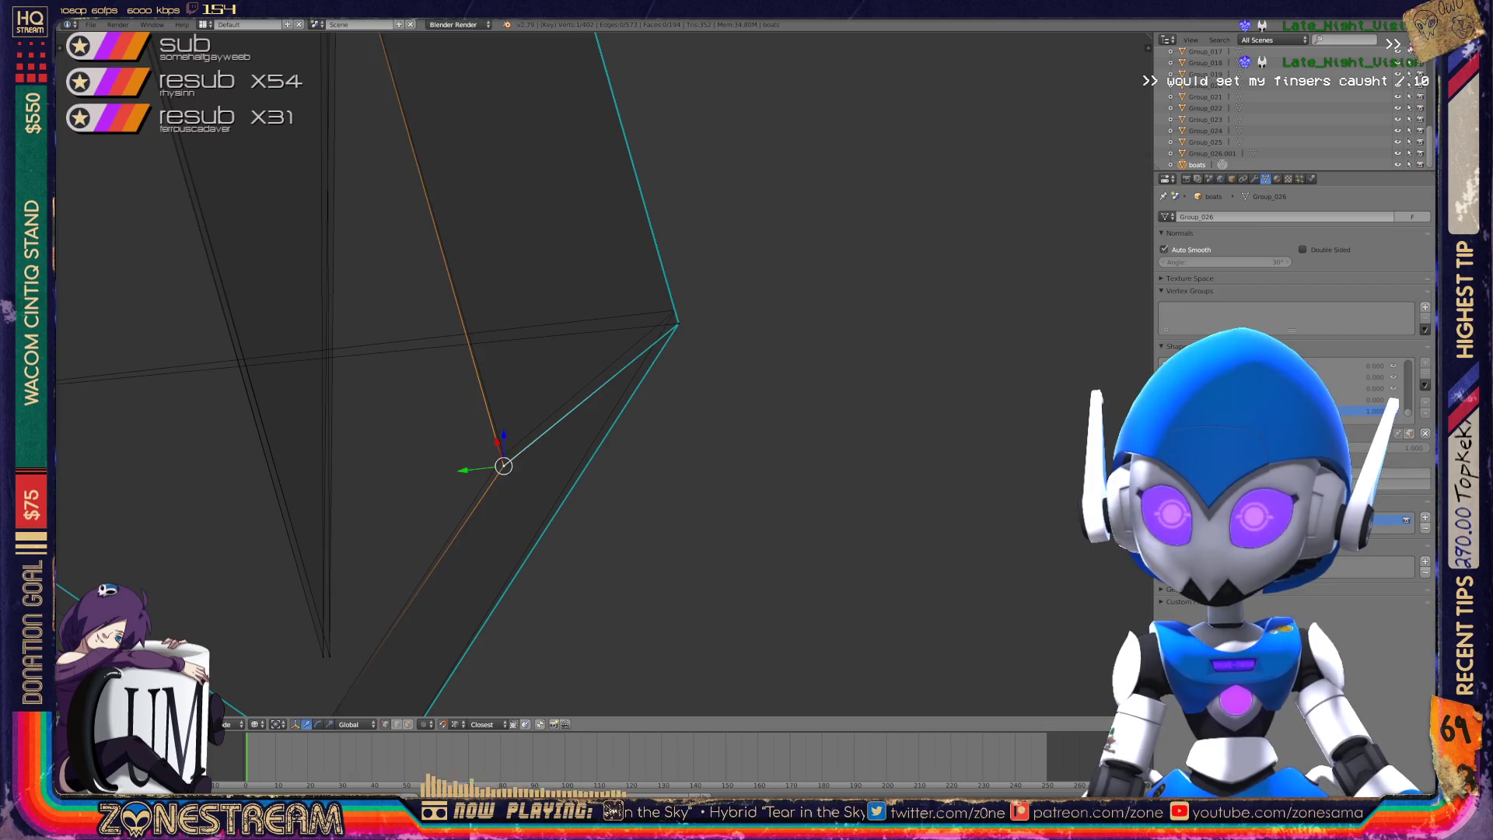
pyautogui.moveTo(504, 434); pyautogui.dragTo(504, 423)
pyautogui.rightClick(678, 322)
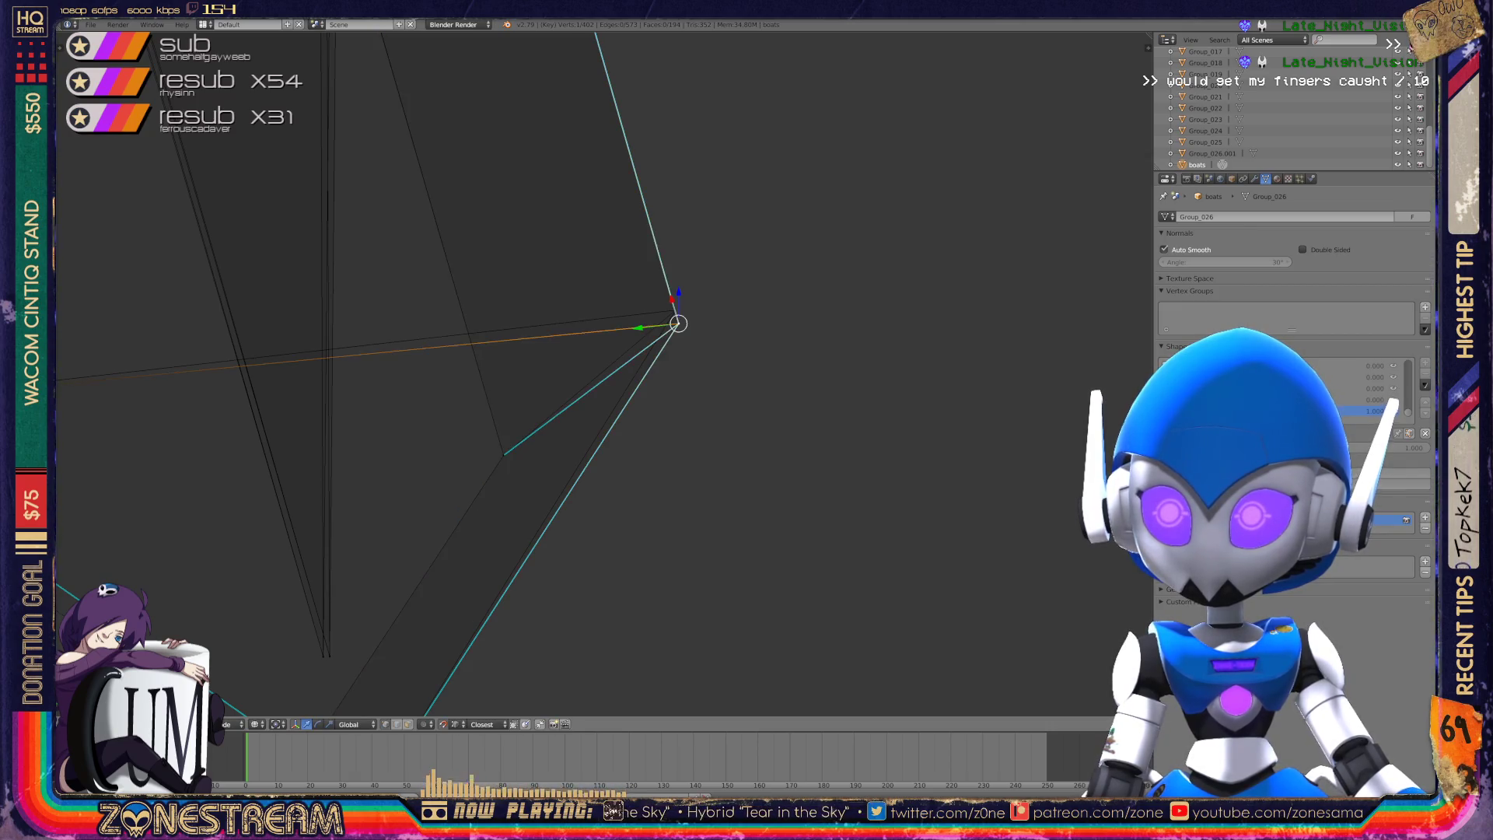
pyautogui.moveTo(678, 290); pyautogui.dragTo(675, 277)
pyautogui.scroll(-6, 604, 373)
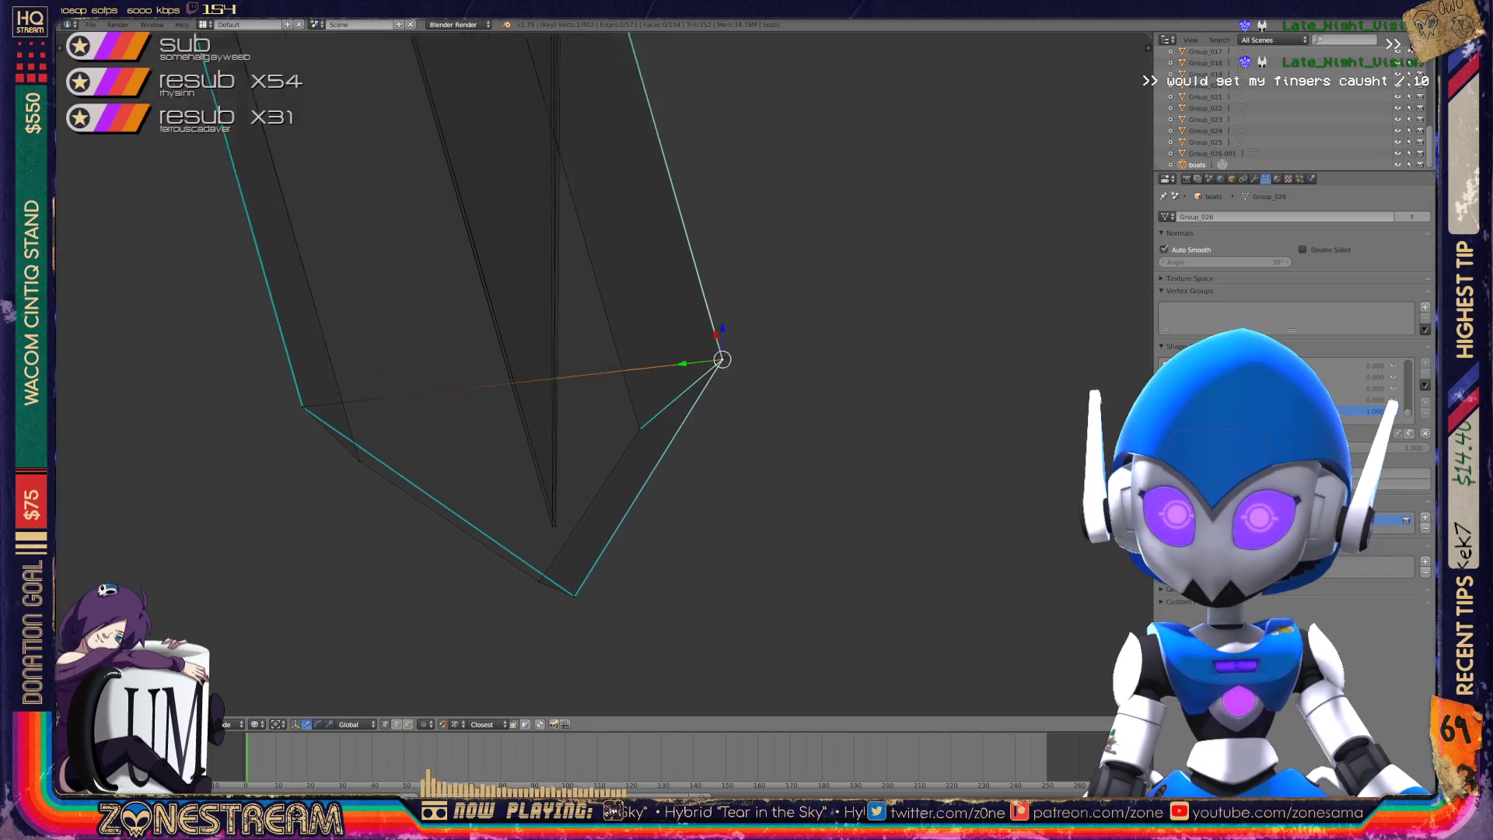
pyautogui.scroll(10, 603, 373)
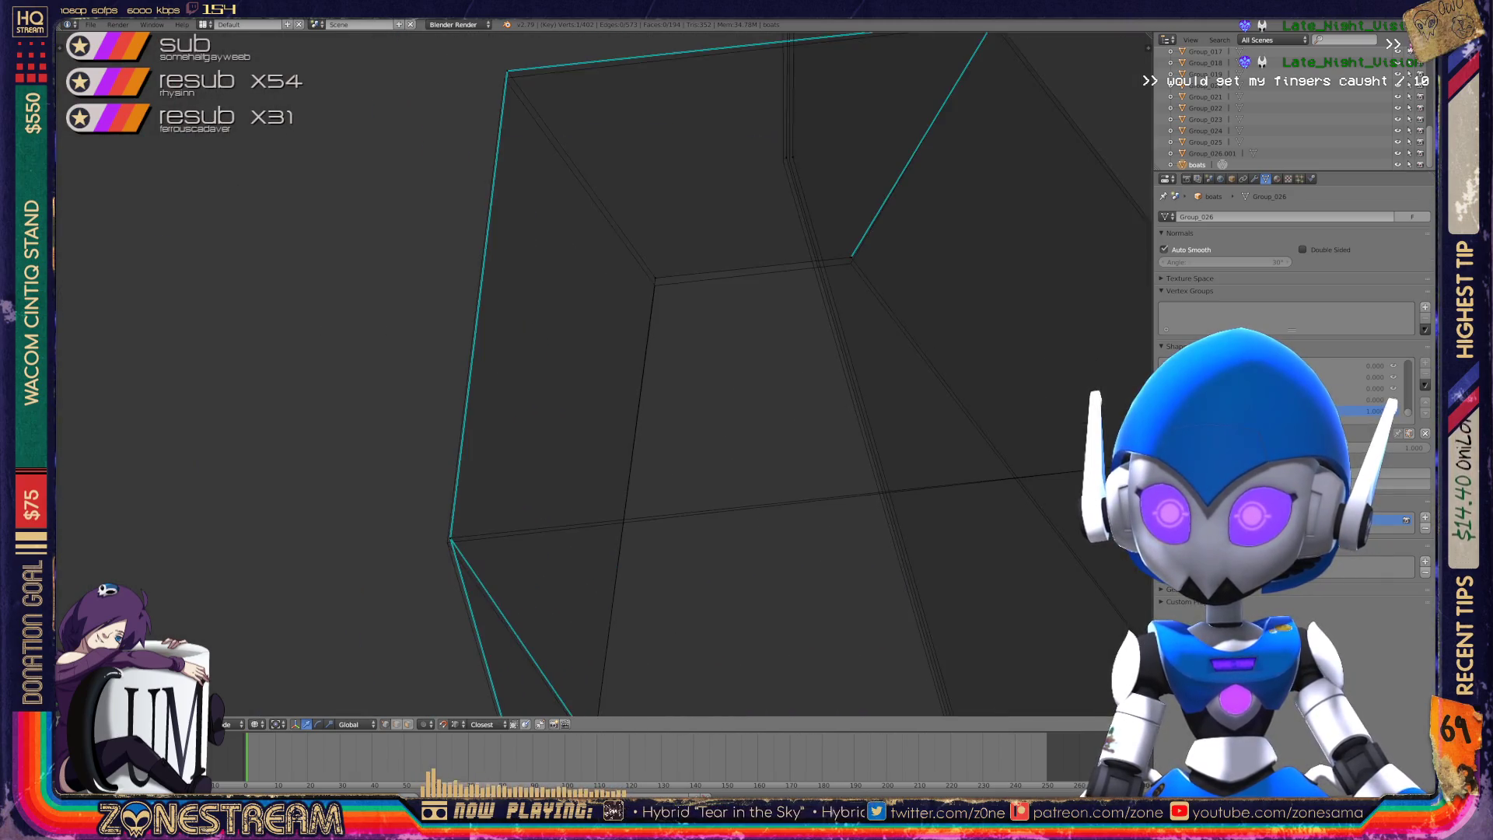
pyautogui.moveTo(538, 518); pyautogui.dragTo(538, 524)
# - Shift the upper-right corner vertex slightly left onto the reference outline
pyautogui.rightClick(392, 314)
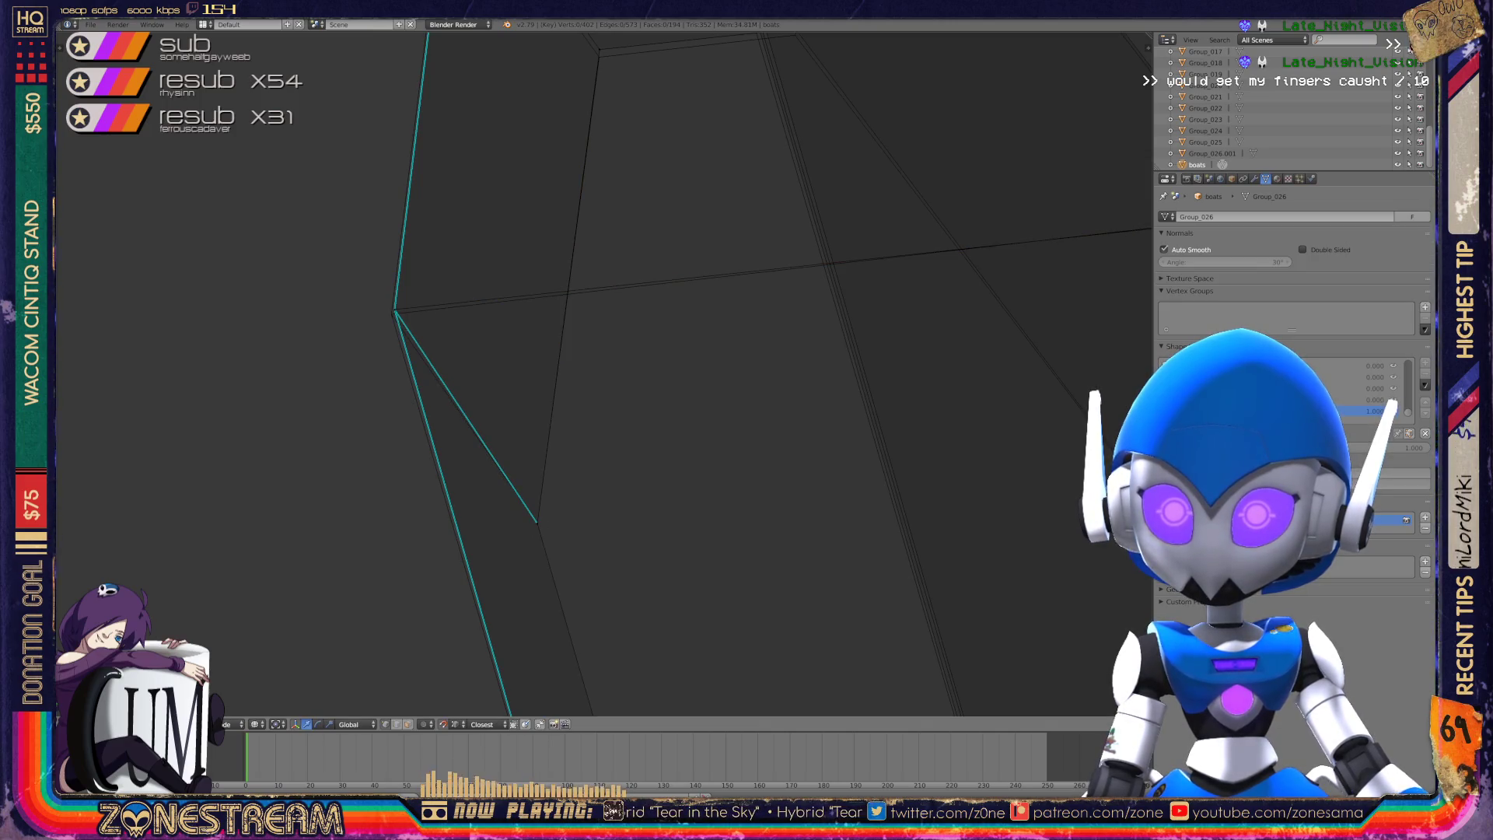
pyautogui.keyDown('shift'); pyautogui.moveTo(392, 314); pyautogui.dragTo(58, 372, button='middle'); pyautogui.keyUp('shift')
pyautogui.rightClick(738, 514)
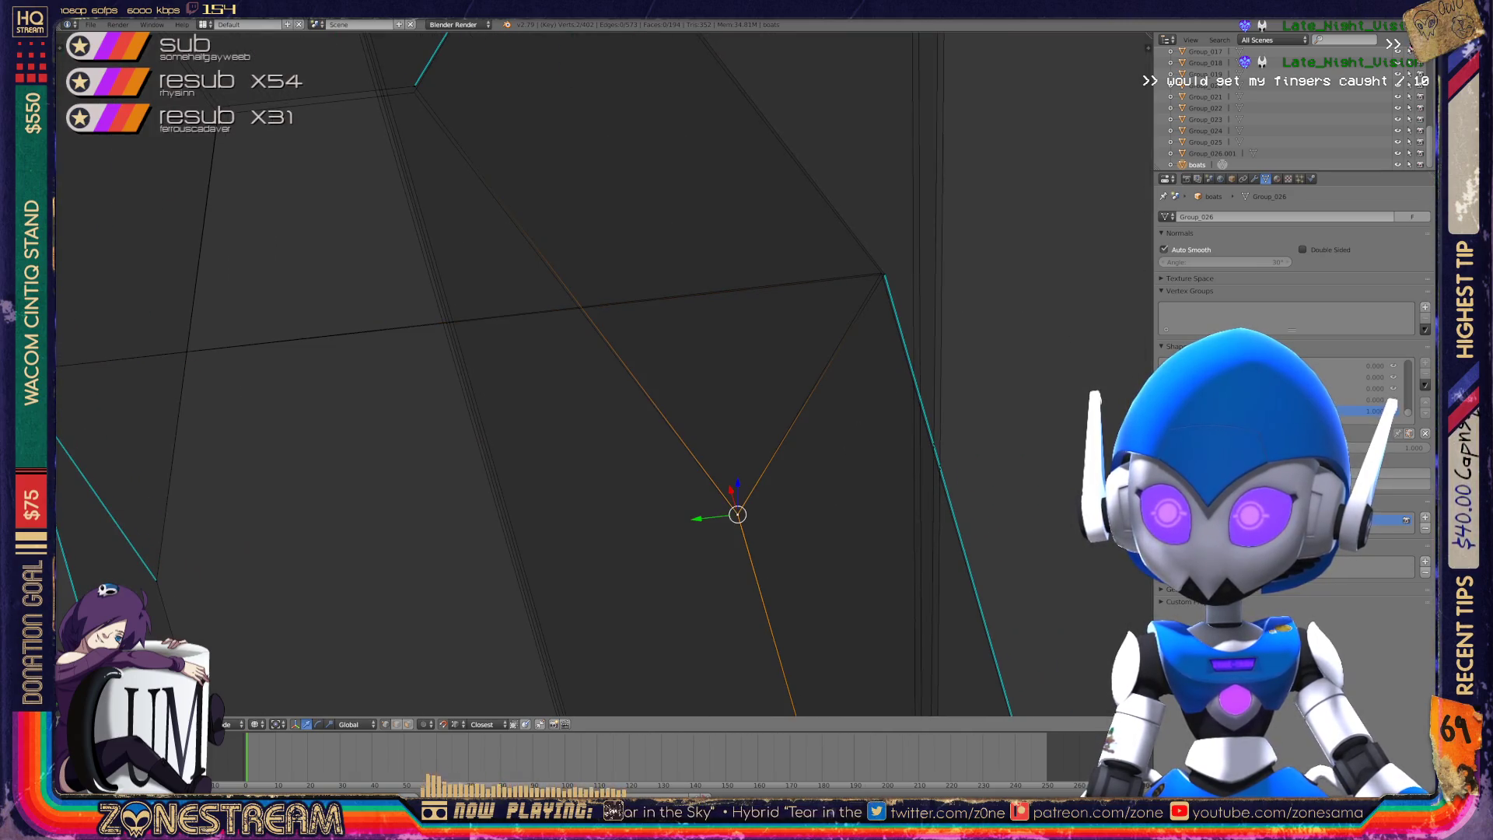
pyautogui.rightClick(885, 275)
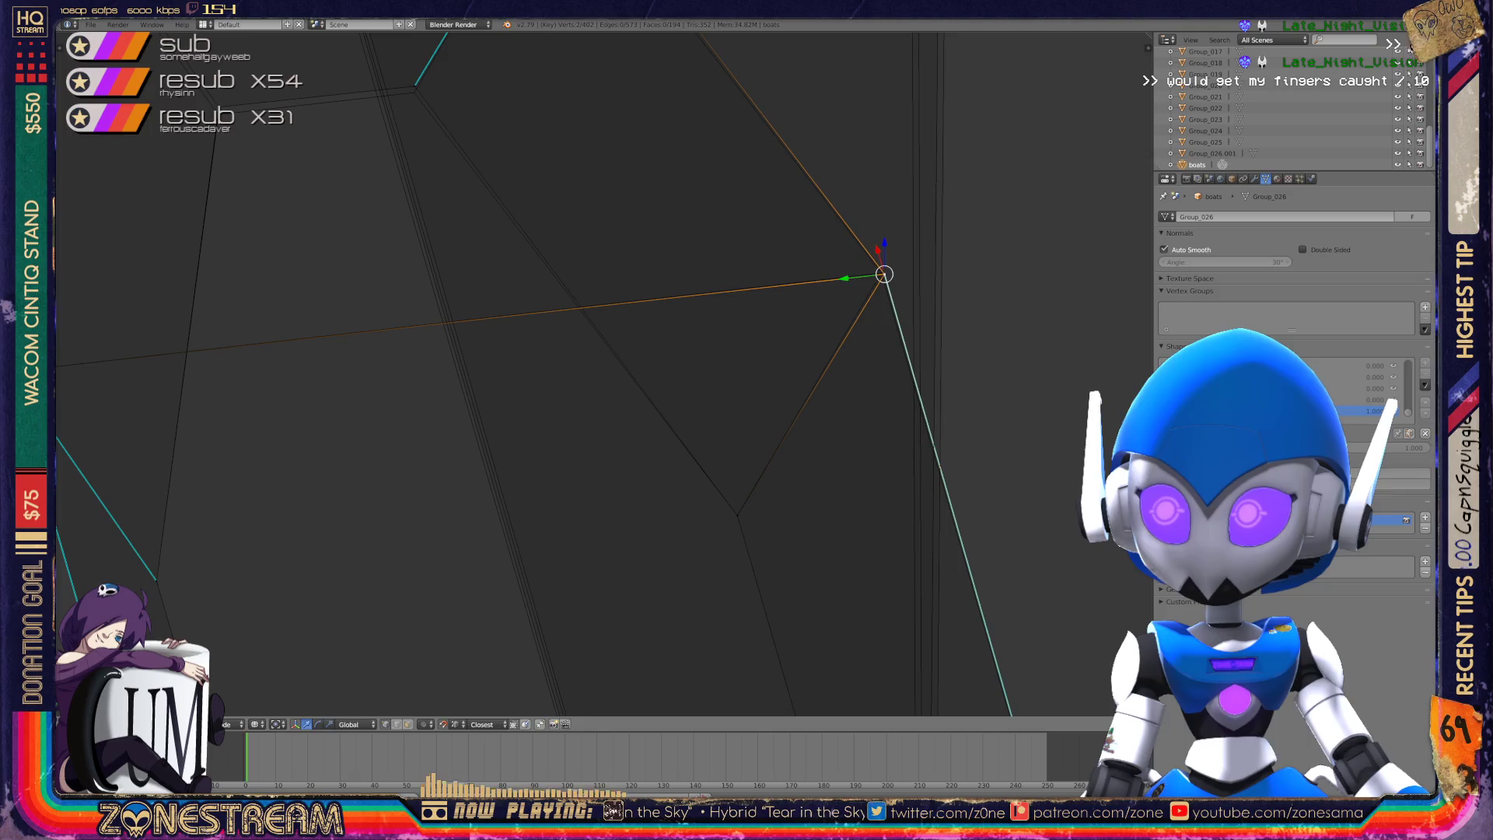
pyautogui.moveTo(885, 275); pyautogui.dragTo(880, 273, button='right')
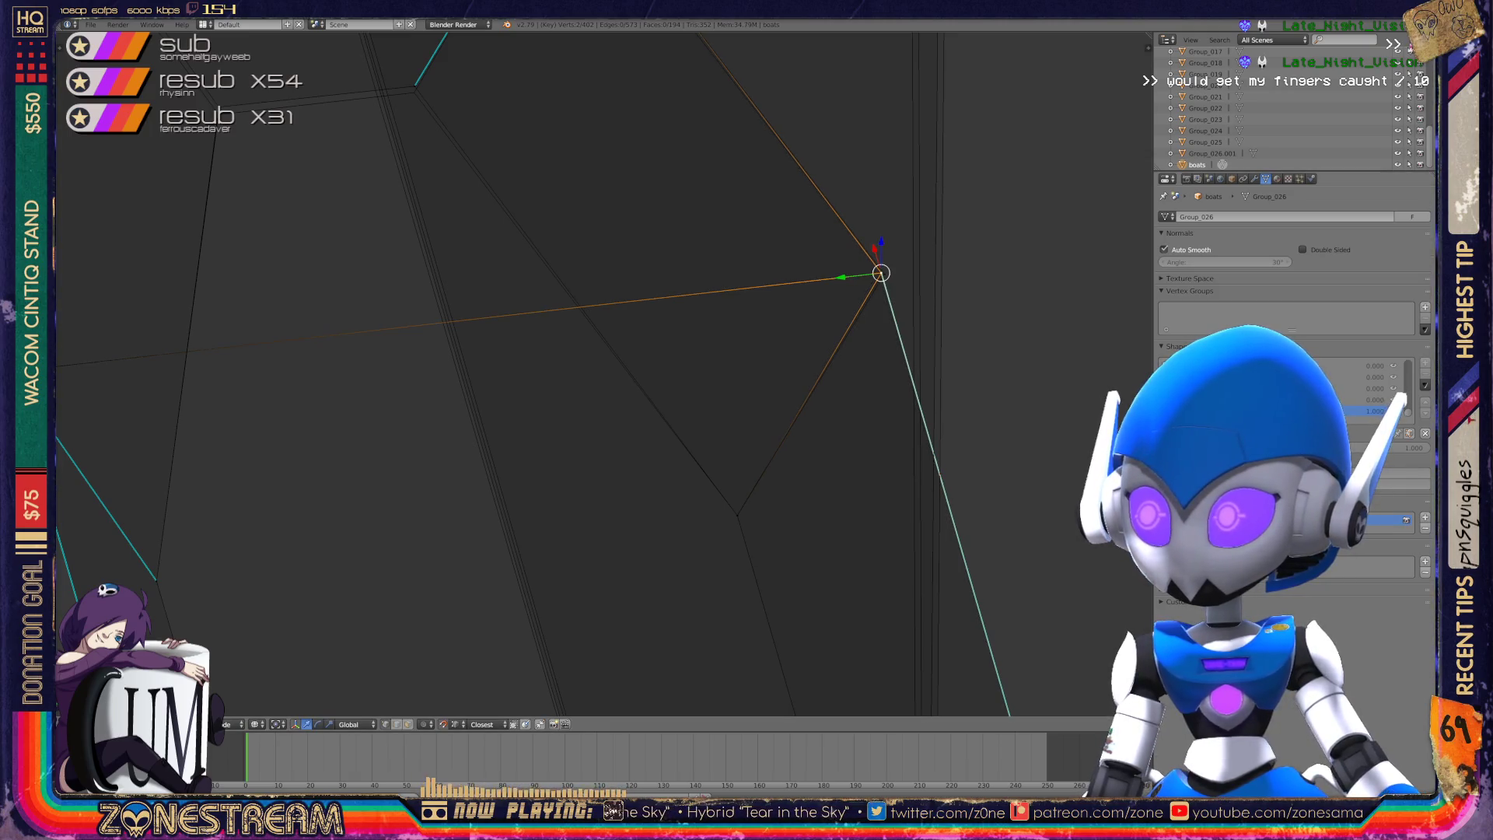
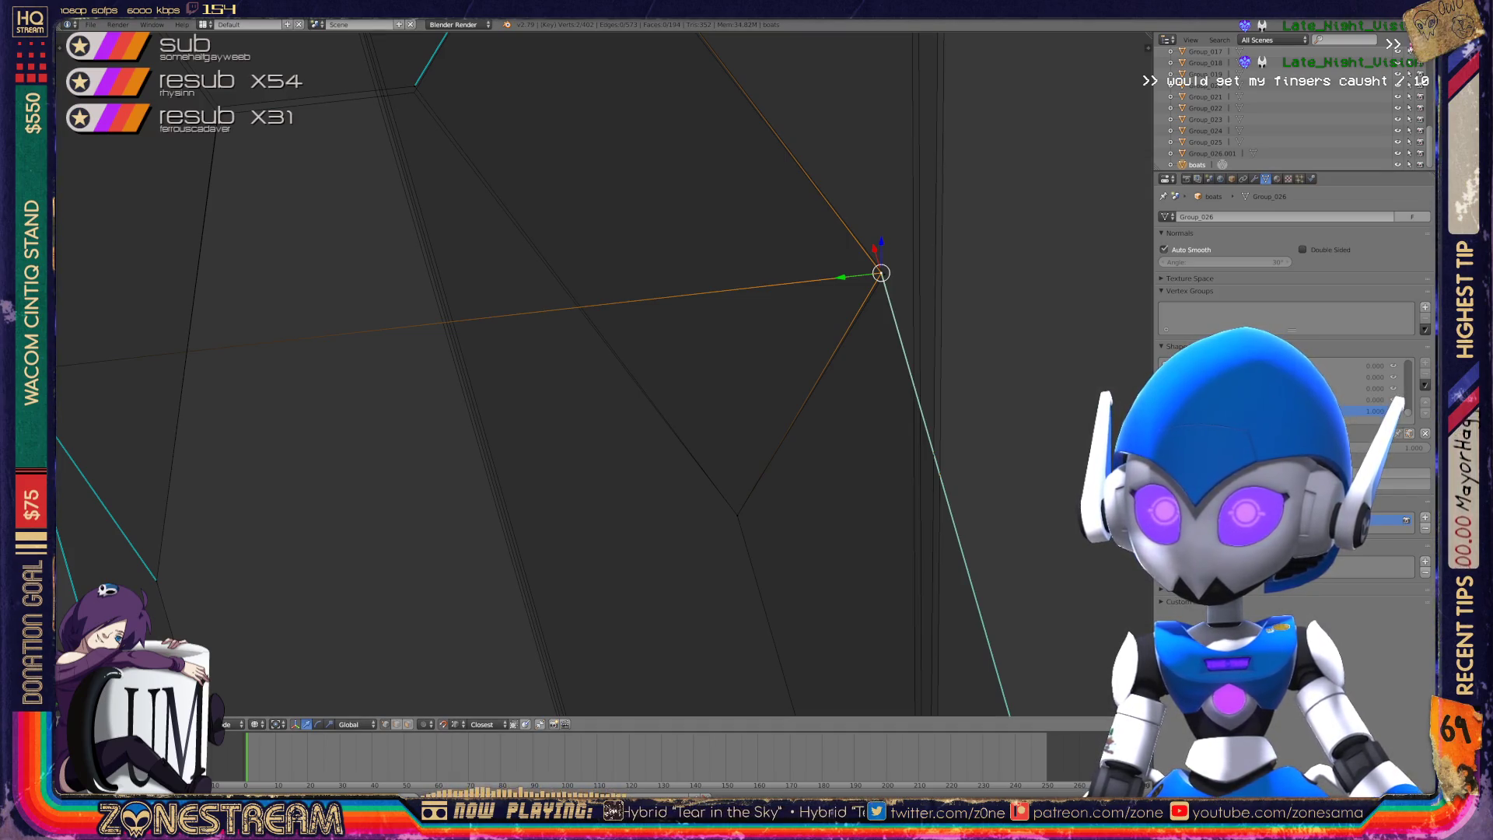
# - Nudge the shard's lower, top-right and top-left corner vertices slightly to break up the facets
pyautogui.scroll(-3, 591, 374)
pyautogui.rightClick(582, 403)
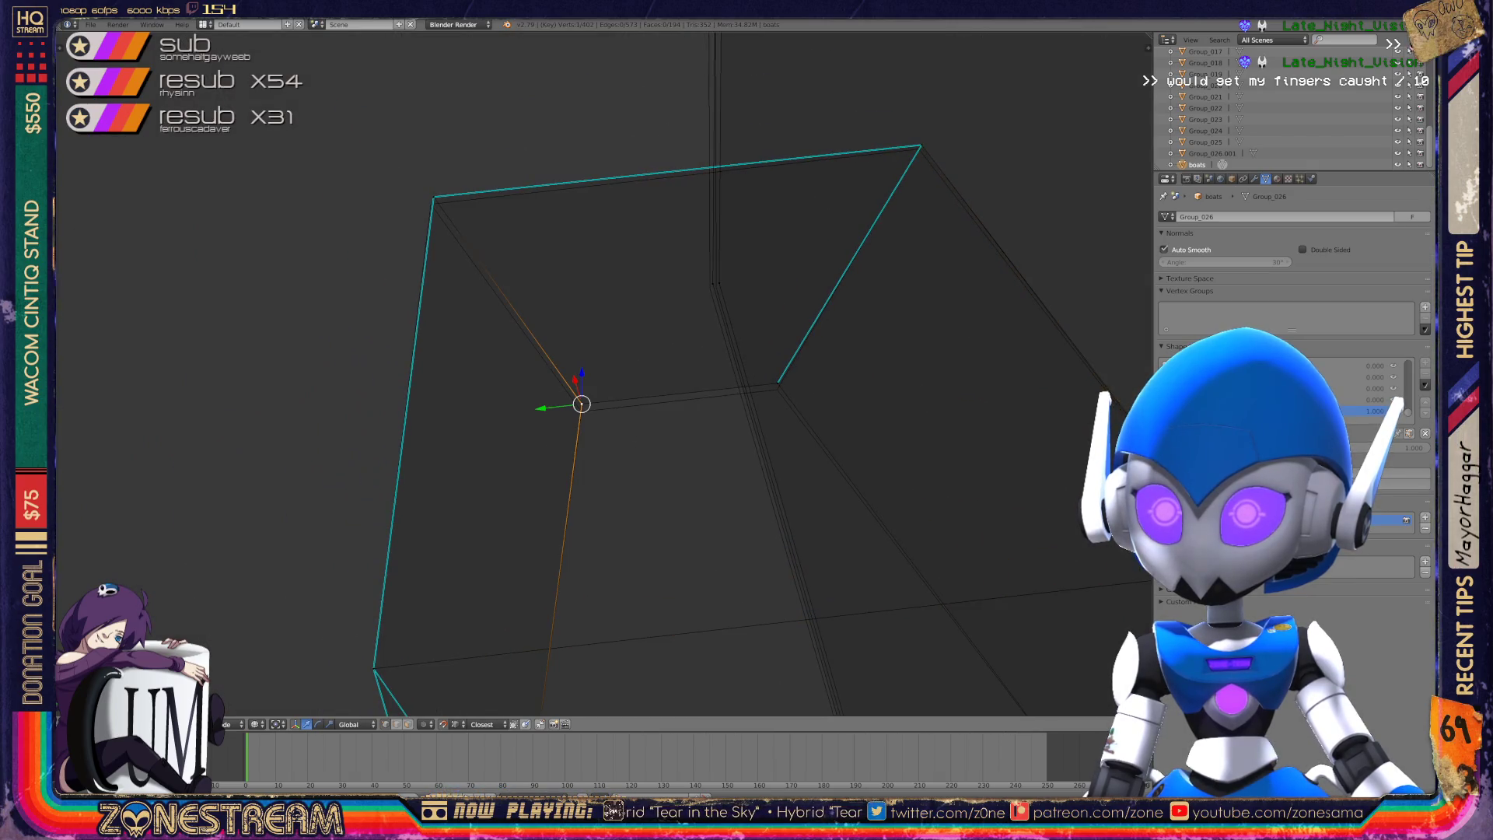
pyautogui.moveTo(582, 403); pyautogui.dragTo(582, 412, button='right')
pyautogui.press('a')
pyautogui.rightClick(921, 145)
pyautogui.moveTo(921, 146); pyautogui.dragTo(918, 150, button='right')
pyautogui.rightClick(434, 198)
pyautogui.moveTo(434, 197); pyautogui.dragTo(431, 204, button='right')
# - Move the vertex near the spike's top toward its edge, then check the sharpened tip
pyautogui.rightClick(710, 289)
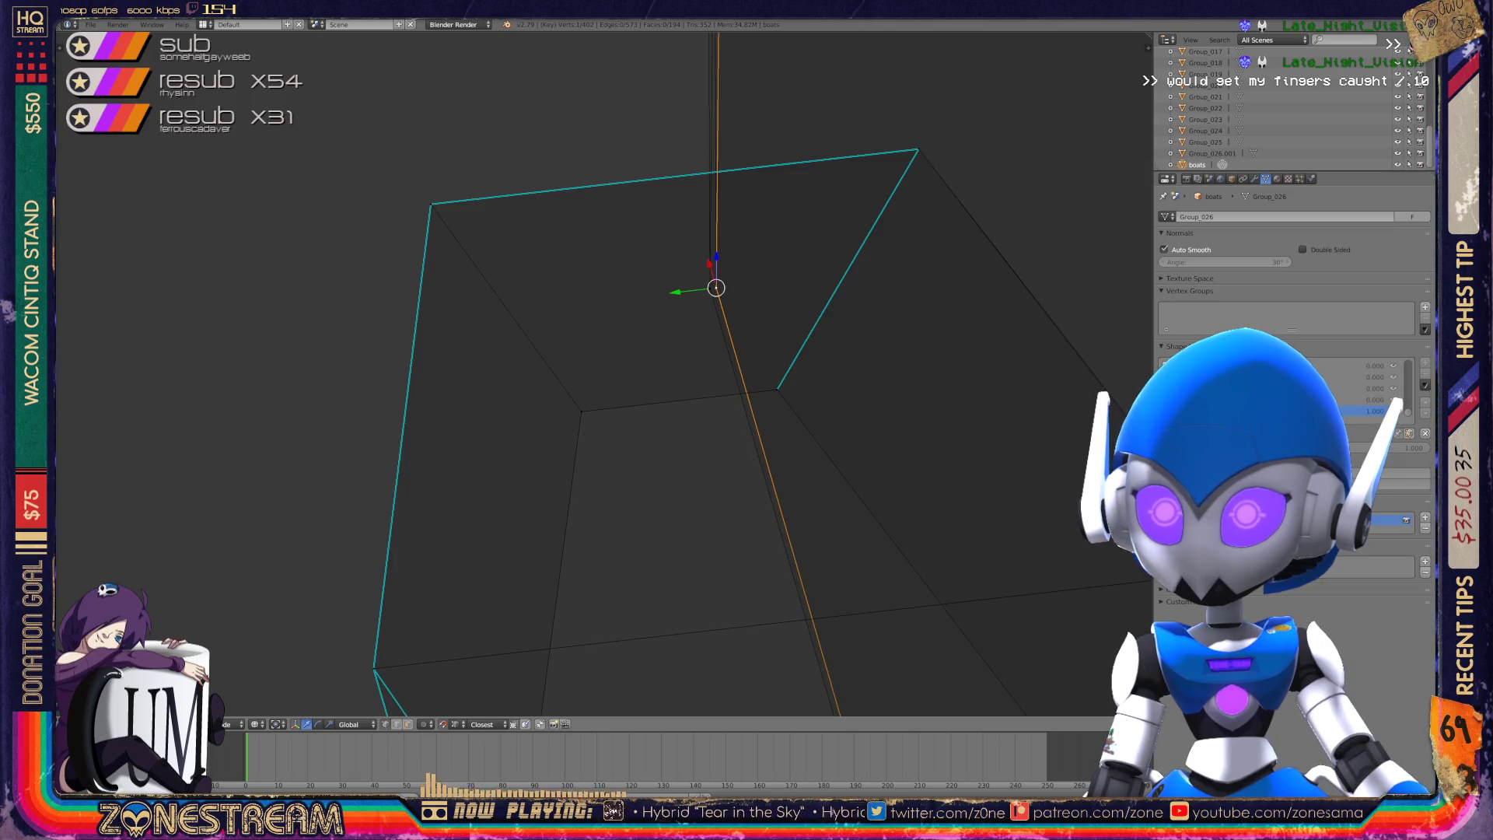
pyautogui.scroll(-6, 604, 374)
pyautogui.scroll(6, 720, 207)
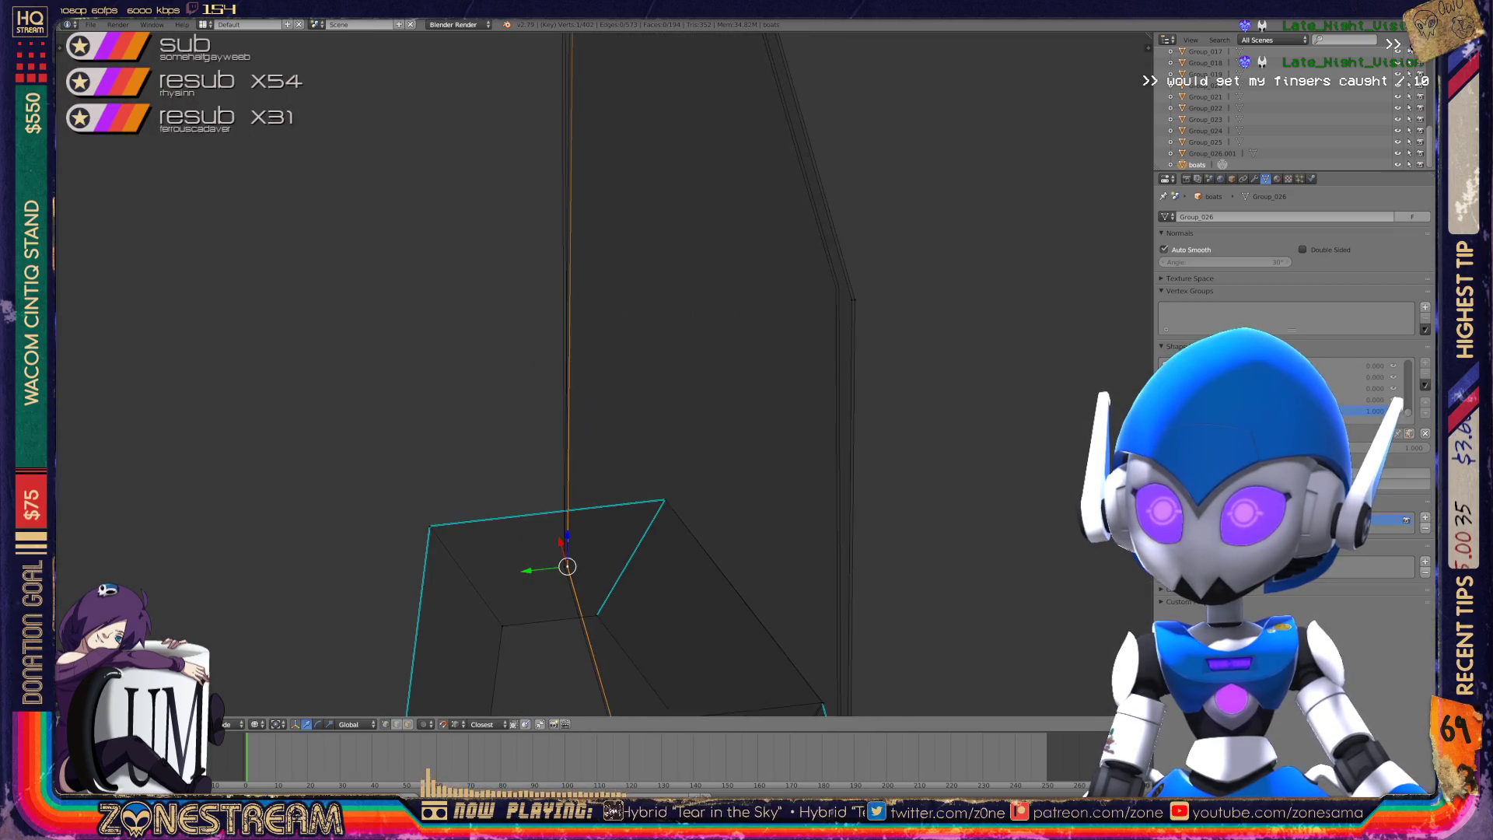
pyautogui.scroll(2, 600, 386)
pyautogui.rightClick(864, 322)
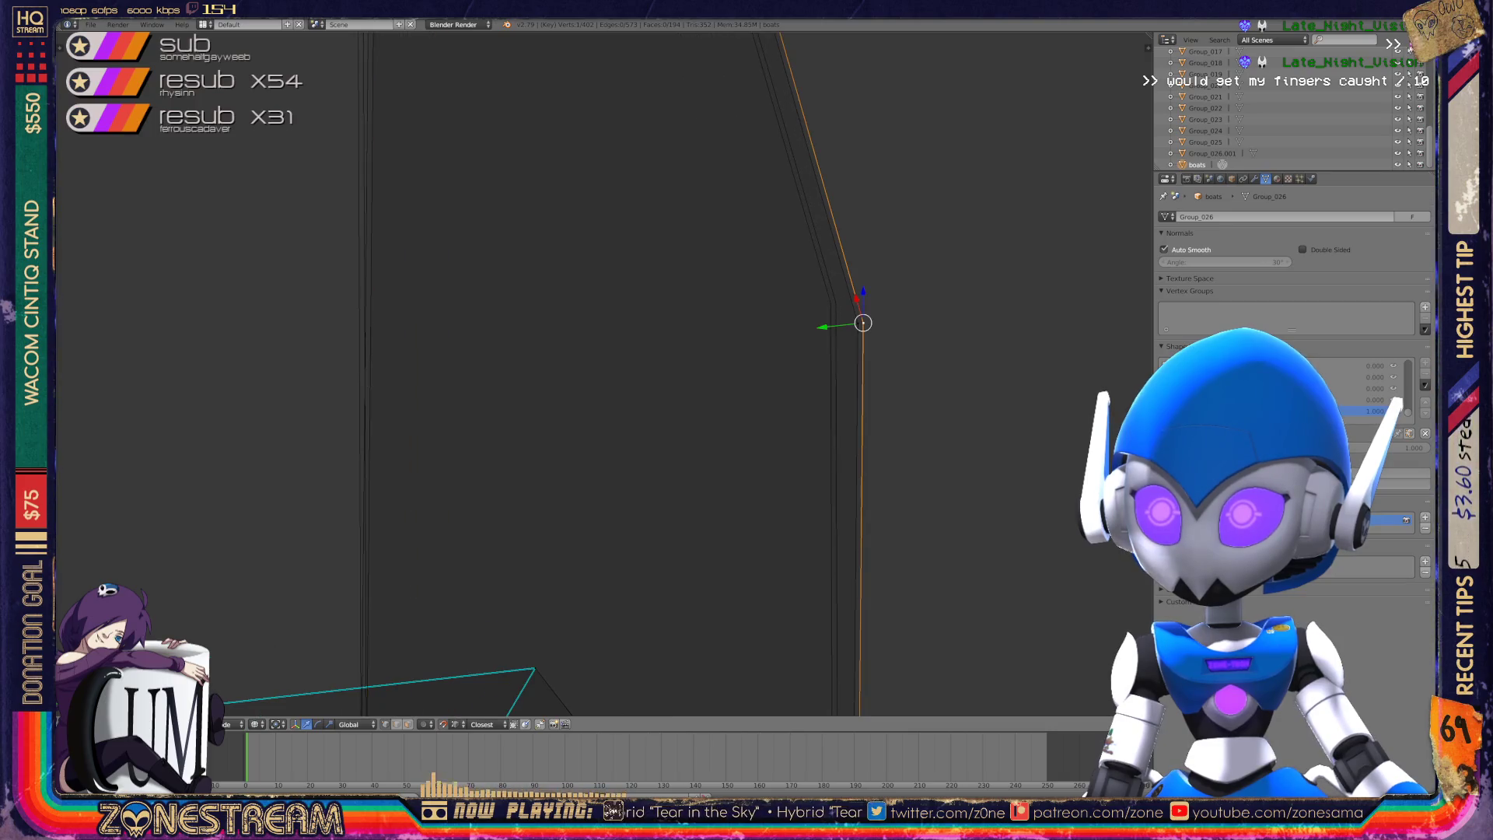
pyautogui.press('g')
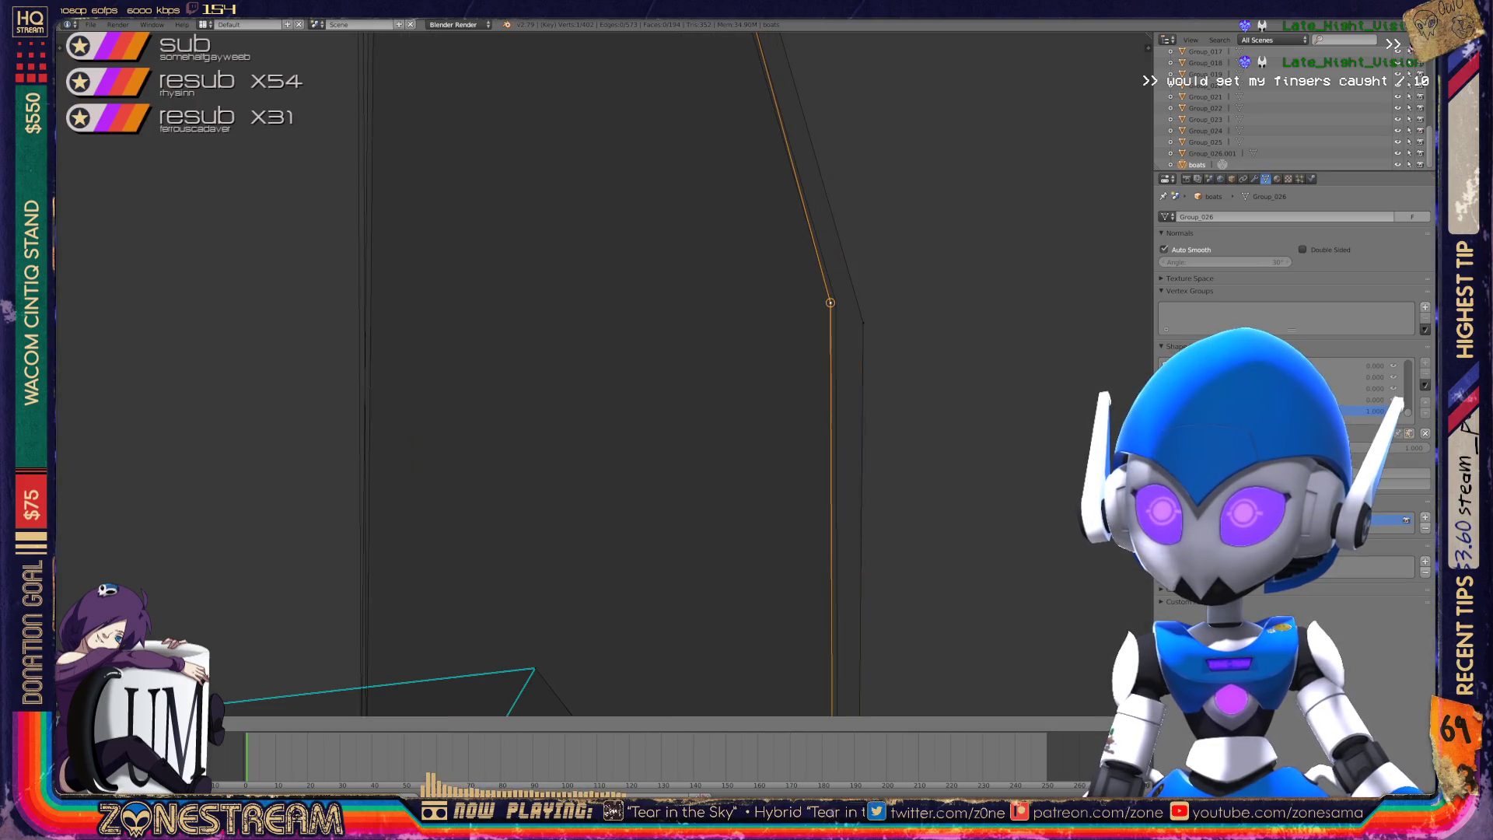
pyautogui.press('Return')
pyautogui.hotkey('ctrl', 'z')
pyautogui.hotkey('ctrl', 'shift', 'z')
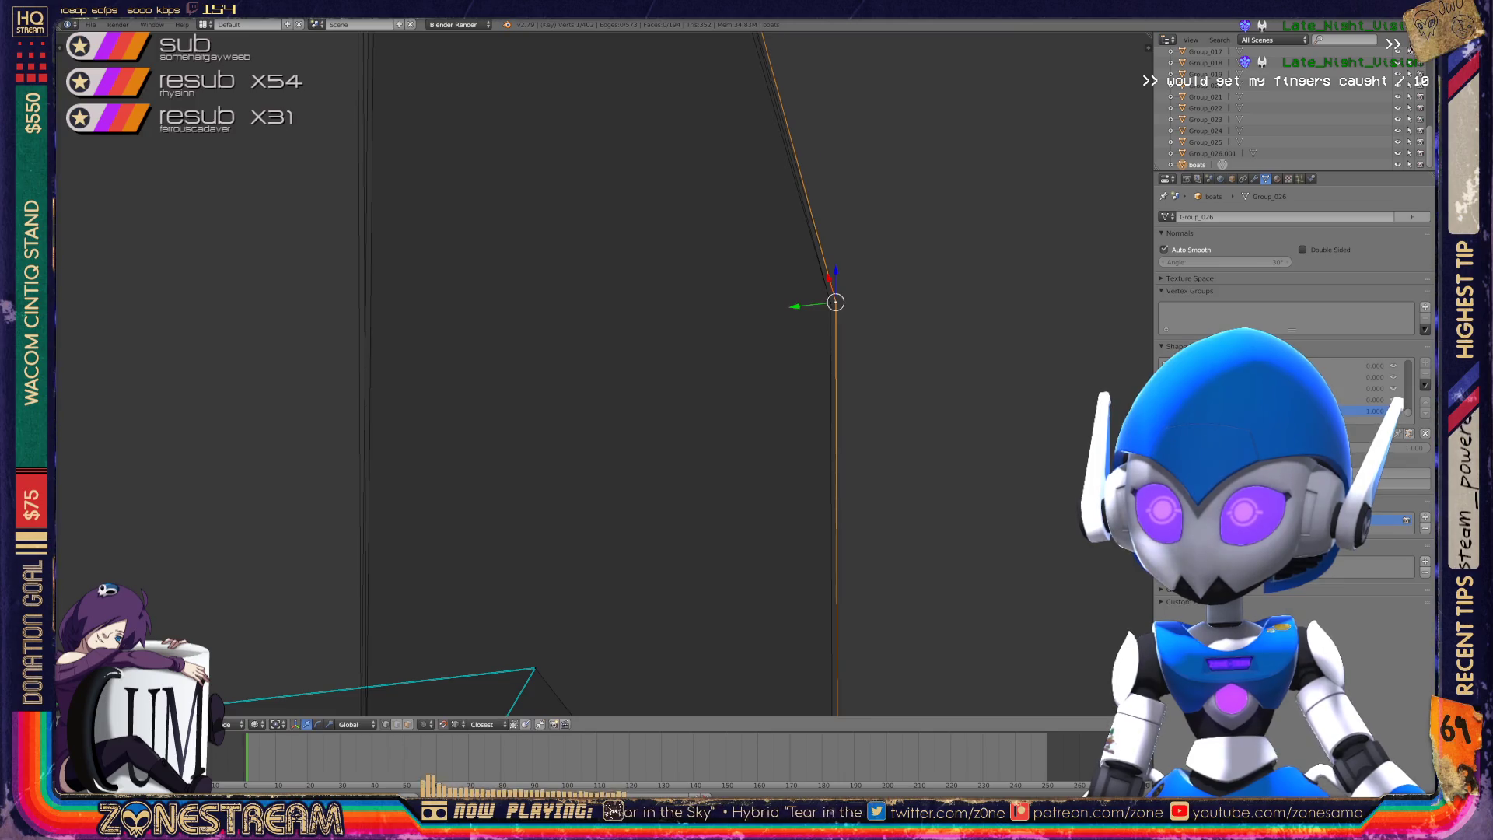
pyautogui.press('KP_6')
pyautogui.press('KP_6')
pyautogui.press('KP_6')
pyautogui.press('KP_6')
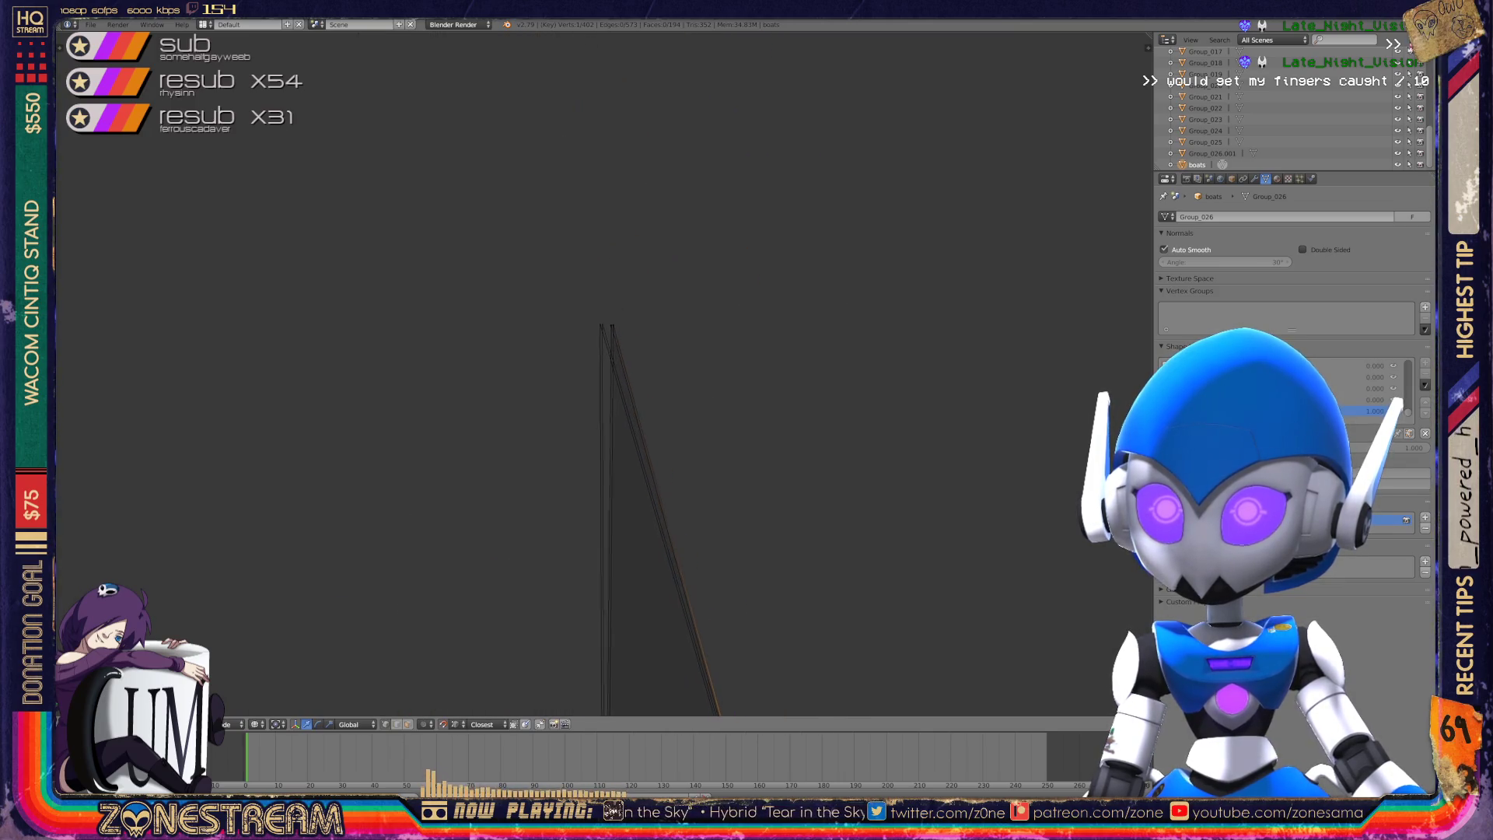
pyautogui.press('KP_6')
pyautogui.press('KP_6')
pyautogui.press('KP_6')
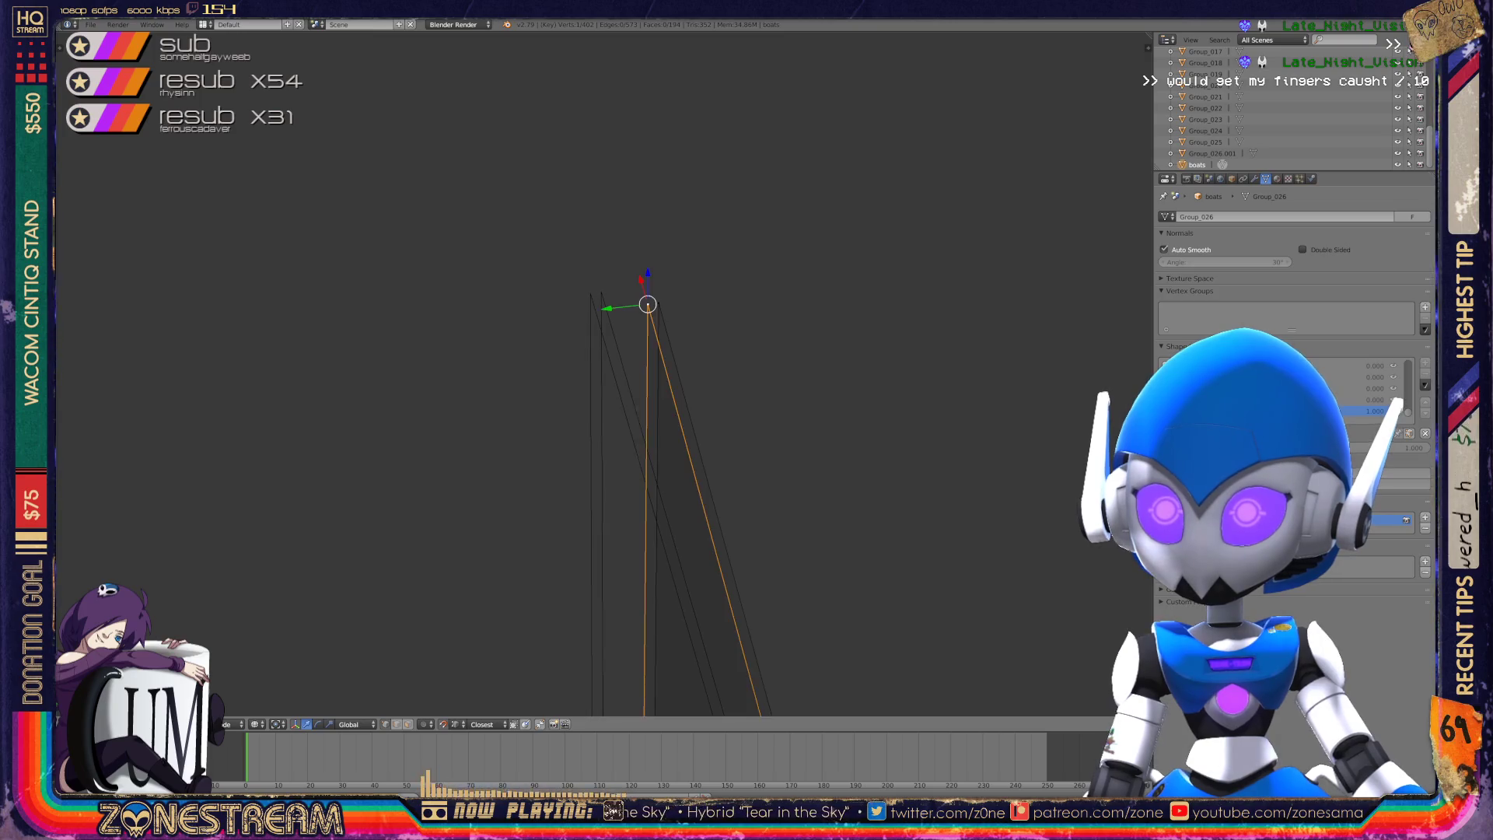
pyautogui.press('KP_6')
pyautogui.press('KP_6')
pyautogui.press('KP_6')
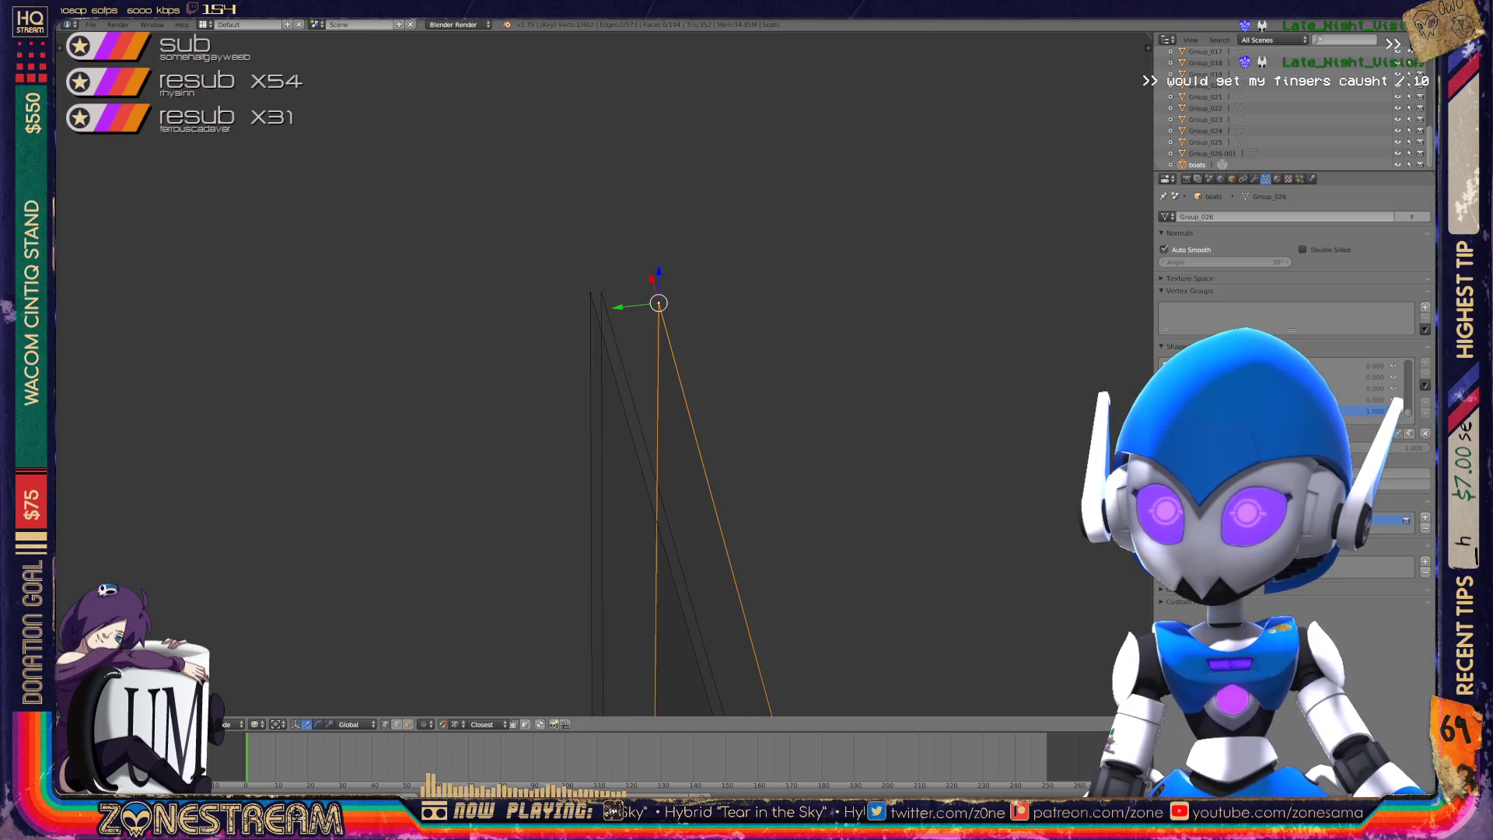
pyautogui.press('KP_6')
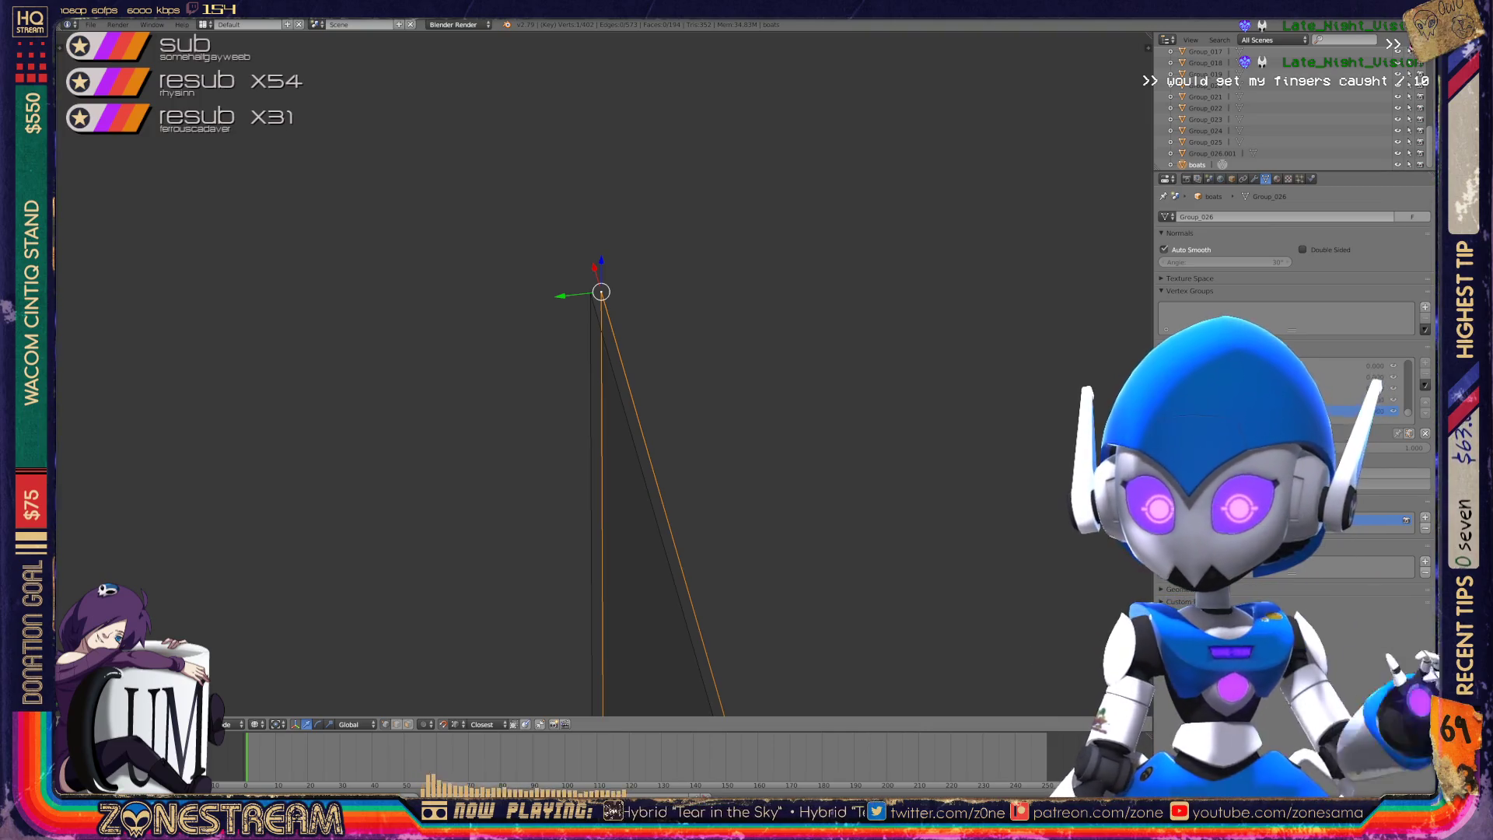
pyautogui.scroll(-3, 604, 374)
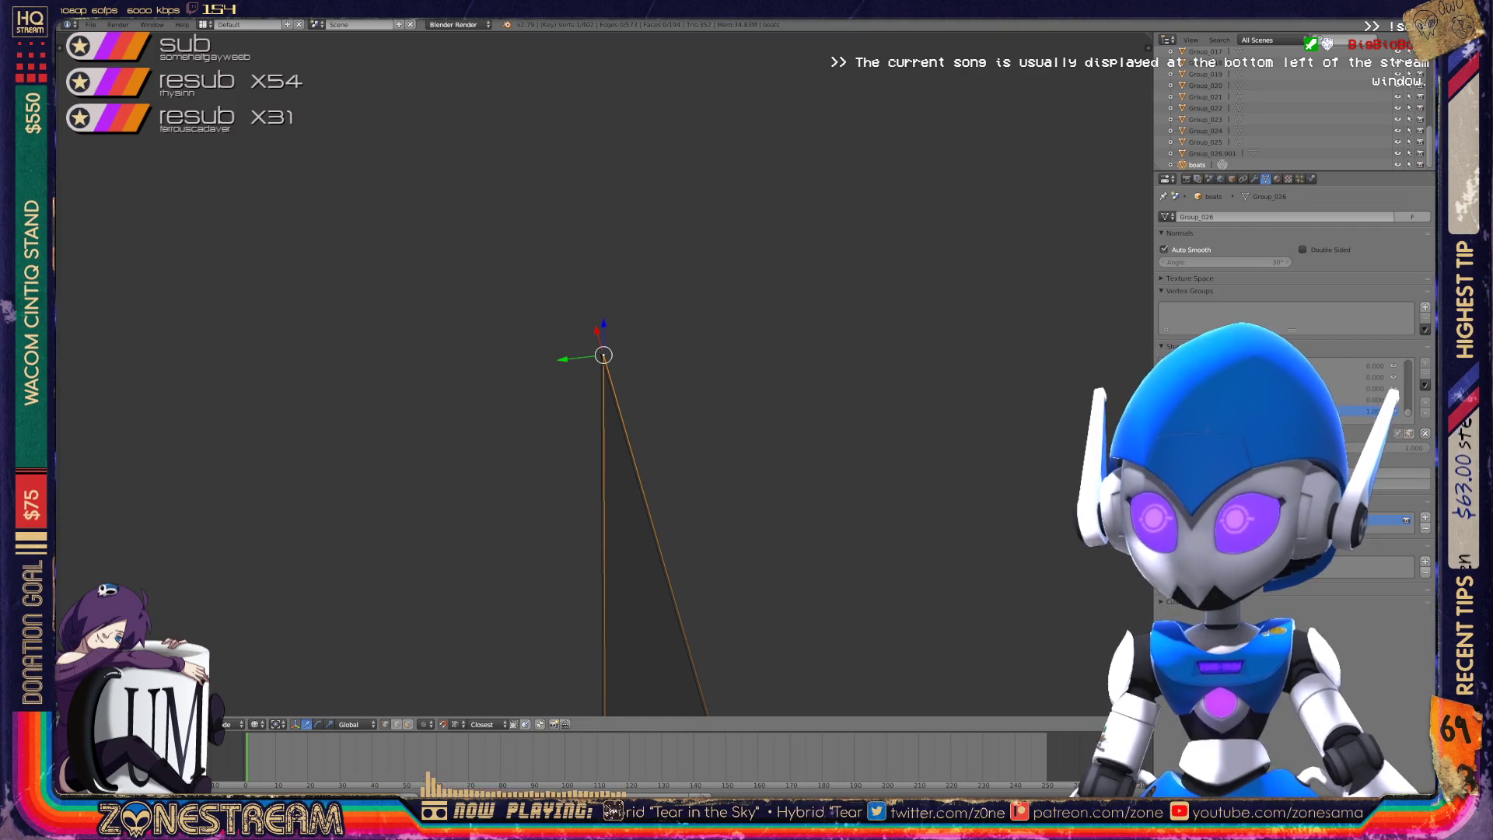
# - Exit Edit Mode on the spike mesh and enter vertex editing on the middle crystal shard
pyautogui.press('KP_8')
pyautogui.press('KP_8')
pyautogui.press('KP_8')
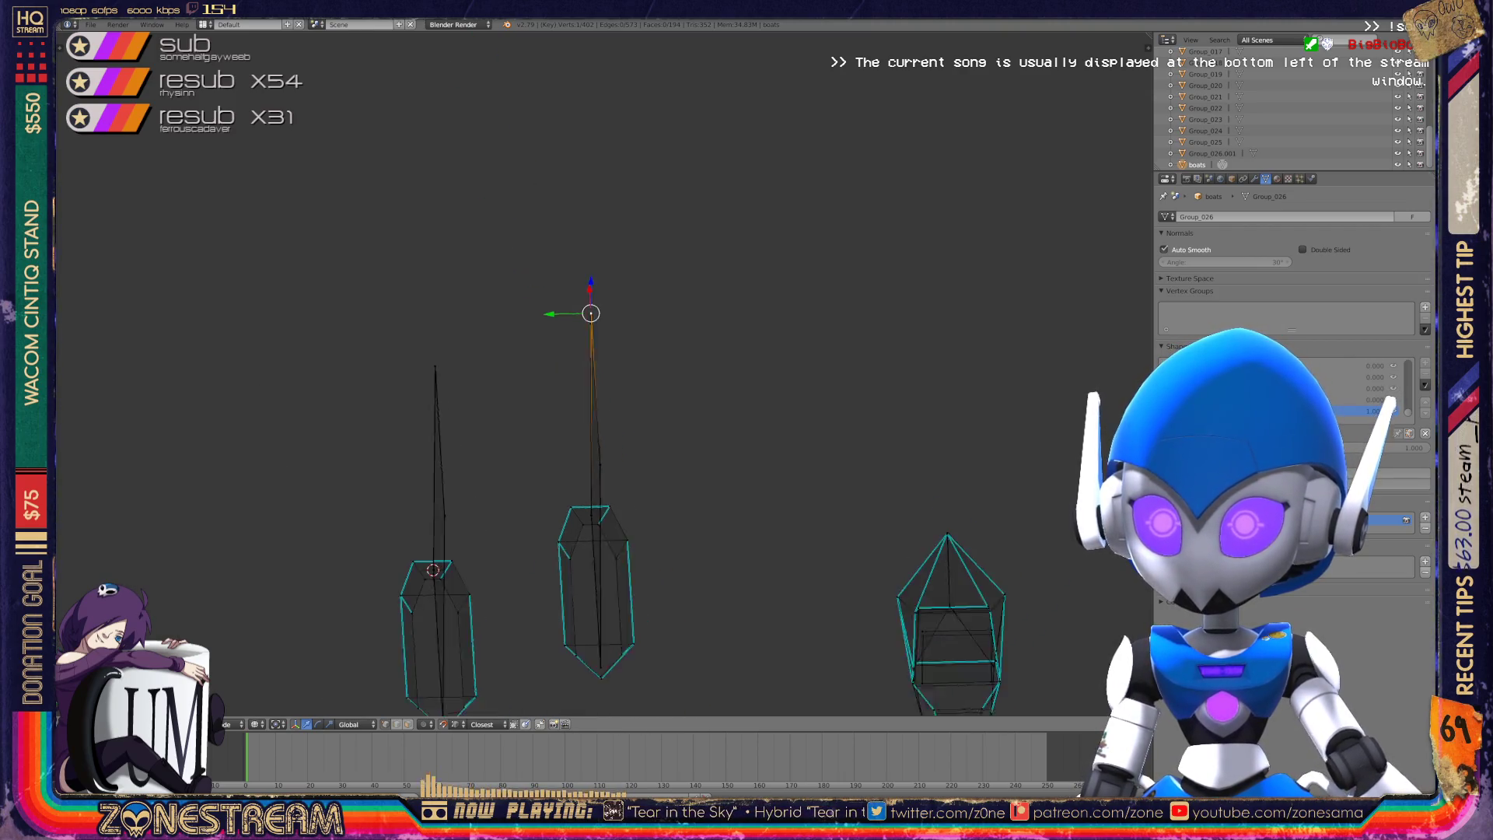
pyautogui.press('Tab')
pyautogui.scroll(8, 604, 556)
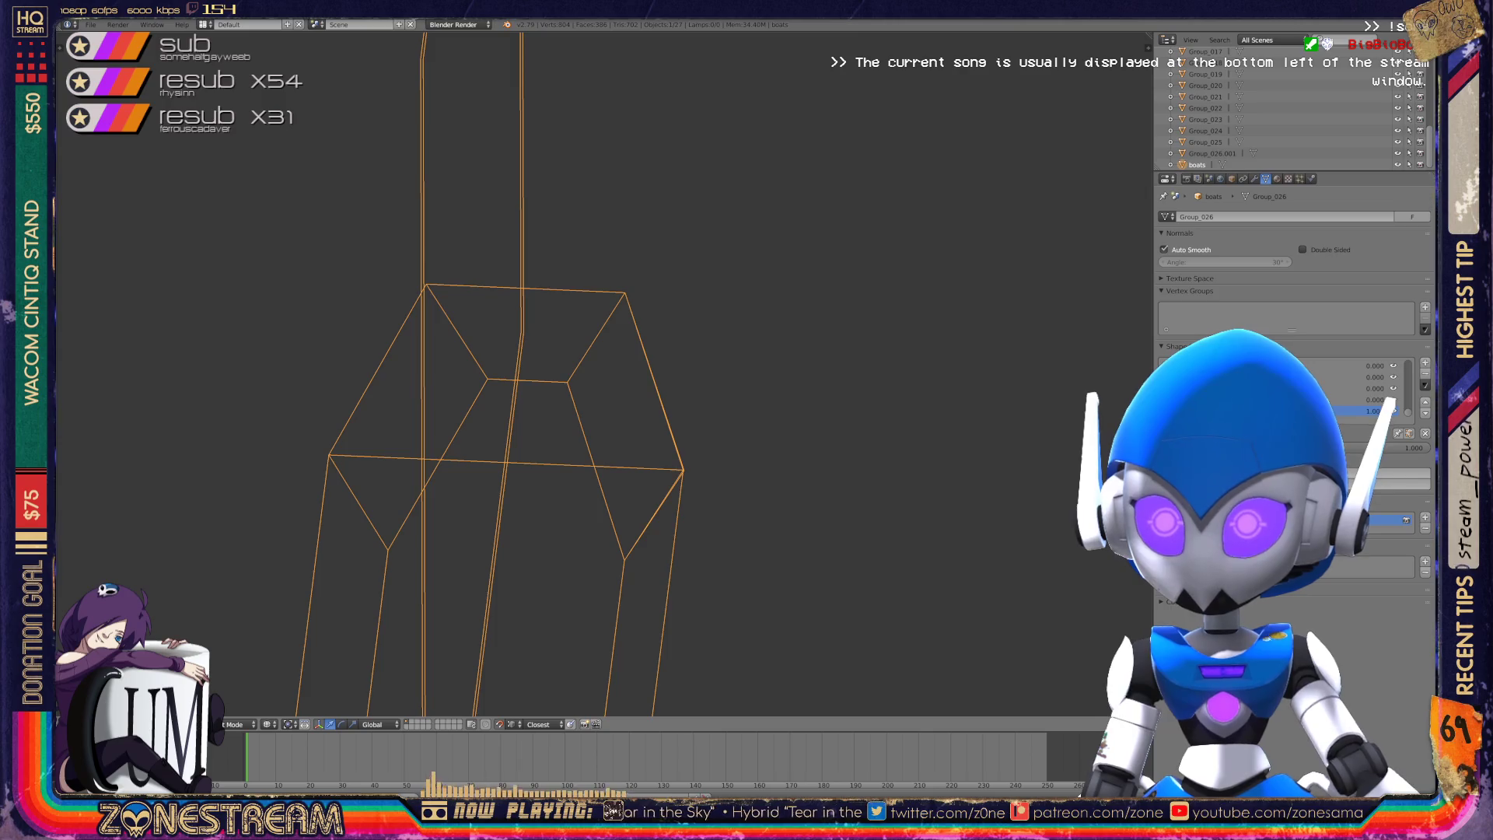
pyautogui.scroll(-3, 482, 373)
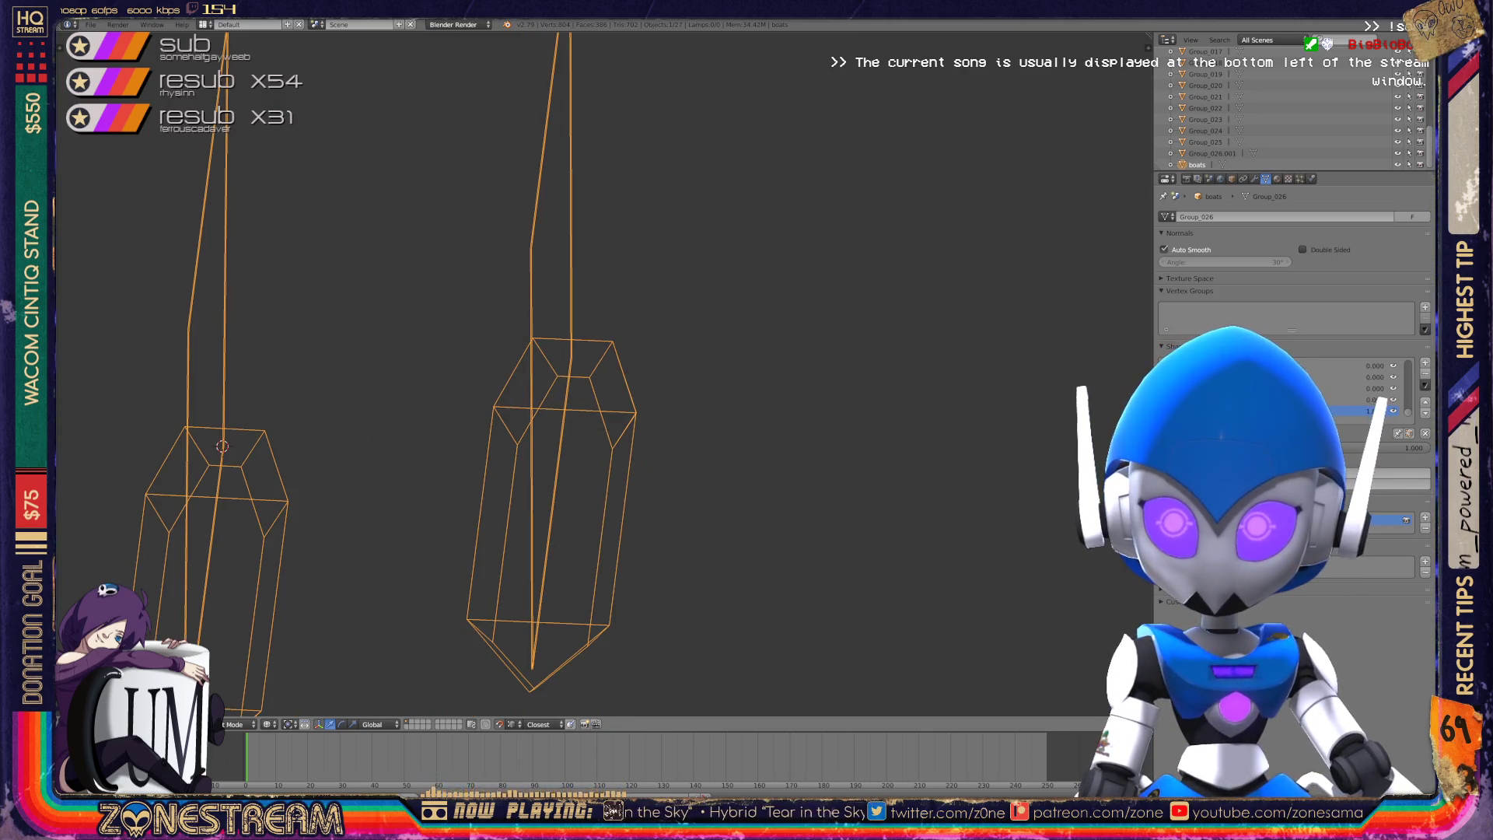
pyautogui.scroll(-5, 606, 413)
pyautogui.scroll(5, 653, 311)
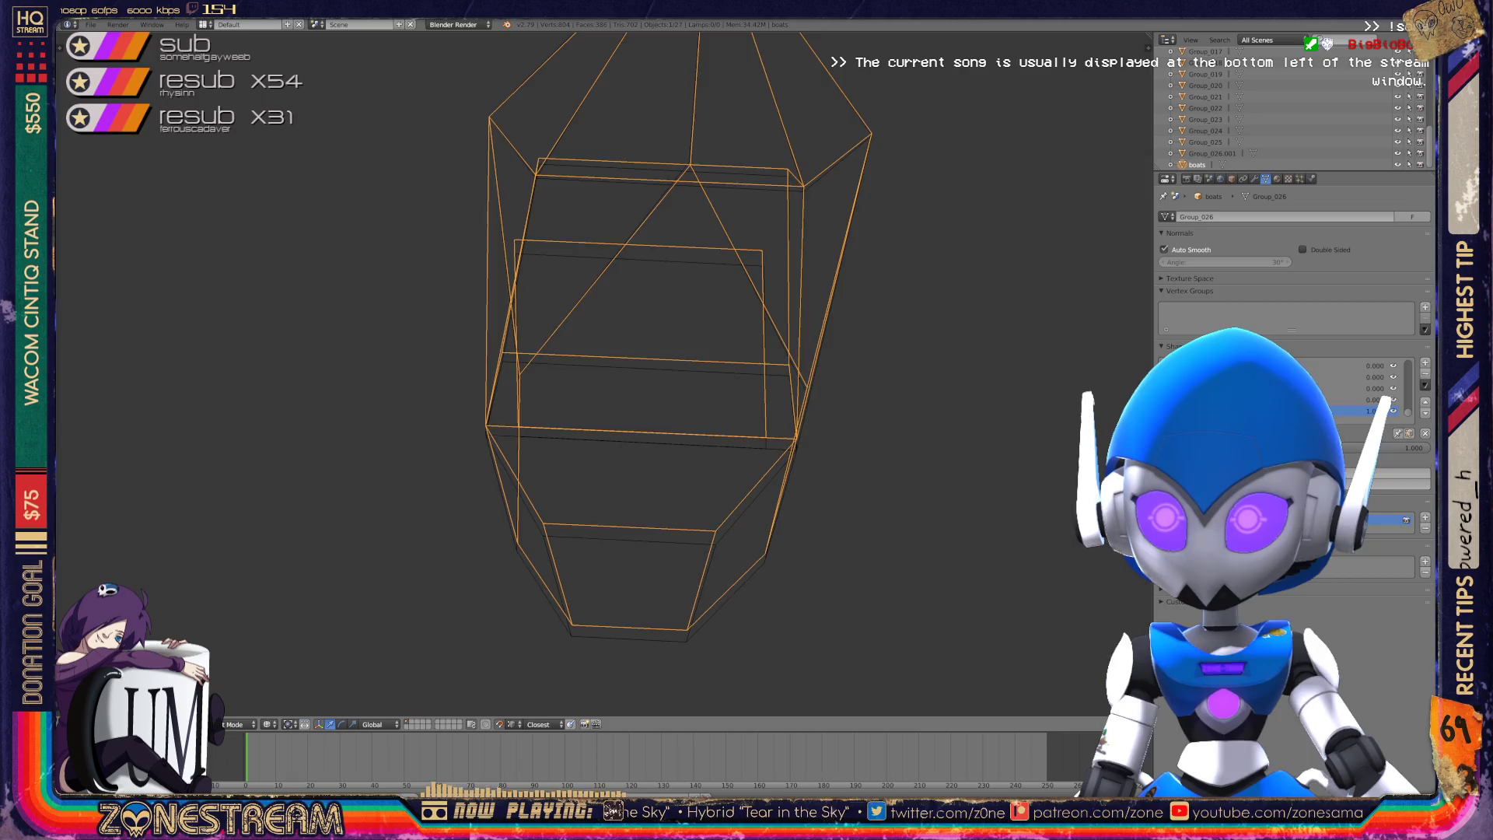
pyautogui.press('Tab')
pyautogui.scroll(2, 606, 369)
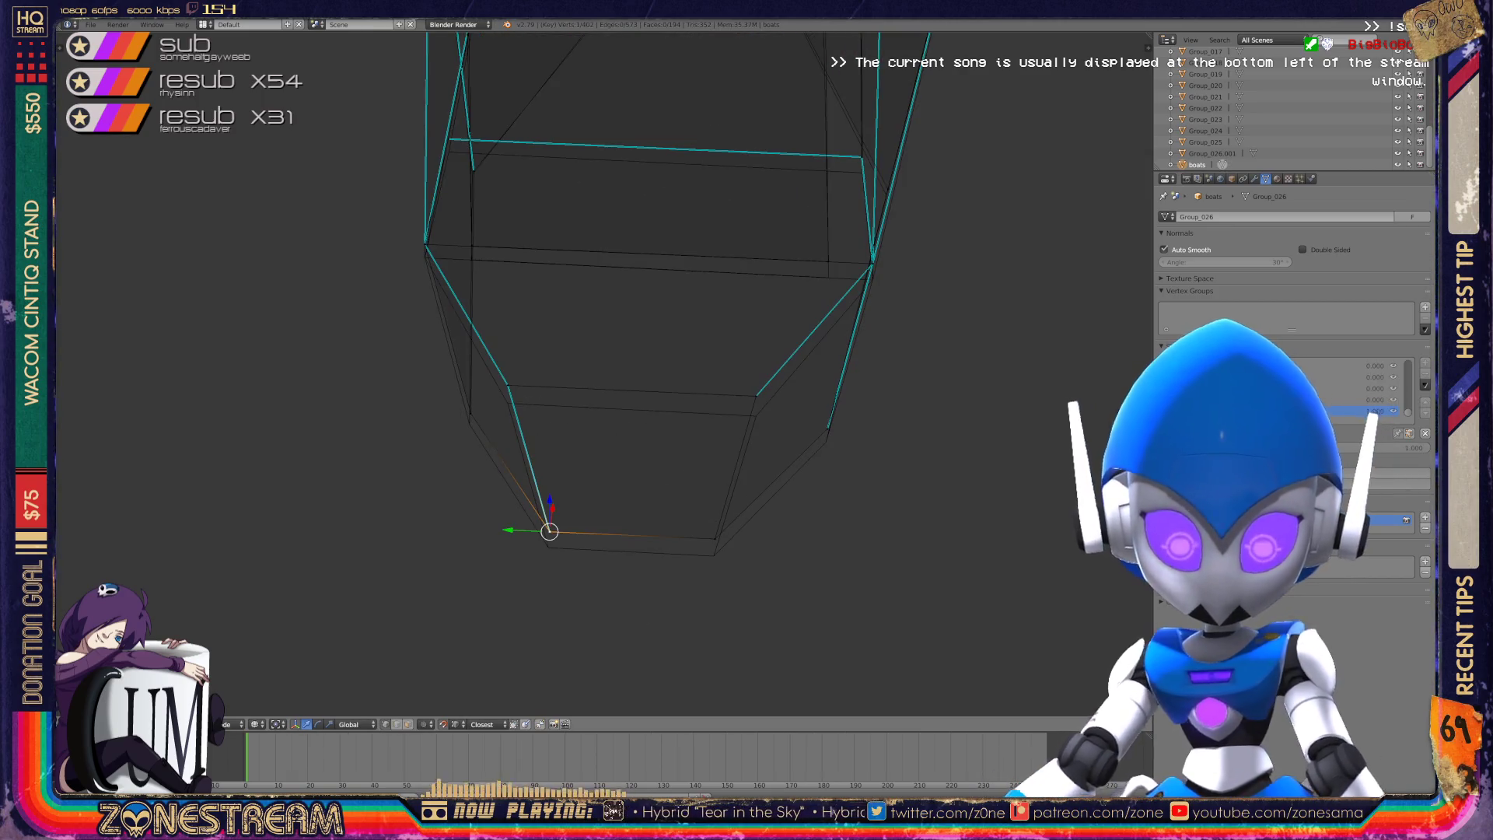
# - Lower the lower-right, left and right bottom-ring vertices slightly along Z
pyautogui.rightClick(715, 538)
pyautogui.press('g')
pyautogui.press('z')
pyautogui.press('Return')
pyautogui.press('g')
pyautogui.press('z')
pyautogui.press('Return')
pyautogui.rightClick(509, 385)
pyautogui.press('g')
pyautogui.press('z')
pyautogui.press('Return')
pyautogui.press('g')
pyautogui.press('z')
pyautogui.press('Return')
pyautogui.rightClick(827, 428)
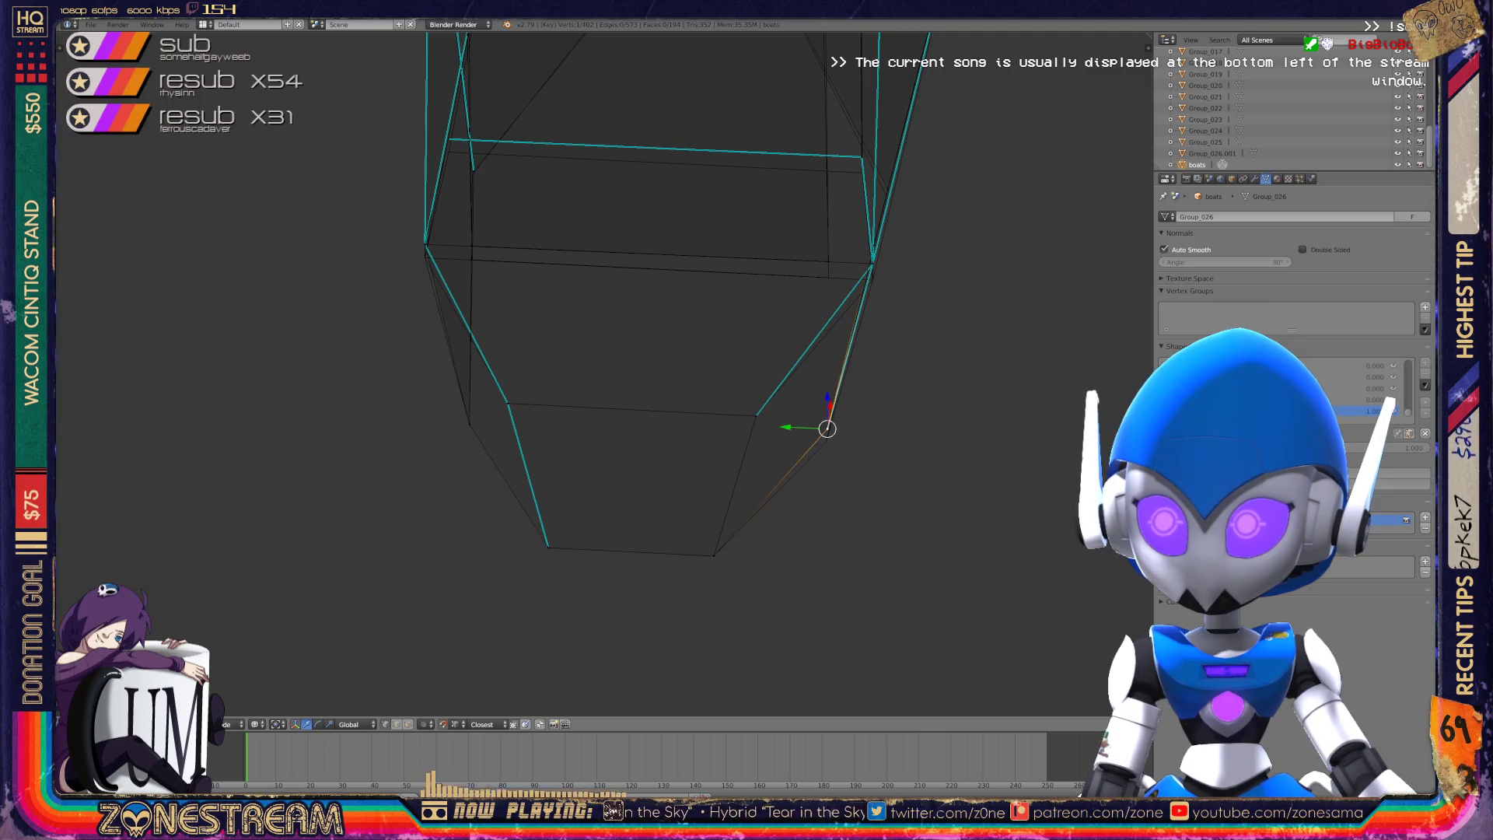
pyautogui.press('g')
pyautogui.press('z')
pyautogui.press('Return')
# - Shift a side vertex and a higher vertex down and to the left
pyautogui.moveTo(700, 389)
pyautogui.mouseDown(button='middle')
pyautogui.moveTo(809, 358)
pyautogui.moveTo(746, 366)
pyautogui.mouseUp(button='middle')
pyautogui.rightClick(626, 387)
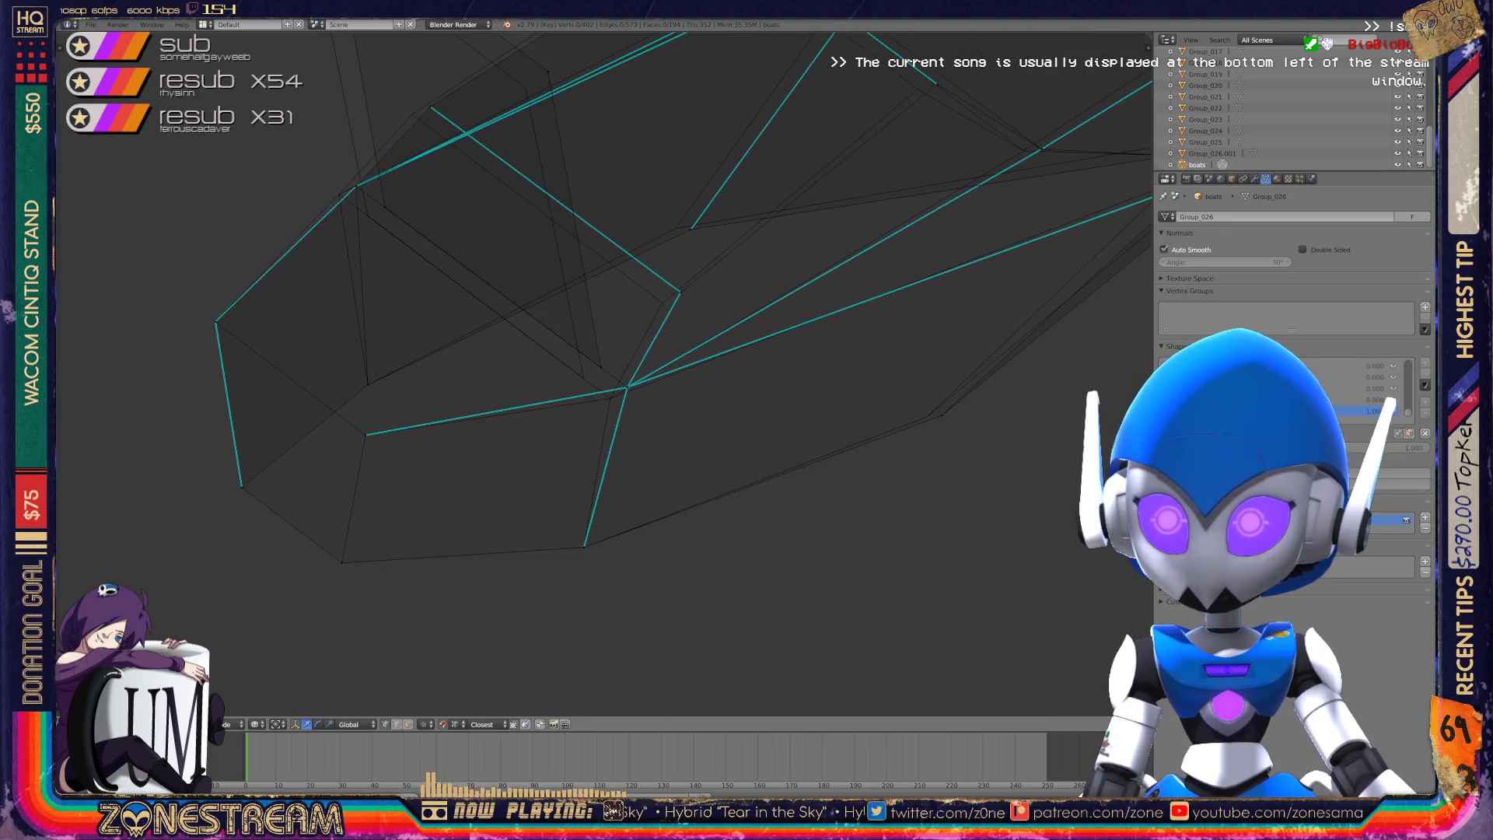
pyautogui.moveTo(627, 386); pyautogui.dragTo(611, 398, button='right')
pyautogui.rightClick(681, 292)
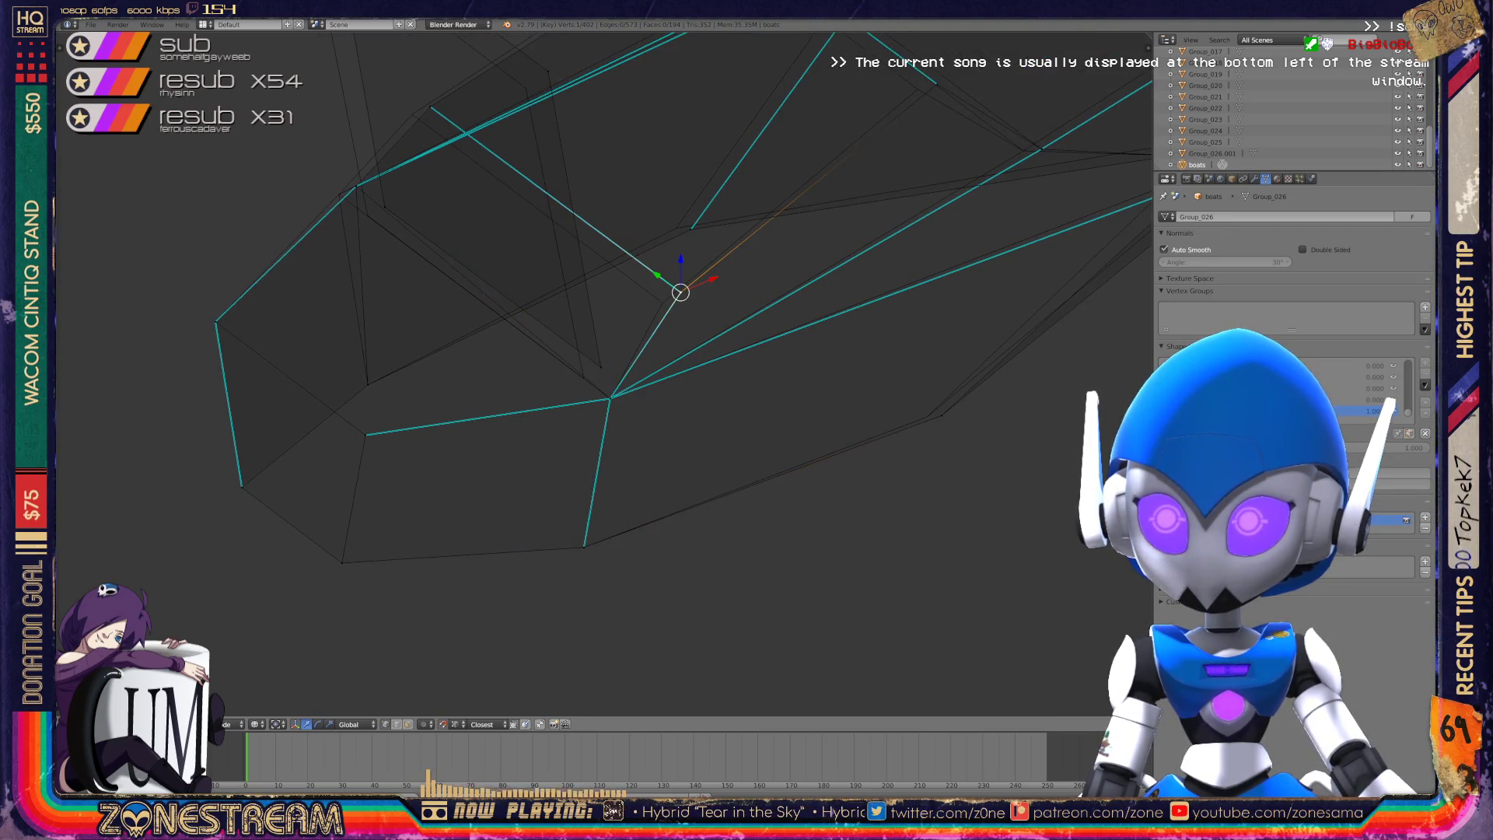
pyautogui.moveTo(681, 292); pyautogui.dragTo(662, 303, button='right')
pyautogui.moveTo(662, 303)
pyautogui.keyDown('shift'); pyautogui.mouseDown(button='middle')
pyautogui.moveTo(794, 404)
pyautogui.moveTo(896, 370)
pyautogui.moveTo(902, 413)
pyautogui.mouseUp(button='middle'); pyautogui.keyUp('shift')
# - Pull several upper facet vertices, including one near the top, slightly down and left
pyautogui.rightClick(547, 376)
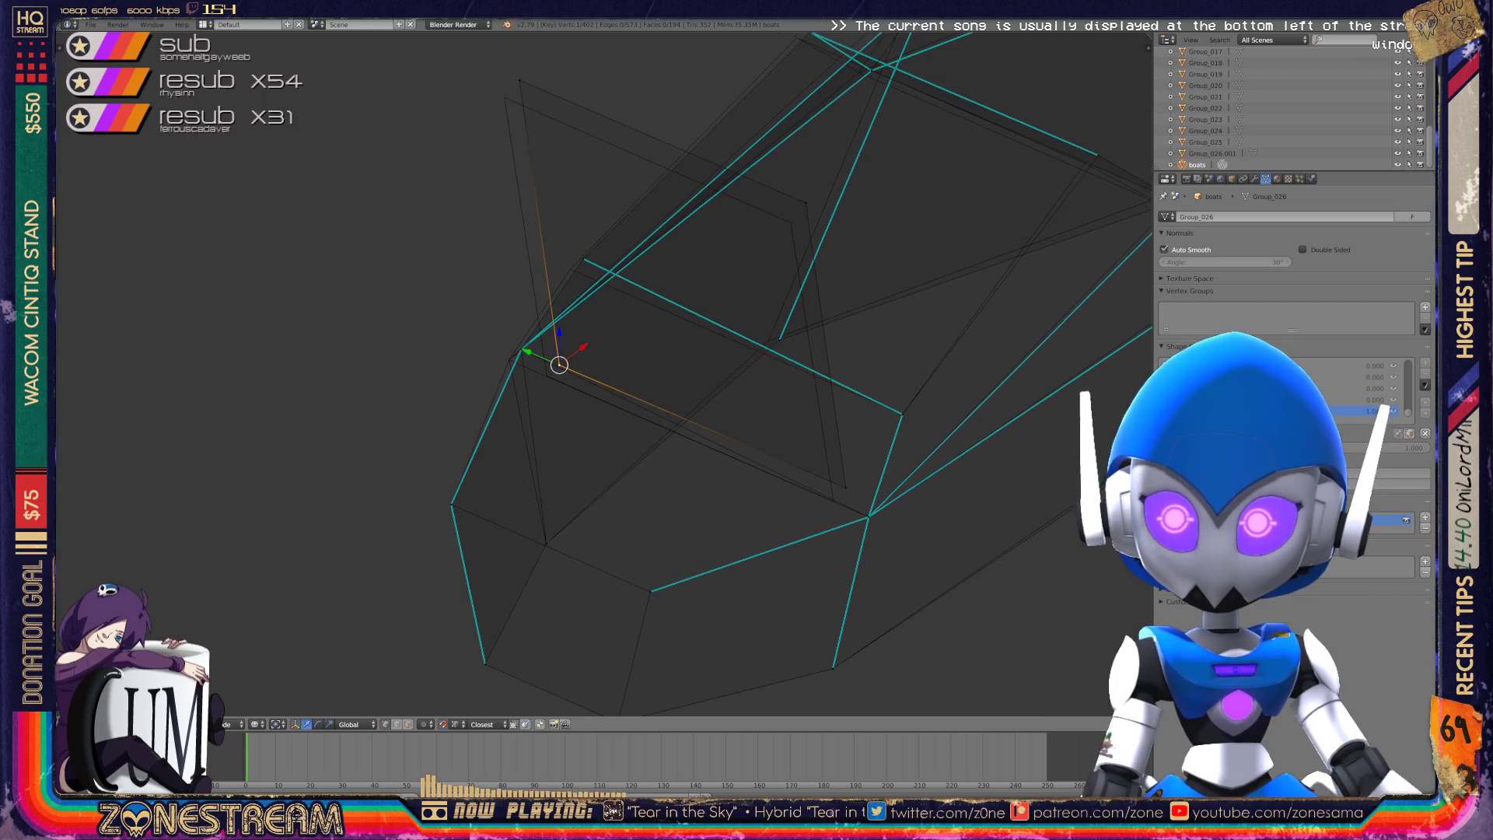
pyautogui.rightClick(833, 501)
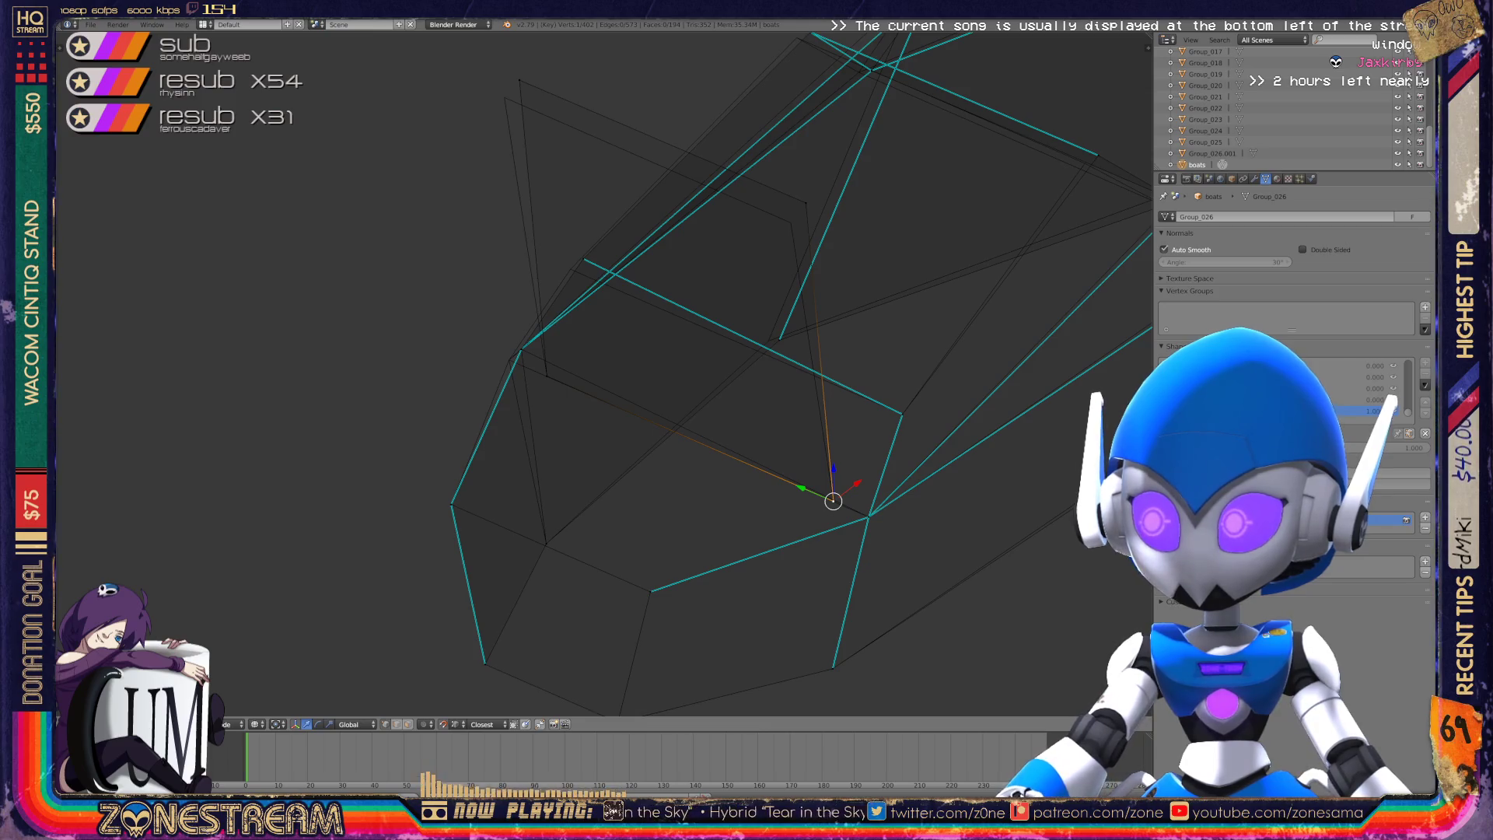
pyautogui.moveTo(805, 203); pyautogui.dragTo(791, 223, button='right')
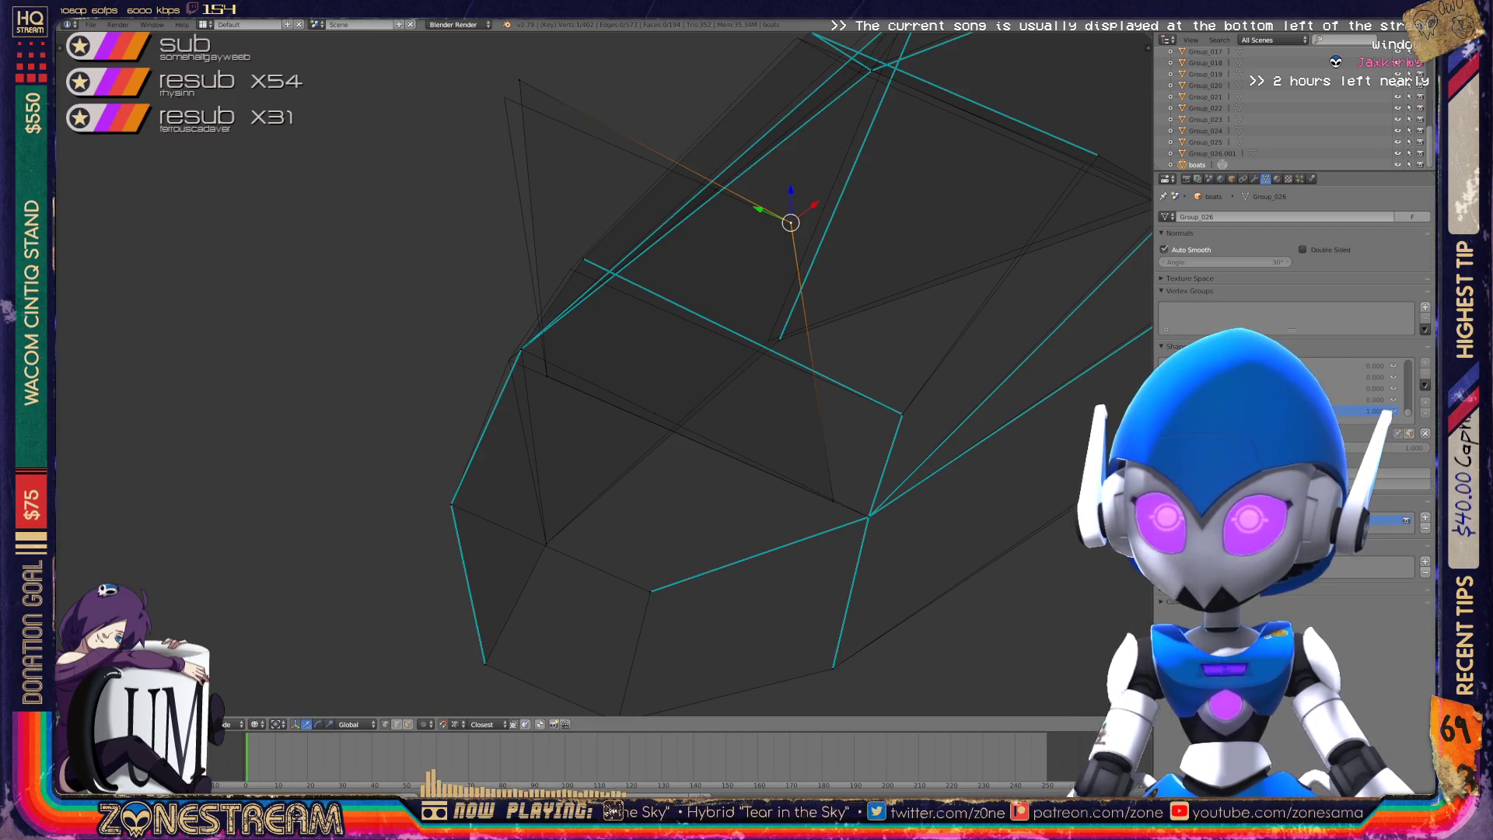
pyautogui.rightClick(519, 81)
pyautogui.moveTo(511, 86); pyautogui.dragTo(505, 98, button='right')
pyautogui.rightClick(521, 350)
pyautogui.moveTo(521, 349); pyautogui.dragTo(509, 360, button='right')
pyautogui.moveTo(583, 258); pyautogui.dragTo(570, 269, button='right')
pyautogui.rightClick(779, 339)
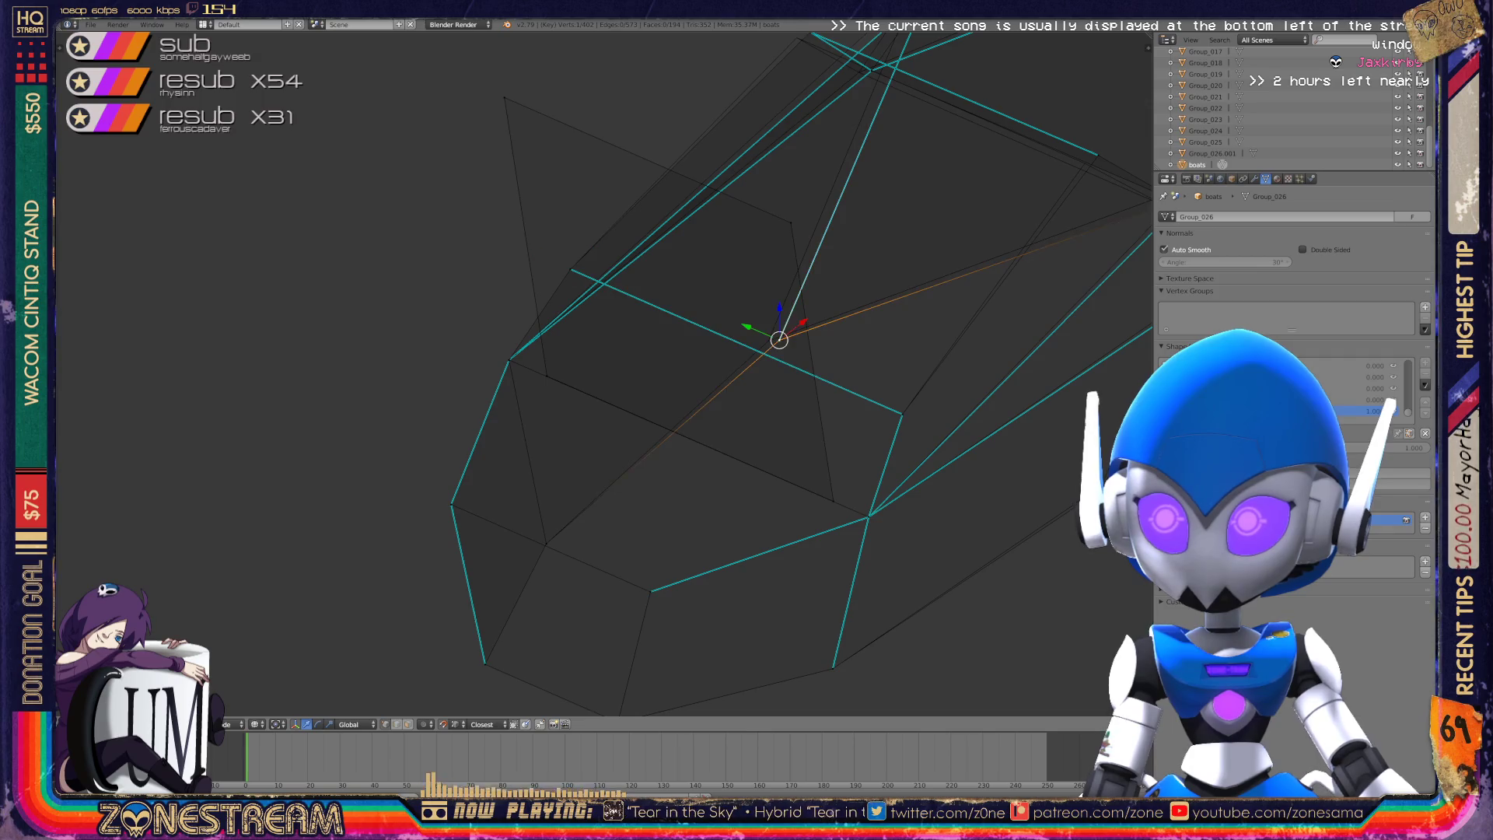
pyautogui.scroll(-5, 591, 373)
# - Reframe the crystal horizontally and pull the selected vertex upward
pyautogui.moveTo(591, 373)
pyautogui.mouseDown(button='middle')
pyautogui.moveTo(498, 342)
pyautogui.moveTo(544, 365)
pyautogui.moveTo(560, 350)
pyautogui.mouseUp(button='middle')
pyautogui.scroll(3, 1081, 544)
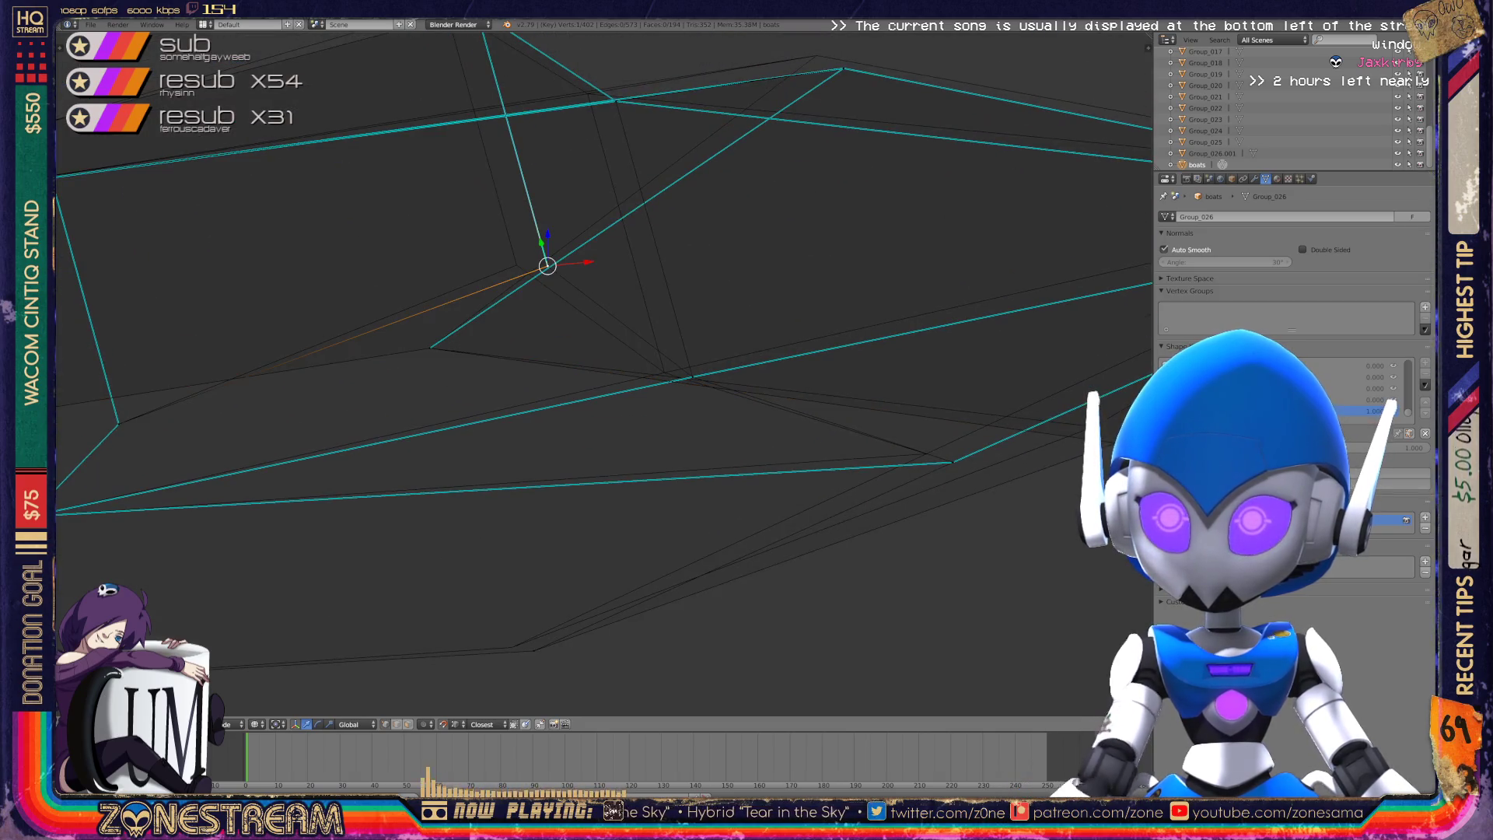
pyautogui.moveTo(547, 265); pyautogui.dragTo(521, 258, button='middle')
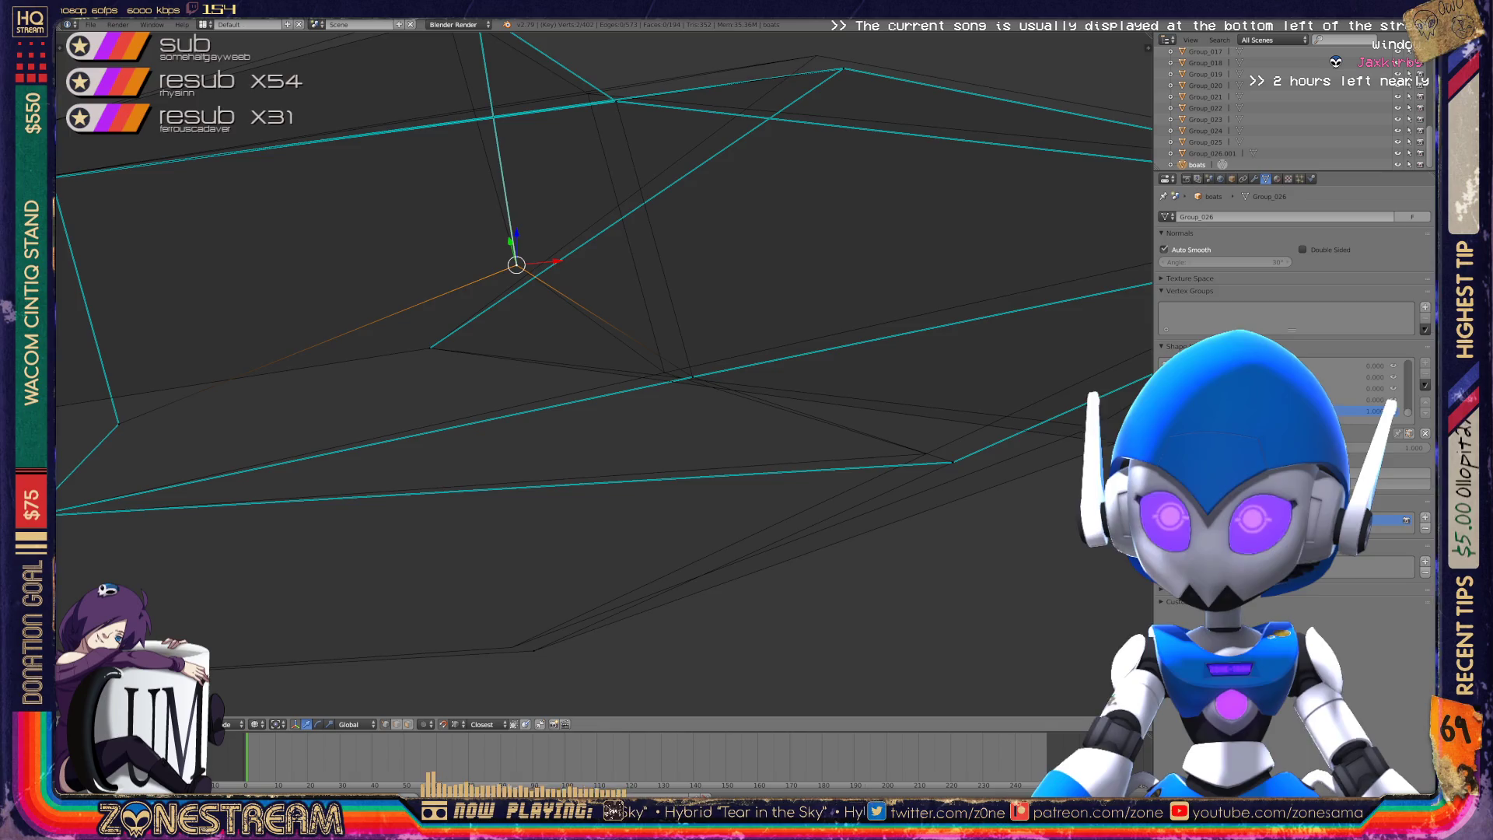
pyautogui.keyDown('shift'); pyautogui.moveTo(591, 373); pyautogui.dragTo(712, 607, button='middle'); pyautogui.keyUp('shift')
pyautogui.moveTo(641, 501)
pyautogui.mouseDown()
pyautogui.moveTo(600, 240)
pyautogui.moveTo(603, 252)
pyautogui.moveTo(570, 242)
pyautogui.mouseUp()
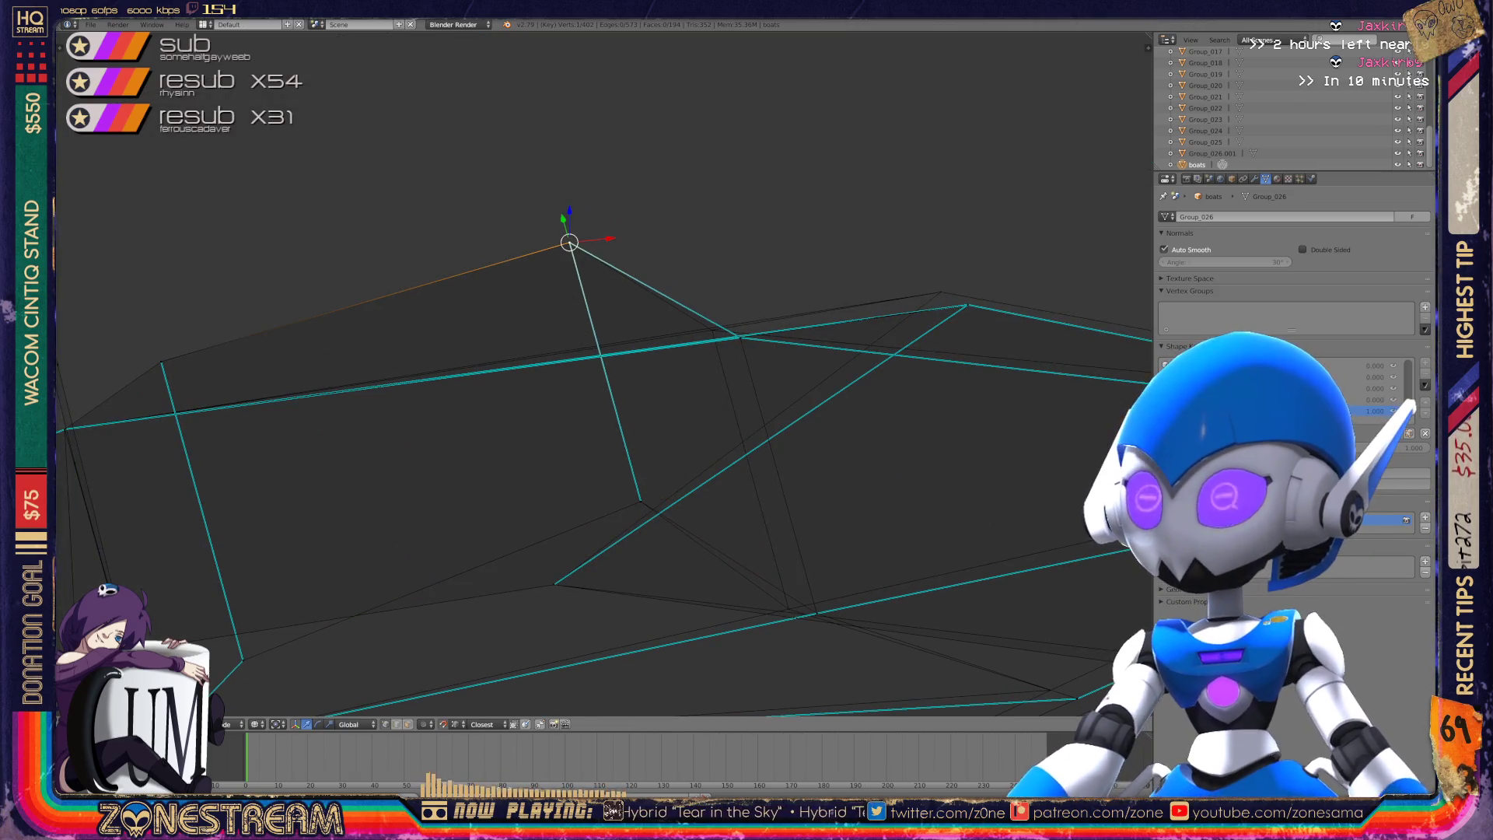
pyautogui.keyDown('shift'); pyautogui.moveTo(591, 373); pyautogui.dragTo(468, 324, button='middle'); pyautogui.keyUp('shift')
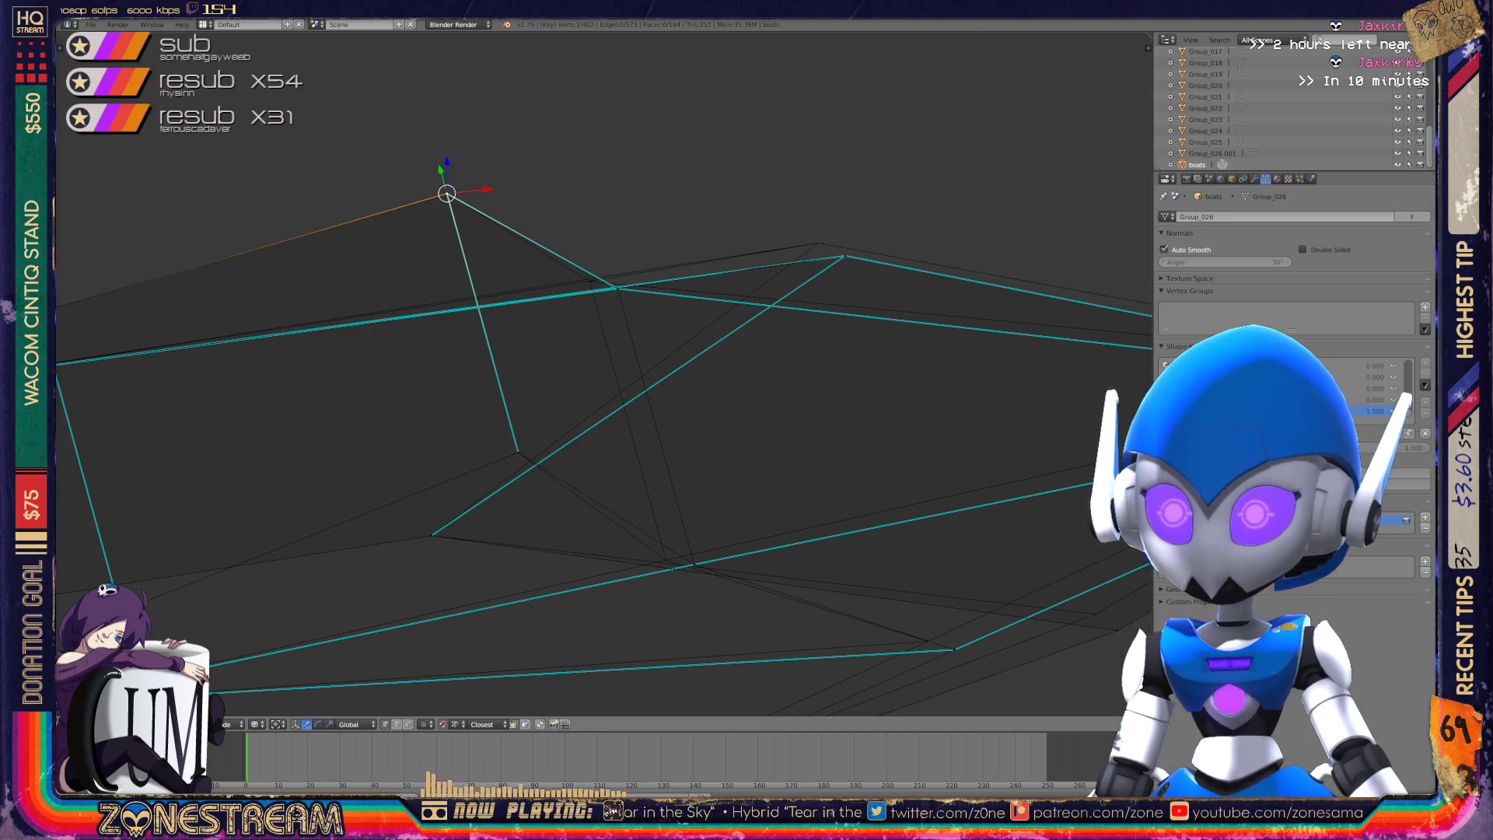
# - Slide two top-edge vertices and a lower vertex along their edges
pyautogui.rightClick(693, 564)
pyautogui.rightClick(614, 288)
pyautogui.press('g')
pyautogui.press('g')
pyautogui.rightClick(845, 256)
pyautogui.press('g')
pyautogui.press('g')
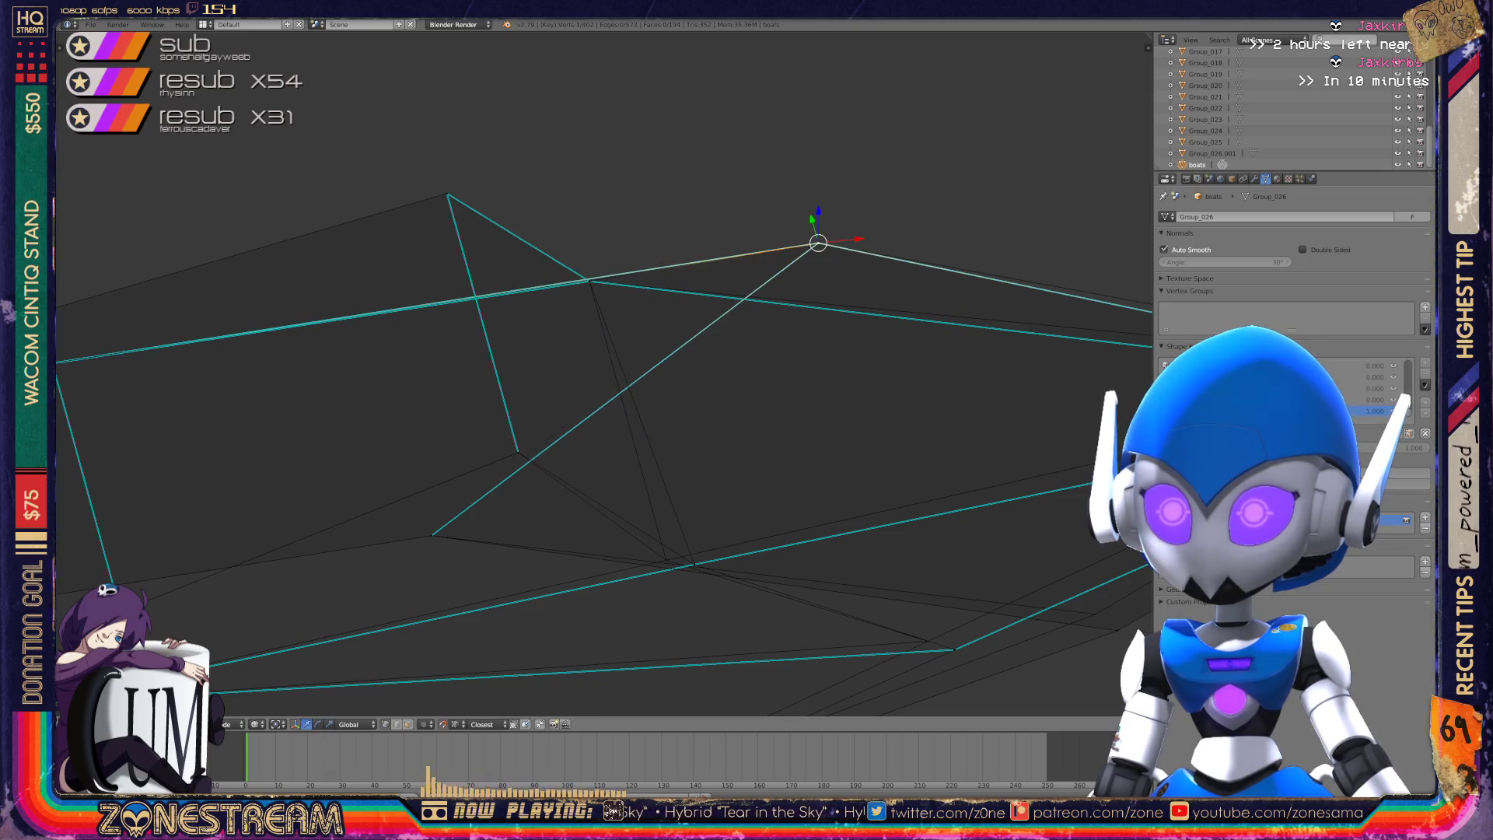
pyautogui.rightClick(693, 564)
pyautogui.press('g')
pyautogui.press('g')
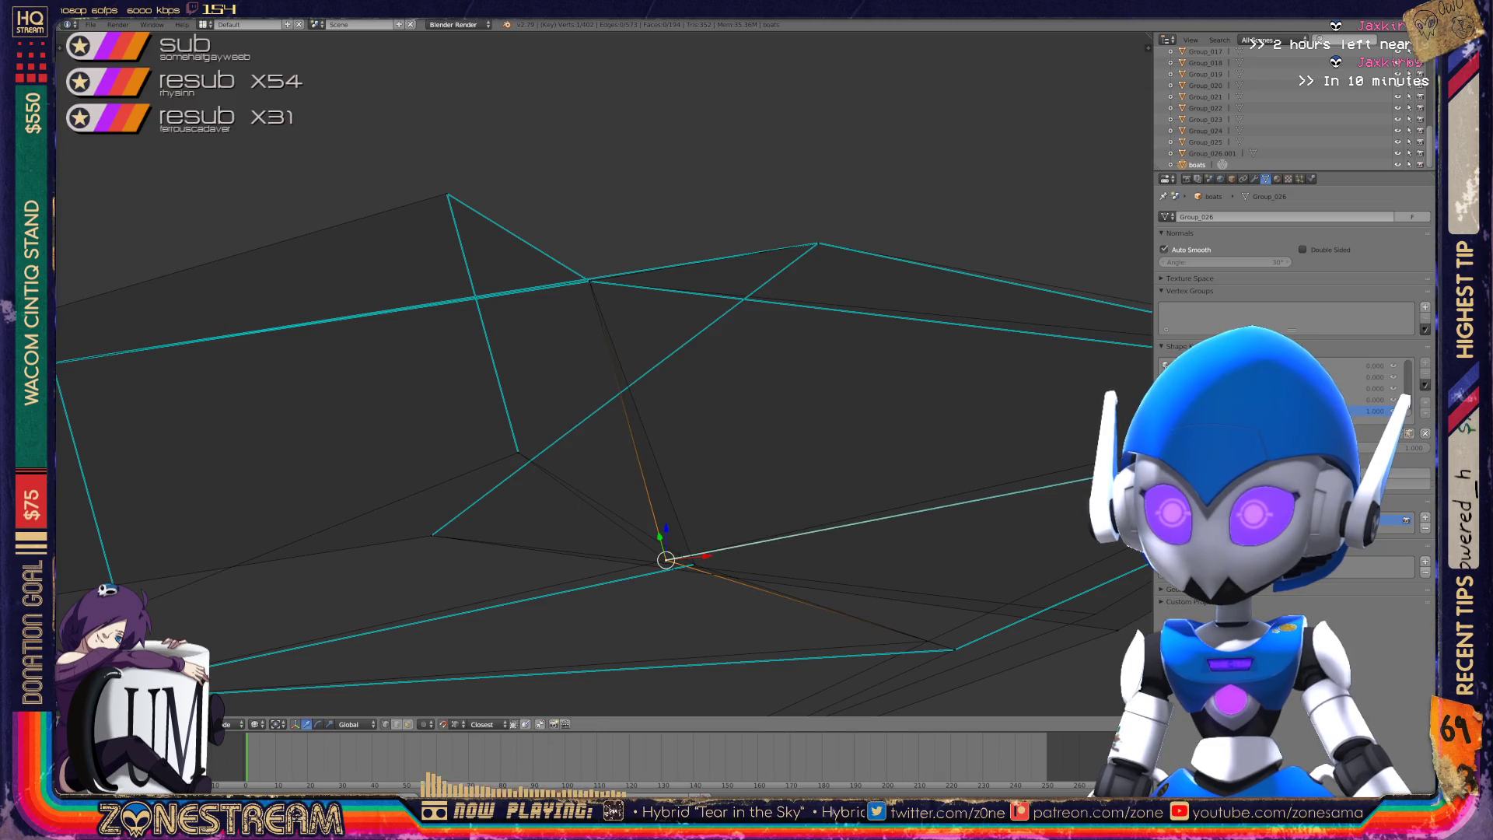
pyautogui.click(681, 559)
# - Raise a vertex on the mesh's other side slightly and select the shape's tip vertex
pyautogui.moveTo(606, 373); pyautogui.dragTo(537, 342, button='middle')
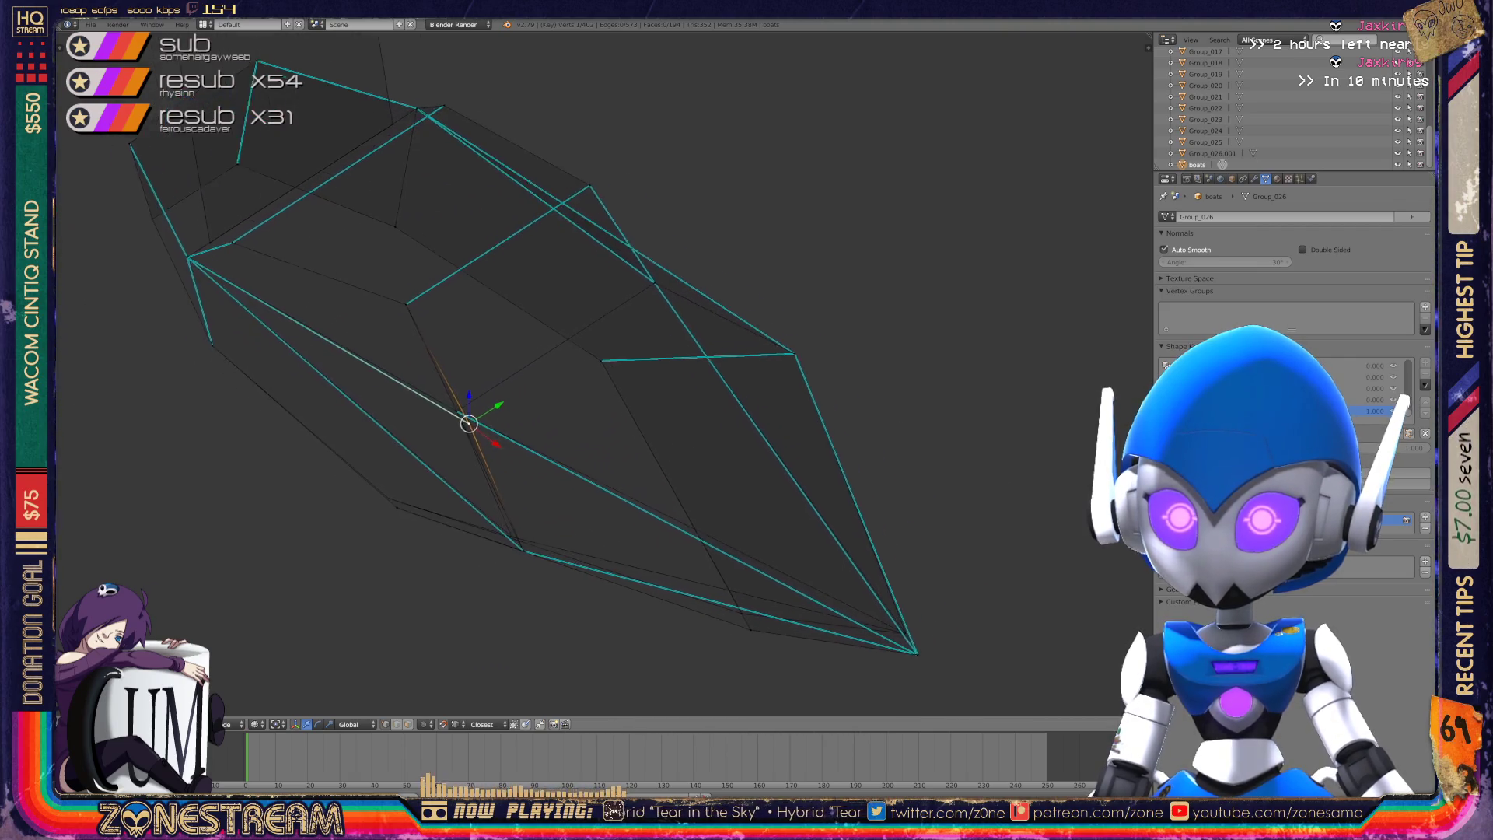
pyautogui.scroll(4, 605, 373)
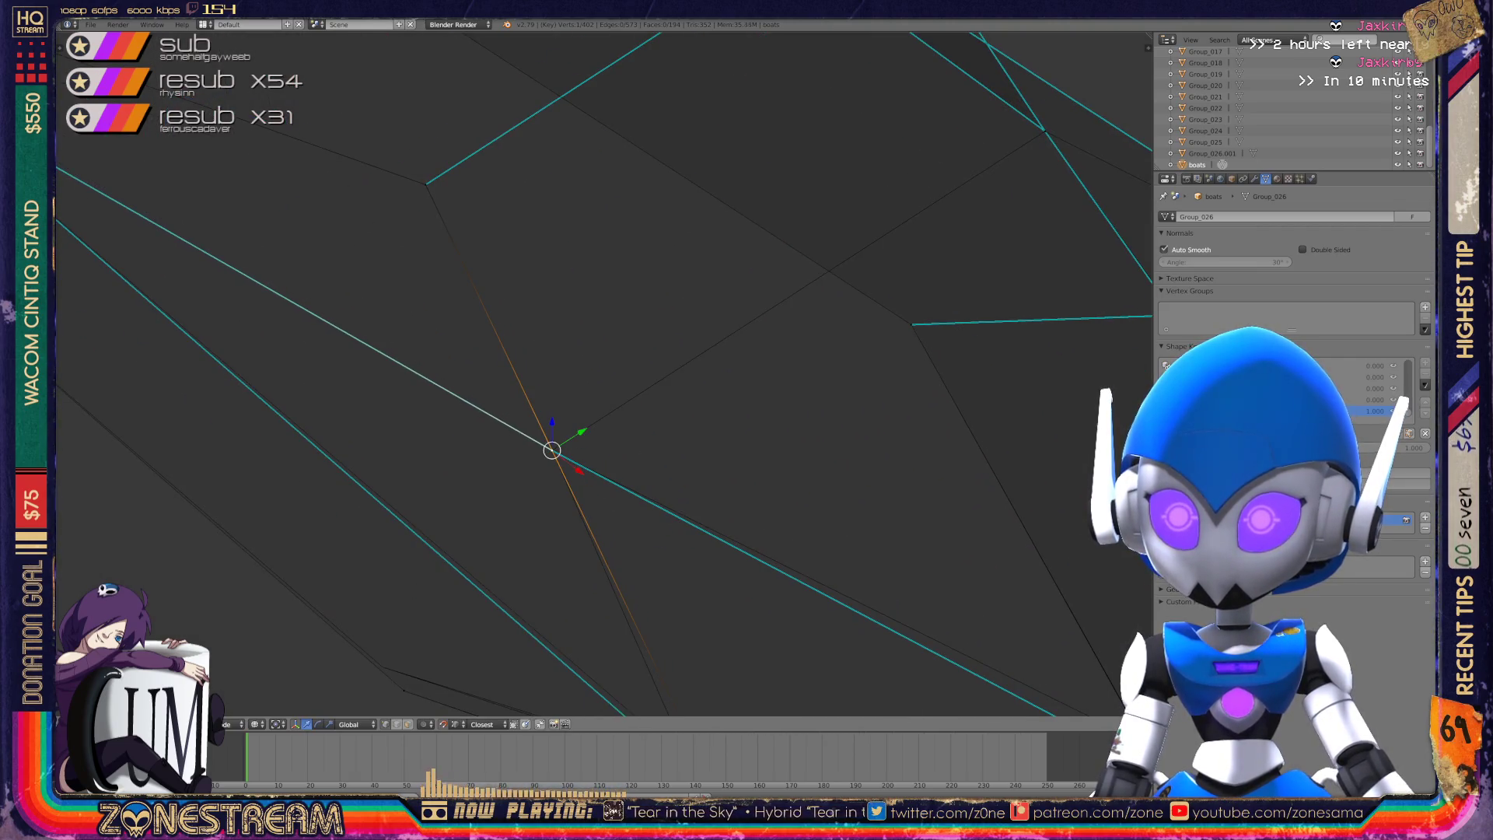
pyautogui.scroll(-4, 604, 373)
pyautogui.moveTo(606, 374); pyautogui.dragTo(653, 350, button='middle')
pyautogui.moveTo(594, 319); pyautogui.dragTo(533, 447)
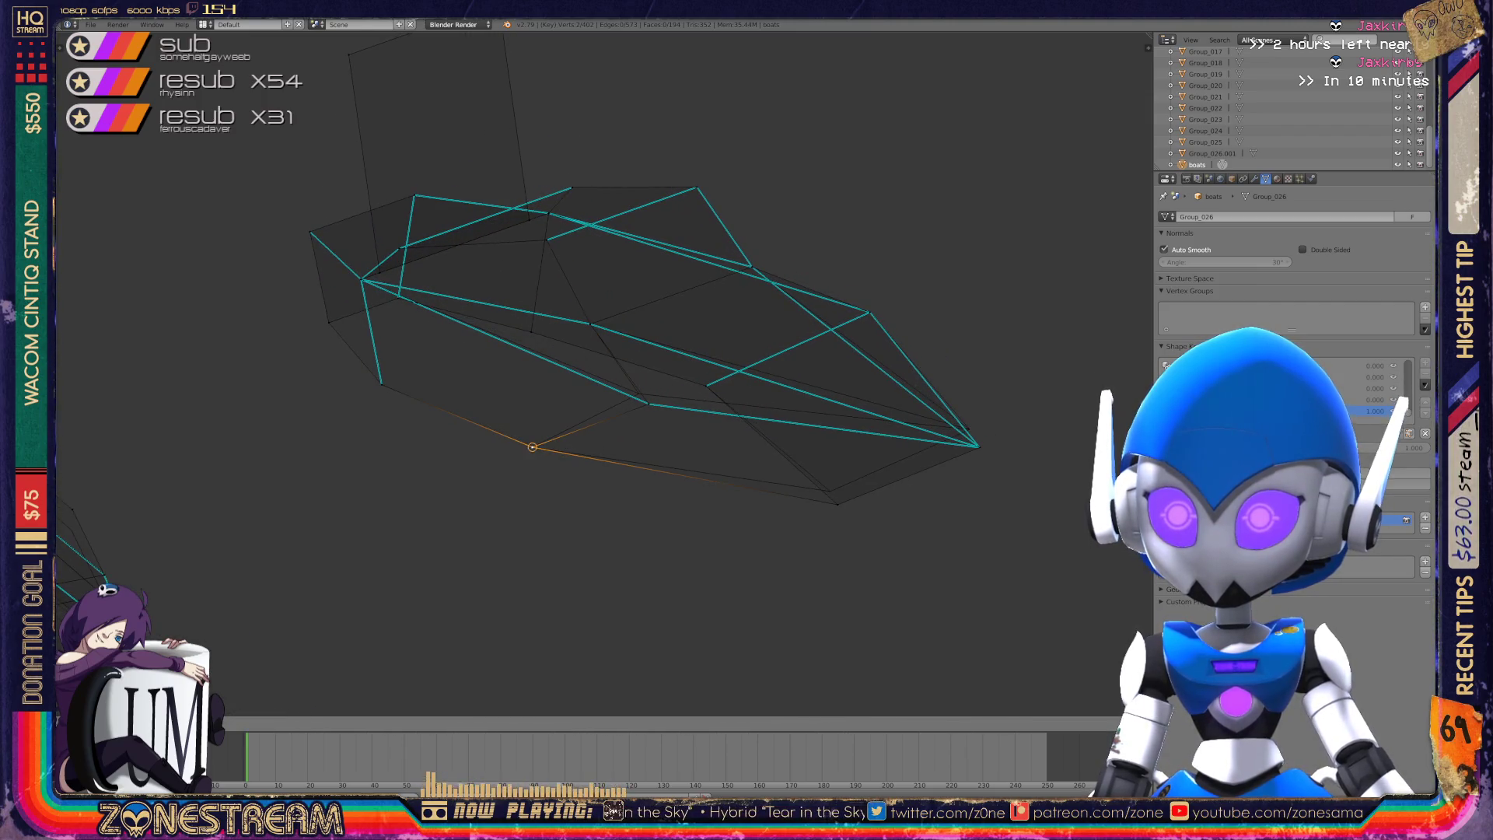
pyautogui.click(648, 404)
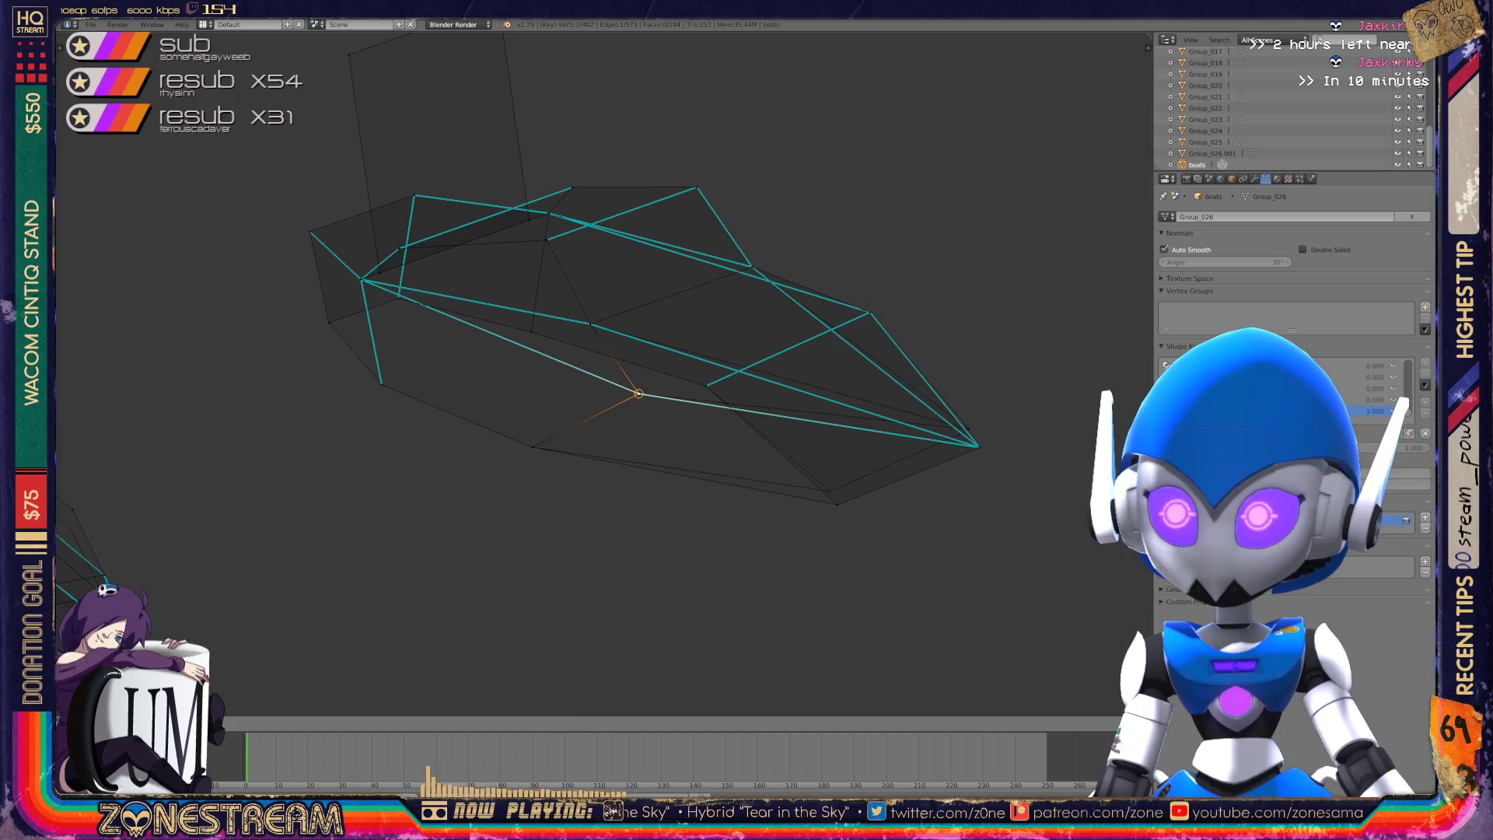
pyautogui.moveTo(622, 373)
pyautogui.mouseDown(button='middle')
pyautogui.moveTo(560, 354)
pyautogui.moveTo(615, 374)
pyautogui.mouseUp(button='middle')
pyautogui.moveTo(717, 531)
pyautogui.mouseDown()
pyautogui.moveTo(700, 500)
pyautogui.moveTo(708, 510)
pyautogui.mouseUp()
pyautogui.click(883, 521)
pyautogui.press('a')
pyautogui.click(883, 521)
pyautogui.moveTo(700, 389)
pyautogui.mouseDown(button='middle')
pyautogui.moveTo(622, 366)
pyautogui.moveTo(560, 404)
pyautogui.moveTo(607, 374)
pyautogui.moveTo(589, 376)
pyautogui.moveTo(545, 322)
pyautogui.mouseUp(button='middle')
# - Return to Object Mode, switch to front view, and re-enter Edit Mode on the shard
pyautogui.press('Tab')
pyautogui.press('KP_1')
pyautogui.scroll(-5, 603, 373)
pyautogui.scroll(6, 603, 374)
pyautogui.press('Tab')
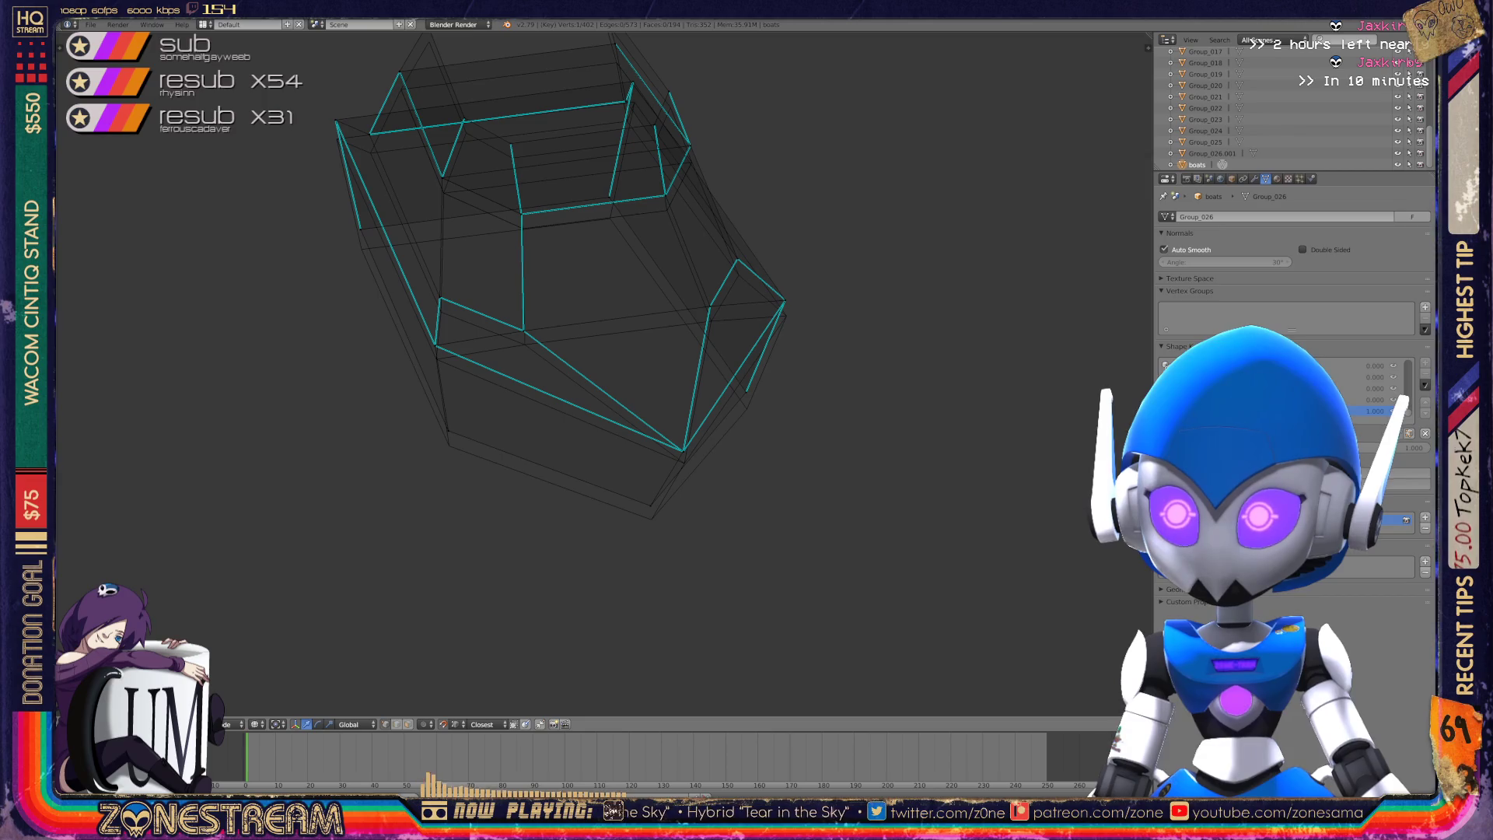
pyautogui.scroll(2, 583, 519)
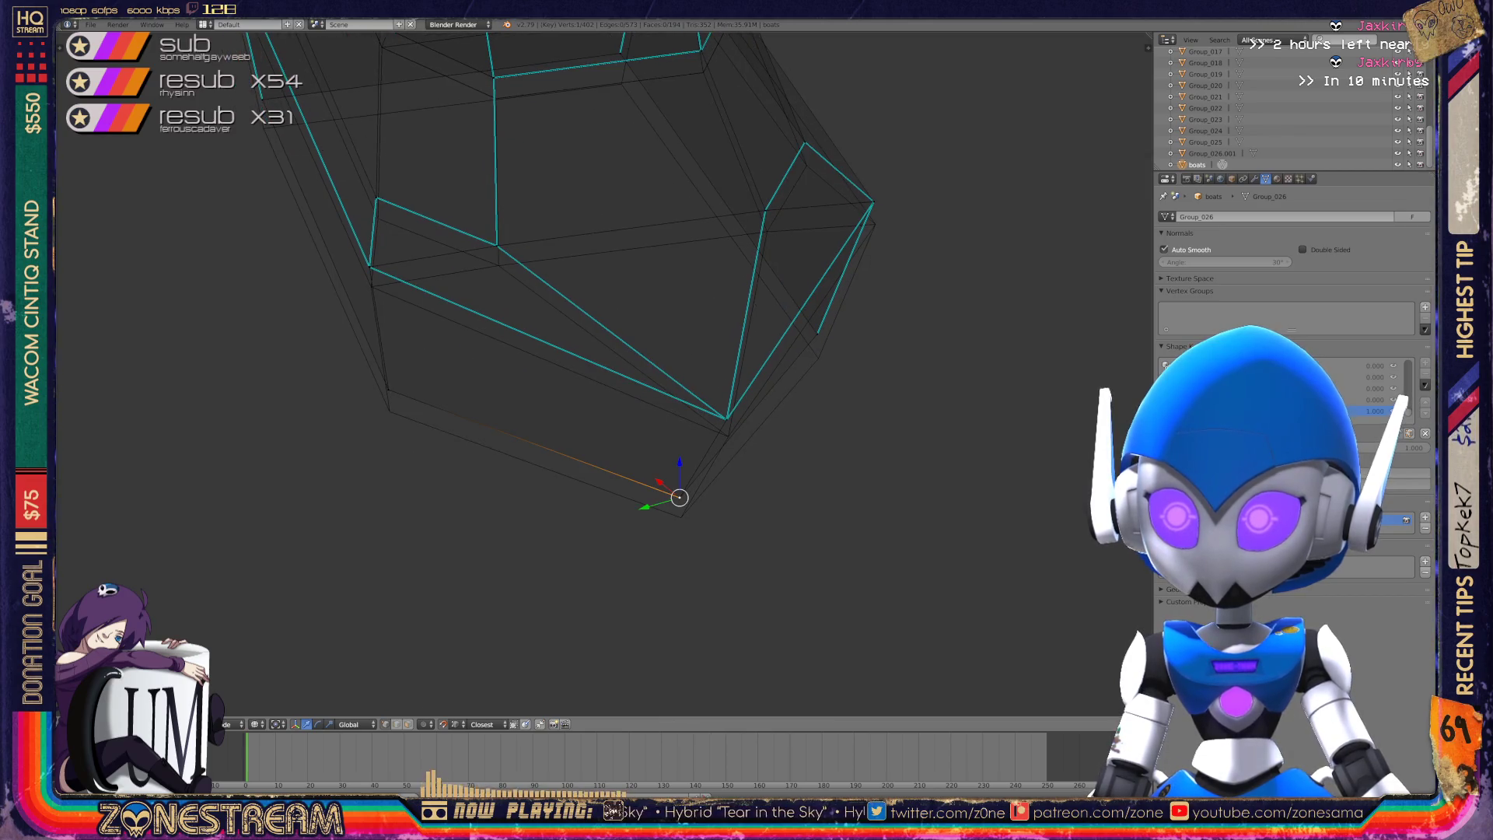
# - Lower a lower-edge vertex, a left-side vertex and one more vertex along Z
pyautogui.rightClick(726, 420)
pyautogui.press('g')
pyautogui.press('z')
pyautogui.press('Return')
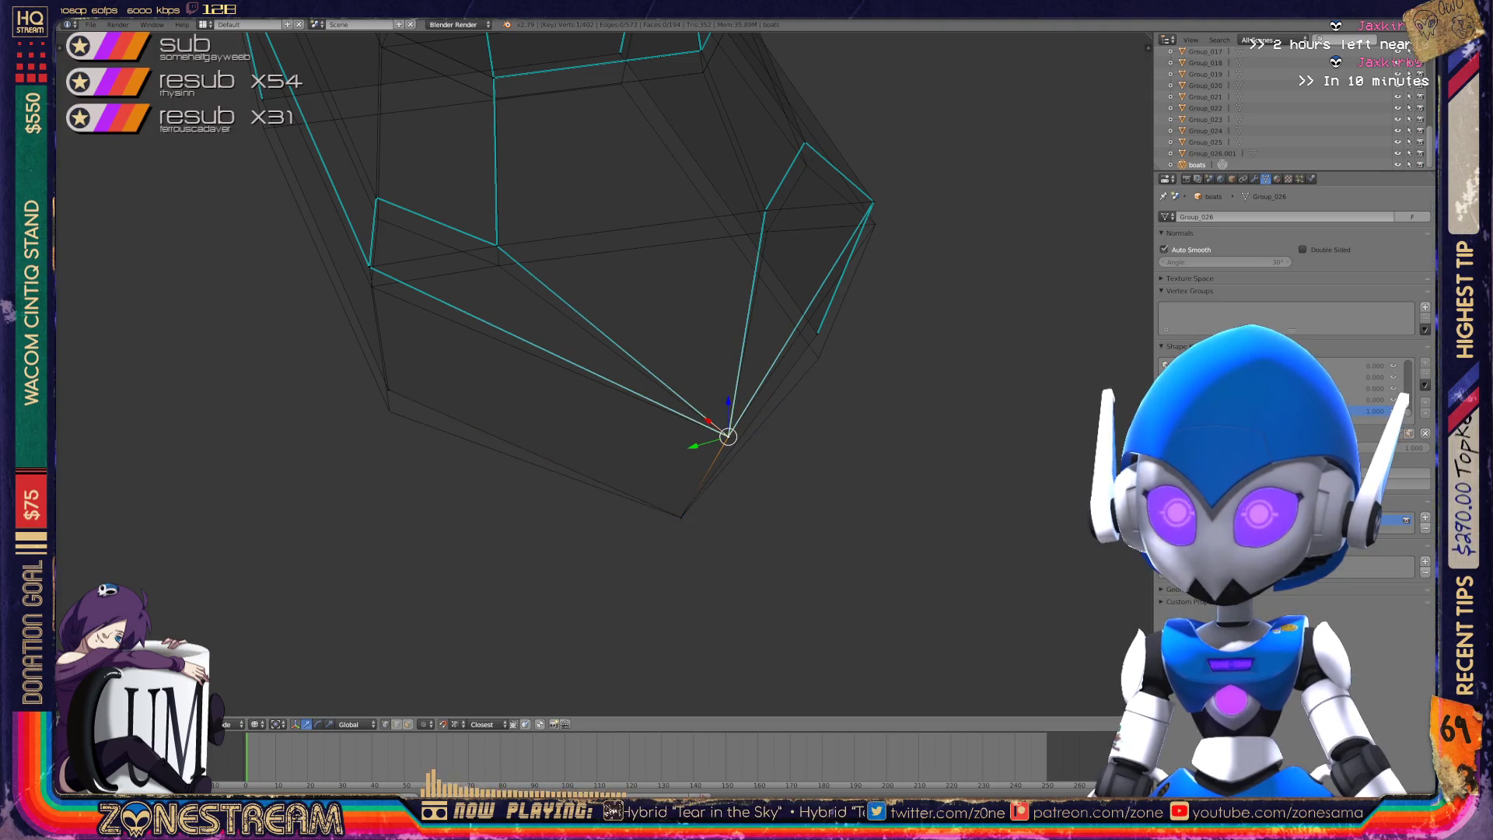
pyautogui.rightClick(388, 389)
pyautogui.press('g')
pyautogui.press('z')
pyautogui.press('Return')
pyautogui.keyDown('shift'); pyautogui.moveTo(544, 311); pyautogui.dragTo(476, 368, button='middle'); pyautogui.keyUp('shift')
pyautogui.rightClick(749, 385)
pyautogui.press('g')
pyautogui.press('z')
pyautogui.press('Return')
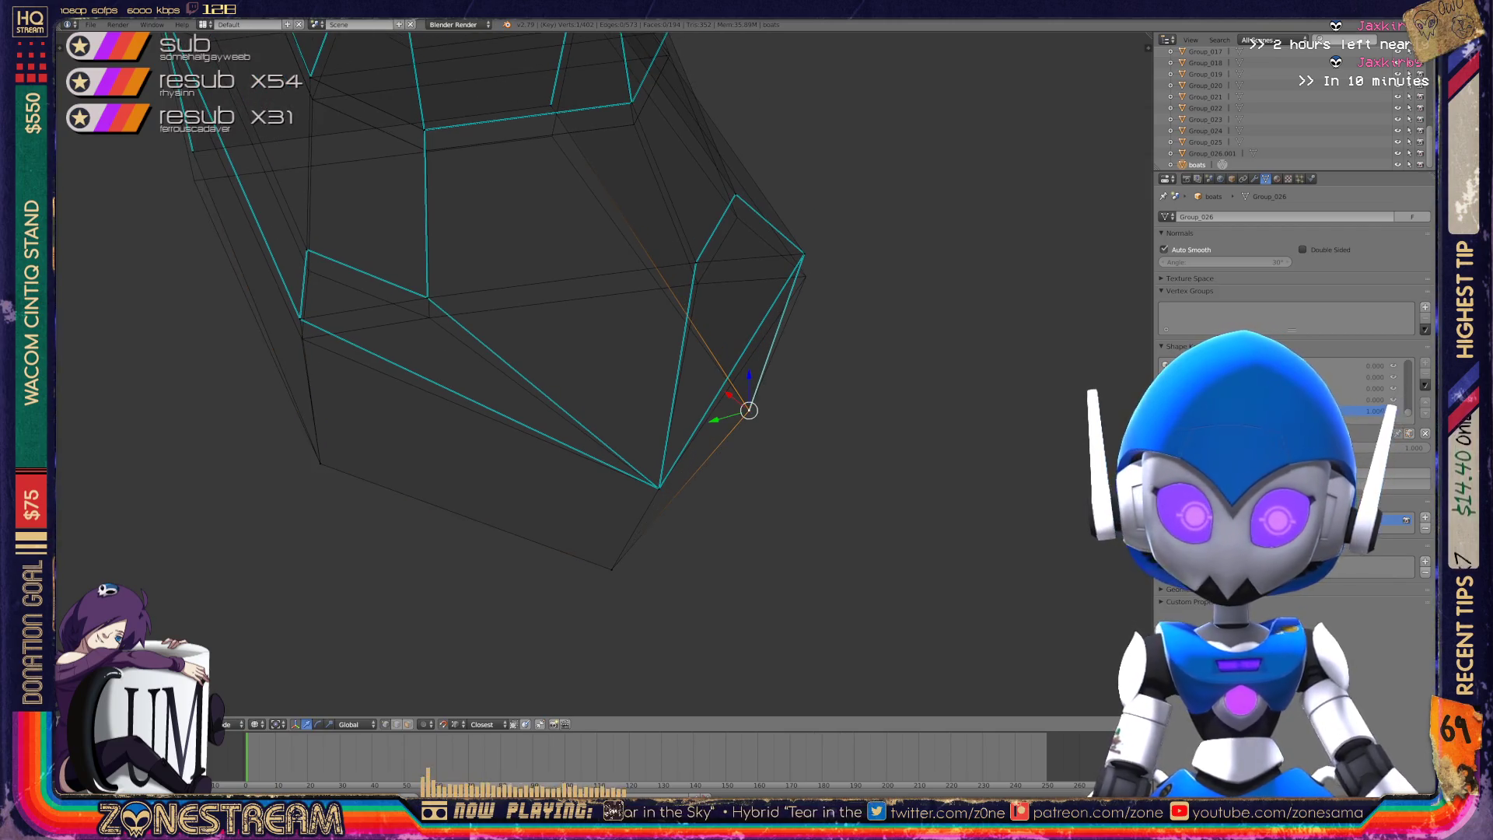
# - Pull the lower-left, middle and right-side vertices down a little
pyautogui.moveTo(591, 373); pyautogui.dragTo(548, 315, button='middle')
pyautogui.keyDown('shift'); pyautogui.rightClick(369, 381); pyautogui.keyUp('shift')
pyautogui.moveTo(369, 381); pyautogui.dragTo(369, 399, button='right')
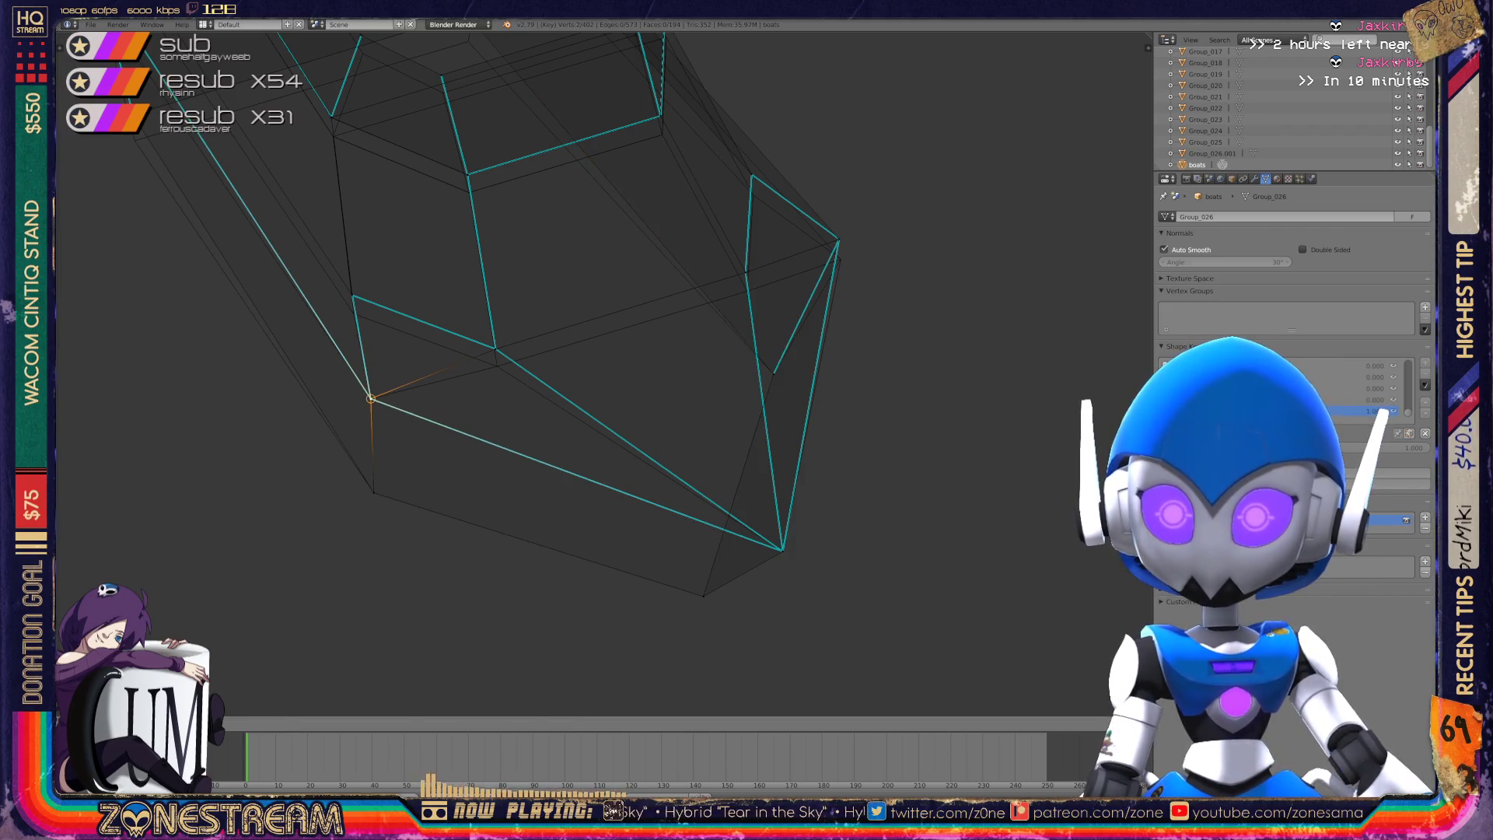
pyautogui.rightClick(495, 349)
pyautogui.moveTo(495, 349); pyautogui.dragTo(498, 366, button='right')
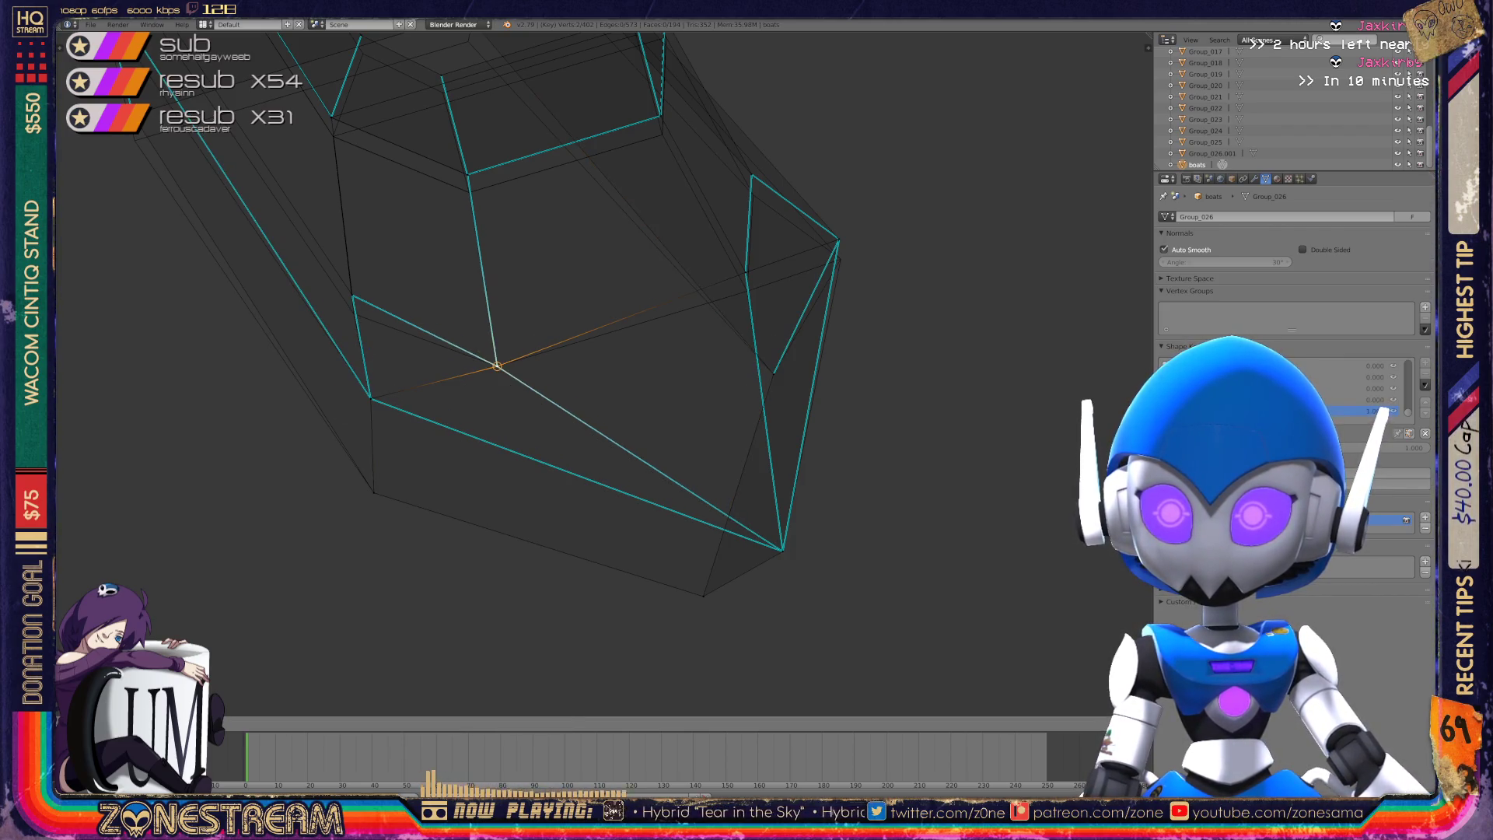
pyautogui.rightClick(745, 272)
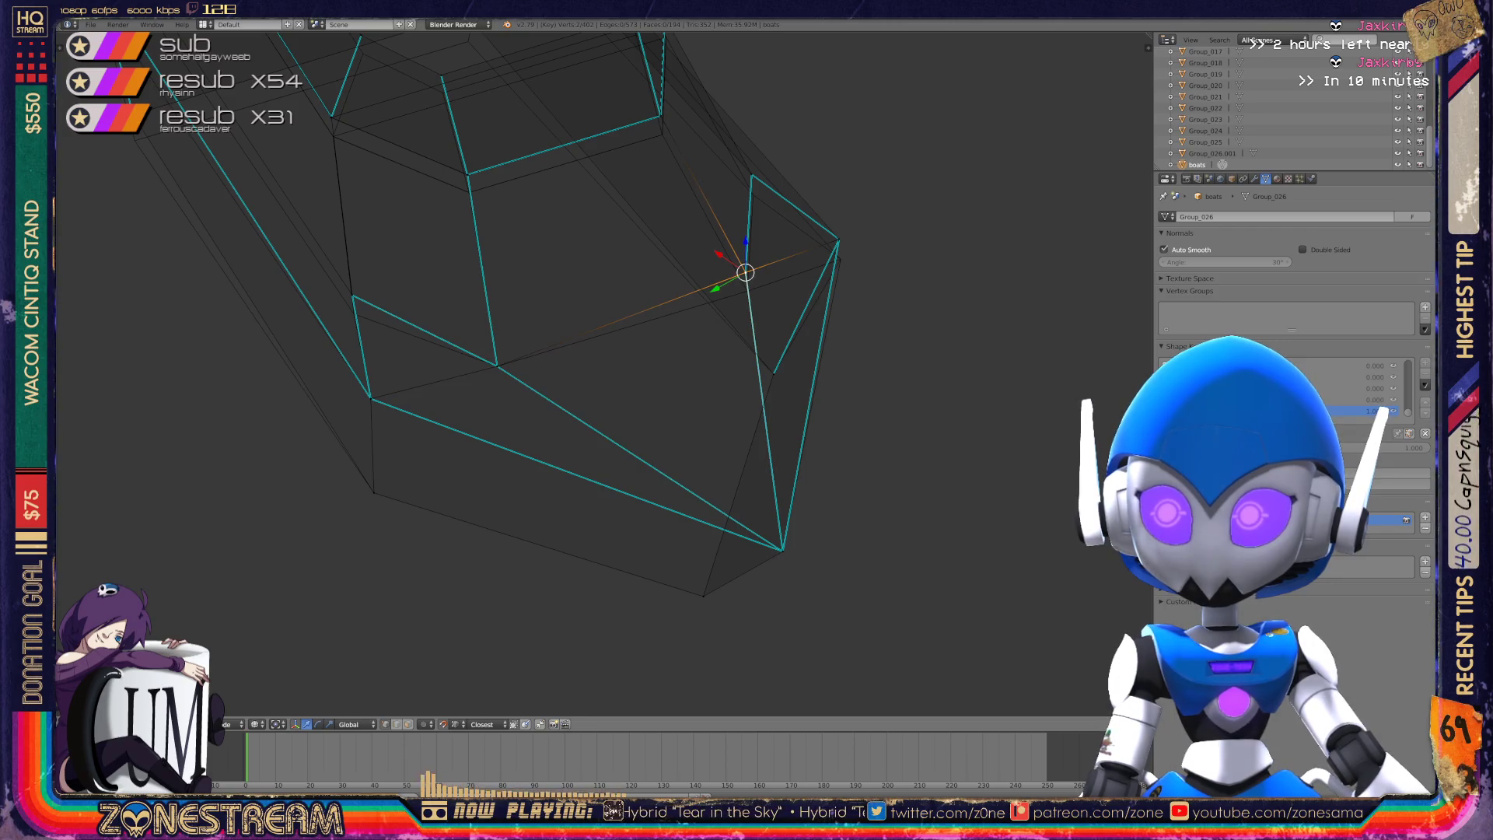
pyautogui.moveTo(745, 272); pyautogui.dragTo(747, 291, button='right')
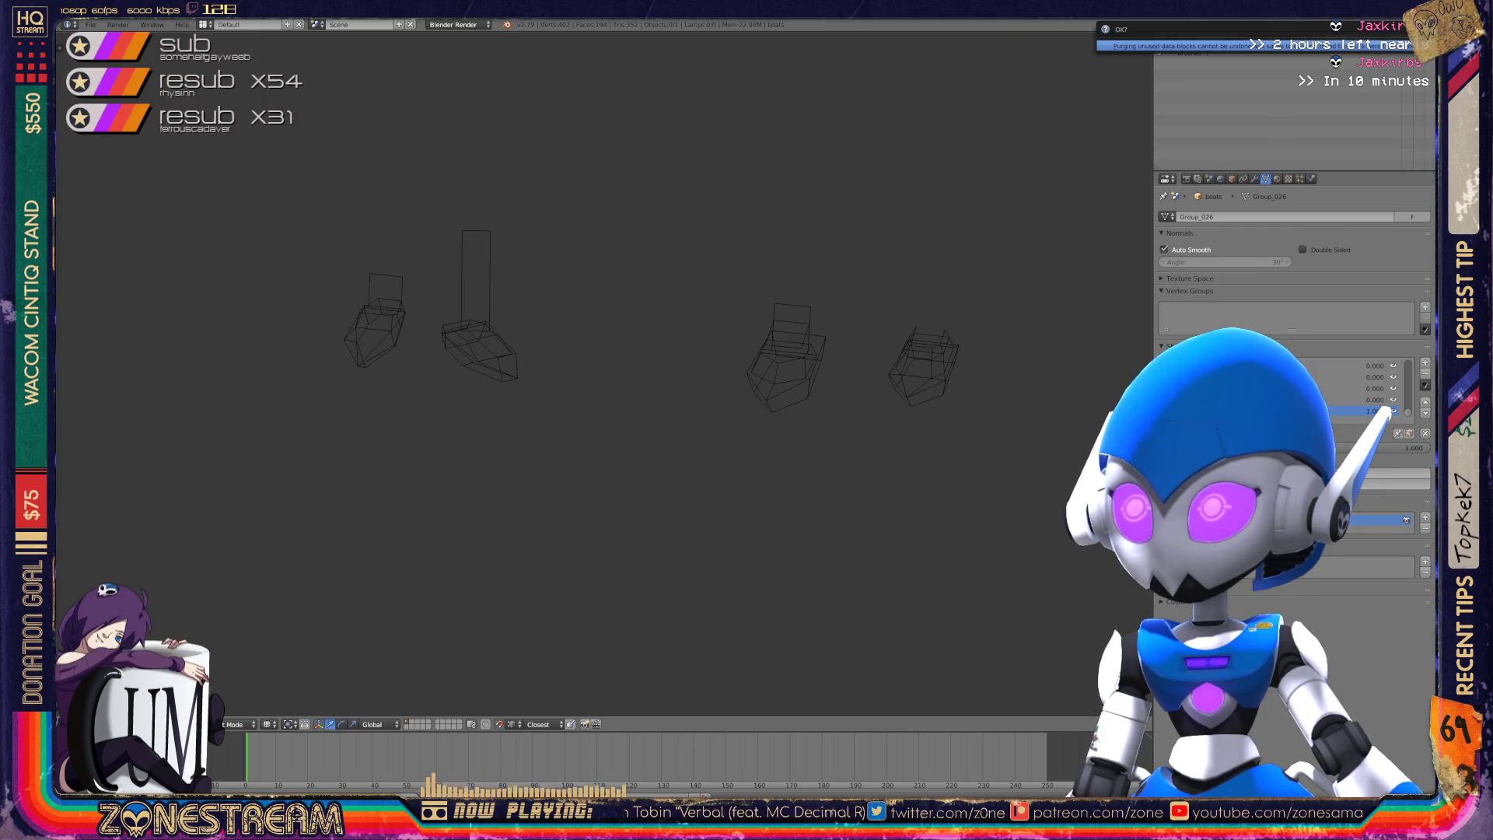
# - Switch the Outliner from Orphan Data to All Scenes and reframe the viewport on the shards
pyautogui.click(1261, 40)
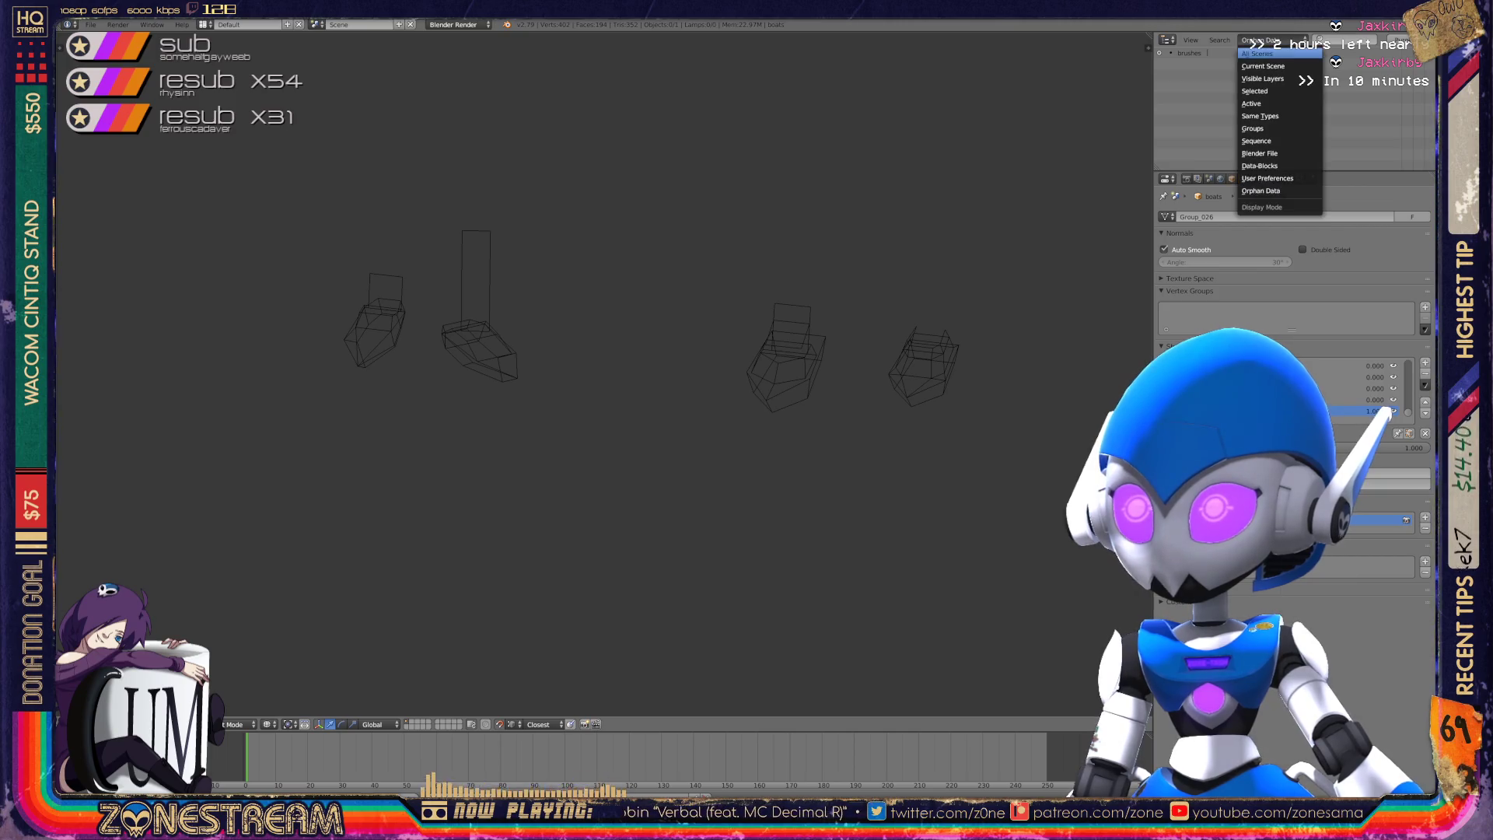
pyautogui.click(1258, 53)
pyautogui.scroll(-4, 606, 371)
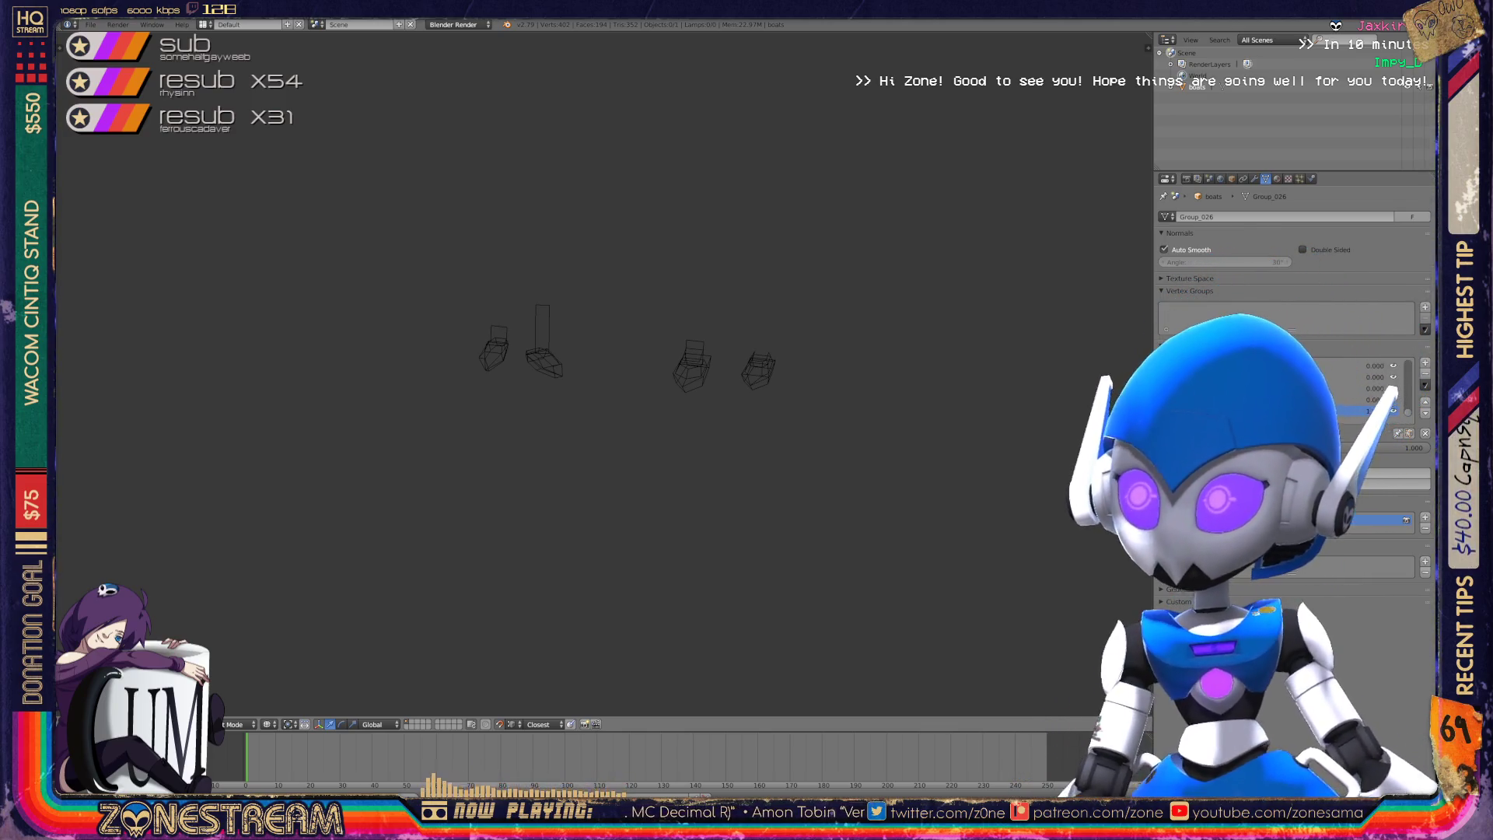
pyautogui.scroll(-5, 605, 373)
pyautogui.moveTo(605, 373)
pyautogui.keyDown('shift'); pyautogui.mouseDown(button='middle')
pyautogui.moveTo(433, 350)
pyautogui.moveTo(511, 331)
pyautogui.moveTo(383, 362)
pyautogui.mouseUp(button='middle'); pyautogui.keyUp('shift')
pyautogui.scroll(2, 605, 373)
pyautogui.keyDown('shift'); pyautogui.moveTo(605, 373); pyautogui.dragTo(619, 385, button='middle'); pyautogui.keyUp('shift')
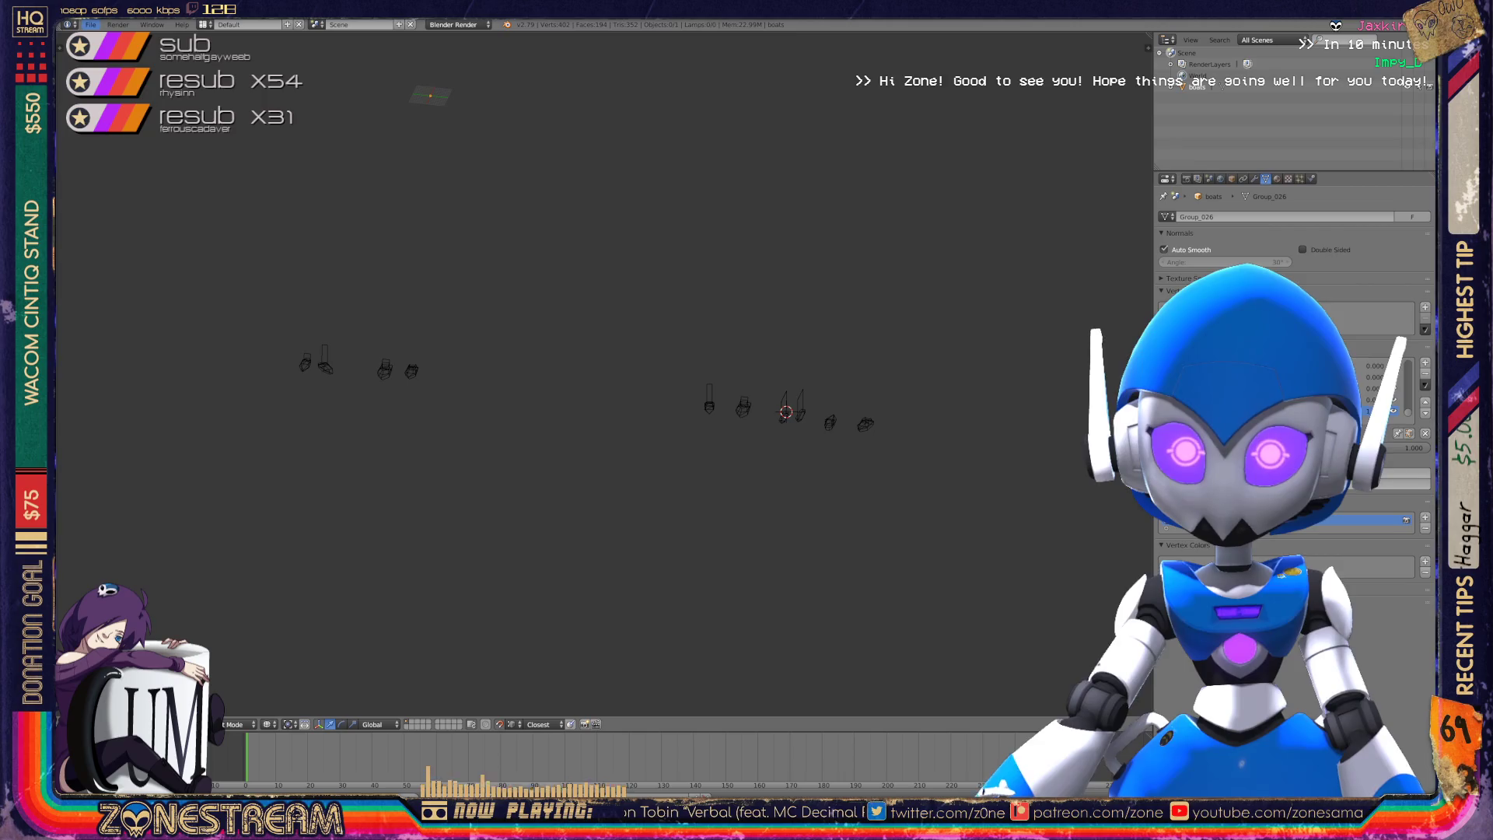
pyautogui.click(91, 24)
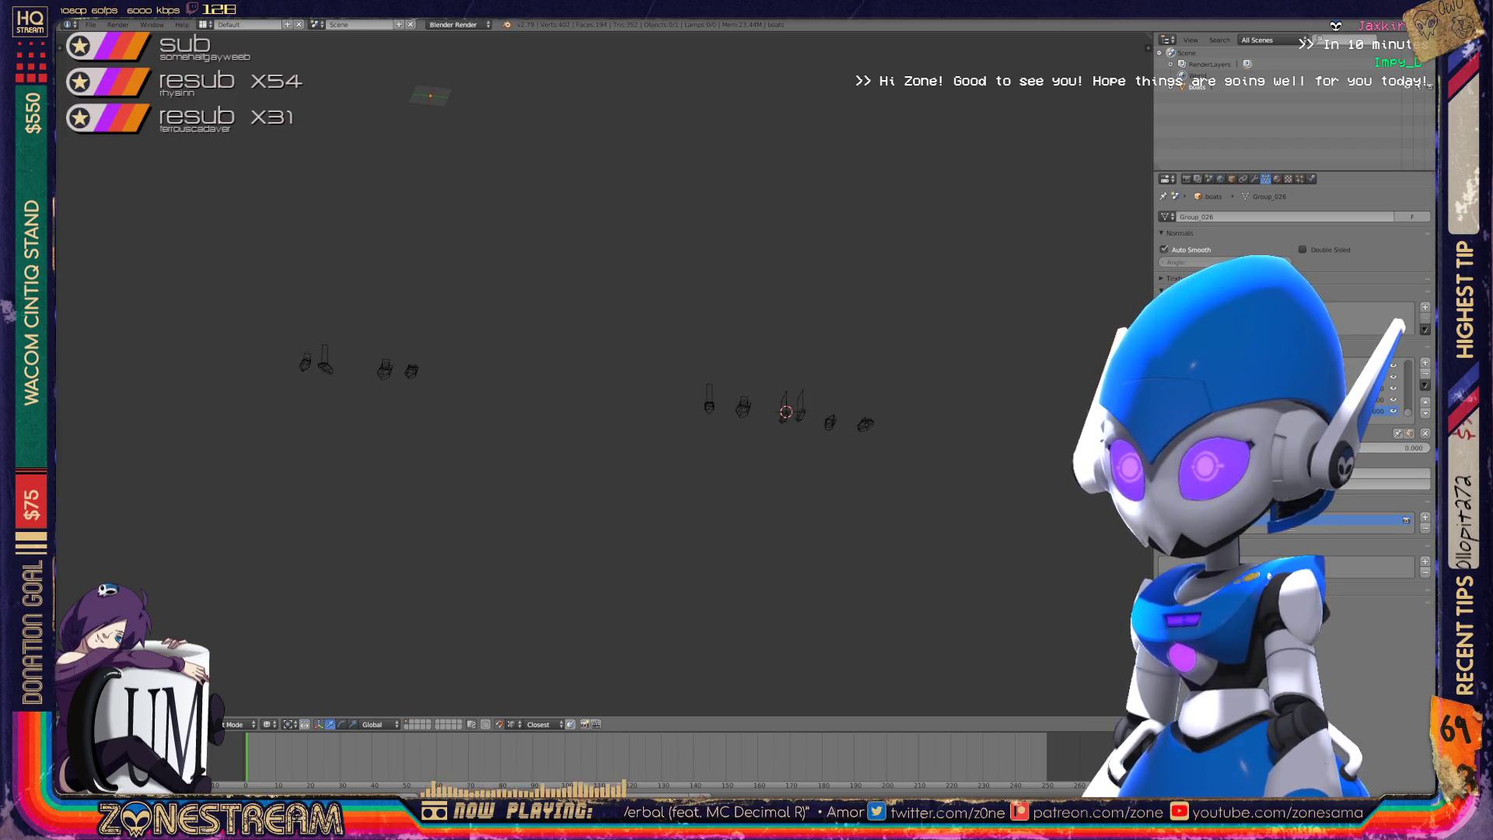
# - Import a Wavefront .obj shard file from the poly-testfix folder
pyautogui.click(91, 24)
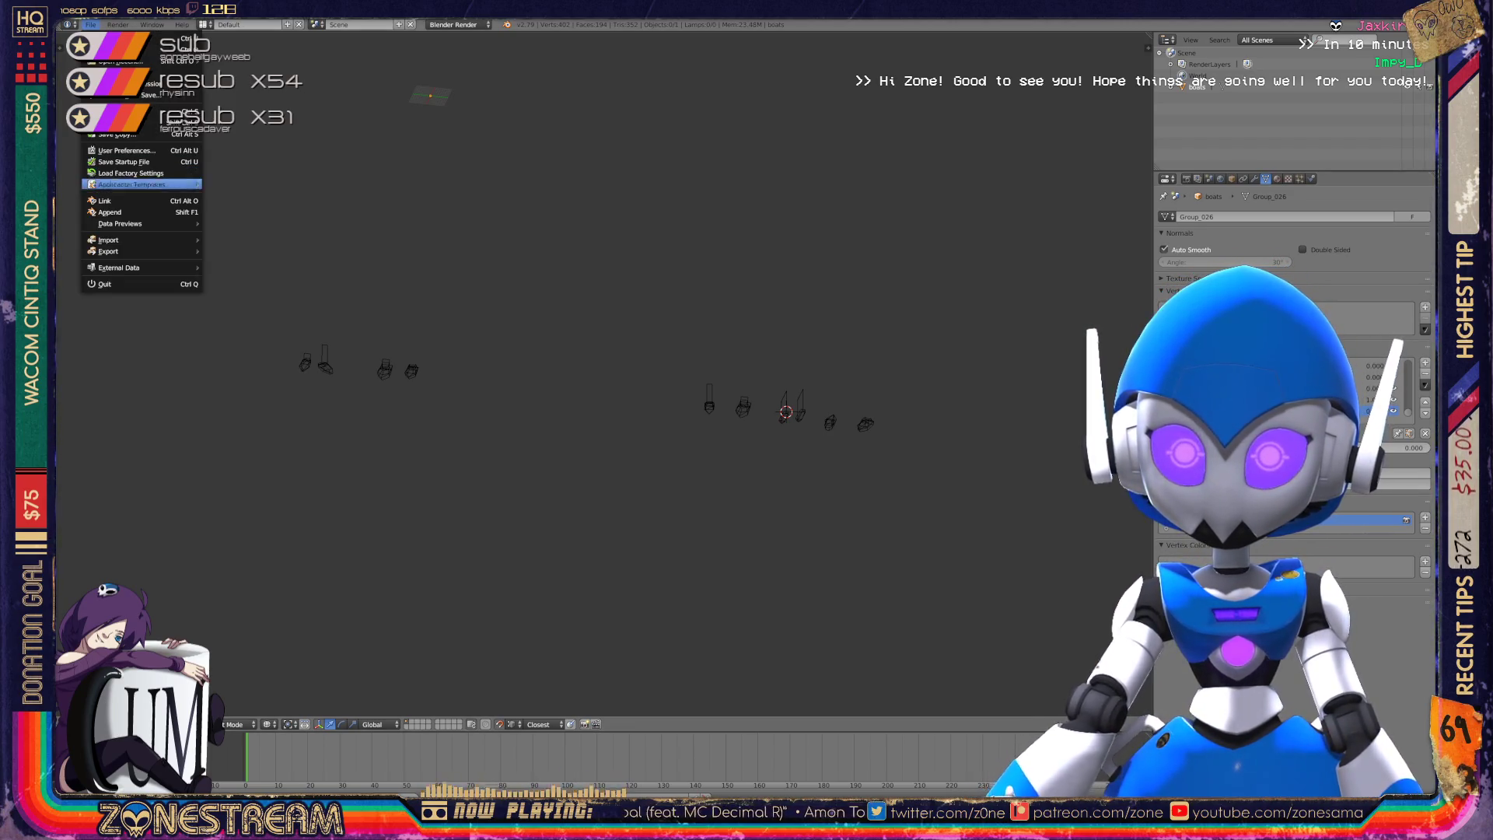
pyautogui.moveTo(140, 240)
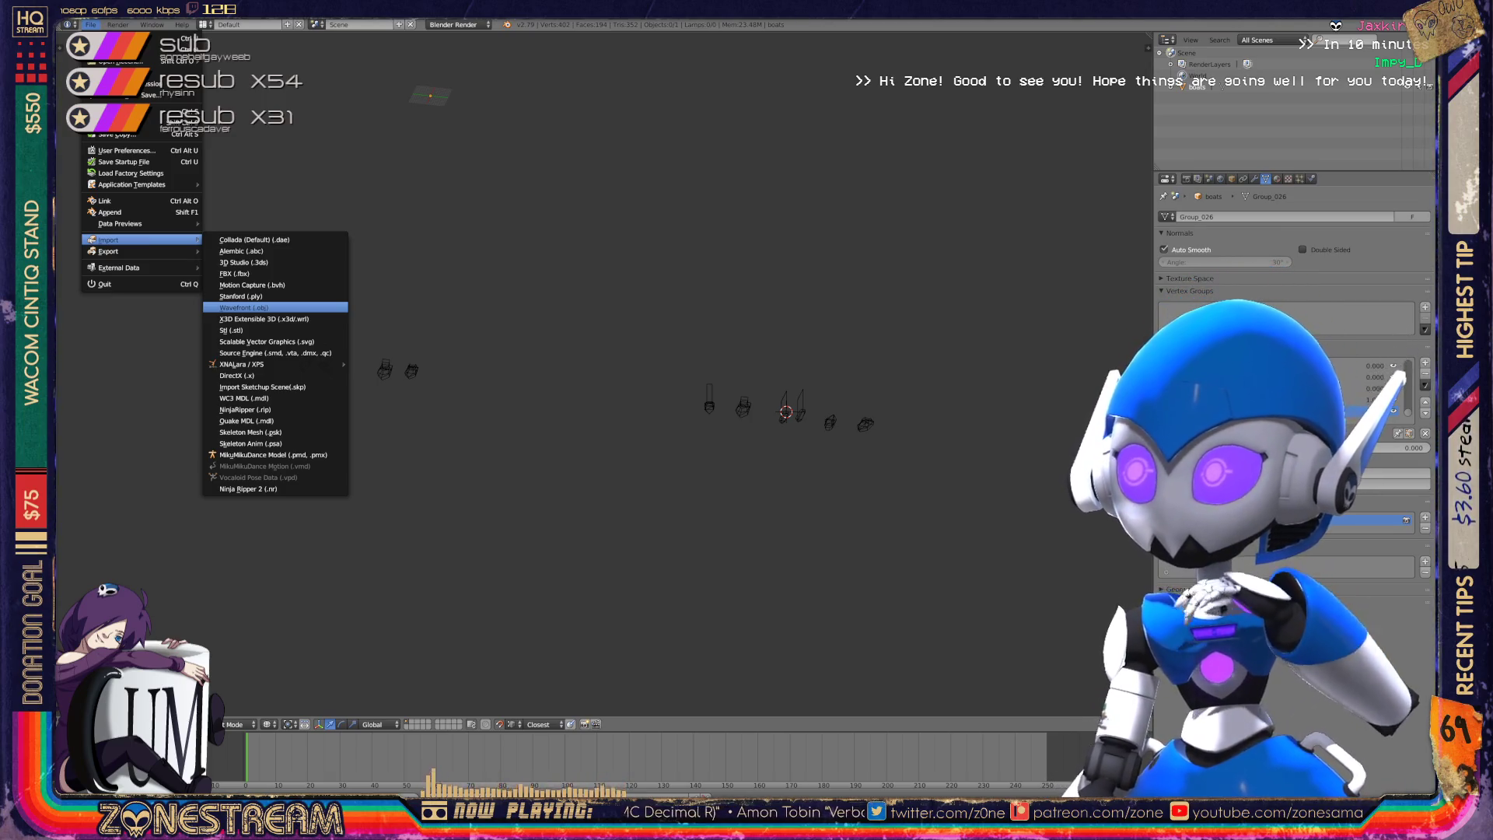
pyautogui.click(244, 307)
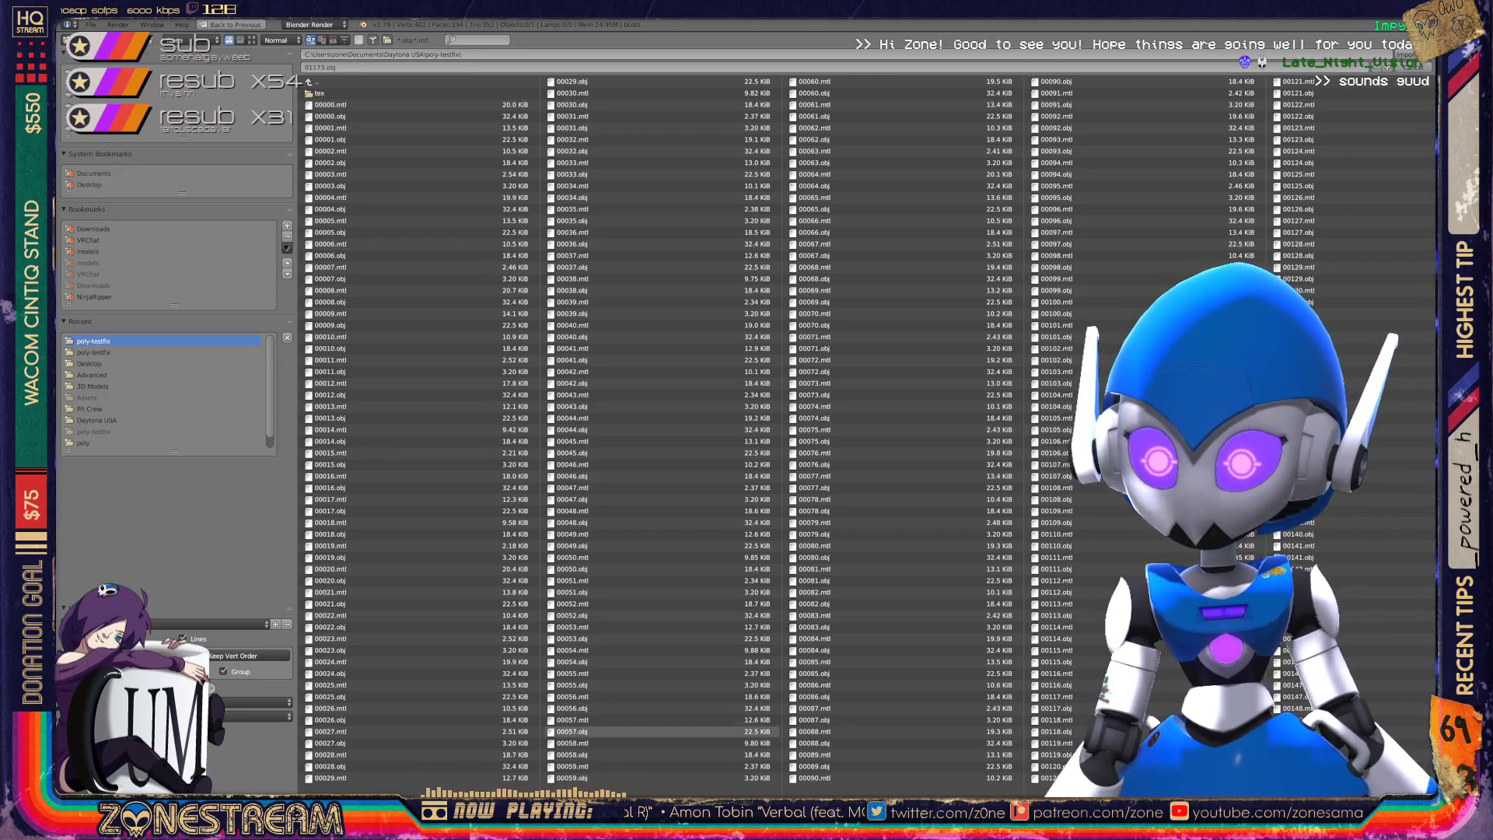
pyautogui.scroll(-10, 661, 467)
pyautogui.scroll(-4, 661, 466)
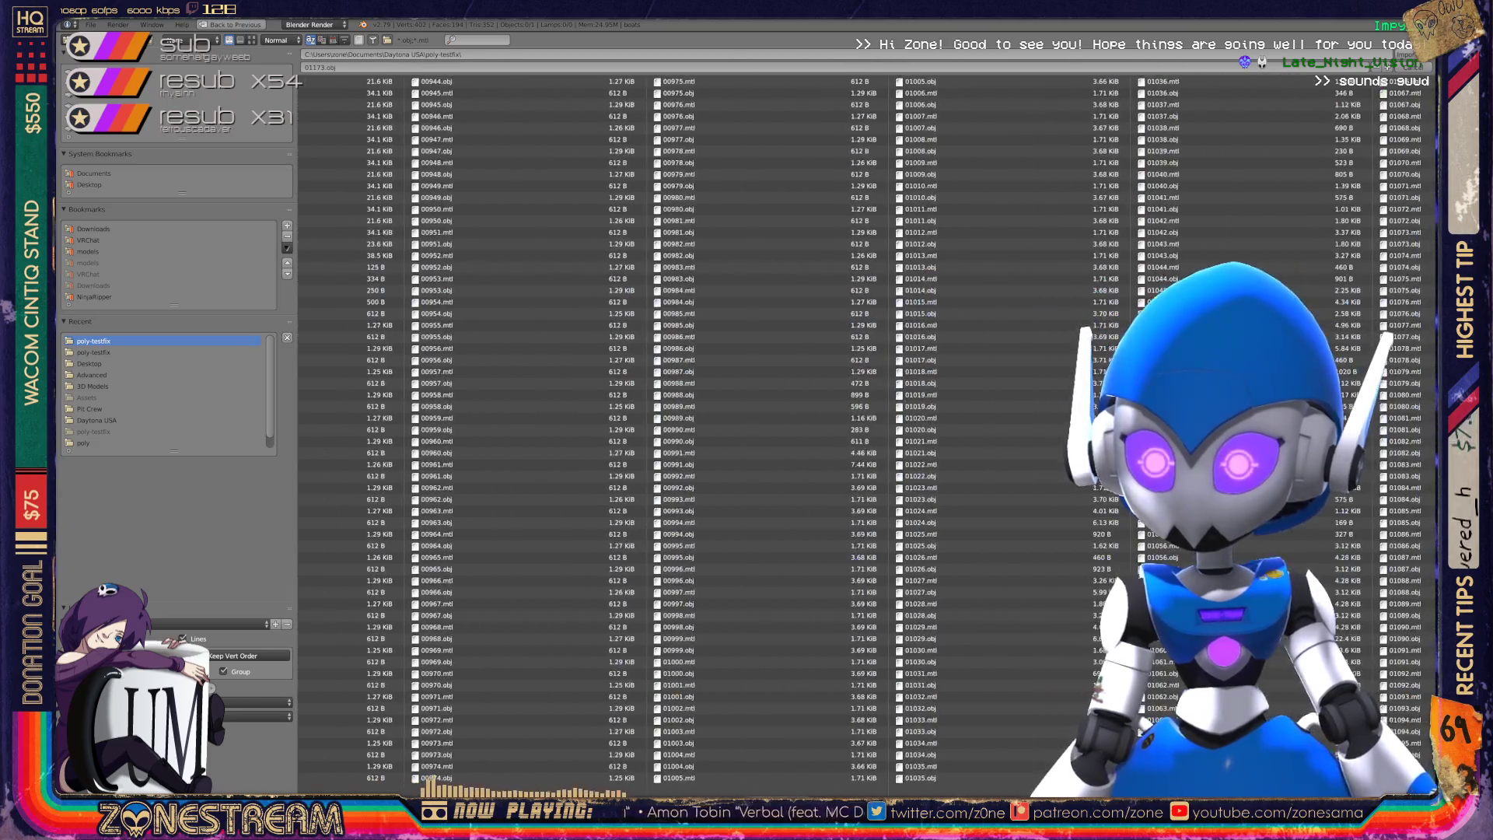
pyautogui.scroll(-1, 661, 467)
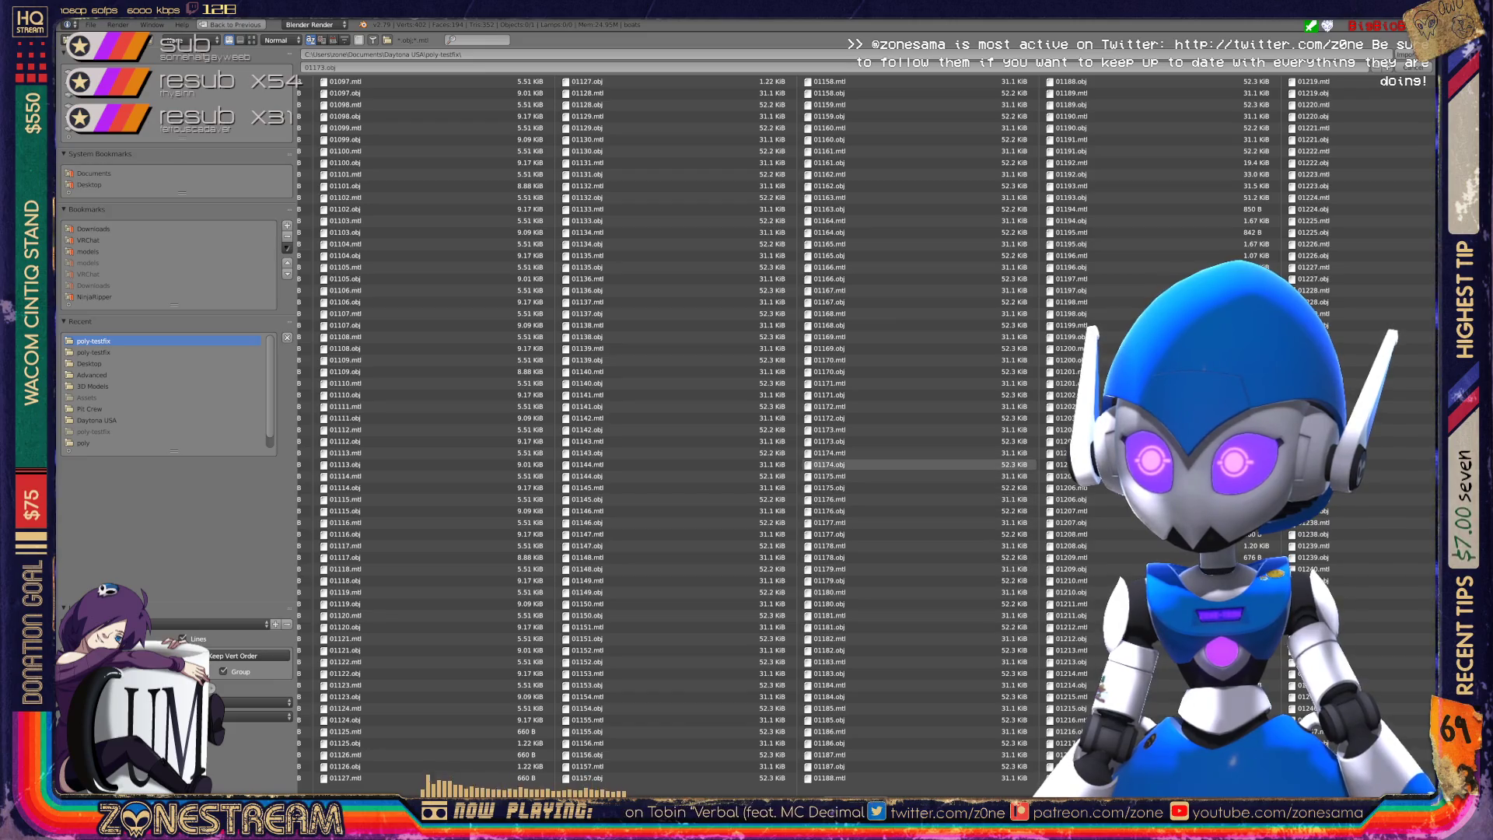
pyautogui.doubleClick(828, 466)
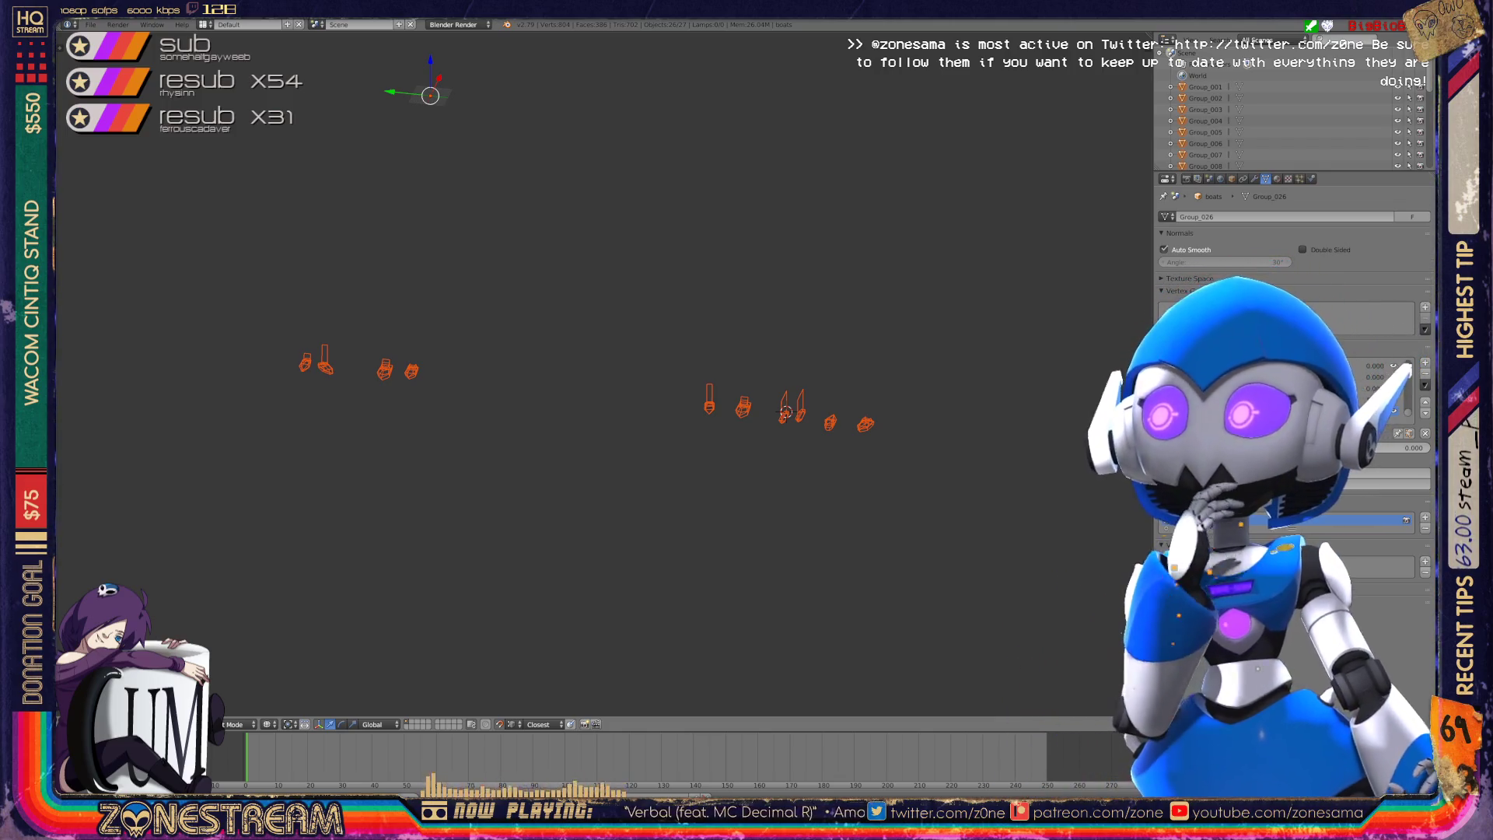
pyautogui.scroll(8, 860, 360)
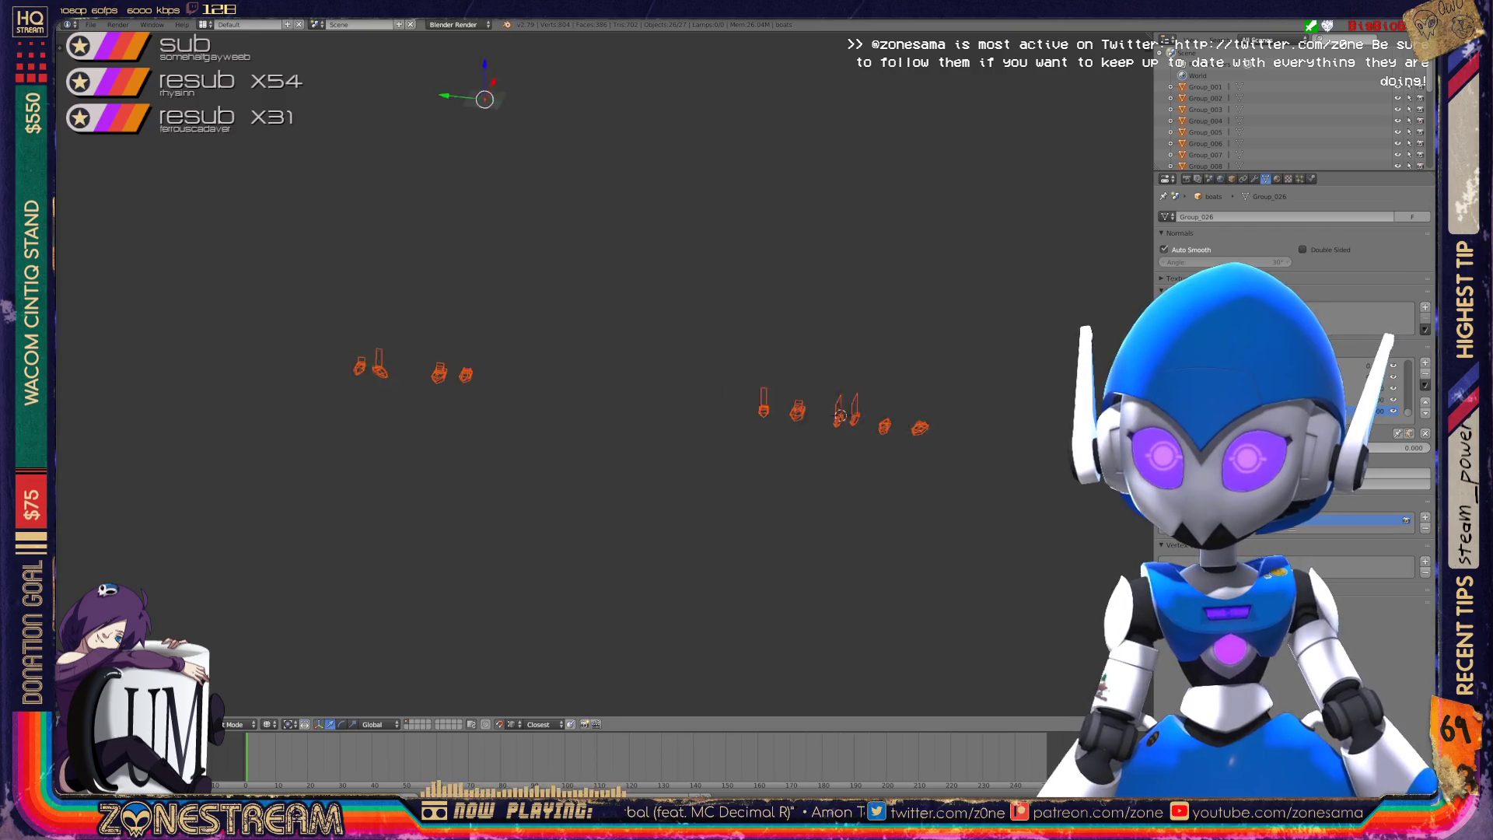
pyautogui.scroll(10, 903, 389)
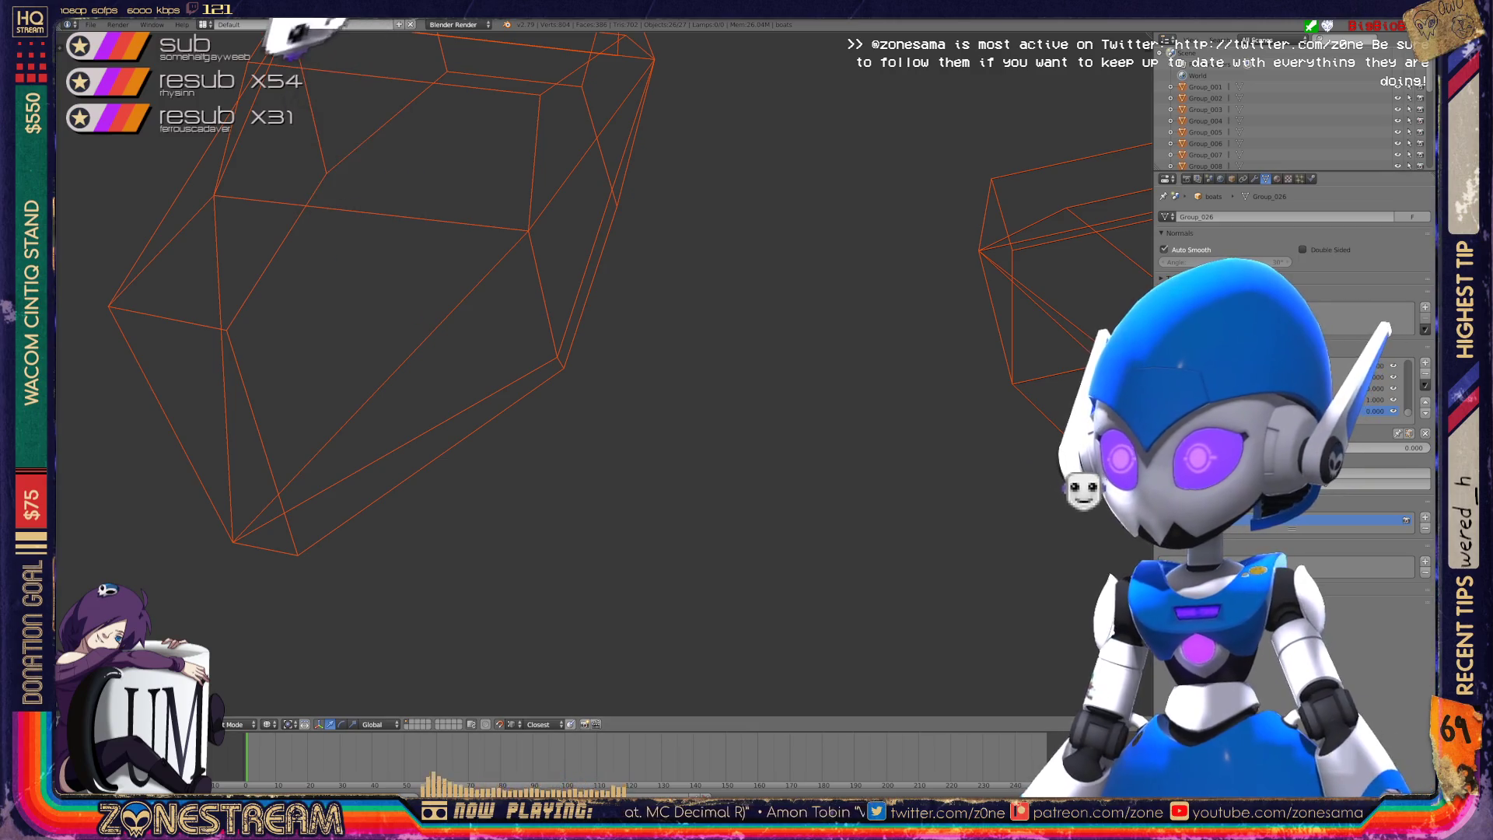
pyautogui.scroll(2, 545, 295)
pyautogui.scroll(5, 545, 373)
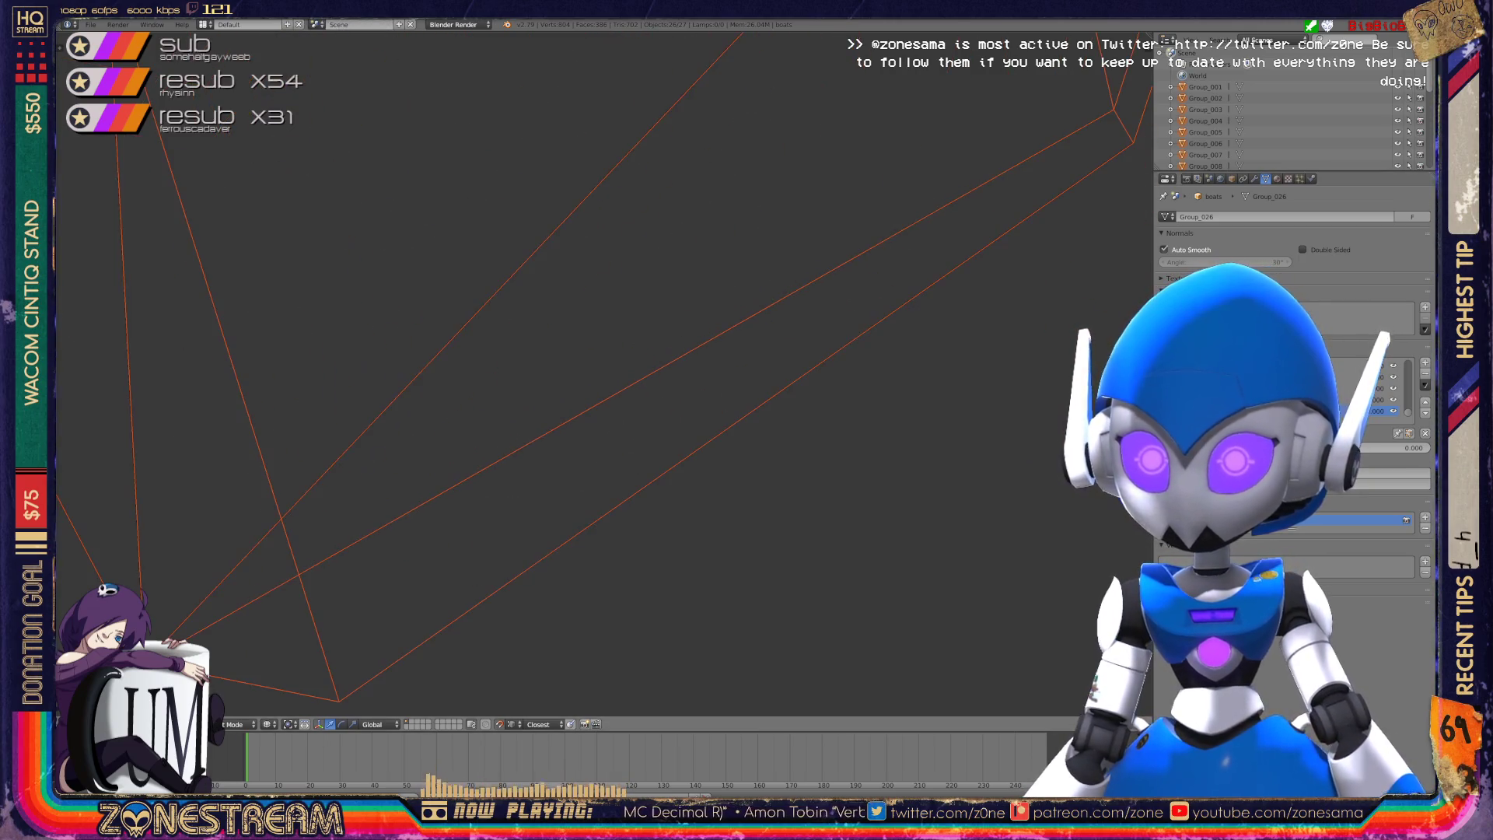
pyautogui.scroll(-8, 545, 373)
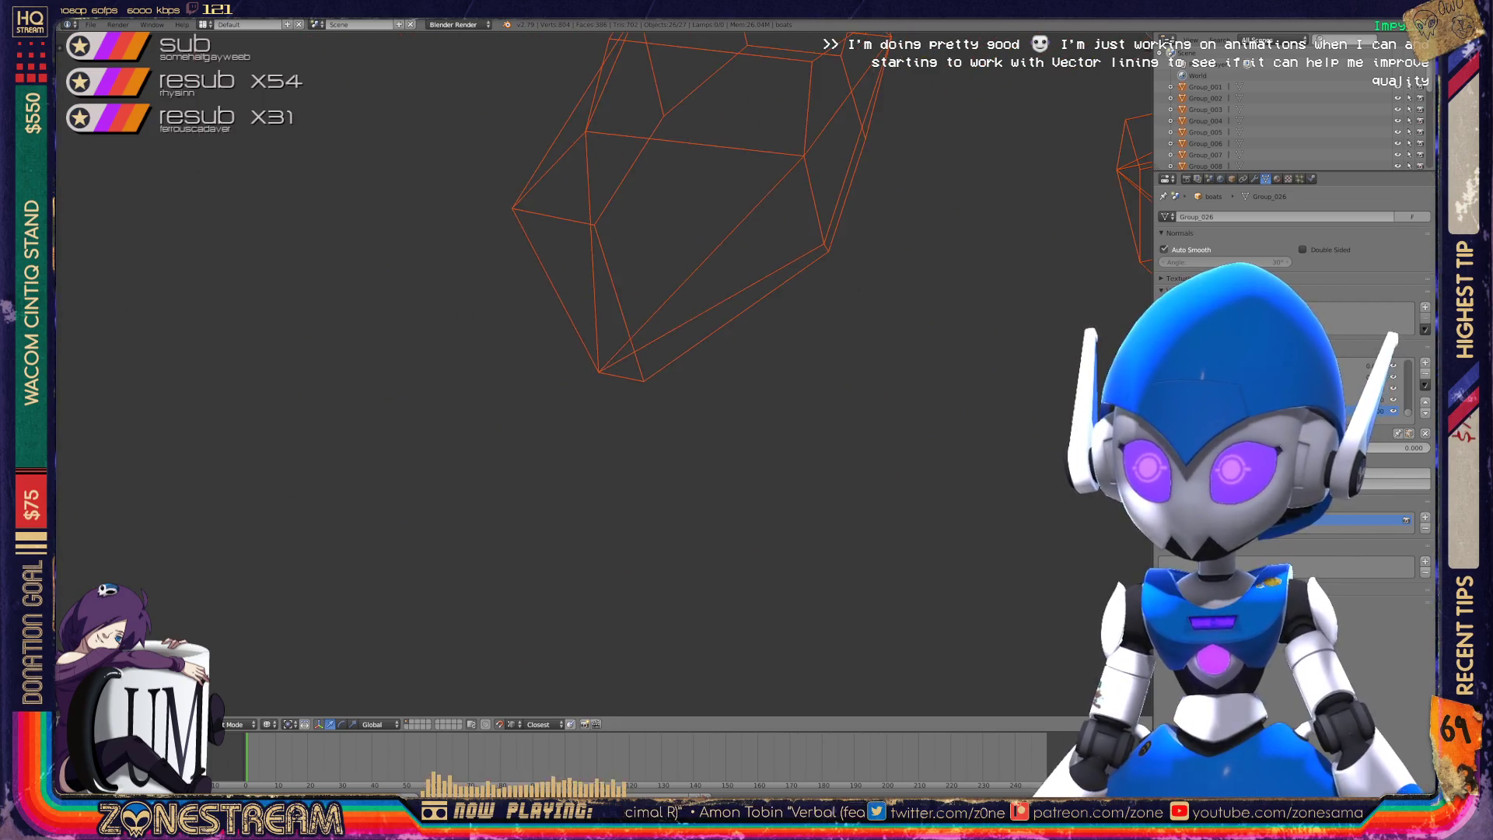
pyautogui.scroll(-3, 544, 373)
pyautogui.moveTo(544, 373); pyautogui.dragTo(350, 350, button='middle')
pyautogui.scroll(-6, 544, 373)
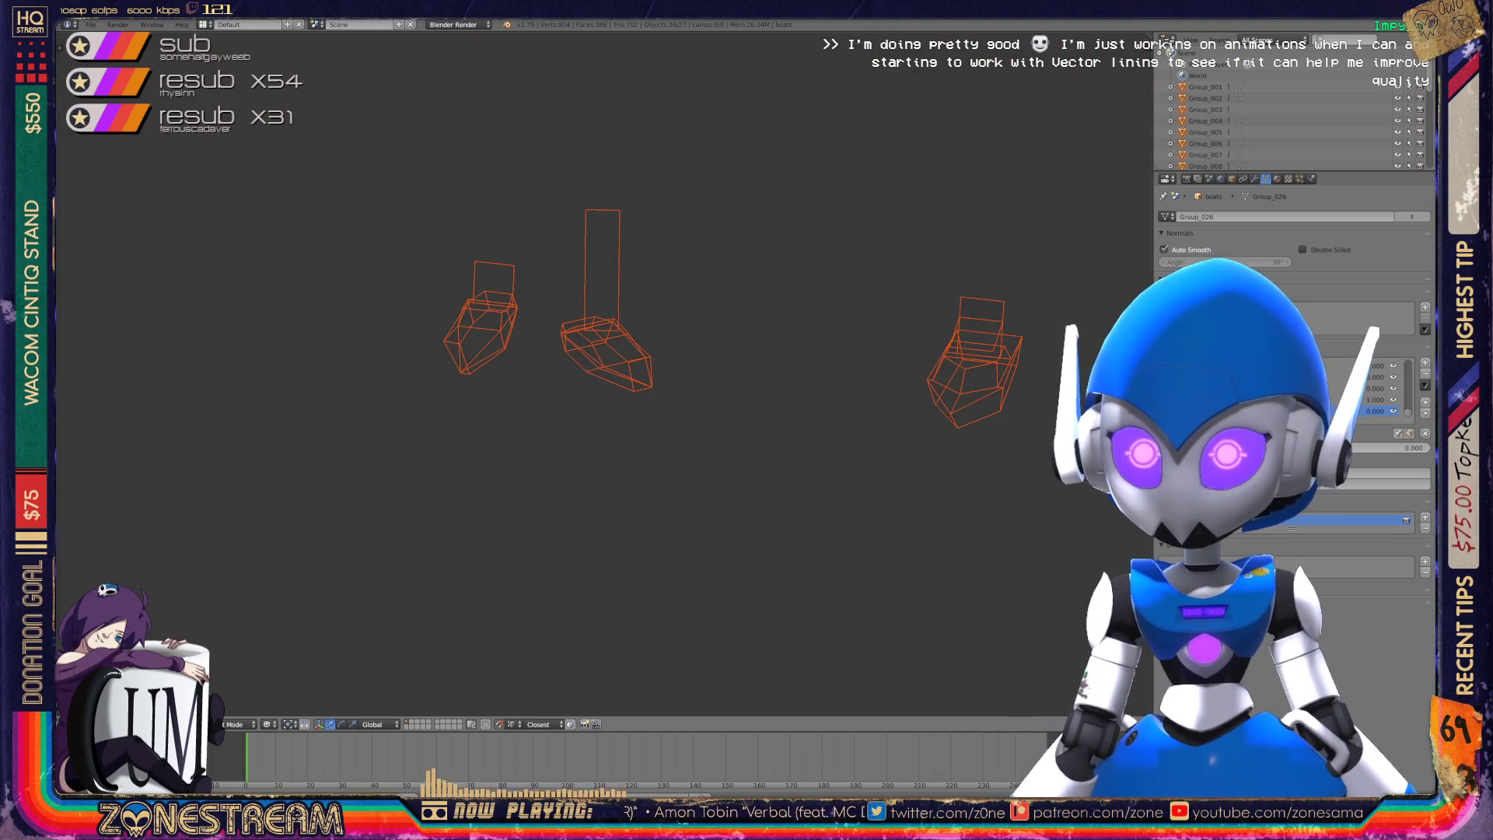
pyautogui.keyDown('shift'); pyautogui.moveTo(545, 374); pyautogui.dragTo(611, 453, button='middle'); pyautogui.keyUp('shift')
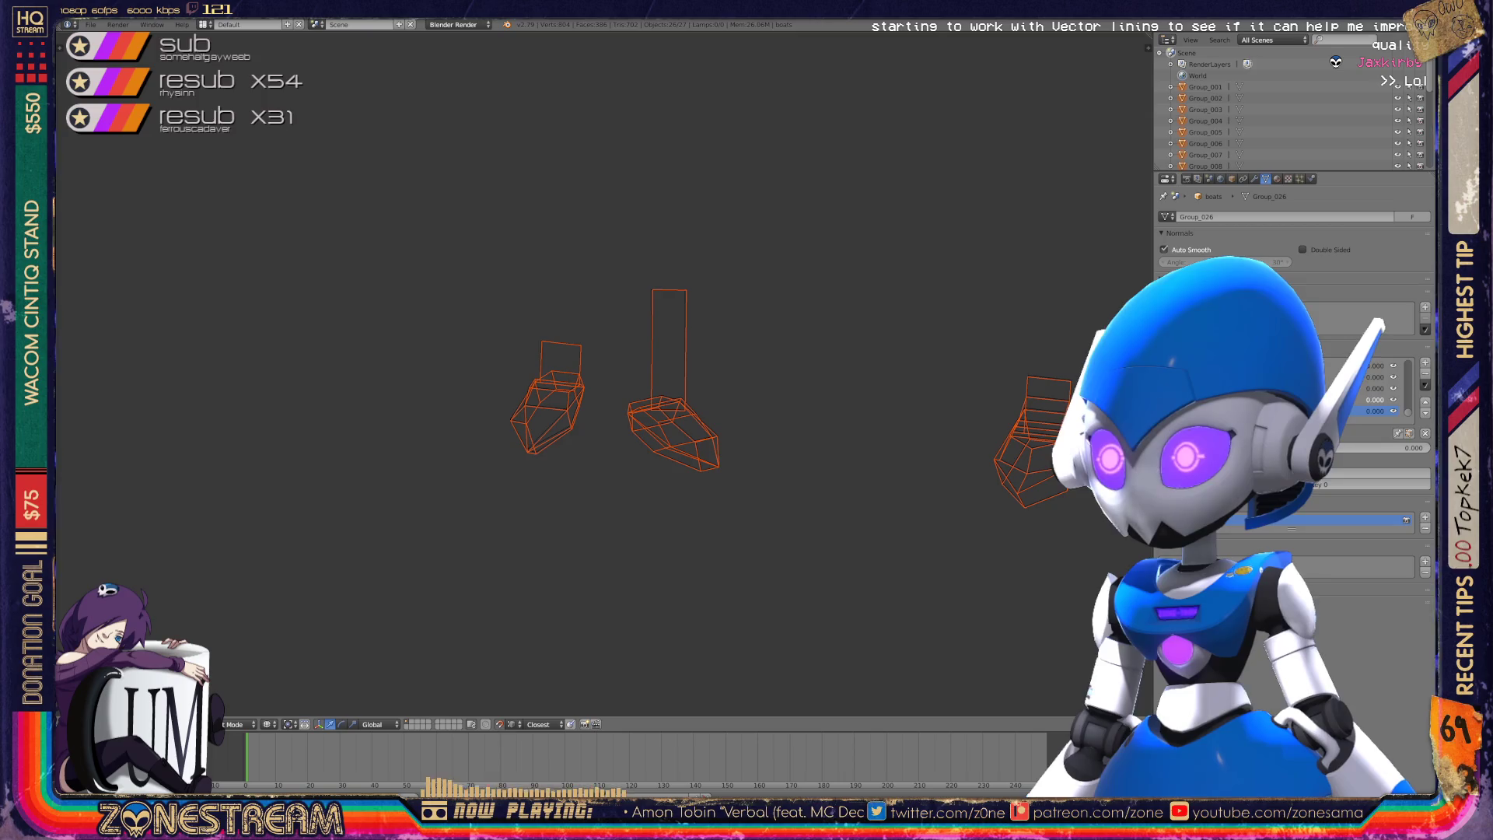
pyautogui.scroll(-5, 1291, 109)
# - Select the boats object in the Outliner and switch it to Edit Mode
pyautogui.click(1197, 165)
pyautogui.keyDown('shift'); pyautogui.moveTo(548, 397); pyautogui.dragTo(646, 350, button='middle'); pyautogui.keyUp('shift')
pyautogui.press('Tab')
# - Zoom and pan the viewport until the left shard fills the view
pyautogui.scroll(5, 622, 358)
pyautogui.scroll(-8, 622, 358)
pyautogui.scroll(6, 622, 358)
pyautogui.scroll(4, 622, 358)
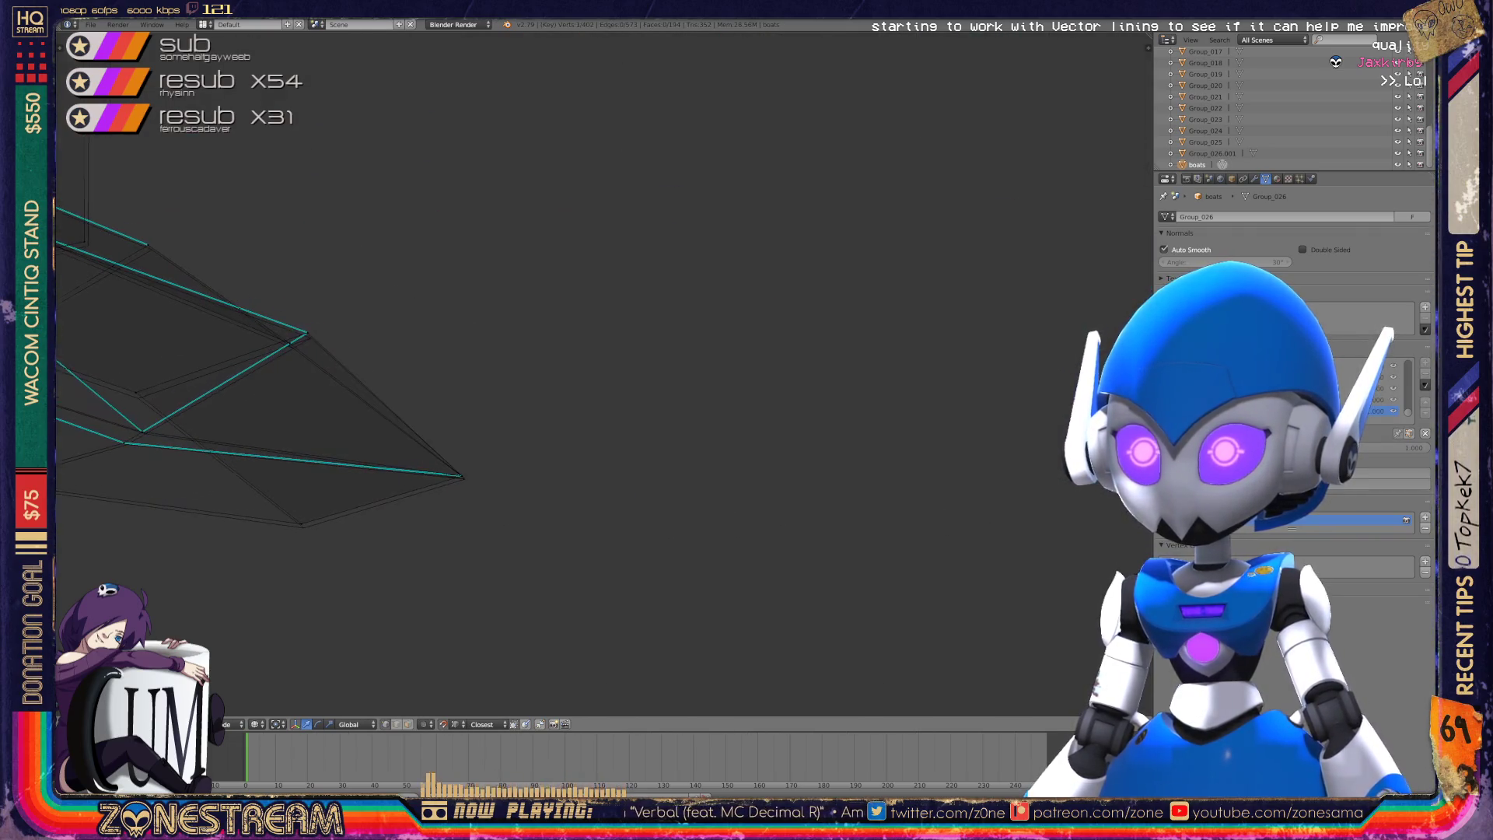
pyautogui.scroll(-6, 603, 374)
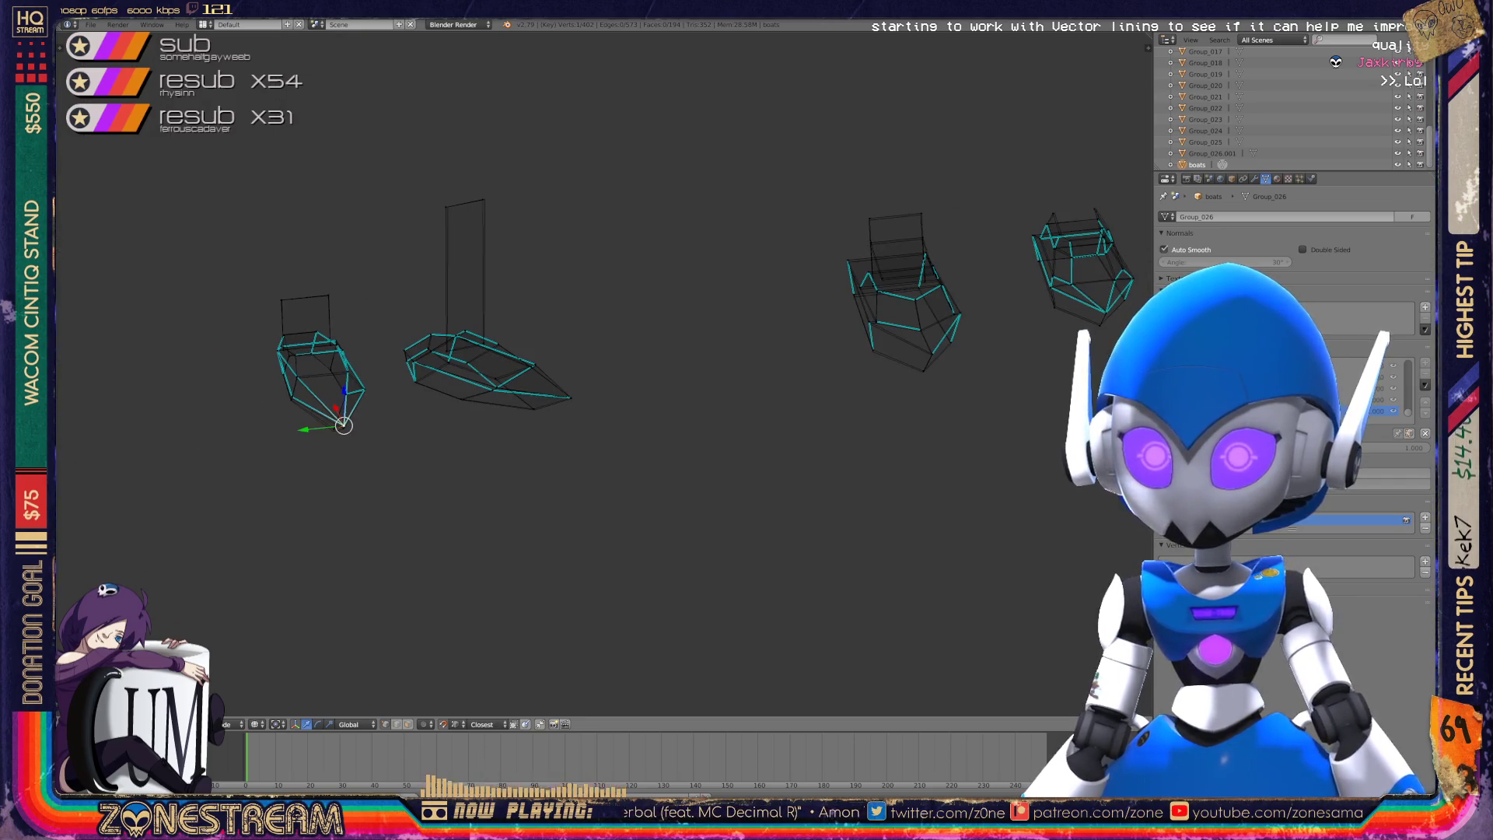
pyautogui.keyDown('shift'); pyautogui.moveTo(622, 358); pyautogui.dragTo(882, 306, button='middle'); pyautogui.keyUp('shift')
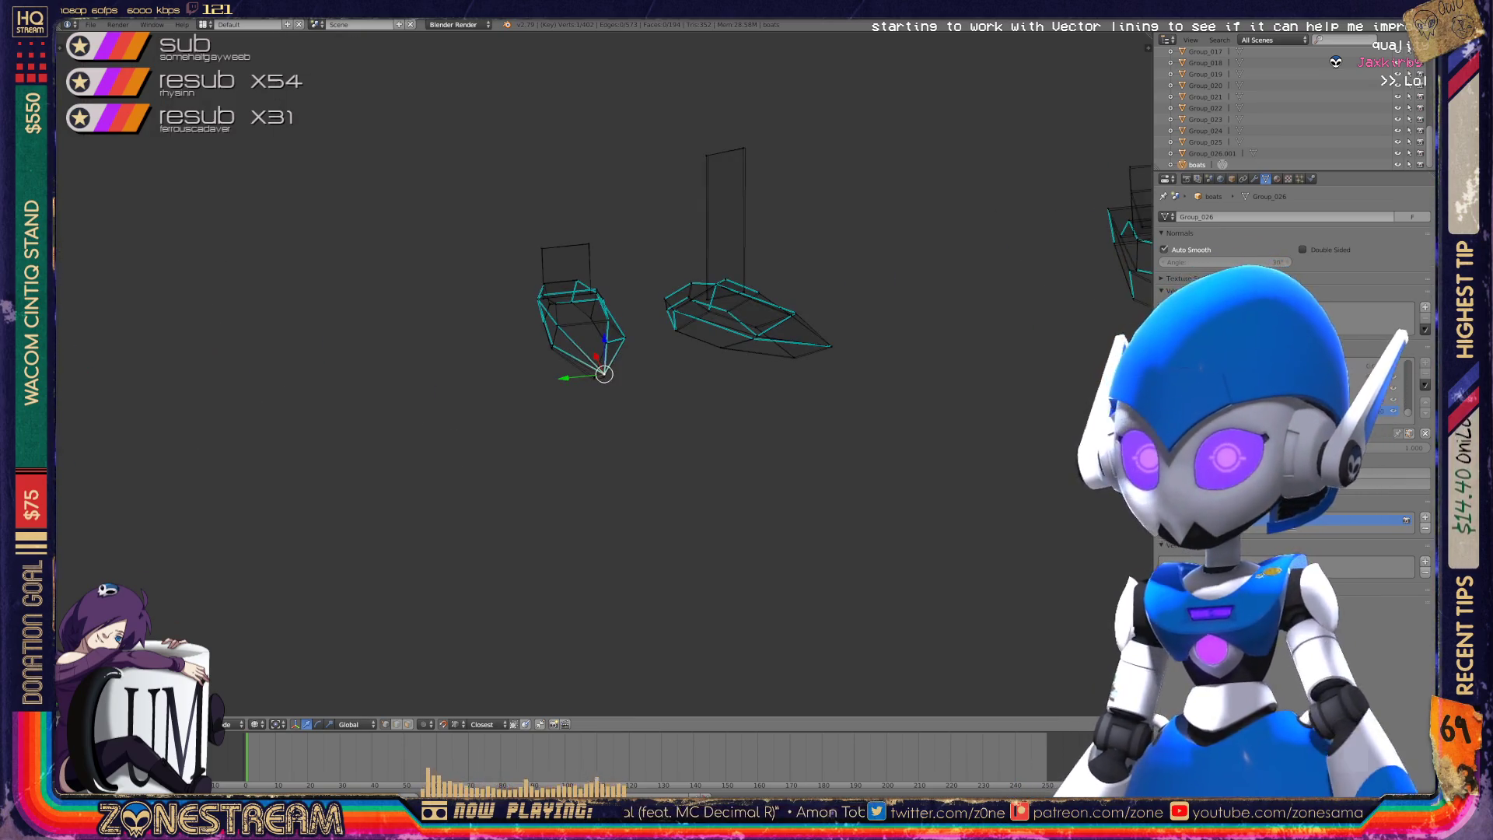
pyautogui.scroll(9, 604, 374)
pyautogui.moveTo(602, 374)
pyautogui.keyDown('shift'); pyautogui.mouseDown(button='middle')
pyautogui.moveTo(651, 574)
pyautogui.moveTo(657, 561)
pyautogui.mouseUp(button='middle'); pyautogui.keyUp('shift')
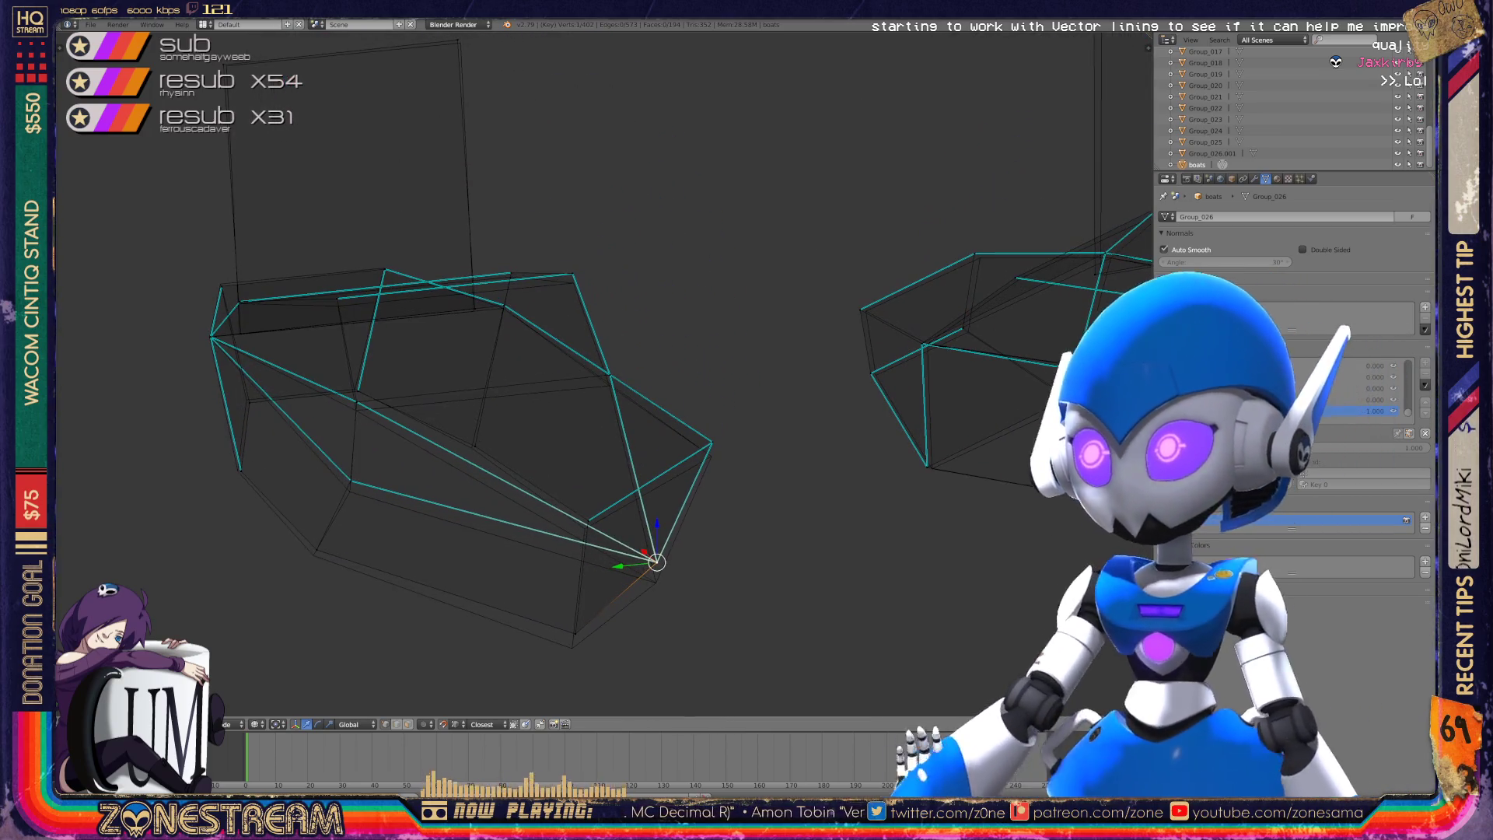